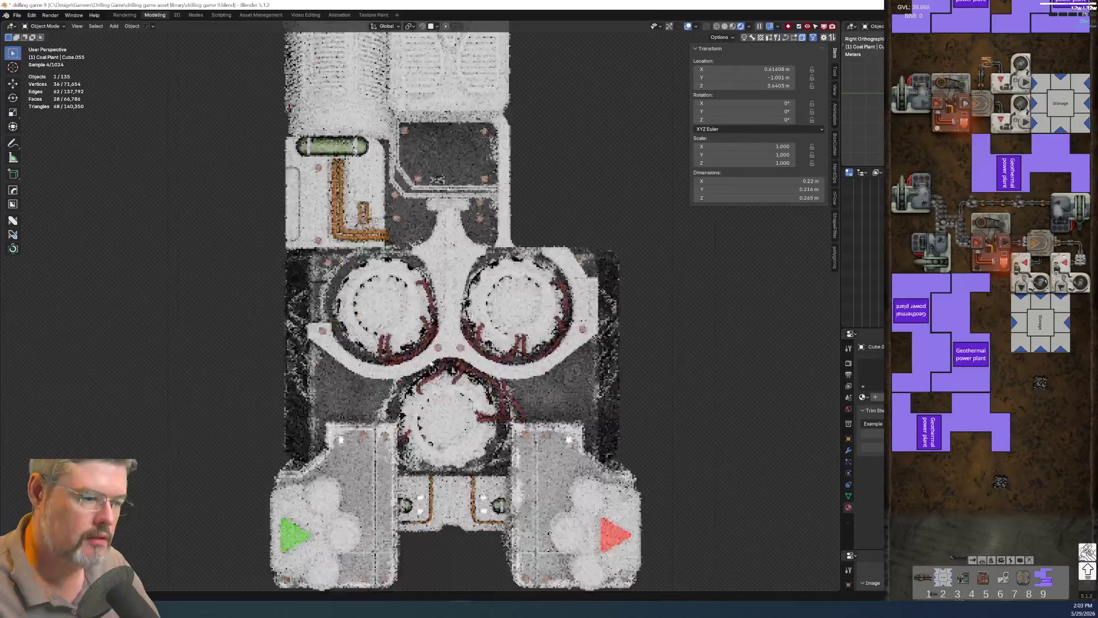
# Rename the green arrow glow piece to 'coal plant - io arrow in glow'.
pyautogui.scroll(5, 443, 513)
pyautogui.scroll(-5, 444, 513)
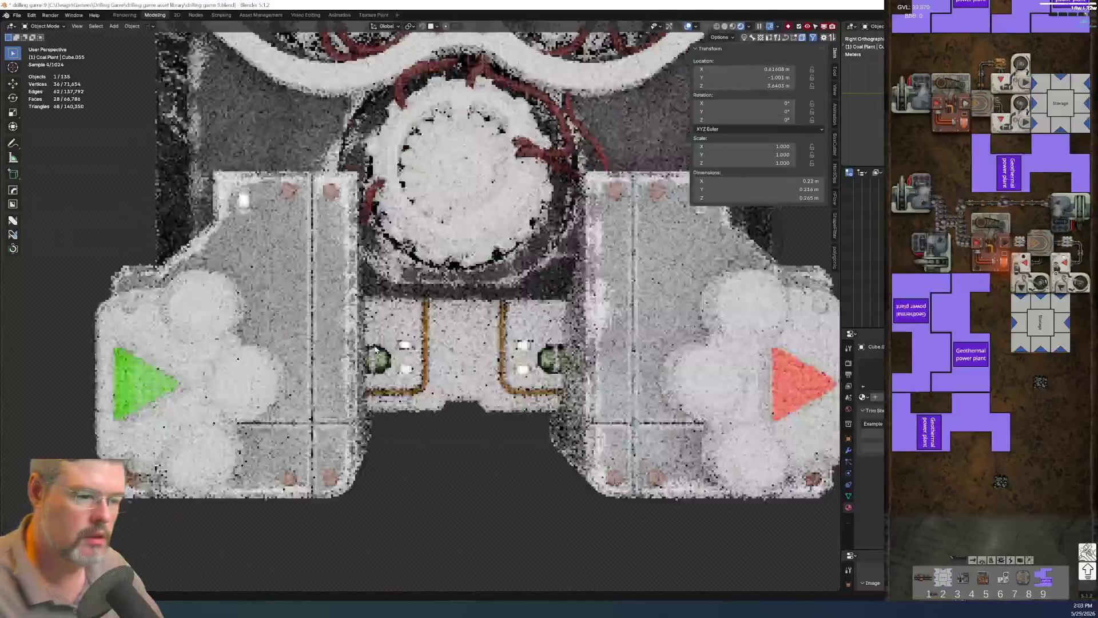
pyautogui.click(131, 329)
pyautogui.press('F2')
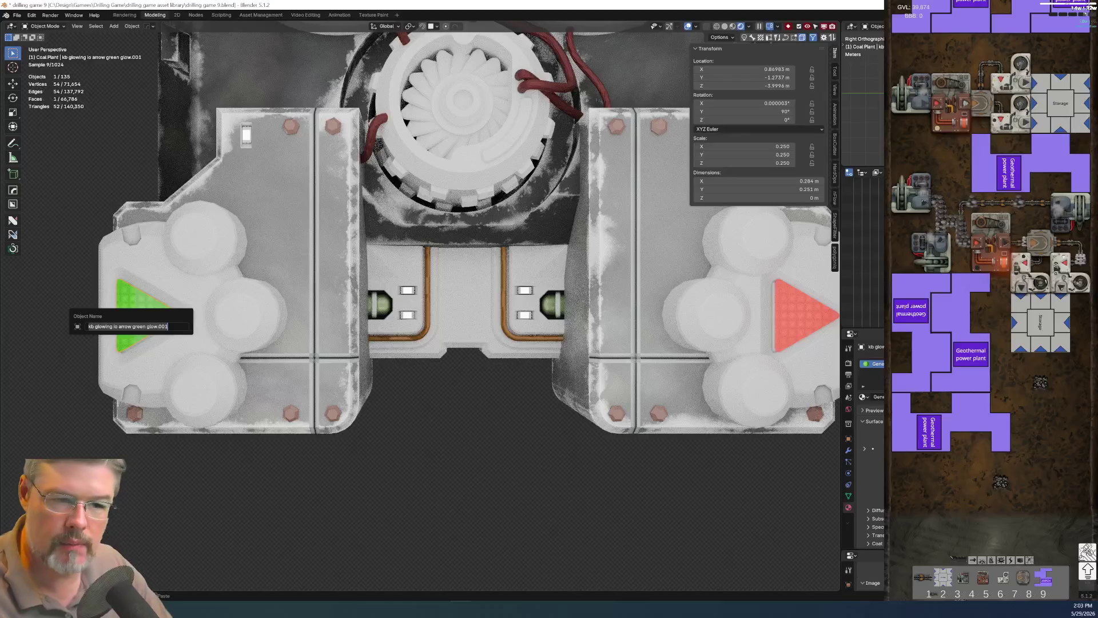
pyautogui.press('Home')
pyautogui.press('Delete')
pyautogui.press('Delete')
pyautogui.press('Delete')
pyautogui.write('coal plant -')
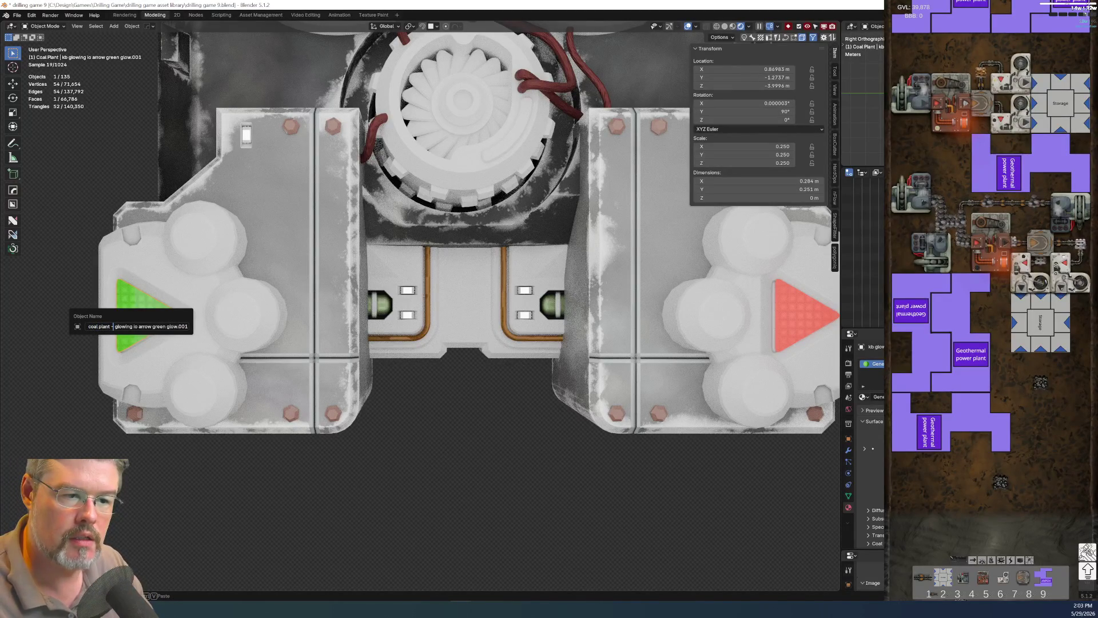
pyautogui.hotkey('ctrl', 'shift', 'Right')
pyautogui.hotkey('ctrl', 'shift', 'Right')
pyautogui.hotkey('ctrl', 'shift', 'Right')
pyautogui.write('io arrow in')
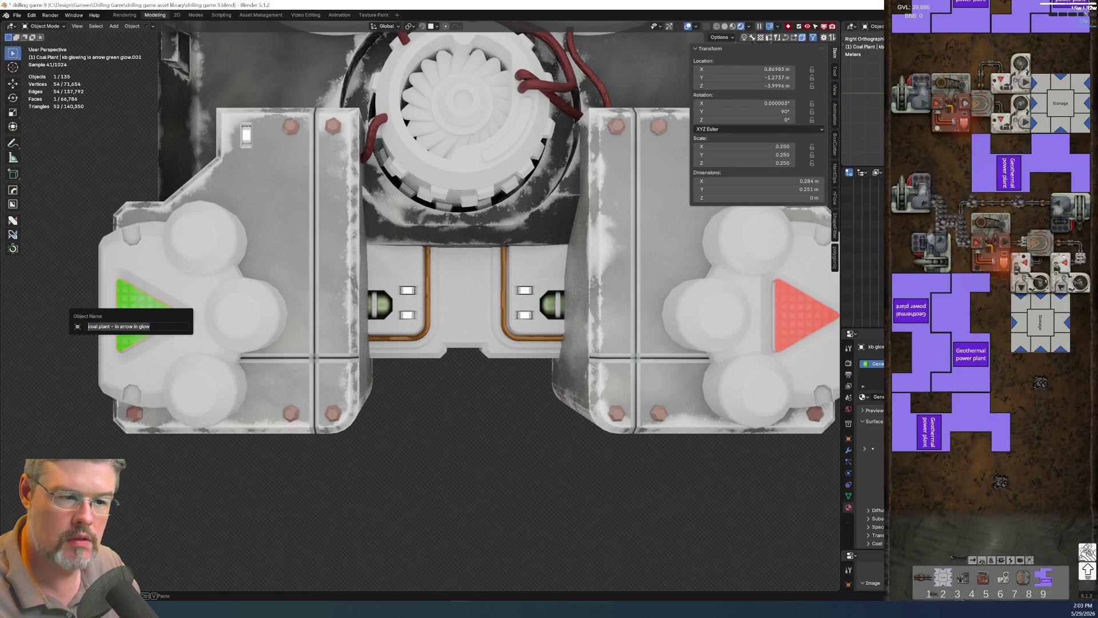
pyautogui.press('Return')
# Rename the red arrow glow piece to 'coal plant - io arrow out glow'.
pyautogui.click(799, 318)
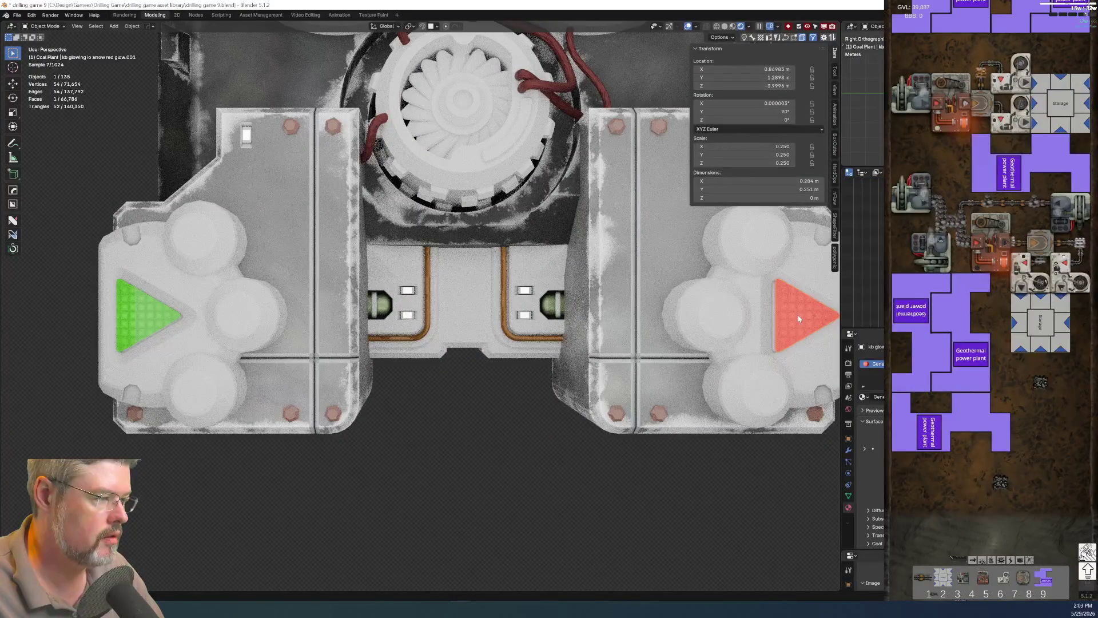
pyautogui.moveTo(665, 488)
pyautogui.mouseDown(button='middle')
pyautogui.moveTo(483, 481)
pyautogui.moveTo(645, 470)
pyautogui.moveTo(604, 469)
pyautogui.mouseUp(button='middle')
pyautogui.scroll(3, 604, 469)
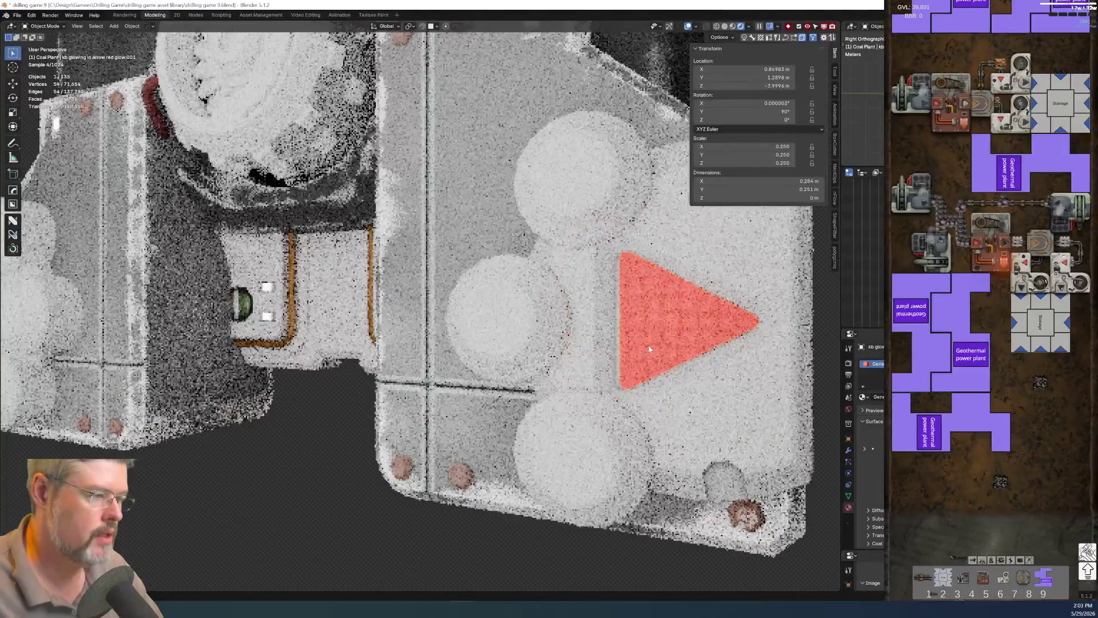
pyautogui.press('F2')
pyautogui.write('coal plant - io arrow in glow')
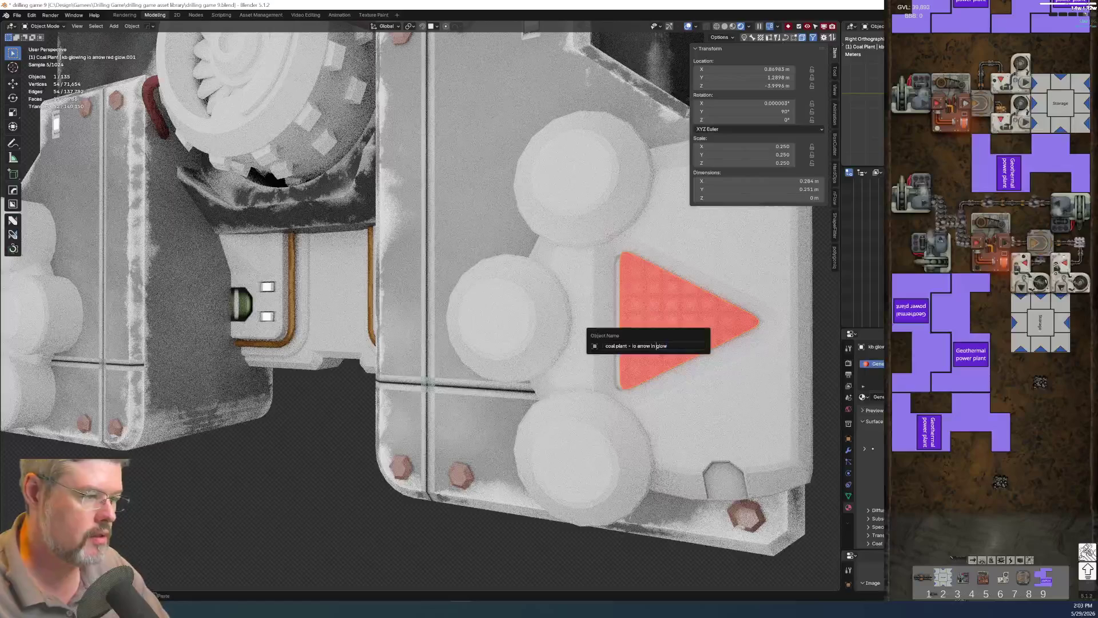
pyautogui.press('Delete')
pyautogui.press('Delete')
pyautogui.write('out')
pyautogui.press('Return')
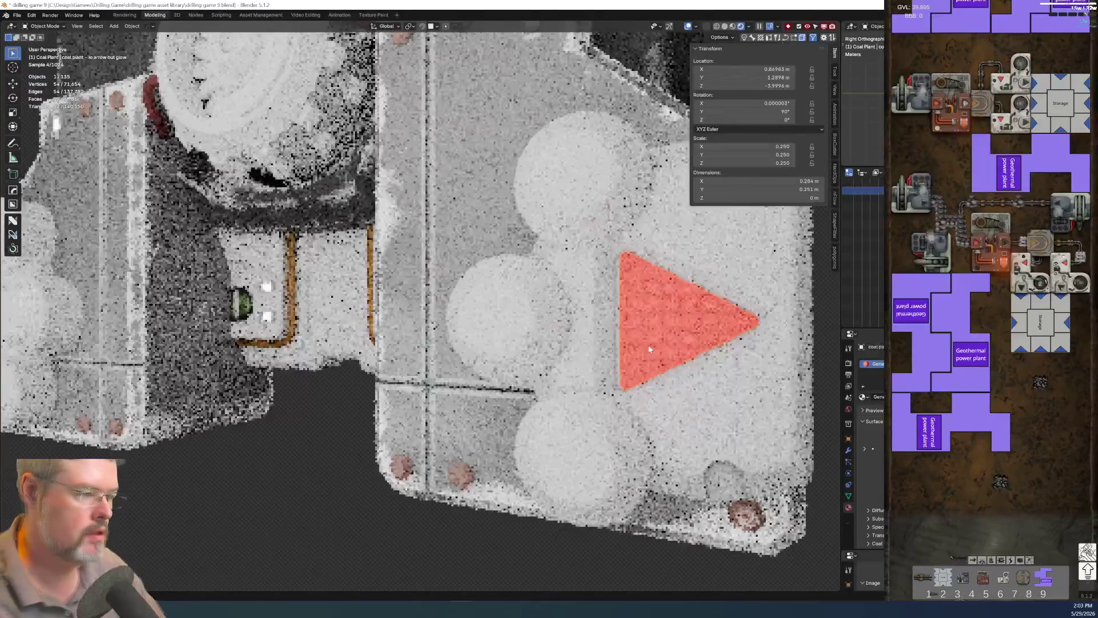
pyautogui.scroll(-5, 368, 441)
pyautogui.moveTo(367, 441)
pyautogui.mouseDown(button='middle')
pyautogui.moveTo(448, 399)
pyautogui.moveTo(412, 395)
pyautogui.mouseUp(button='middle')
pyautogui.scroll(2, 448, 399)
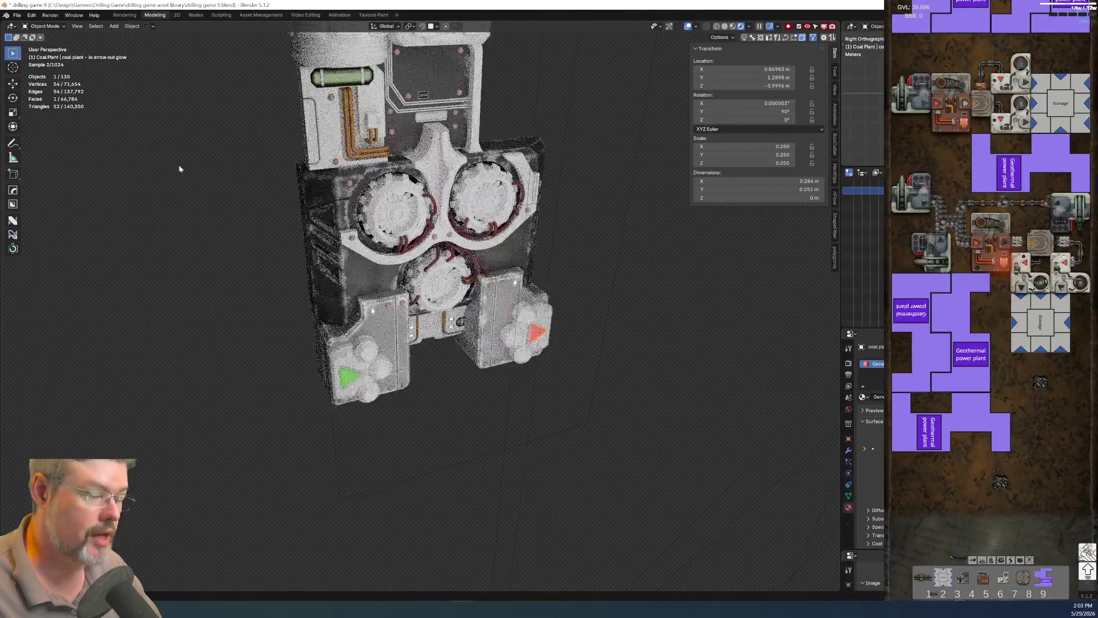
# Save 'drilling game 9.blend', then switch to Right Orthographic view with nothing selected.
pyautogui.click(21, 16)
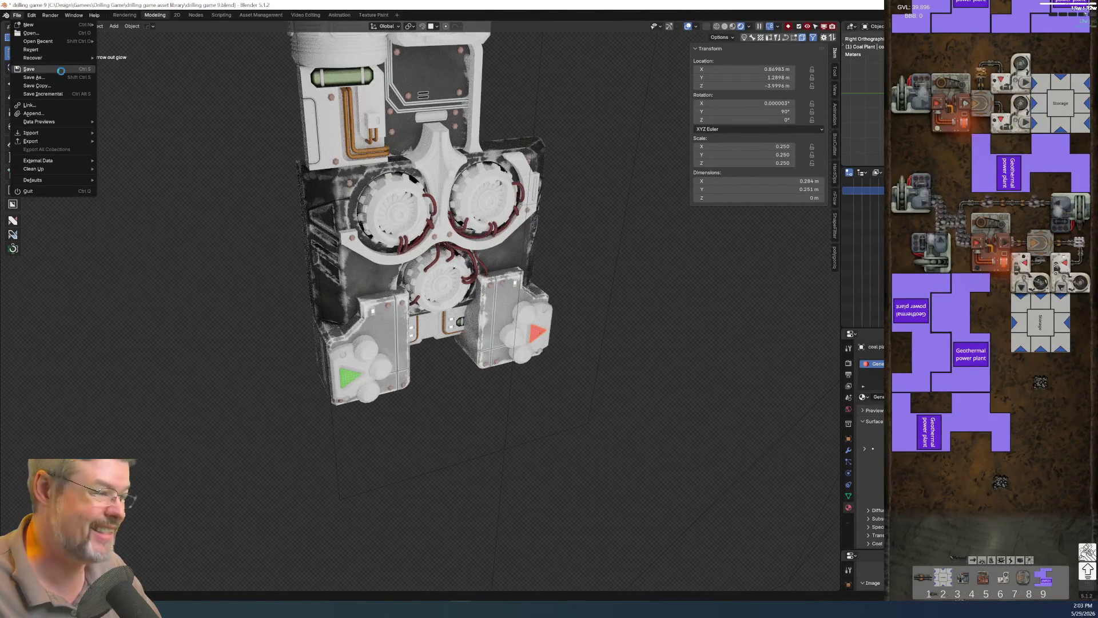
pyautogui.click(57, 66)
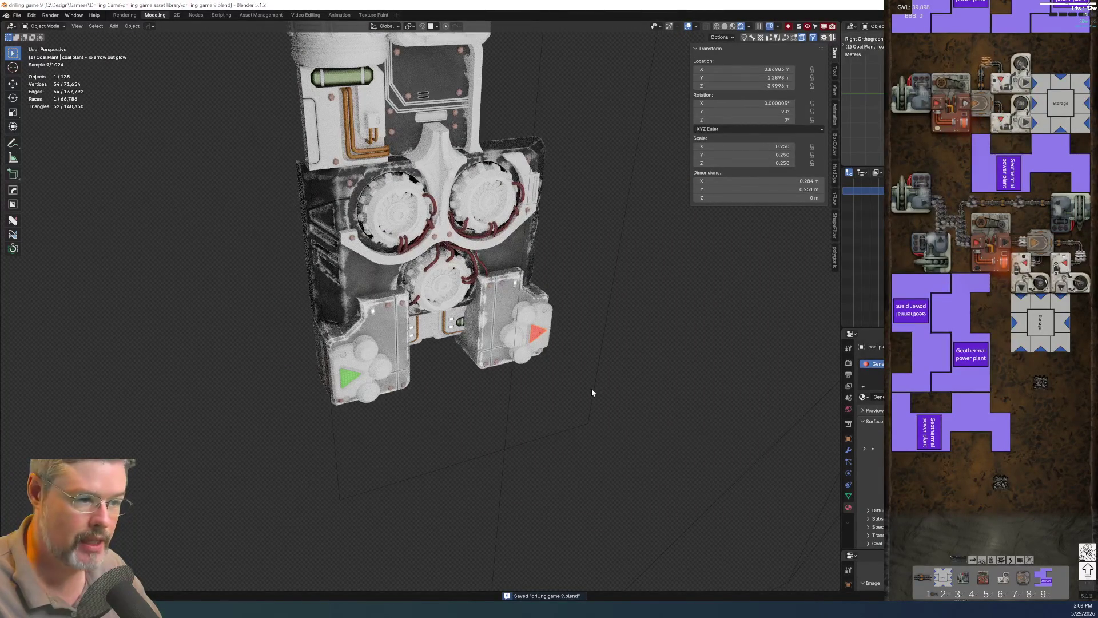
pyautogui.press('KP_3')
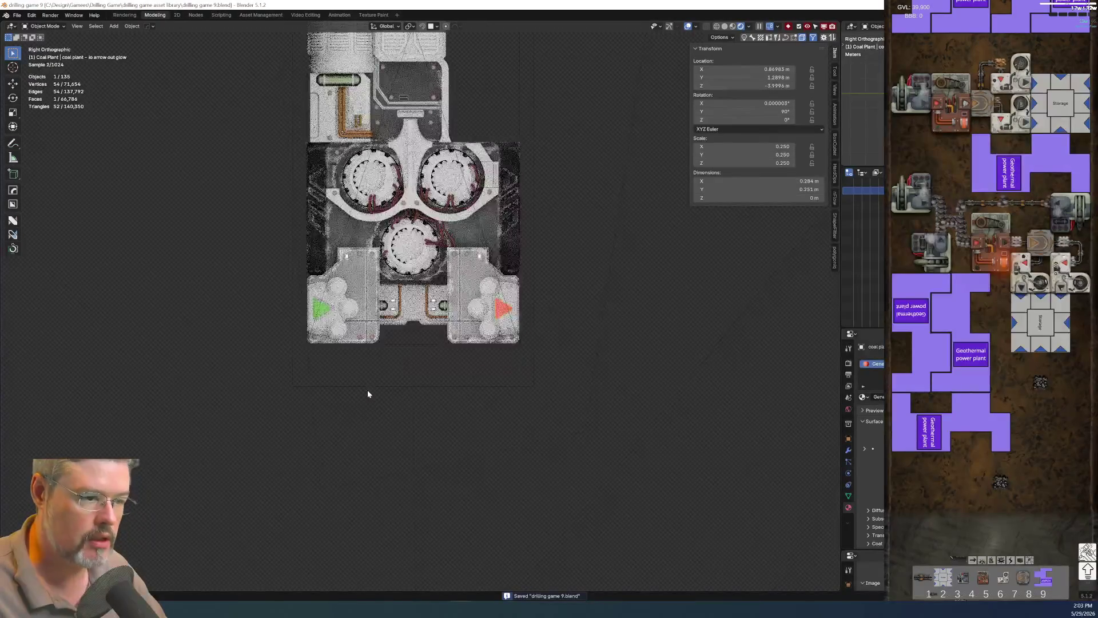
pyautogui.scroll(6, 368, 393)
pyautogui.click(367, 393)
pyautogui.scroll(-3, 367, 393)
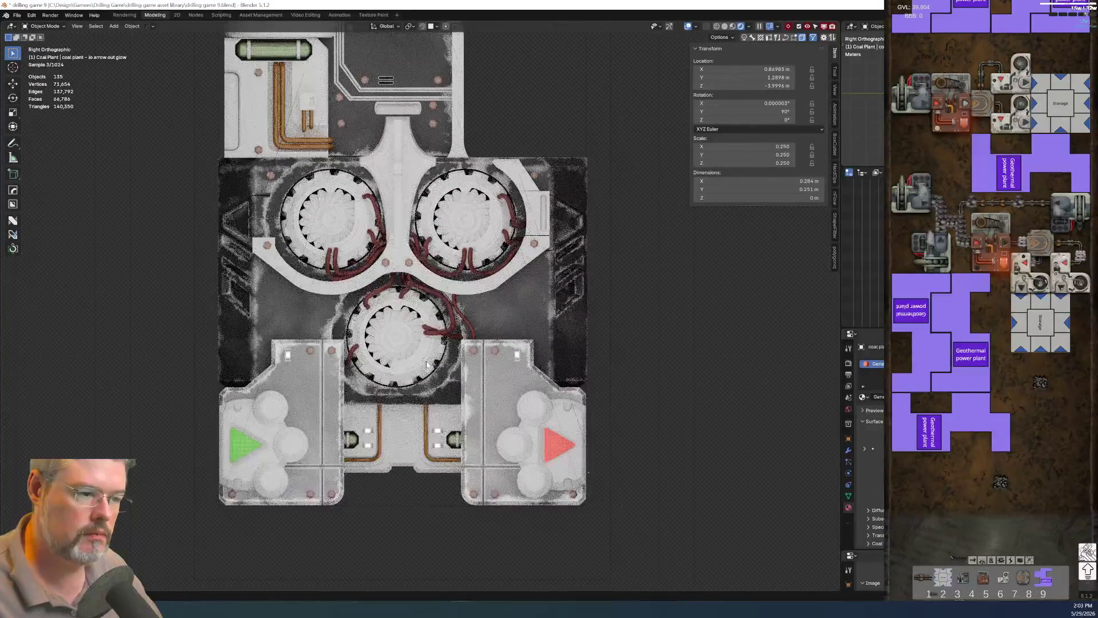
pyautogui.scroll(2, 362, 395)
# Name the lower-middle turbine housing 'coal plant - turbine housing lower middle'.
pyautogui.click(362, 396)
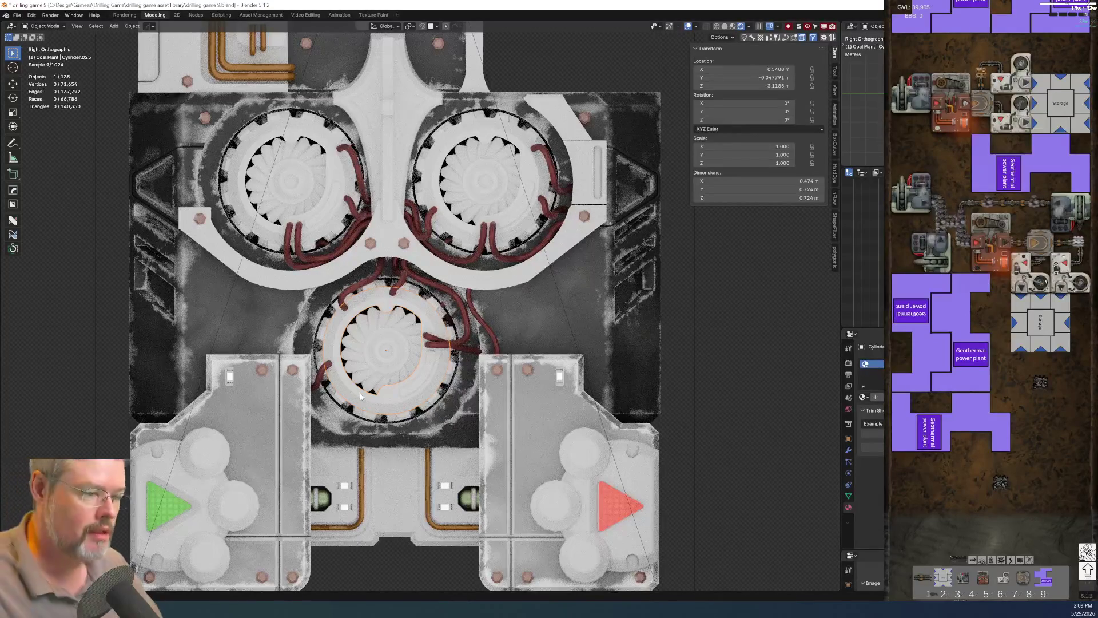
pyautogui.press('F2')
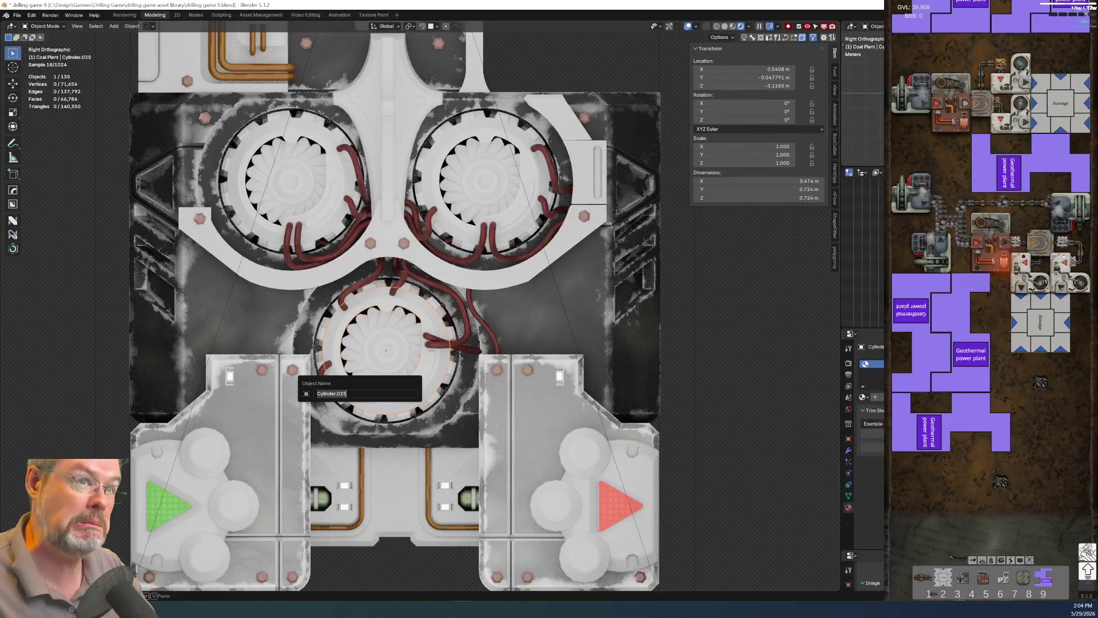
pyautogui.write('coal plant -')
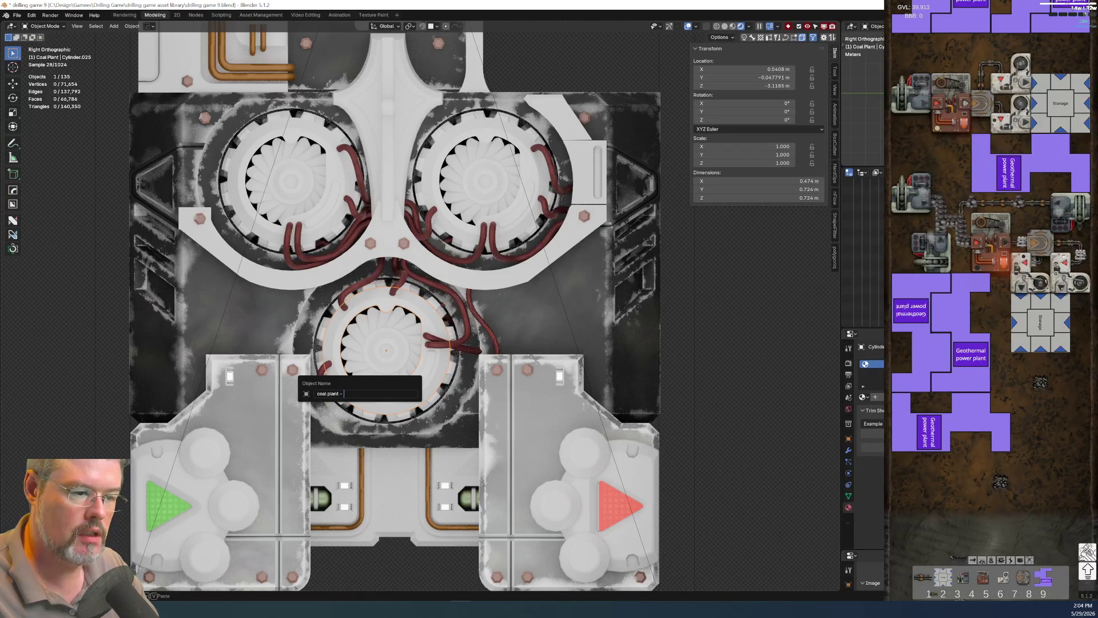
pyautogui.write('using')
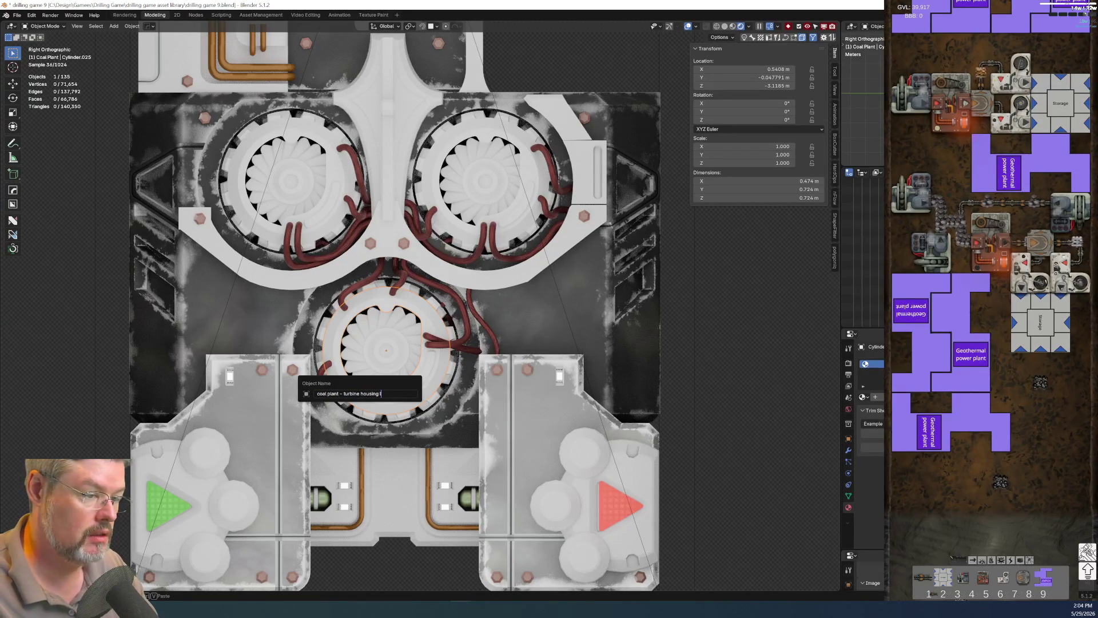
pyautogui.write('er middle')
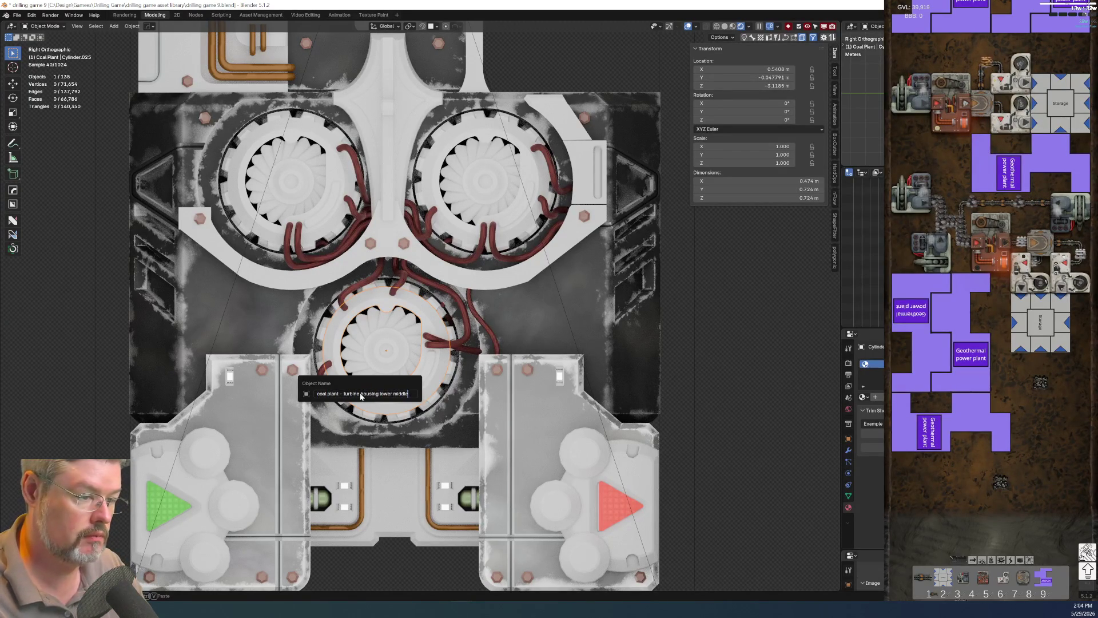
pyautogui.press('Return')
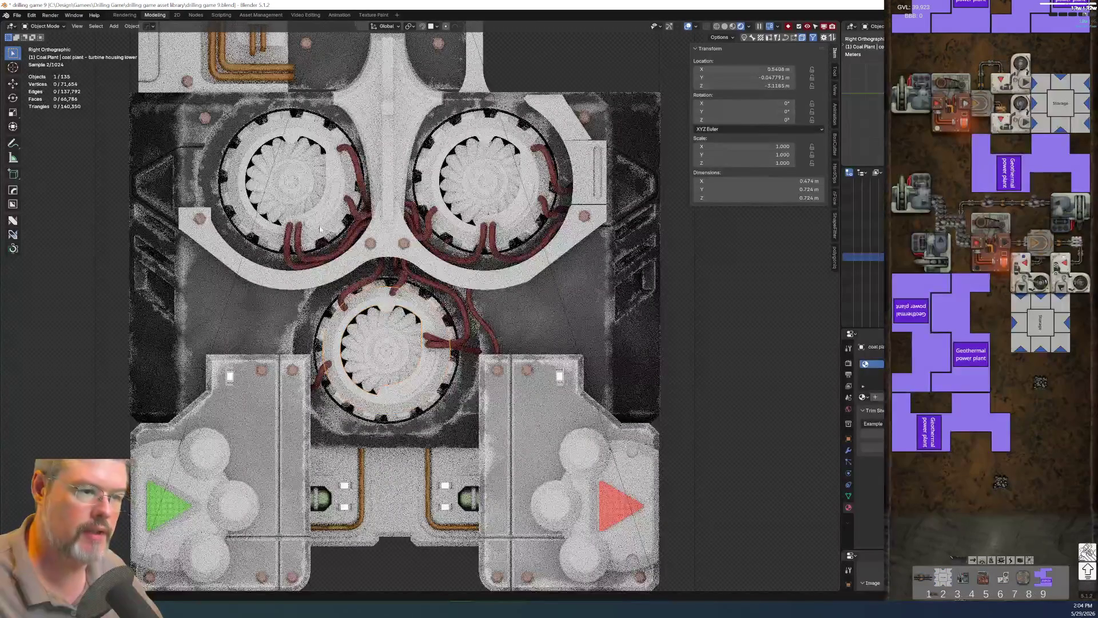
# Paste that name onto both upper housings, changing the right one to 'lower right'.
pyautogui.click(297, 223)
pyautogui.press('F2')
pyautogui.write('coal plant - turbine housing lower middle')
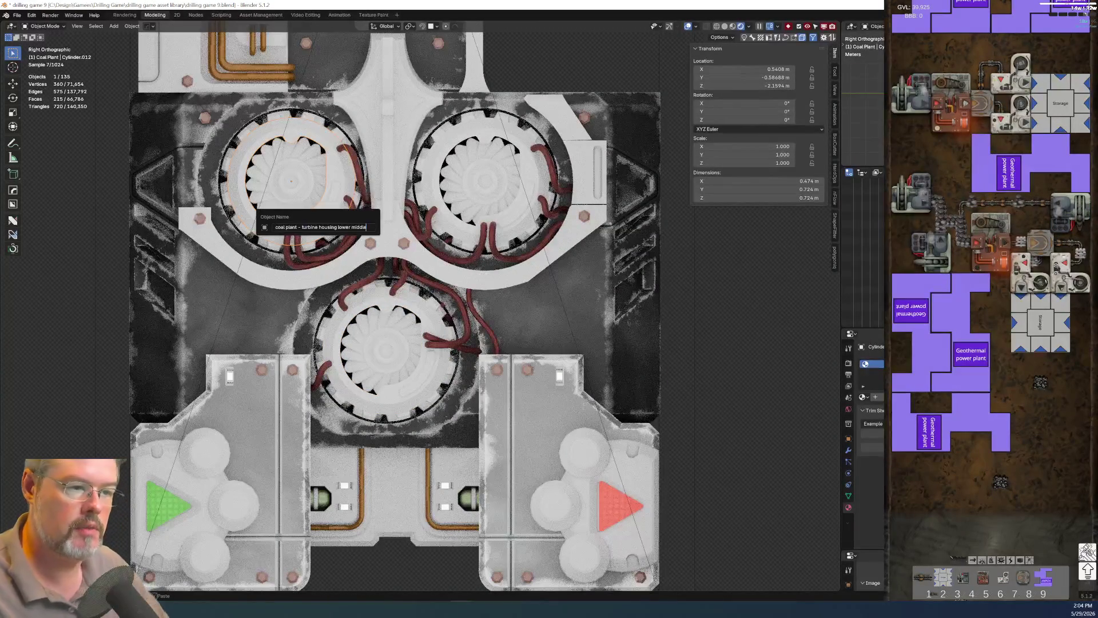
pyautogui.press('Return')
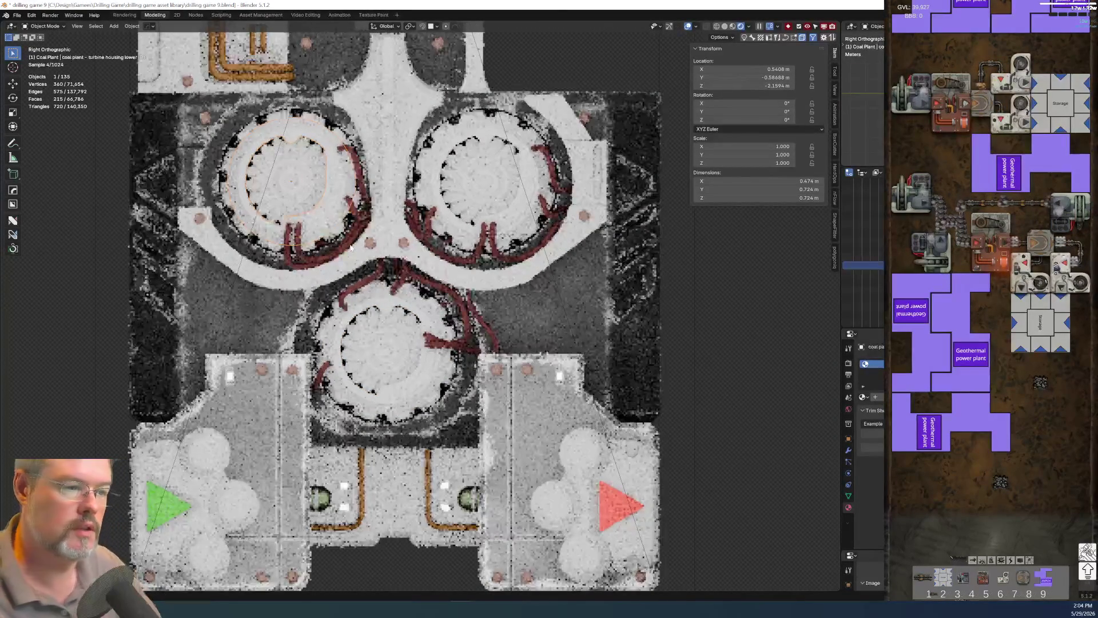
pyautogui.click(471, 250)
pyautogui.press('F2')
pyautogui.write('coal plant - turbine housing lower middle')
pyautogui.hotkey('ctrl', 'shift', 'Left')
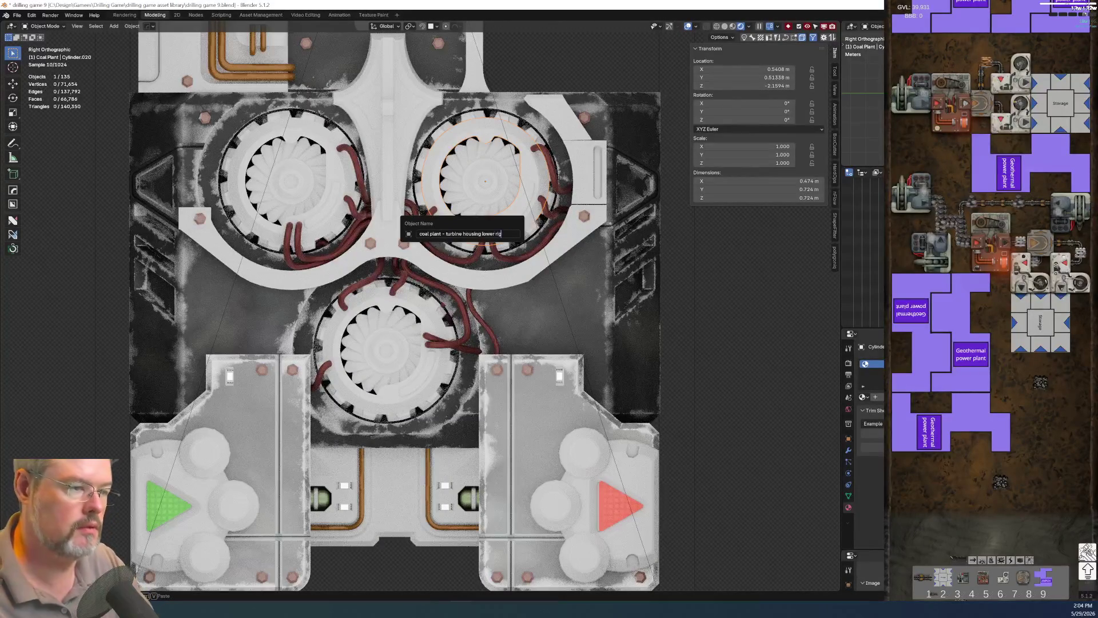
pyautogui.write('ight')
pyautogui.press('Return')
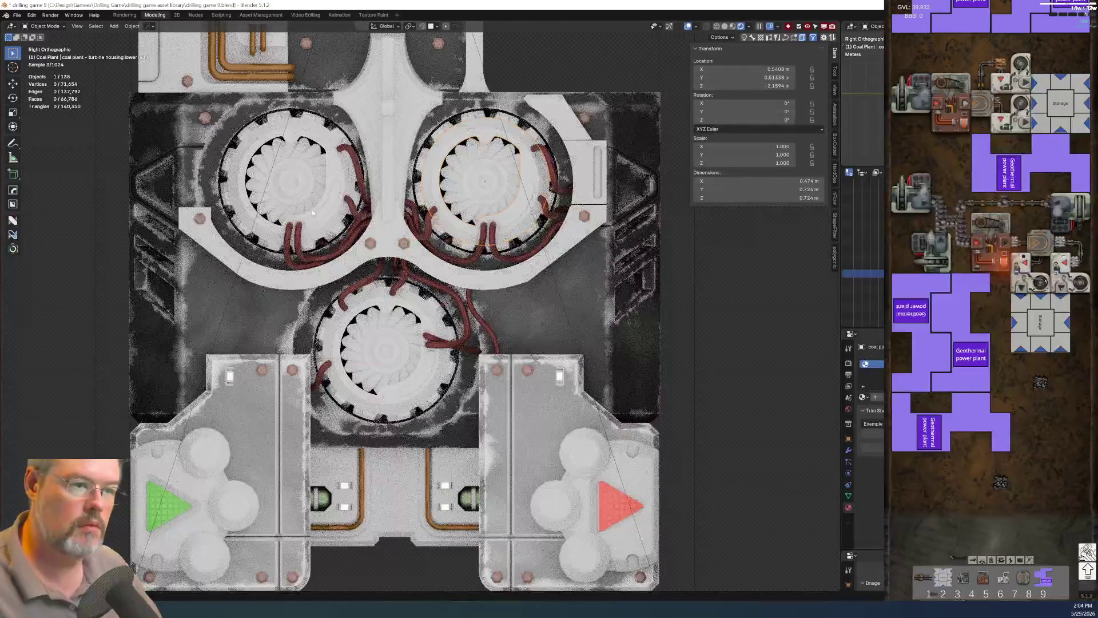
pyautogui.click(322, 221)
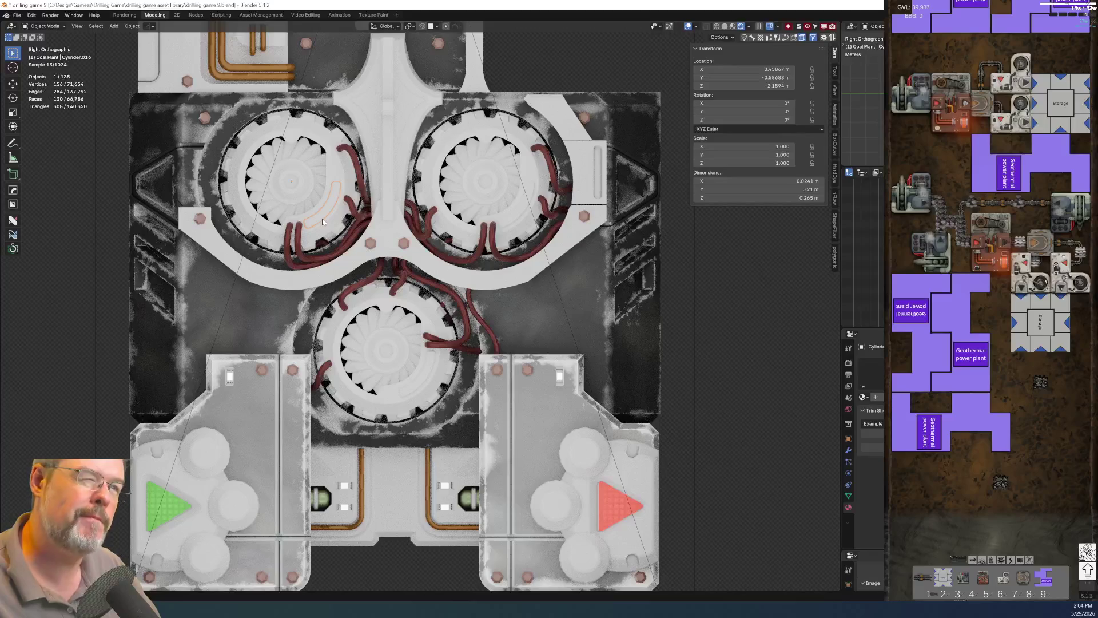
# Rename the upper-right turbine's arc piece to 'coal plant - turbine housing notch right'.
pyautogui.keyDown('shift'); pyautogui.click(298, 218); pyautogui.keyUp('shift')
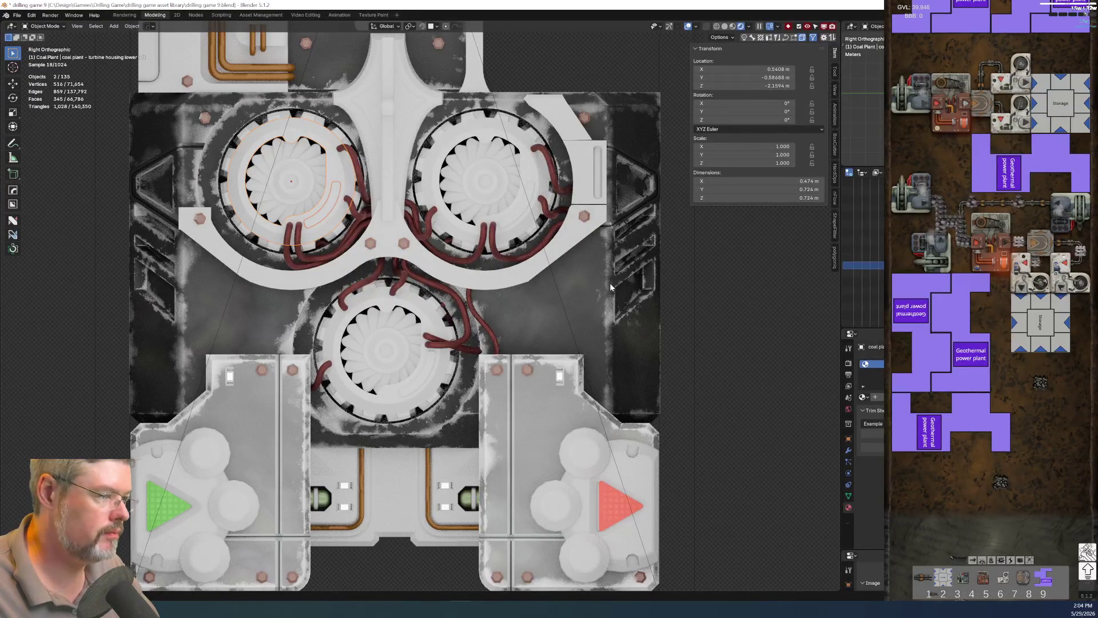
pyautogui.click(509, 220)
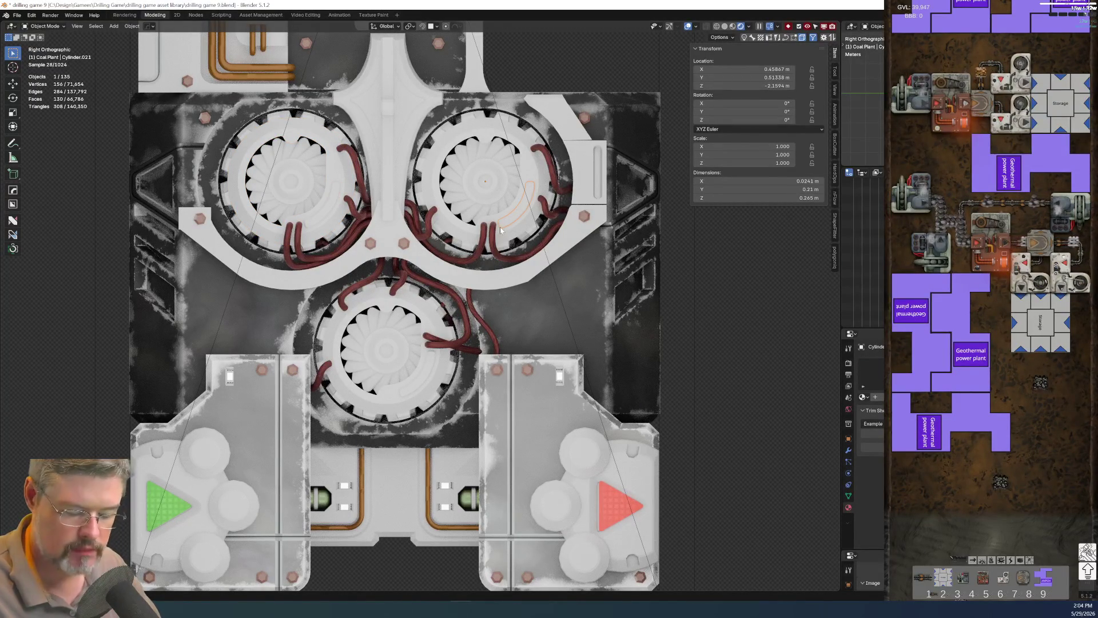
pyautogui.press('F2')
pyautogui.write('coal plant - turbine housing lower middle')
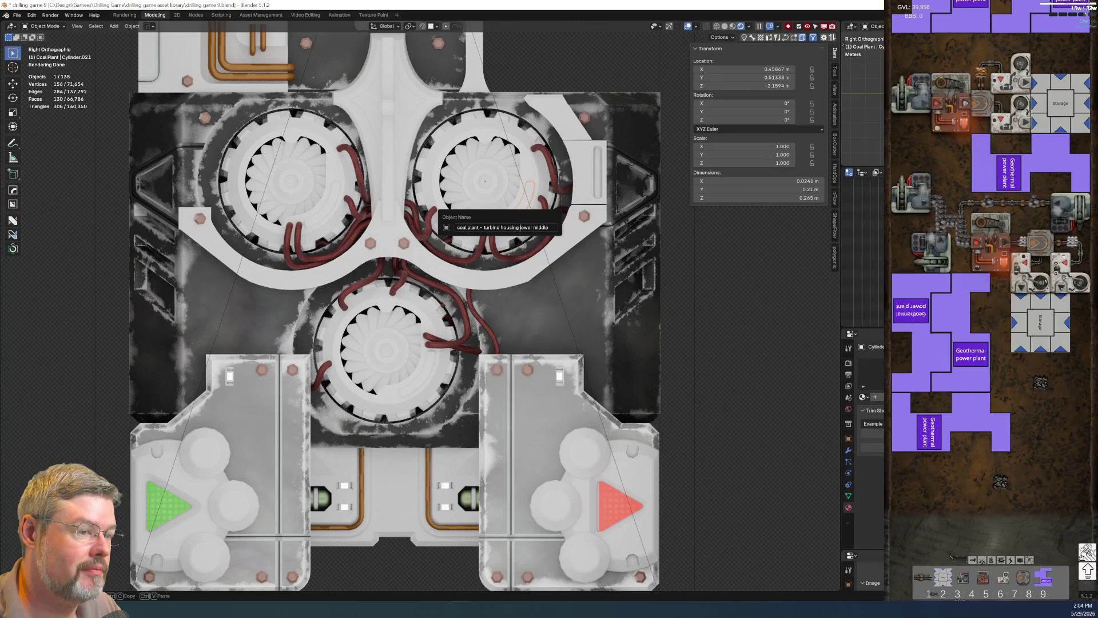
pyautogui.write('nod')
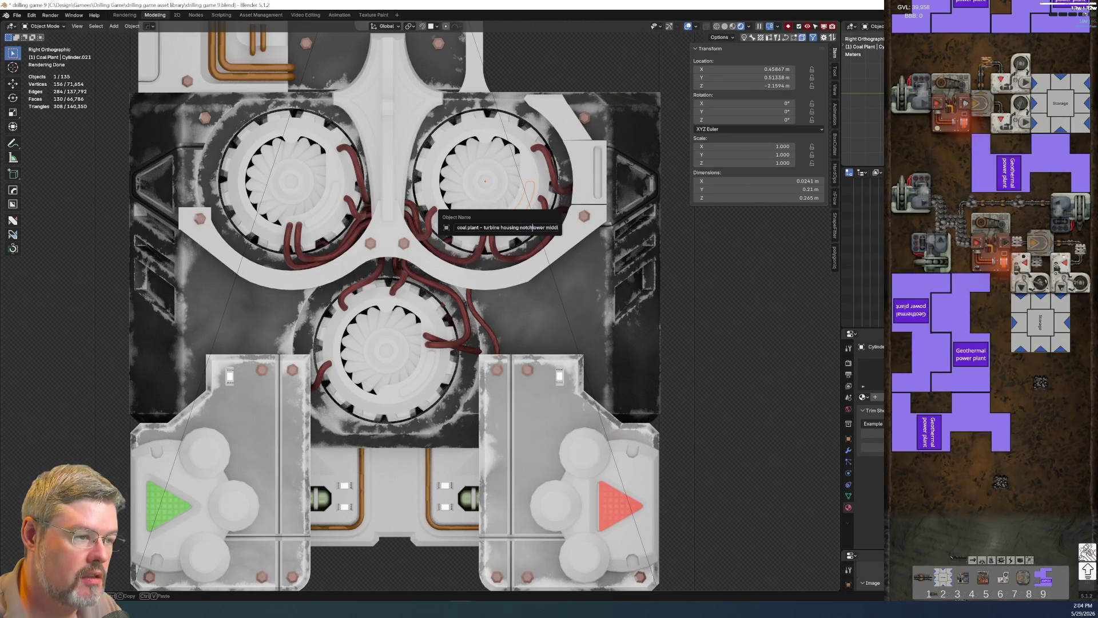
pyautogui.hotkey('shift', 'End')
pyautogui.write('right')
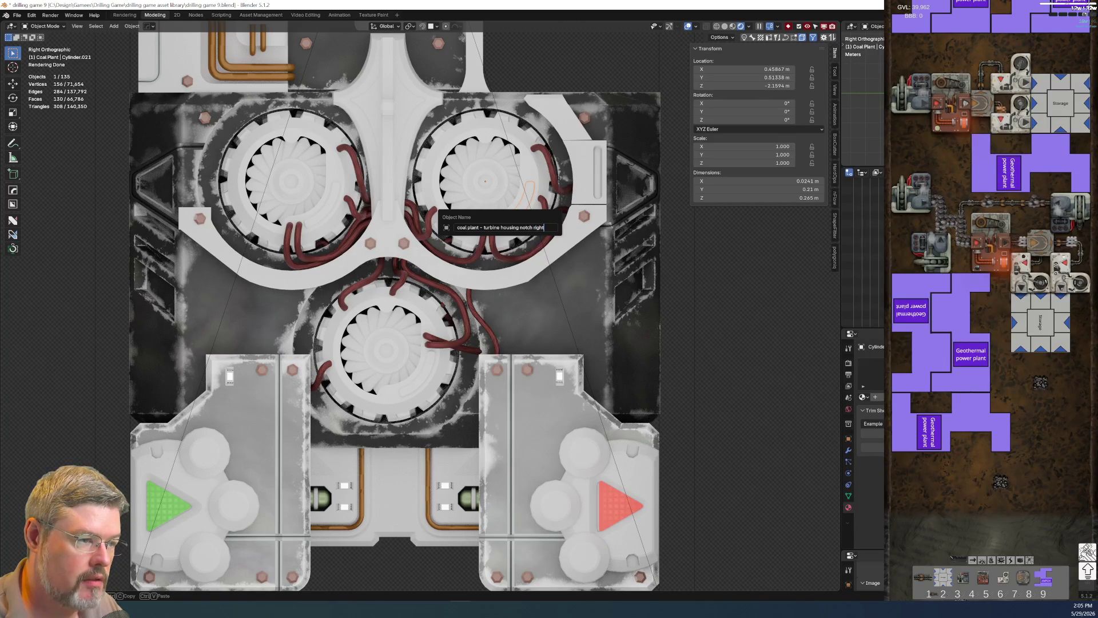
pyautogui.press('Return')
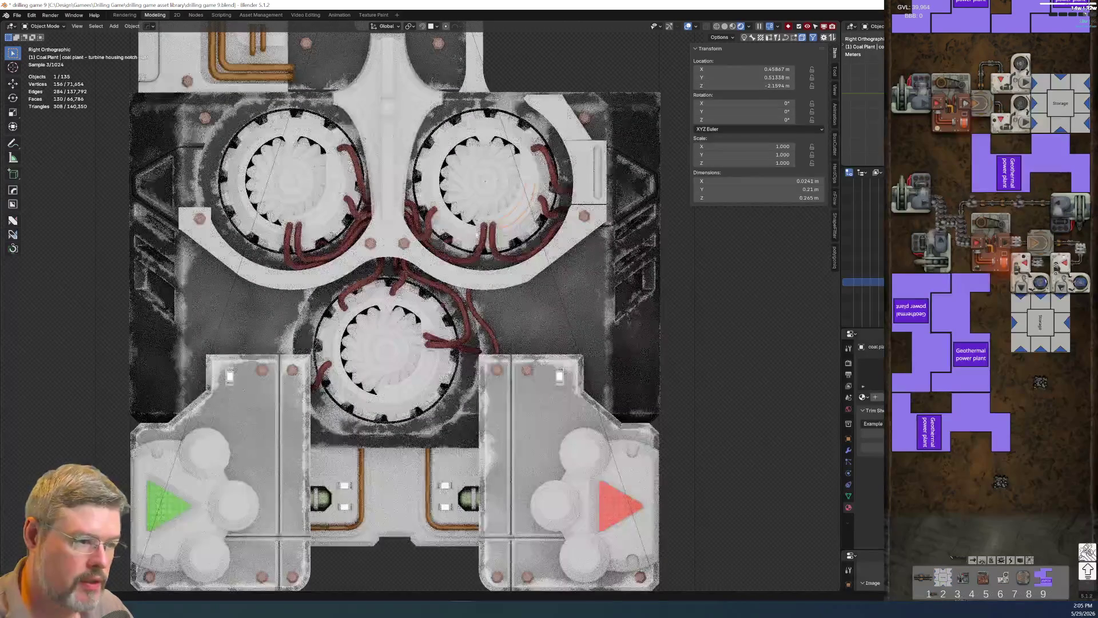
# Remove 'lower' from the right and left housing names, leaving 'turbine housing right' and 'left'.
pyautogui.click(472, 236)
pyautogui.press('F2')
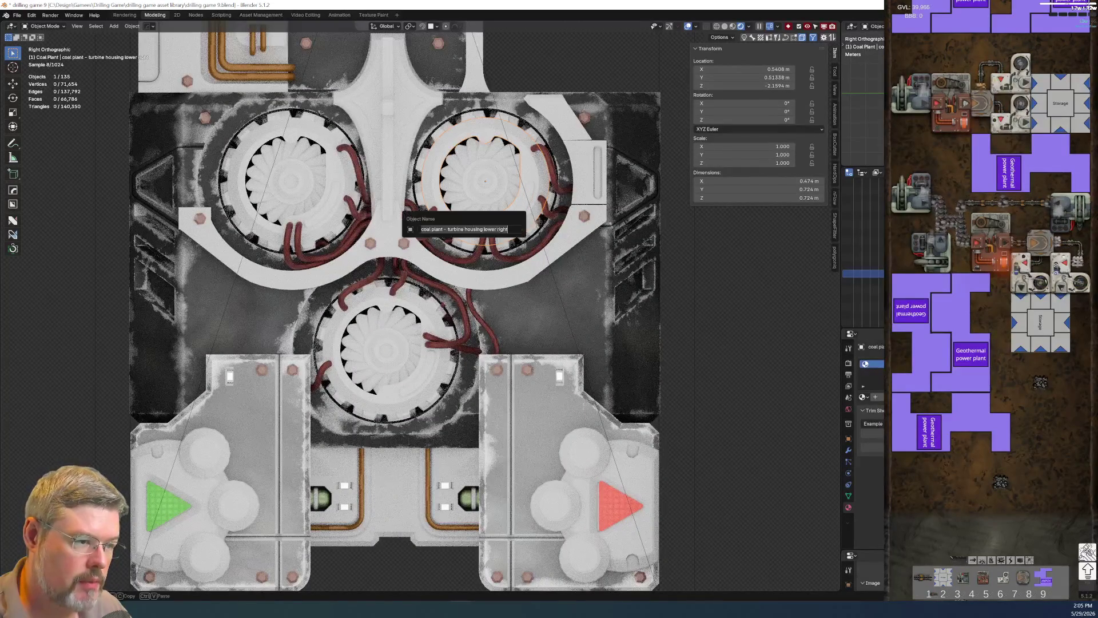
pyautogui.doubleClick(491, 229)
pyautogui.press('BackSpace')
pyautogui.press('Return')
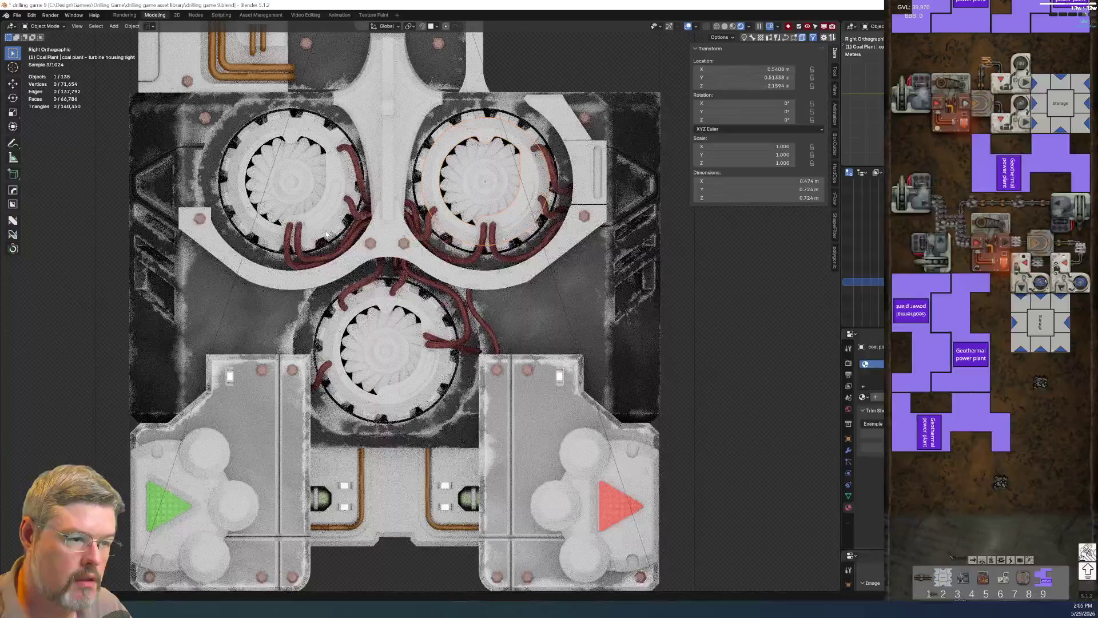
pyautogui.click(326, 234)
pyautogui.press('F2')
pyautogui.click(357, 230)
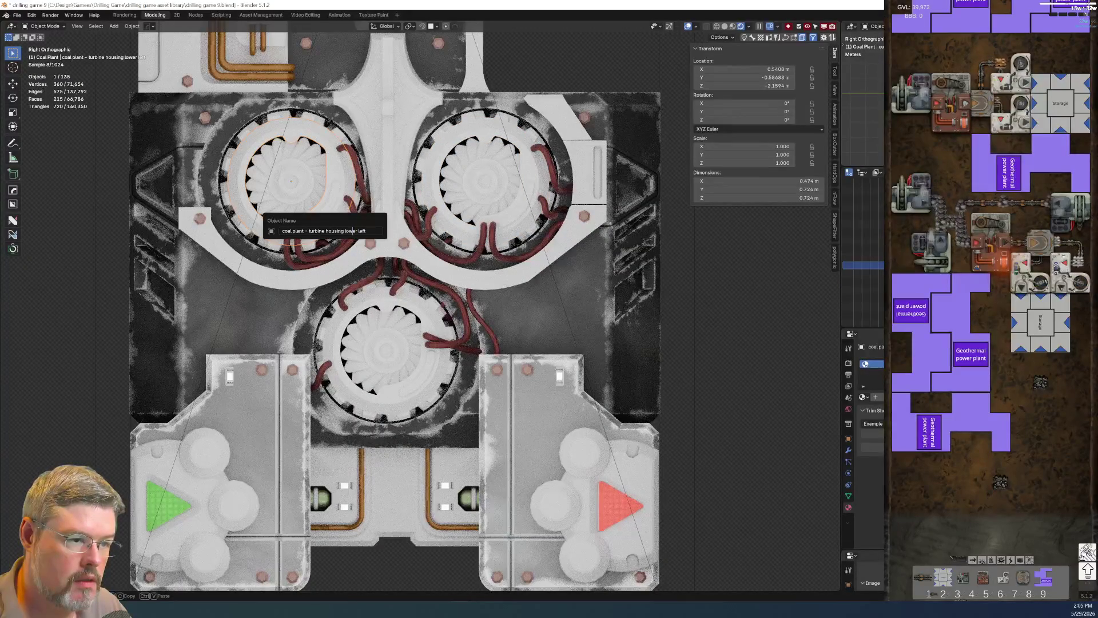
pyautogui.hotkey('ctrl', 'BackSpace')
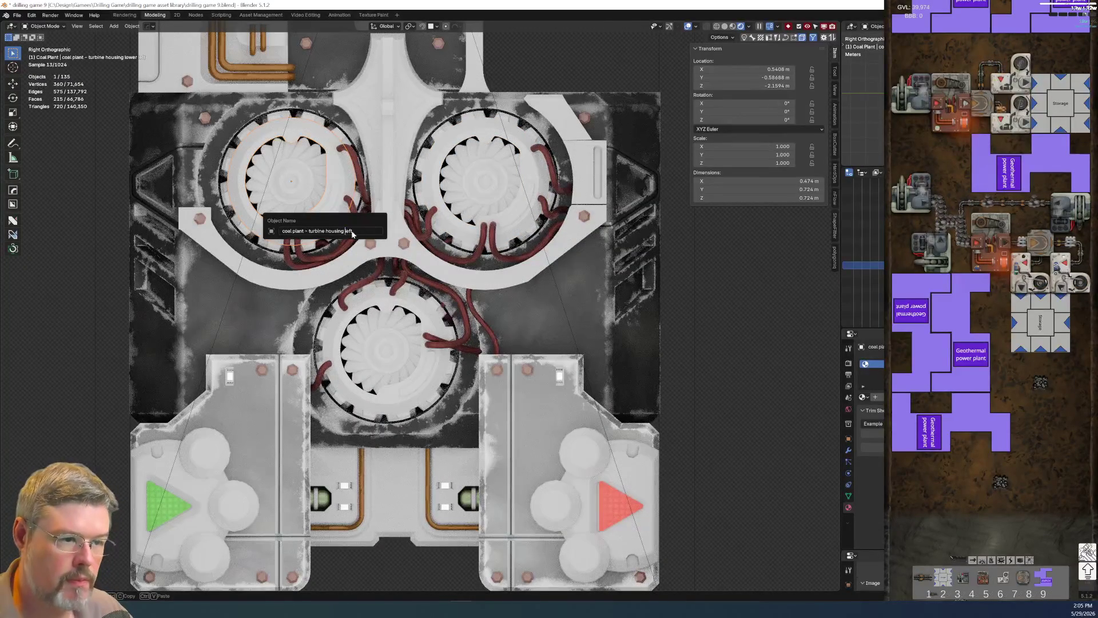
pyautogui.press('Return')
# Copy the right notch's name and rename the left notch 'coal plant - turbine housing notch left'.
pyautogui.click(515, 215)
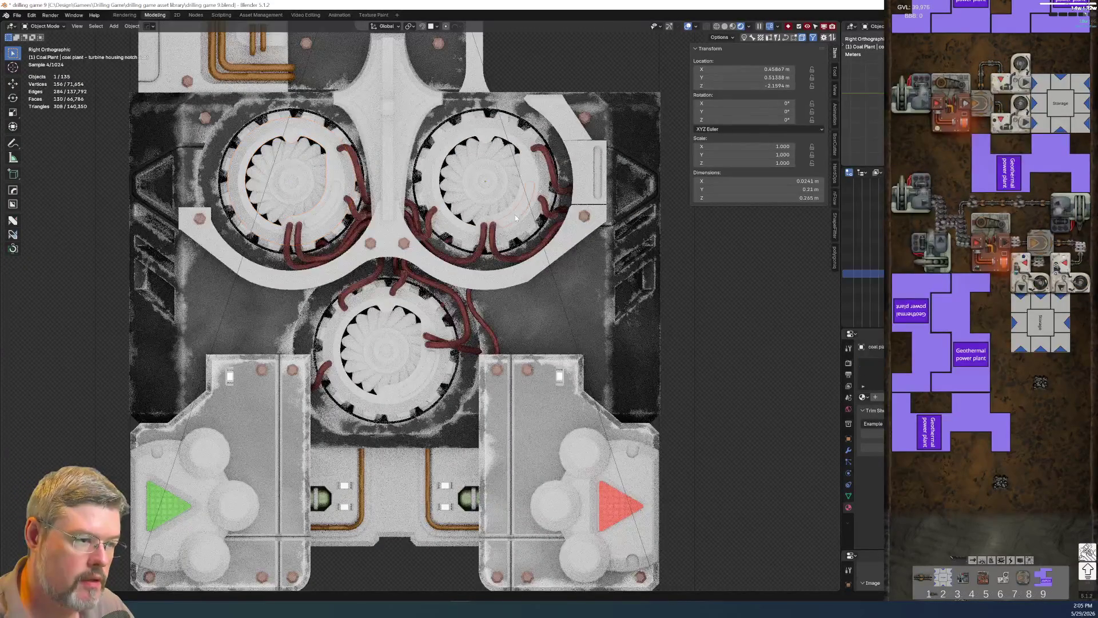
pyautogui.press('F2')
pyautogui.press('Return')
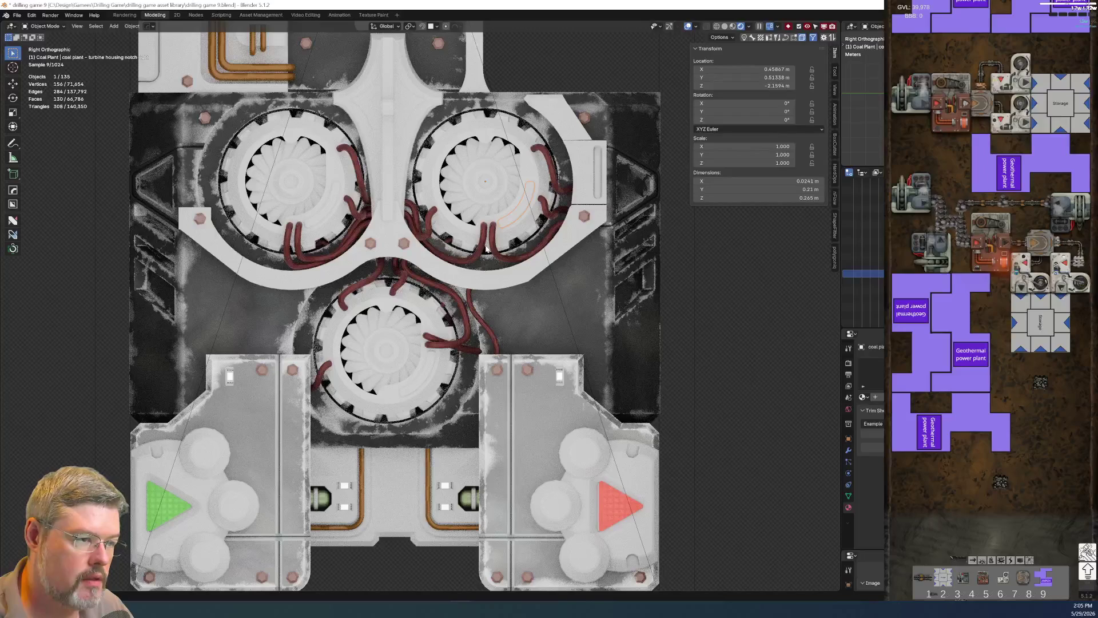
pyautogui.click(318, 219)
pyautogui.press('F2')
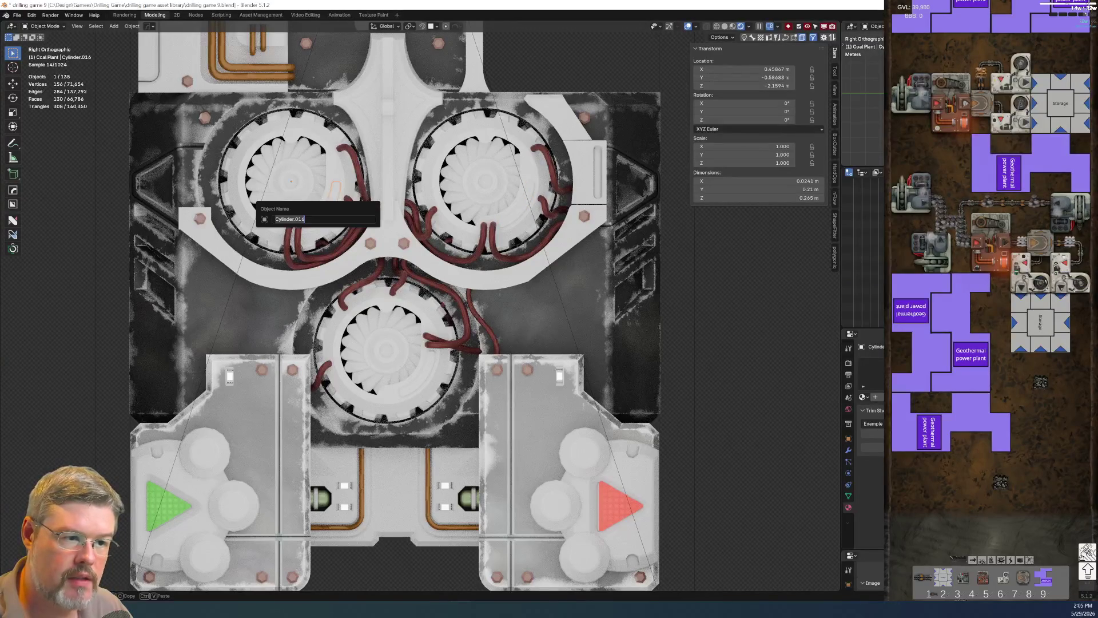
pyautogui.click(512, 222)
pyautogui.press('F2')
pyautogui.press('Return')
pyautogui.click(318, 220)
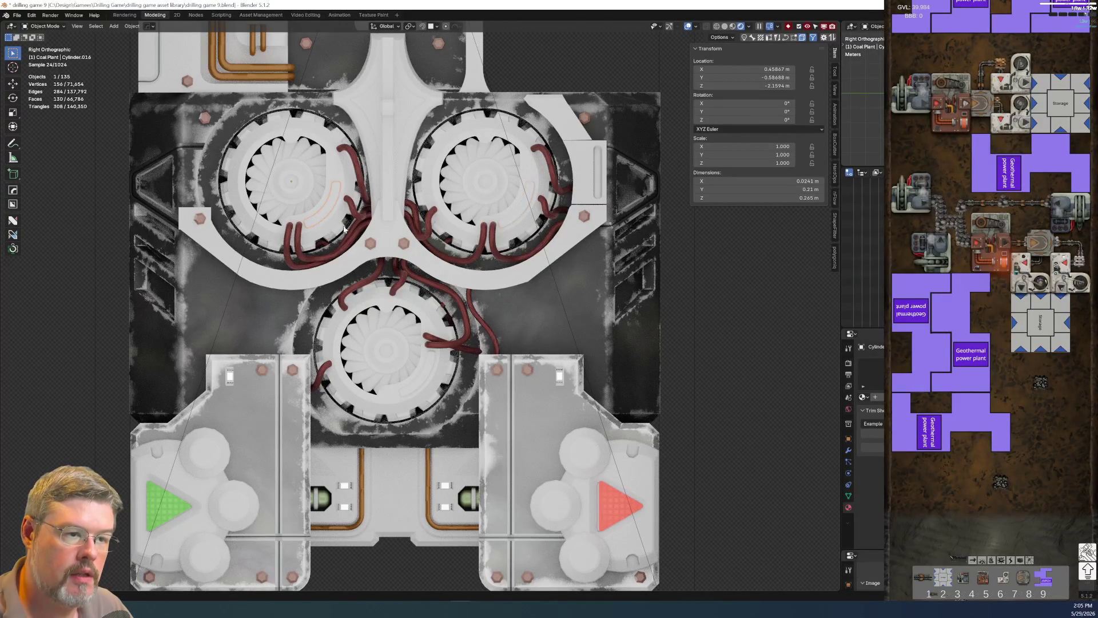
pyautogui.press('F2')
pyautogui.write('coal plant - turbine housing notch right')
pyautogui.hotkey('ctrl', 'shift', 'Left')
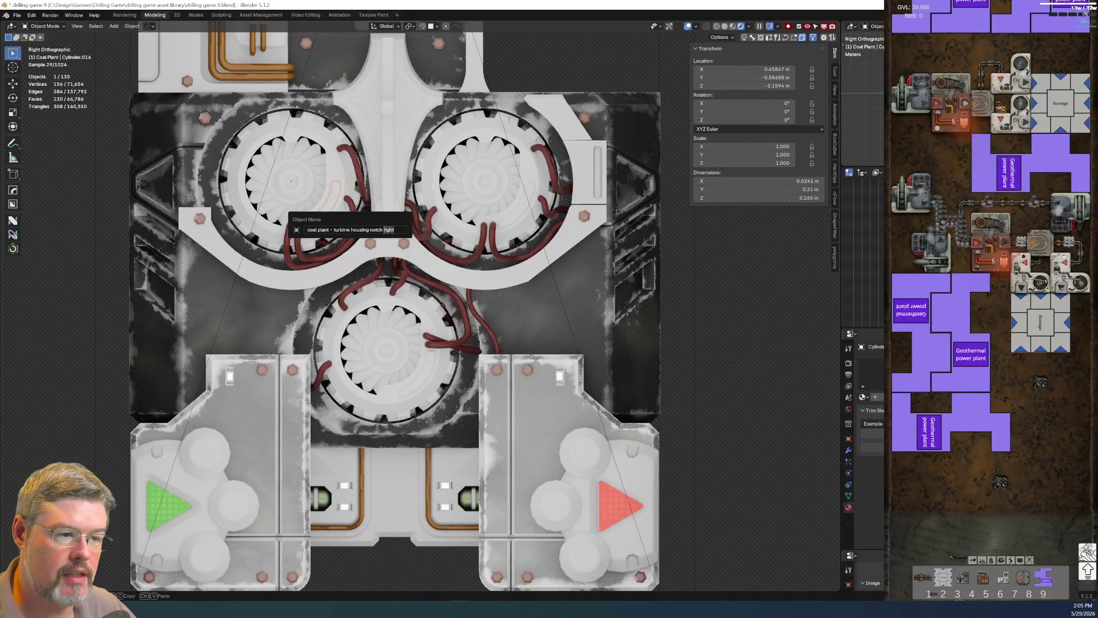
pyautogui.press('Return')
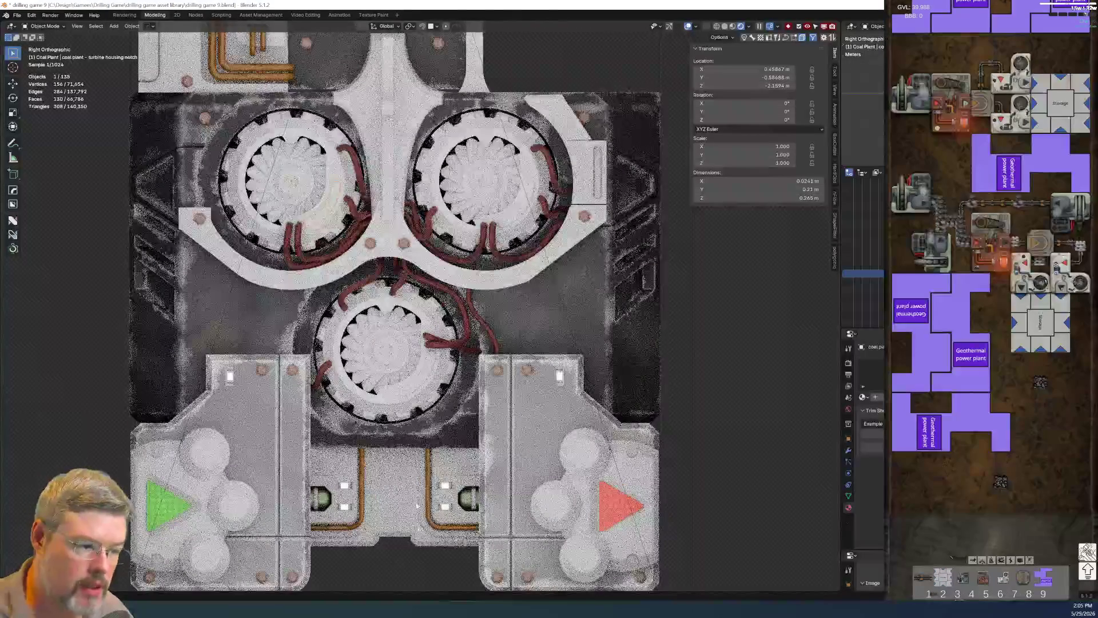
# Give the bottom turbine's notch piece the copied notch name.
pyautogui.click(413, 389)
pyautogui.press('F2')
pyautogui.write('coal plant - turbine housing notch right')
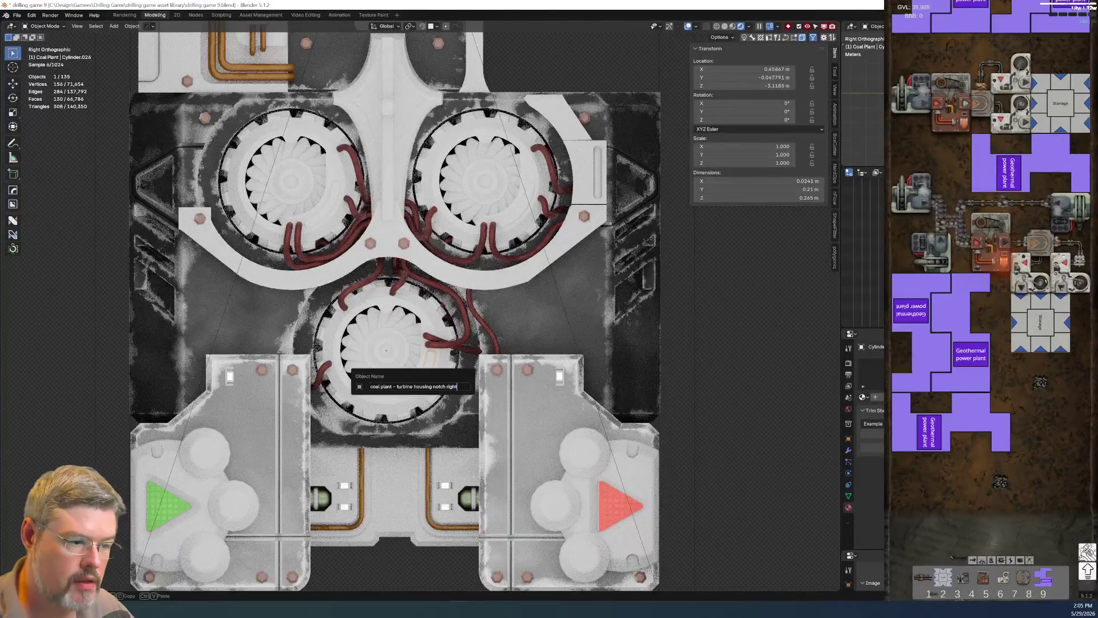
pyautogui.press('Return')
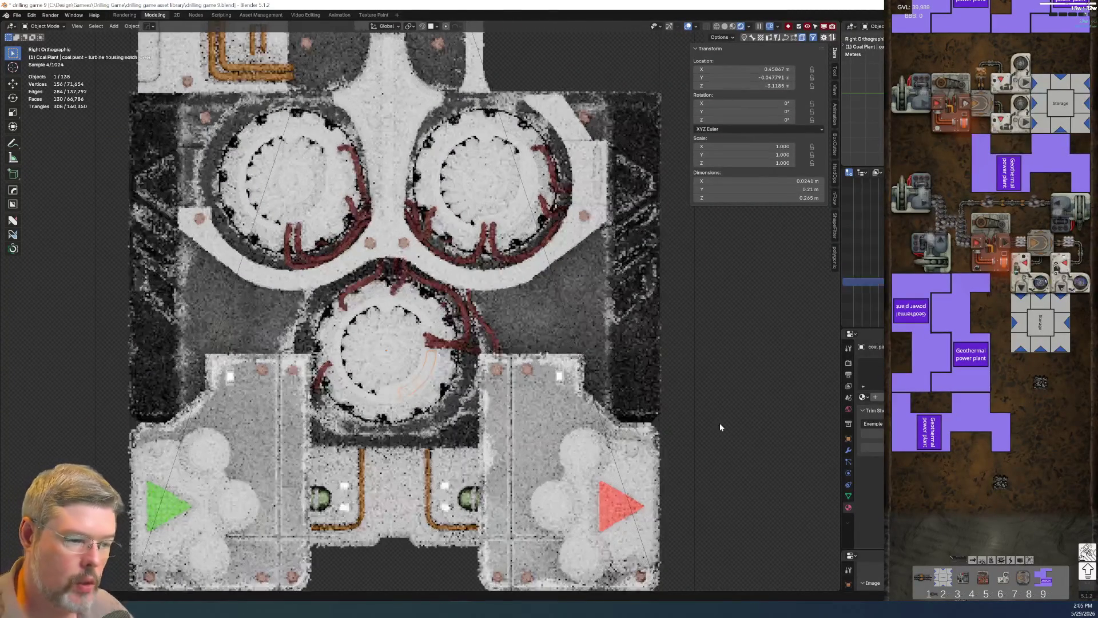
pyautogui.click(18, 15)
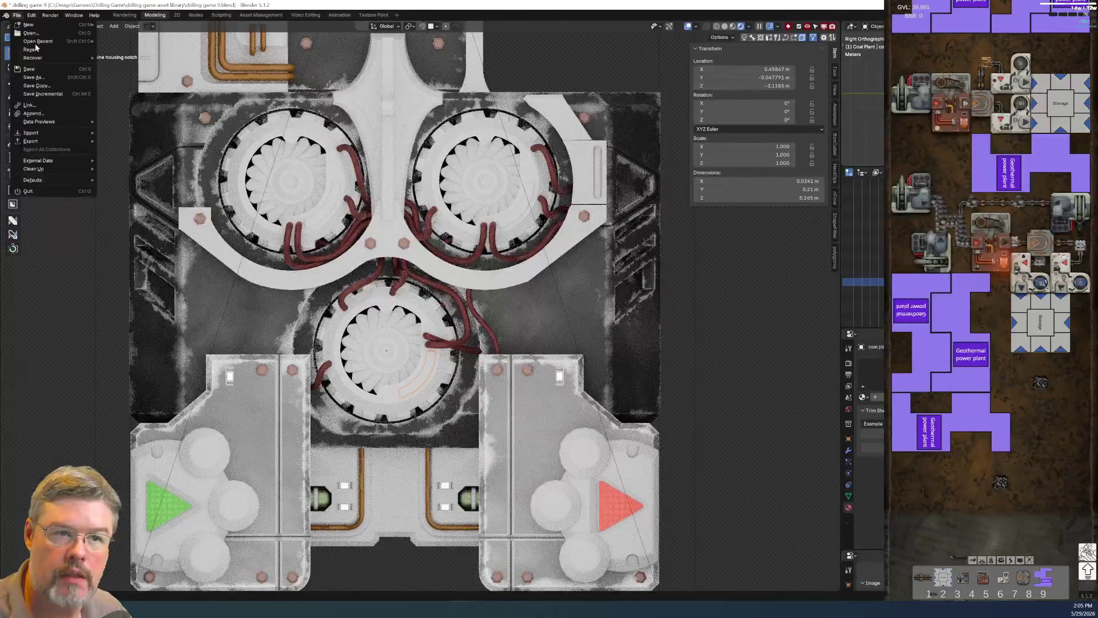
# Save the file and copy the left turbine housing's name.
pyautogui.click(33, 68)
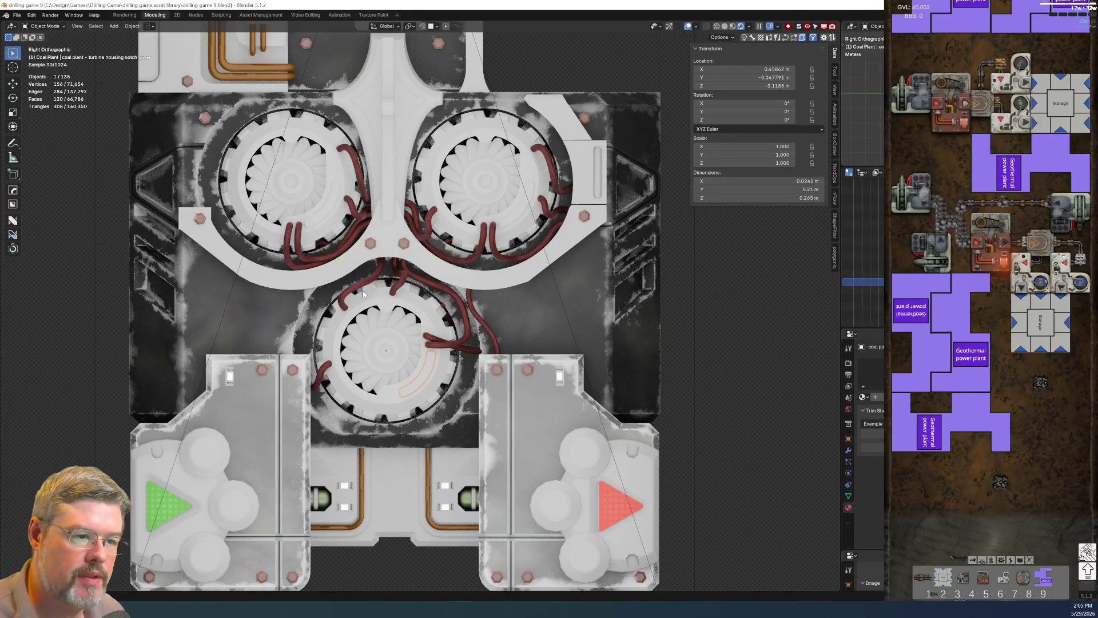
pyautogui.click(283, 197)
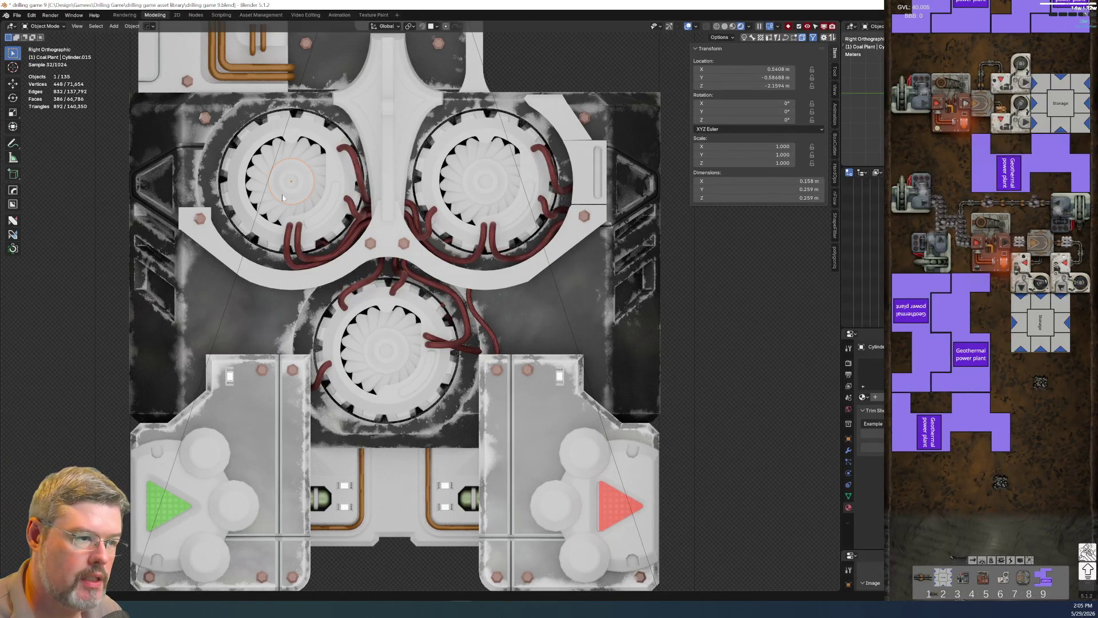
pyautogui.press('g')
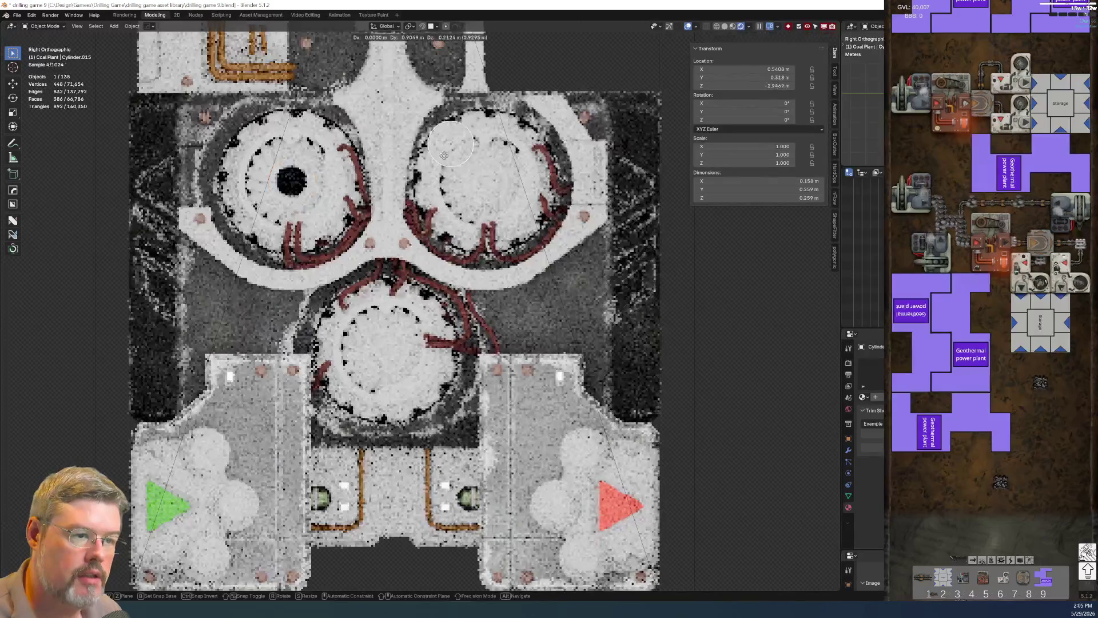
pyautogui.press('Escape')
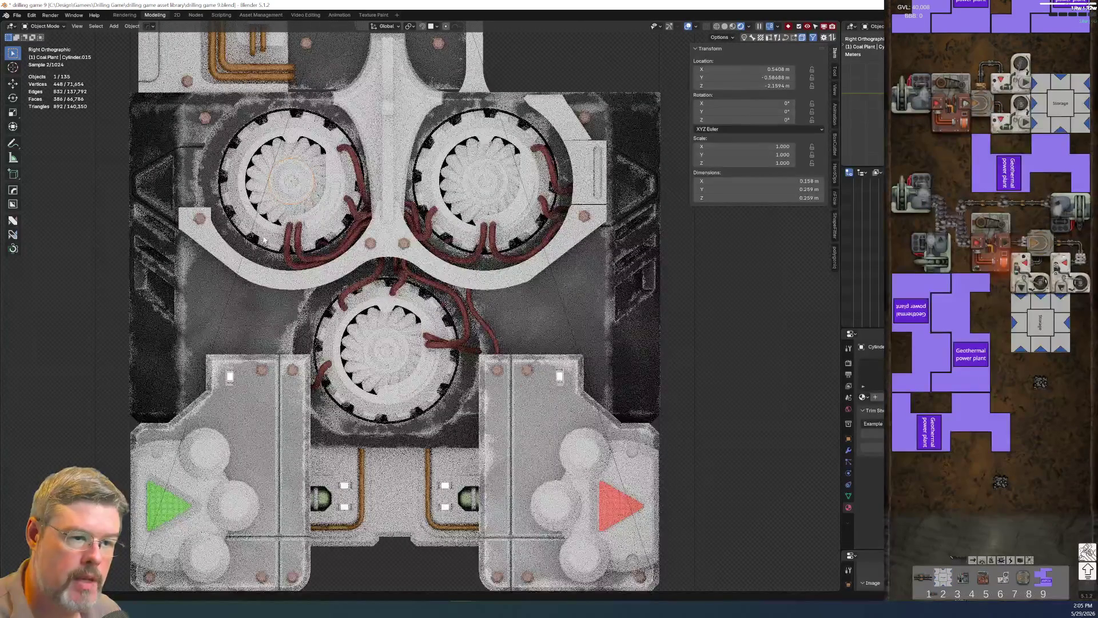
pyautogui.click(317, 239)
pyautogui.press('F2')
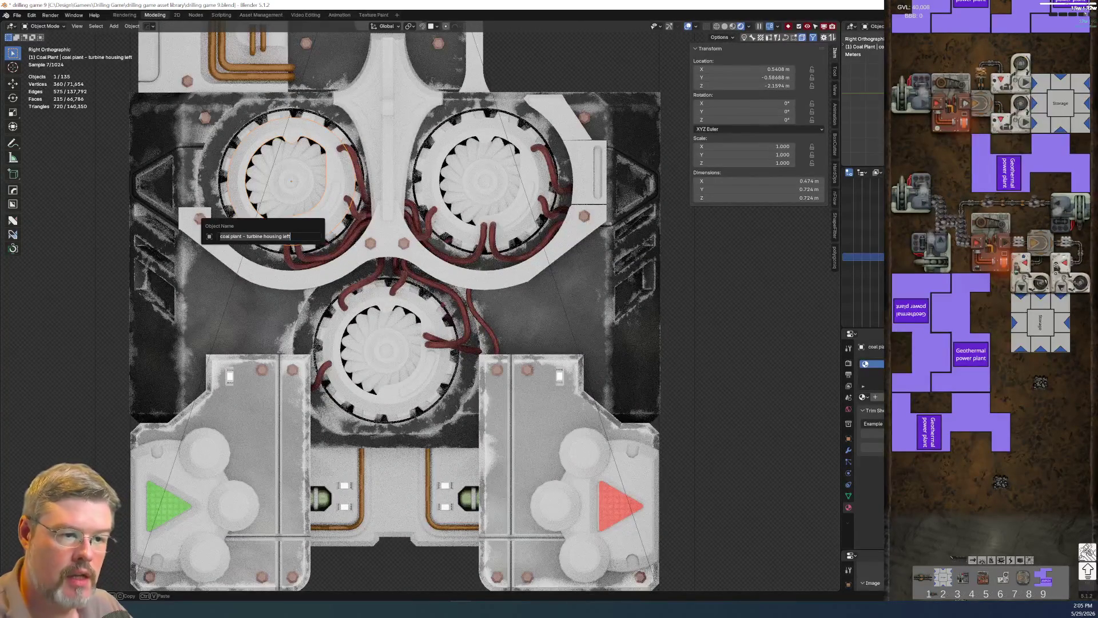
pyautogui.press('Escape')
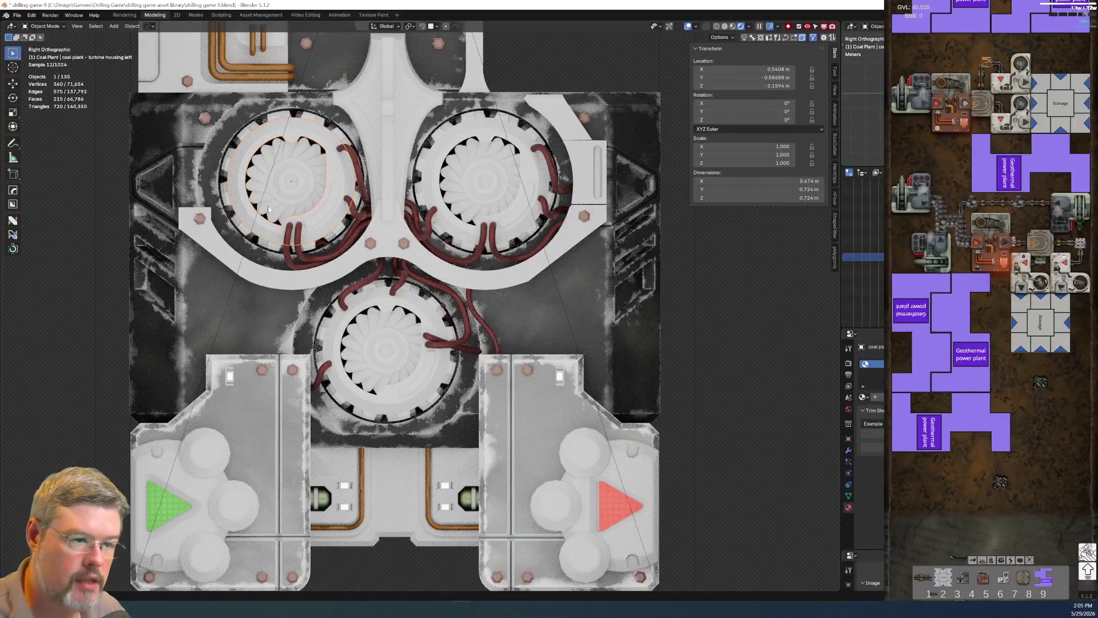
# Rename the upper-left hub 'coal plant - turbine fan core left'.
pyautogui.click(277, 197)
pyautogui.press('F2')
pyautogui.hotkey('ctrl', 'v')
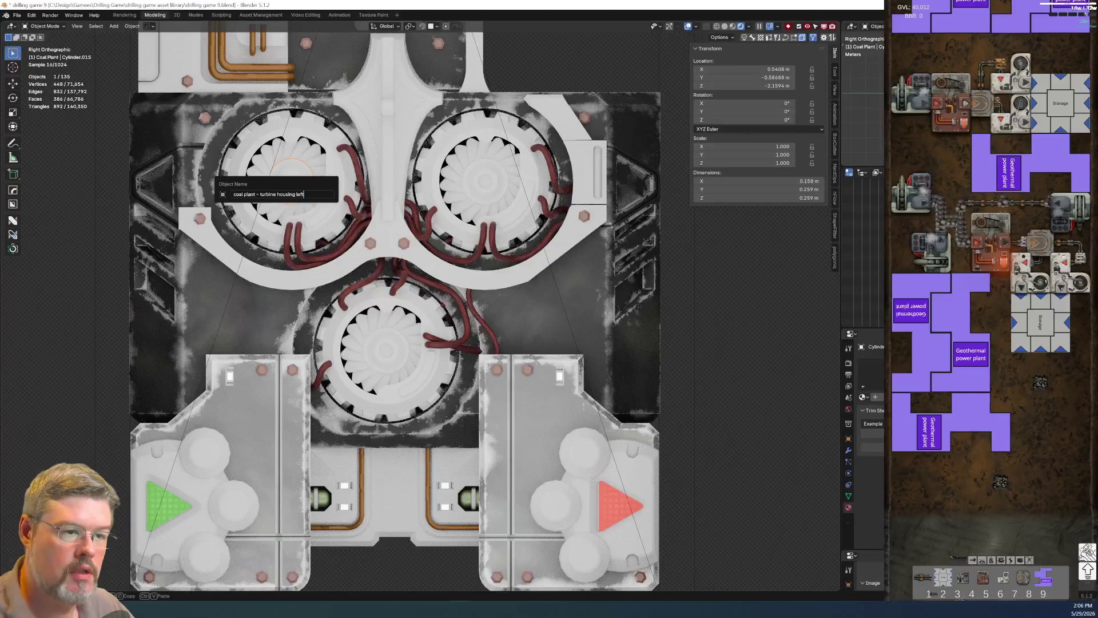
pyautogui.hotkey('ctrl', 'shift', 'Left')
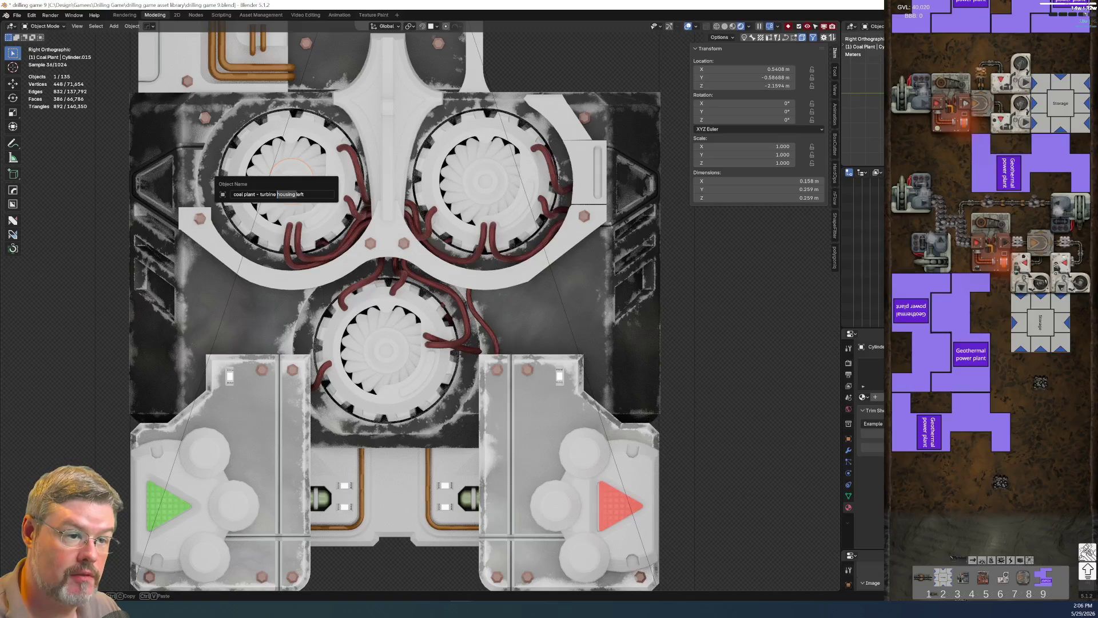
pyautogui.write('fac')
pyautogui.press('BackSpace')
pyautogui.write('n core')
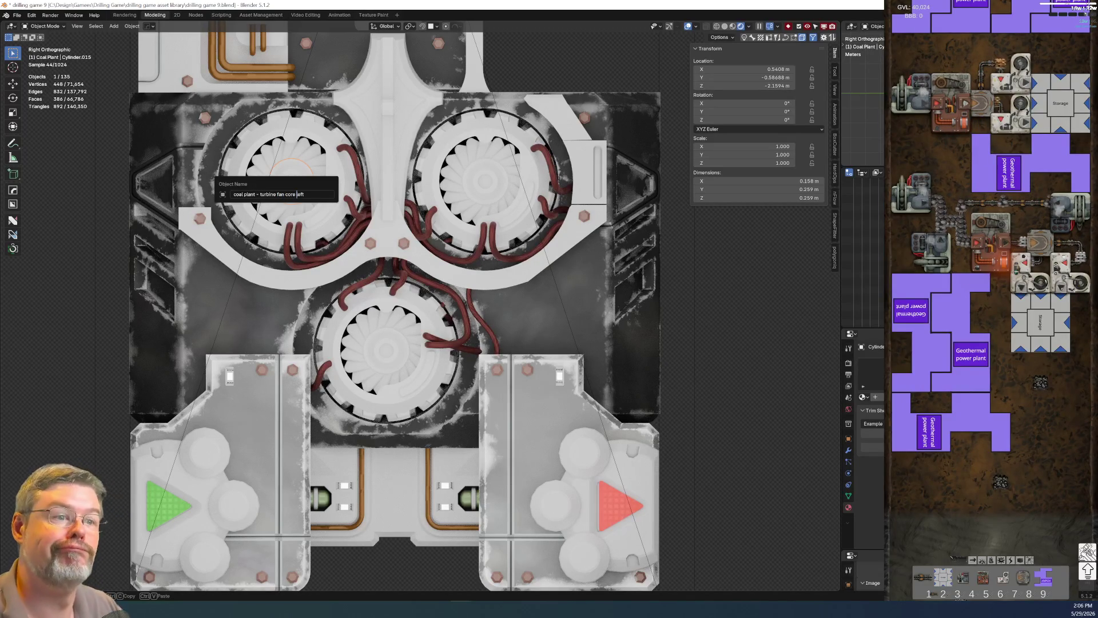
pyautogui.hotkey('ctrl', 'a')
pyautogui.hotkey('ctrl', 'c')
pyautogui.press('Return')
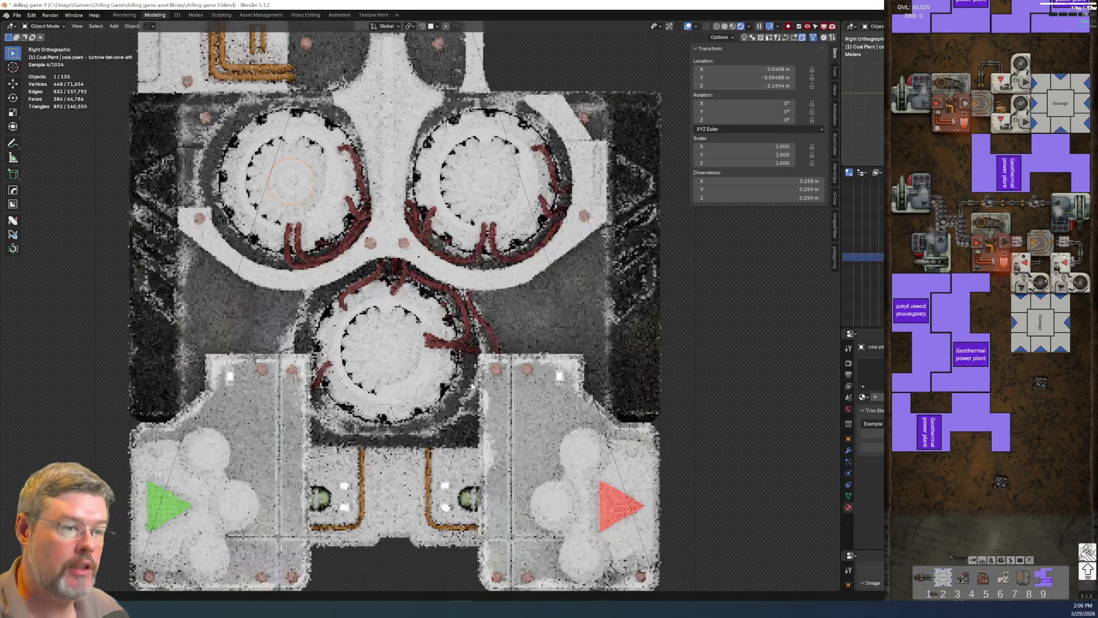
# Name the right and bottom hubs 'coal plant - turbine fan core right' and 'coal plant - turbine fan core lower'.
pyautogui.click(480, 190)
pyautogui.press('F2')
pyautogui.hotkey('ctrl', 'v')
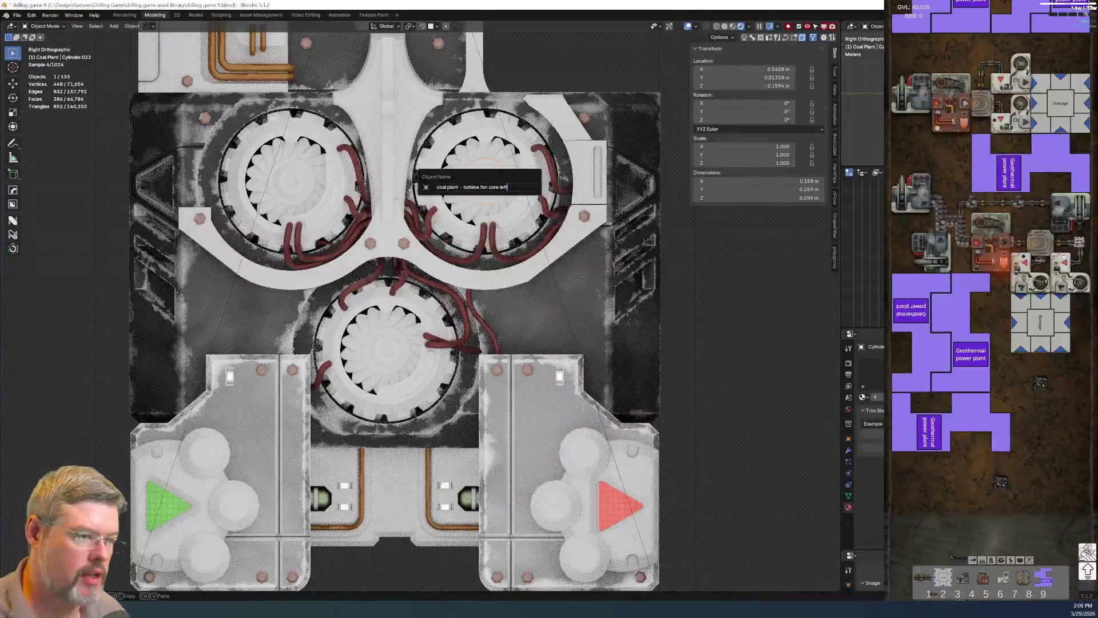
pyautogui.press('Return')
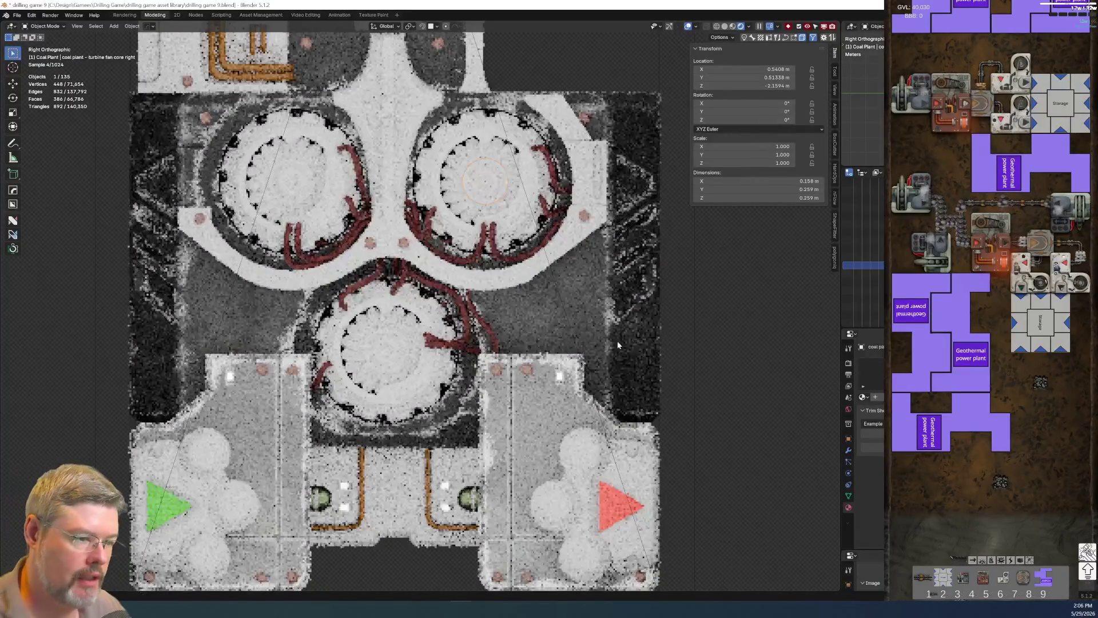
pyautogui.click(400, 358)
pyautogui.press('F2')
pyautogui.hotkey('ctrl', 'v')
pyautogui.hotkey('ctrl', 'shift', 'Left')
pyautogui.write('lower')
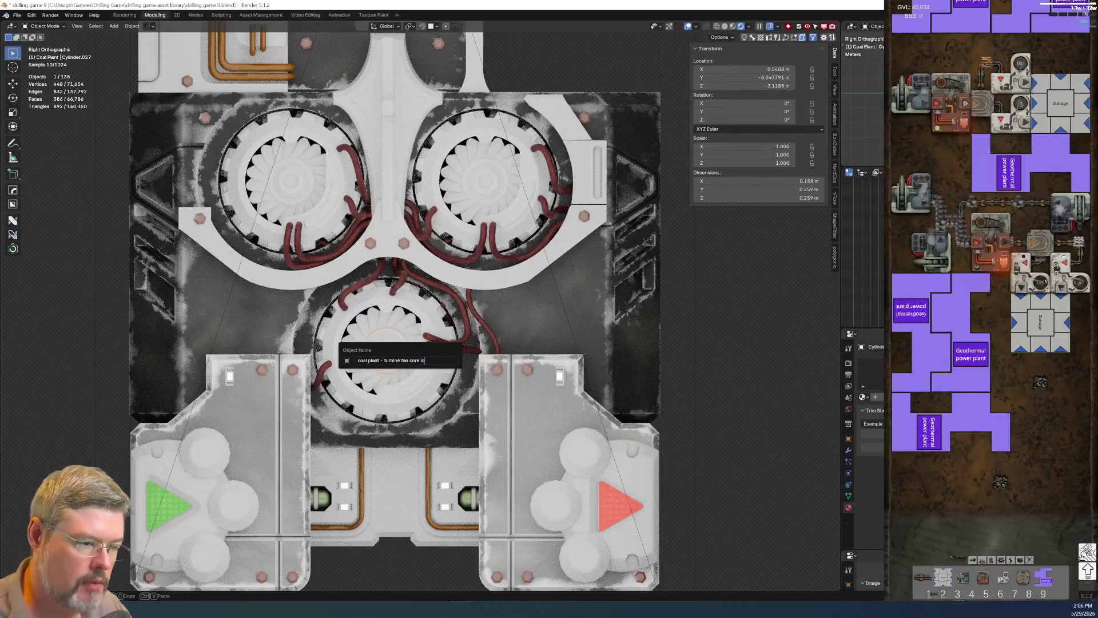
pyautogui.press('Return')
pyautogui.click(362, 362)
# Name the bottom turbine's fan blades 'coal plant - turbine fan blades lower'.
pyautogui.press('F2')
pyautogui.hotkey('ctrl', 'v')
pyautogui.hotkey('ctrl', 'shift', 'Left')
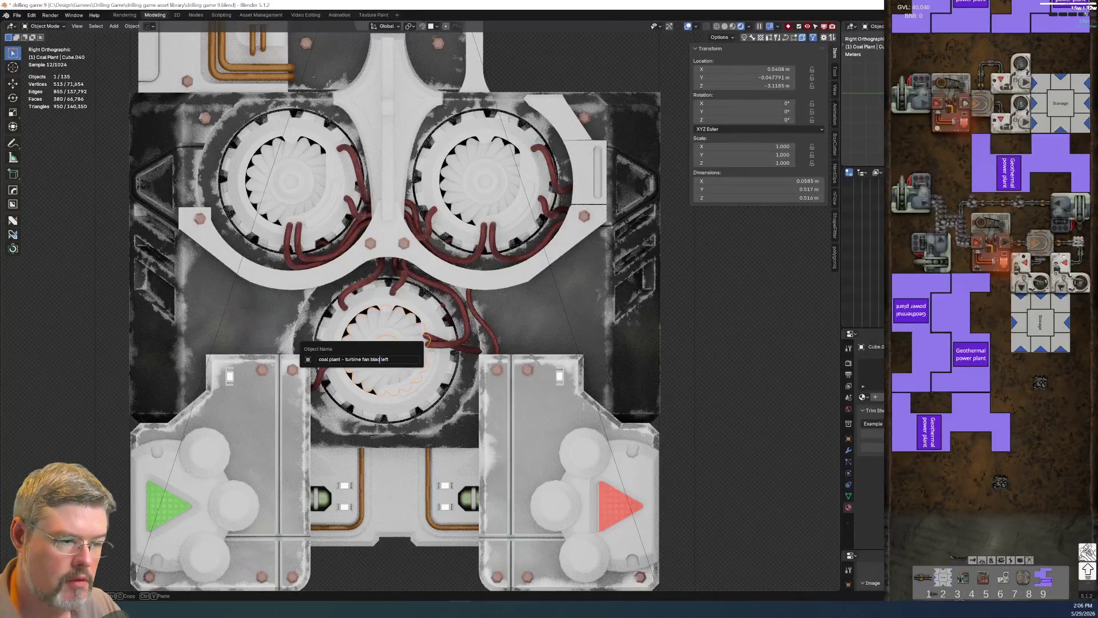
pyautogui.press('Return')
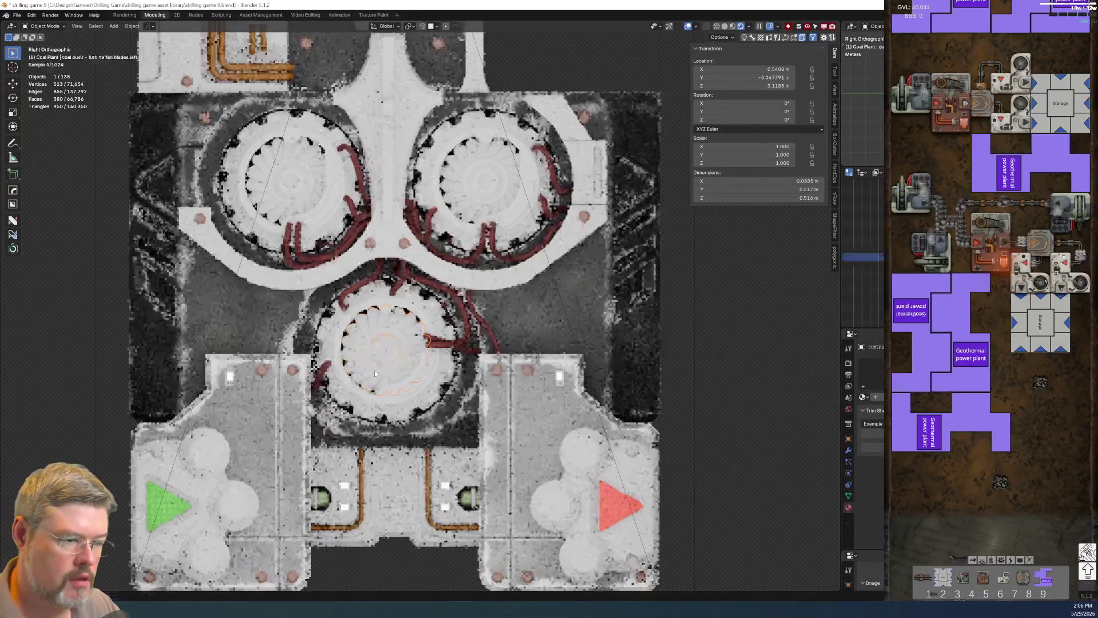
pyautogui.press('F2')
pyautogui.press('End')
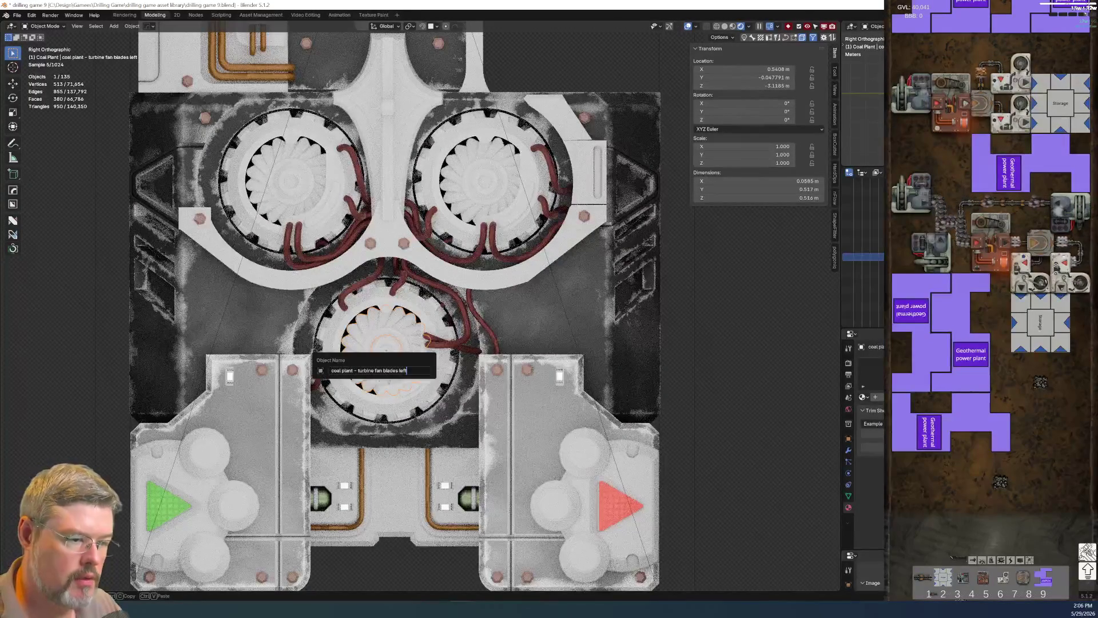
pyautogui.press('Return')
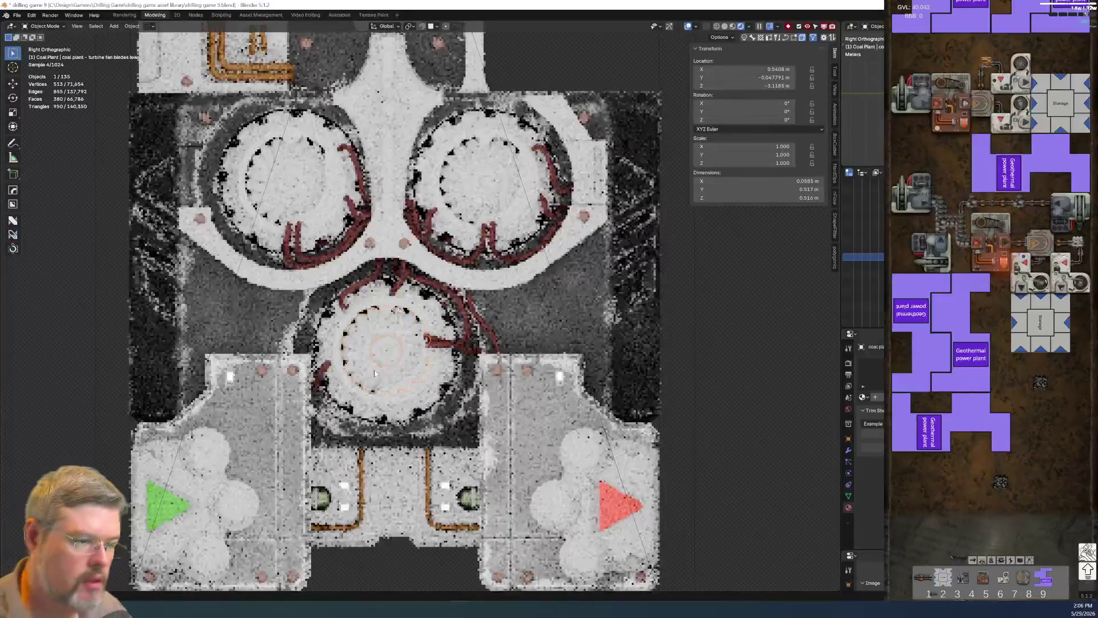
# Name the upper-right and upper-left fan blades 'coal plant - turbine fan blades right' and 'left'.
pyautogui.click(474, 210)
pyautogui.press('F2')
pyautogui.write('coal plant - turbine fan blades')
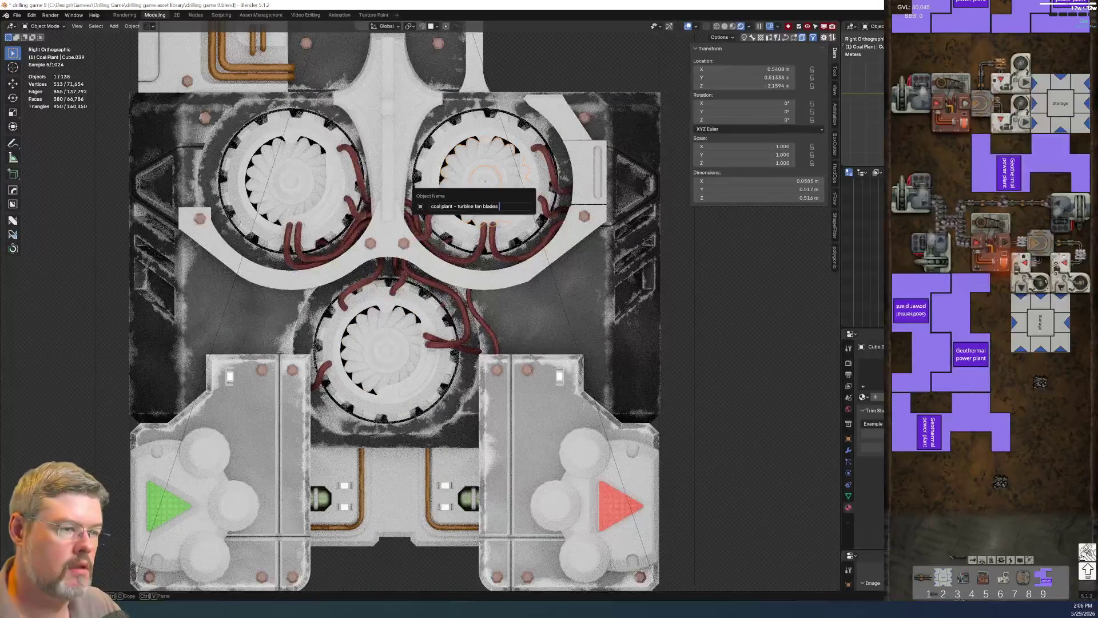
pyautogui.write('right')
pyautogui.press('Return')
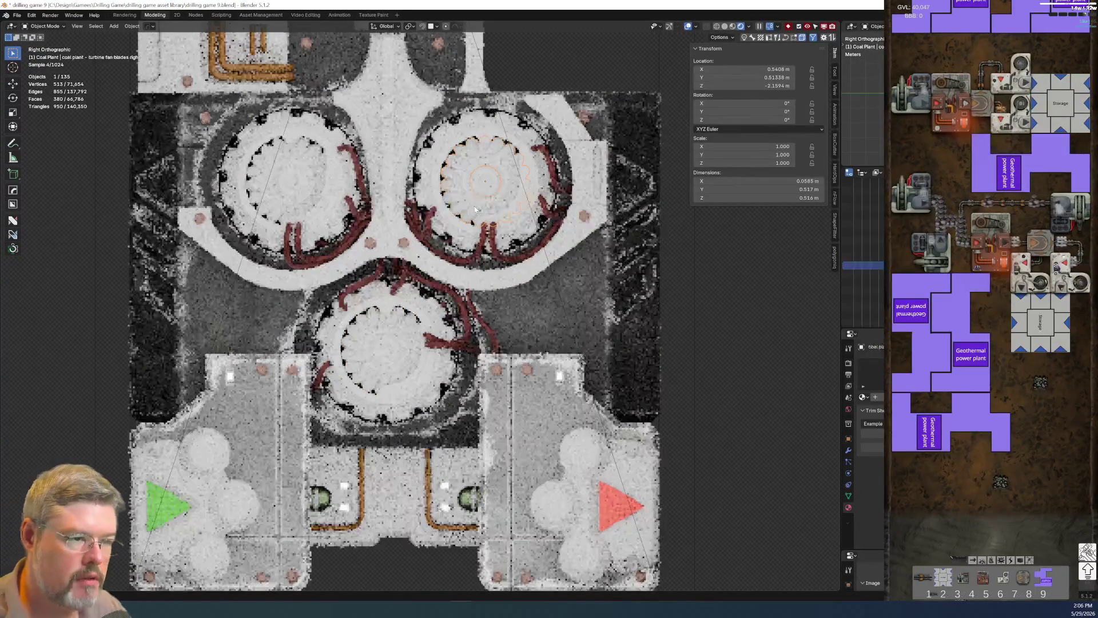
pyautogui.click(278, 211)
pyautogui.press('F2')
pyautogui.write('coal plant - turbine fan blades')
pyautogui.write('left')
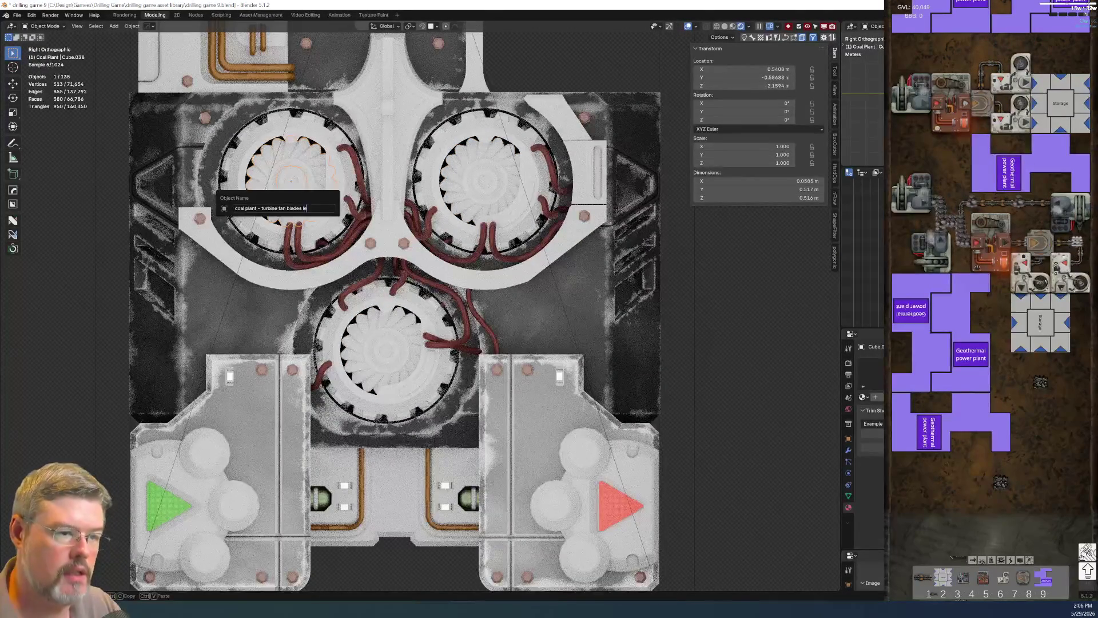
pyautogui.press('Return')
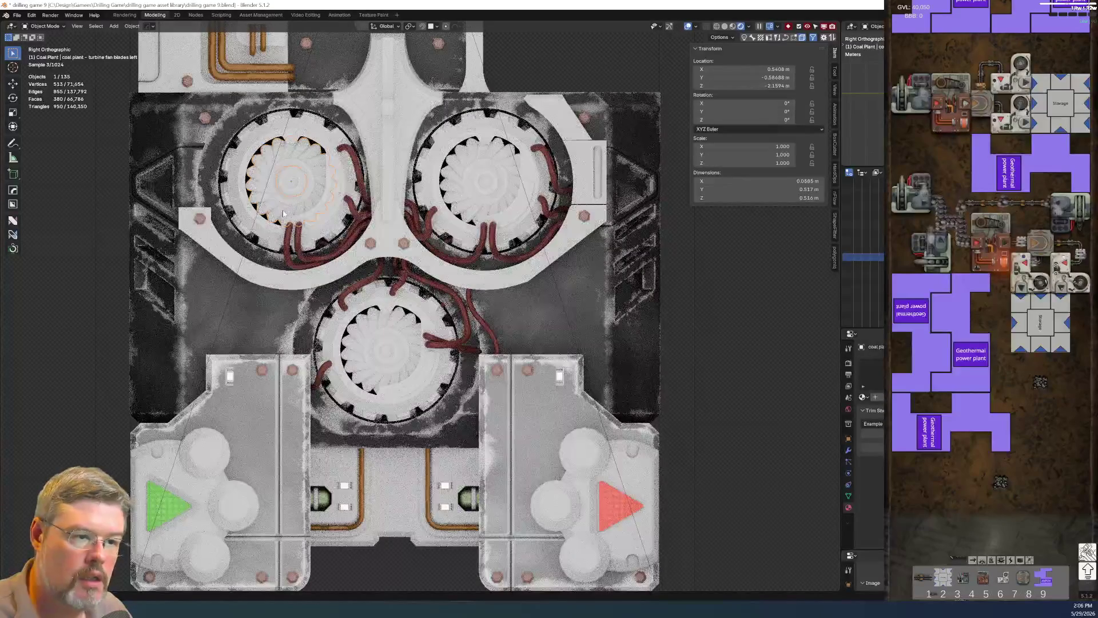
pyautogui.click(227, 209)
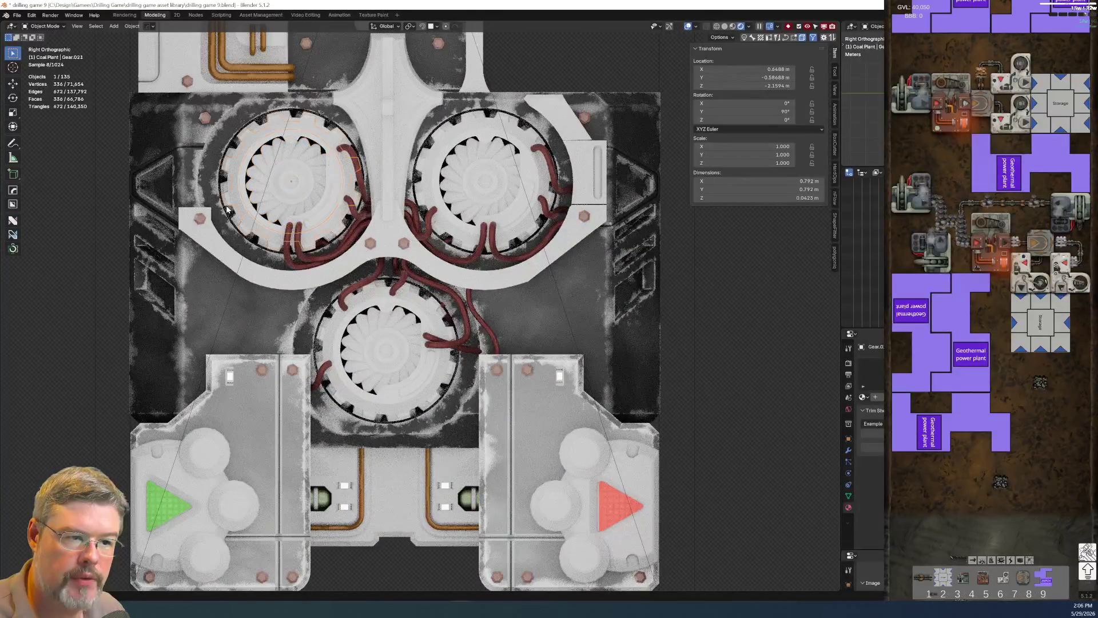
# Rename the first front gear to 'coal plant - turbine gear near left'.
pyautogui.press('KP_Decimal')
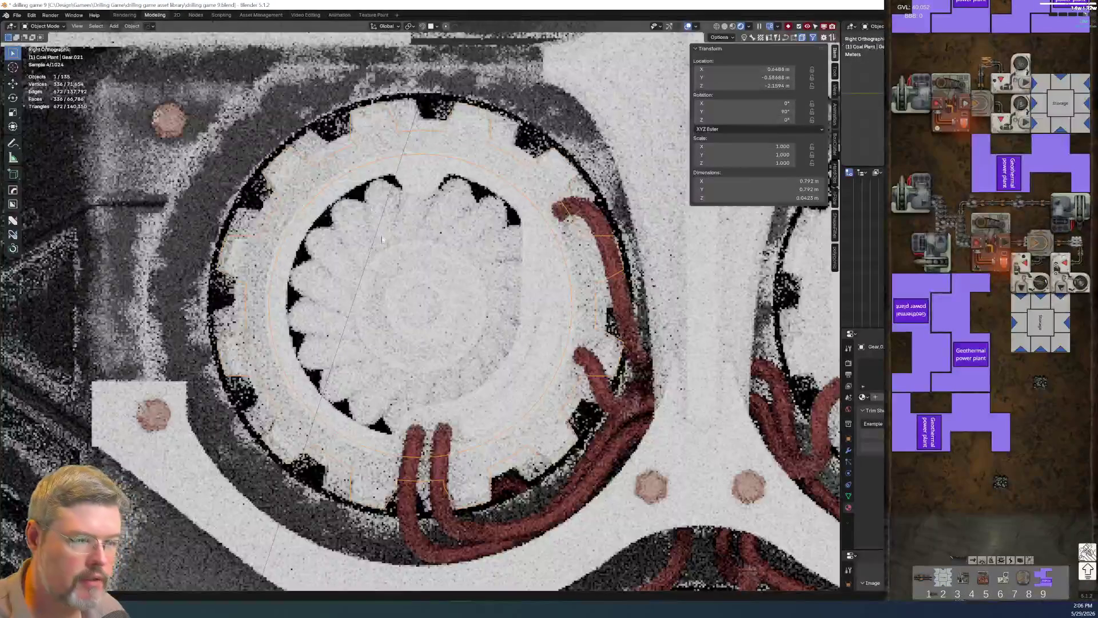
pyautogui.scroll(3, 279, 247)
pyautogui.moveTo(280, 247); pyautogui.dragTo(298, 287, button='middle')
pyautogui.scroll(2, 303, 298)
pyautogui.press('F2')
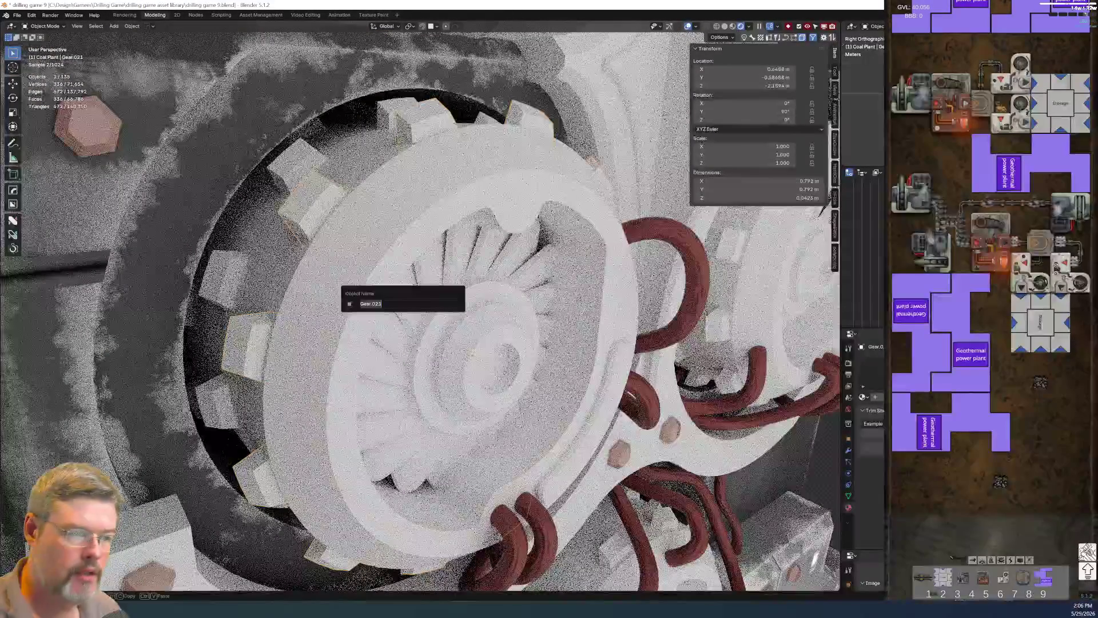
pyautogui.write('coal plant - turbine fan blades')
pyautogui.hotkey('ctrl', 'Left')
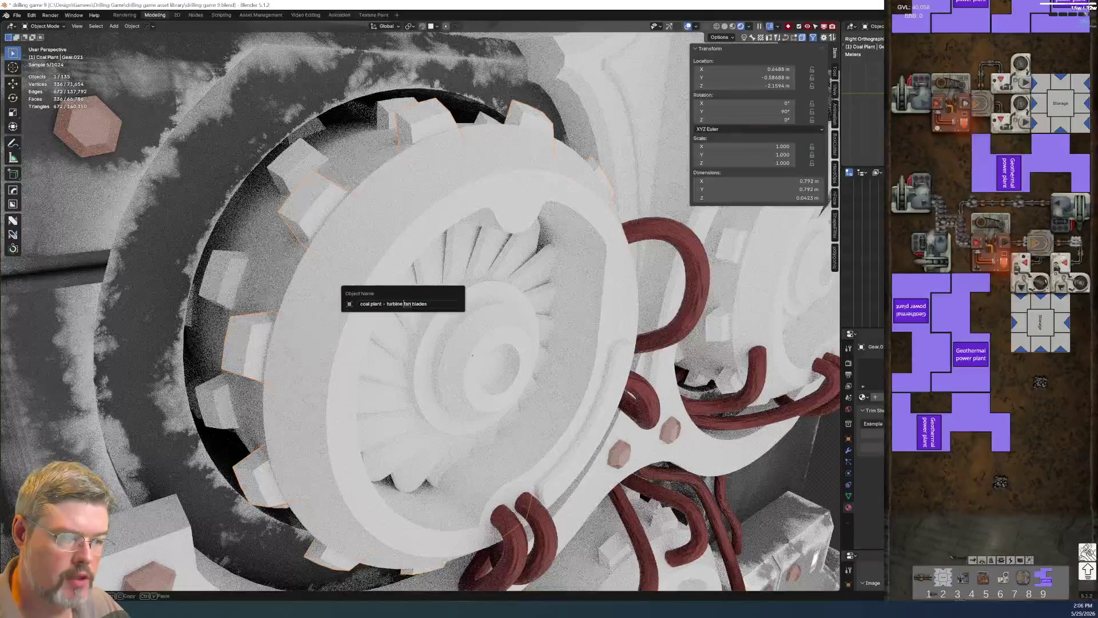
pyautogui.write('ge')
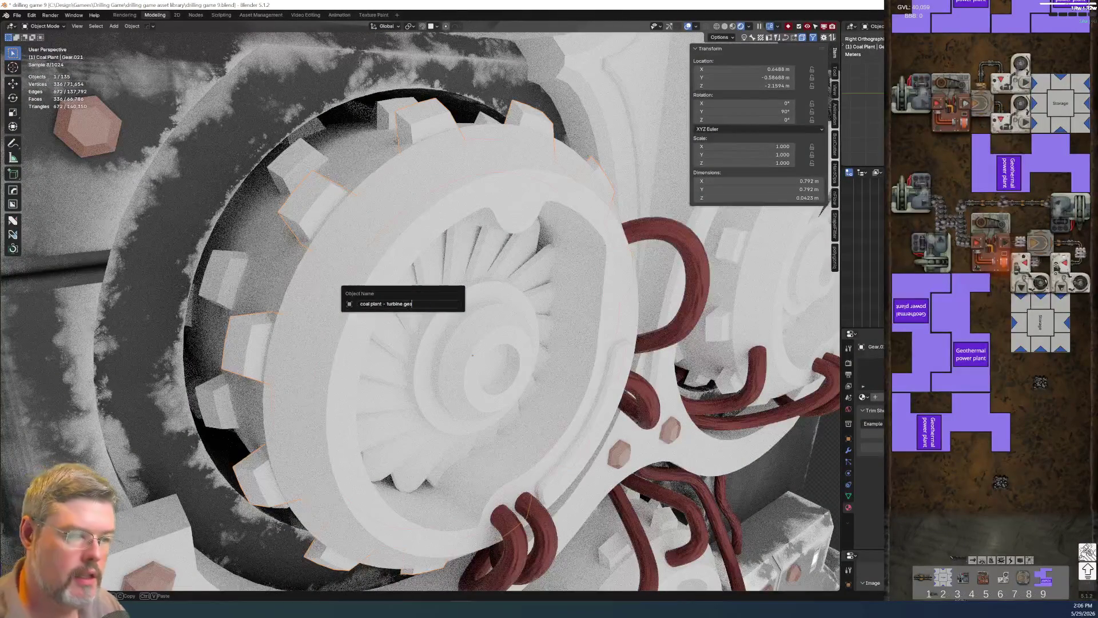
pyautogui.write(' near')
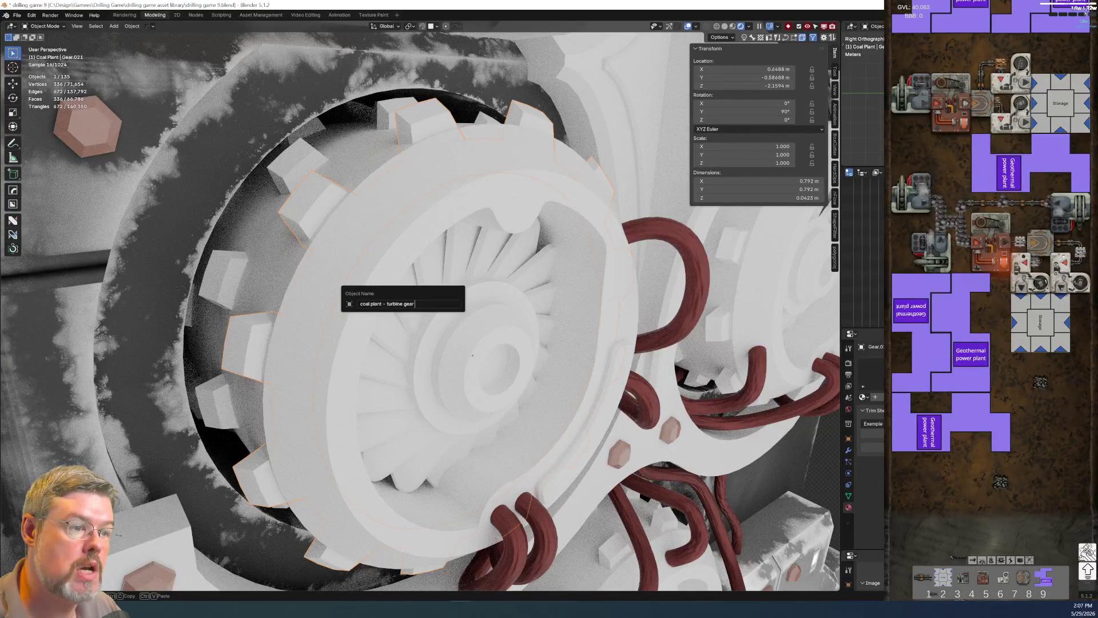
pyautogui.write(' near left')
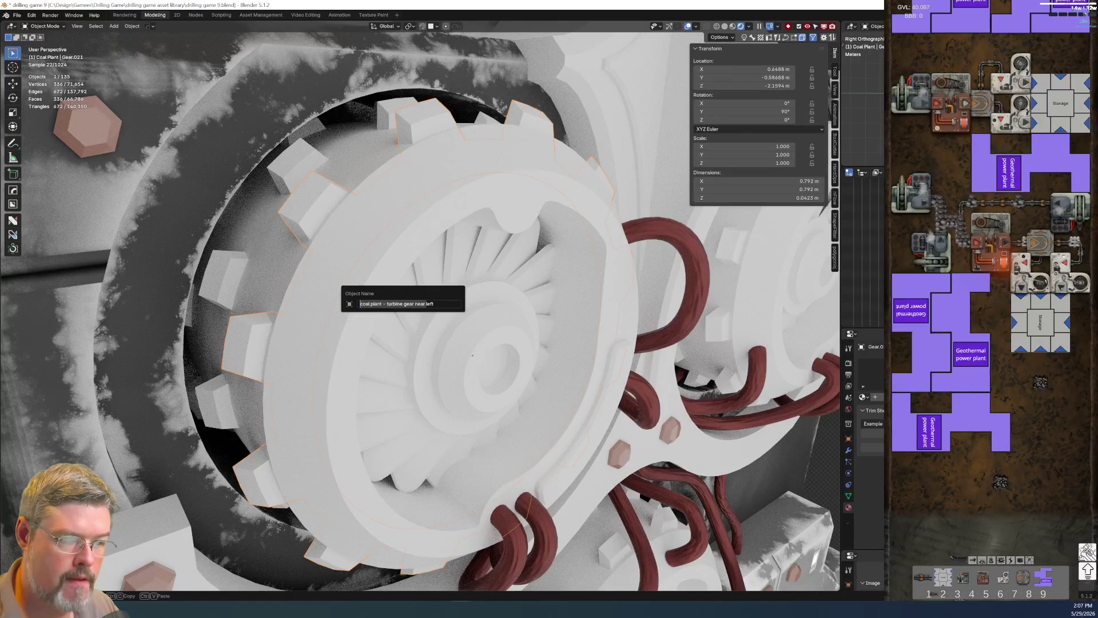
pyautogui.press('Return')
# Switch to solid shading and rename the upper-right turbine's gear 'coal plant - turbine gear near right'.
pyautogui.moveTo(514, 400); pyautogui.dragTo(648, 461, button='middle')
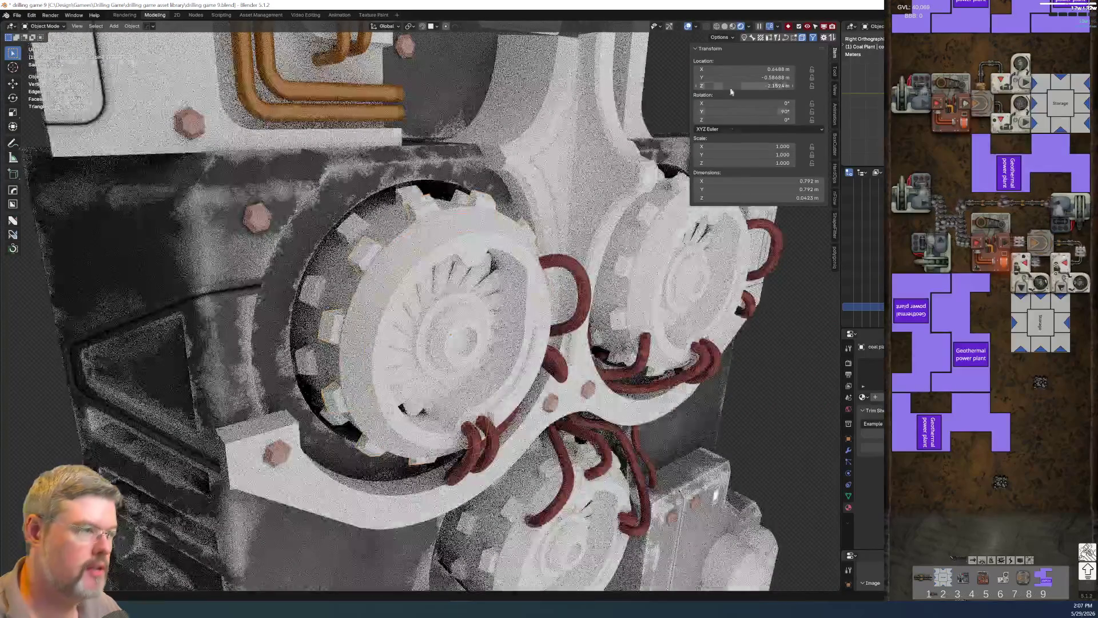
pyautogui.click(731, 26)
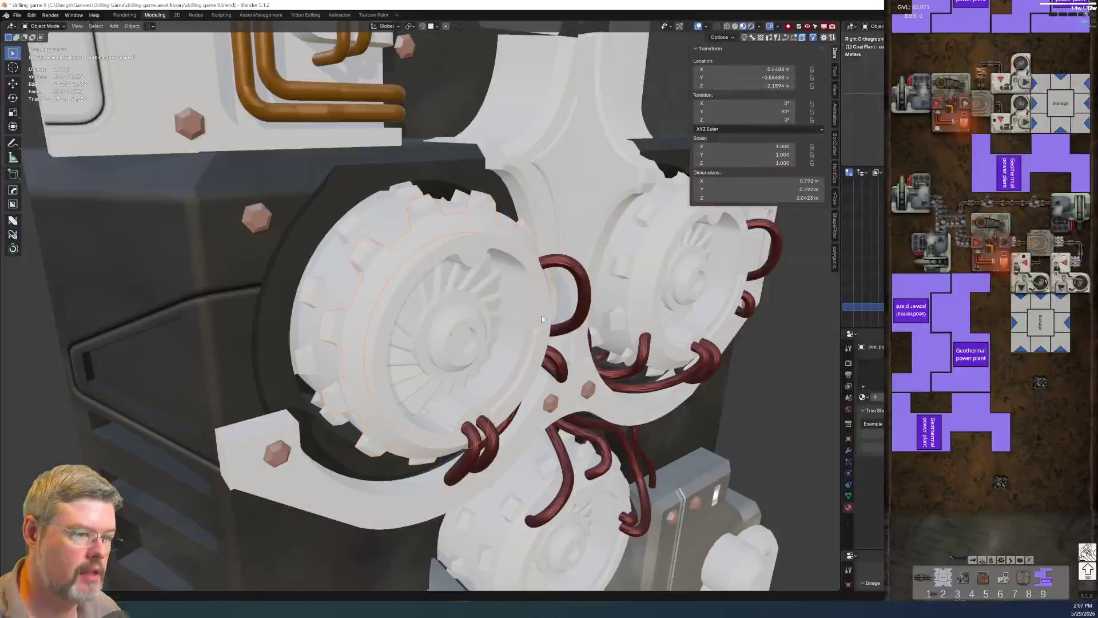
pyautogui.moveTo(595, 301); pyautogui.dragTo(478, 324, button='middle')
pyautogui.click(557, 239)
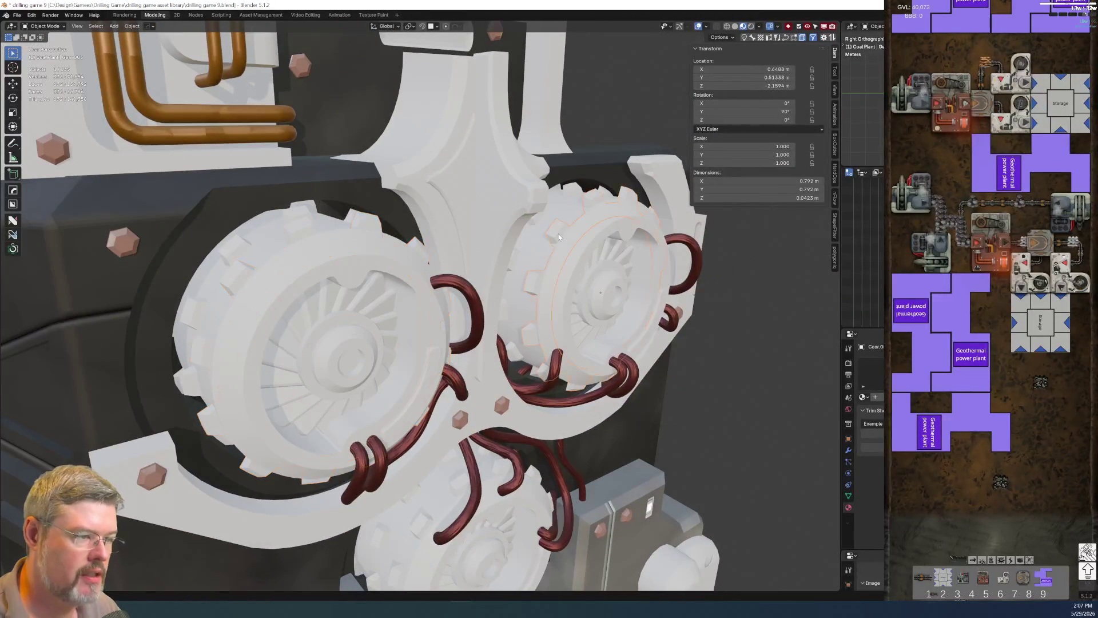
pyautogui.press('F2')
pyautogui.write('coal plant - turbine gear near')
pyautogui.write('right')
pyautogui.press('Return')
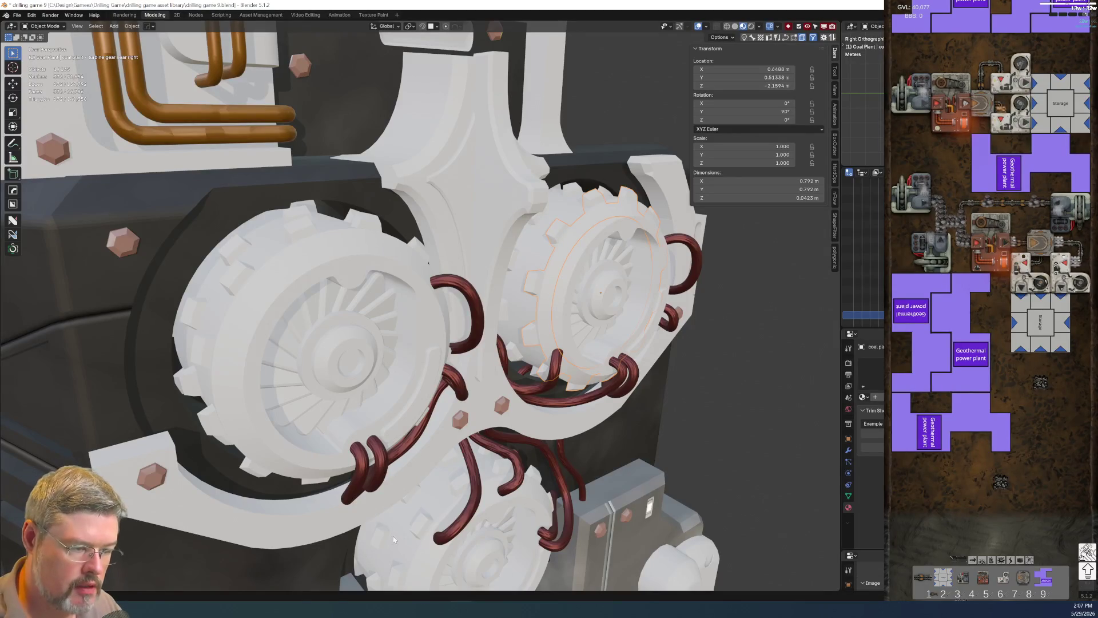
# Rename the bottom turbine's gear 'coal plant - turbine gear near front'.
pyautogui.click(420, 525)
pyautogui.press('F2')
pyautogui.write('coal plant - turbine gear near')
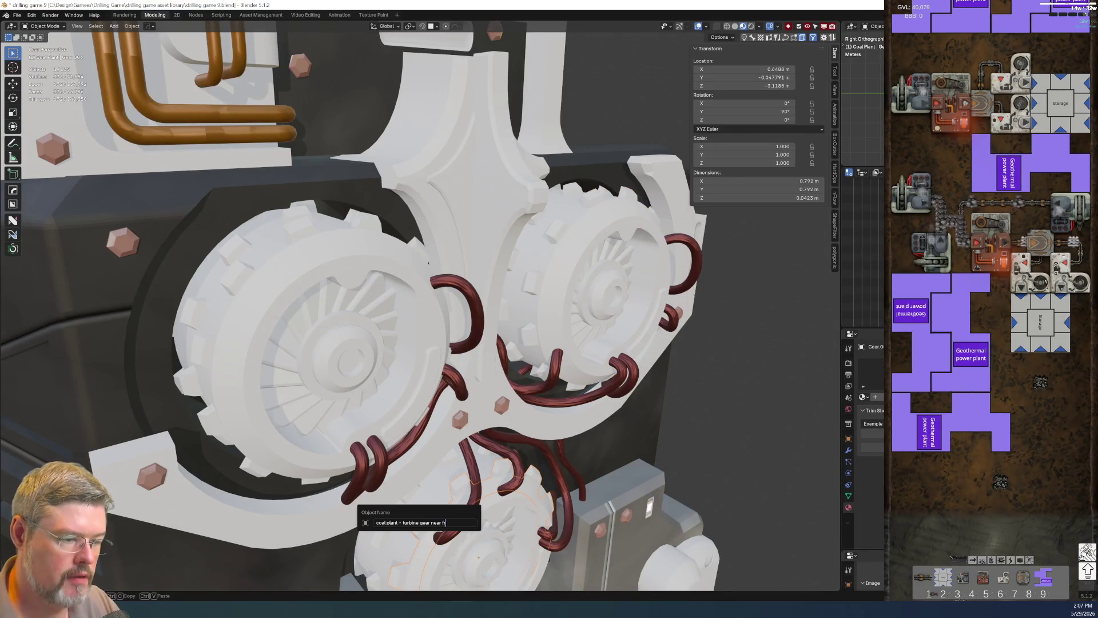
pyautogui.press('Return')
pyautogui.click(230, 260)
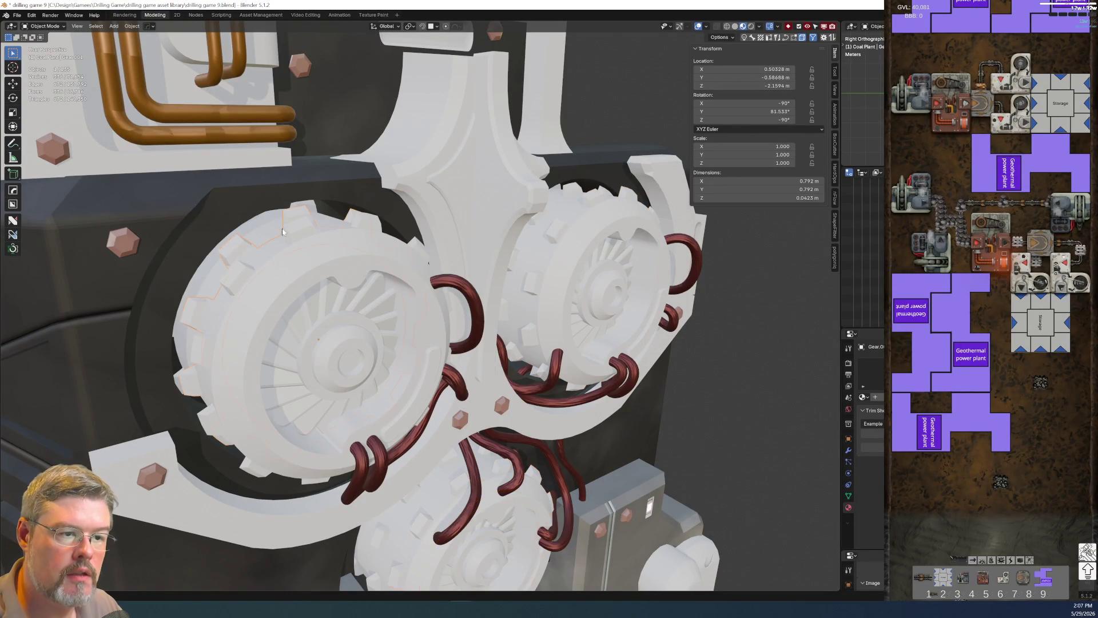
# Rename the three middle gears 'coal plant - turbine gear middle' left, right and lower.
pyautogui.press('F2')
pyautogui.write('coal plant - turbine gear near')
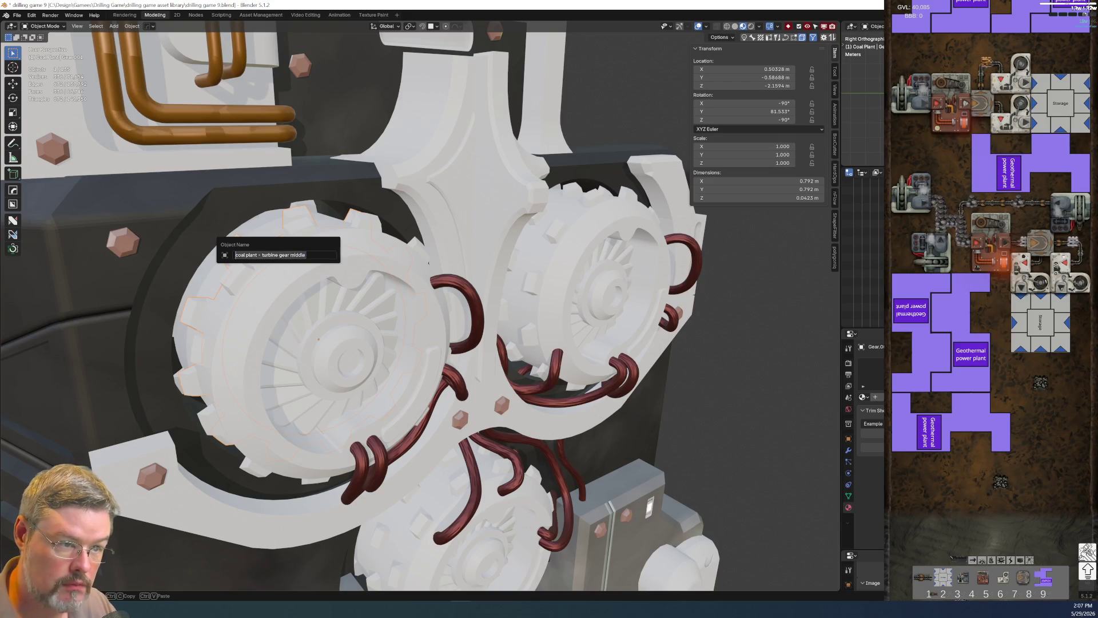
pyautogui.write('t')
pyautogui.press('Return')
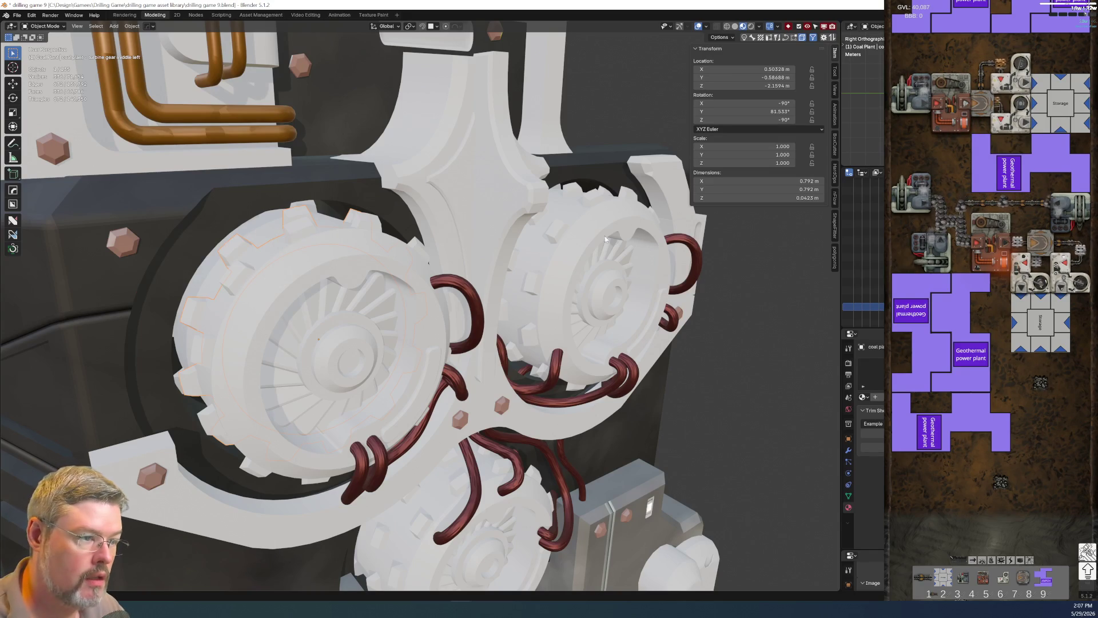
pyautogui.click(626, 225)
pyautogui.moveTo(626, 225); pyautogui.dragTo(589, 255, button='middle')
pyautogui.press('F2')
pyautogui.write('coal plant - turbine gear middle')
pyautogui.write('ht')
pyautogui.press('Return')
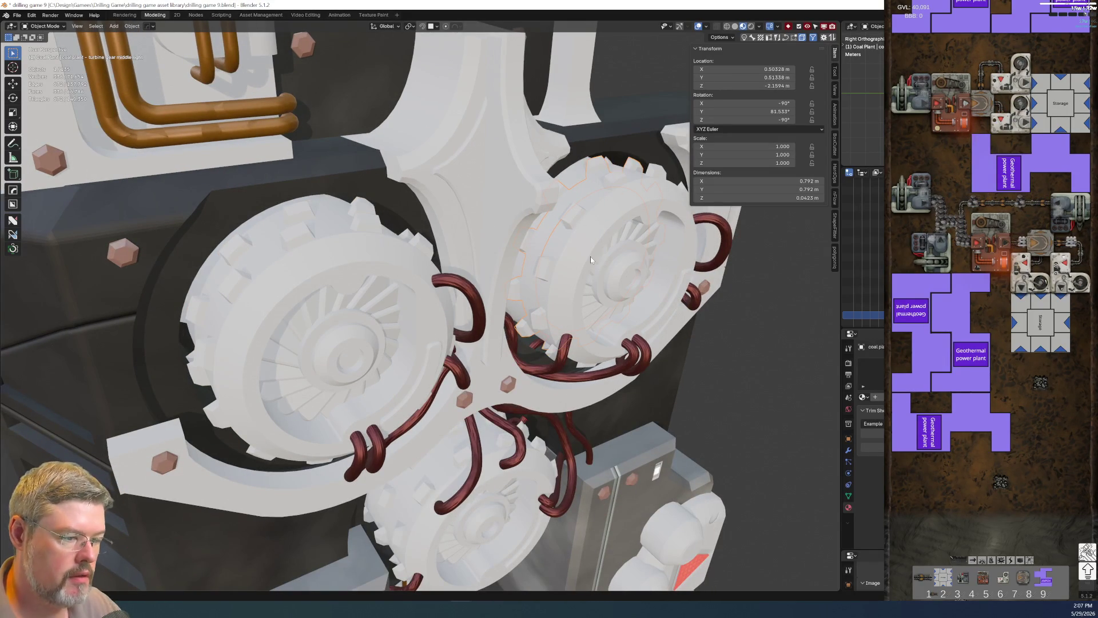
pyautogui.click(382, 538)
pyautogui.press('F2')
pyautogui.write('coal plant - turbine gear middle')
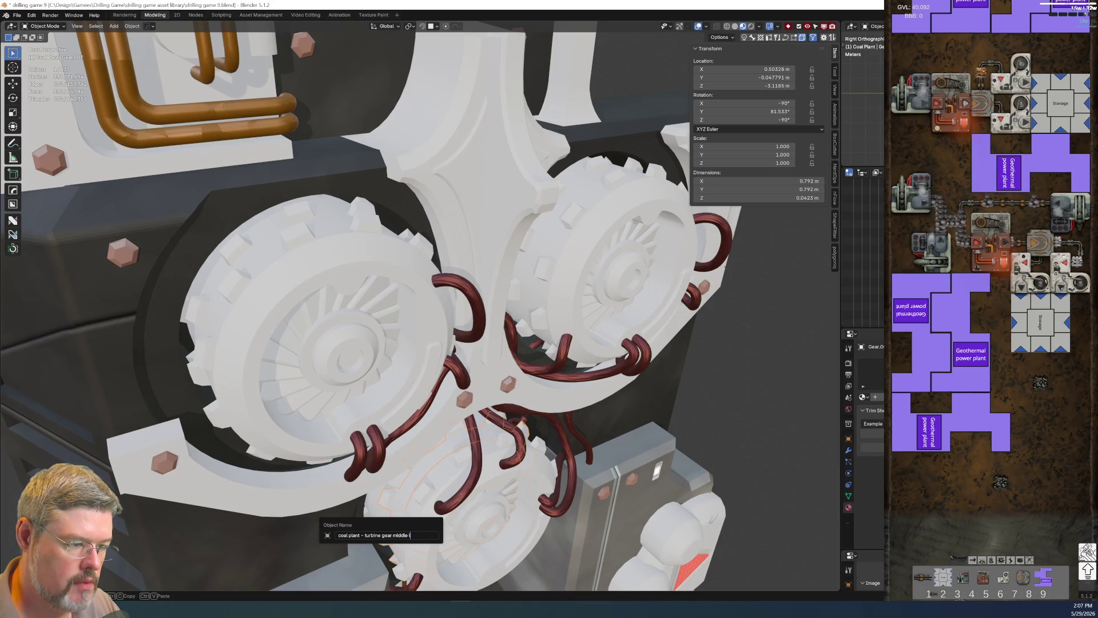
pyautogui.press('Return')
# Rename the left turbine's rear gear 'coal plant - turbine gear rear left'.
pyautogui.moveTo(125, 327)
pyautogui.mouseDown(button='middle')
pyautogui.moveTo(240, 425)
pyautogui.moveTo(246, 378)
pyautogui.mouseUp(button='middle')
pyautogui.click(237, 426)
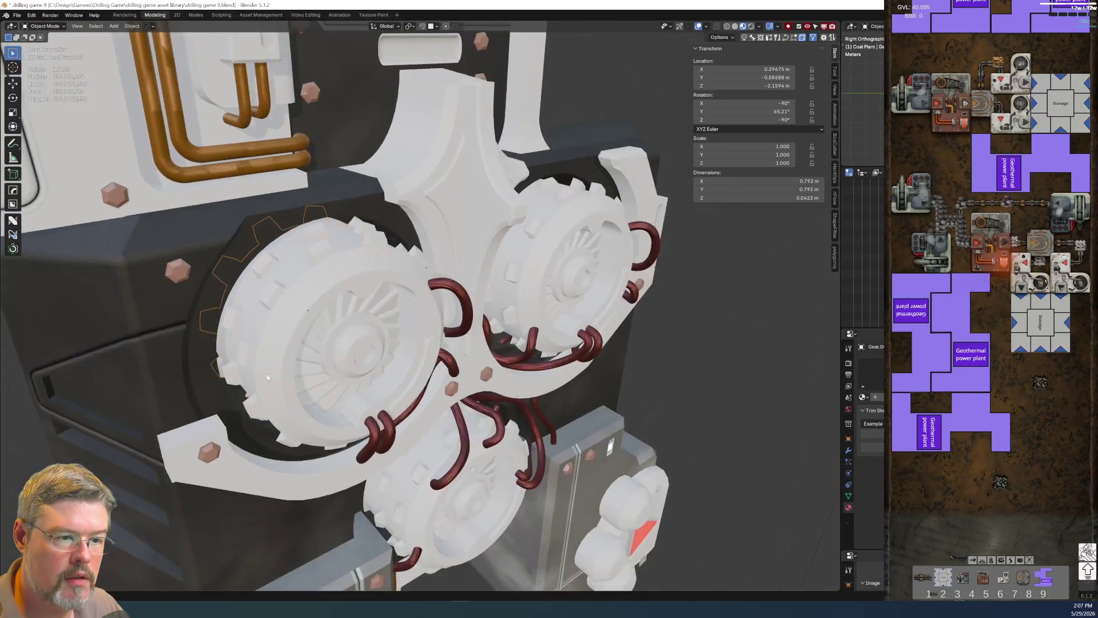
pyautogui.press('F2')
pyautogui.write('coal plant - turbine gear middle')
pyautogui.hotkey('ctrl', 'shift', 'Left')
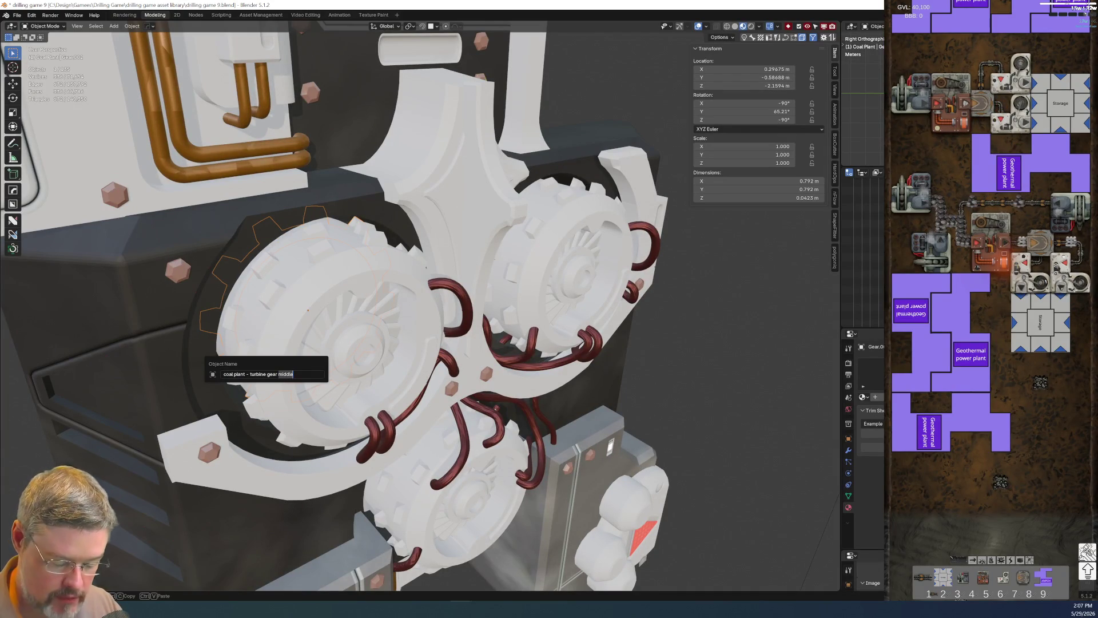
pyautogui.write('elft')
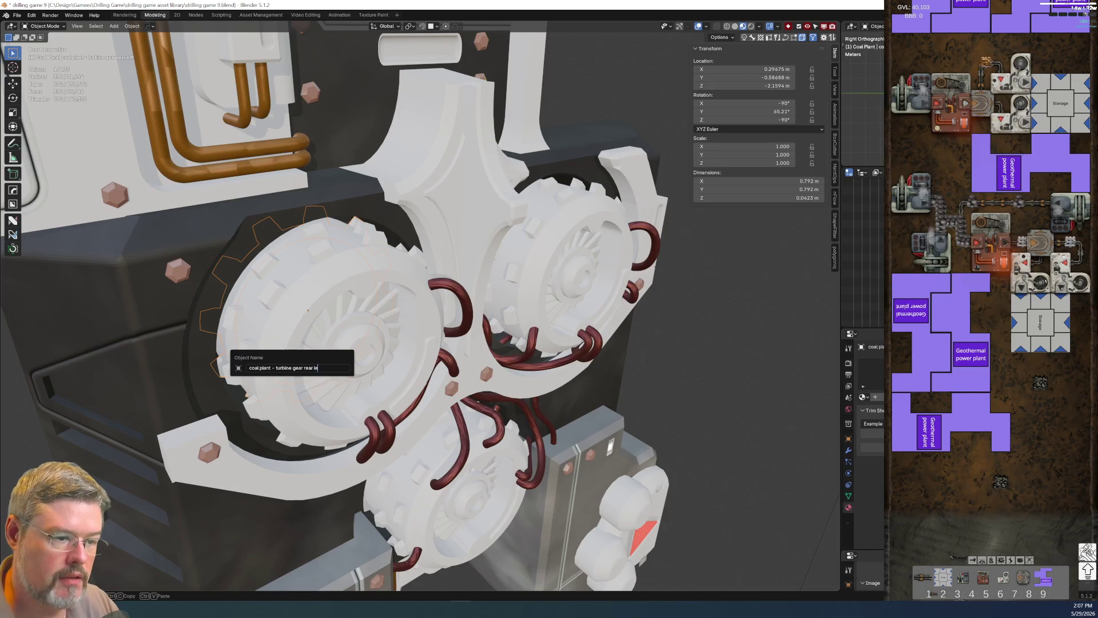
pyautogui.write('ft')
pyautogui.press('Return')
# Rename the remaining rear gears 'turbine gear rear right' and 'rear lower', then save.
pyautogui.click(554, 284)
pyautogui.moveTo(553, 284)
pyautogui.mouseDown(button='middle')
pyautogui.moveTo(553, 272)
pyautogui.moveTo(633, 383)
pyautogui.moveTo(578, 461)
pyautogui.moveTo(541, 452)
pyautogui.moveTo(546, 426)
pyautogui.mouseUp(button='middle')
pyautogui.click(535, 476)
pyautogui.press('F2')
pyautogui.write('coal plant - turbine gear rear')
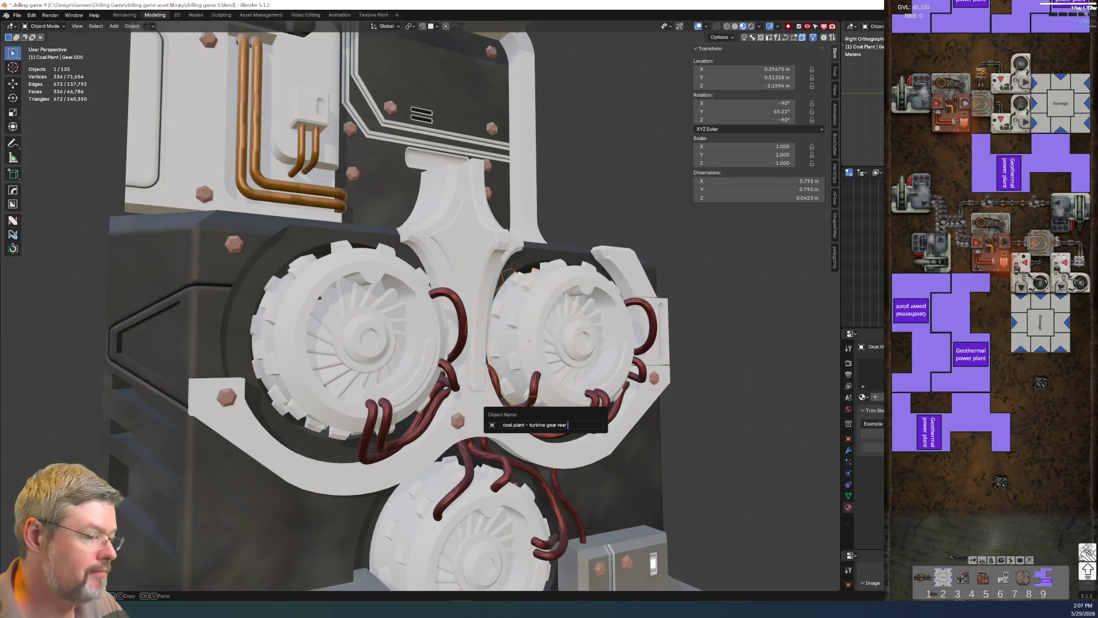
pyautogui.press('Return')
pyautogui.moveTo(581, 448)
pyautogui.mouseDown(button='middle')
pyautogui.moveTo(530, 448)
pyautogui.moveTo(418, 419)
pyautogui.mouseUp(button='middle')
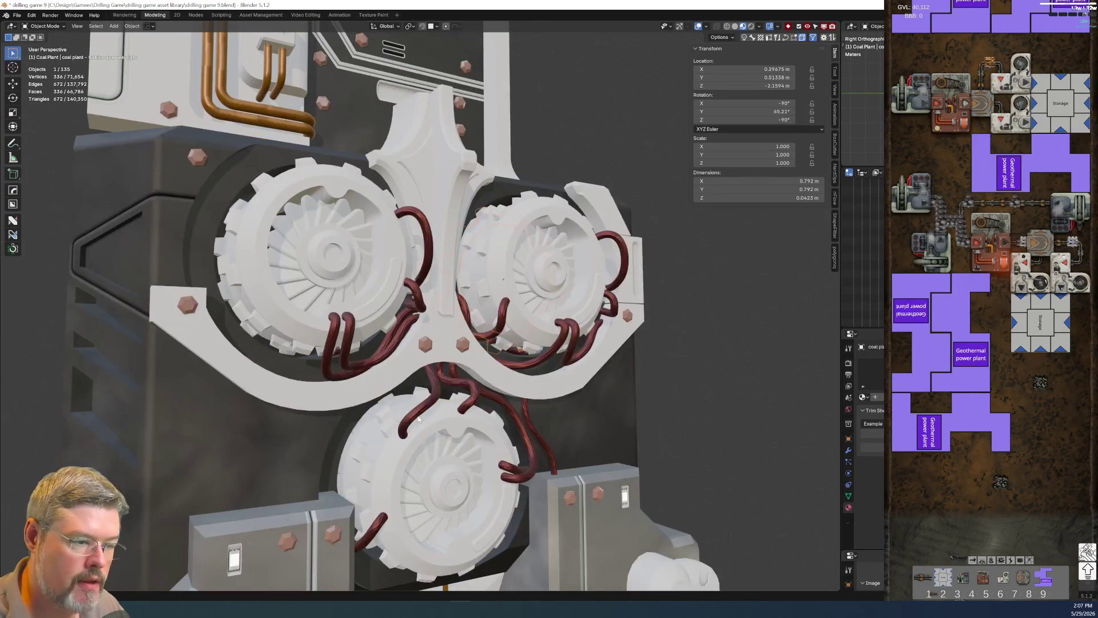
pyautogui.click(389, 400)
pyautogui.press('F2')
pyautogui.write('coal plant - turbine gear rear')
pyautogui.press('Return')
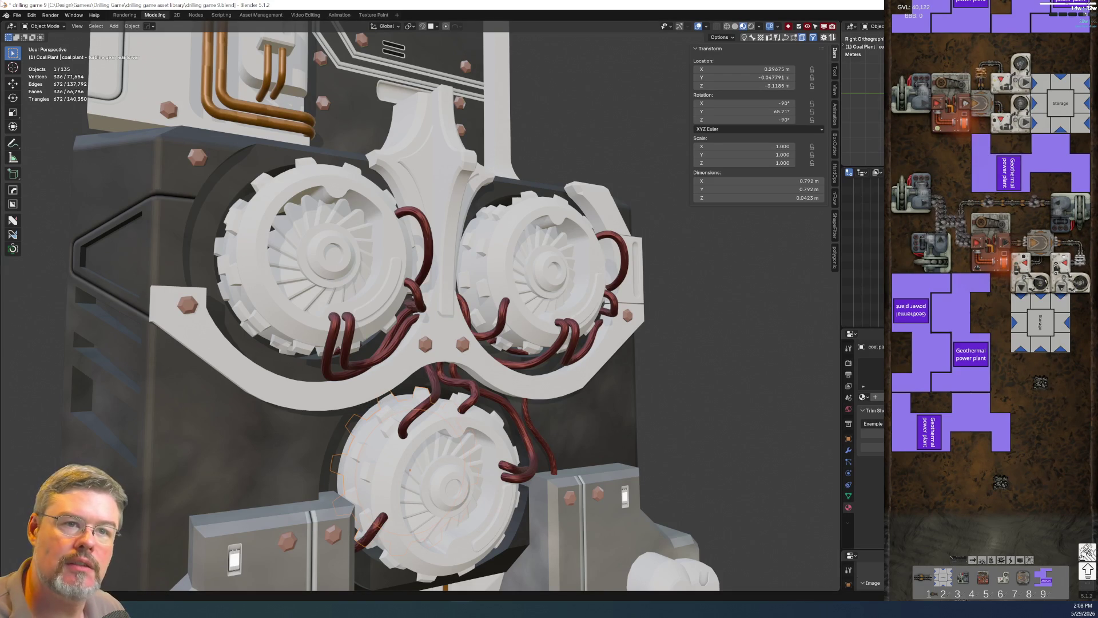
pyautogui.click(18, 16)
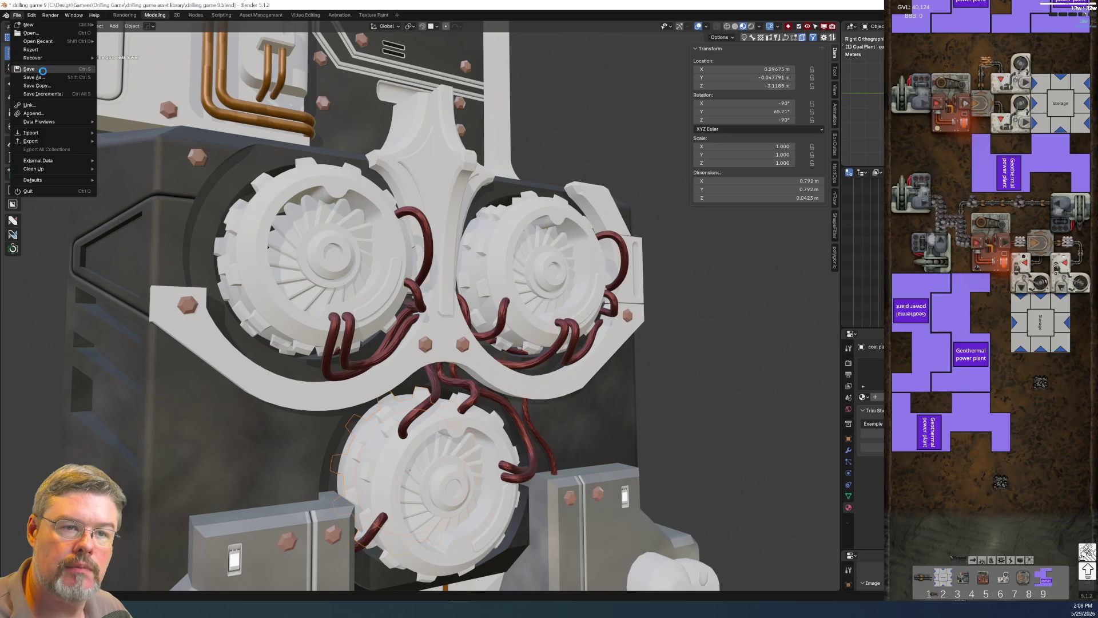
pyautogui.click(184, 393)
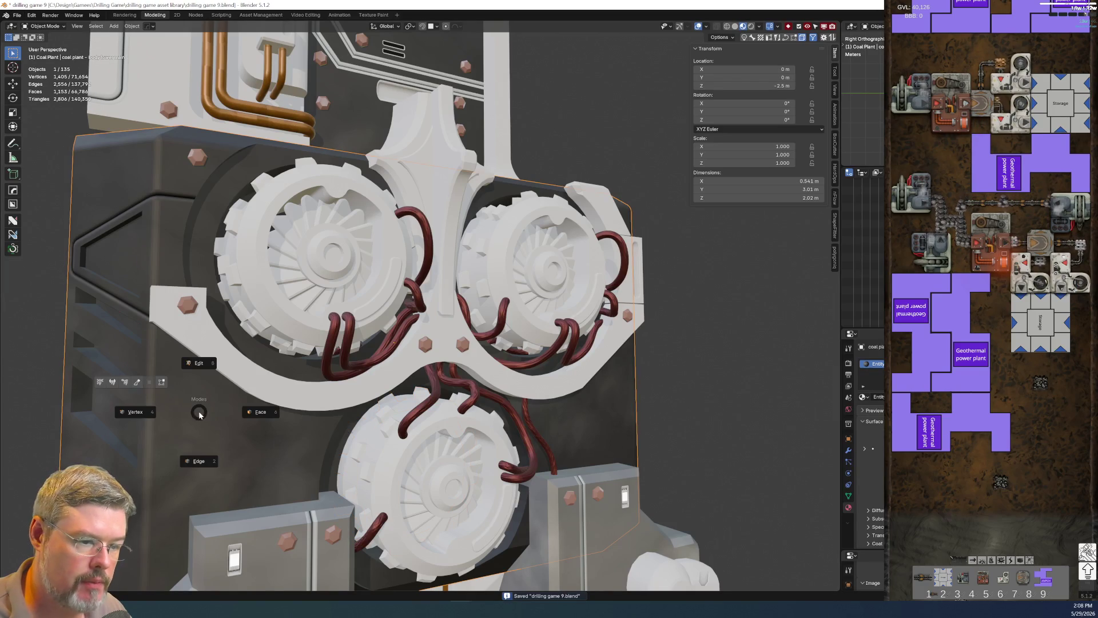
# Rename the curved bracket 'coal plant - body lower main round accent'.
pyautogui.press('F2')
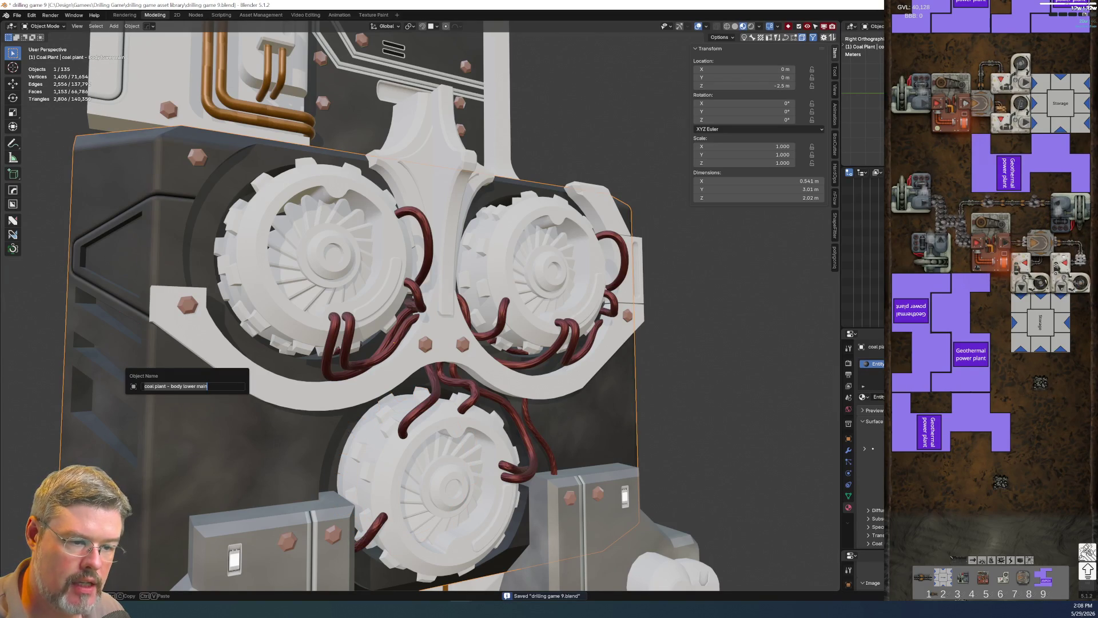
pyautogui.click(247, 382)
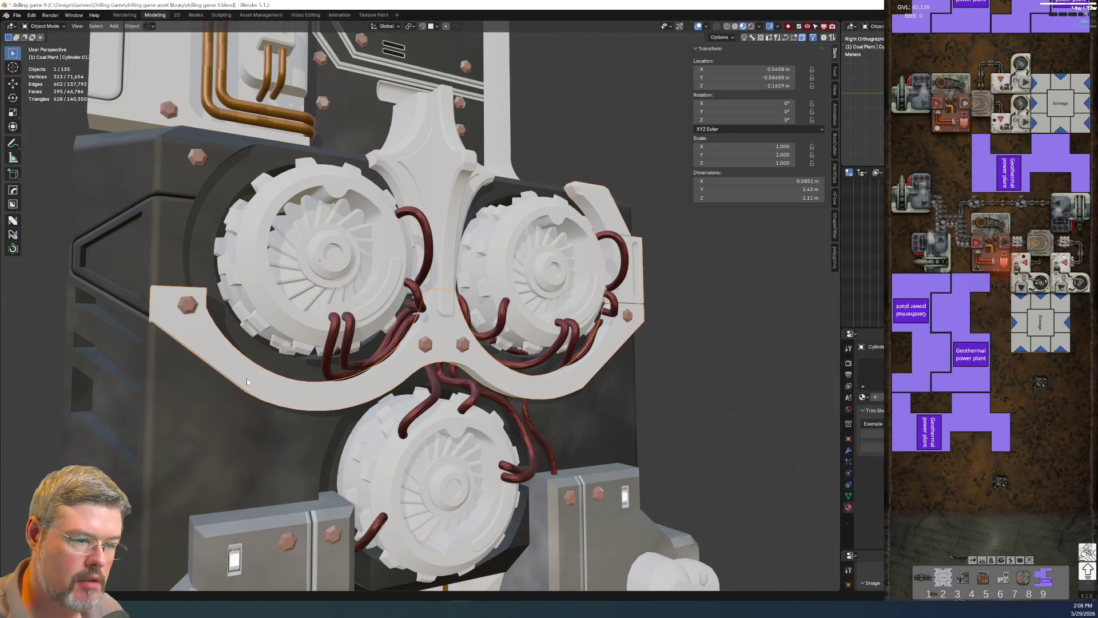
pyautogui.press('F2')
pyautogui.write('coal plant - body lower main')
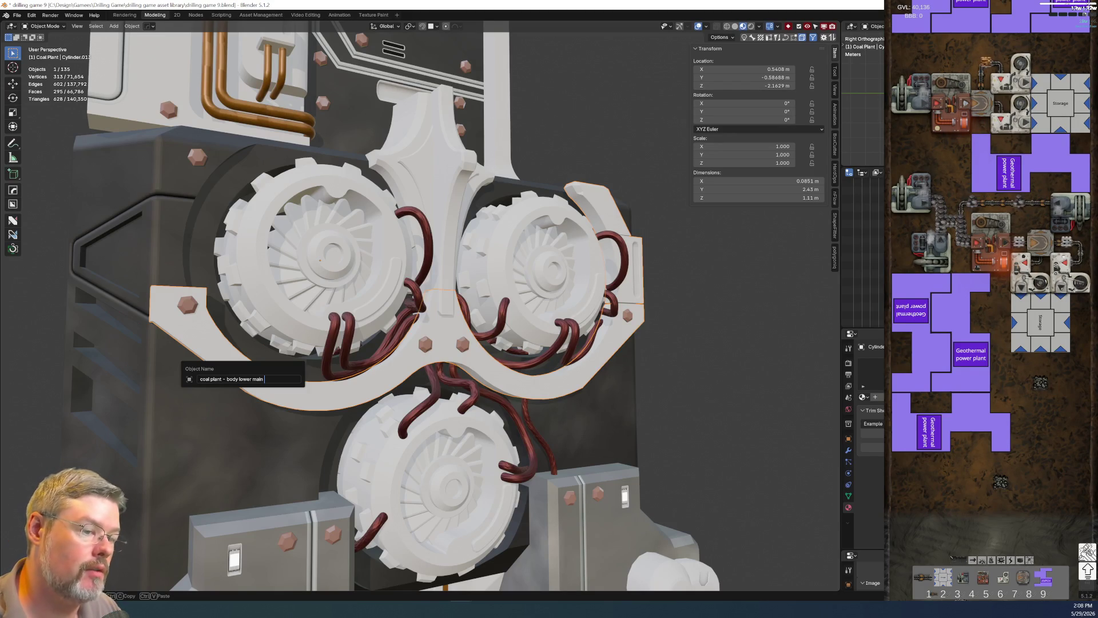
pyautogui.write('accent')
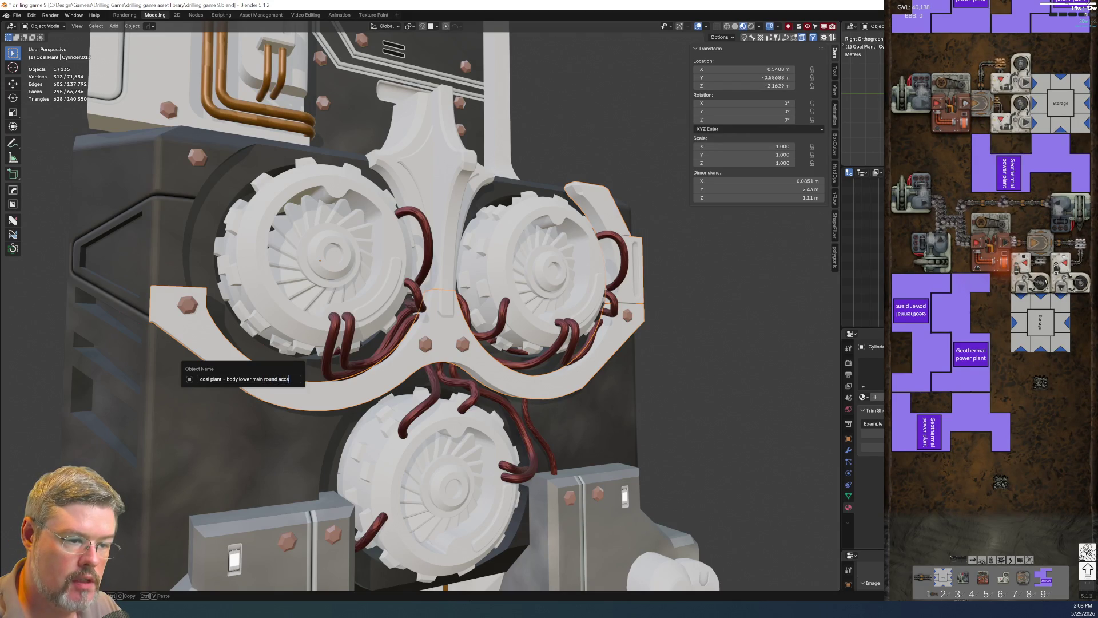
pyautogui.press('Return')
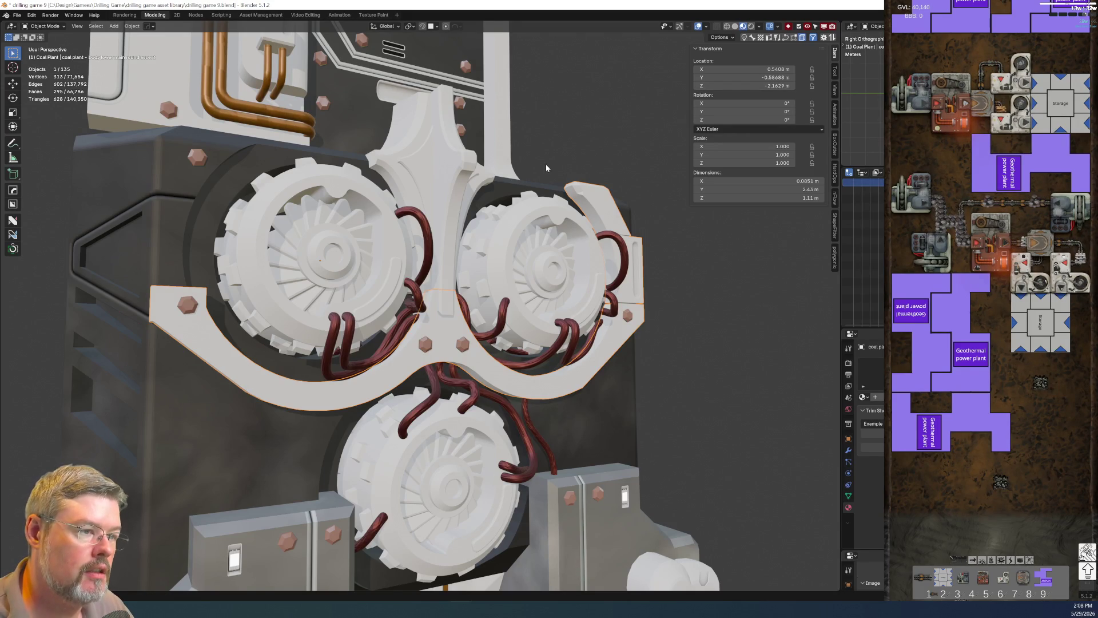
# Rename the accent rivets 'coal plant - body lower main round accent rivets'.
pyautogui.moveTo(543, 167); pyautogui.dragTo(472, 335, button='middle')
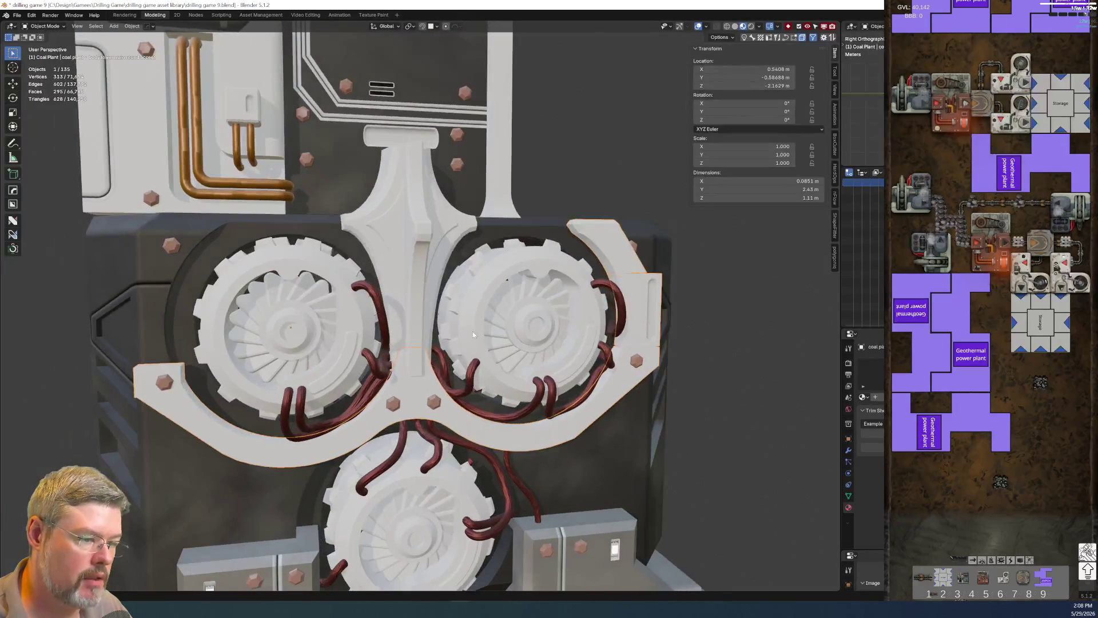
pyautogui.press('h')
pyautogui.hotkey('alt', 'h')
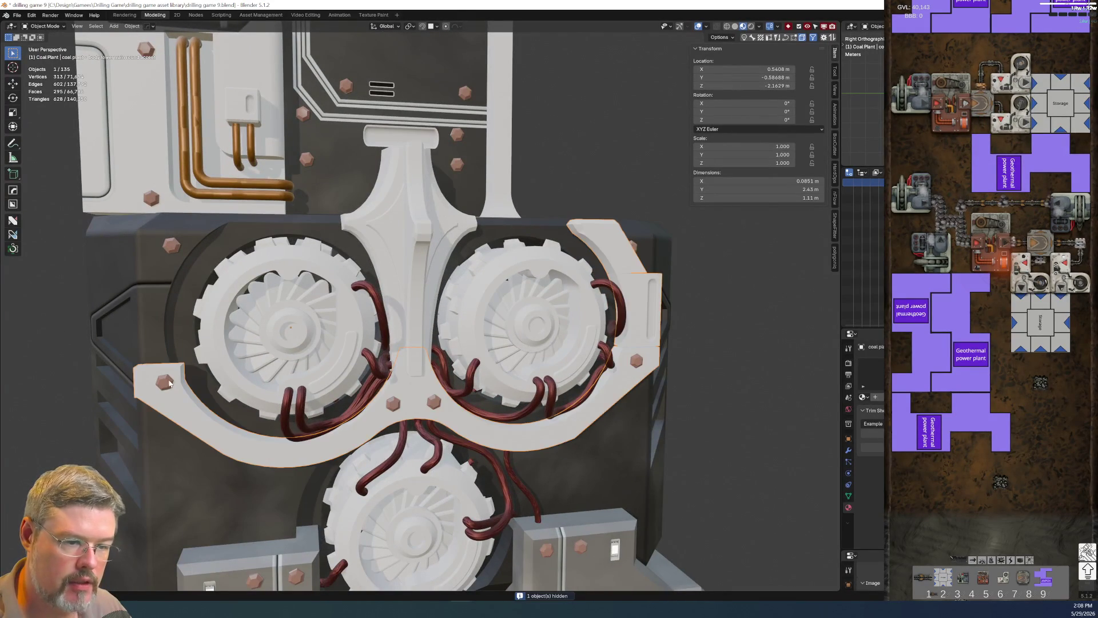
pyautogui.press('F2')
pyautogui.write('coal plant - body lower main')
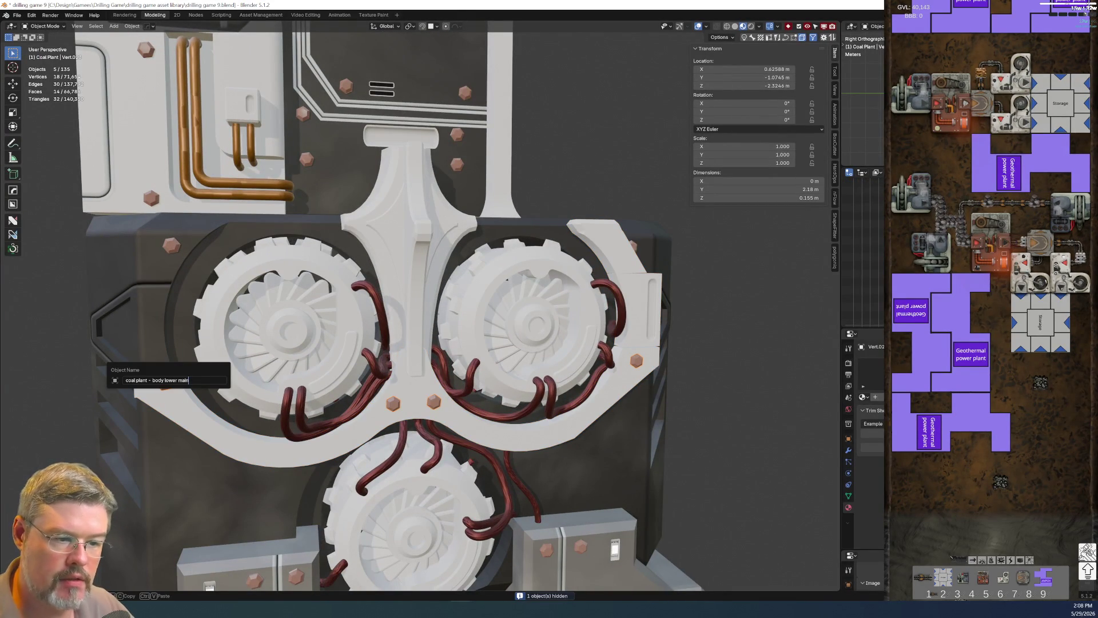
pyautogui.write('accent rivets')
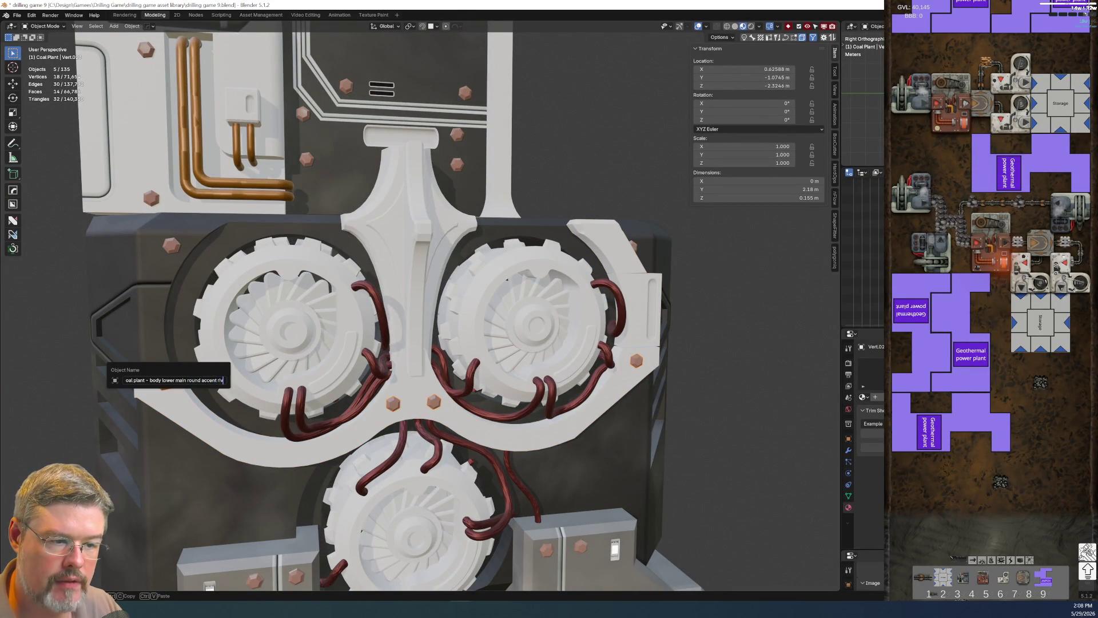
pyautogui.press('Return')
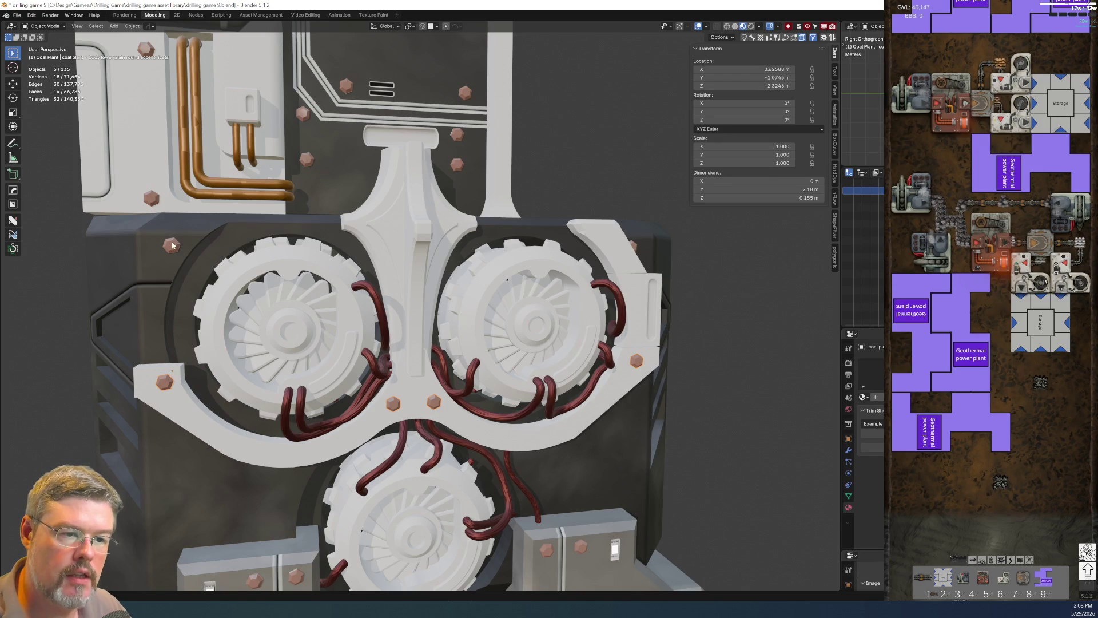
# Rename the body rivets 'coal plant - body lower main rivets' and save the file.
pyautogui.click(171, 241)
pyautogui.press('F2')
pyautogui.write('coal plant - body lower main')
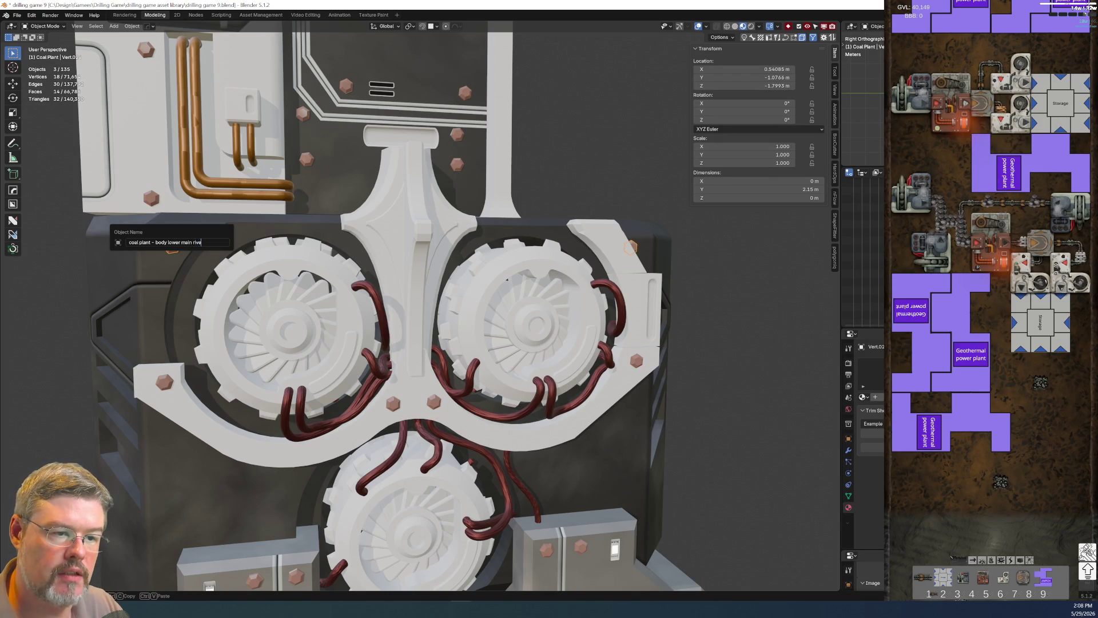
pyautogui.write('ts')
pyautogui.press('Return')
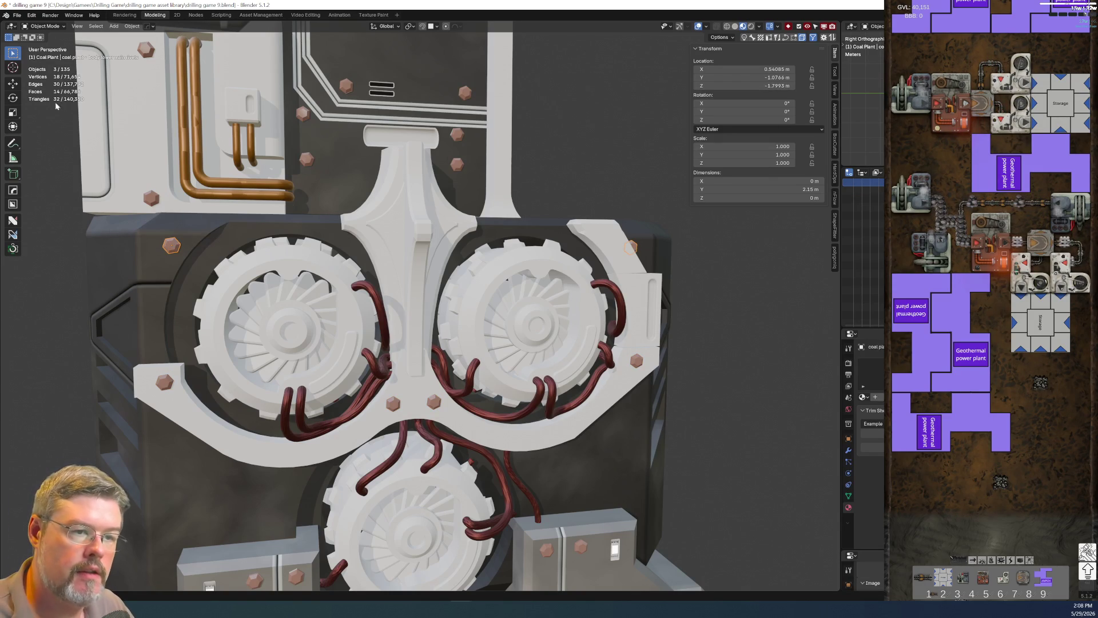
pyautogui.click(18, 15)
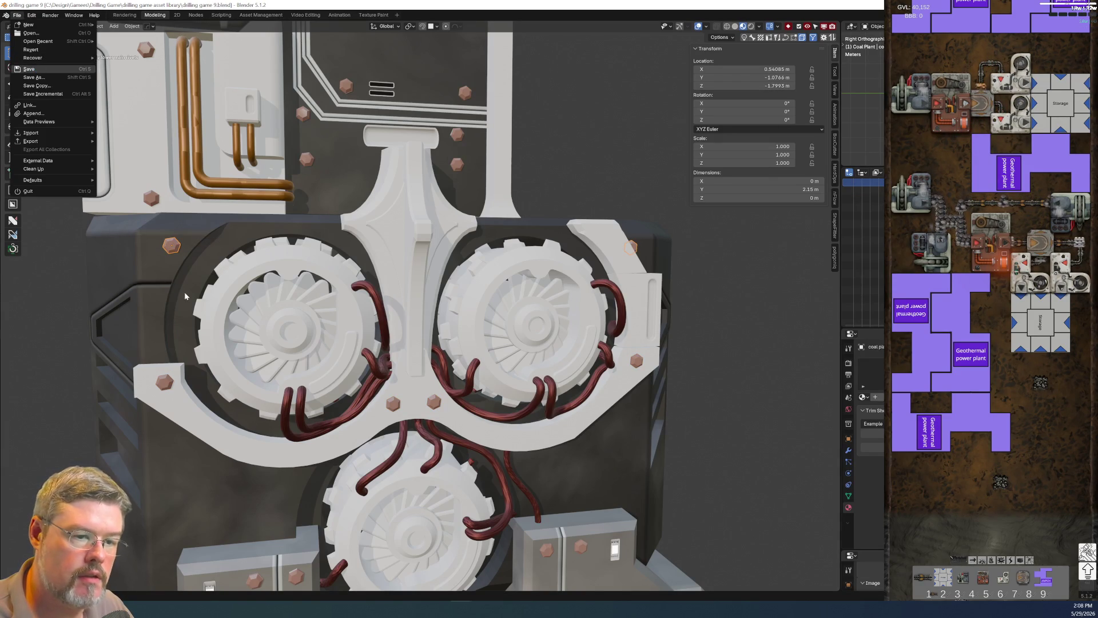
pyautogui.hotkey('ctrl', 's')
# Rename the angled panel lines 'coal plant - body lower main angled panel lines'.
pyautogui.click(146, 279)
pyautogui.press('F2')
pyautogui.write('coal plant - body lower main angled')
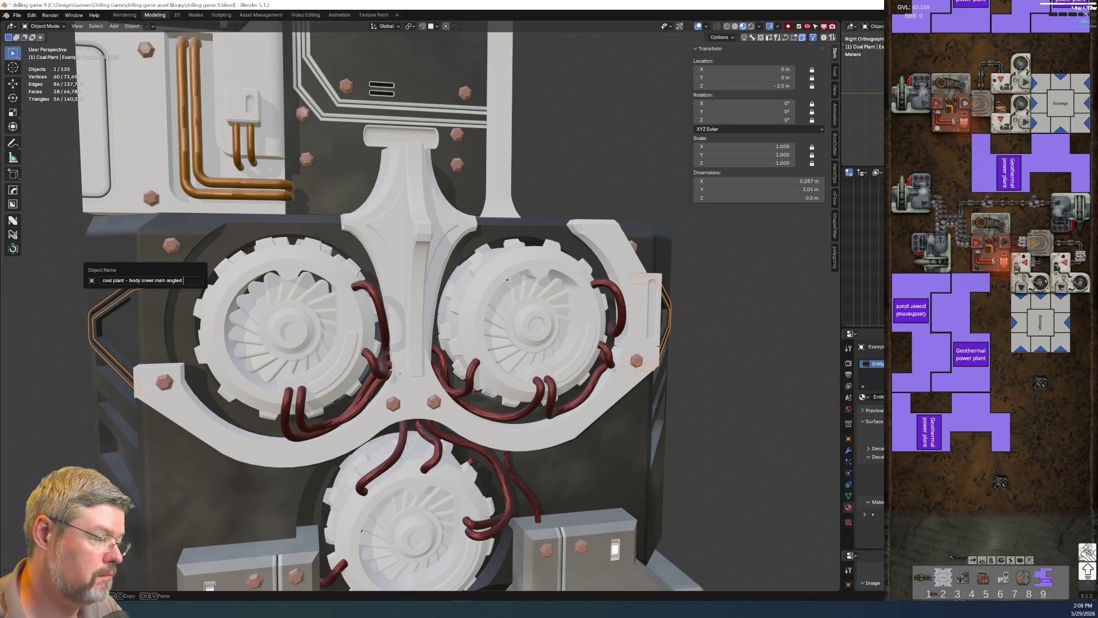
pyautogui.write(' panel lines')
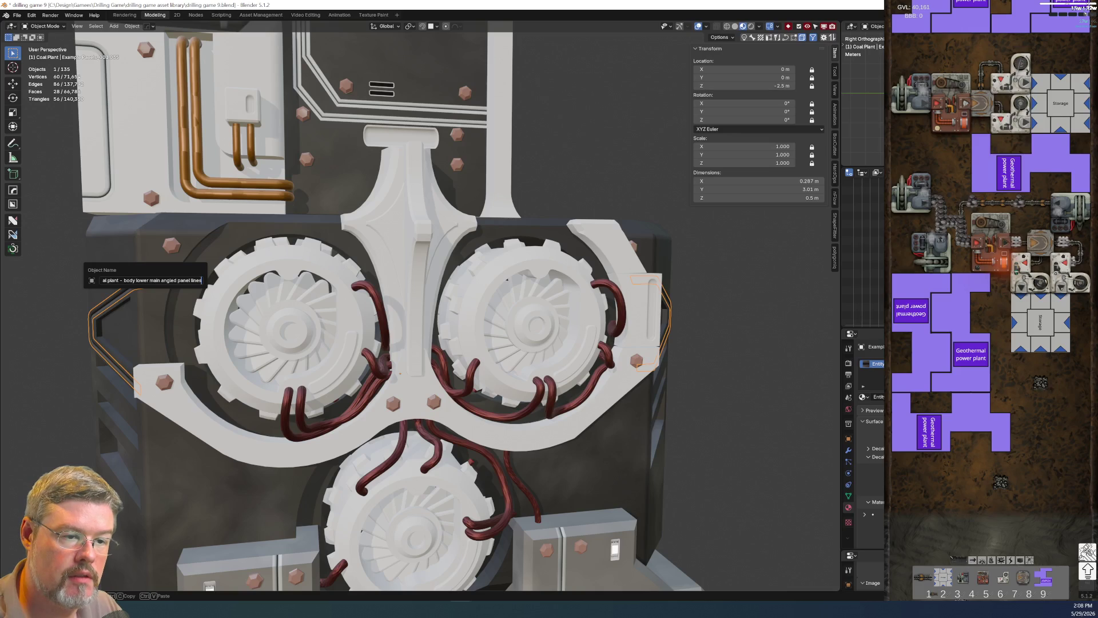
pyautogui.press('Return')
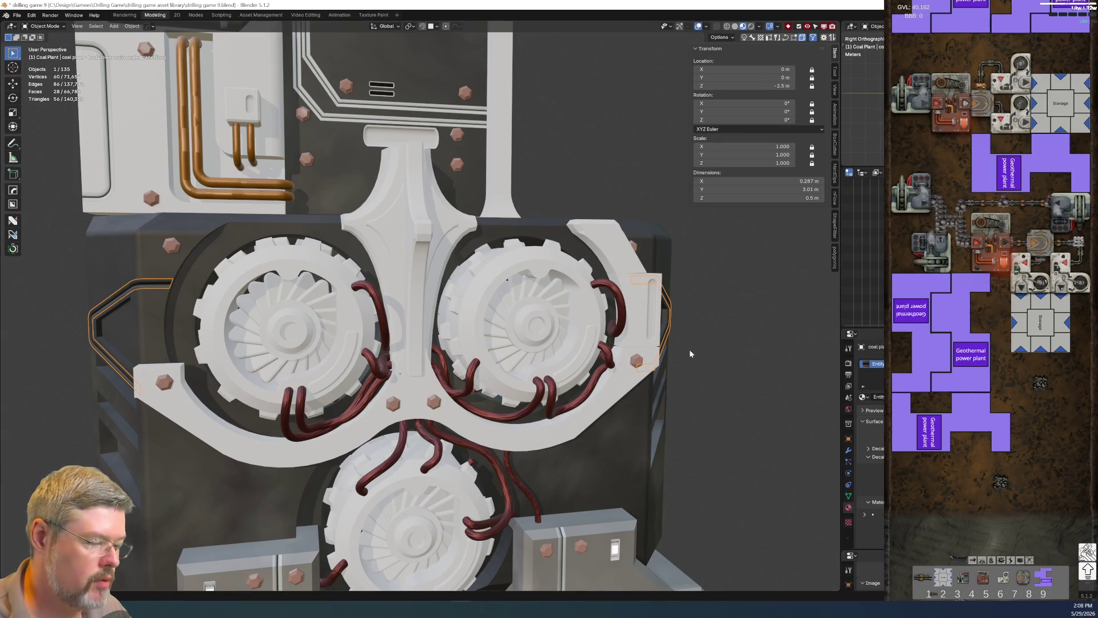
pyautogui.hotkey('shift', 'F9')
# Move the angled panel lines object into Coal Plant Model in the outliner.
pyautogui.scroll(3, 210, 398)
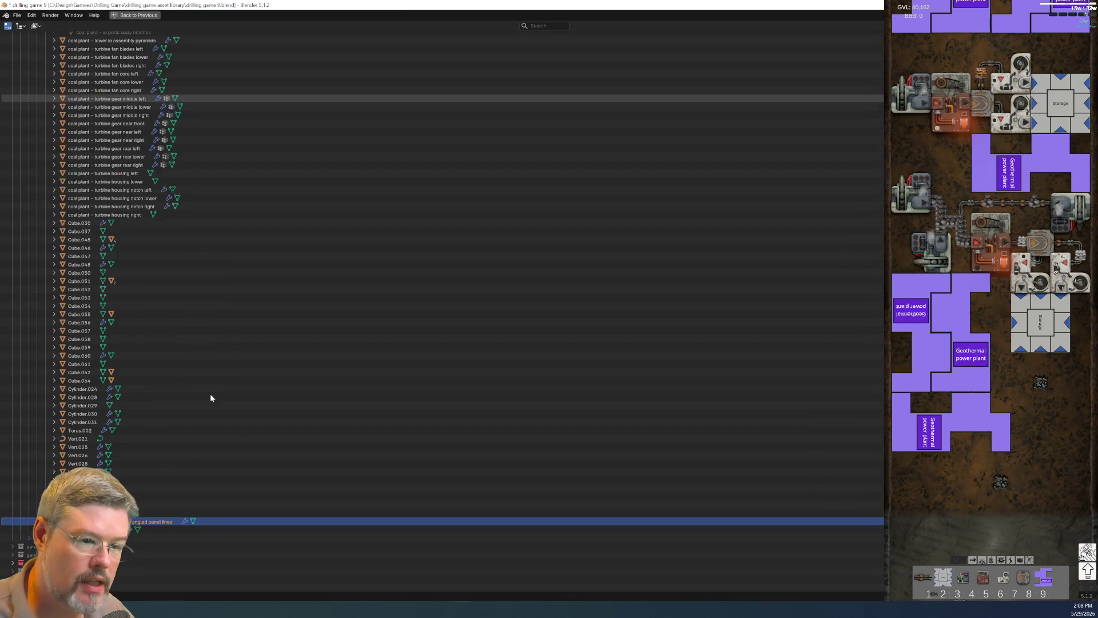
pyautogui.scroll(5, 103, 516)
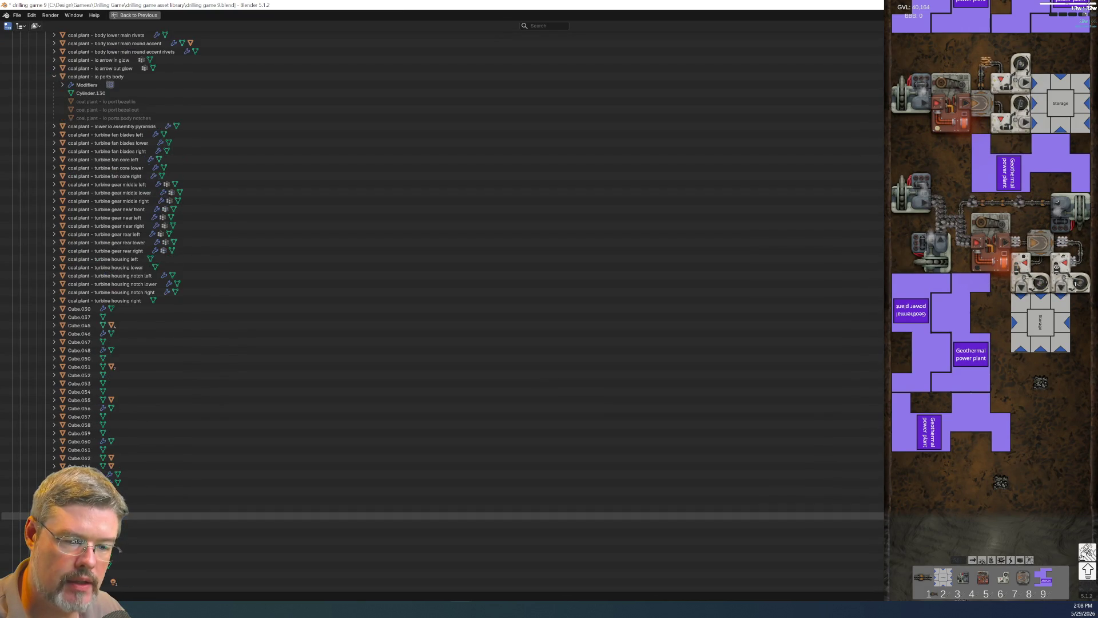
pyautogui.scroll(-2, 103, 516)
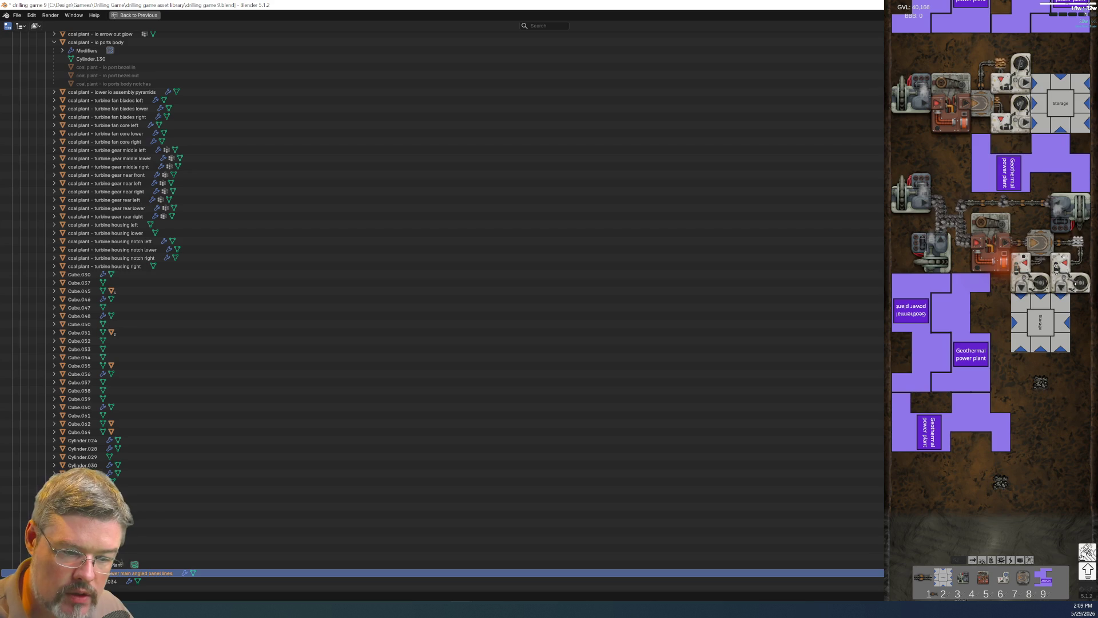
pyautogui.moveTo(143, 573)
pyautogui.mouseDown()
pyautogui.moveTo(162, 246)
pyautogui.moveTo(160, 38)
pyautogui.moveTo(127, 235)
pyautogui.moveTo(128, 211)
pyautogui.moveTo(103, 204)
pyautogui.mouseUp()
pyautogui.scroll(-5, 211, 372)
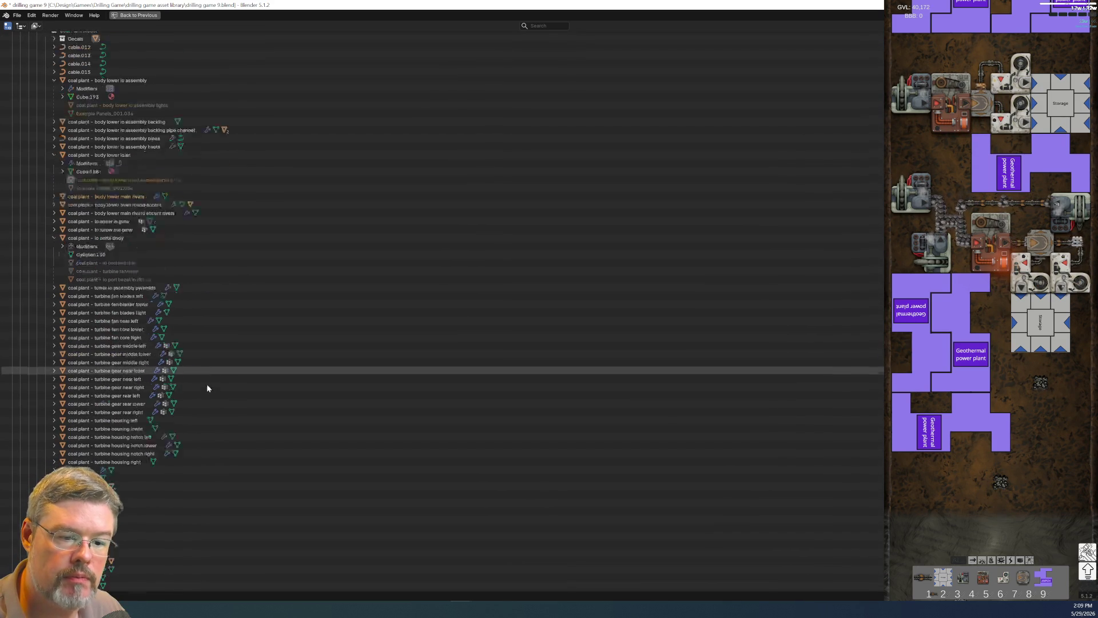
pyautogui.scroll(-10, 211, 372)
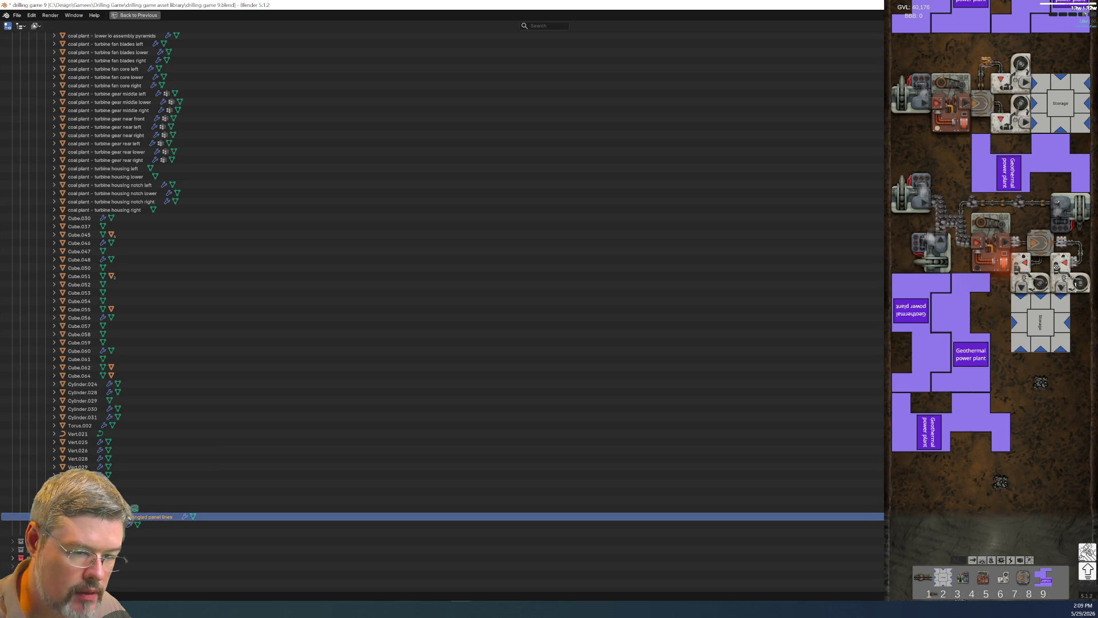
pyautogui.hotkey('ctrl', 'space')
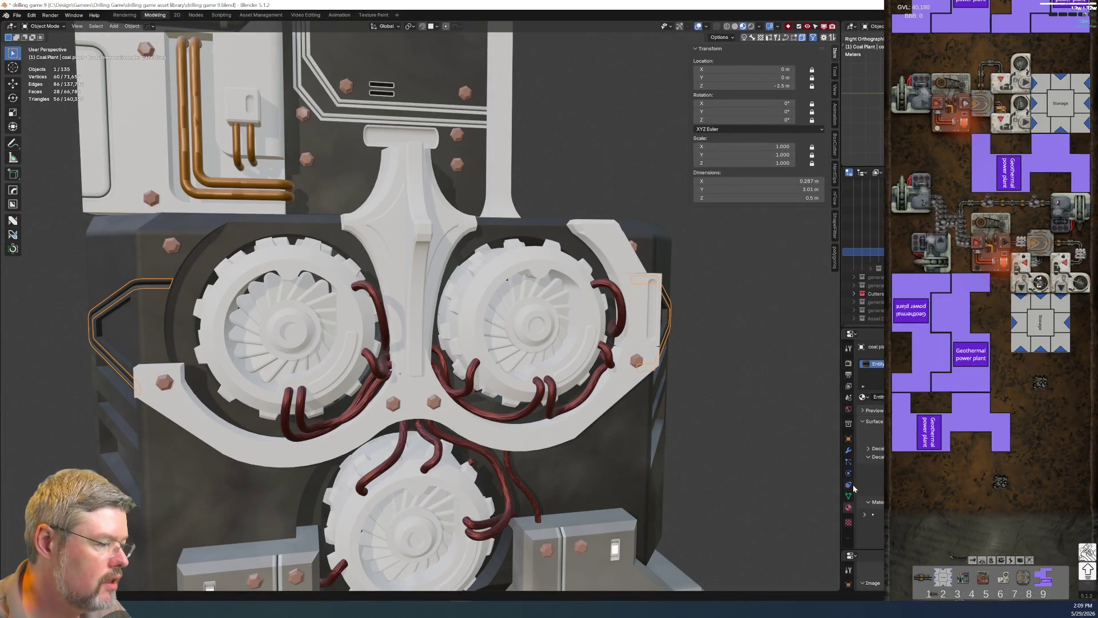
# Remove the angled panel lines from the extra Coal Plant collection and hide it.
pyautogui.click(848, 438)
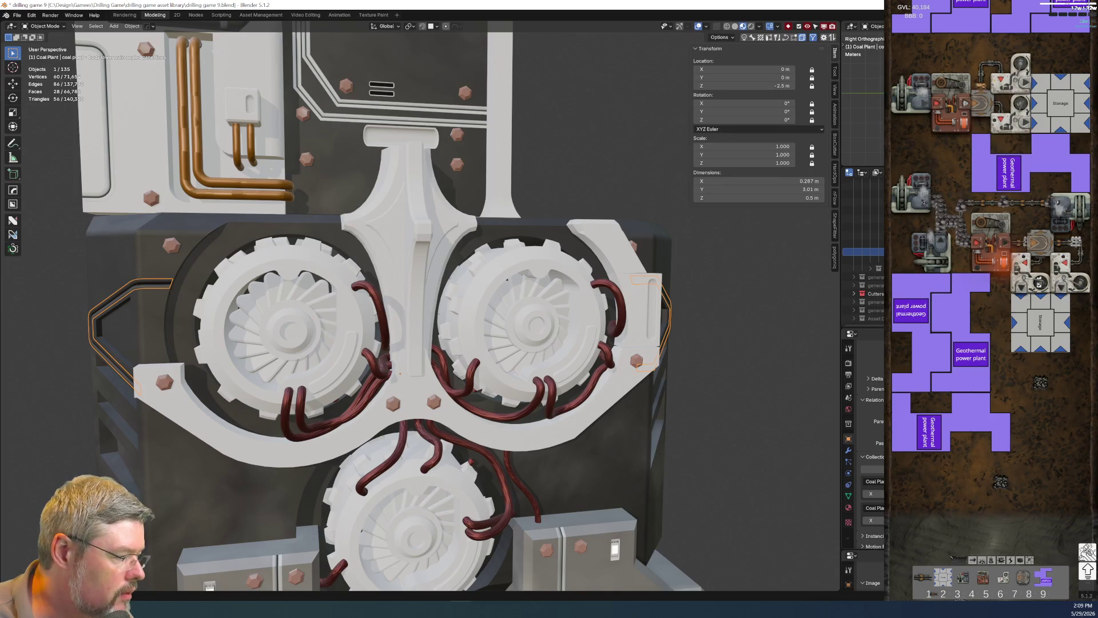
pyautogui.click(871, 520)
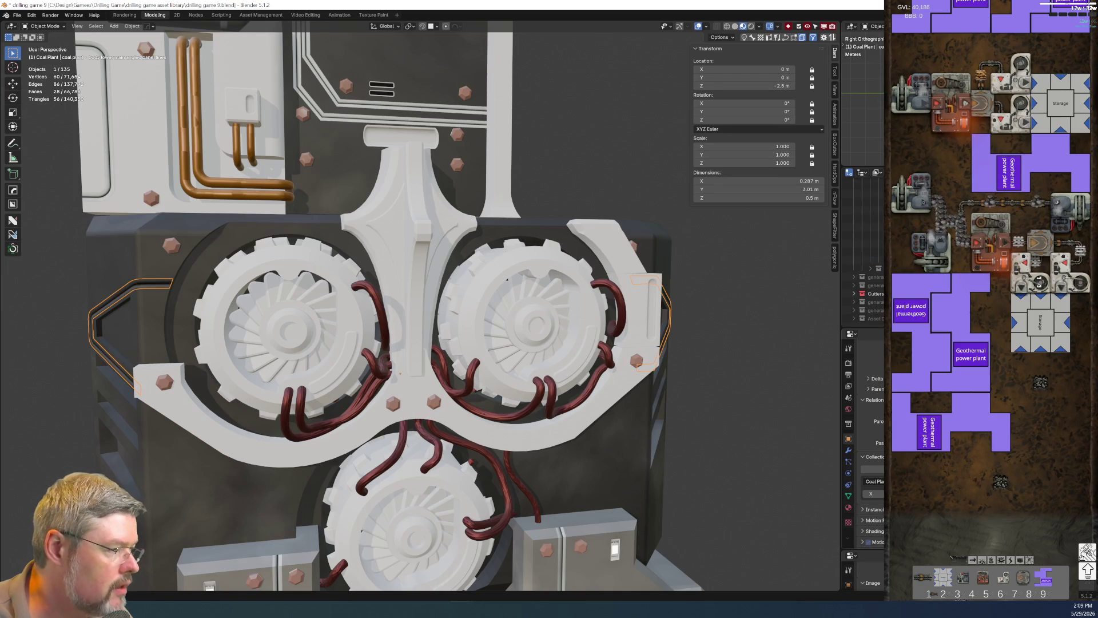
pyautogui.scroll(-3, 862, 292)
pyautogui.scroll(2, 862, 257)
pyautogui.scroll(1, 862, 257)
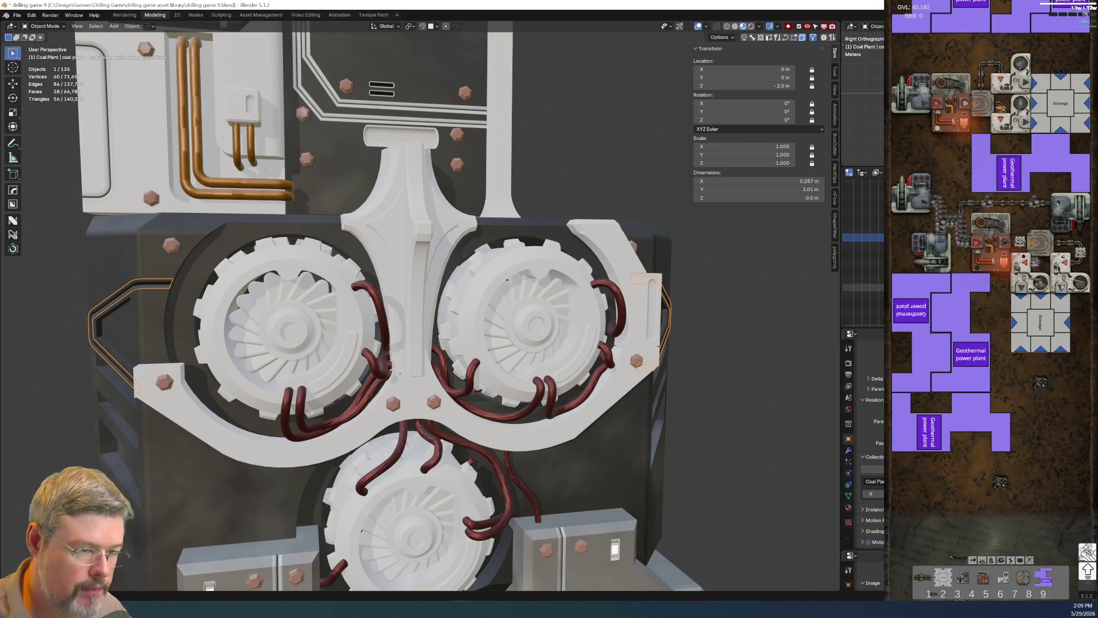
pyautogui.hotkey('ctrl', 'space')
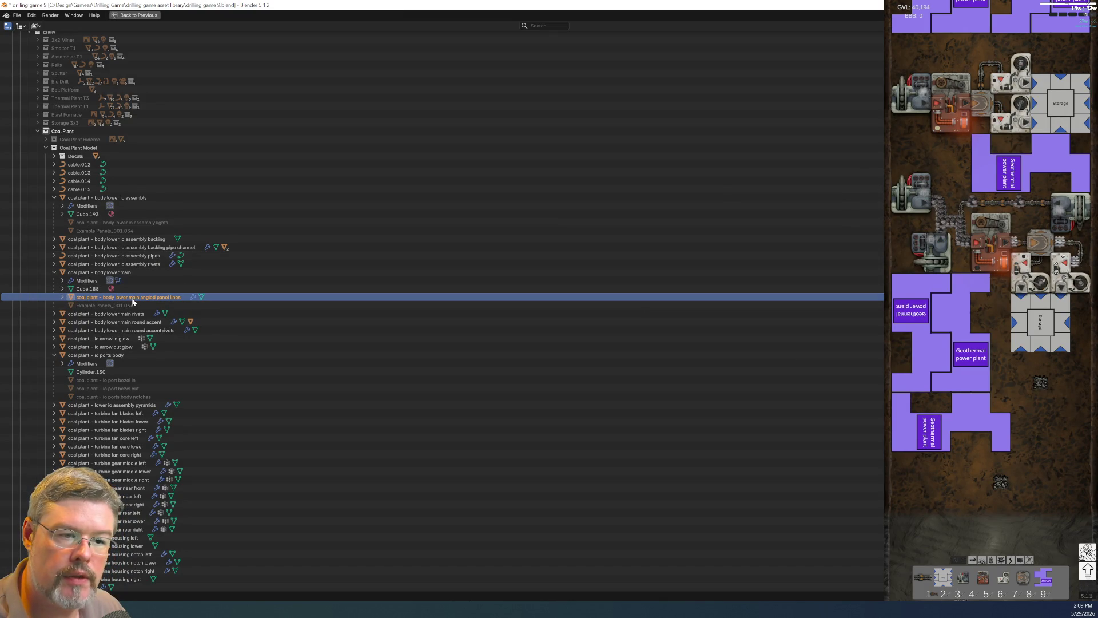
pyautogui.press('h')
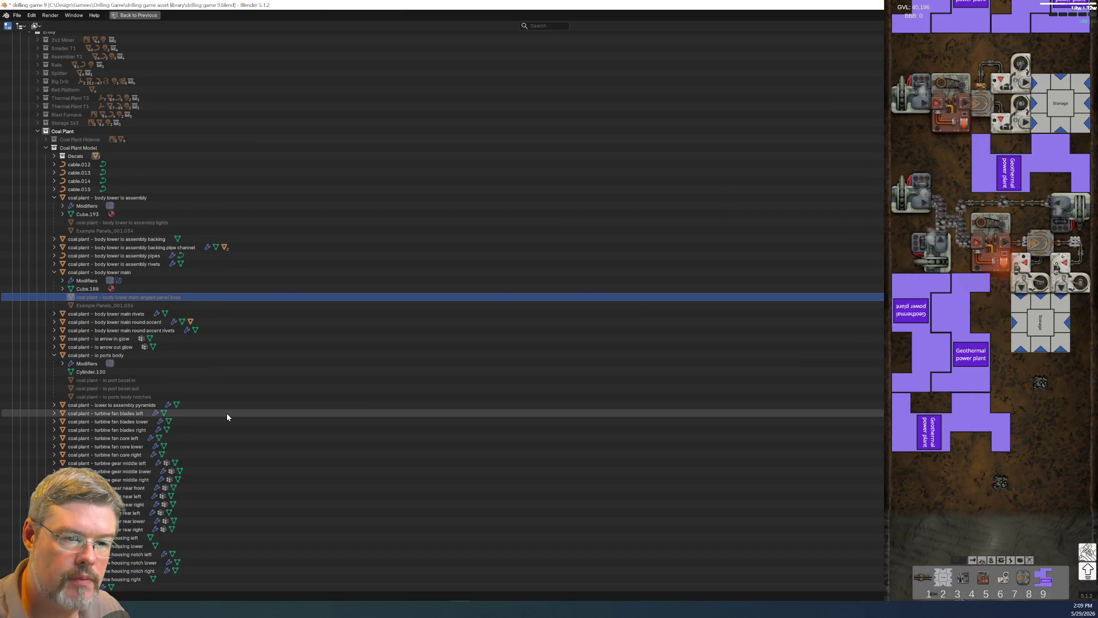
pyautogui.hotkey('ctrl', 'space')
pyautogui.click(17, 15)
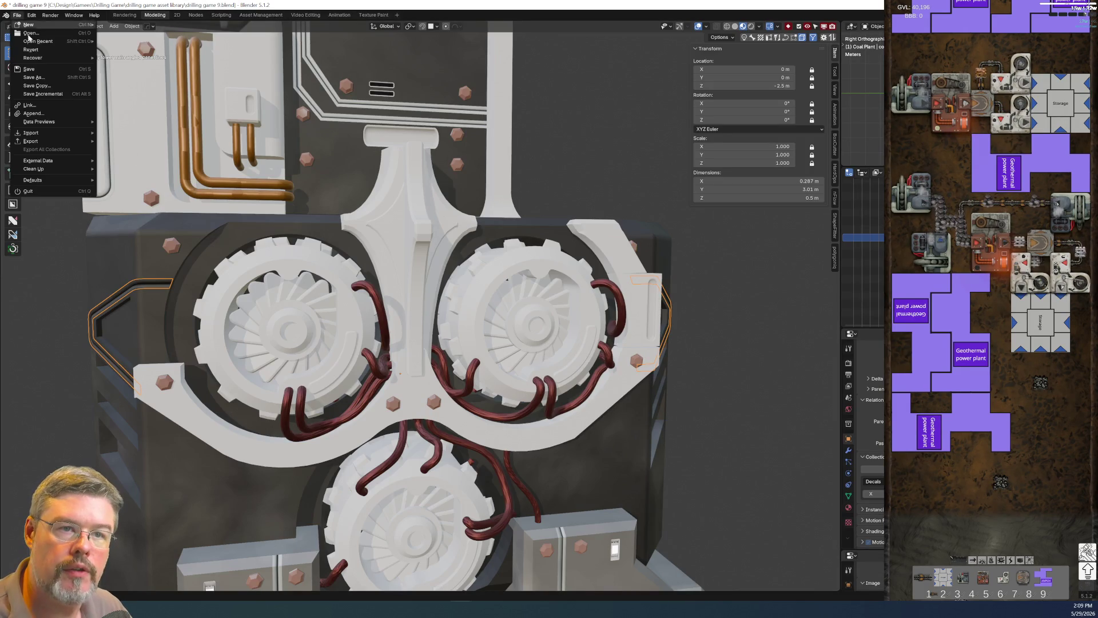
# Save drilling game 9.blend, then parent the rivets to 'coal plant - body lower main' keeping transforms.
pyautogui.click(28, 69)
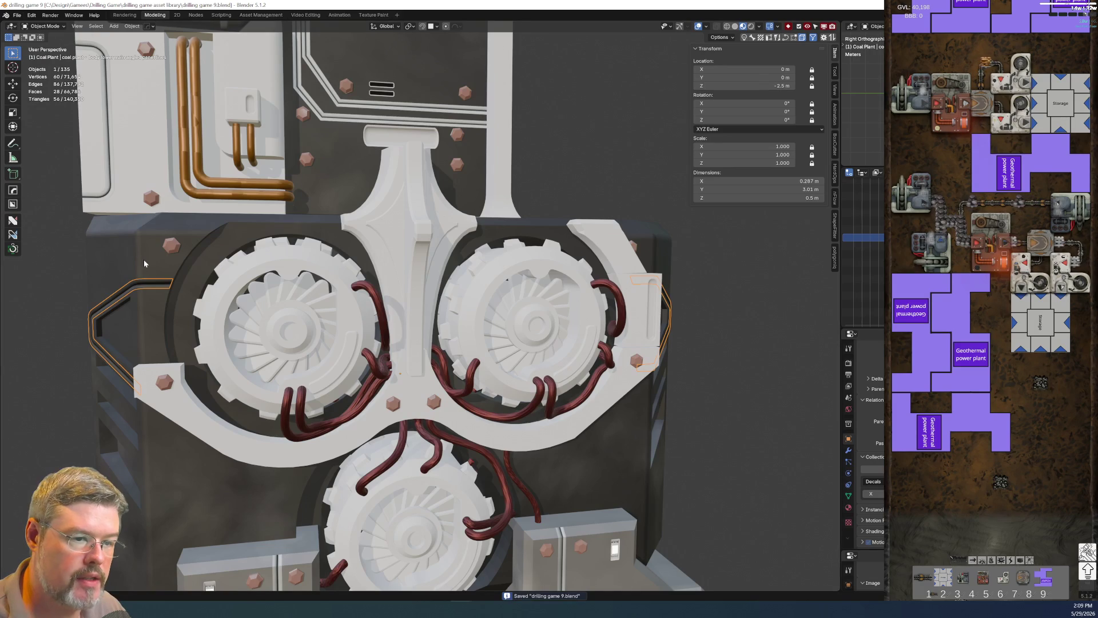
pyautogui.click(144, 264)
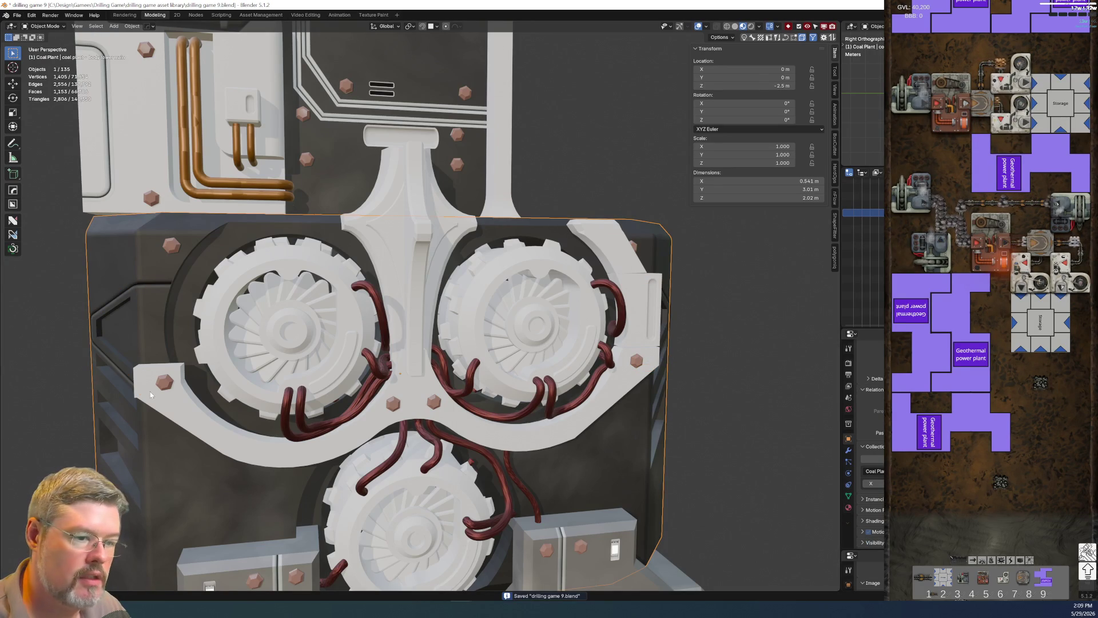
pyautogui.click(171, 248)
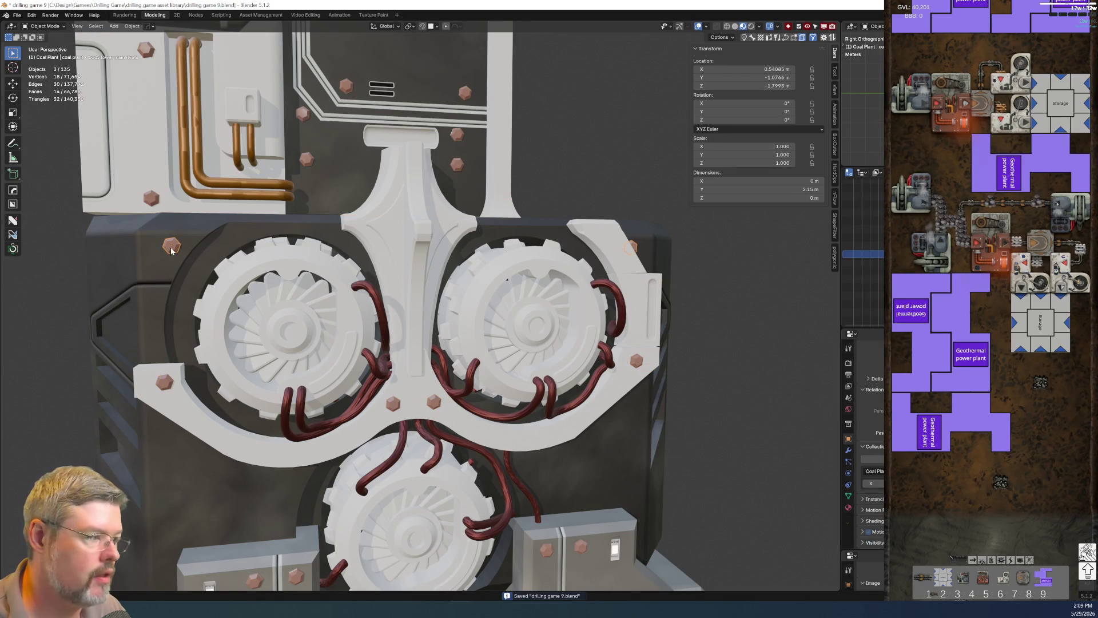
pyautogui.keyDown('shift'); pyautogui.click(138, 267); pyautogui.keyUp('shift')
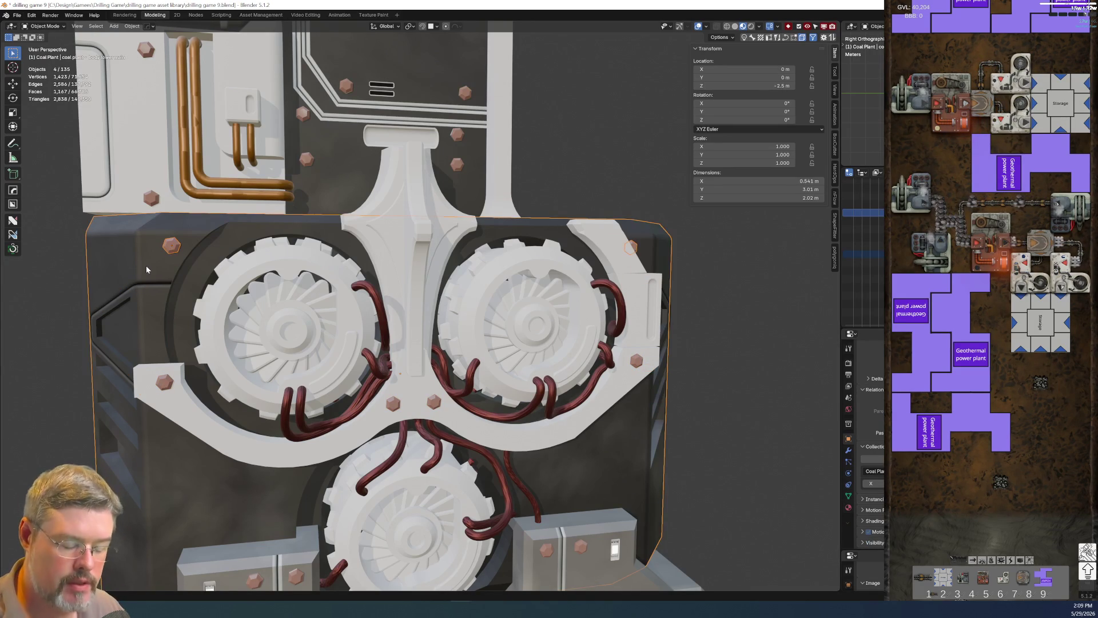
pyautogui.hotkey('ctrl', 'p')
pyautogui.click(146, 265)
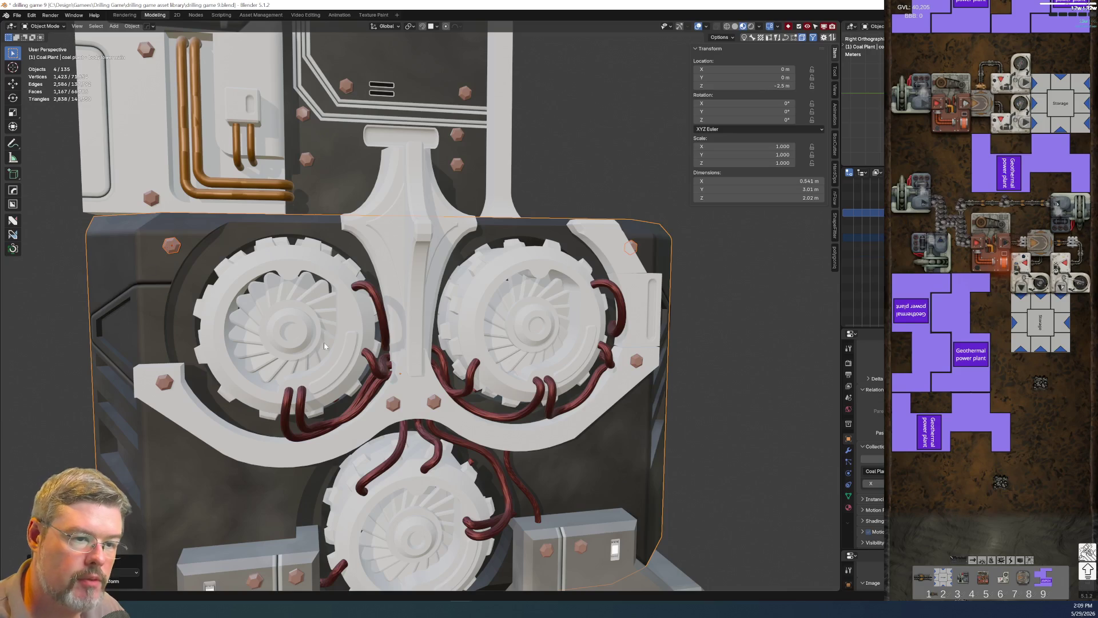
pyautogui.click(726, 365)
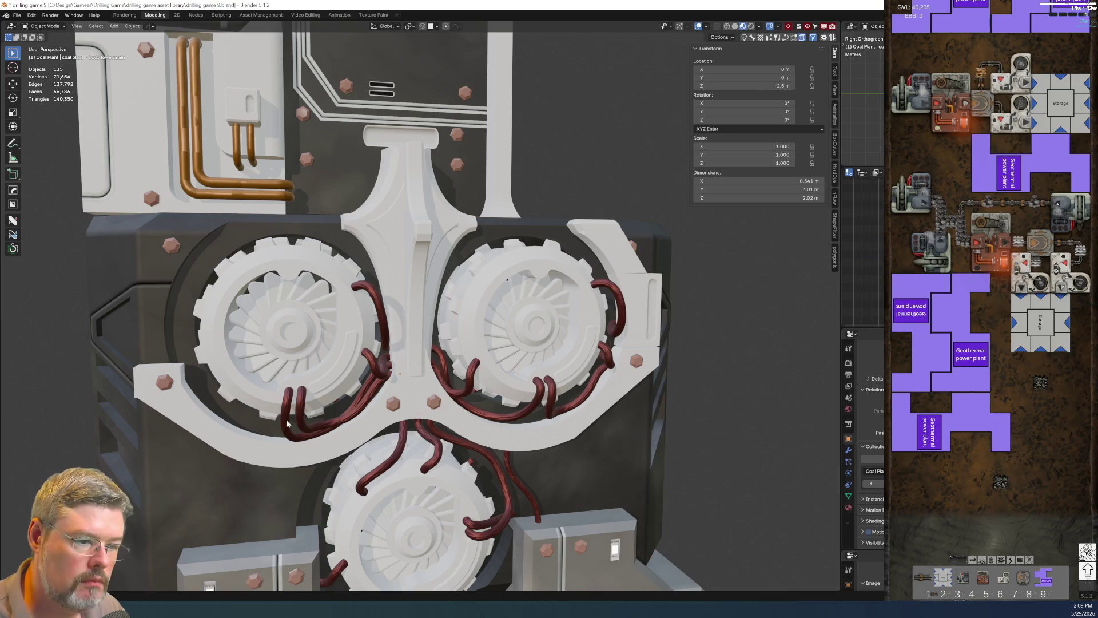
pyautogui.scroll(-8, 385, 311)
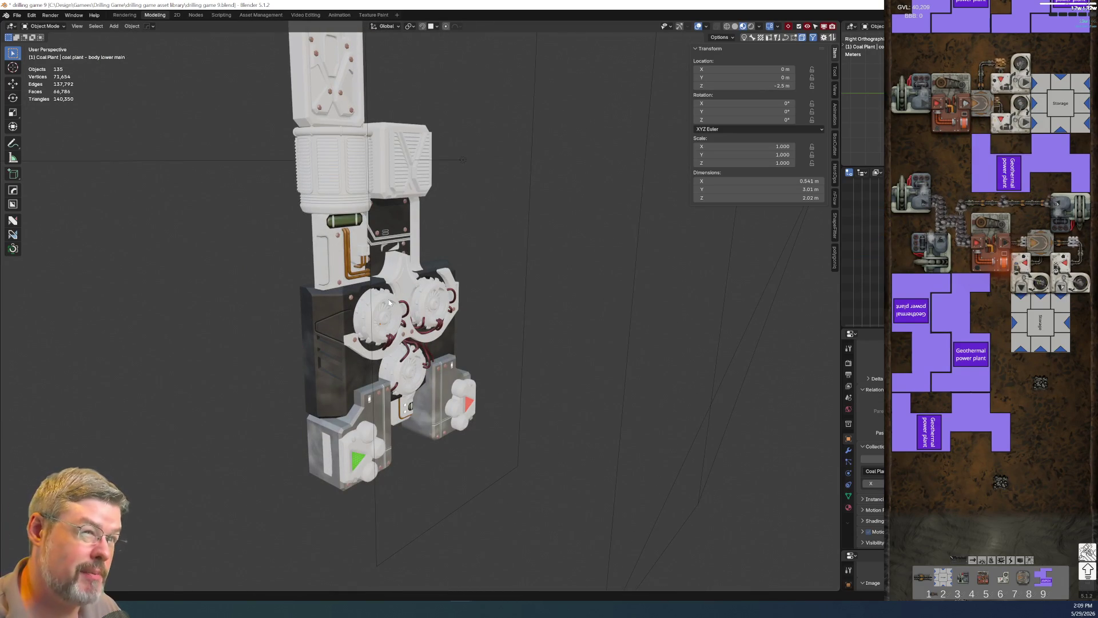
# Inspect the round accent piece and save drilling game 9.blend again, then view the gears.
pyautogui.scroll(4, 362, 307)
pyautogui.scroll(2, 362, 307)
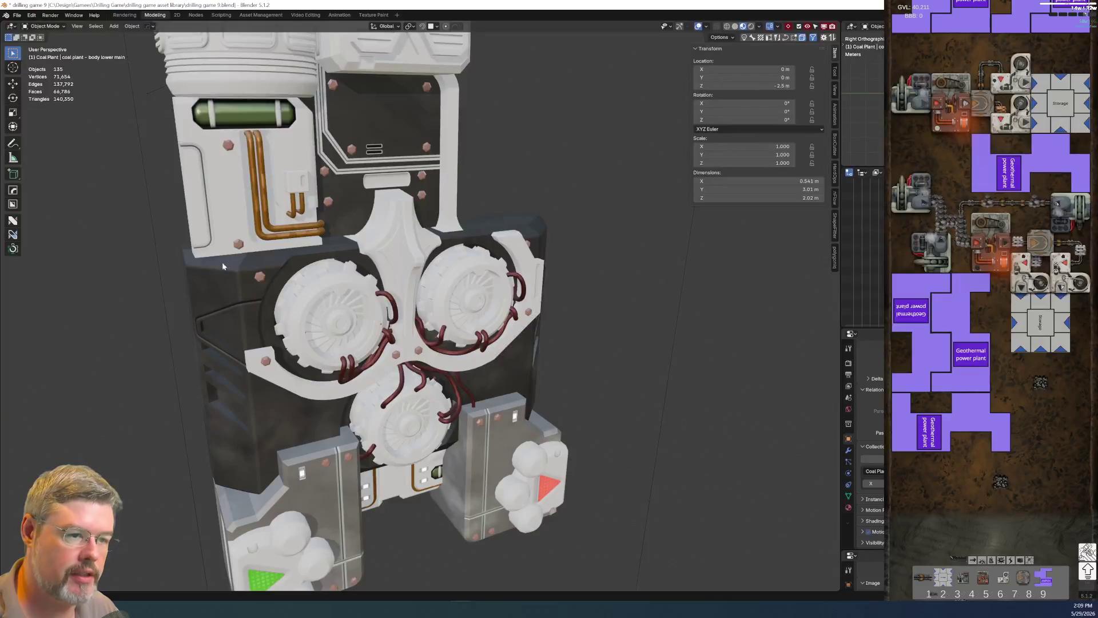
pyautogui.click(284, 375)
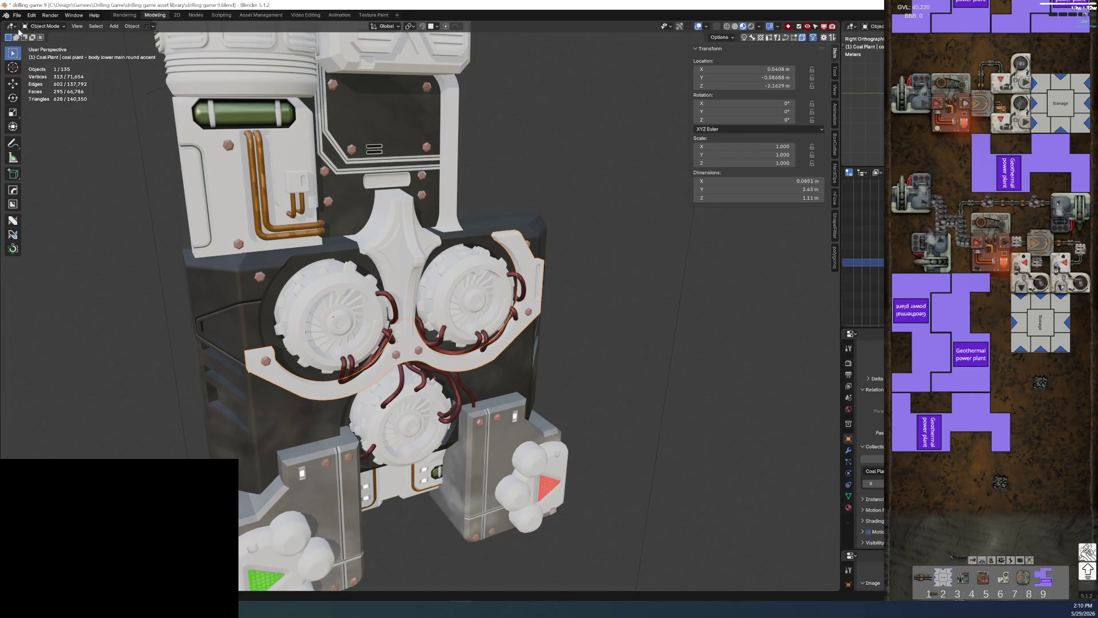
pyautogui.click(17, 15)
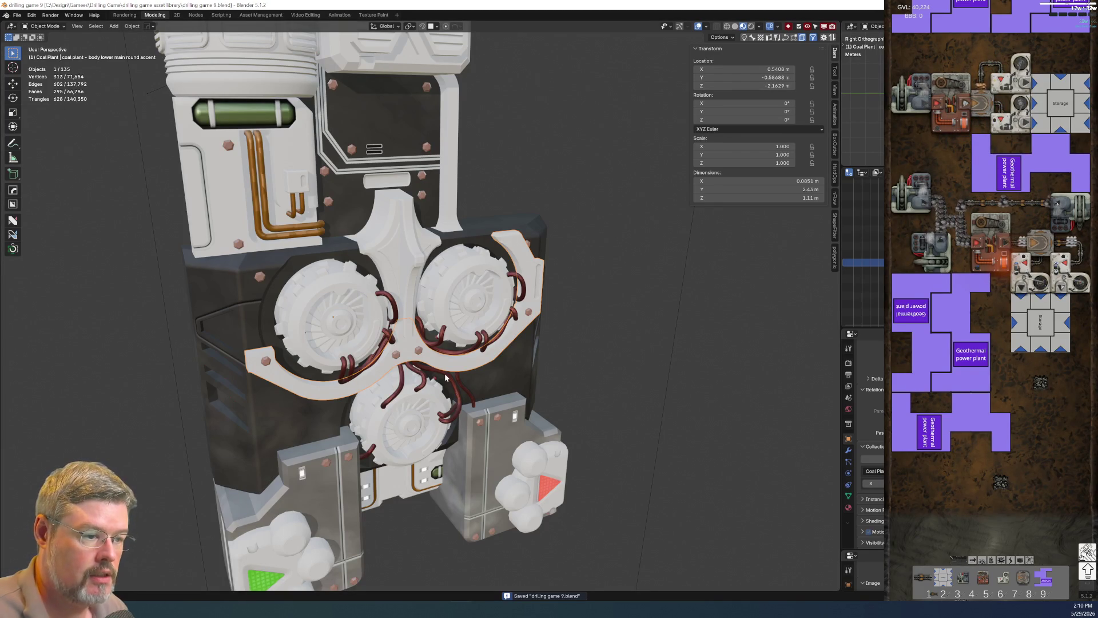
pyautogui.scroll(4, 446, 378)
pyautogui.moveTo(445, 378); pyautogui.dragTo(449, 417, button='middle')
pyautogui.scroll(-2, 449, 417)
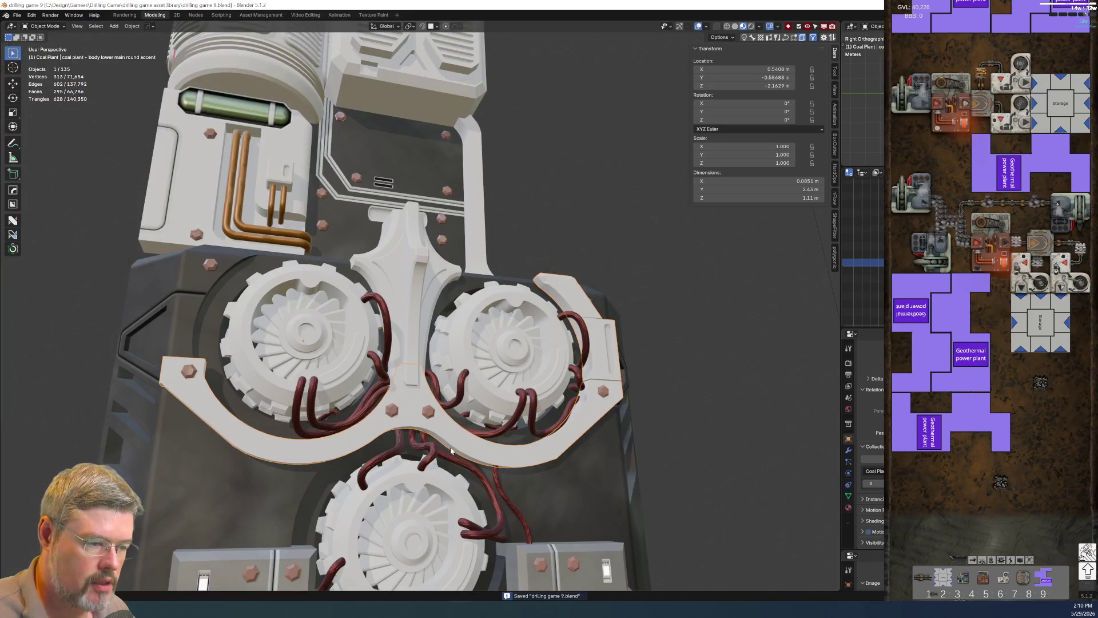
pyautogui.scroll(5, 447, 472)
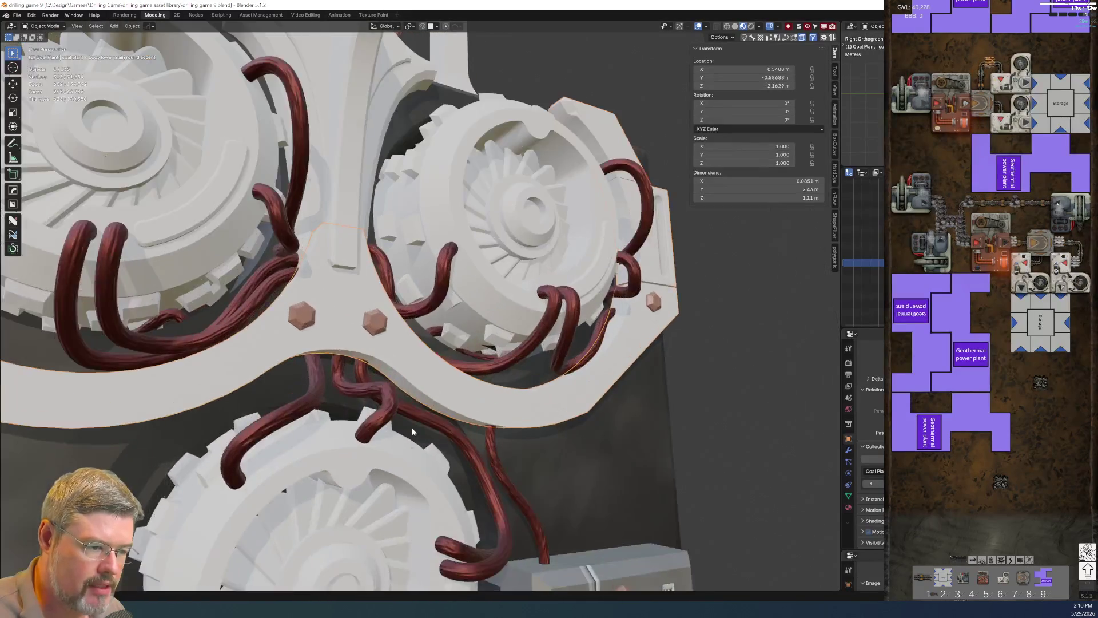
# Rename the white arch piece Cube.030 'coal plant - body lower main dagger'.
pyautogui.scroll(-4, 412, 427)
pyautogui.moveTo(411, 427); pyautogui.dragTo(518, 306, button='middle')
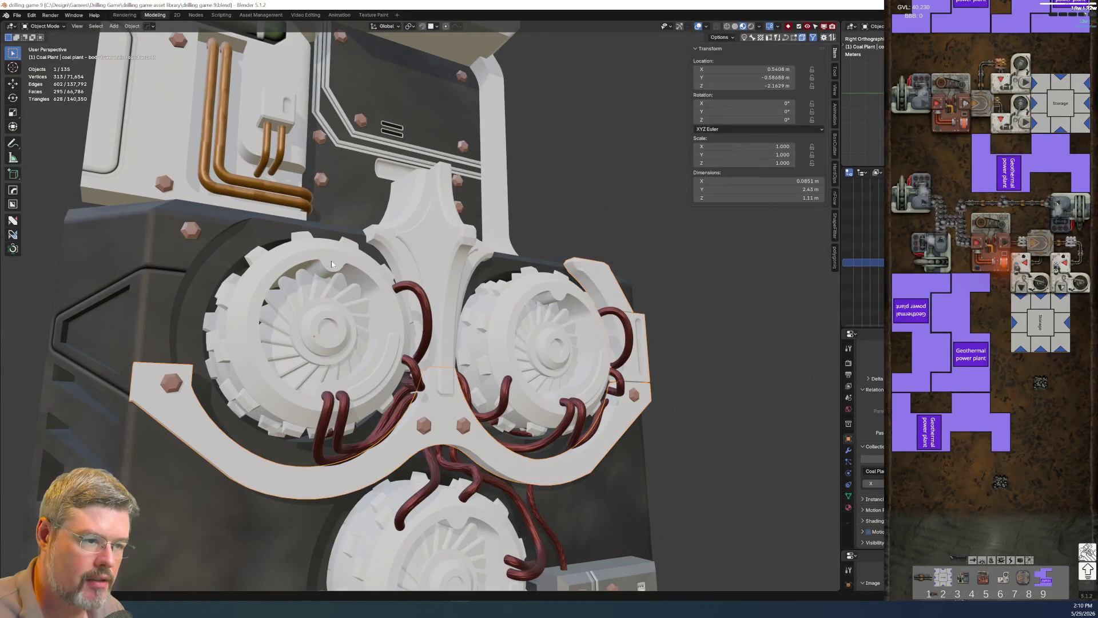
pyautogui.moveTo(423, 303)
pyautogui.mouseDown(button='middle')
pyautogui.moveTo(405, 302)
pyautogui.moveTo(441, 365)
pyautogui.mouseUp(button='middle')
pyautogui.scroll(5, 406, 301)
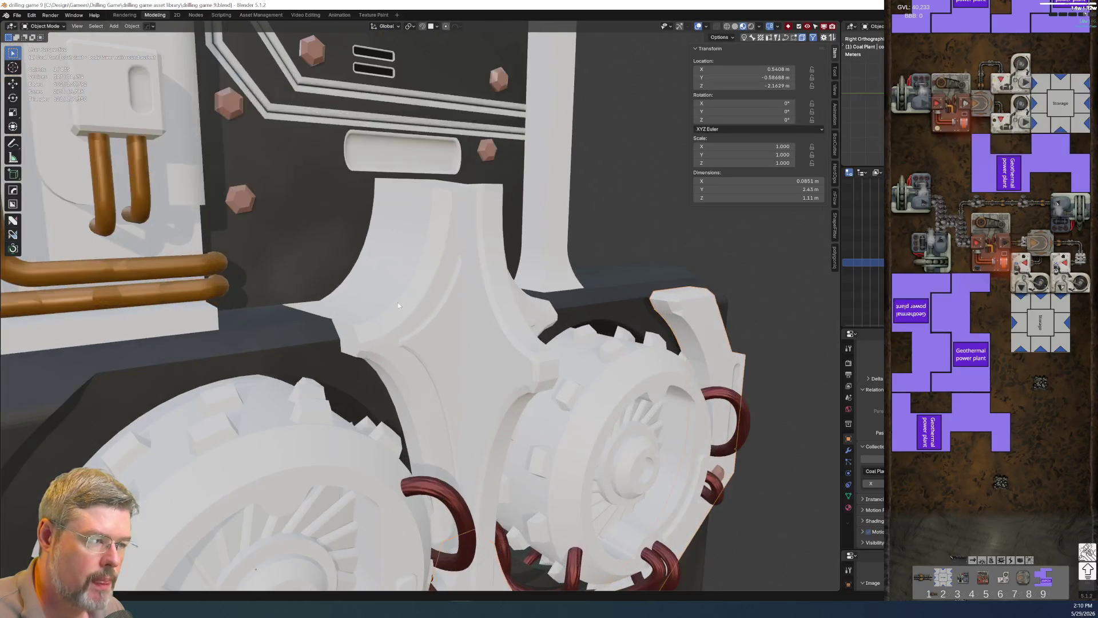
pyautogui.click(376, 328)
pyautogui.click(296, 347)
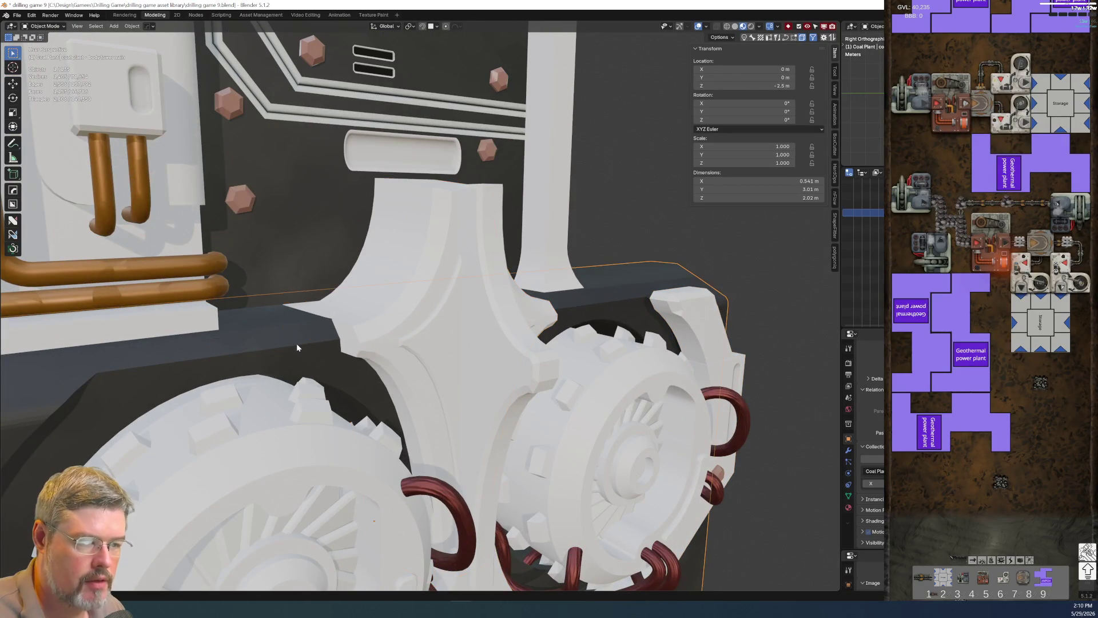
pyautogui.press('F2')
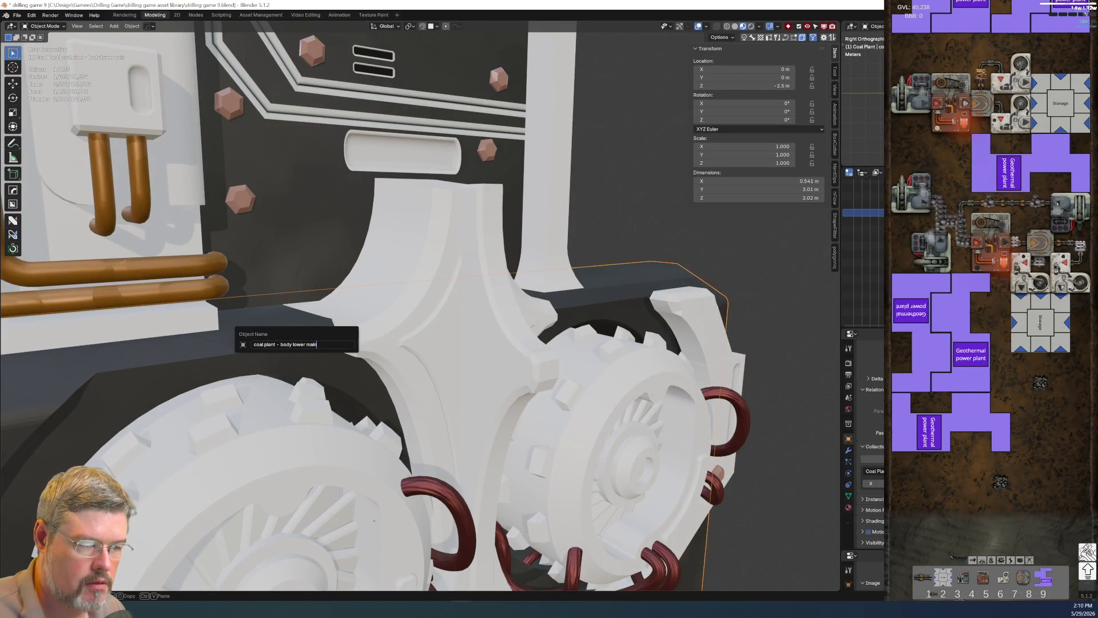
pyautogui.press('Return')
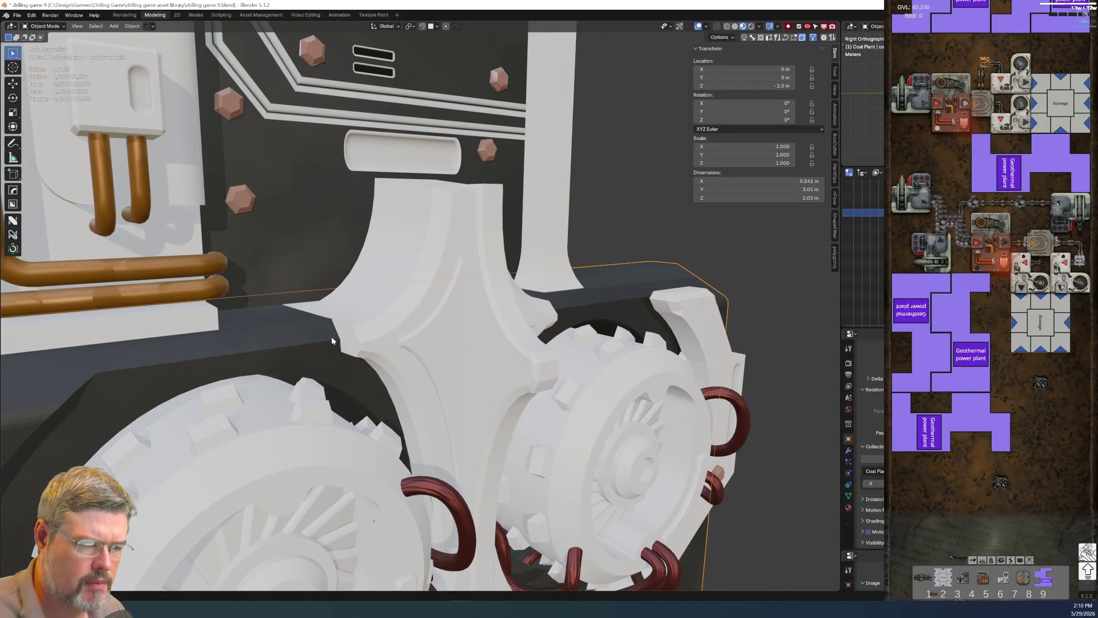
pyautogui.click(342, 318)
pyautogui.press('F2')
pyautogui.write('coal plant - body lower main')
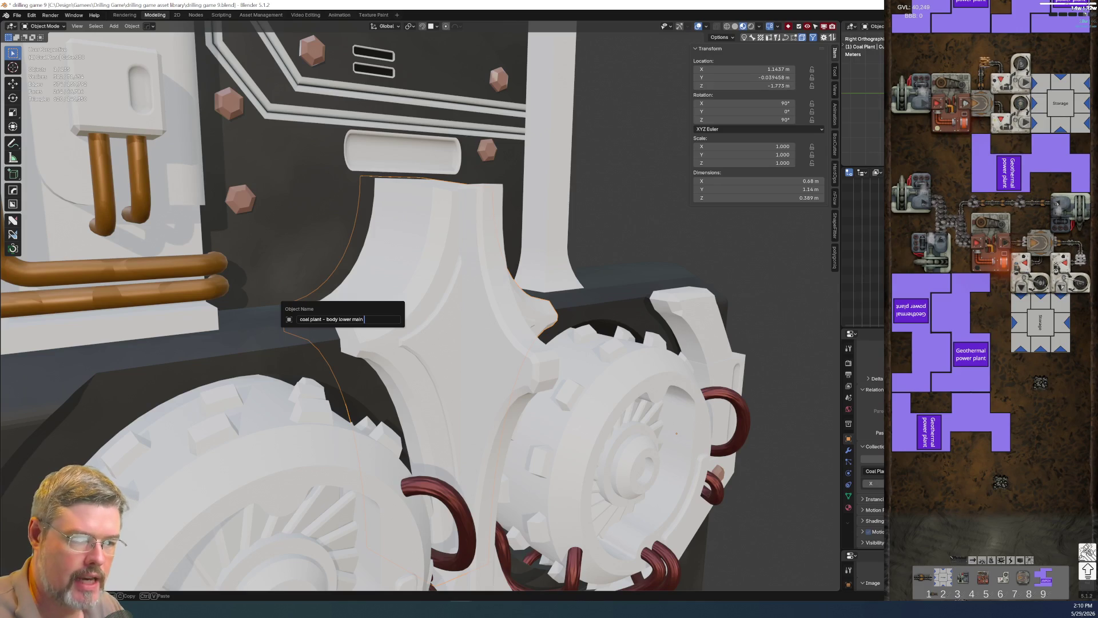
pyautogui.write('ger')
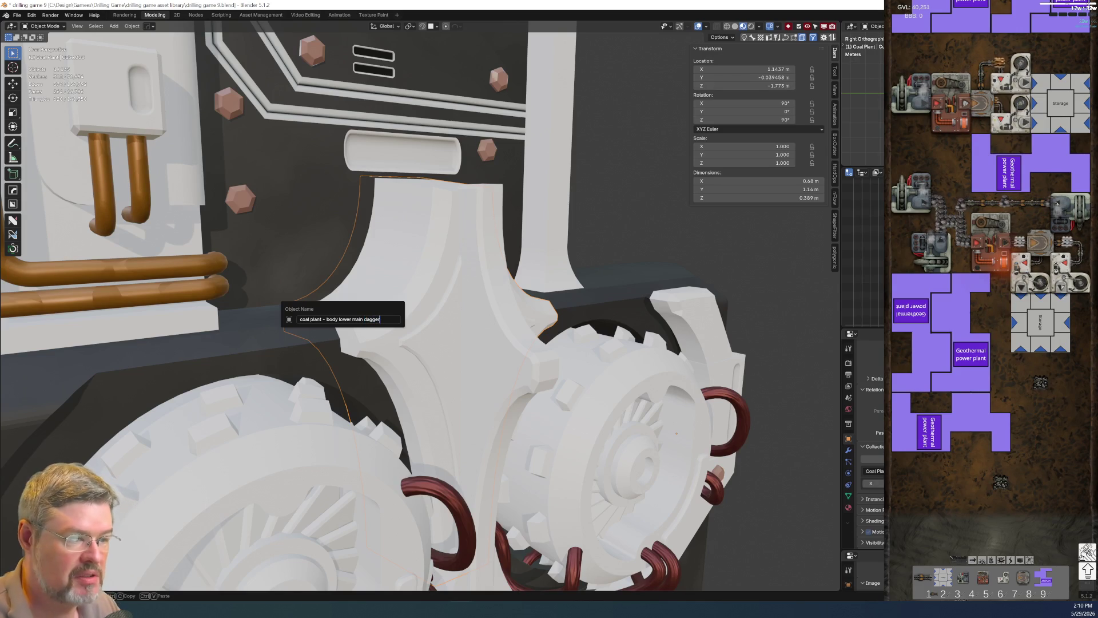
pyautogui.press('Return')
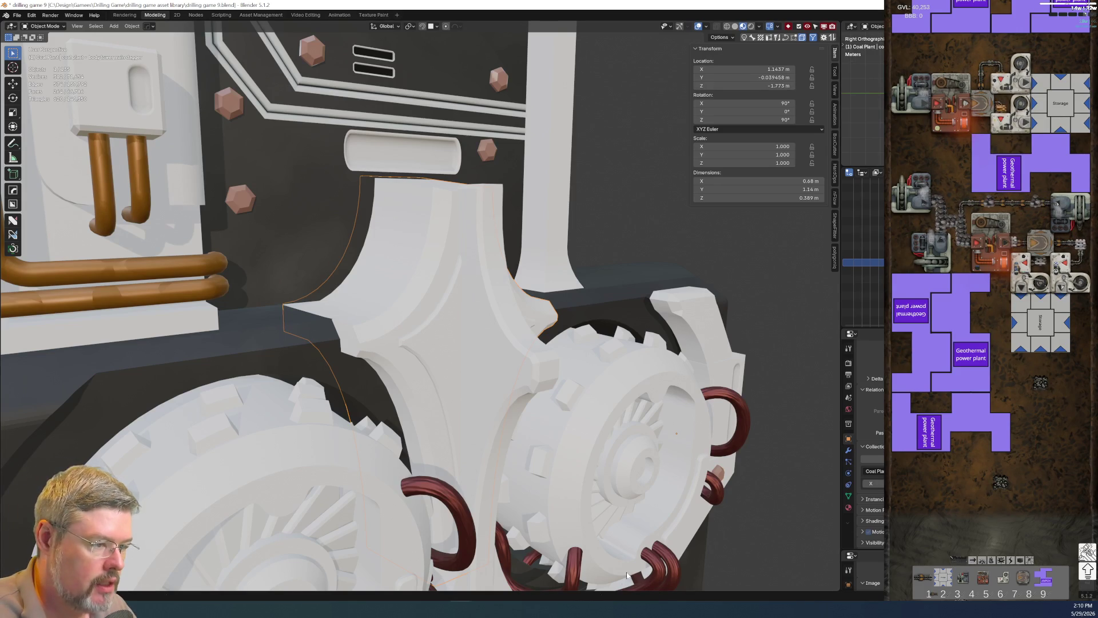
# Rename the thin strip Cube.037 'coal plant - body lower main dagger front'.
pyautogui.click(536, 365)
pyautogui.press('F2')
pyautogui.write('coal plant - body lower main dagger')
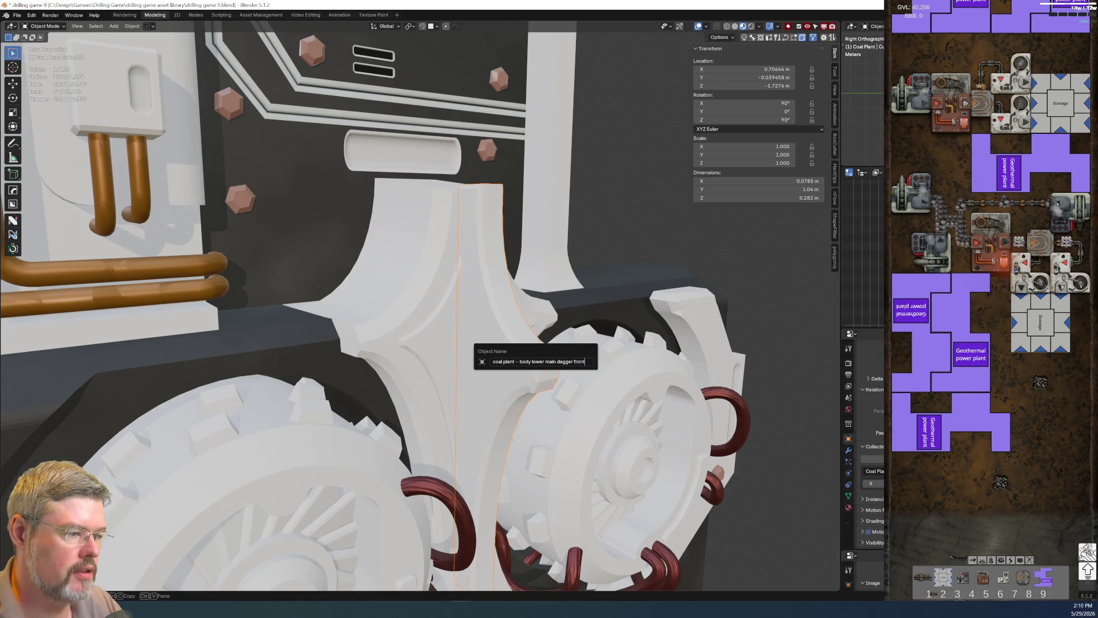
pyautogui.write('t')
pyautogui.press('Return')
# Edit the strip's mesh, selecting its top-end faces in wireframe view.
pyautogui.hotkey('ctrl', 'Tab')
pyautogui.click(499, 206)
pyautogui.moveTo(499, 206)
pyautogui.mouseDown(button='middle')
pyautogui.moveTo(498, 153)
pyautogui.moveTo(382, 149)
pyautogui.moveTo(393, 152)
pyautogui.mouseUp(button='middle')
pyautogui.click(498, 153)
pyautogui.press('ctrl+KP_Add')
pyautogui.press('z')
pyautogui.click(544, 230)
pyautogui.moveTo(544, 230); pyautogui.dragTo(572, 187, button='middle')
# Select only the top face of the dagger front strip and lower it slightly along Z.
pyautogui.press('c')
pyautogui.moveTo(521, 254)
pyautogui.mouseDown(button='middle')
pyautogui.moveTo(550, 274)
pyautogui.moveTo(528, 244)
pyautogui.mouseUp(button='middle')
pyautogui.moveTo(540, 203); pyautogui.dragTo(633, 223, button='middle')
pyautogui.rightClick(566, 200)
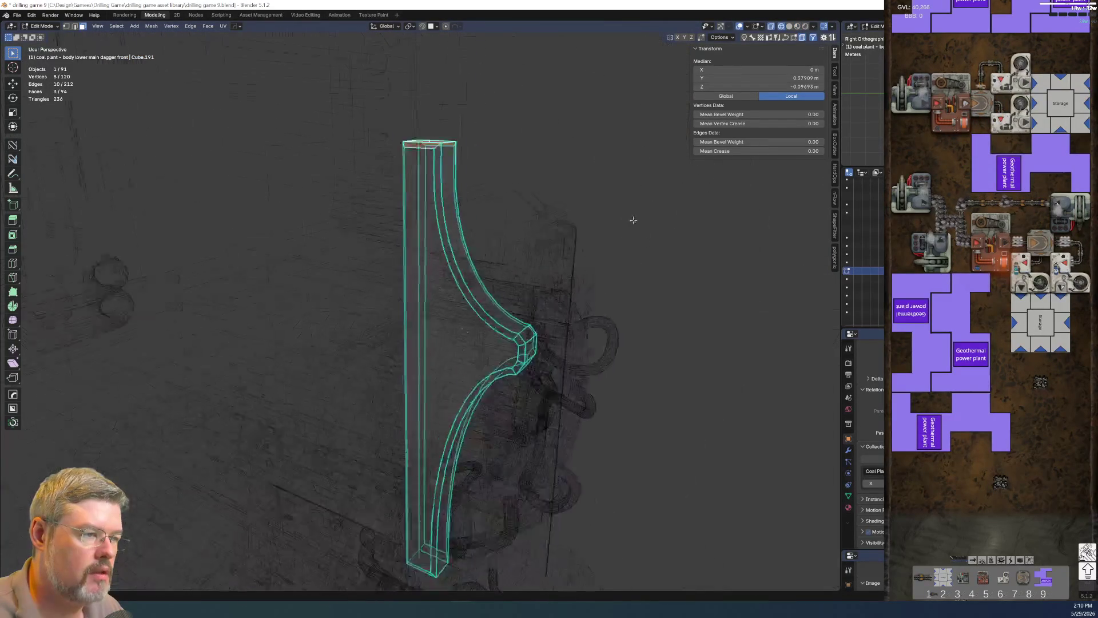
pyautogui.scroll(3, 572, 212)
pyautogui.press('g')
pyautogui.press('z')
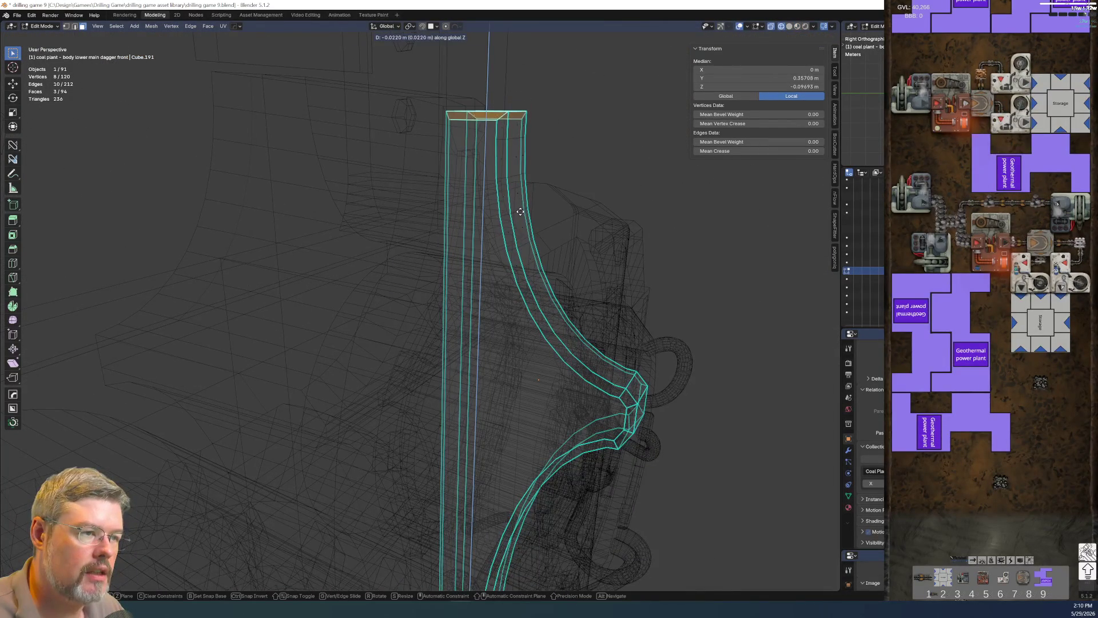
pyautogui.click(519, 210)
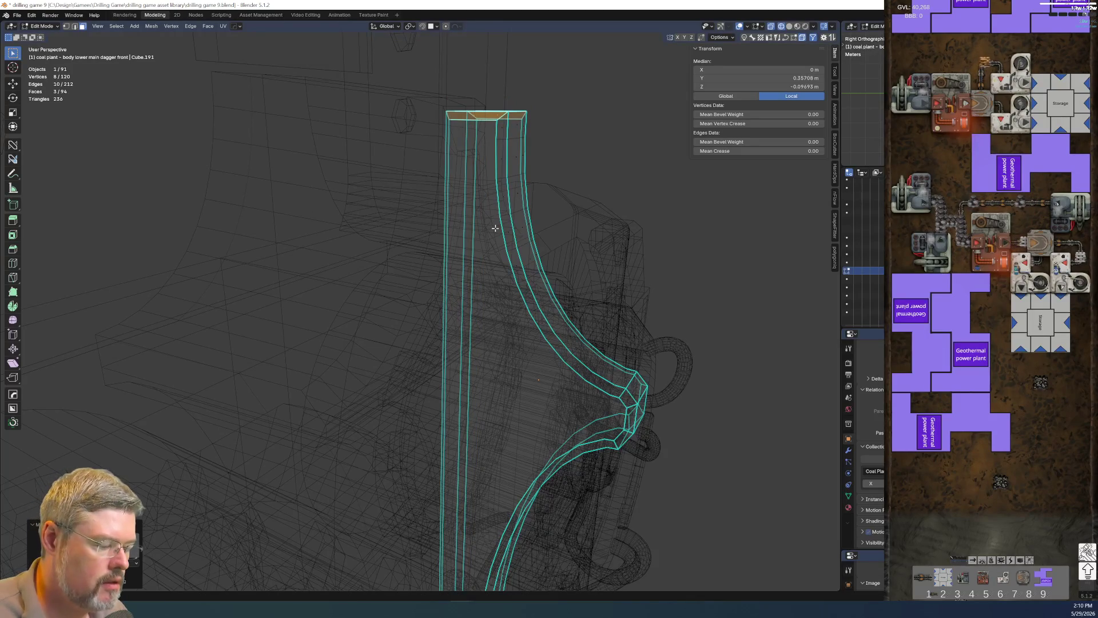
pyautogui.press('z')
pyautogui.click(570, 231)
pyautogui.hotkey('ctrl', 'Tab')
pyautogui.click(569, 184)
# Mark the chosen edges of the dagger arch piece as sharp.
pyautogui.moveTo(570, 183)
pyautogui.mouseDown(button='middle')
pyautogui.moveTo(486, 242)
pyautogui.moveTo(558, 196)
pyautogui.moveTo(657, 164)
pyautogui.moveTo(499, 291)
pyautogui.moveTo(451, 273)
pyautogui.moveTo(360, 269)
pyautogui.moveTo(631, 269)
pyautogui.mouseUp(button='middle')
pyautogui.press('Tab')
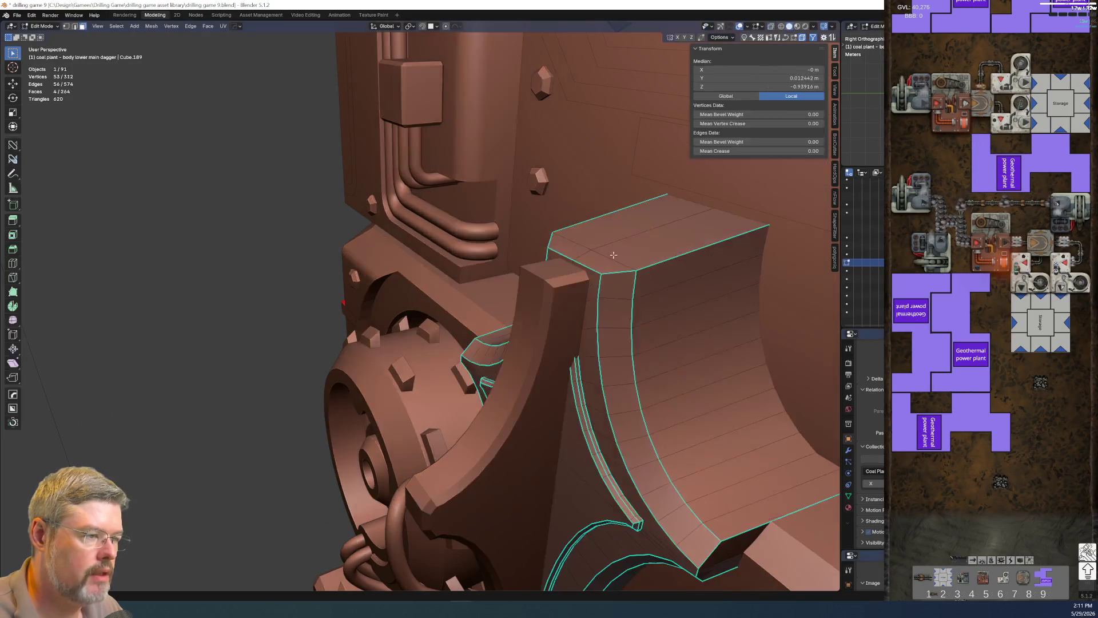
pyautogui.press('2')
pyautogui.rightClick(616, 256)
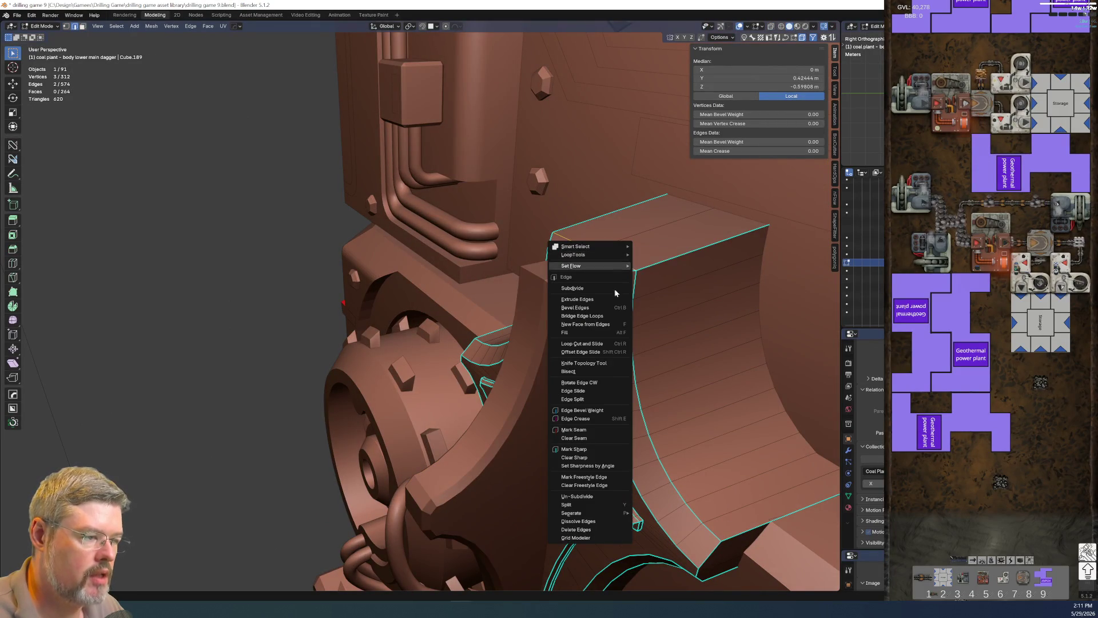
pyautogui.click(574, 449)
pyautogui.moveTo(603, 446); pyautogui.dragTo(706, 356, button='middle')
pyautogui.moveTo(513, 346); pyautogui.dragTo(460, 359, button='middle')
pyautogui.press('Tab')
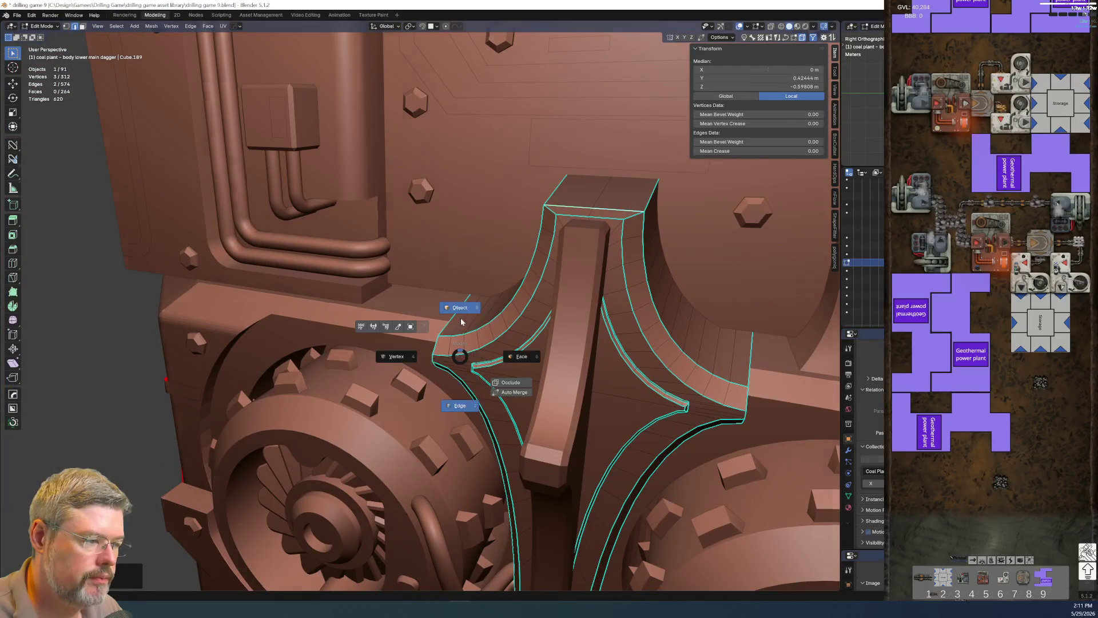
pyautogui.click(460, 320)
pyautogui.scroll(-3, 523, 297)
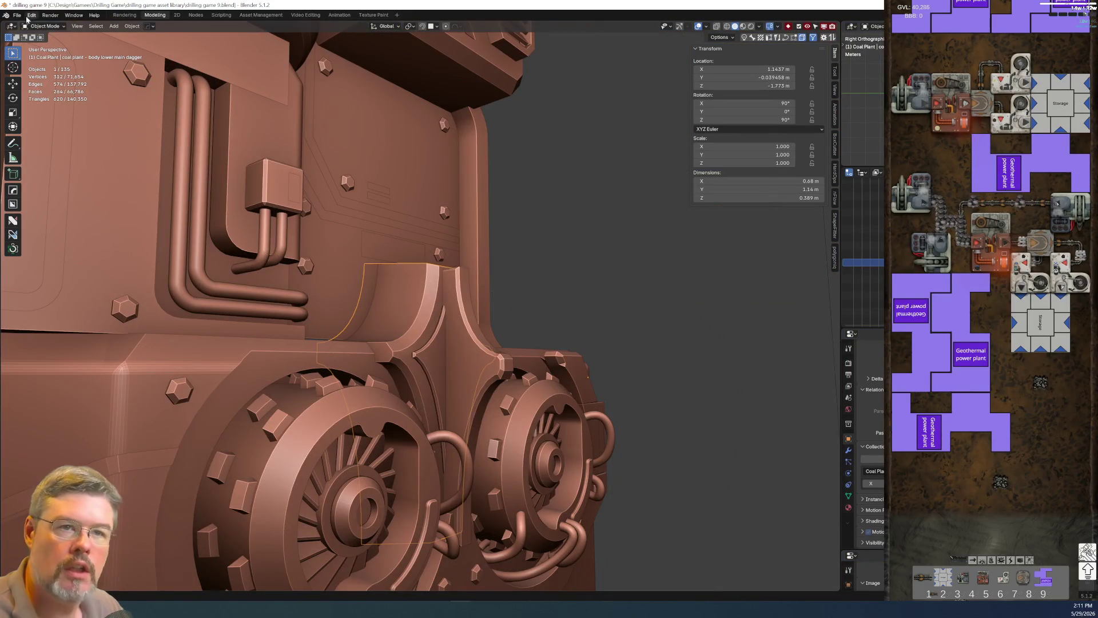
# Save drilling game 9.blend, then look over the model and select the lower main body block.
pyautogui.click(18, 15)
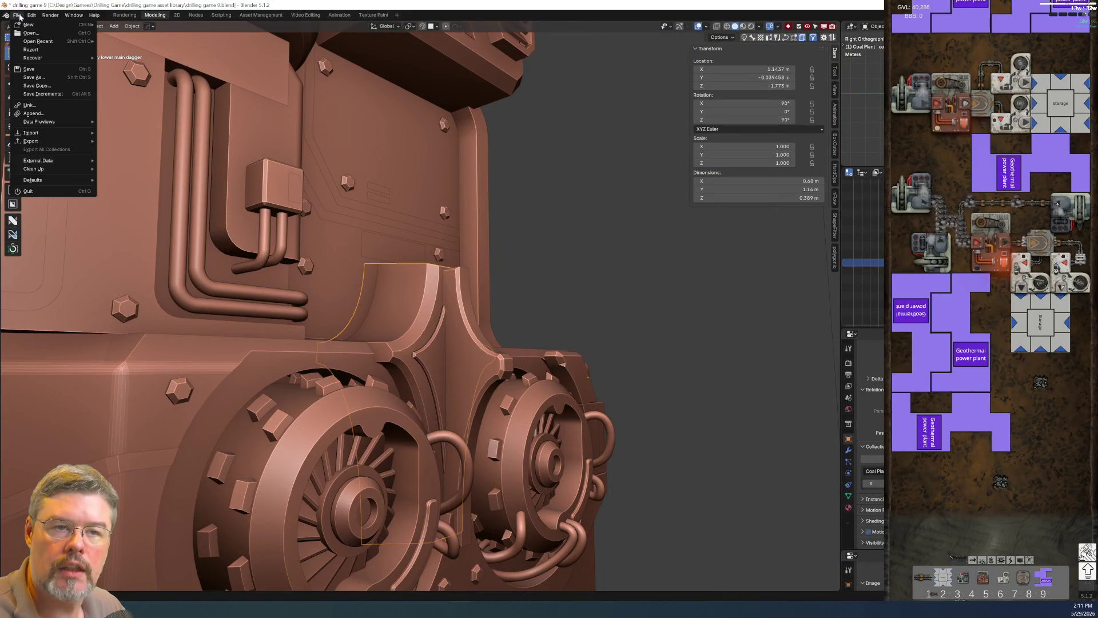
pyautogui.click(42, 68)
pyautogui.moveTo(566, 312)
pyautogui.mouseDown(button='middle')
pyautogui.moveTo(457, 333)
pyautogui.moveTo(426, 326)
pyautogui.moveTo(391, 284)
pyautogui.mouseUp(button='middle')
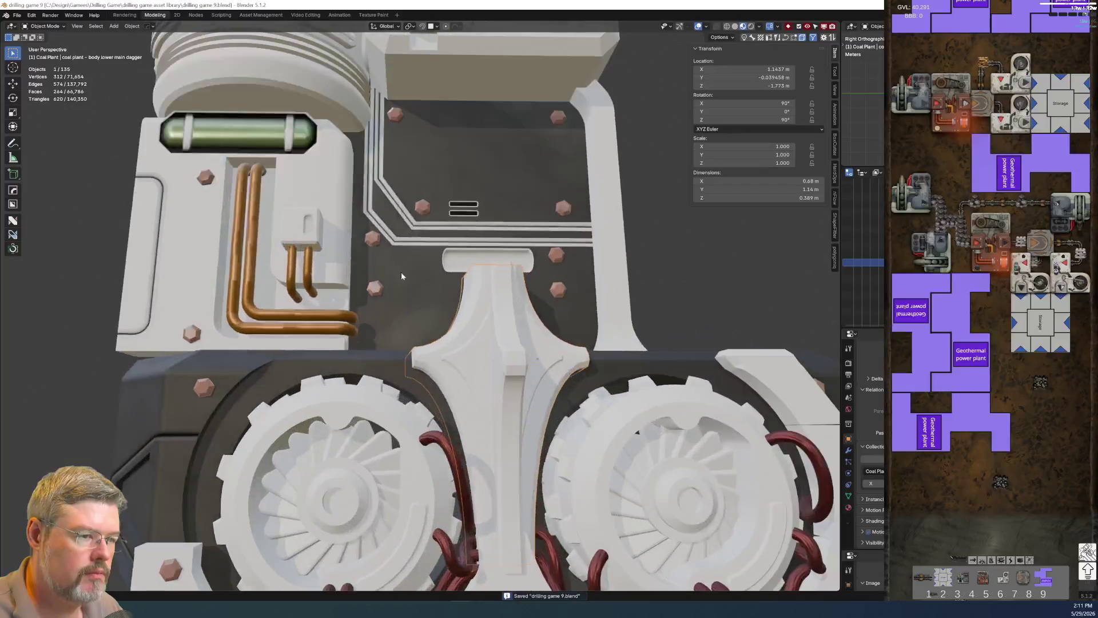
pyautogui.scroll(-10, 391, 286)
pyautogui.scroll(3, 409, 289)
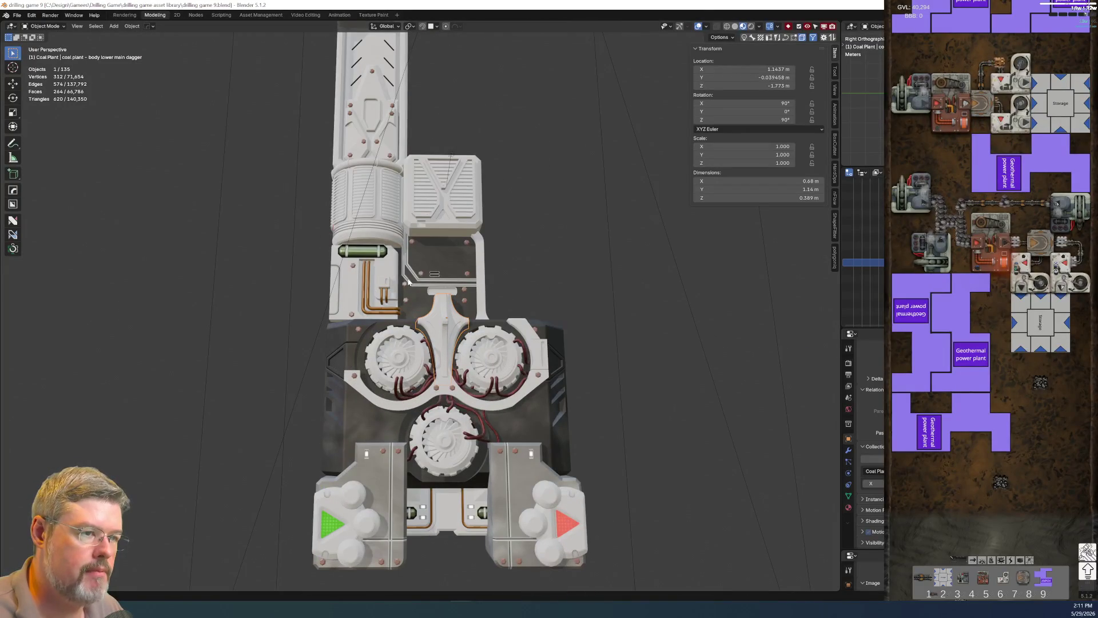
pyautogui.scroll(-2, 410, 278)
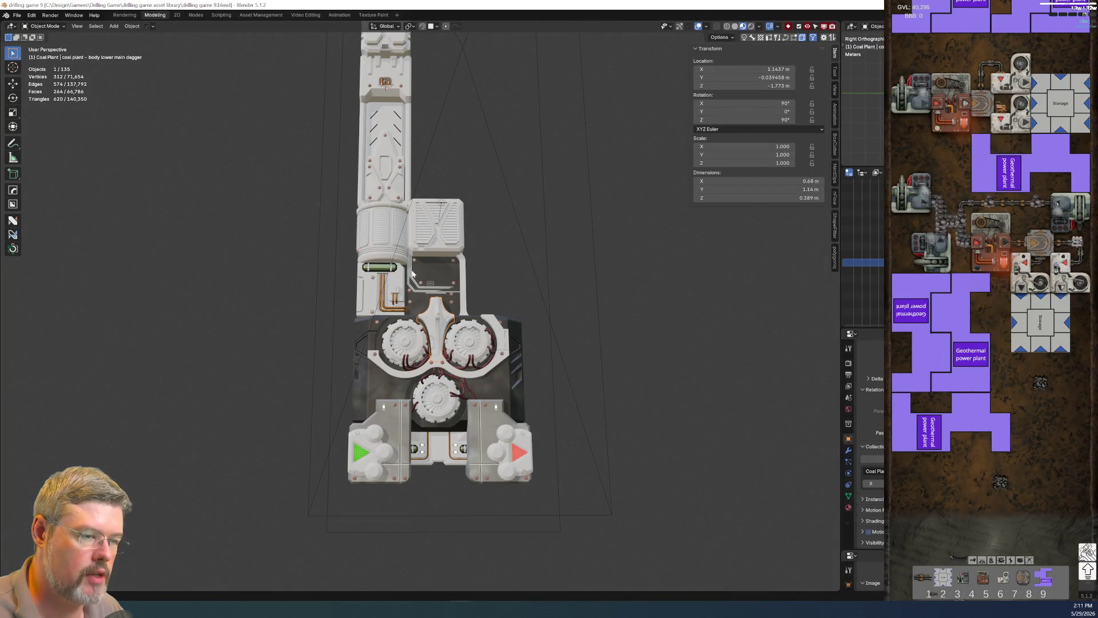
pyautogui.scroll(-1, 497, 257)
pyautogui.scroll(4, 398, 181)
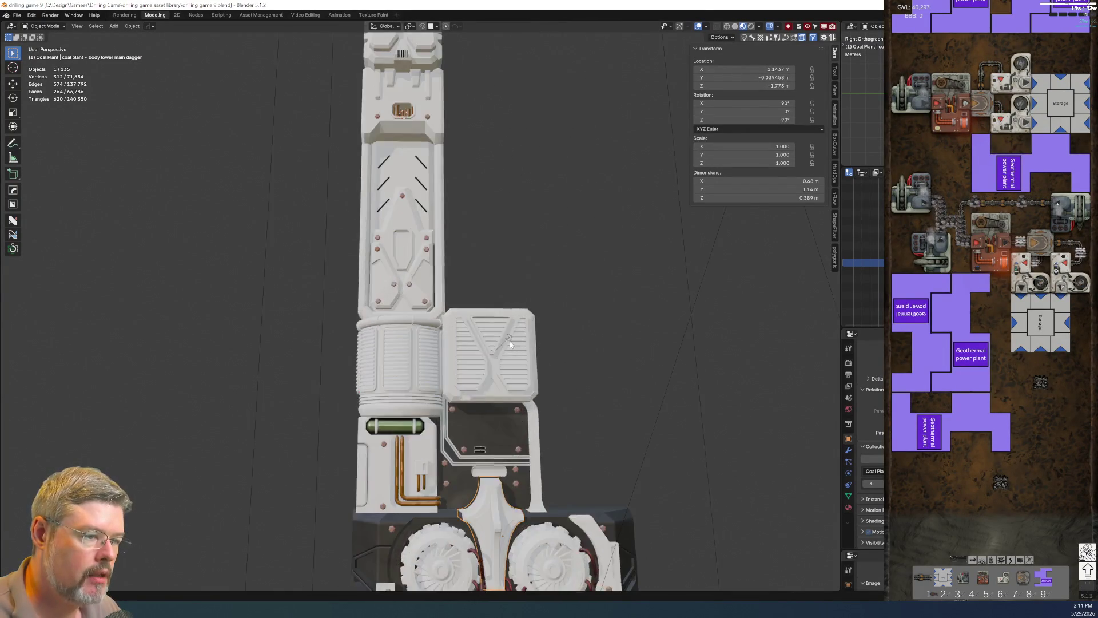
pyautogui.click(394, 244)
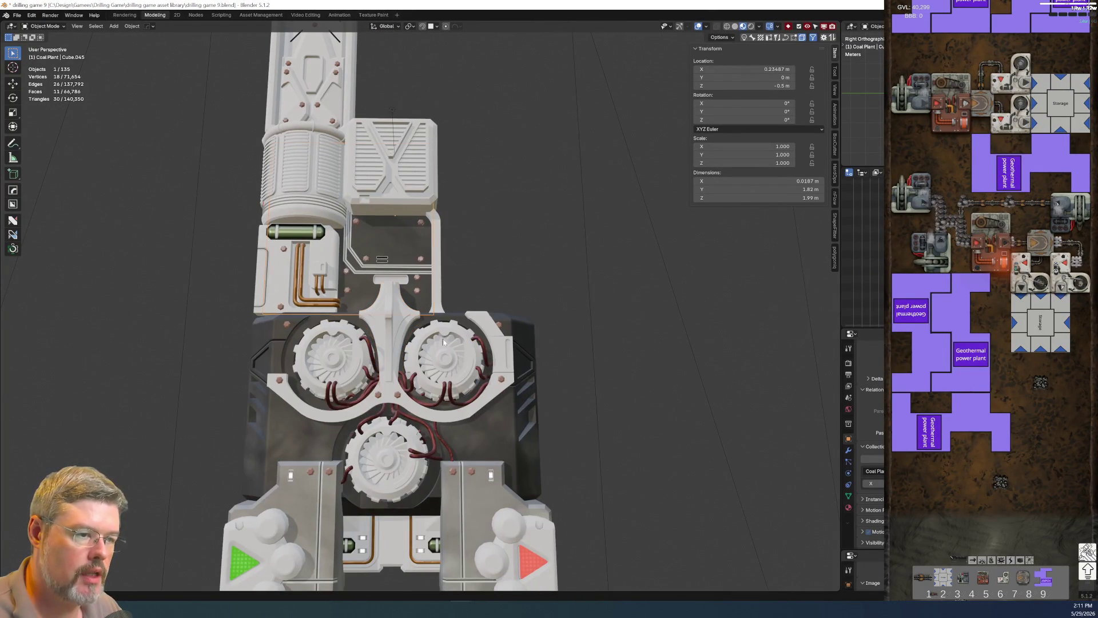
# Name the central body panel 'coal plant - body mid' using the pasted prefix.
pyautogui.click(482, 441)
pyautogui.press('F2')
pyautogui.click(489, 443)
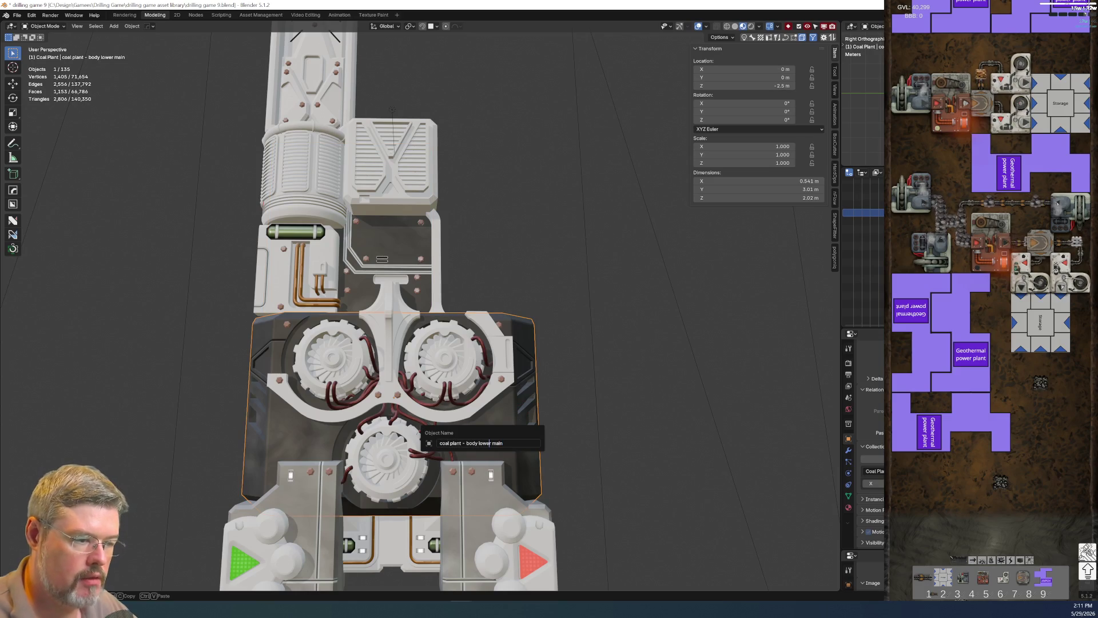
pyautogui.press('Escape')
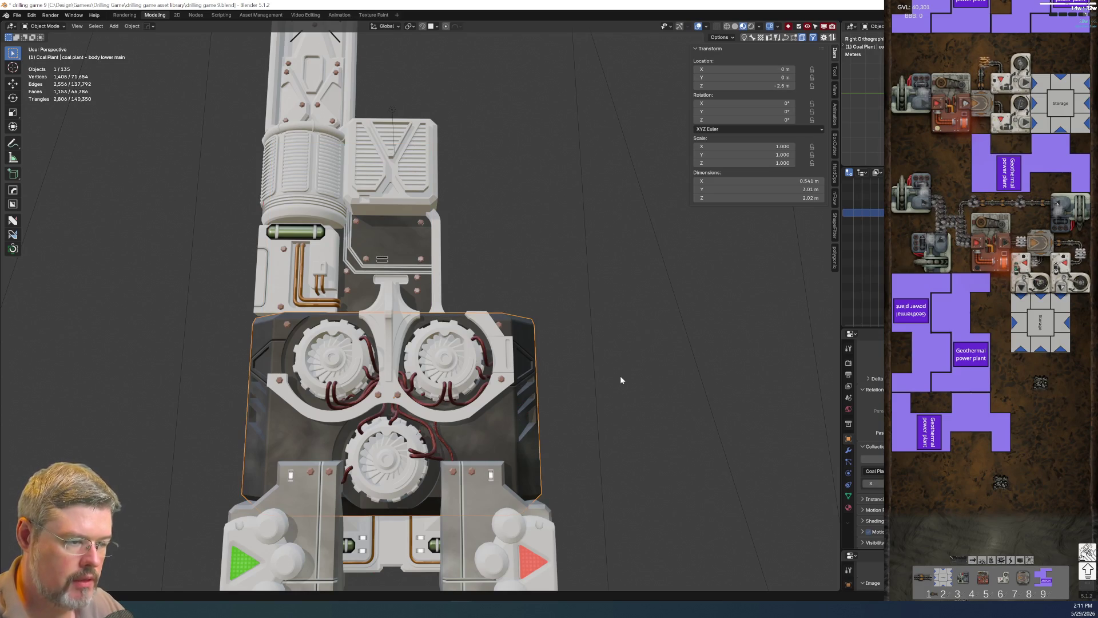
pyautogui.press('F2')
pyautogui.press('Escape')
pyautogui.click(399, 238)
pyautogui.press('F2')
pyautogui.write('coal plant - body')
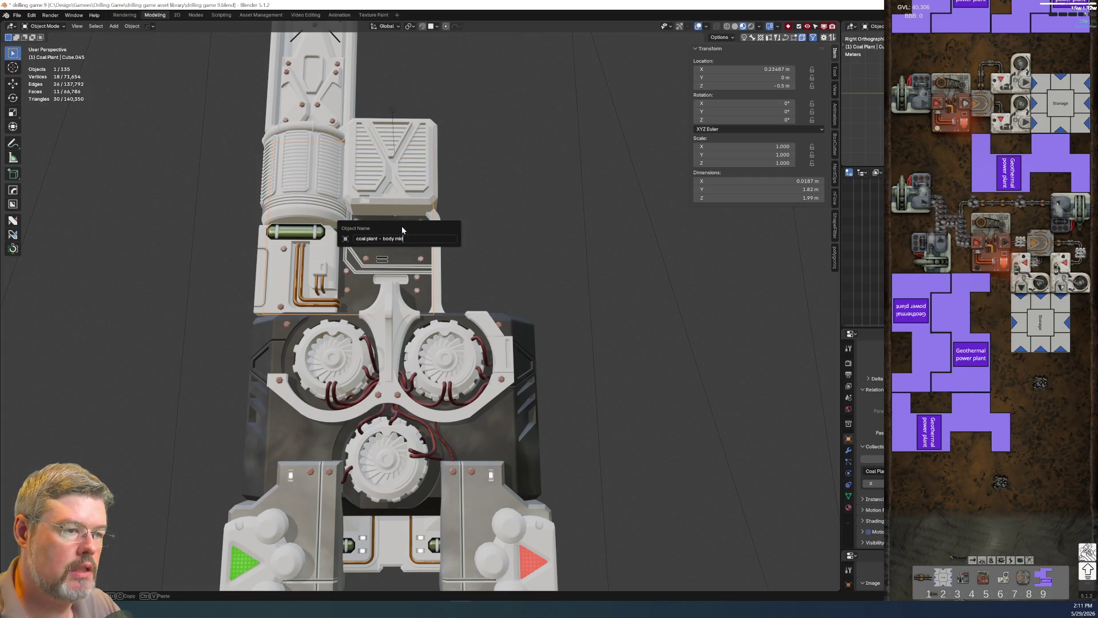
pyautogui.press('Return')
# Extend the central panel's name to 'coal plant - body mid backing'.
pyautogui.scroll(4, 464, 347)
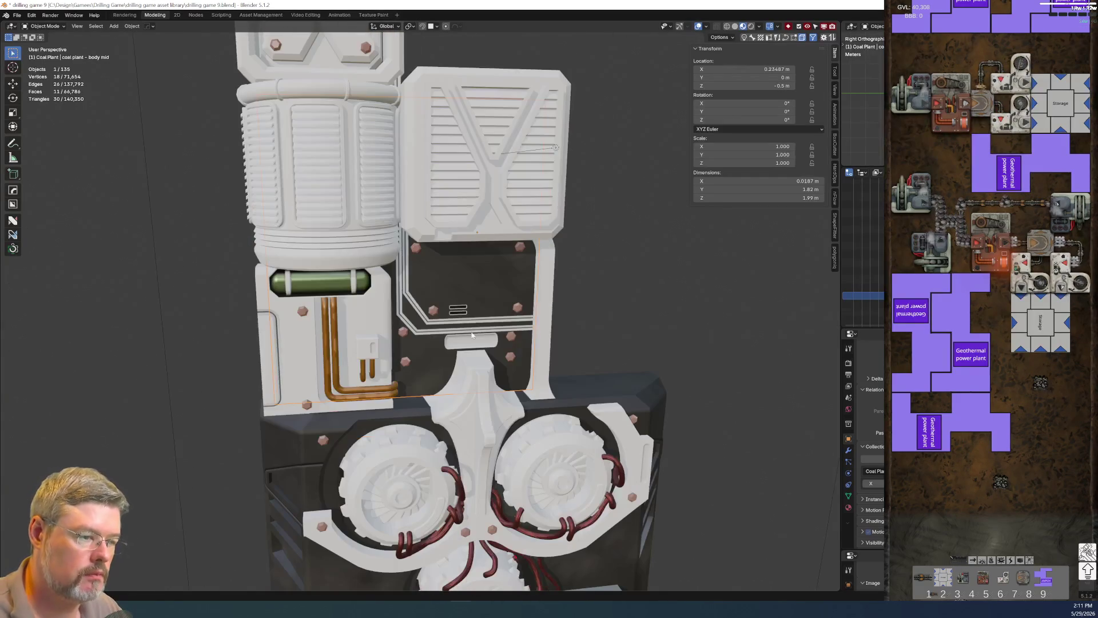
pyautogui.press('F2')
pyautogui.press('End')
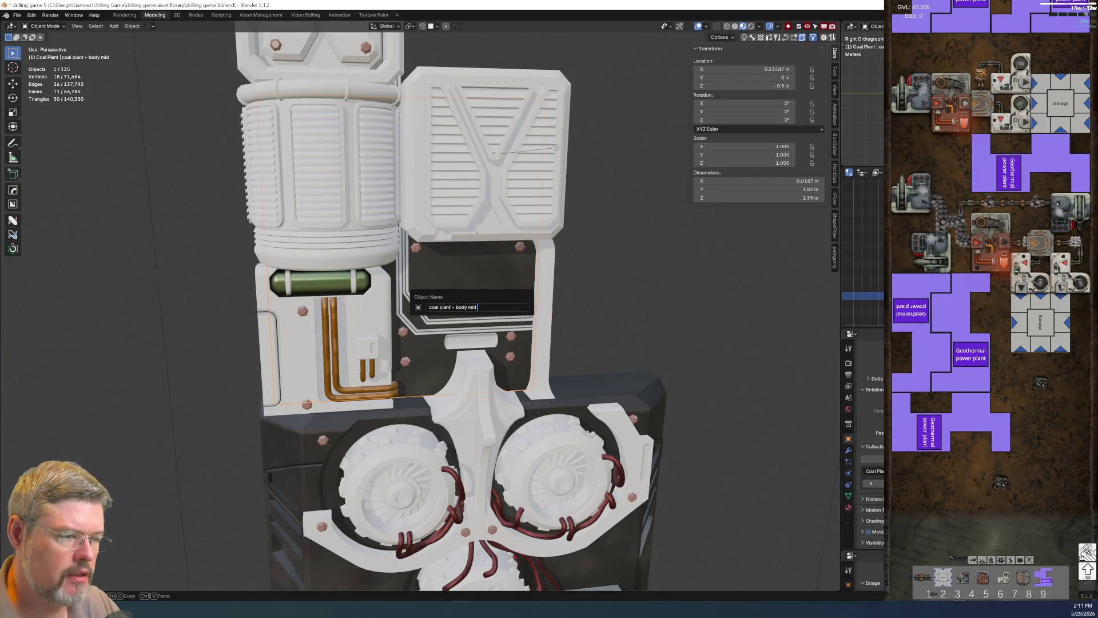
pyautogui.press('Return')
# Name the left body panel 'coal plant - body mid left' and save the file.
pyautogui.click(376, 310)
pyautogui.press('F2')
pyautogui.write('coal plant - body')
pyautogui.write('mid')
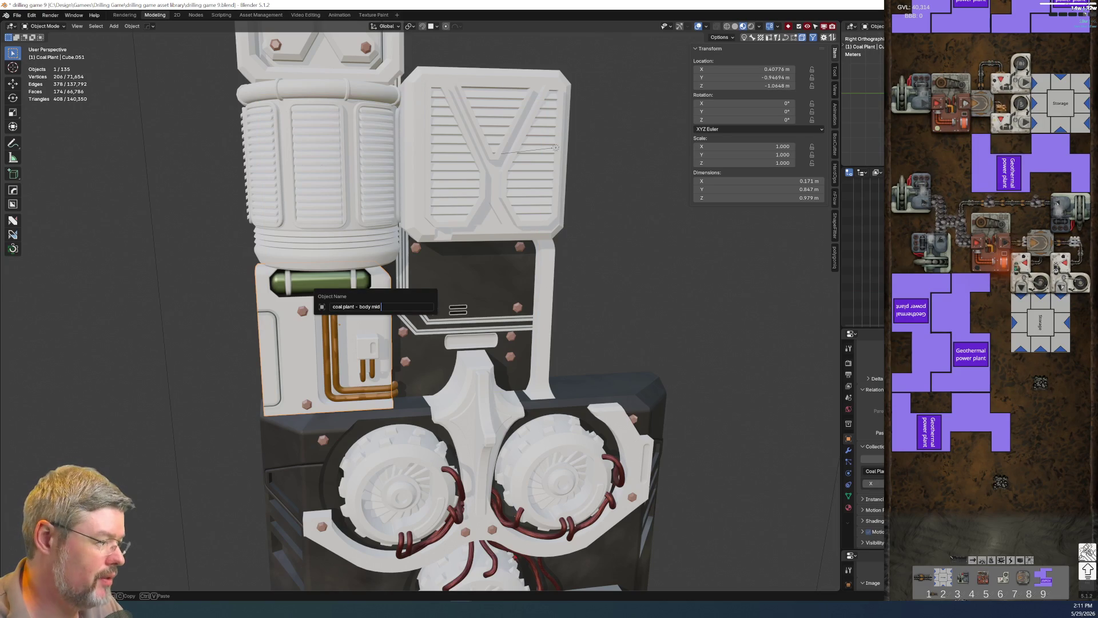
pyautogui.press('Return')
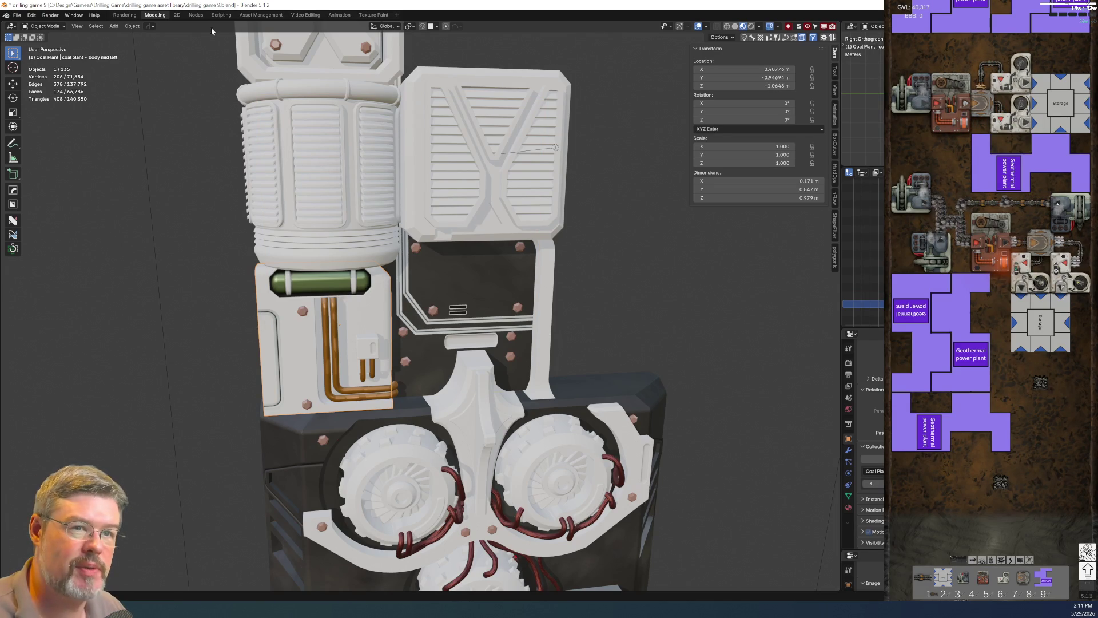
pyautogui.click(17, 14)
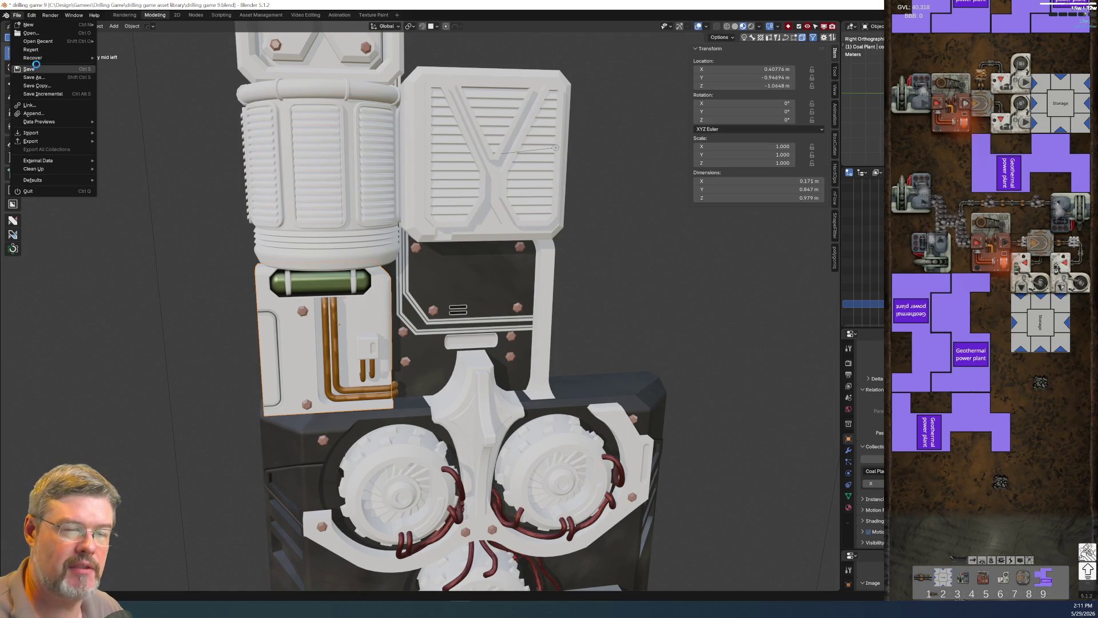
pyautogui.click(36, 67)
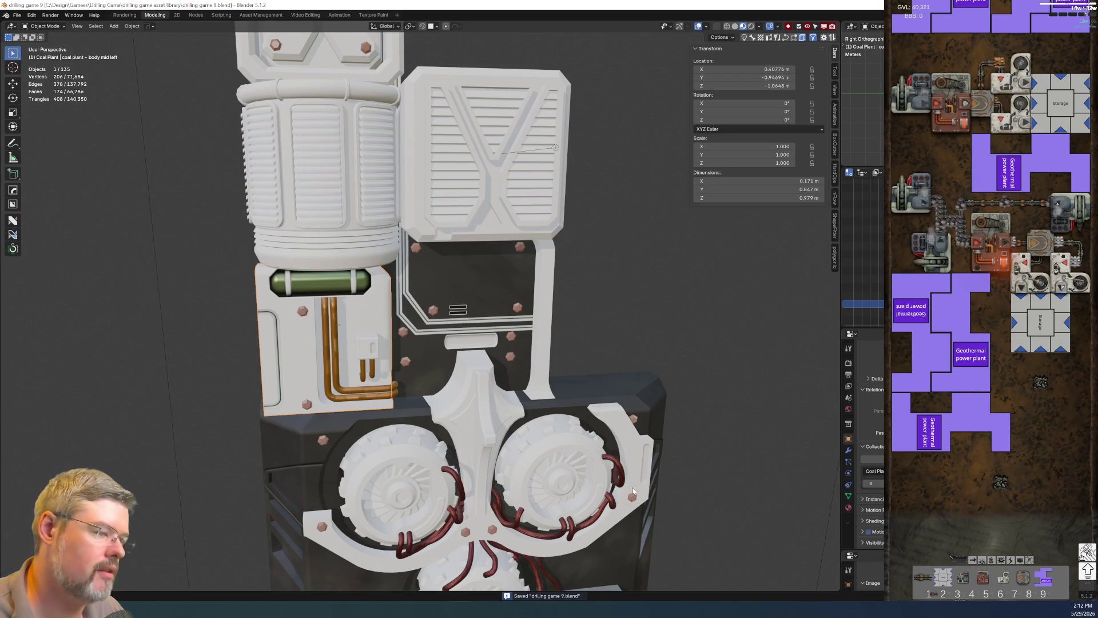
# Name the right-hand bezel piece 'coal plant - body mid right bezel'.
pyautogui.click(549, 393)
pyautogui.press('F2')
pyautogui.write('coal plant - body mid right bezel')
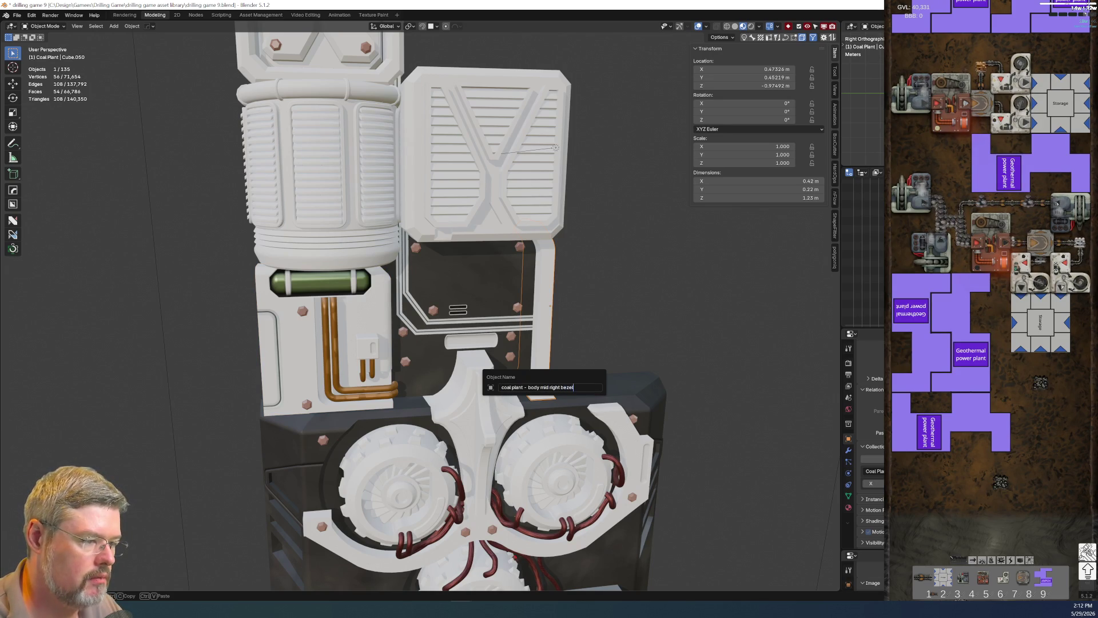
pyautogui.press('Return')
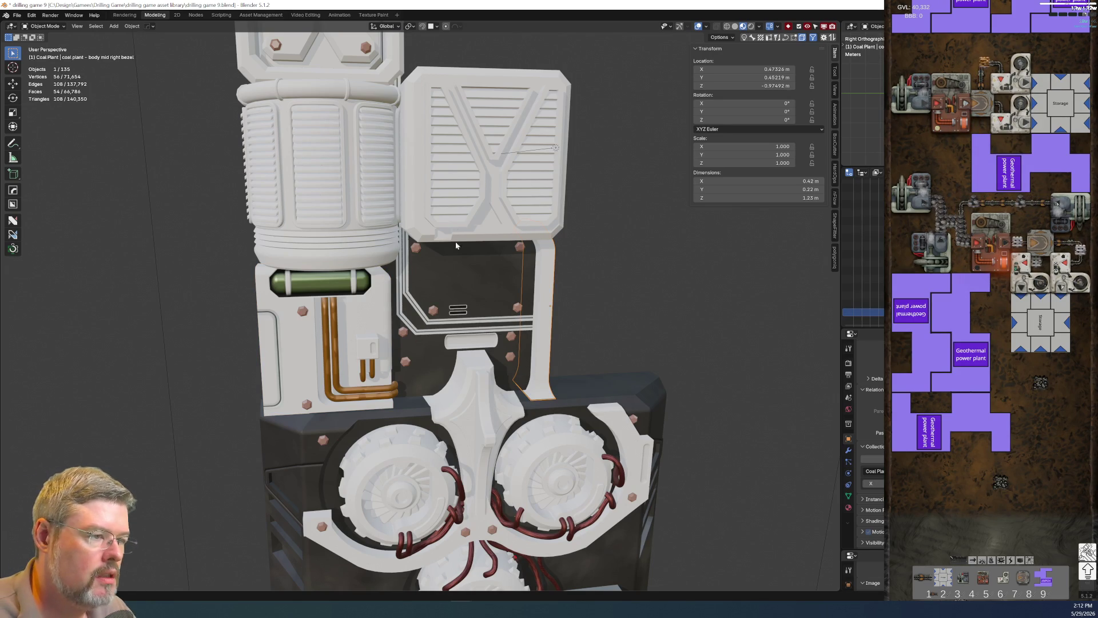
# Name the rivets around the central panel 'coal plant - body mid rivets'.
pyautogui.moveTo(510, 268)
pyautogui.mouseDown(button='middle')
pyautogui.moveTo(485, 308)
pyautogui.moveTo(447, 332)
pyautogui.mouseUp(button='middle')
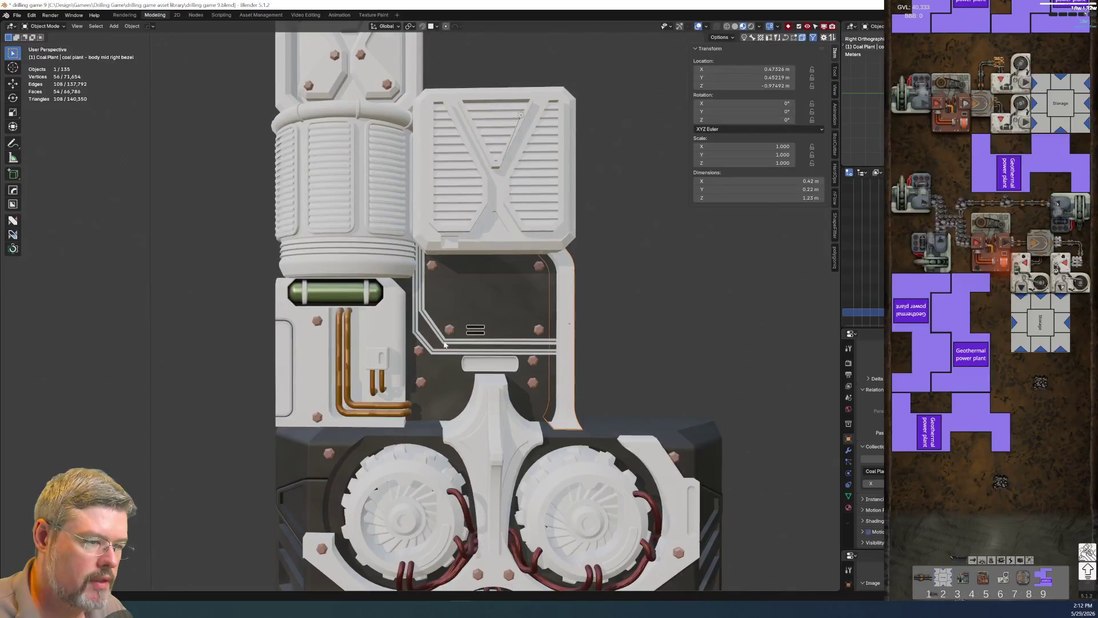
pyautogui.click(448, 331)
pyautogui.press('F2')
pyautogui.write('coal plant - body mid')
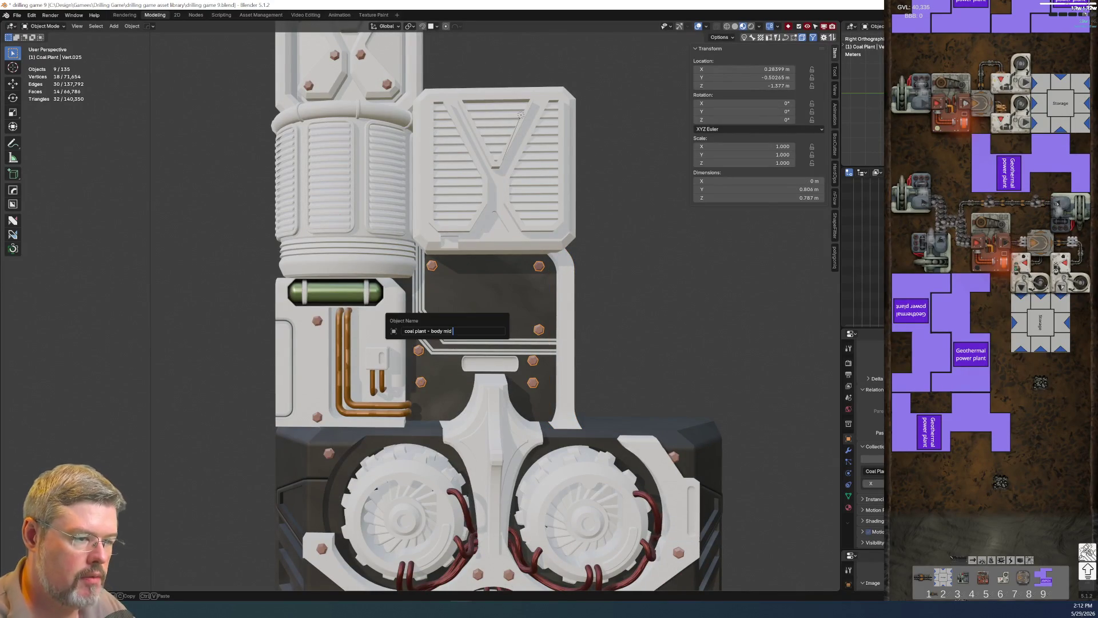
pyautogui.press('Return')
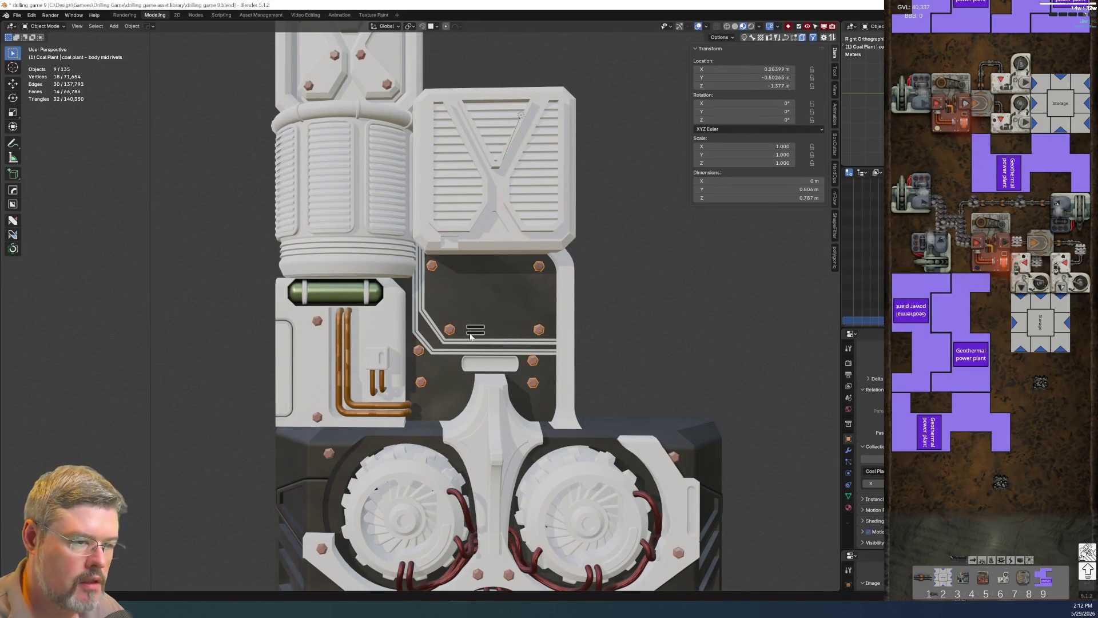
# Name the left panel's rivets 'coal plant - body mid left rivets'.
pyautogui.click(317, 359)
pyautogui.press('F2')
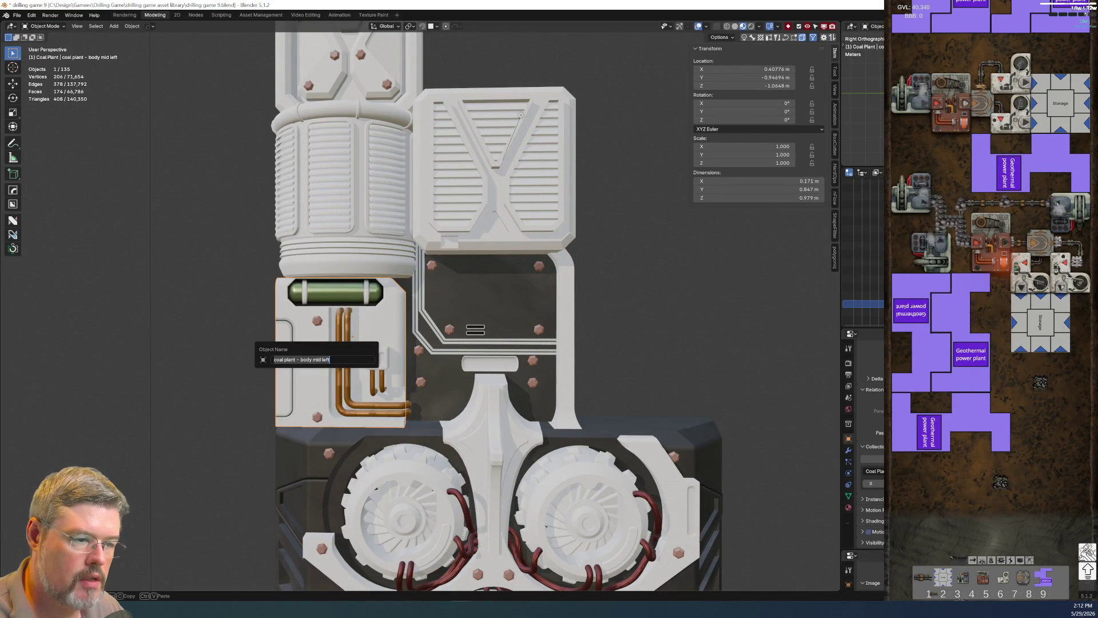
pyautogui.press('Return')
pyautogui.click(318, 324)
pyautogui.press('F2')
pyautogui.write('coal plant - body mid left')
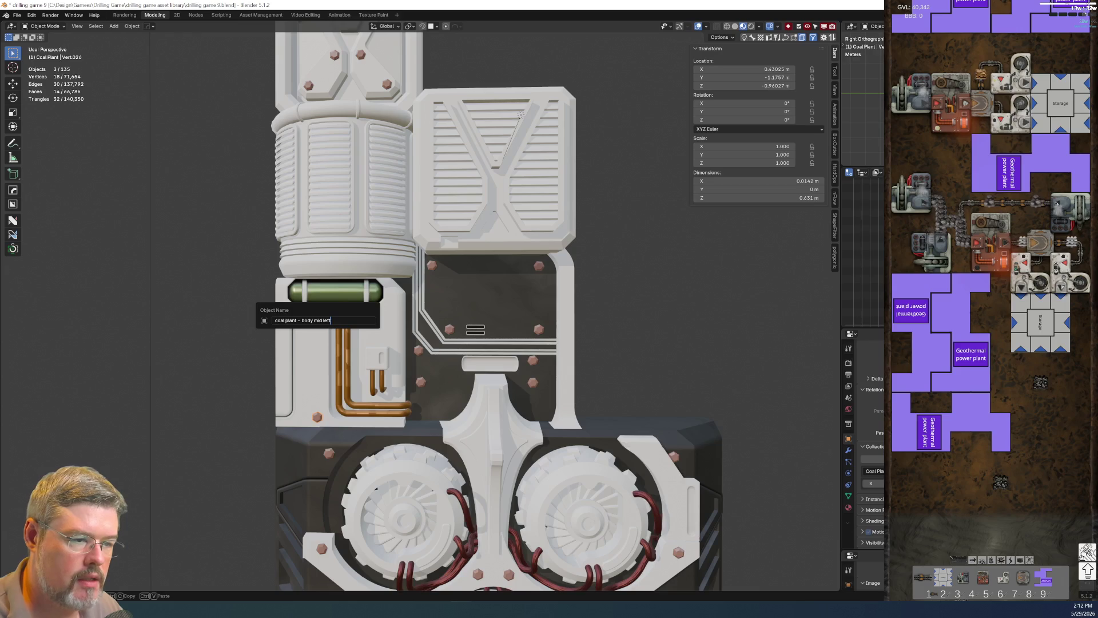
pyautogui.write('s')
pyautogui.press('Return')
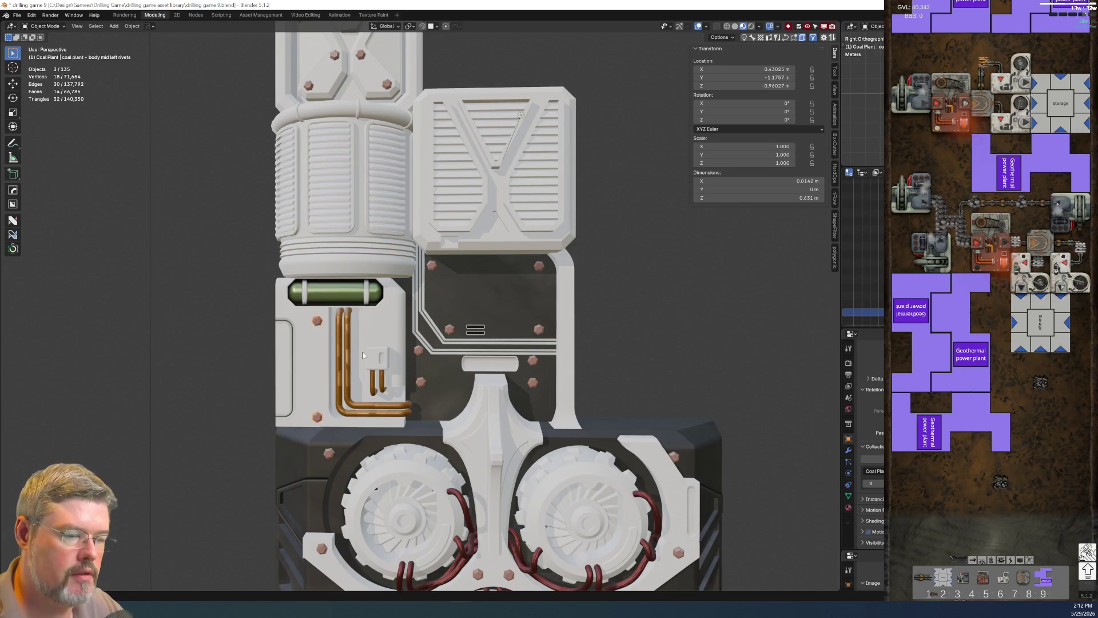
# Give the left inset panel lines a 'body mid left' name ending in 'panel lines' and save.
pyautogui.moveTo(545, 429)
pyautogui.mouseDown(button='middle')
pyautogui.moveTo(475, 307)
pyautogui.moveTo(220, 332)
pyautogui.mouseUp(button='middle')
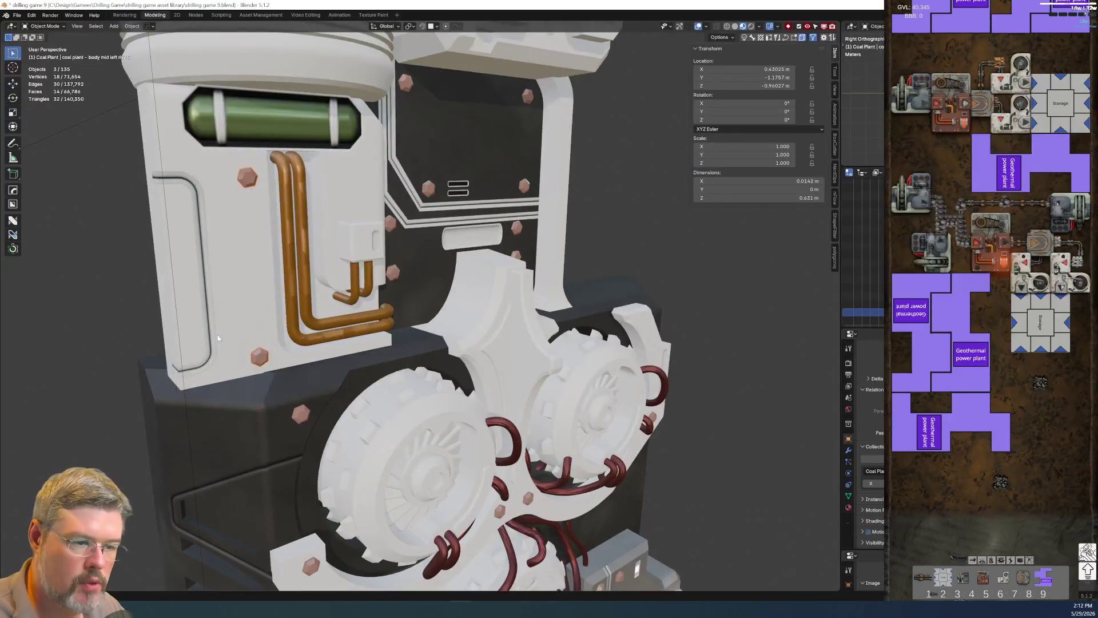
pyautogui.click(218, 338)
pyautogui.press('F2')
pyautogui.write('coal plant - body mid left')
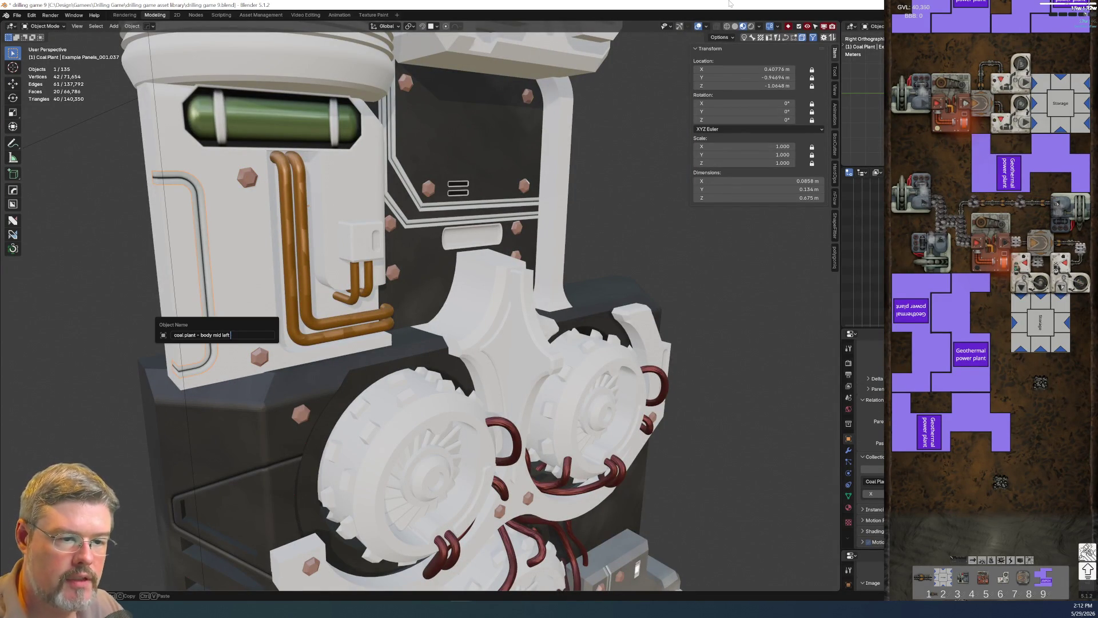
pyautogui.write('es')
pyautogui.press('Return')
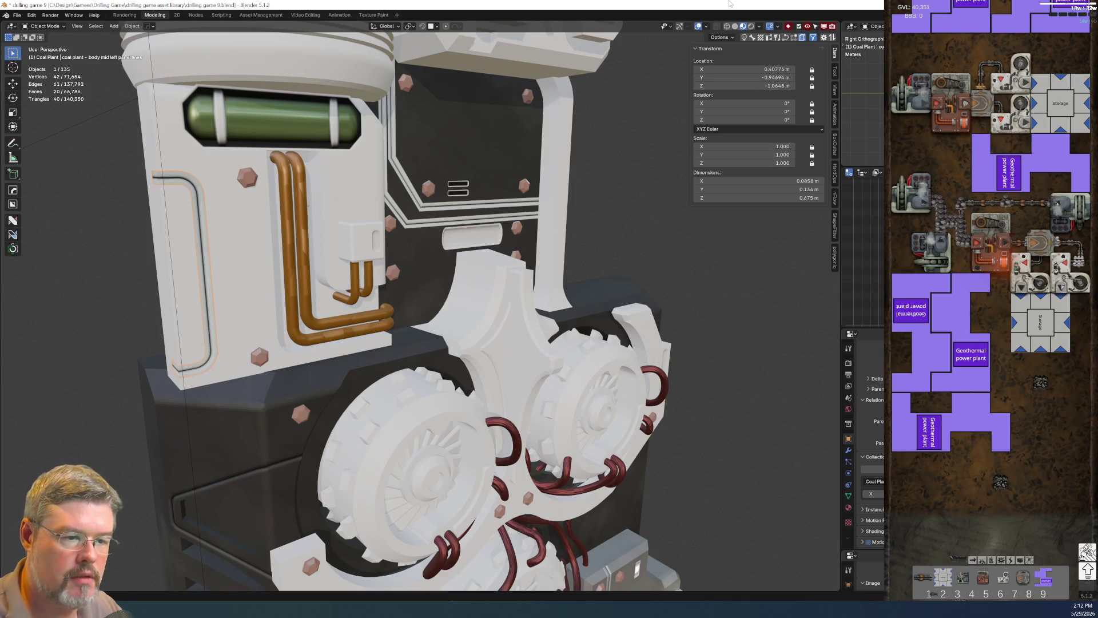
pyautogui.click(17, 16)
pyautogui.click(28, 69)
# Name the small box on the left panel 'coal plant - body mid left greeble box'.
pyautogui.click(361, 240)
pyautogui.press('F2')
pyautogui.write('coal plant - body mid left')
pyautogui.write('greeble box')
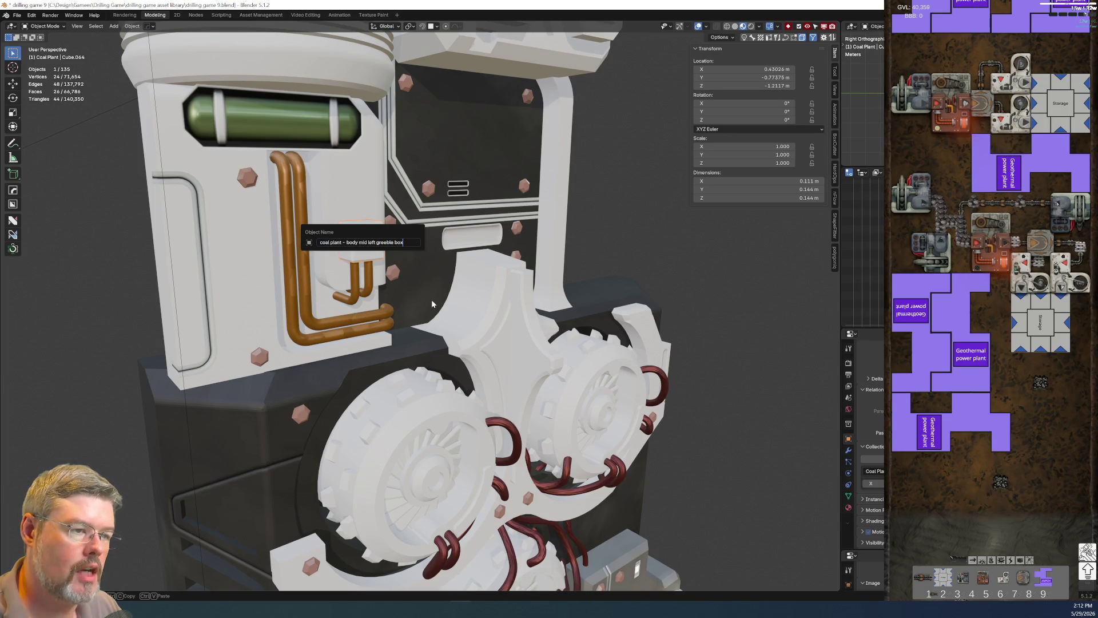
pyautogui.press('Return')
# Name the box's decal '... greeble box divot' and maximize the Outliner object list.
pyautogui.click(354, 242)
pyautogui.press('F2')
pyautogui.write('coal plant - body mid left greeble box')
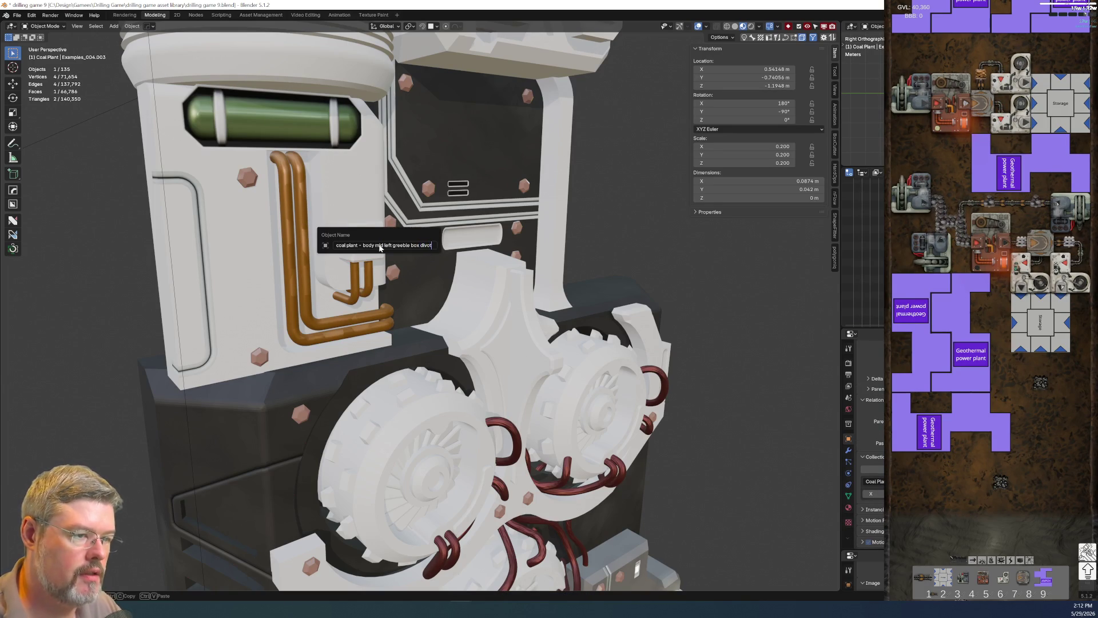
pyautogui.press('Return')
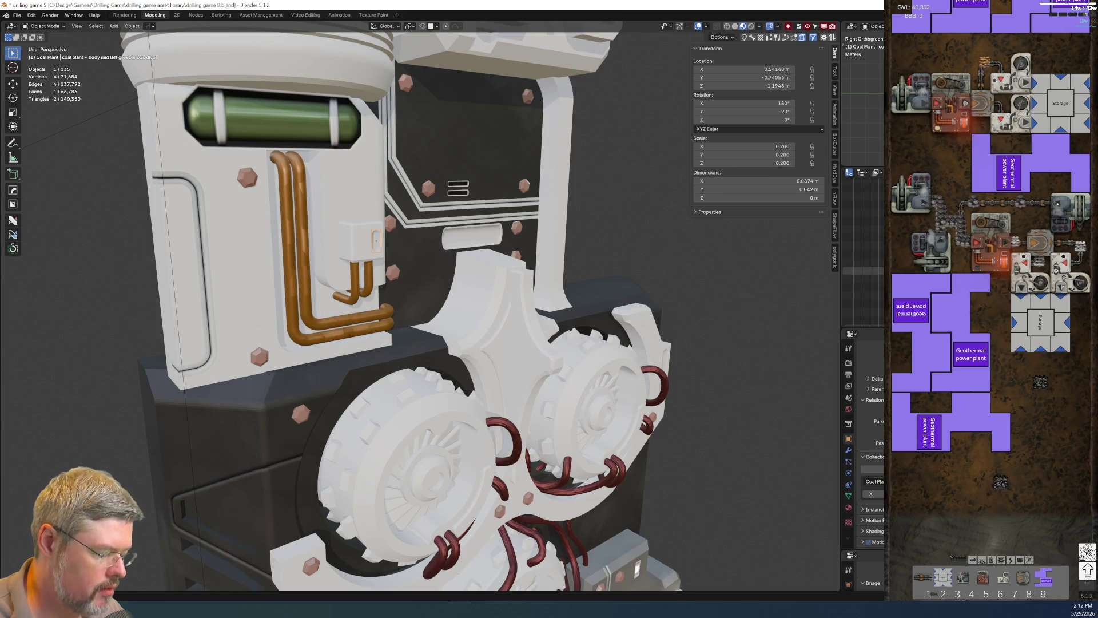
pyautogui.hotkey('ctrl', 'space')
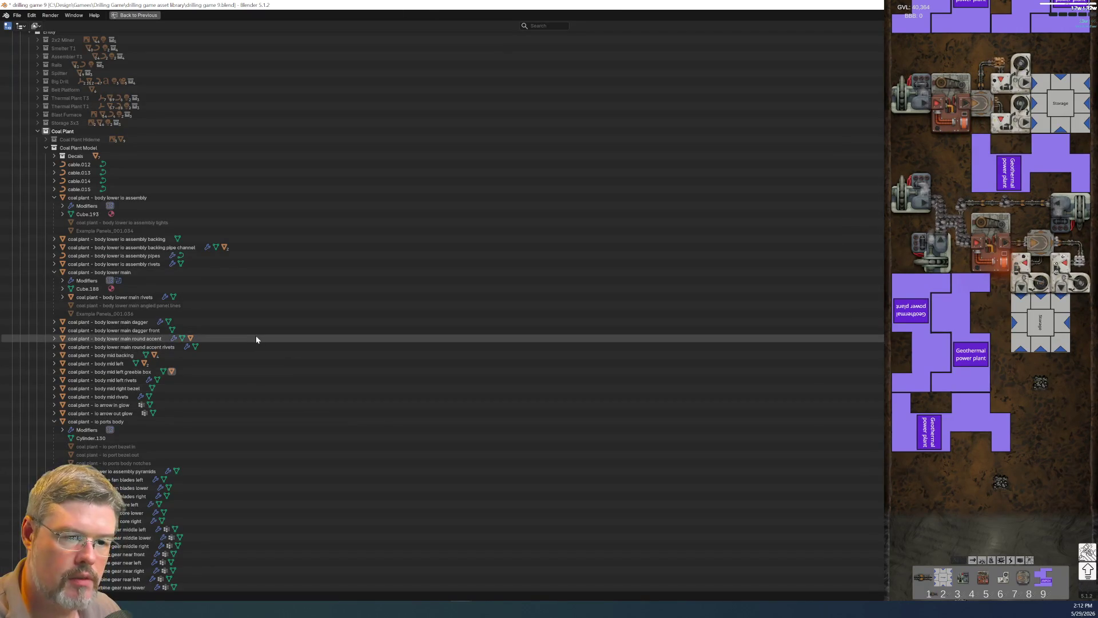
# Collapse the body lower entries in the Outliner, locate the greeble box divot, and save the file.
pyautogui.click(53, 198)
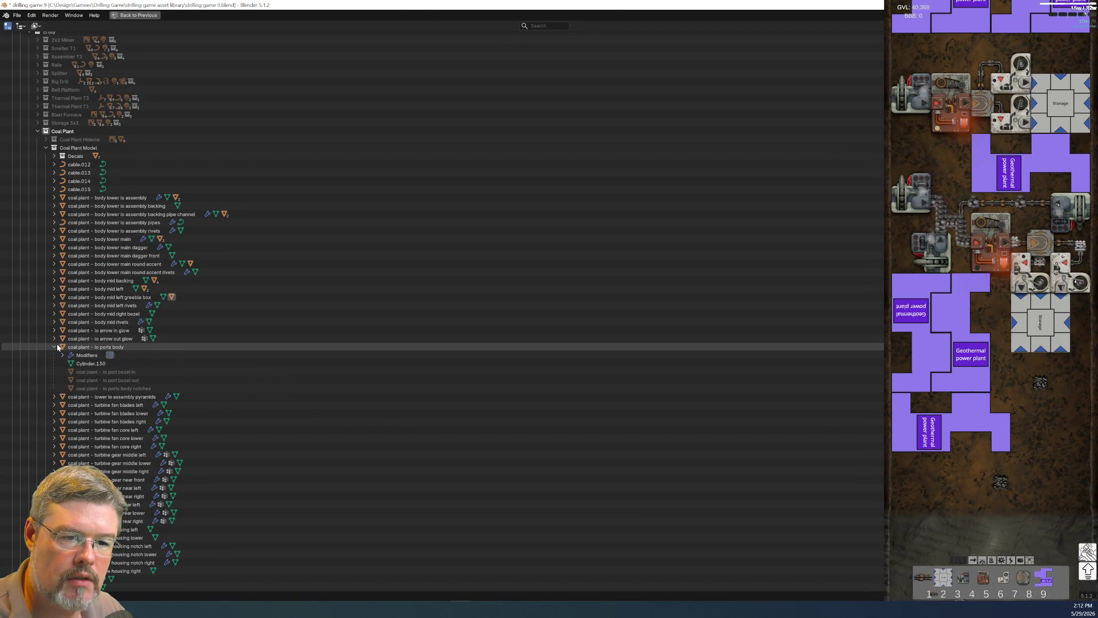
pyautogui.press('KP_Subtract')
pyautogui.scroll(-5, 63, 366)
pyautogui.press('.')
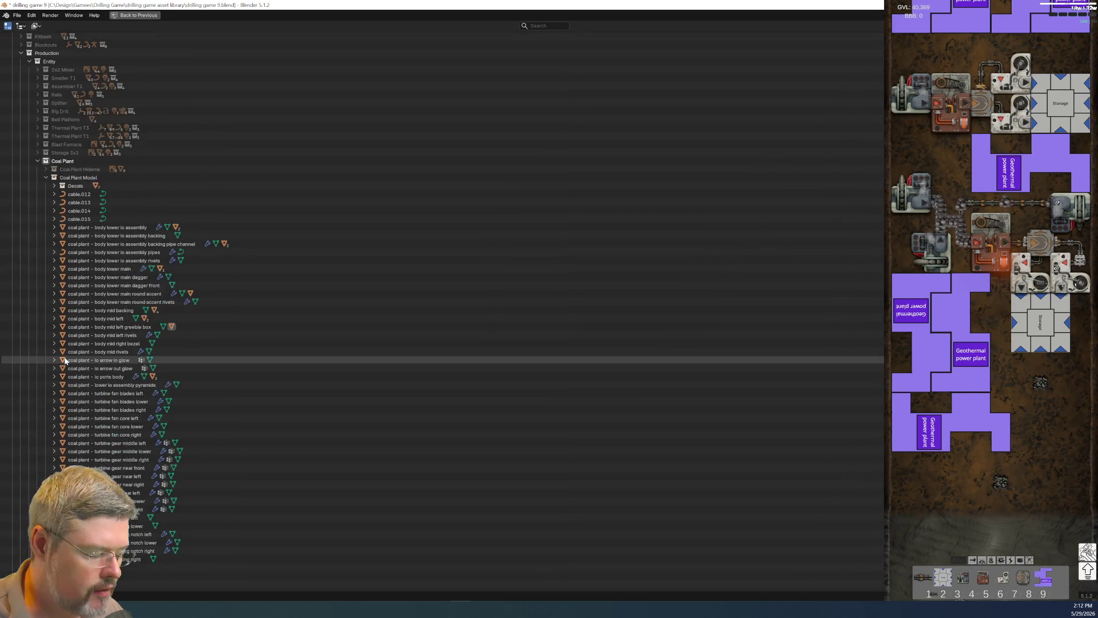
pyautogui.scroll(3, 117, 355)
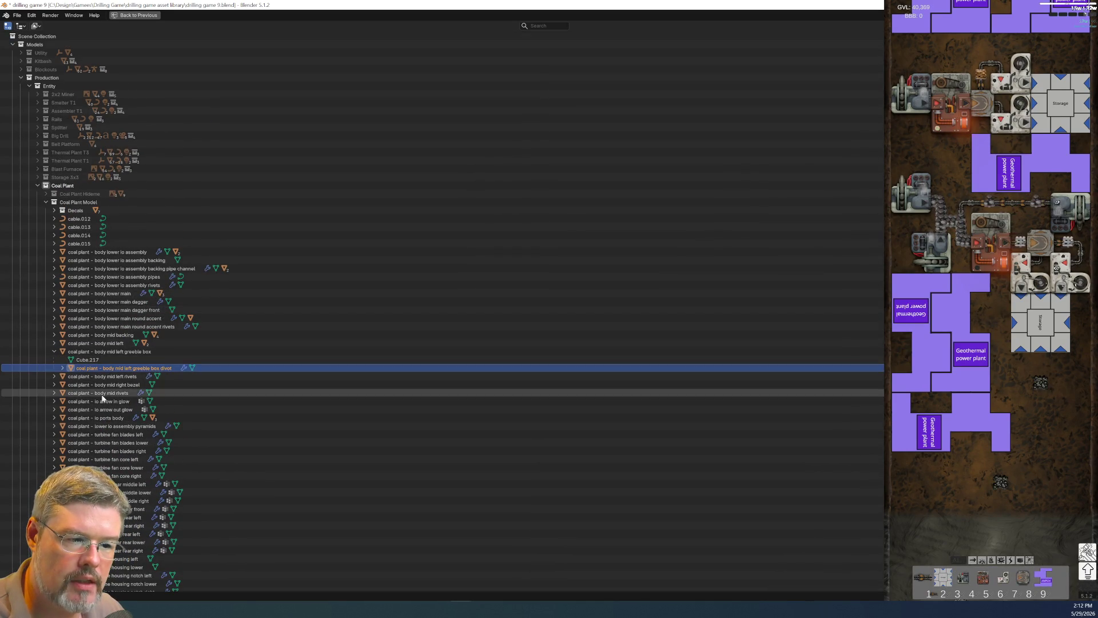
pyautogui.moveTo(115, 368); pyautogui.dragTo(132, 206)
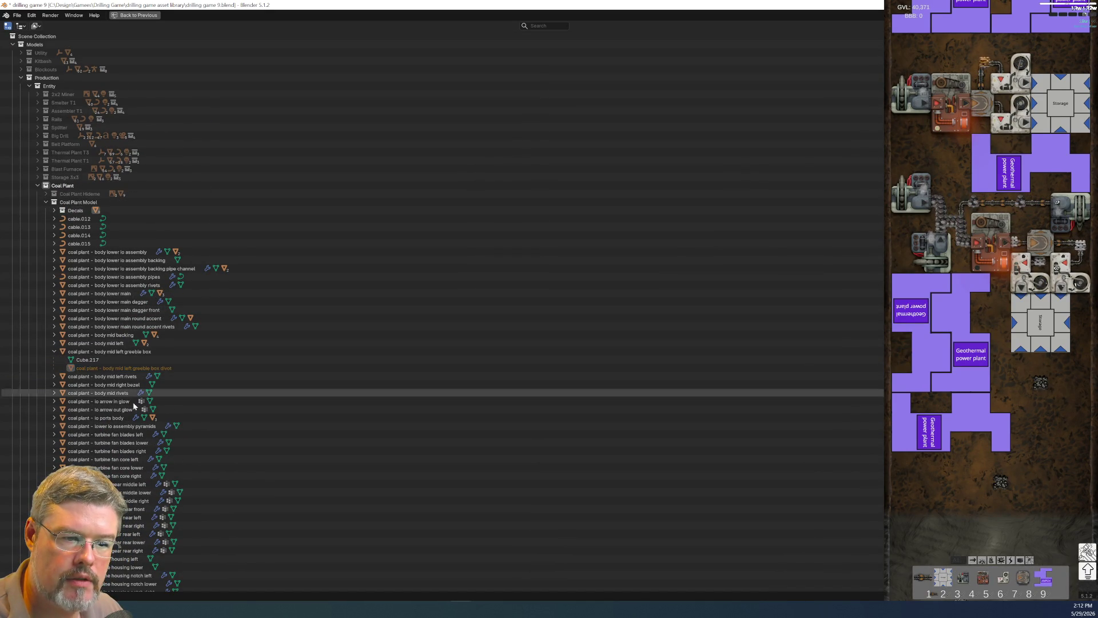
pyautogui.hotkey('ctrl', 'space')
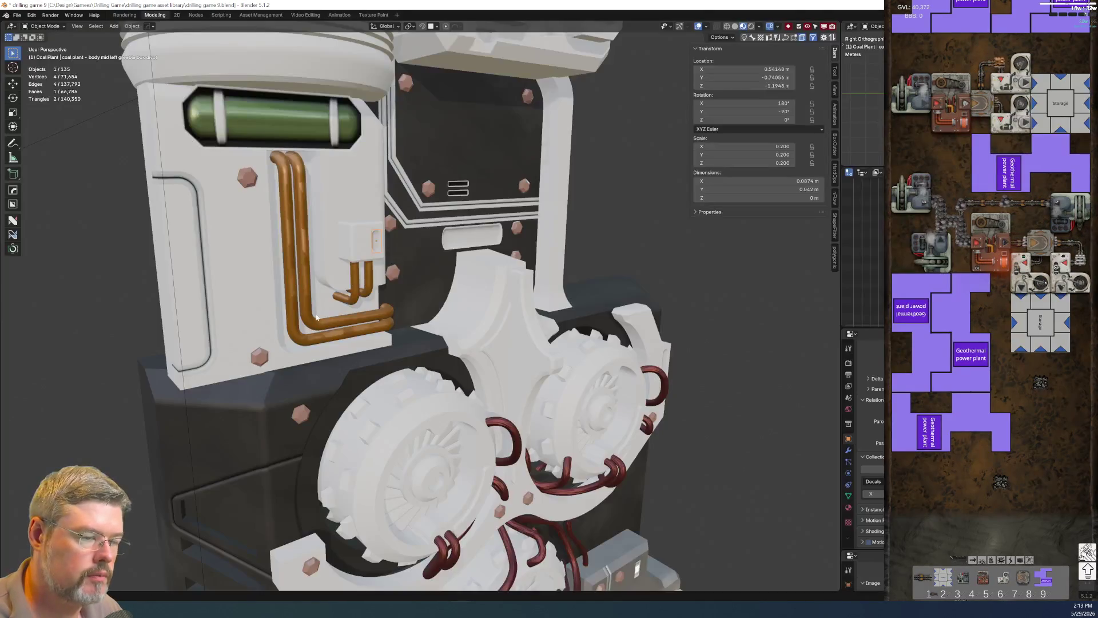
pyautogui.click(17, 15)
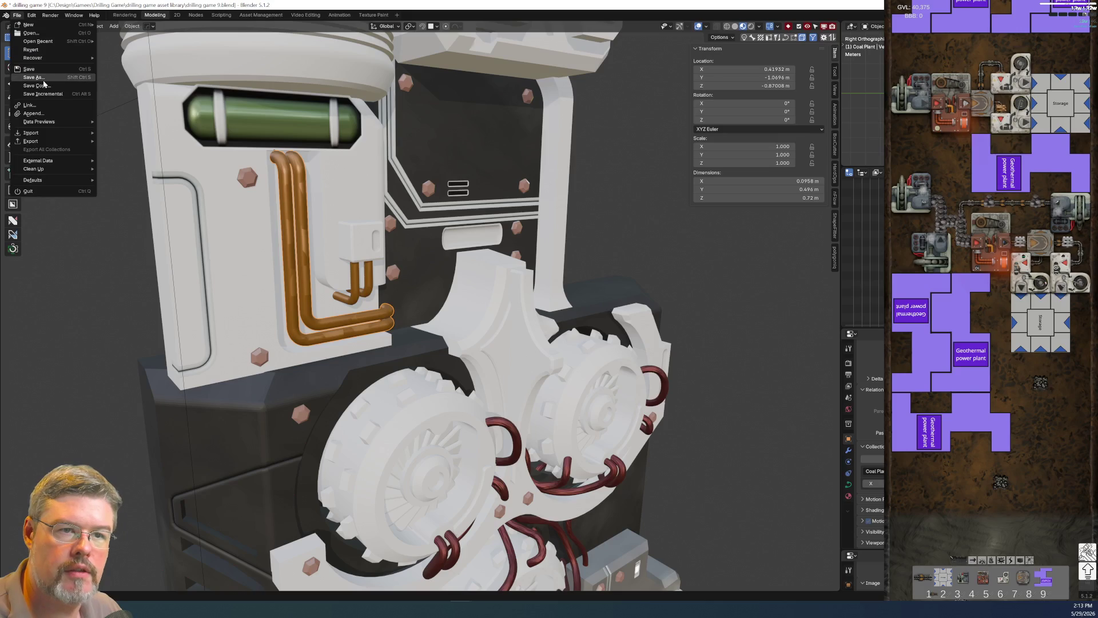
pyautogui.click(242, 242)
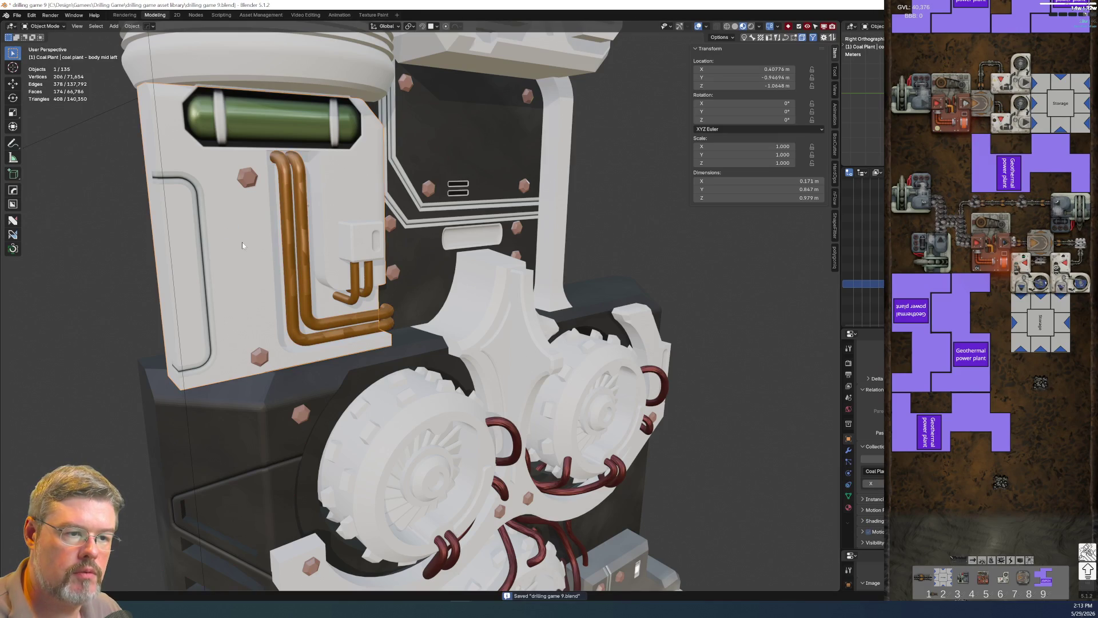
# Name the large copper pipe 'coal plant - body mid left big pipes'.
pyautogui.keyDown('shift'); pyautogui.click(290, 273); pyautogui.keyUp('shift')
pyautogui.press('F2')
pyautogui.write('coal plant - body mid left')
pyautogui.write('big')
pyautogui.press('Return')
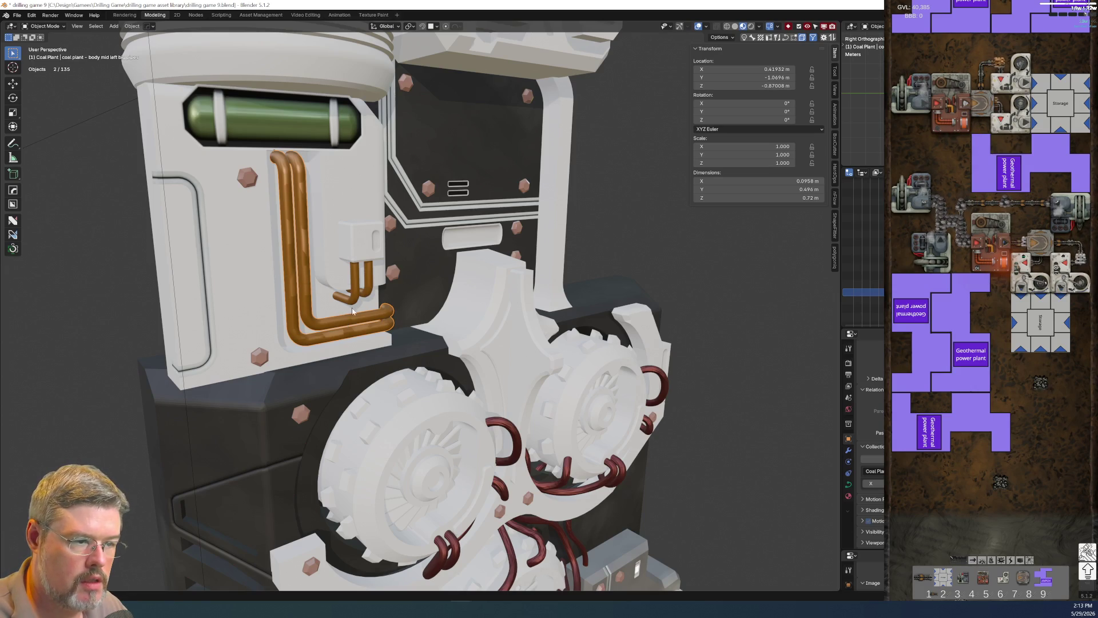
# Name the small copper pipe 'coal plant - body mid left small pipes' and check the Outliner list.
pyautogui.click(353, 304)
pyautogui.press('F2')
pyautogui.write('coal plant - body mid left')
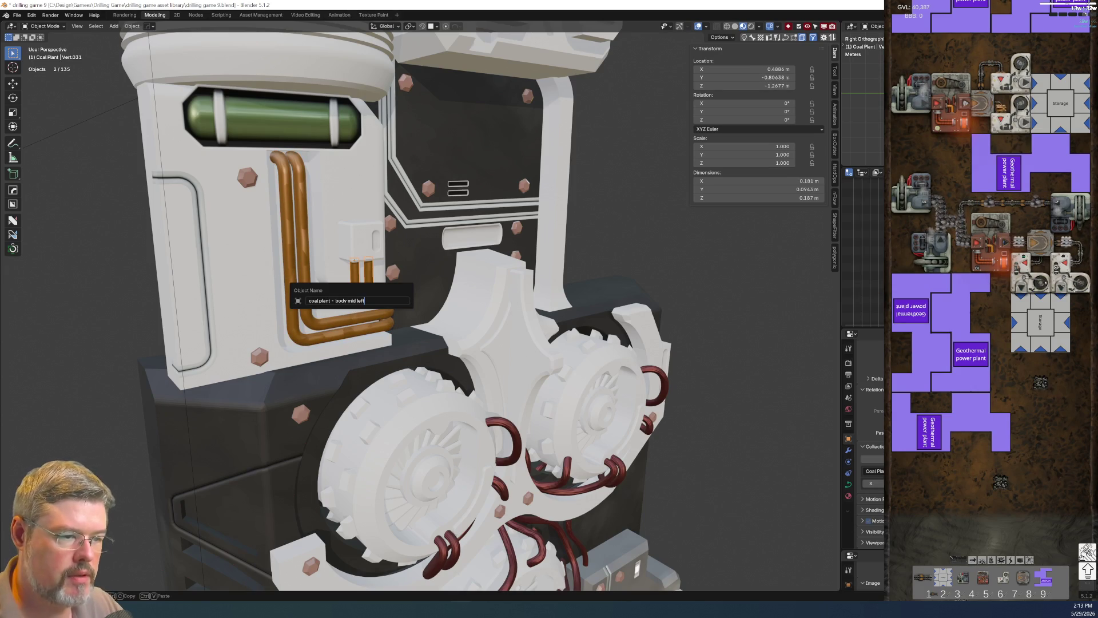
pyautogui.write('small pipe')
pyautogui.press('Return')
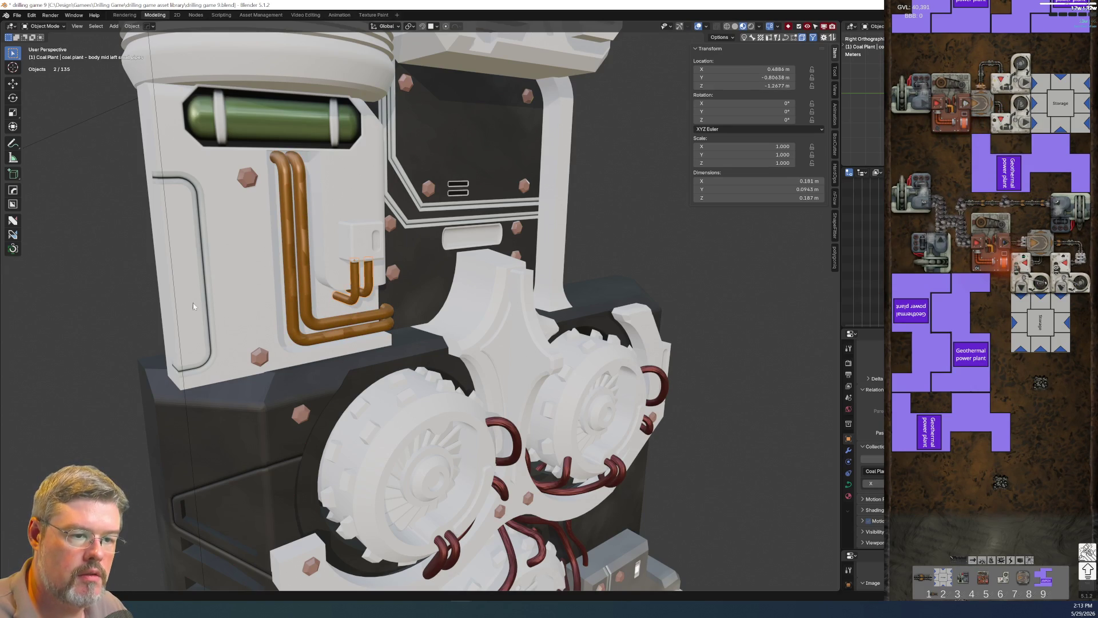
pyautogui.hotkey('ctrl', 'space')
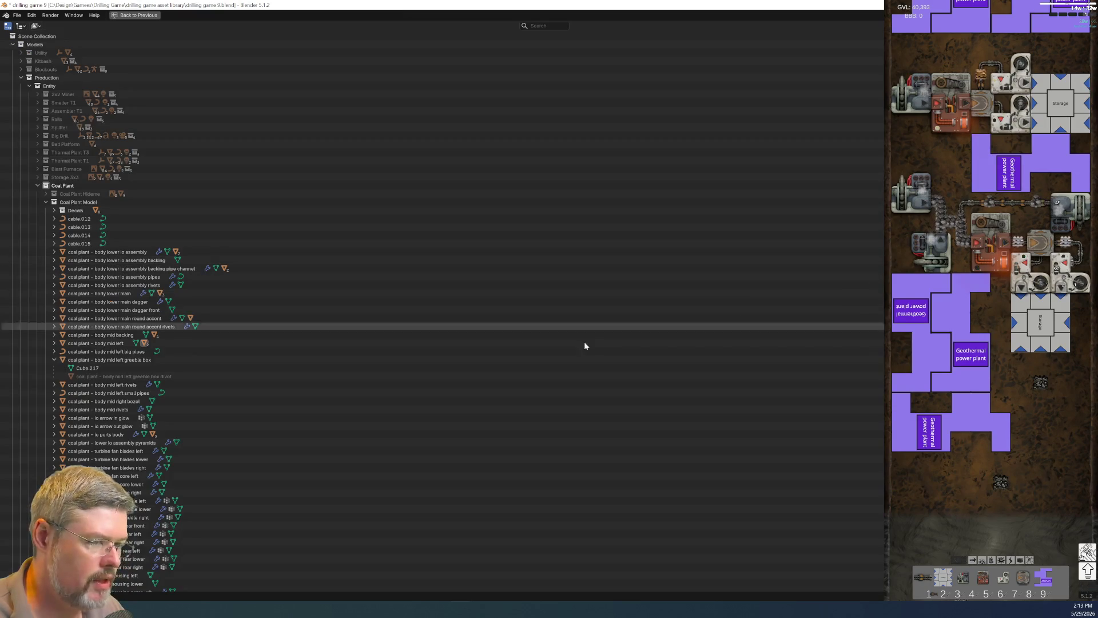
pyautogui.hotkey('ctrl', 'space')
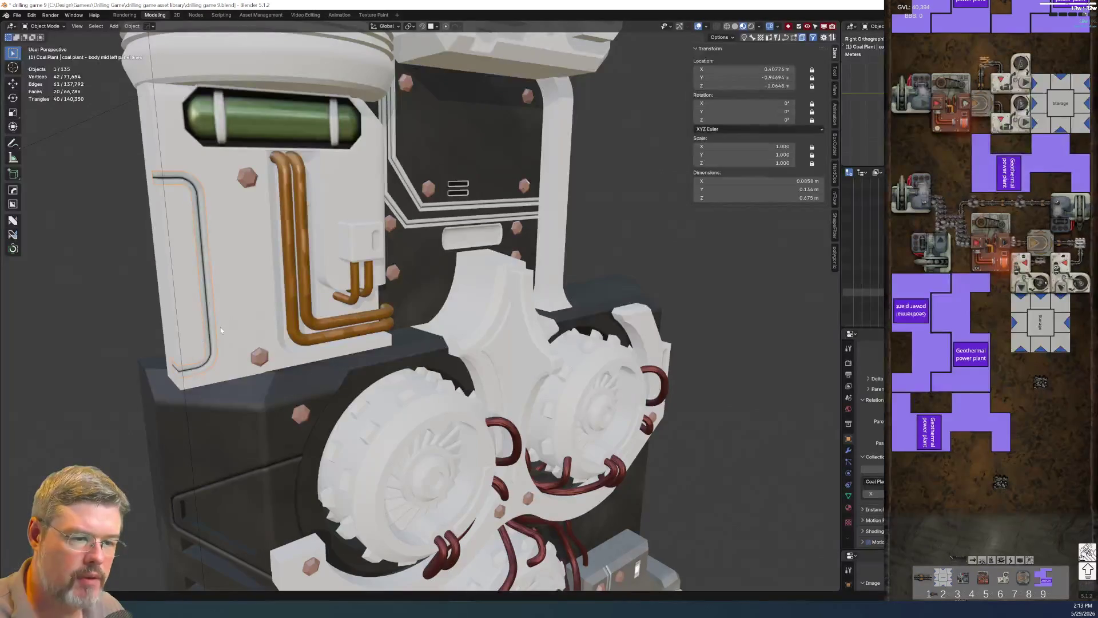
# Clear the pipe's parent keeping its position, re-parent it to the white body panel, then save.
pyautogui.hotkey('ctrl', 'p')
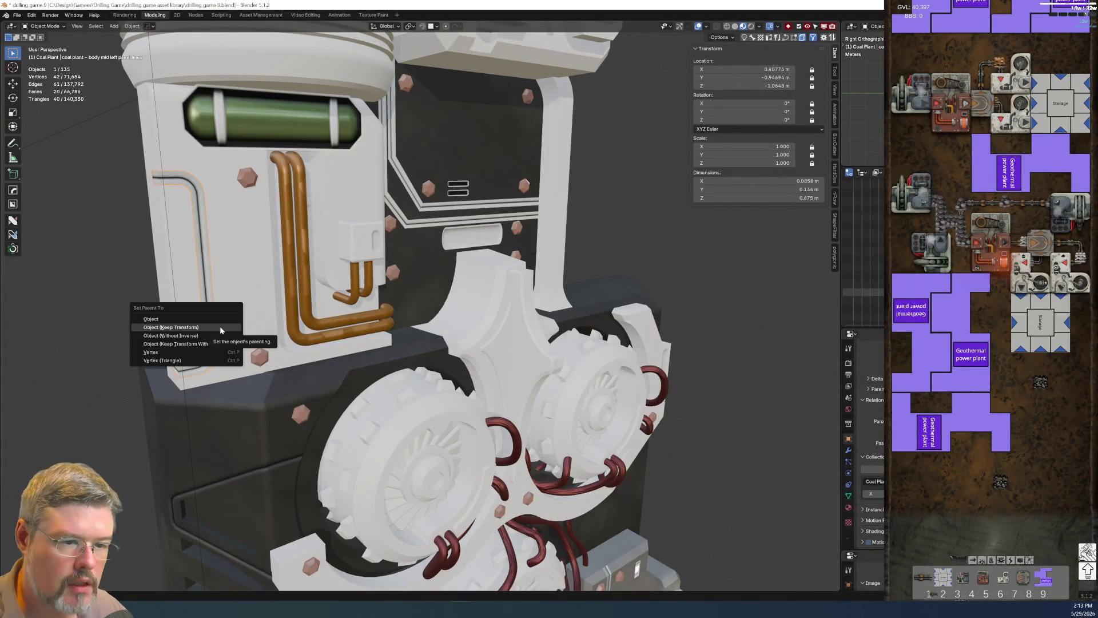
pyautogui.click(217, 328)
pyautogui.hotkey('alt', 'p')
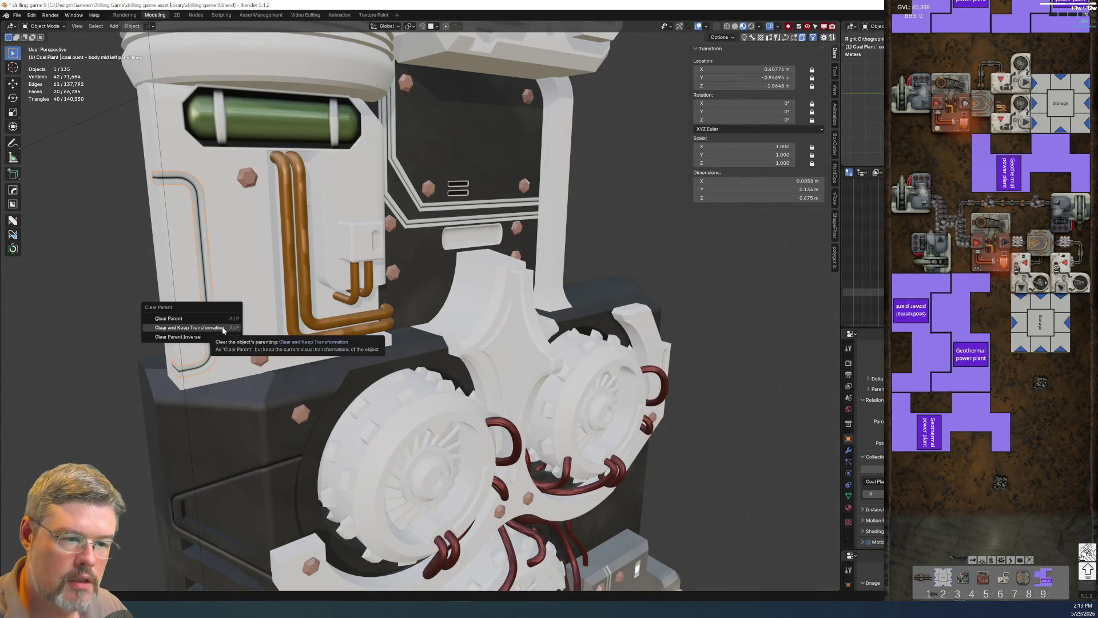
pyautogui.click(221, 330)
pyautogui.keyDown('shift'); pyautogui.click(239, 291); pyautogui.keyUp('shift')
pyautogui.hotkey('ctrl', 'p')
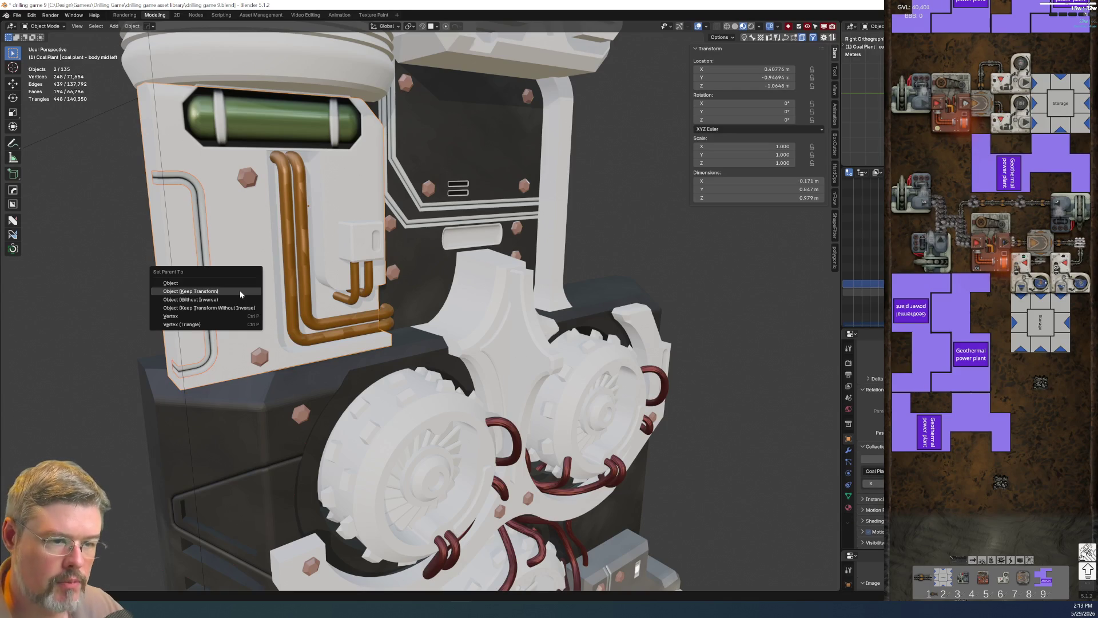
pyautogui.click(239, 291)
pyautogui.hotkey('alt', 'a')
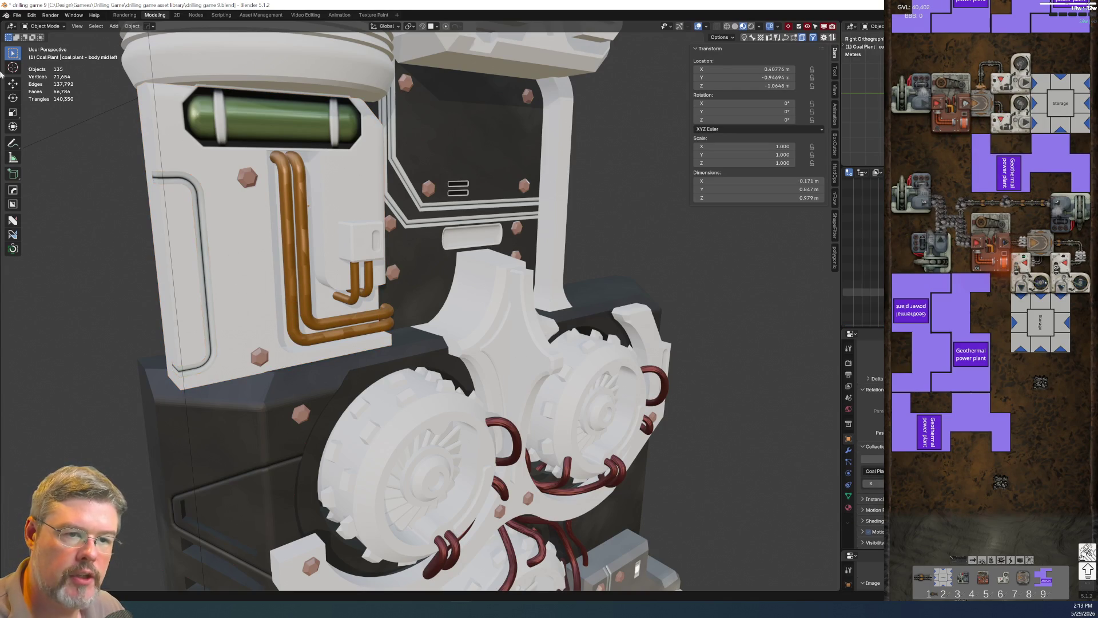
pyautogui.click(16, 15)
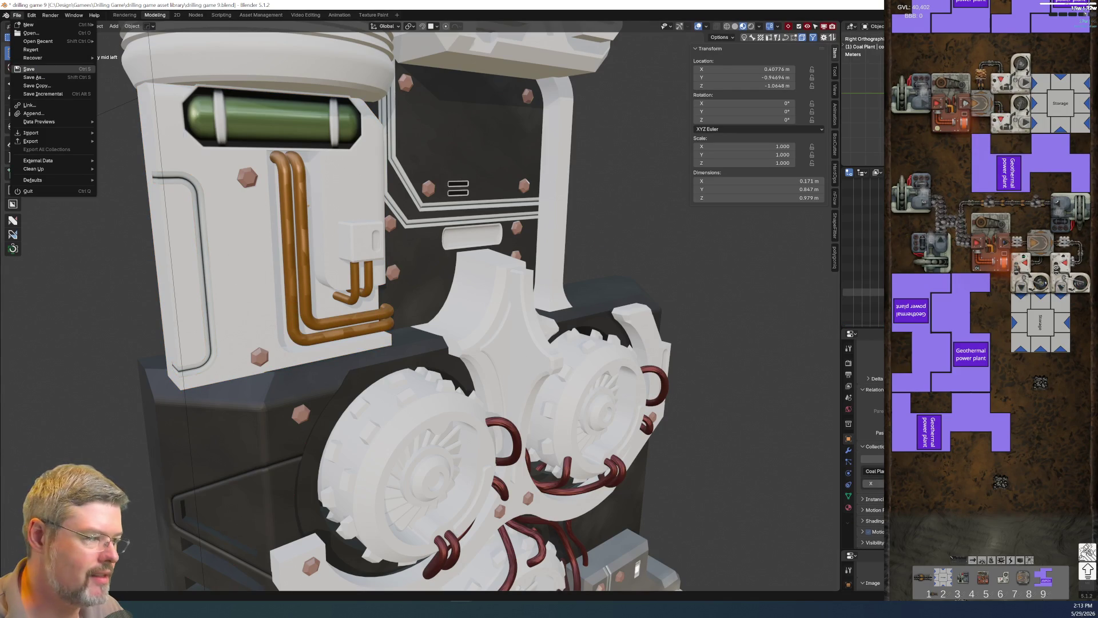
pyautogui.click(45, 72)
# Inspect the body mid backing, round accent rivets and body mid left hierarchies in the maximised Outliner.
pyautogui.hotkey('ctrl', 'space')
pyautogui.scroll(-2, 181, 434)
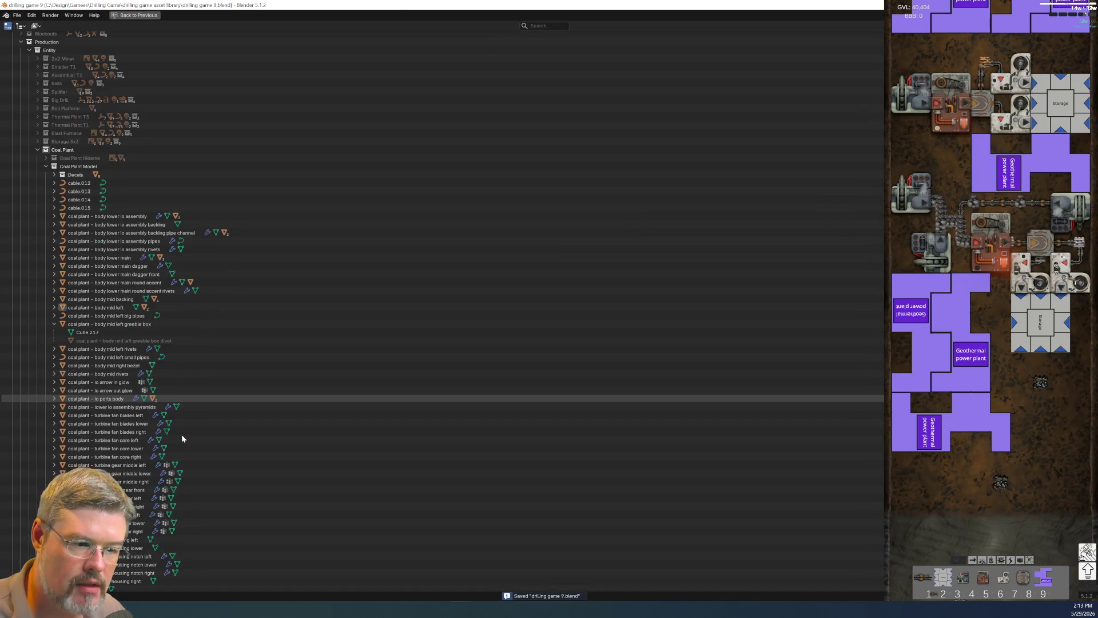
pyautogui.scroll(2, 115, 468)
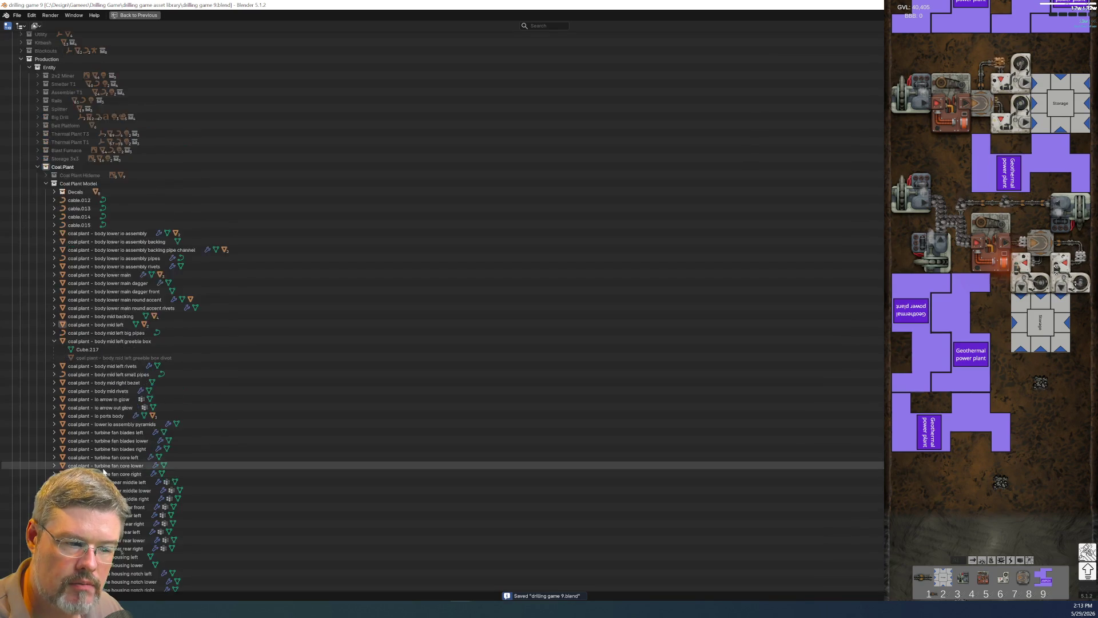
pyautogui.click(54, 335)
pyautogui.click(54, 327)
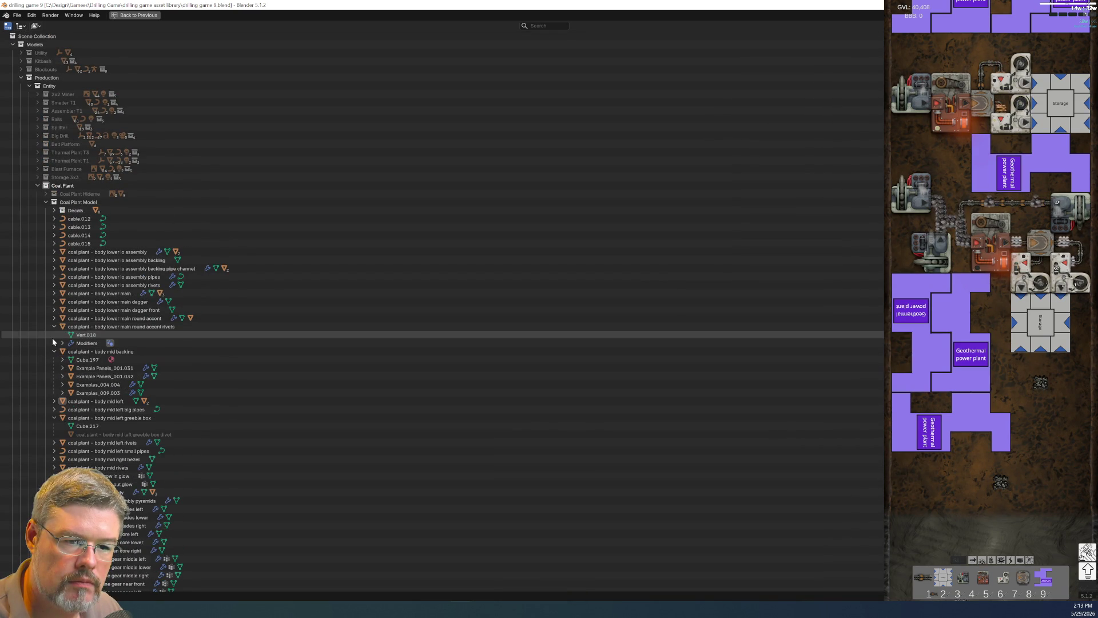
pyautogui.click(54, 326)
pyautogui.click(55, 336)
pyautogui.click(54, 343)
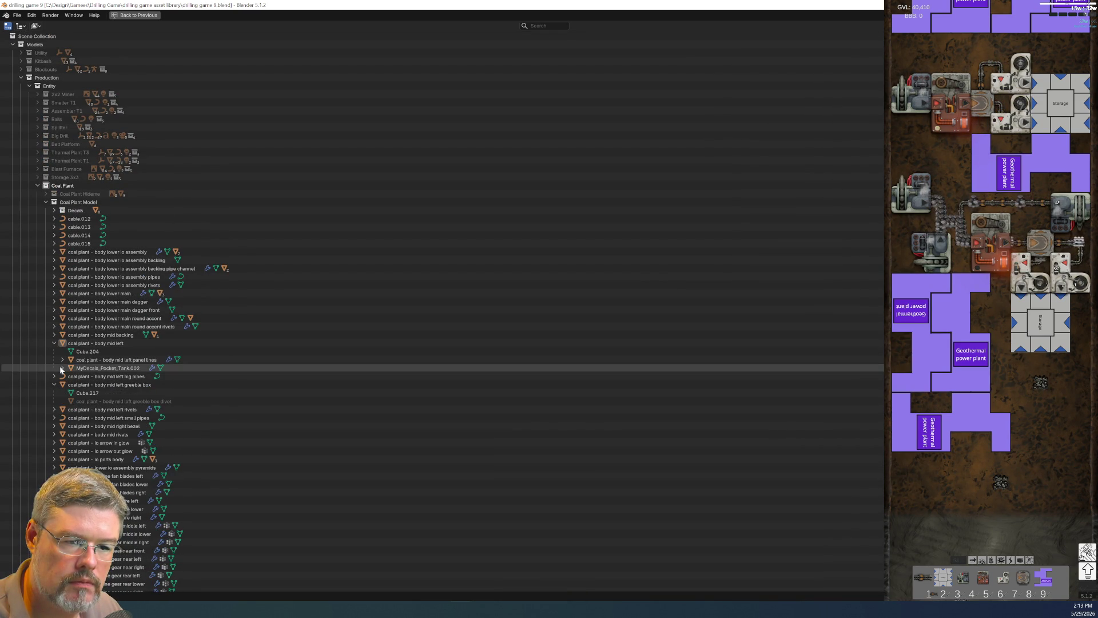
pyautogui.hotkey('ctrl', 'space')
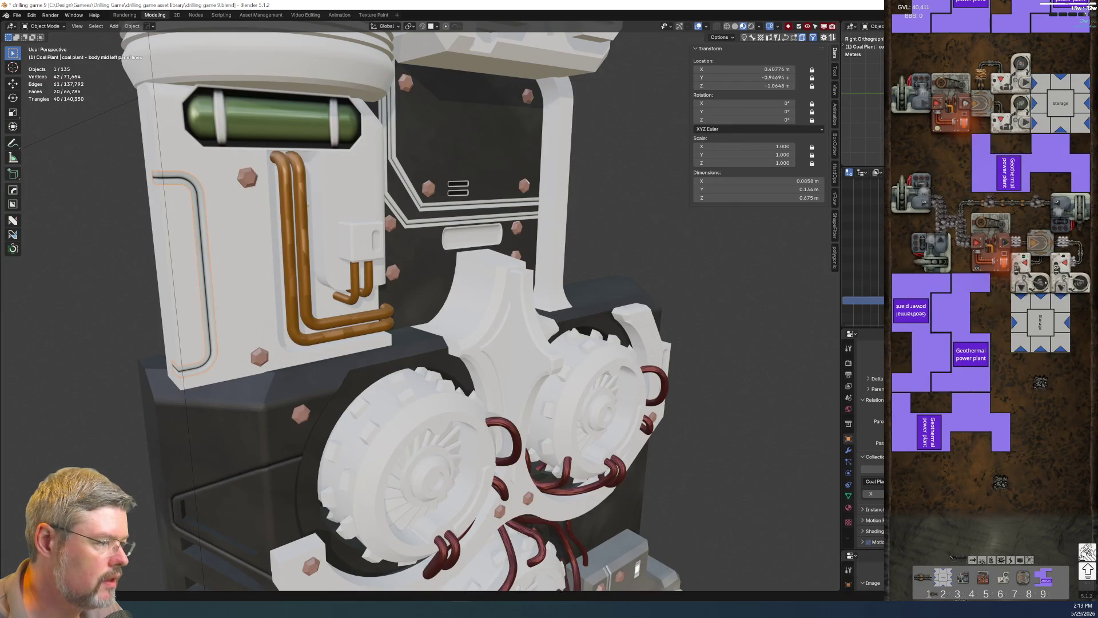
pyautogui.scroll(-3, 863, 300)
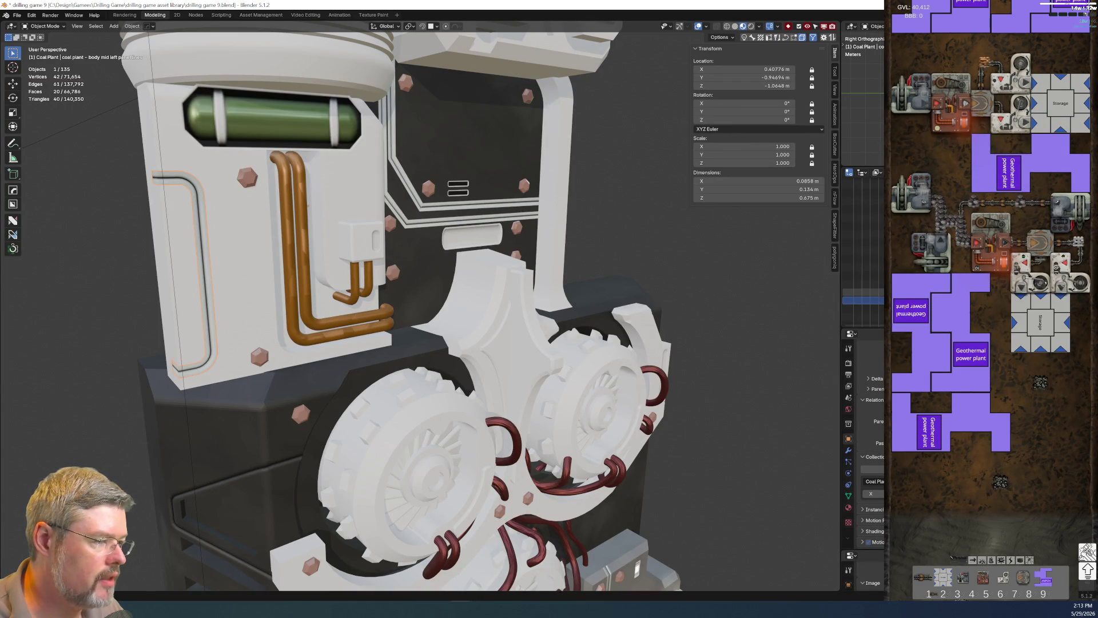
# Move the panel lines into Decals, rename the pocket tank 'coal plant - body mid left tank', and file it in Coal Plant Model.
pyautogui.hotkey('ctrl', 'space')
pyautogui.moveTo(146, 361); pyautogui.dragTo(115, 210)
pyautogui.click(125, 362)
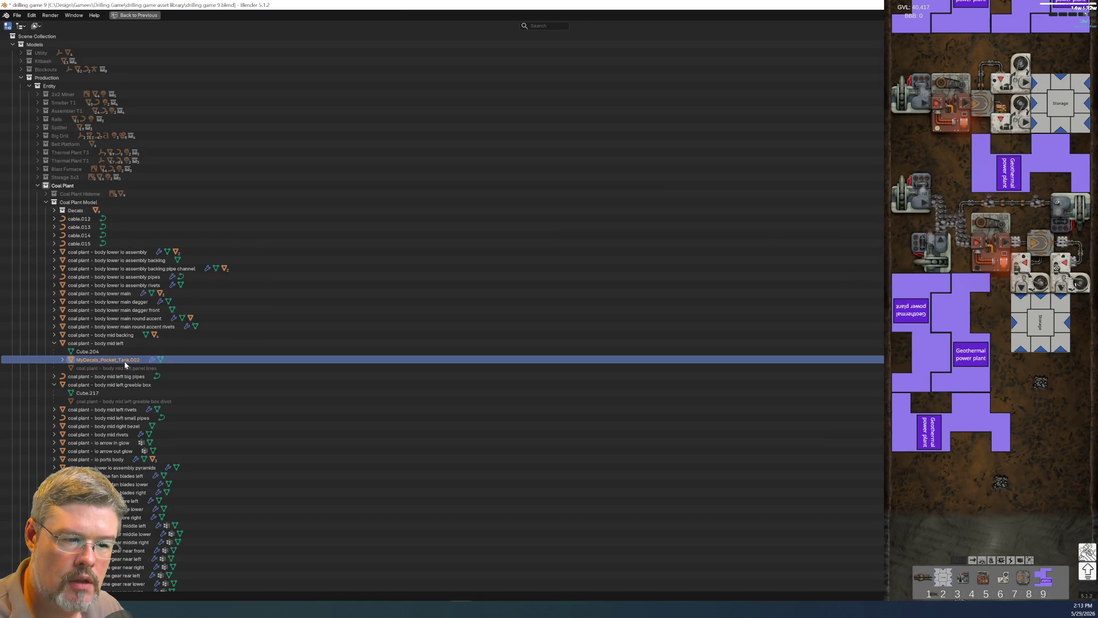
pyautogui.click(108, 345)
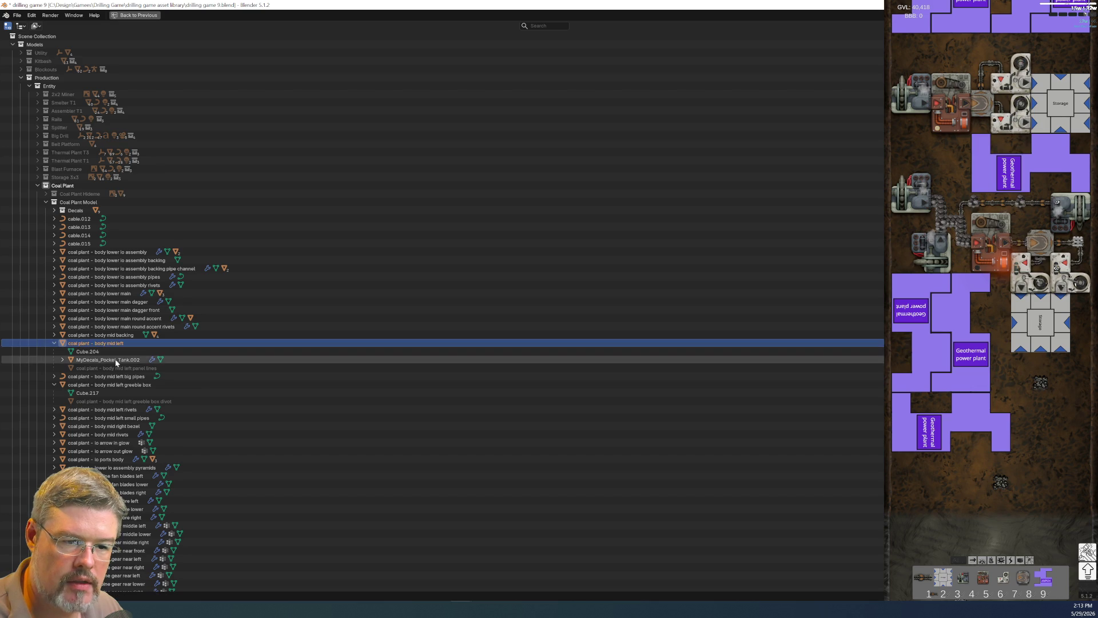
pyautogui.click(116, 362)
pyautogui.press('F2')
pyautogui.write('coal plant - body mid left')
pyautogui.write('t')
pyautogui.press('Return')
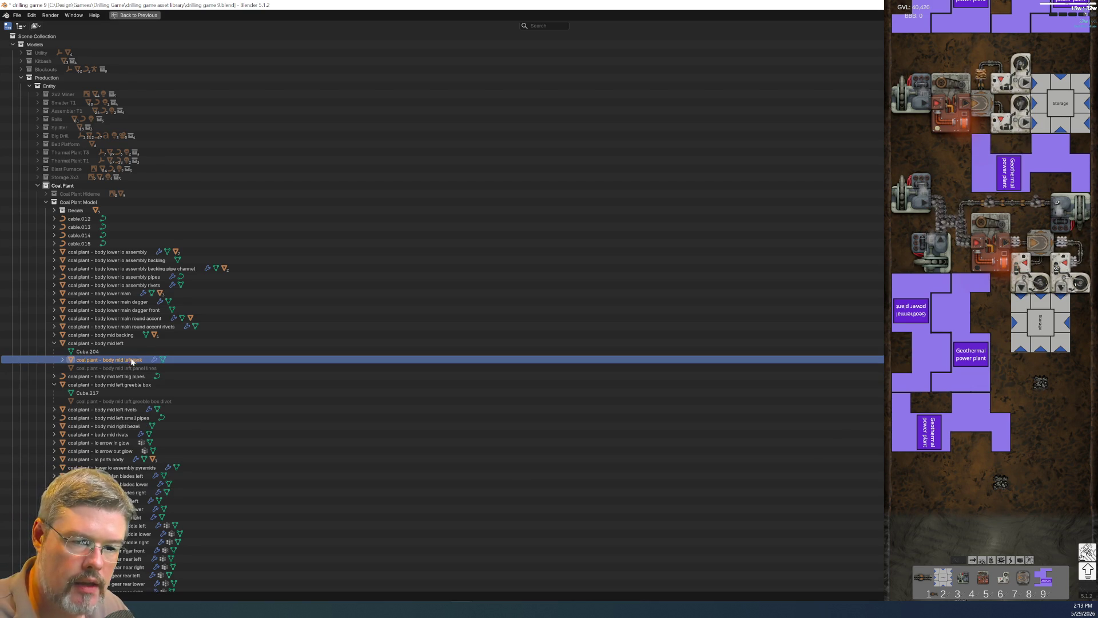
pyautogui.moveTo(126, 361); pyautogui.dragTo(131, 204)
# Back in the 3D view, save the file and select the body mid left rivets.
pyautogui.press('`')
pyautogui.press('Escape')
pyautogui.hotkey('ctrl', 'space')
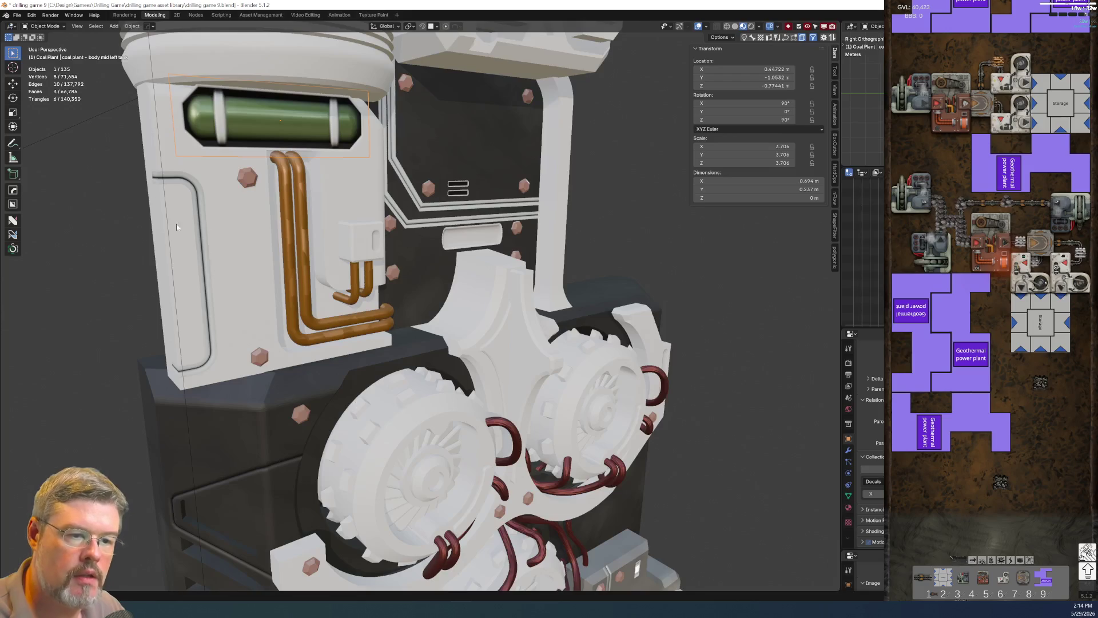
pyautogui.click(17, 15)
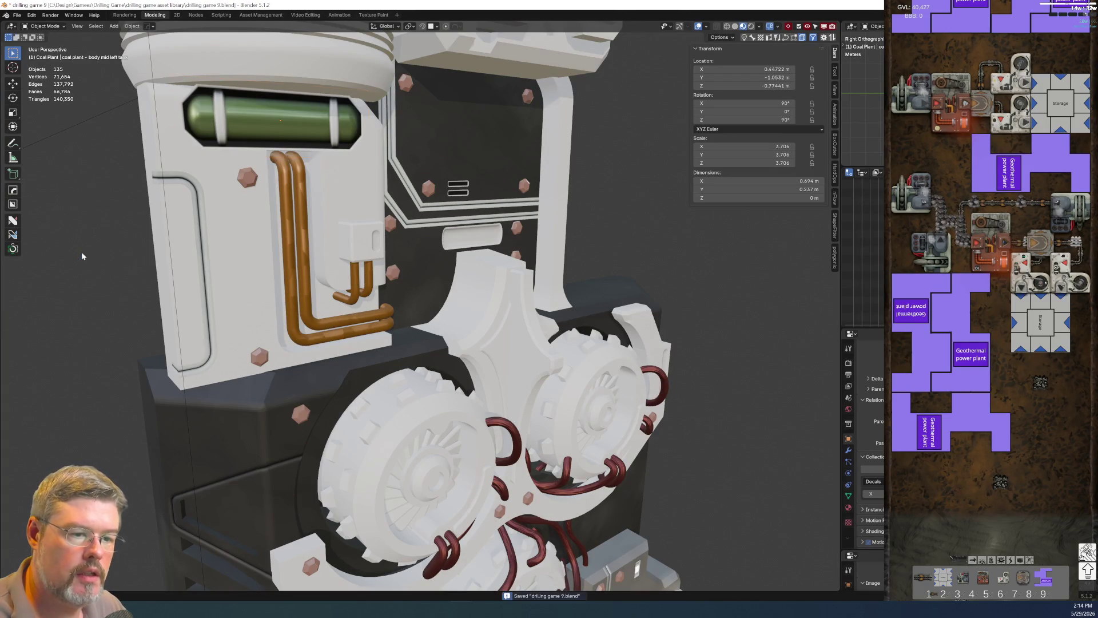
pyautogui.click(261, 358)
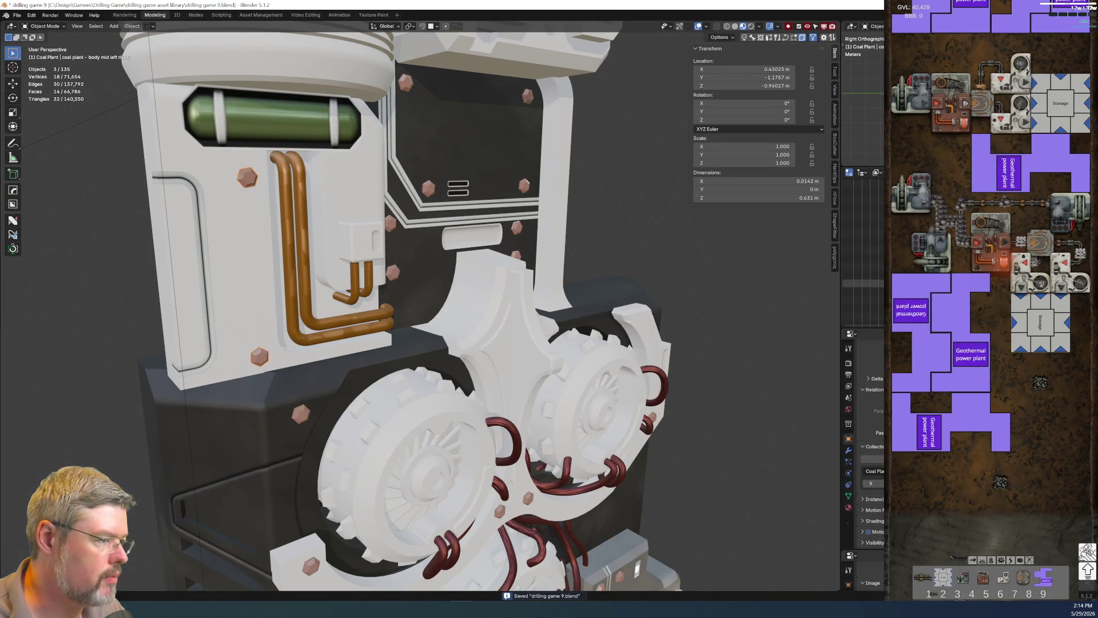
# Parent the rivets and small parts to the body mid left panel with Keep Transform, then orbit to check them.
pyautogui.keyDown('shift'); pyautogui.click(233, 293); pyautogui.keyUp('shift')
pyautogui.hotkey('ctrl', 'p')
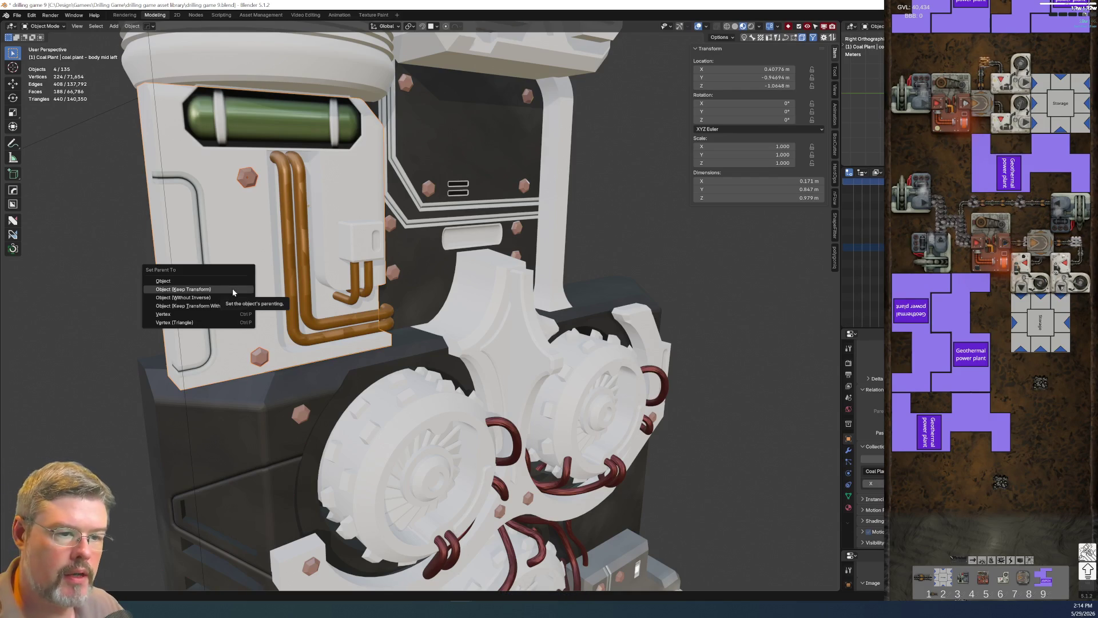
pyautogui.click(232, 292)
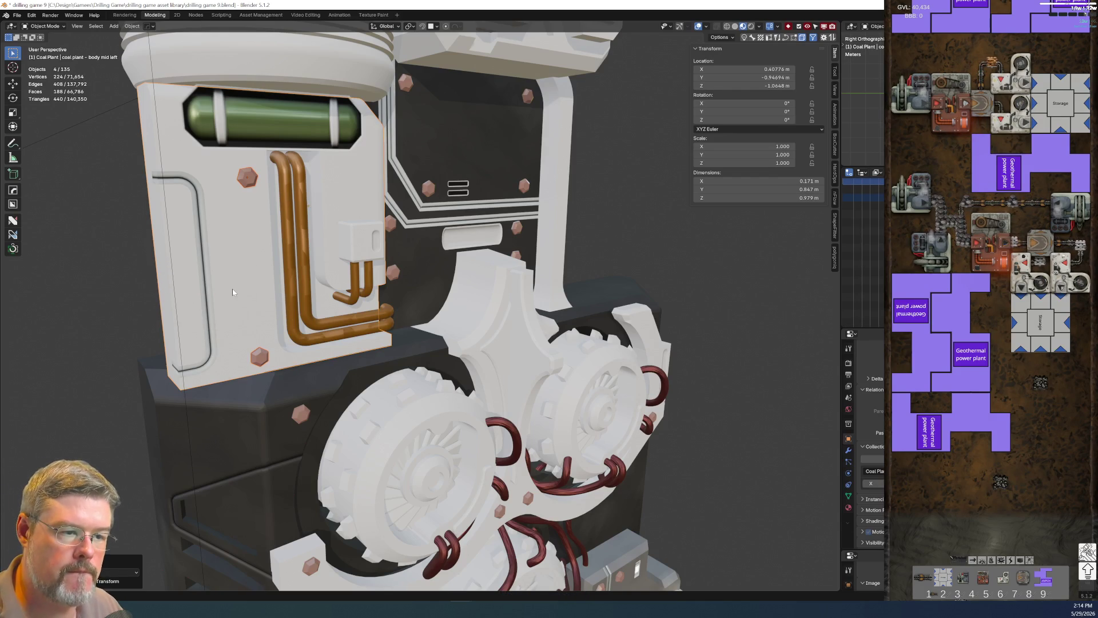
pyautogui.click(152, 328)
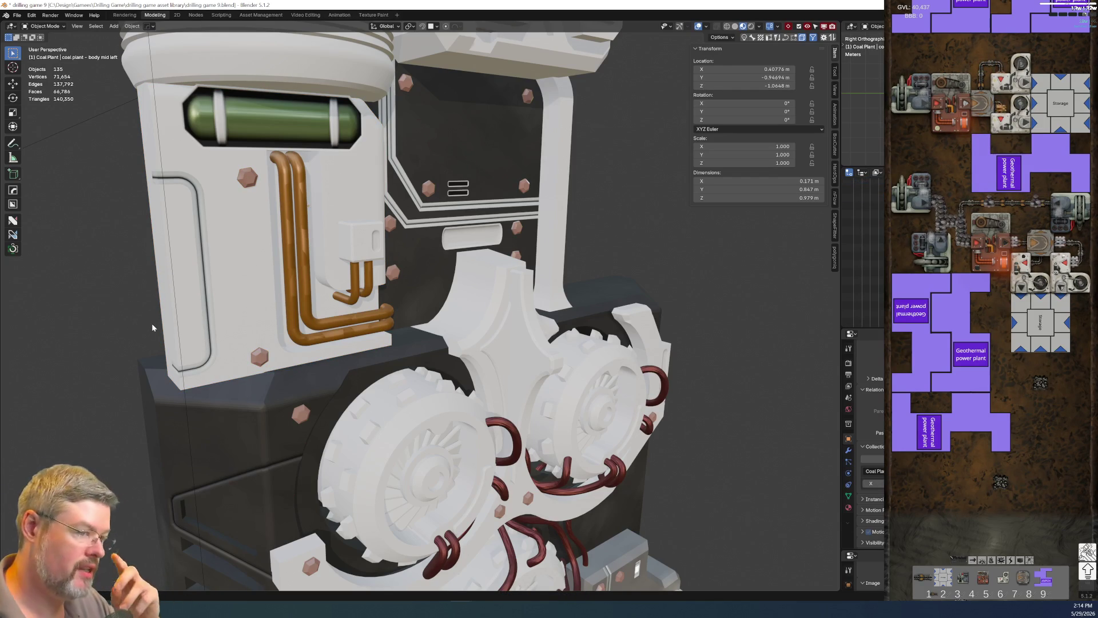
pyautogui.scroll(-6, 200, 283)
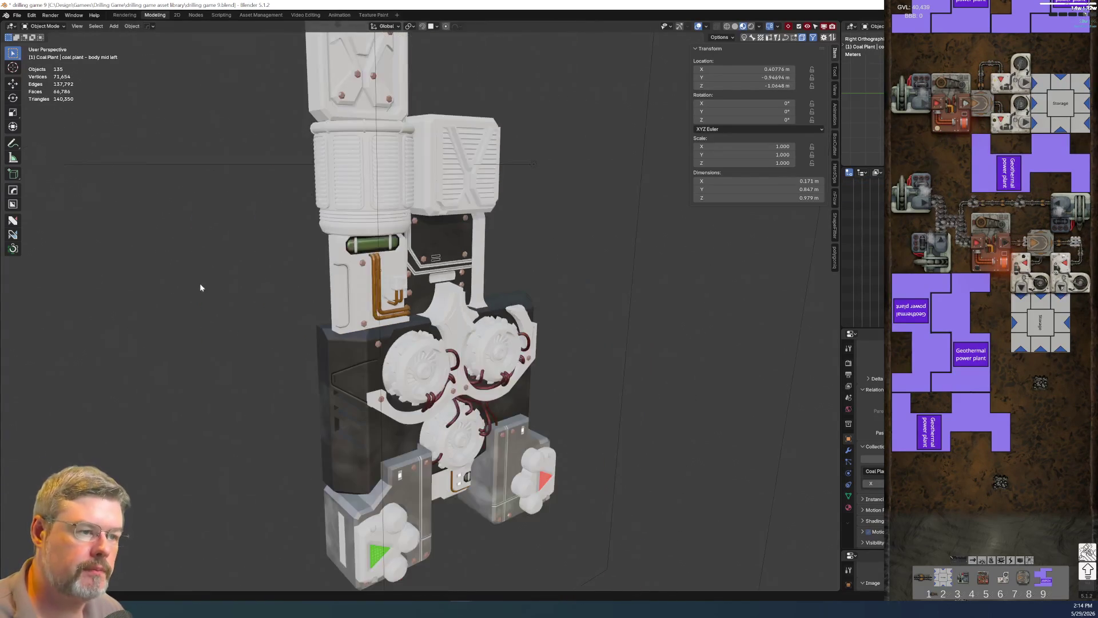
pyautogui.moveTo(357, 311); pyautogui.dragTo(307, 308, button='middle')
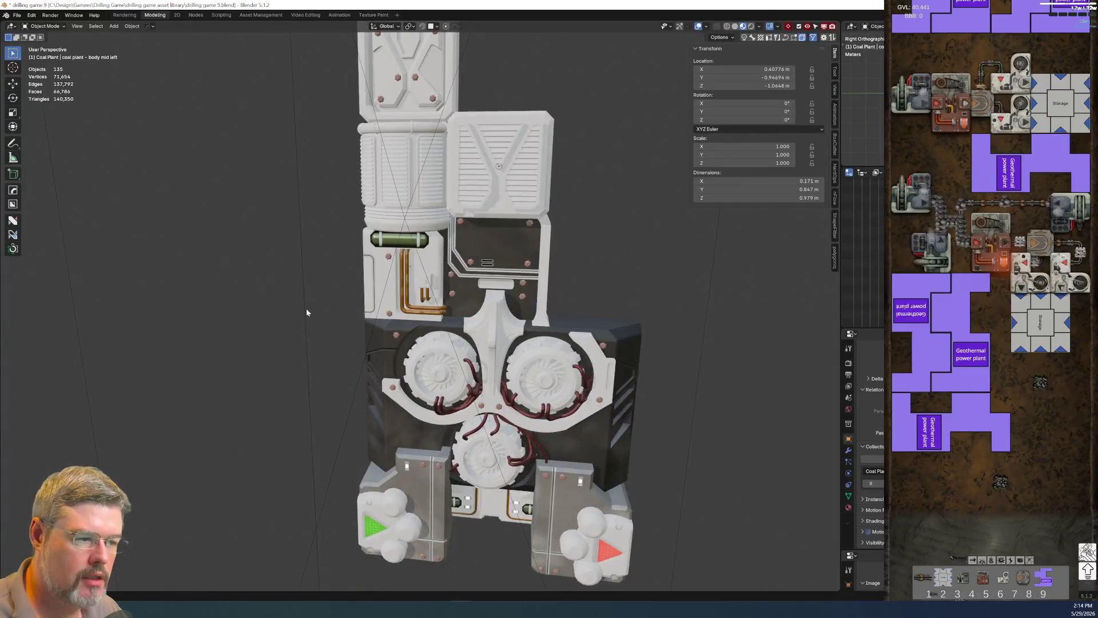
pyautogui.scroll(1, 307, 308)
pyautogui.moveTo(489, 279)
pyautogui.mouseDown(button='middle')
pyautogui.moveTo(471, 294)
pyautogui.moveTo(242, 269)
pyautogui.moveTo(317, 306)
pyautogui.mouseUp(button='middle')
pyautogui.scroll(6, 316, 302)
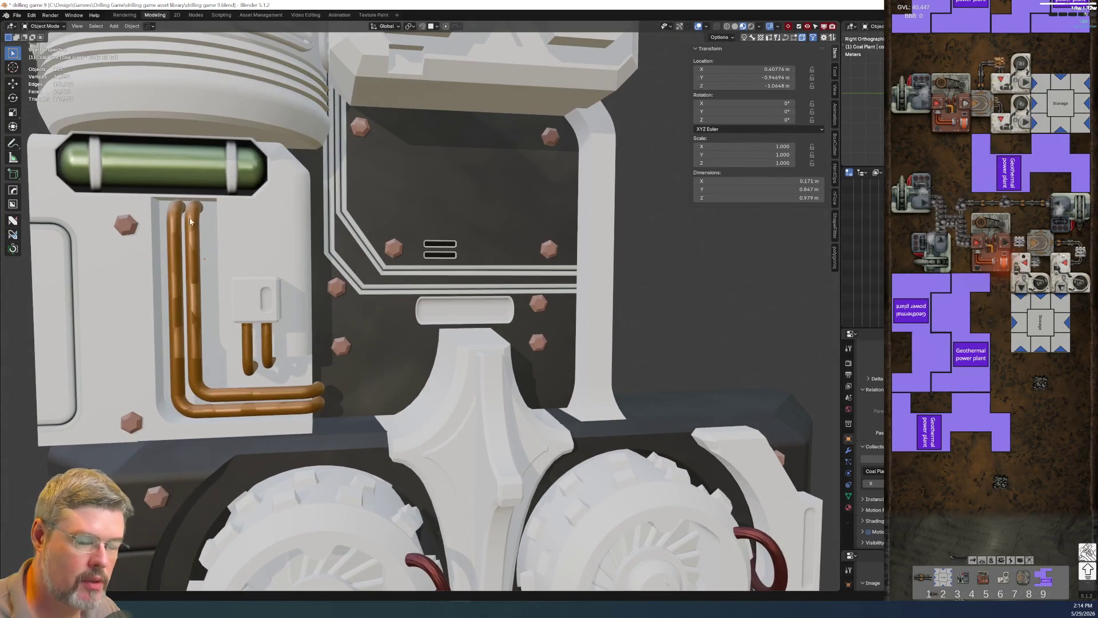
pyautogui.click(17, 15)
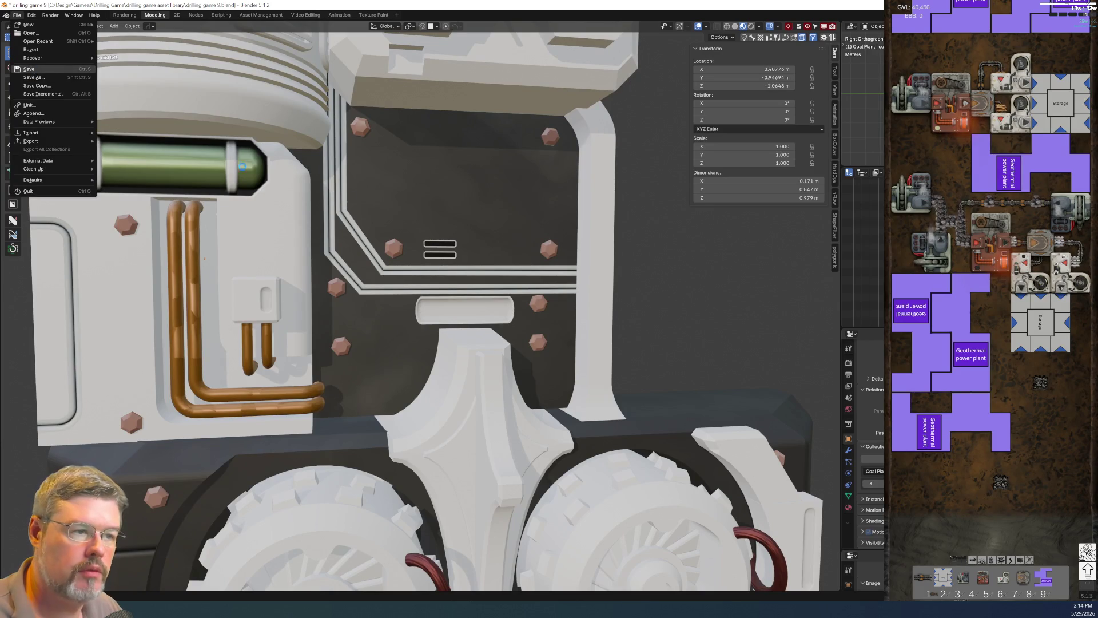
# Save, then rename the grille slot with the body mid backing name and move it into Decals.
pyautogui.click(34, 70)
pyautogui.press('F2')
pyautogui.hotkey('ctrl', 'c')
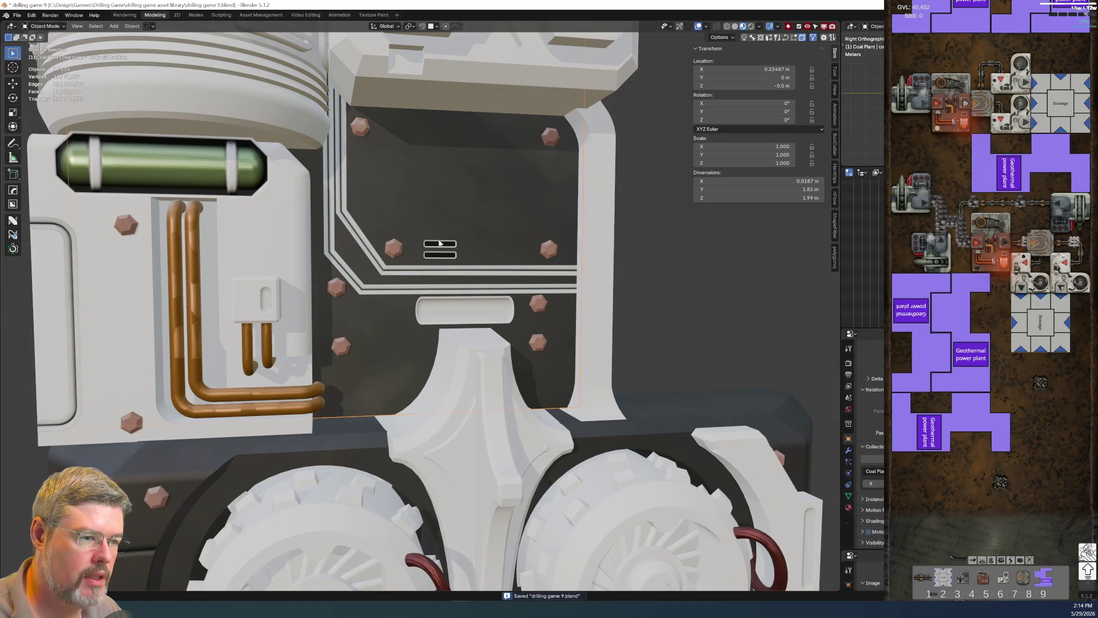
pyautogui.click(439, 254)
pyautogui.press('F2')
pyautogui.hotkey('ctrl', 'v')
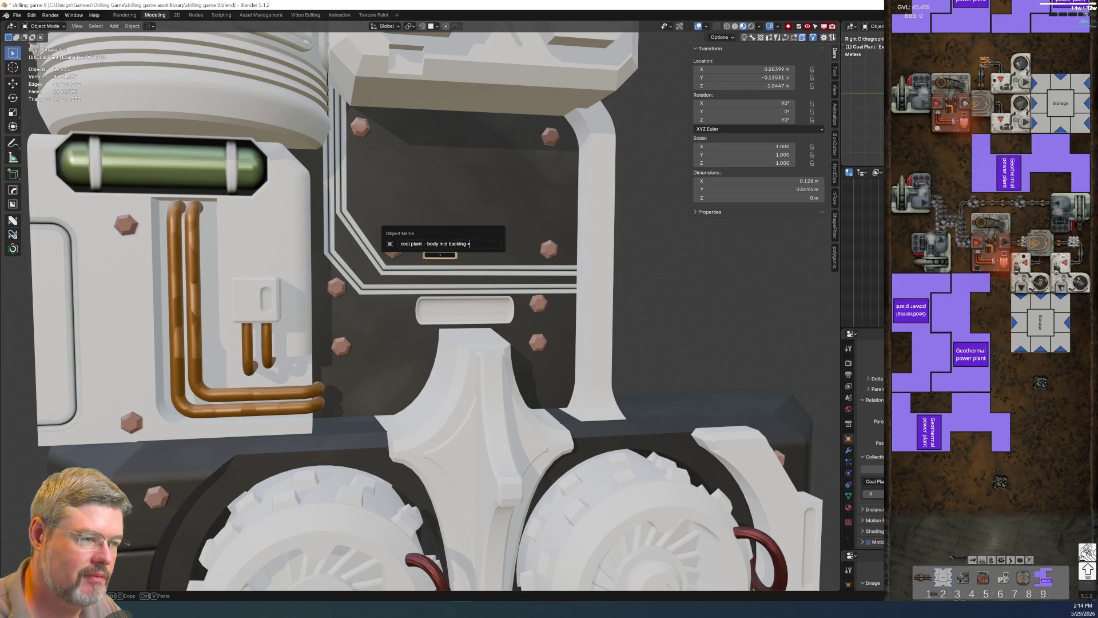
pyautogui.press('Return')
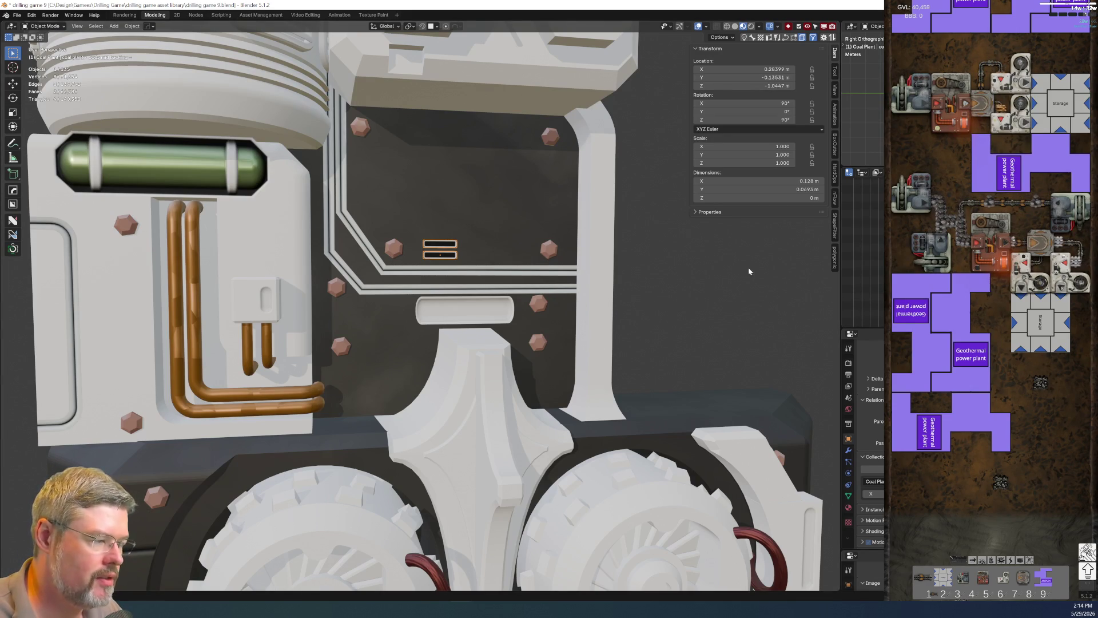
pyautogui.scroll(-2, 877, 263)
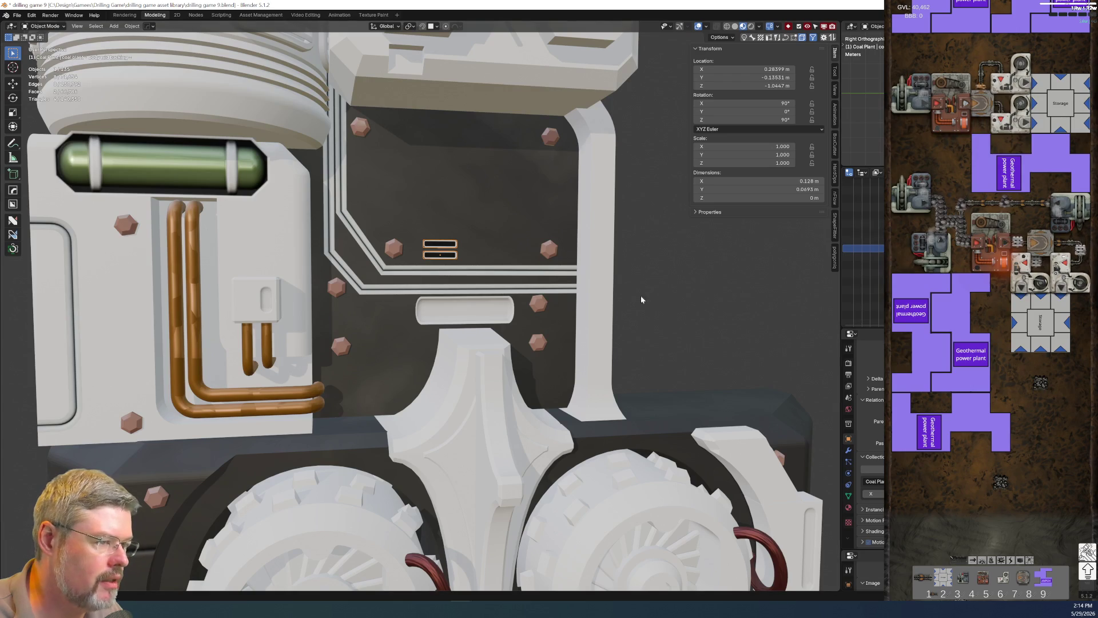
pyautogui.hotkey('ctrl', 'space')
pyautogui.moveTo(105, 307); pyautogui.dragTo(110, 172)
pyautogui.hotkey('ctrl', 'space')
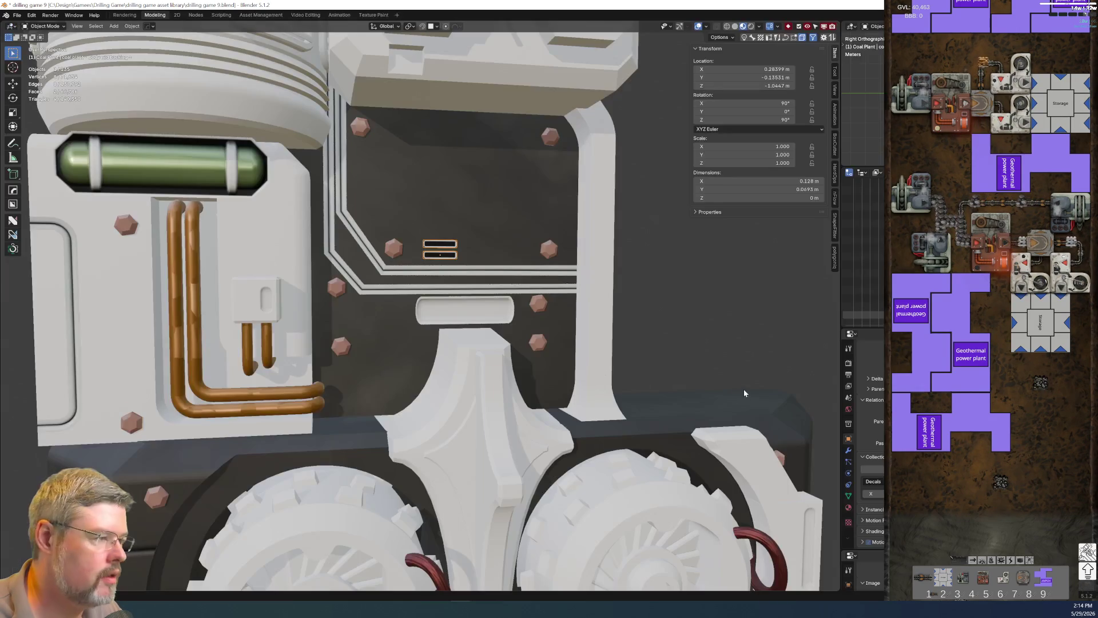
# Rename the oval plate 'coal plant - body mid backing main divot' and move it into Decals.
pyautogui.click(472, 307)
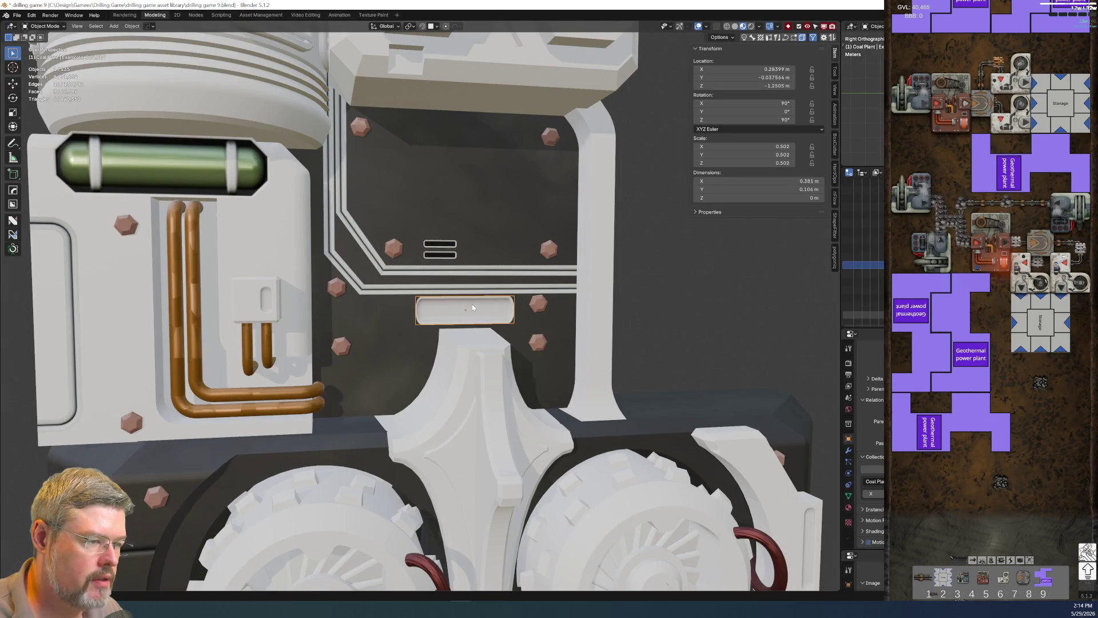
pyautogui.press('F2')
pyautogui.write('coal plant - body mid backing')
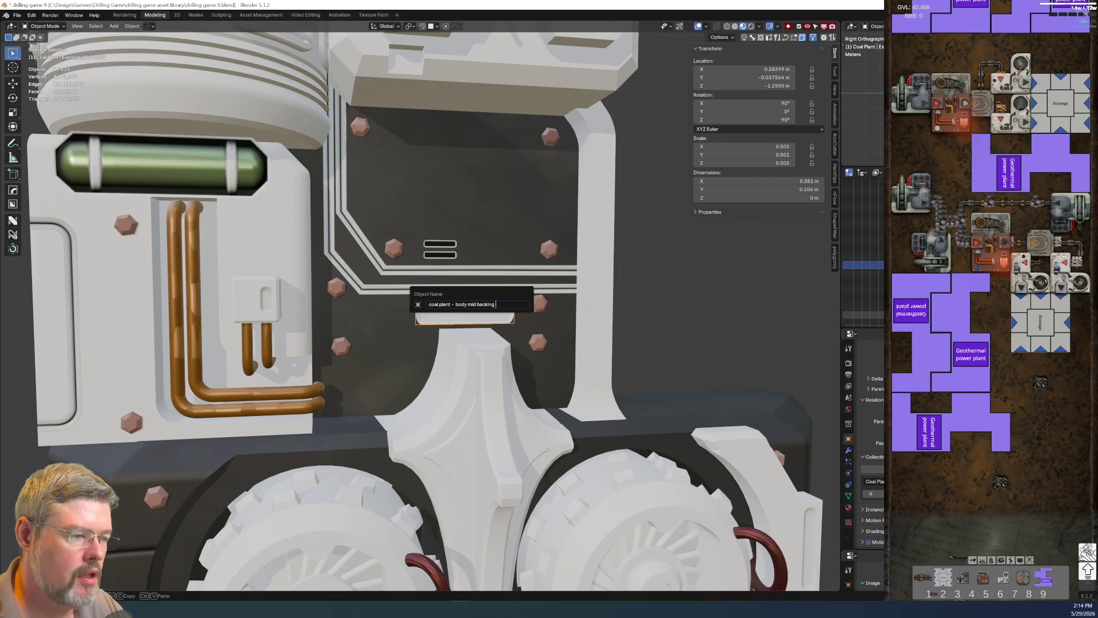
pyautogui.write('d')
pyautogui.press('BackSpace')
pyautogui.write('main divot')
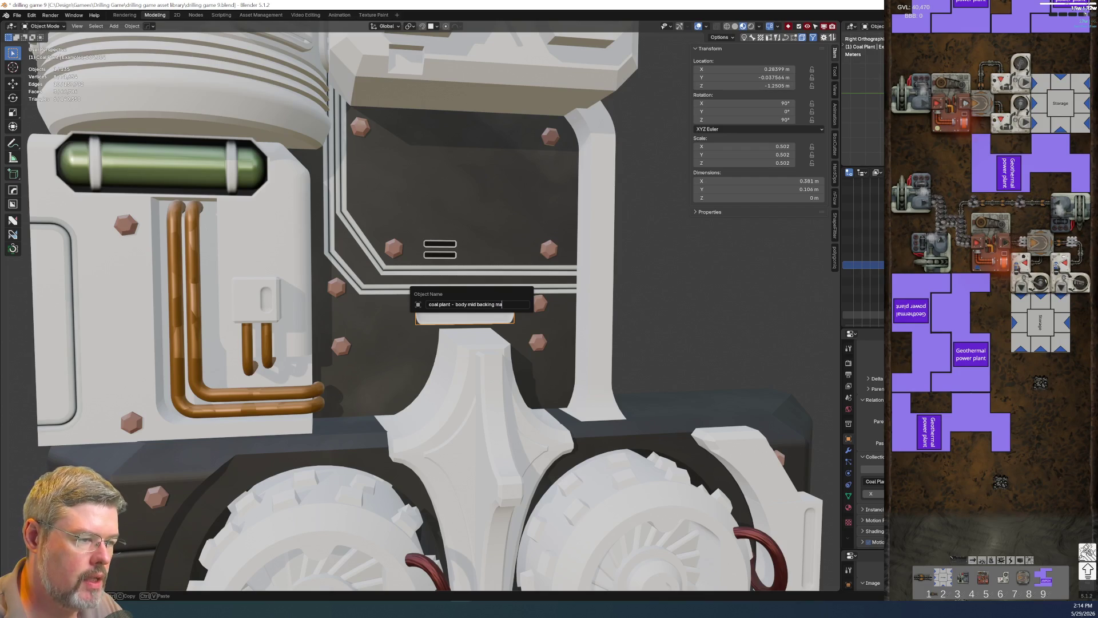
pyautogui.press('Return')
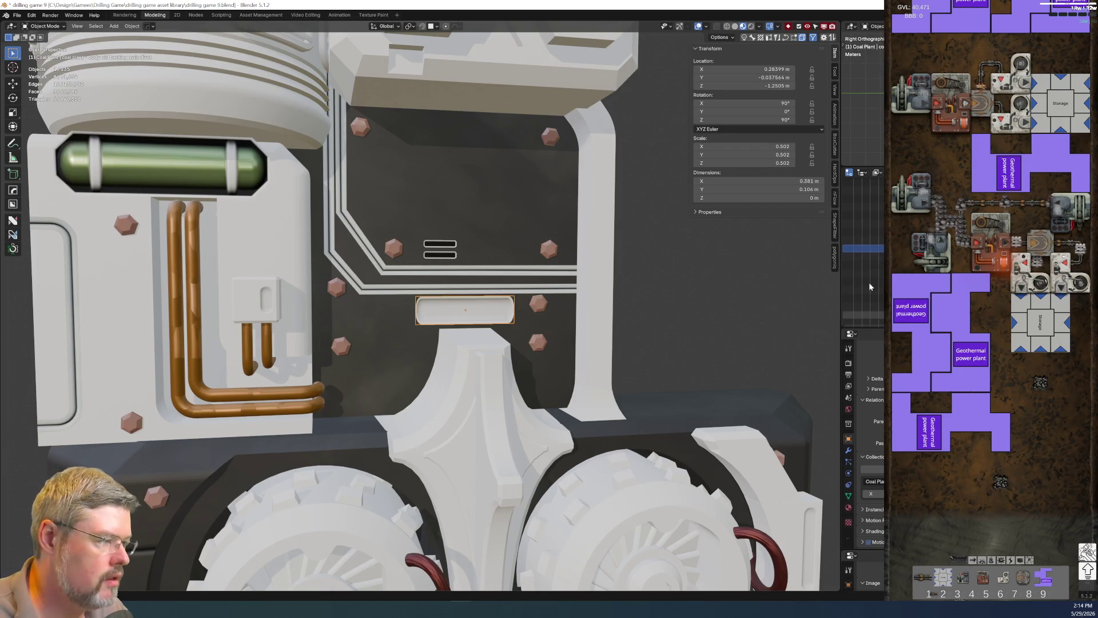
pyautogui.hotkey('ctrl', 'space')
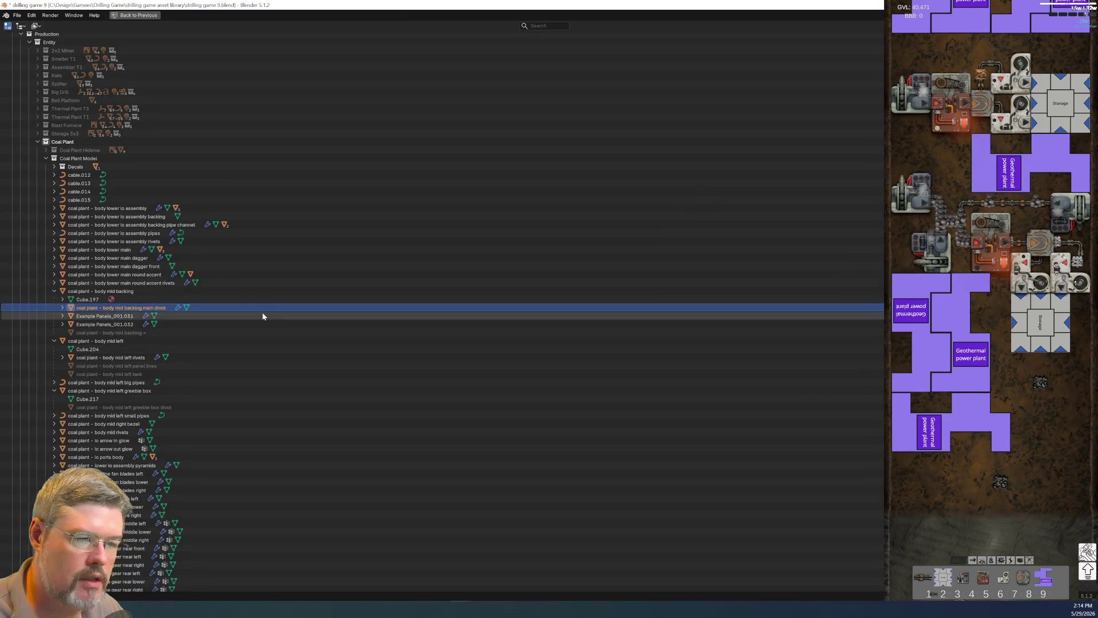
pyautogui.moveTo(126, 308); pyautogui.dragTo(126, 169)
pyautogui.hotkey('ctrl', 'space')
pyautogui.click(538, 306)
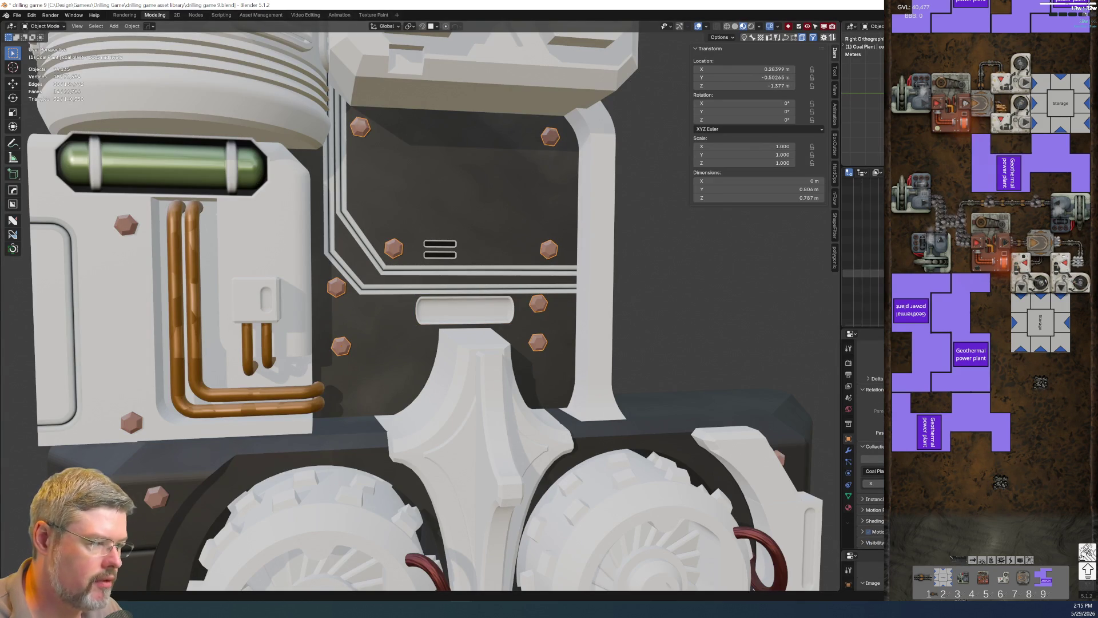
# Parent the bolts to the dark backing panel.
pyautogui.keyDown('shift'); pyautogui.click(502, 227); pyautogui.keyUp('shift')
pyautogui.hotkey('ctrl', 'l')
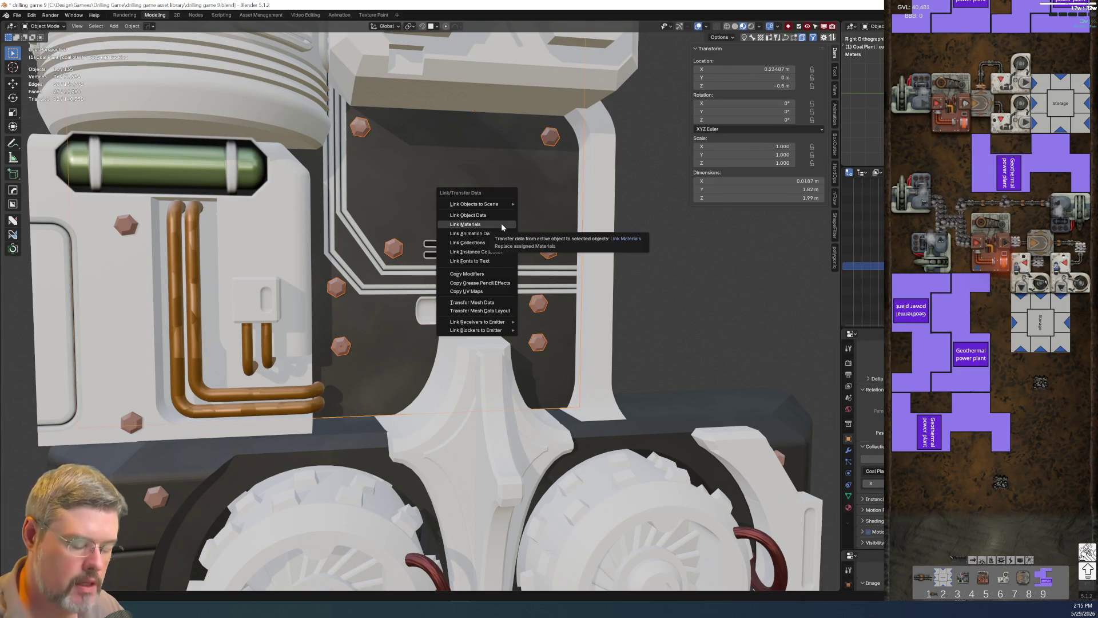
pyautogui.press('Escape')
pyautogui.hotkey('ctrl', 'p')
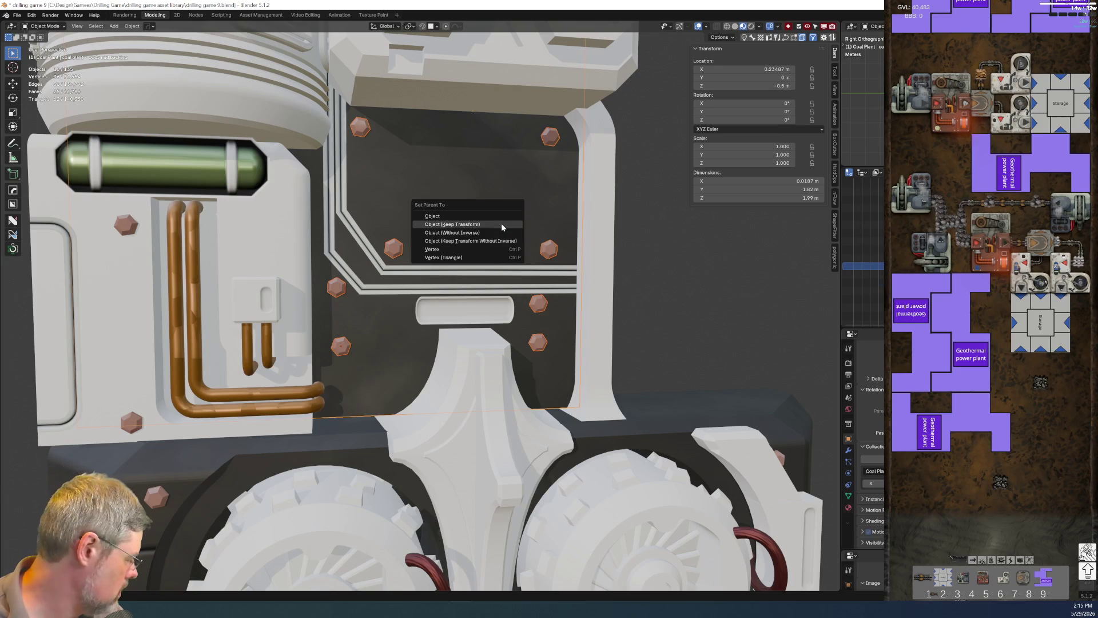
pyautogui.click(501, 227)
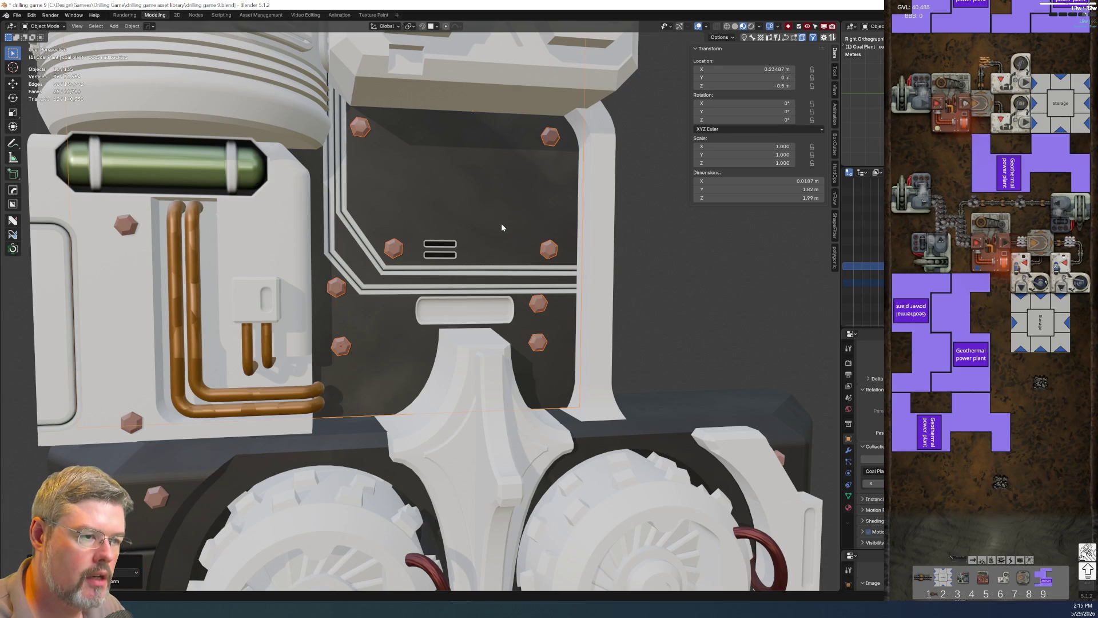
pyautogui.click(689, 313)
# Save, then rename the thin frame line 'coal plant - body mid backing panel line upper'.
pyautogui.click(496, 277)
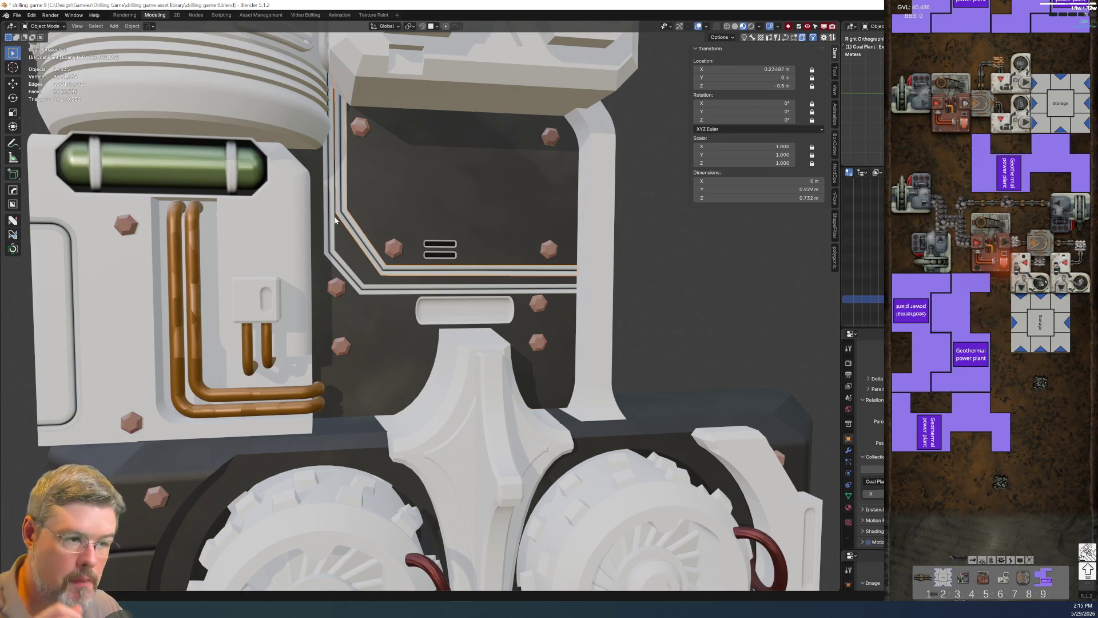
pyautogui.click(20, 15)
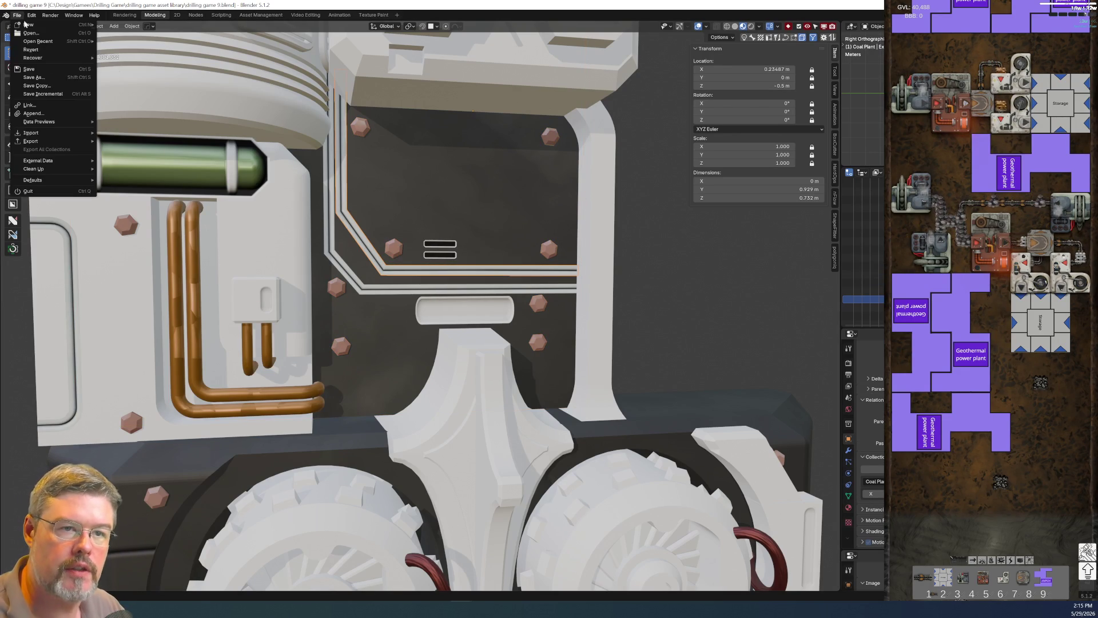
pyautogui.click(47, 68)
pyautogui.press('F2')
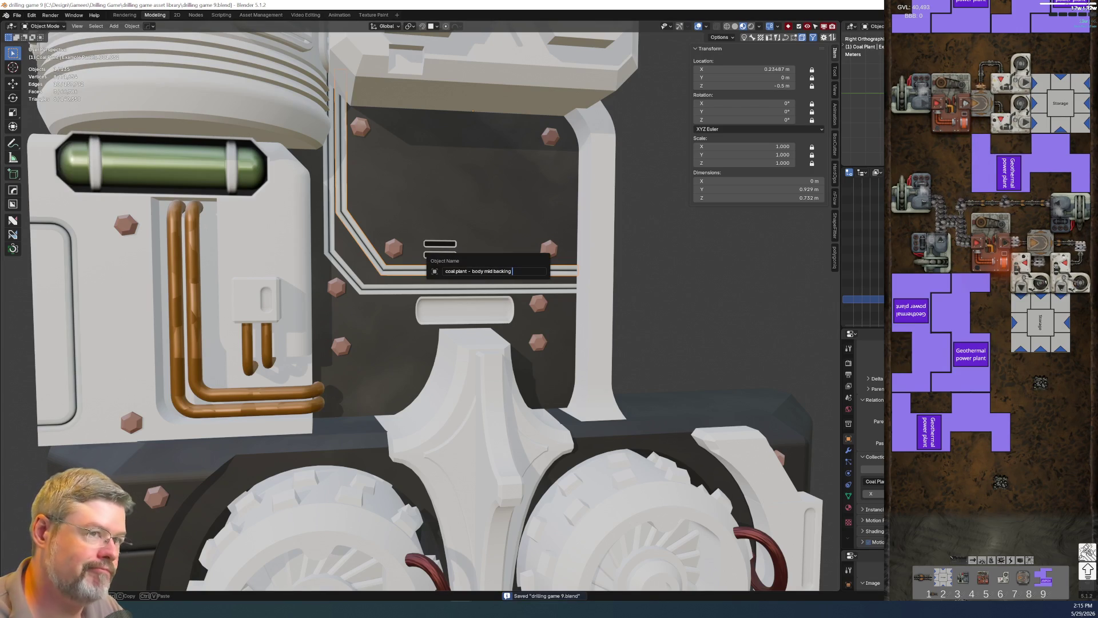
pyautogui.write('ines')
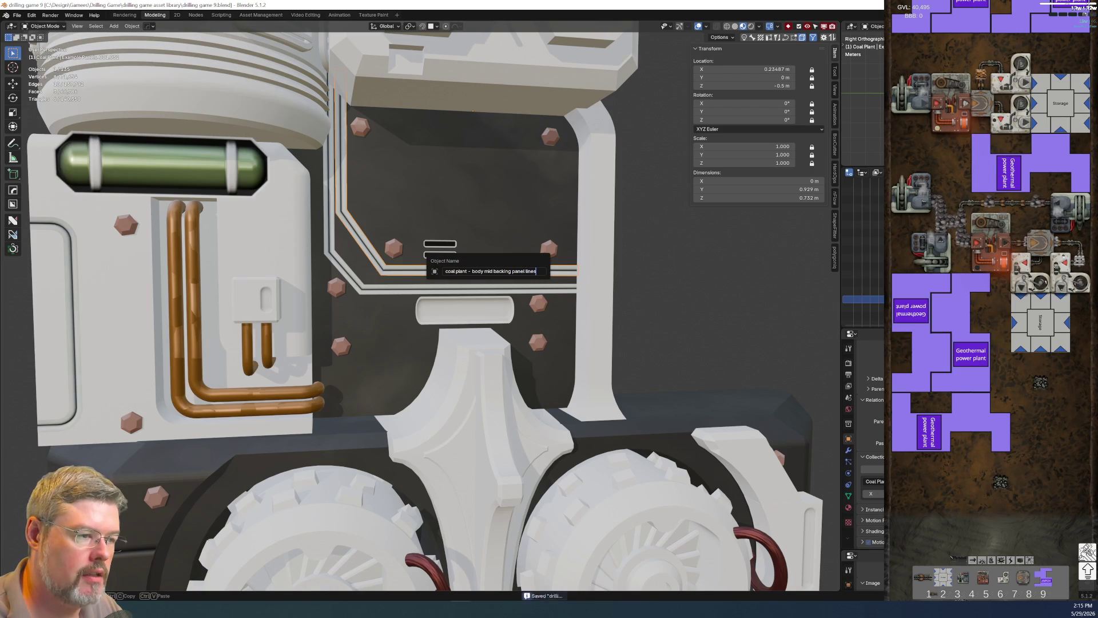
pyautogui.write('per')
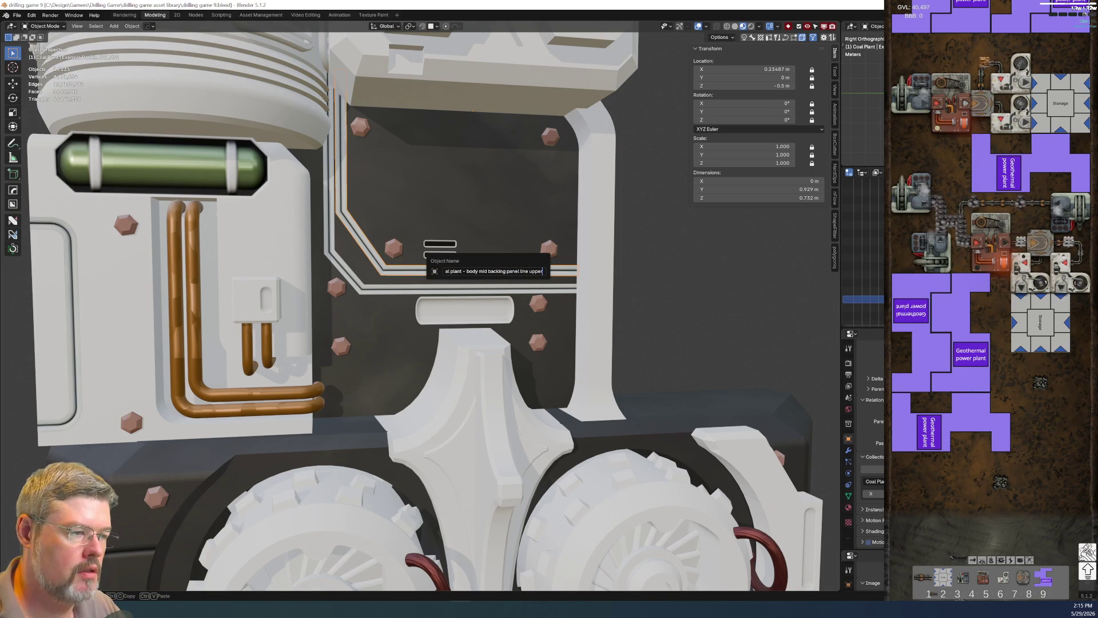
pyautogui.press('Return')
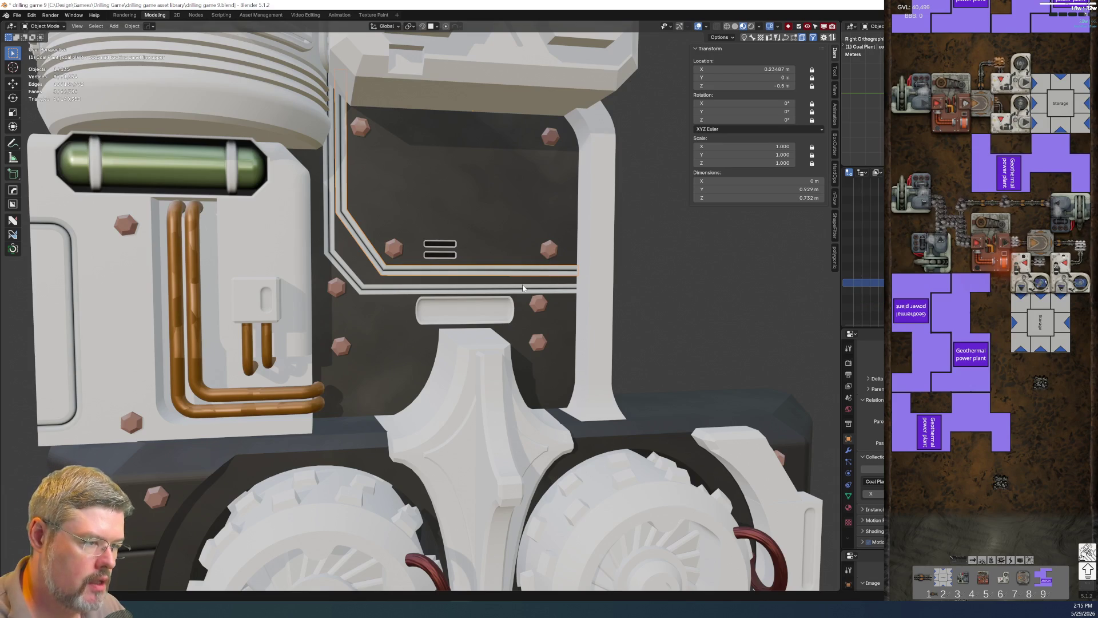
# Rename the lower line 'coal plant - body mid backing panel line lower' and move both lines into Coal Plant Model.
pyautogui.click(522, 287)
pyautogui.press('F2')
pyautogui.hotkey('ctrl', 'v')
pyautogui.doubleClick(570, 285)
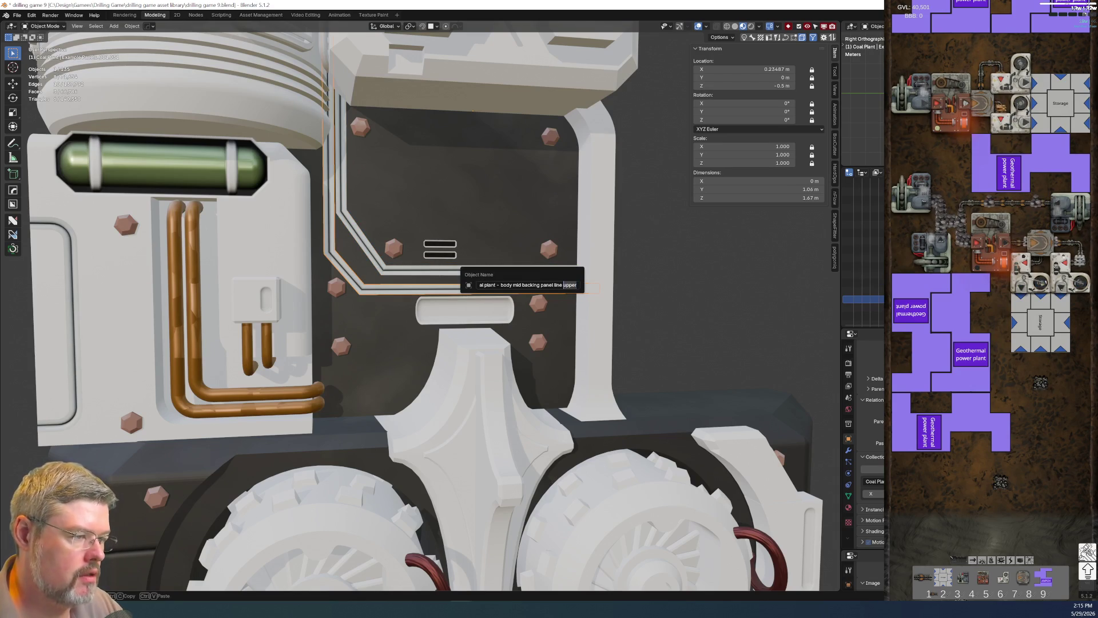
pyautogui.write('lower')
pyautogui.press('Return')
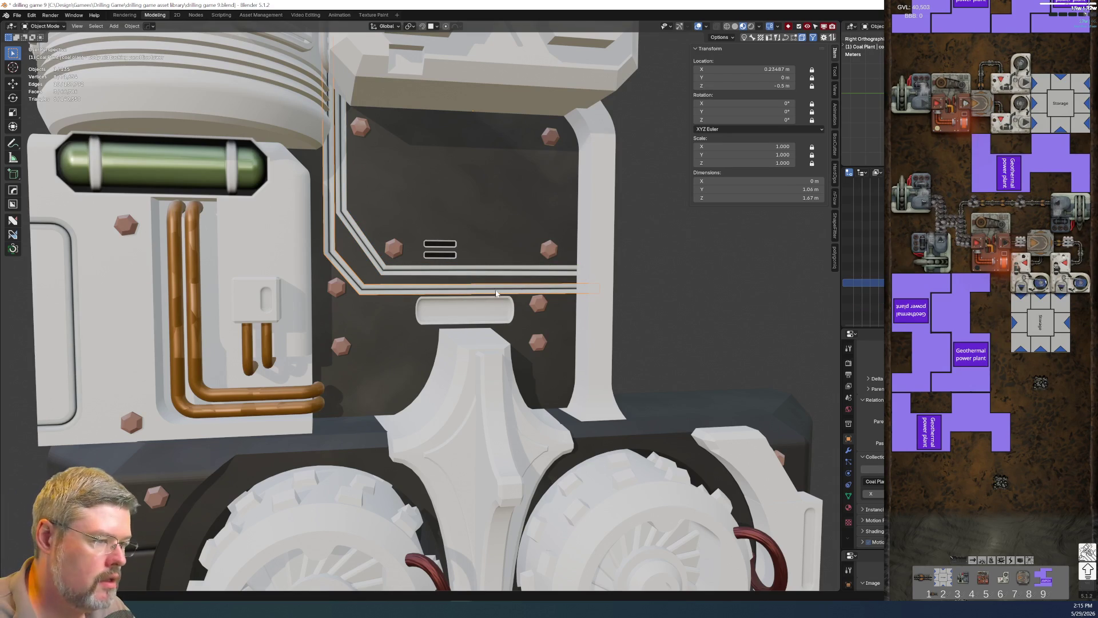
pyautogui.hotkey('ctrl', 'space')
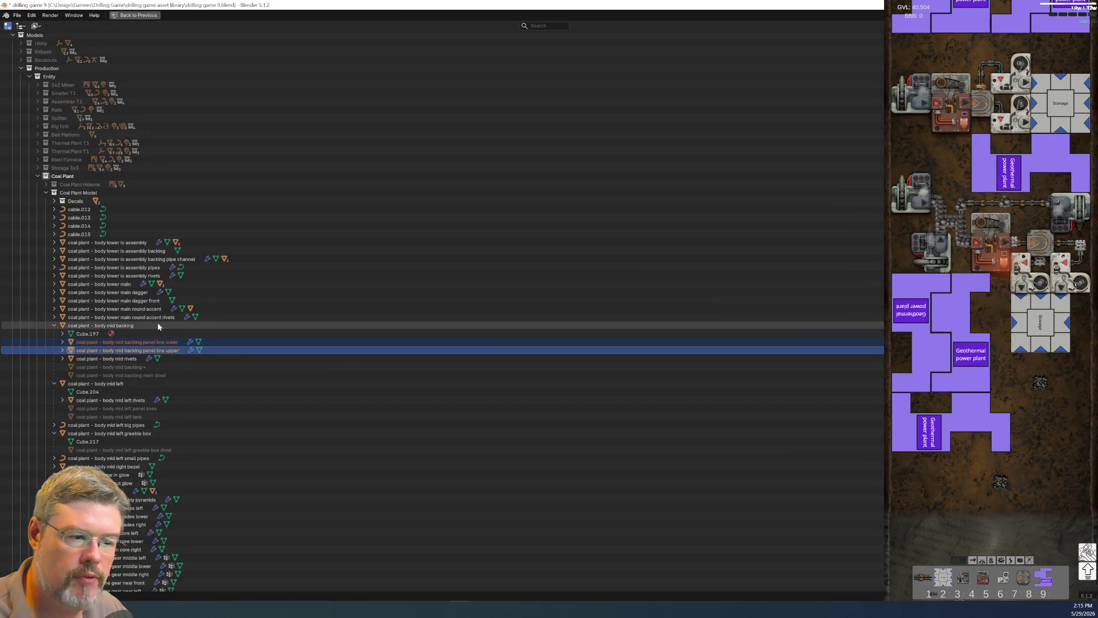
pyautogui.moveTo(152, 353)
pyautogui.mouseDown()
pyautogui.moveTo(165, 207)
pyautogui.moveTo(75, 192)
pyautogui.mouseUp()
pyautogui.hotkey('ctrl', 'space')
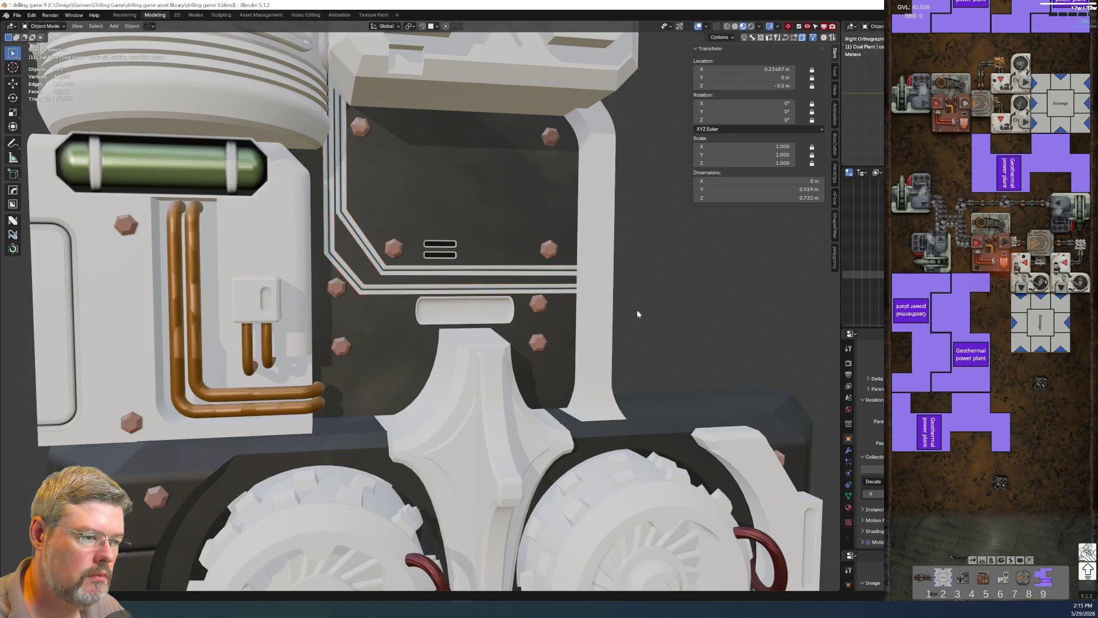
# Clear the selection and save the file.
pyautogui.click(643, 313)
pyautogui.scroll(-5, 559, 357)
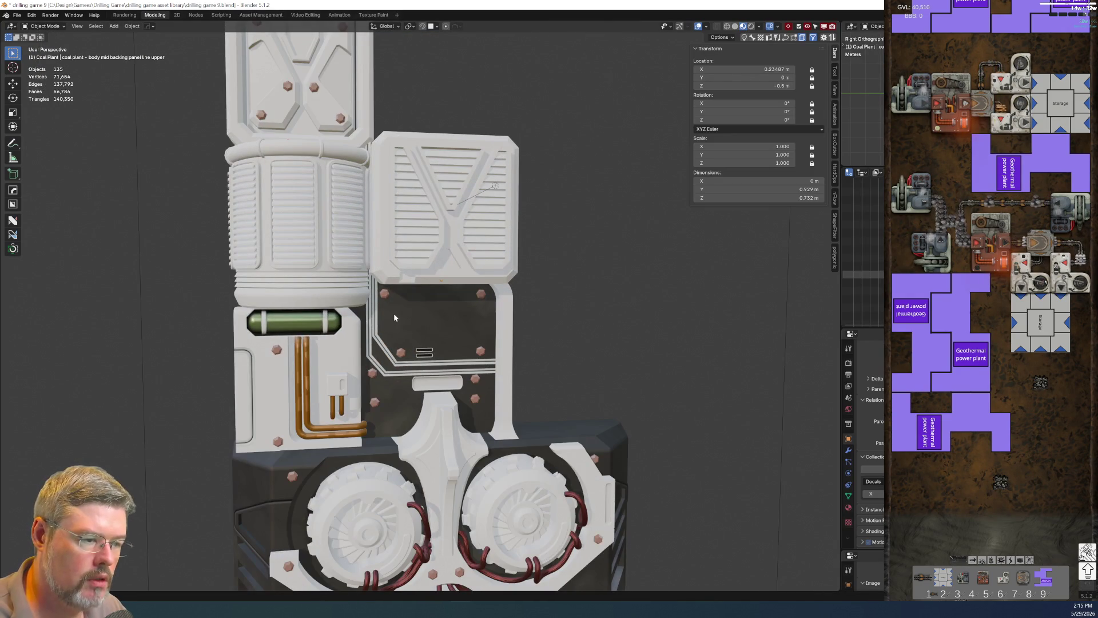
pyautogui.click(15, 17)
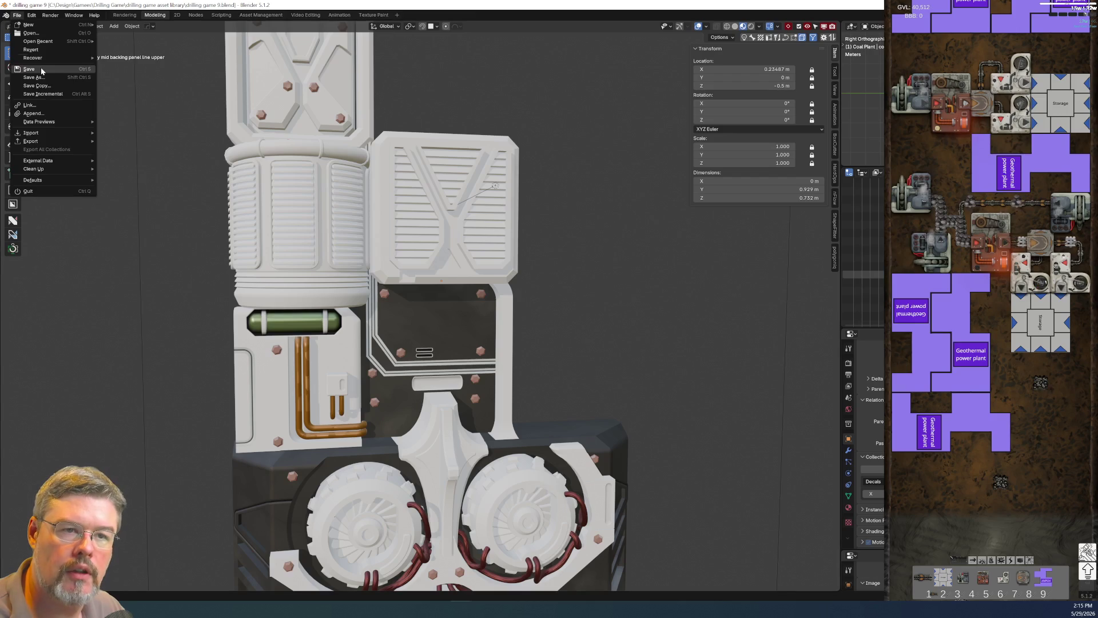
# Rename the vent box block 'coal plant - vent box mid'.
pyautogui.click(463, 281)
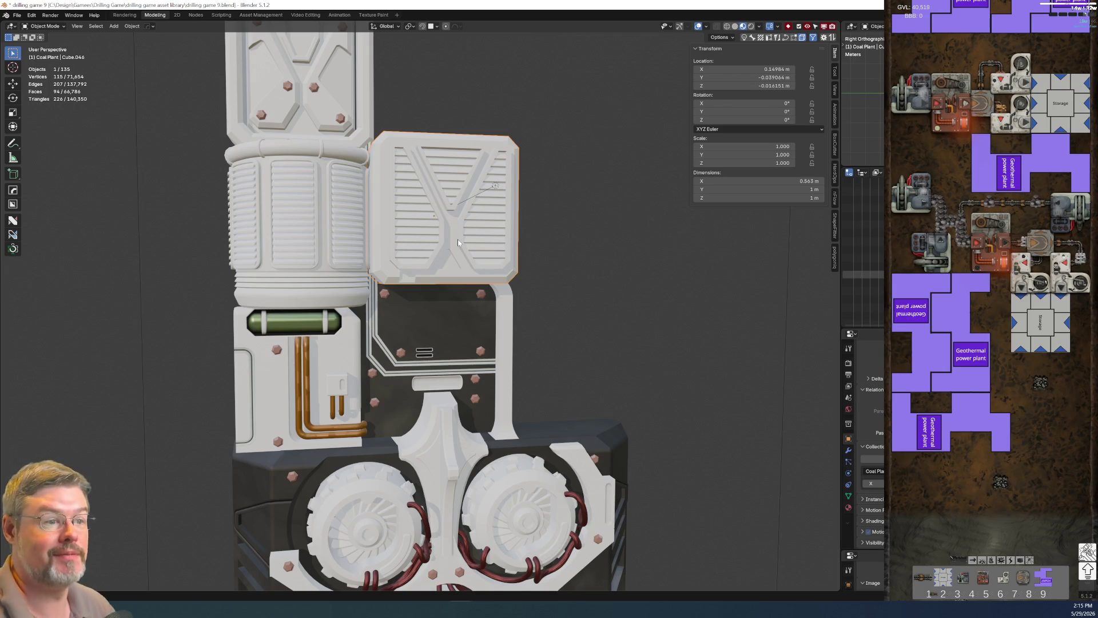
pyautogui.scroll(-8, 324, 197)
pyautogui.scroll(4, 413, 208)
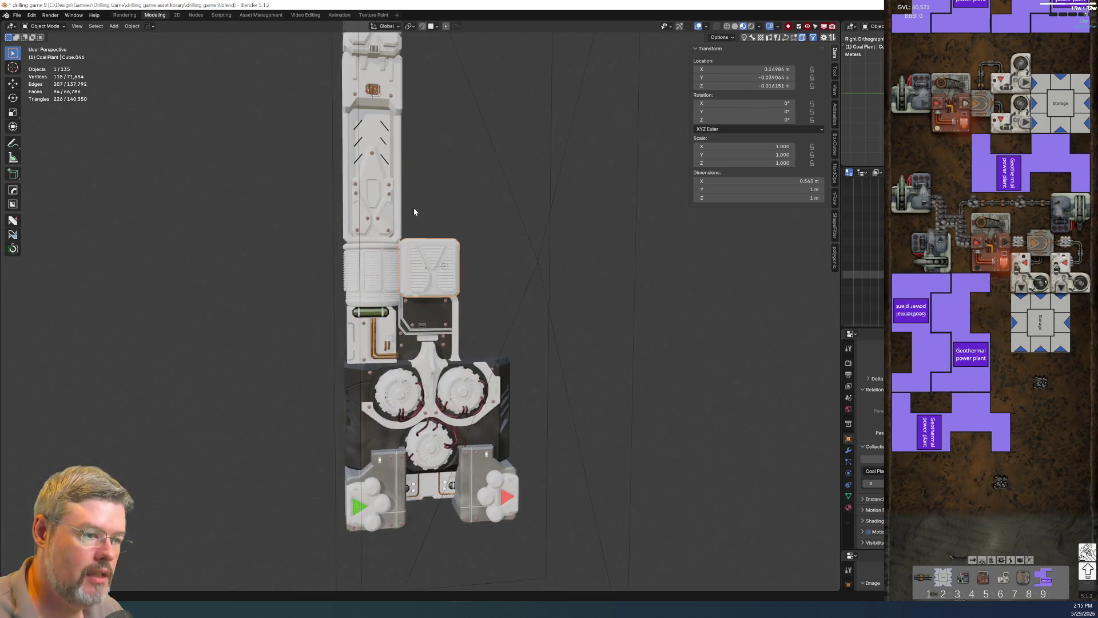
pyautogui.moveTo(414, 211); pyautogui.dragTo(357, 276, button='middle')
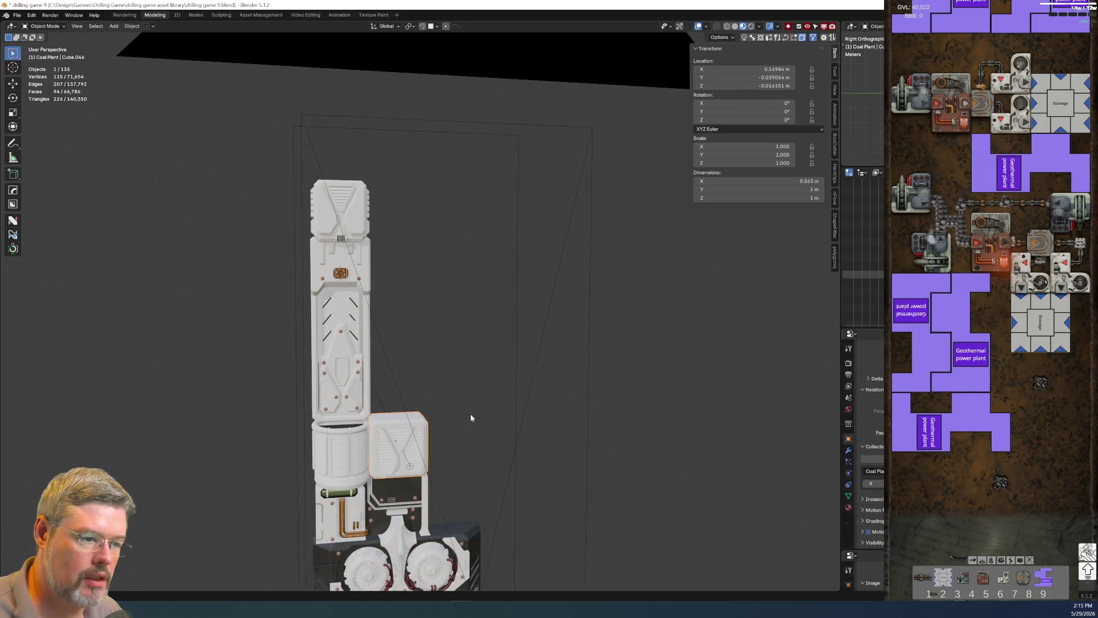
pyautogui.scroll(6, 471, 423)
pyautogui.moveTo(465, 226); pyautogui.dragTo(457, 237, button='middle')
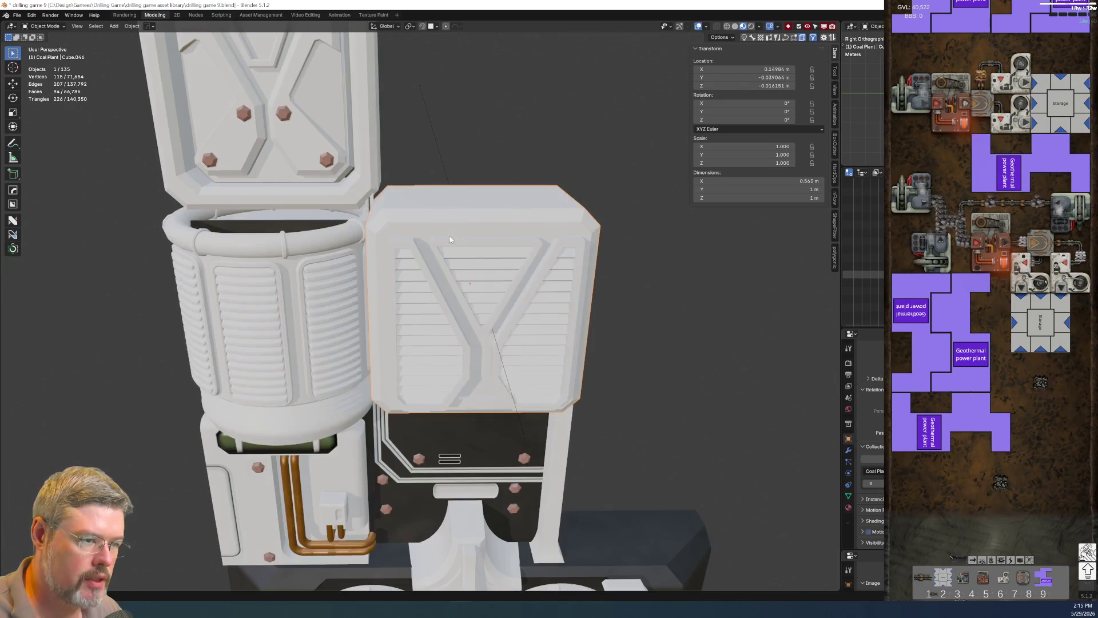
pyautogui.press('F2')
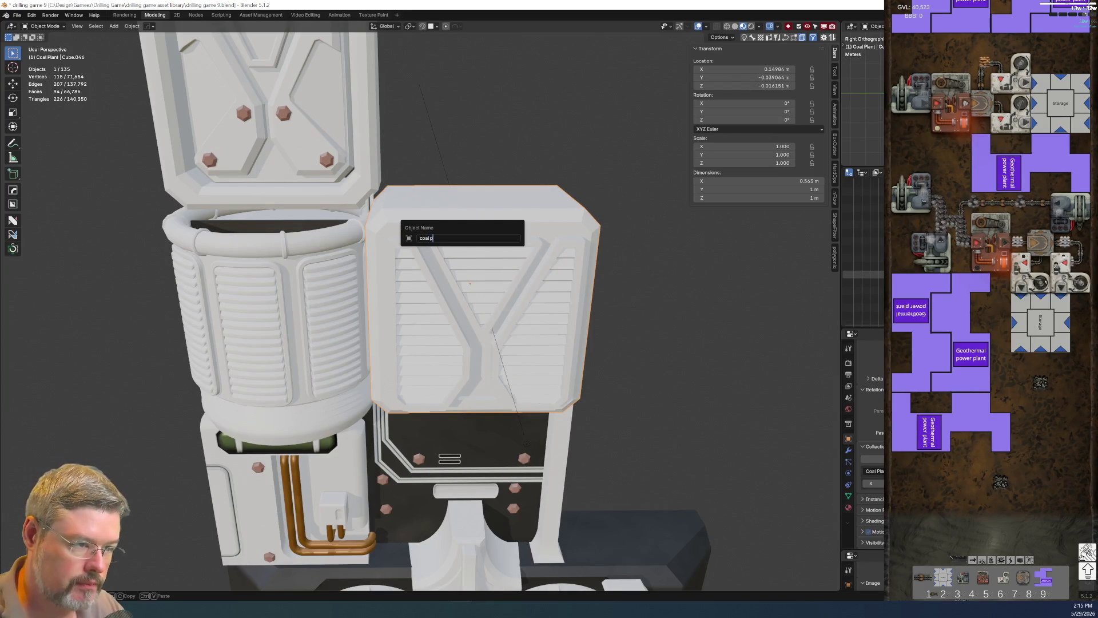
pyautogui.write('coal plant - vent box')
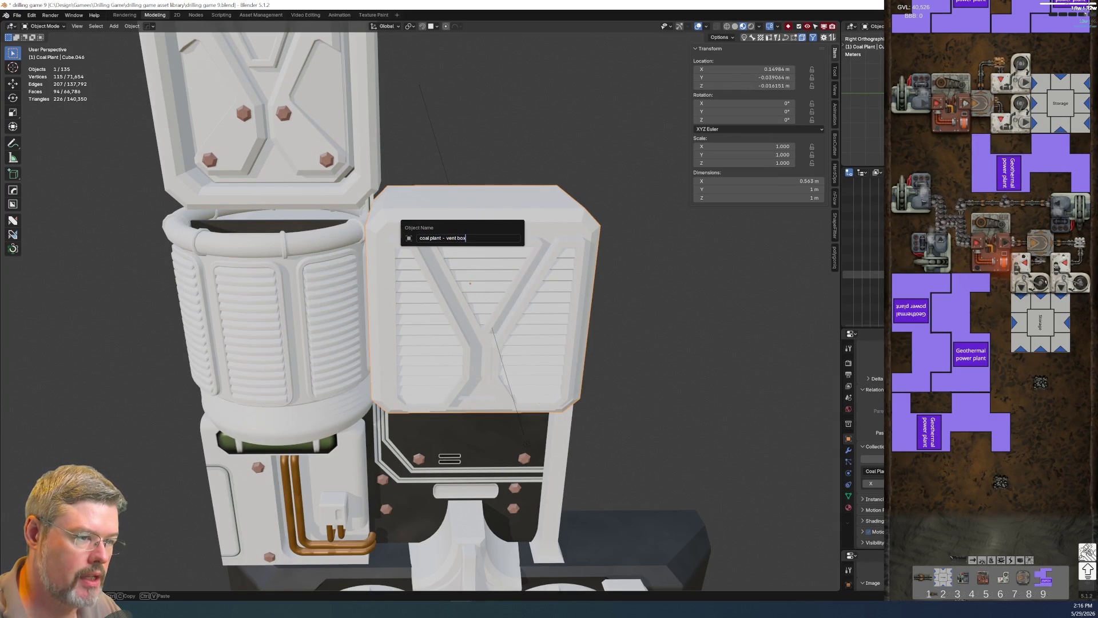
pyautogui.write(' mid')
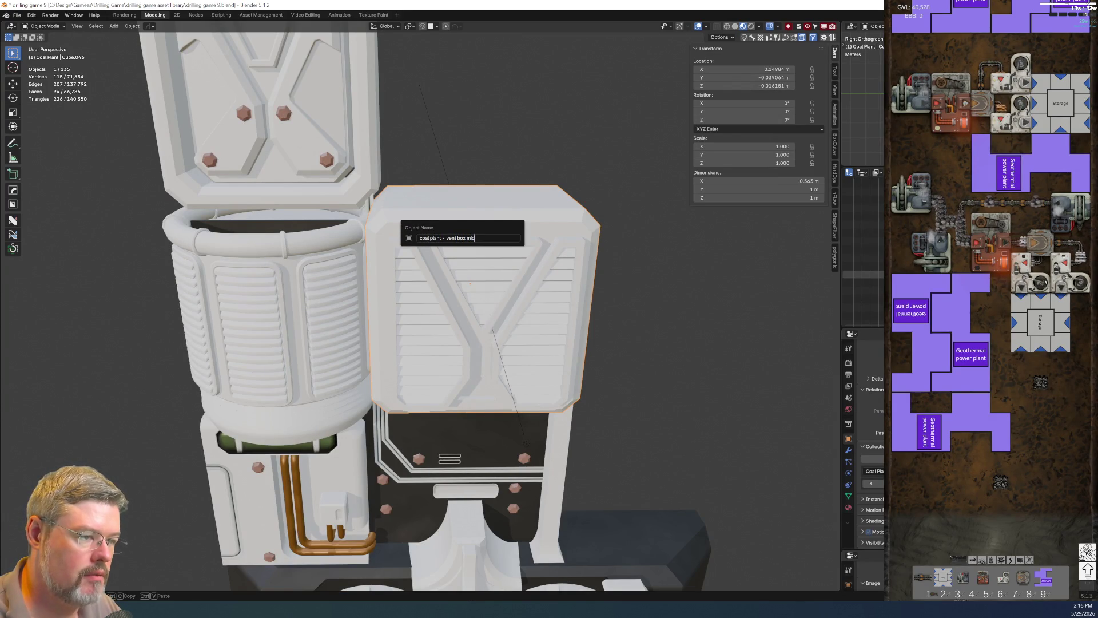
pyautogui.press('Return')
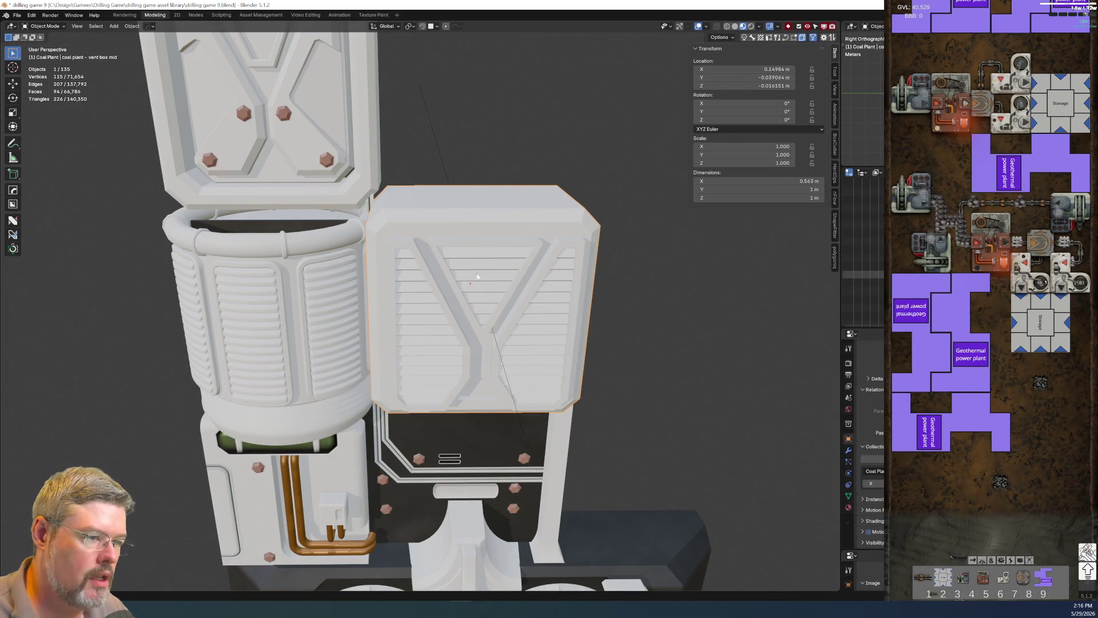
# Rename the inner slats 'coal plant - vent box mid vent slats'.
pyautogui.moveTo(477, 243)
pyautogui.mouseDown(button='middle')
pyautogui.moveTo(558, 227)
pyautogui.moveTo(559, 250)
pyautogui.moveTo(402, 249)
pyautogui.mouseUp(button='middle')
pyautogui.press('KP_Decimal')
pyautogui.press('F2')
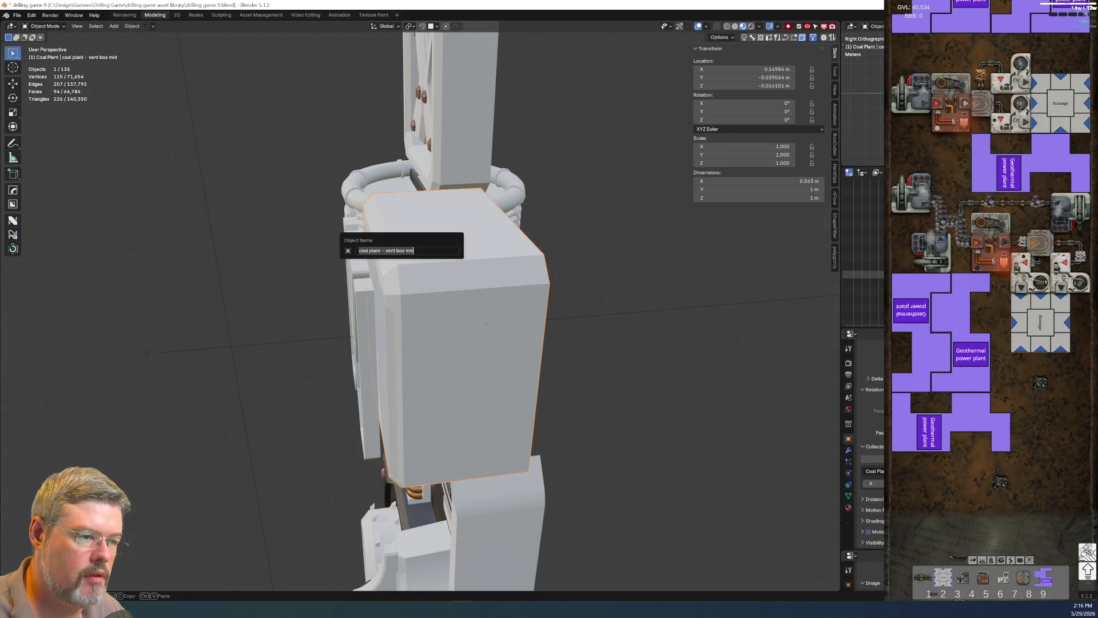
pyautogui.moveTo(427, 287); pyautogui.dragTo(545, 266, button='middle')
pyautogui.click(503, 237)
pyautogui.press('F2')
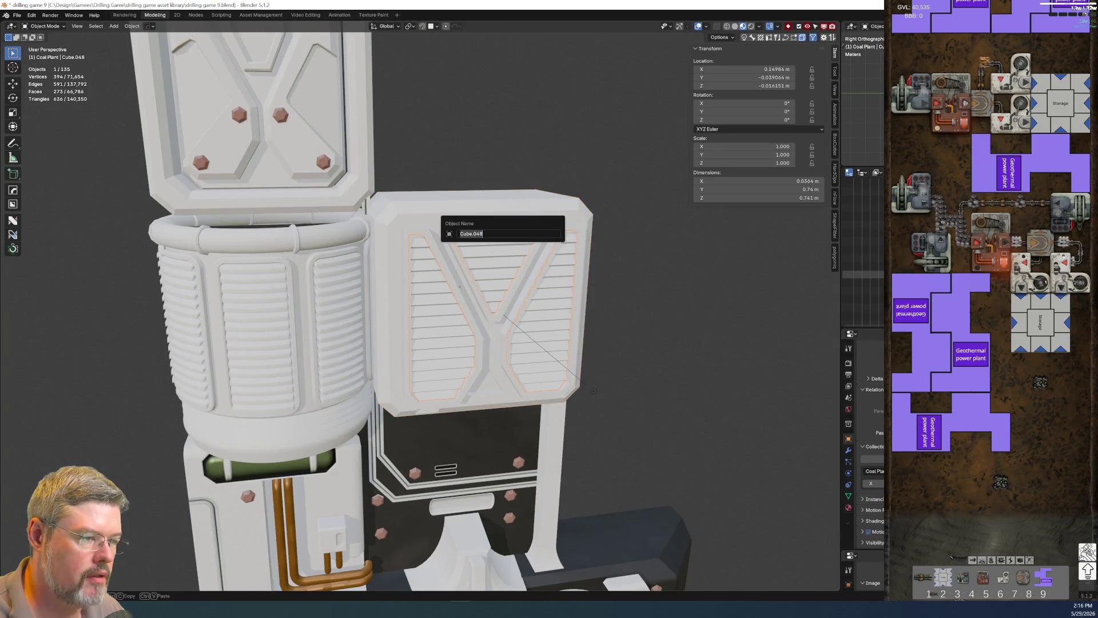
pyautogui.write('coal plant - vent box mid')
pyautogui.write('vent sla')
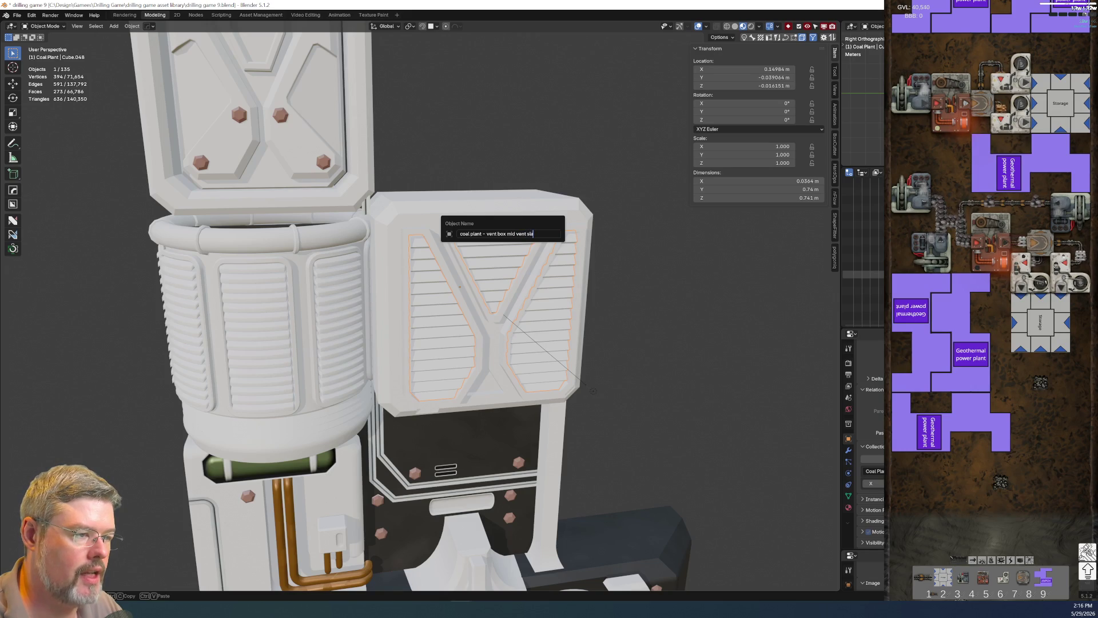
pyautogui.press('Return')
# Rename the outer vent frame 'coal plant - vent box mid vent slat bezels'.
pyautogui.click(541, 237)
pyautogui.press('F2')
pyautogui.write('coal plant - vent box mid')
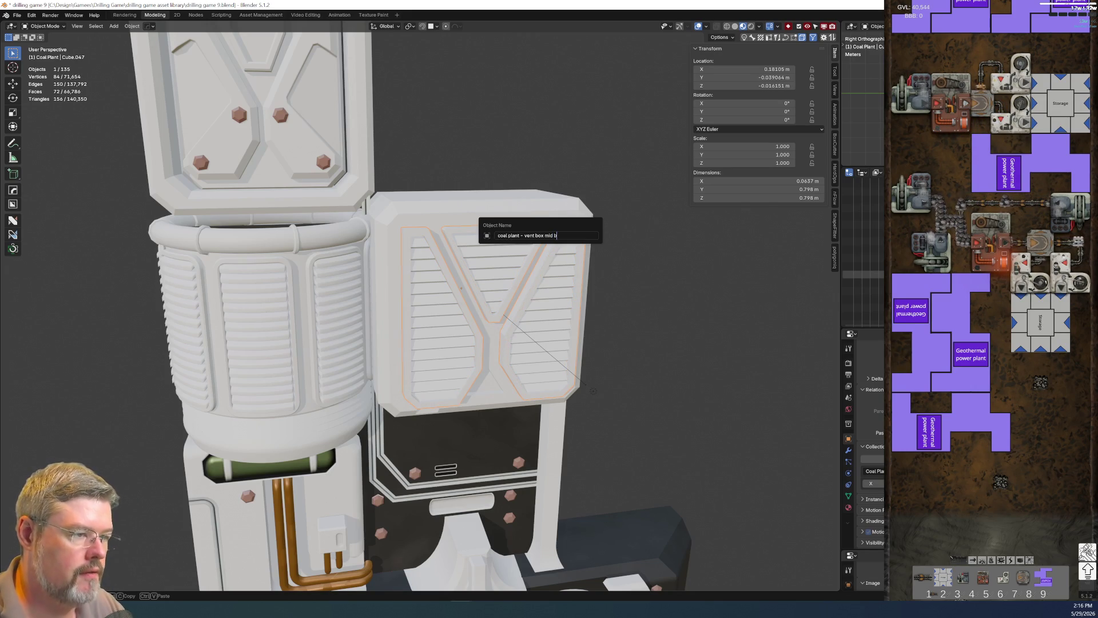
pyautogui.write('lan')
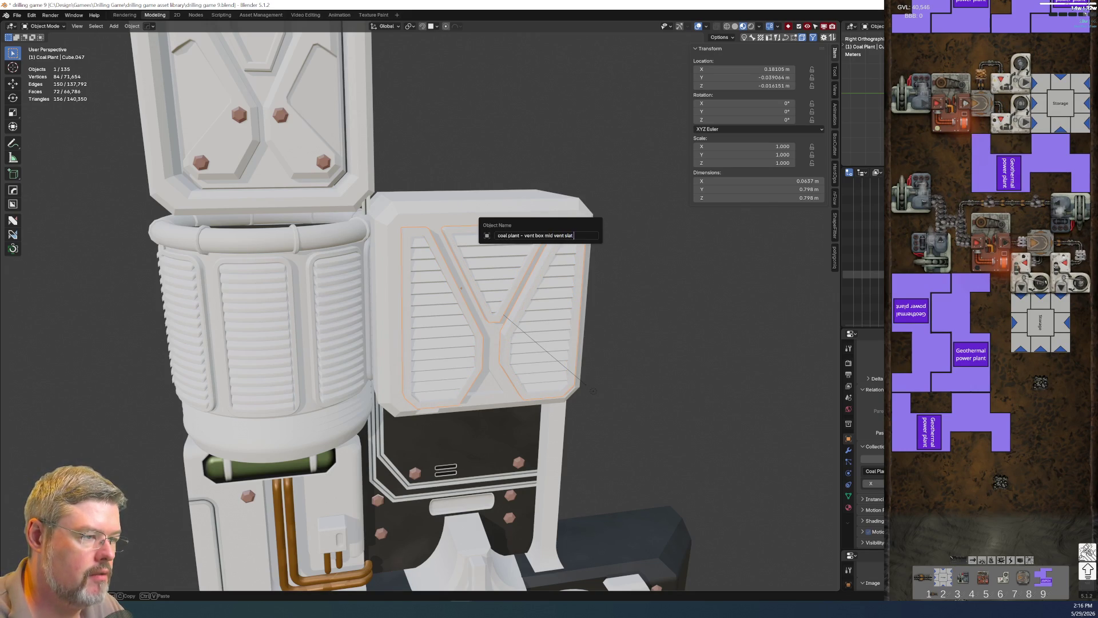
pyautogui.press('Return')
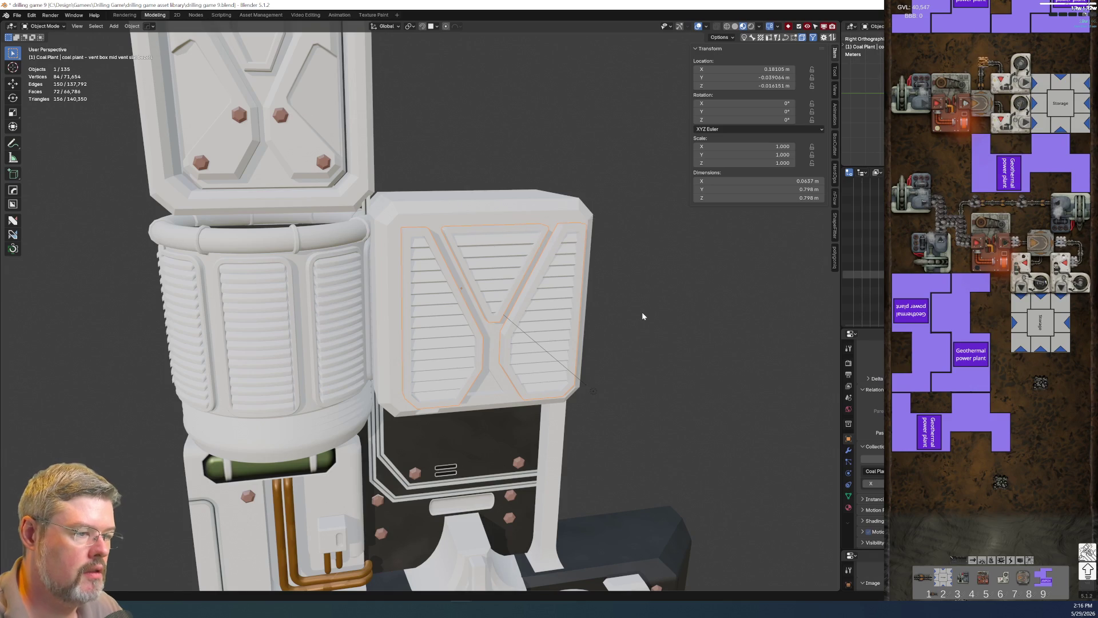
pyautogui.moveTo(640, 320)
pyautogui.mouseDown(button='middle')
pyautogui.moveTo(578, 327)
pyautogui.moveTo(591, 343)
pyautogui.mouseUp(button='middle')
# Select the vent box mid body, show its Boolean modifier, and expand the Cutters collection in the Outliner.
pyautogui.click(431, 375)
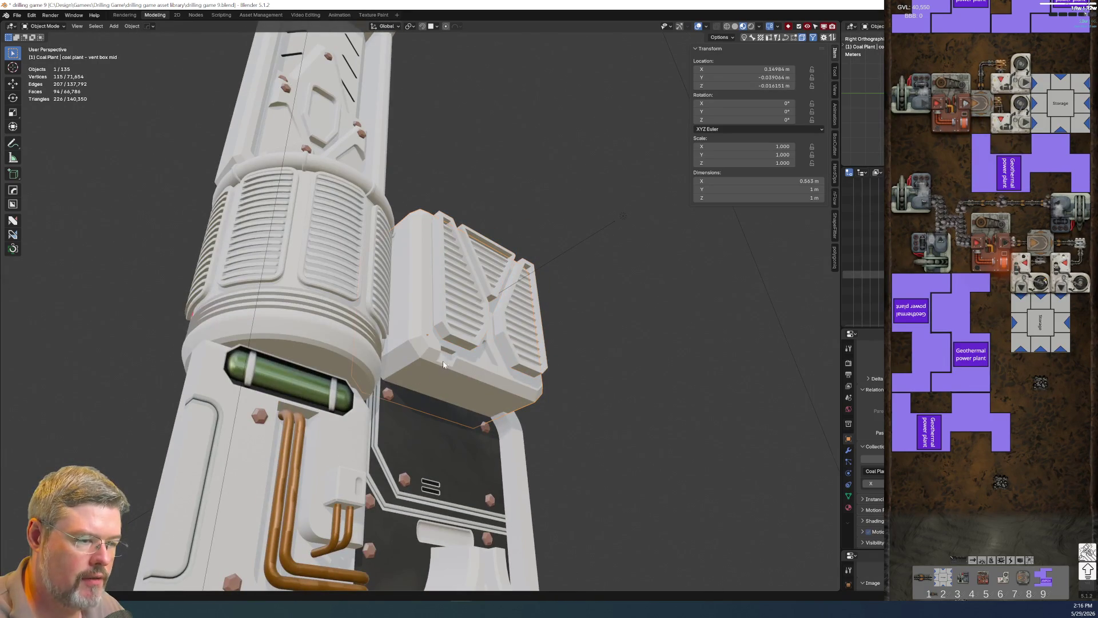
pyautogui.click(848, 451)
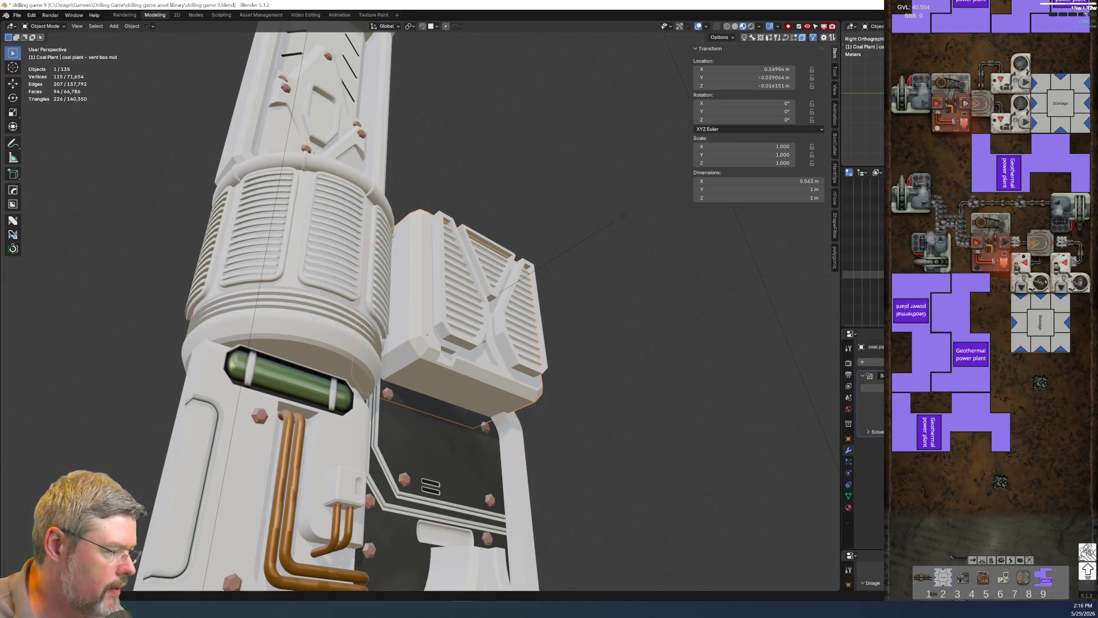
pyautogui.click(668, 439)
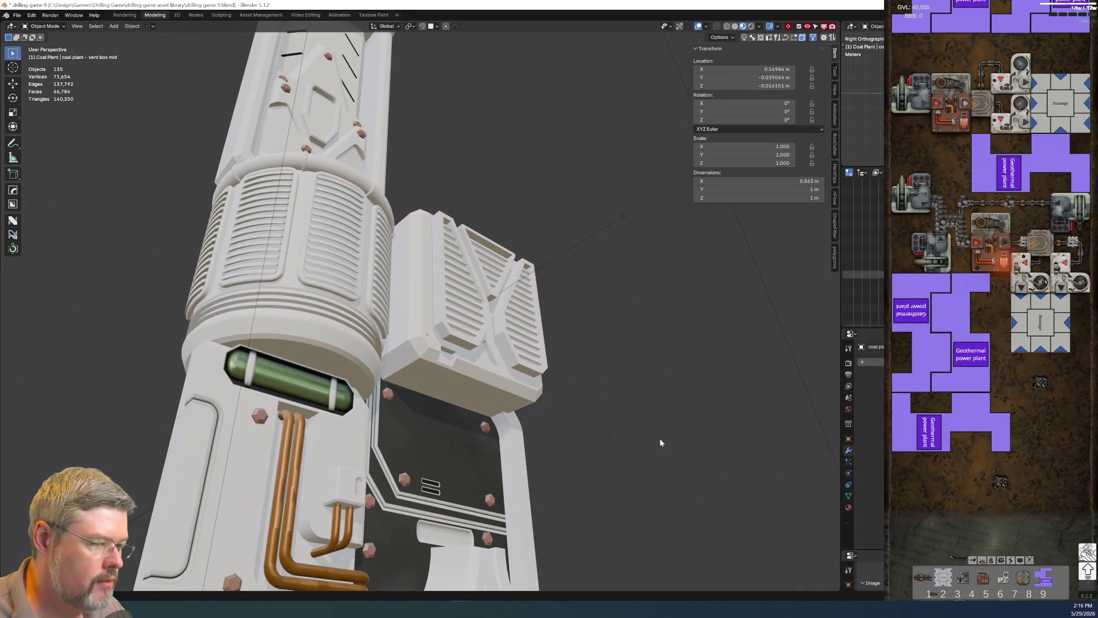
pyautogui.click(493, 391)
pyautogui.moveTo(493, 391); pyautogui.dragTo(495, 384, button='middle')
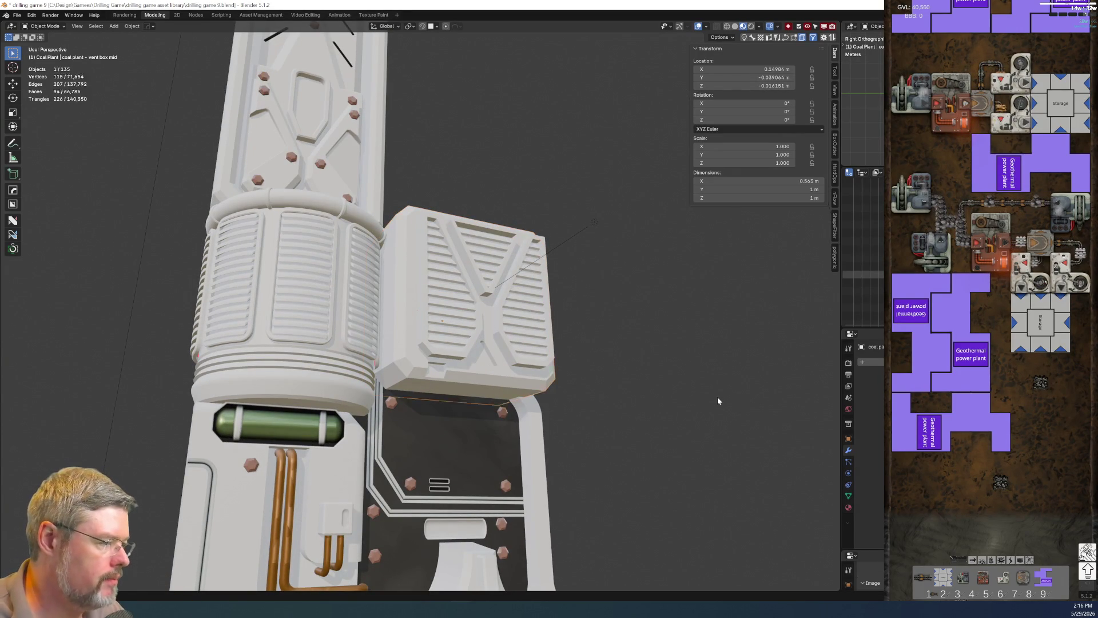
pyautogui.hotkey('ctrl', '-')
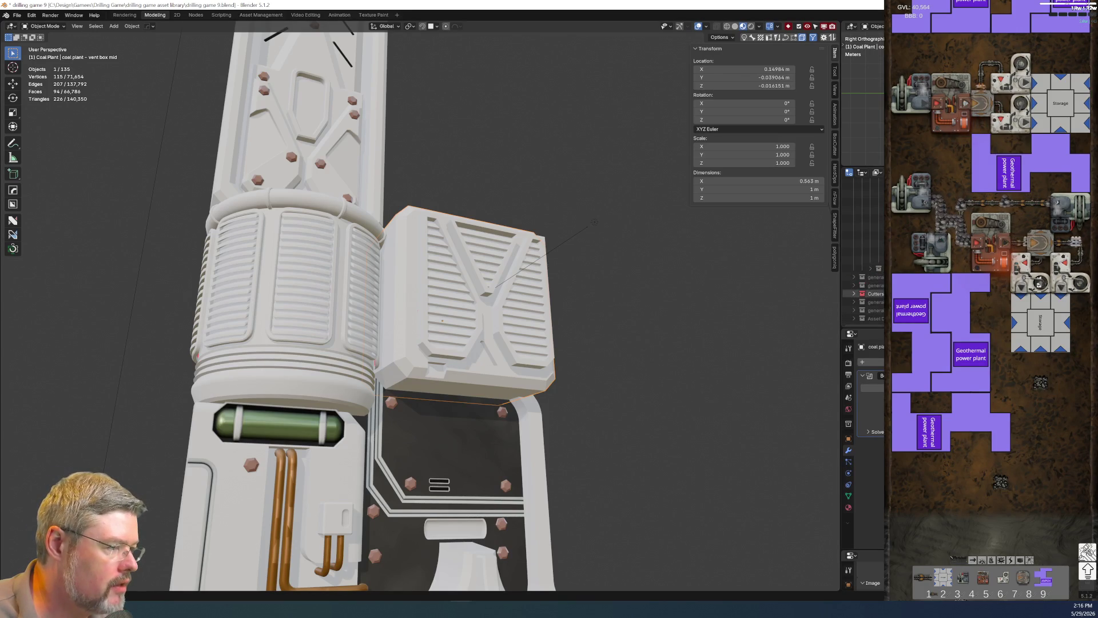
pyautogui.click(854, 293)
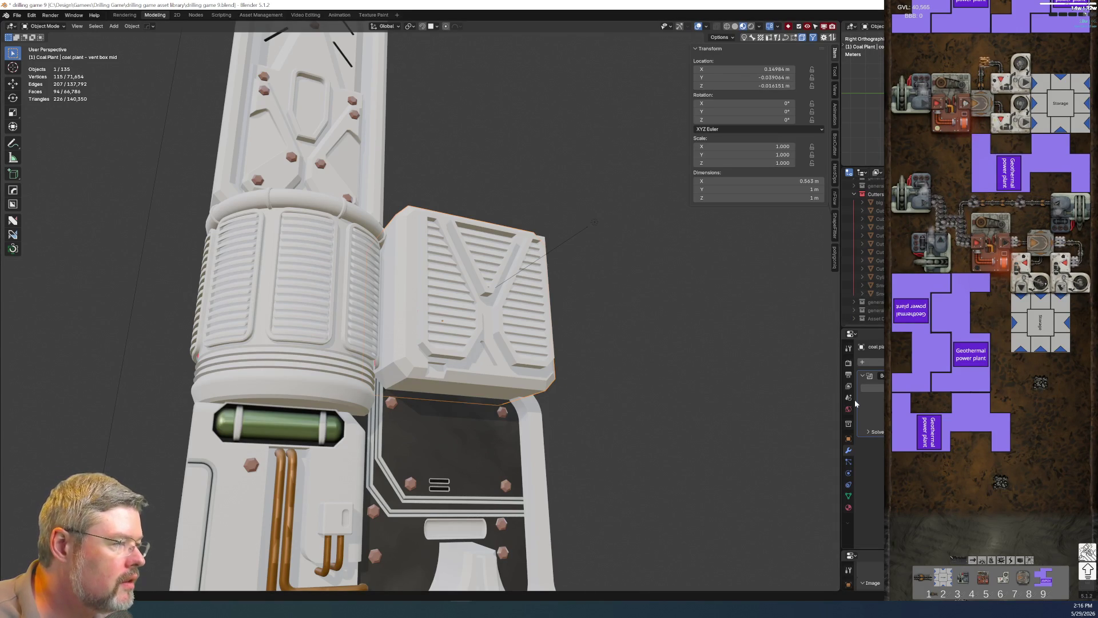
pyautogui.scroll(-5, 863, 258)
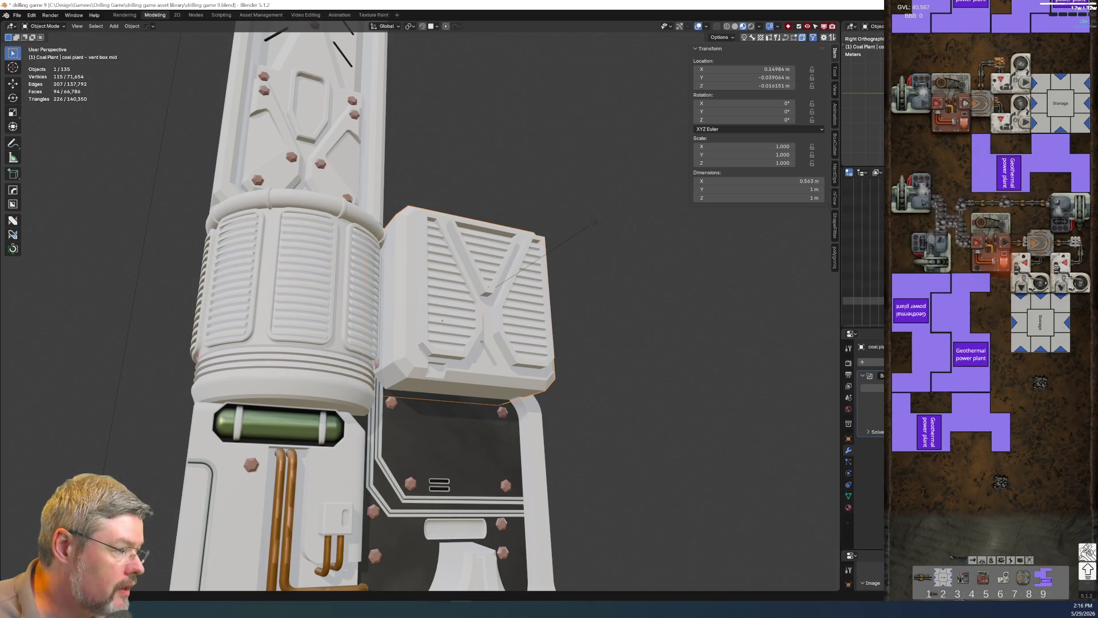
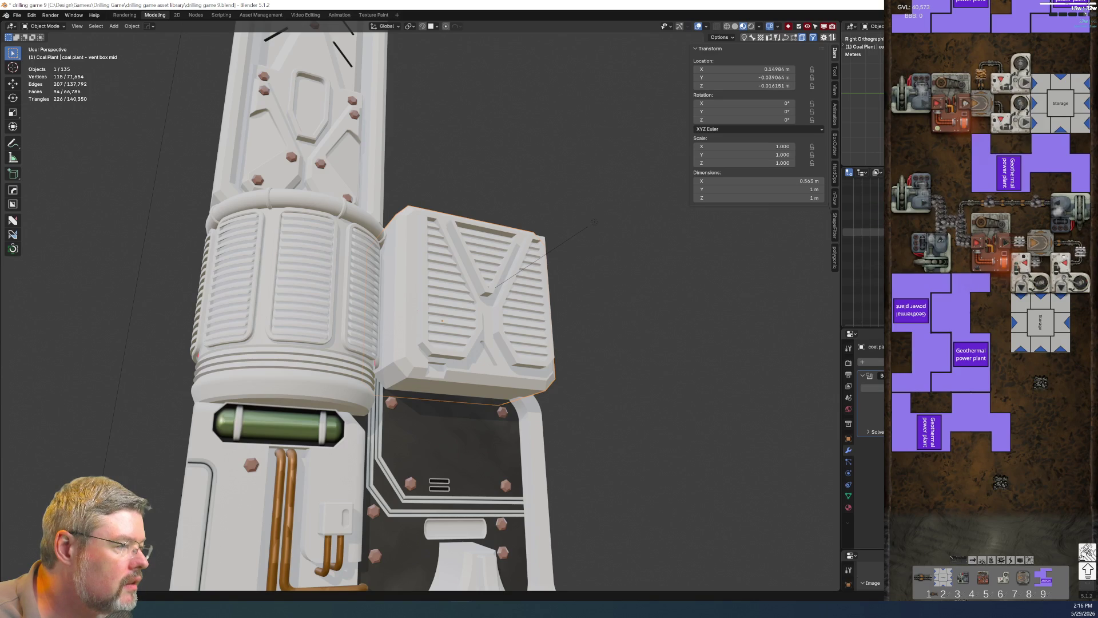
# Select the vent box mid part and save drilling game 9.blend.
pyautogui.click(864, 248)
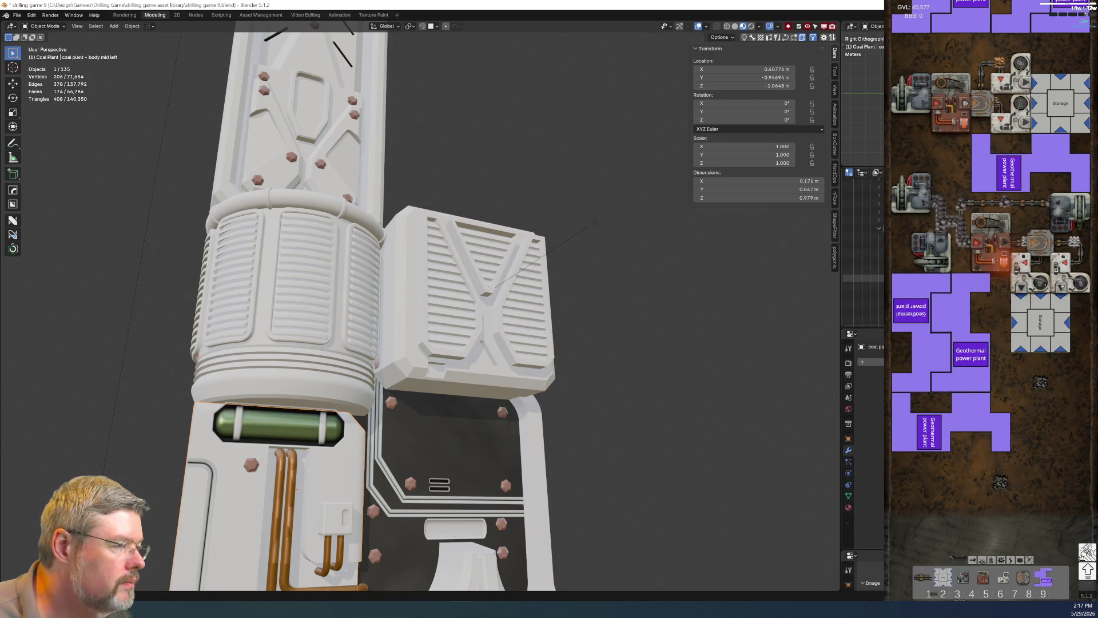
pyautogui.scroll(-2, 861, 280)
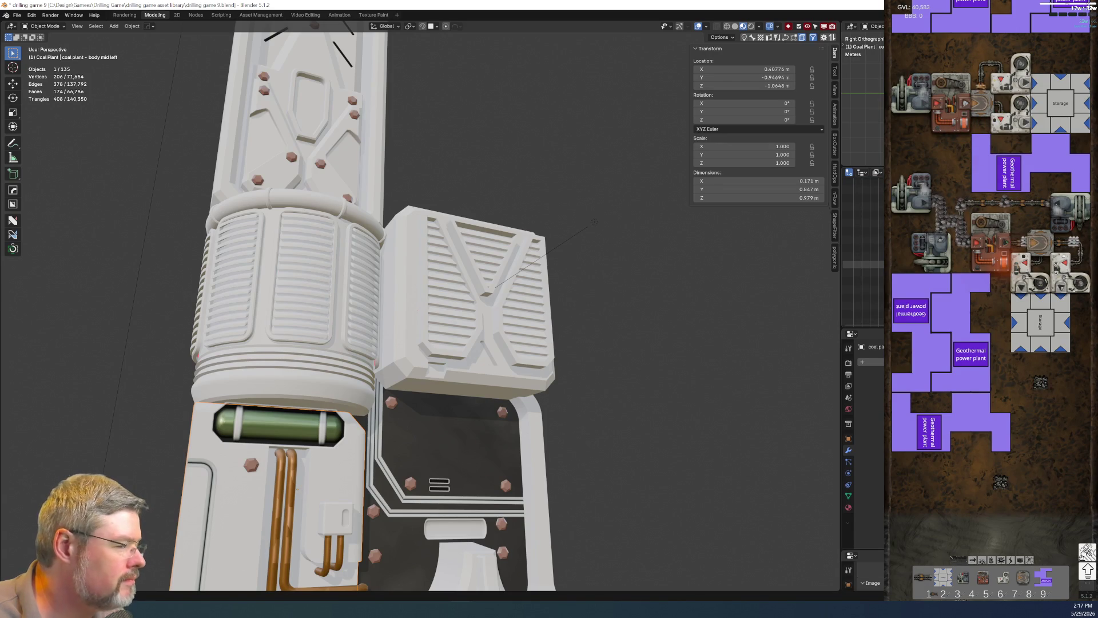
pyautogui.click(493, 382)
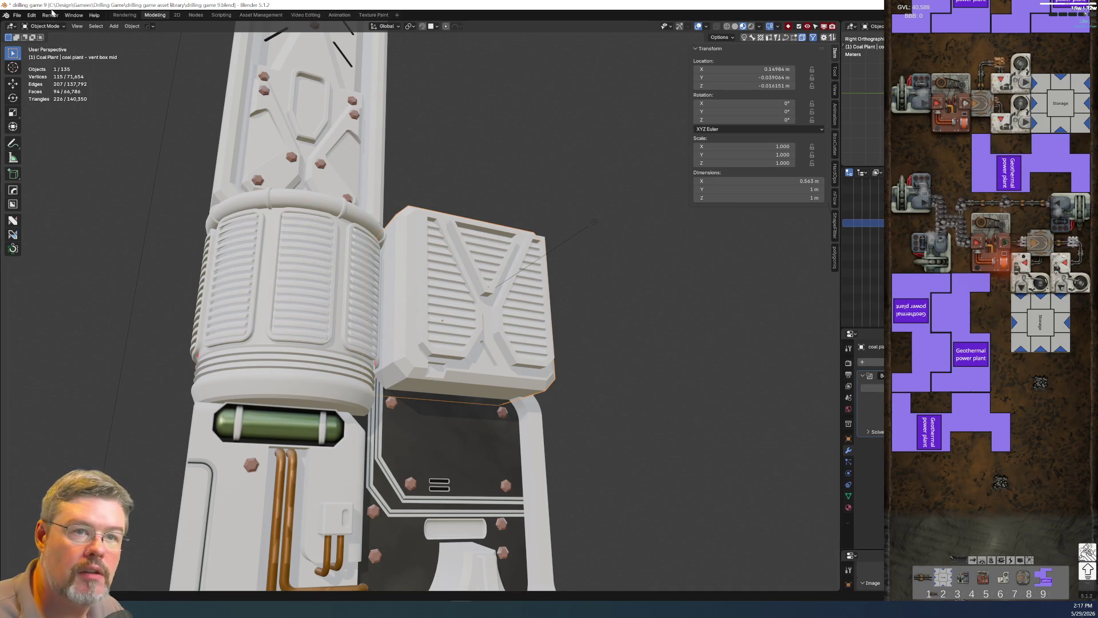
pyautogui.click(17, 15)
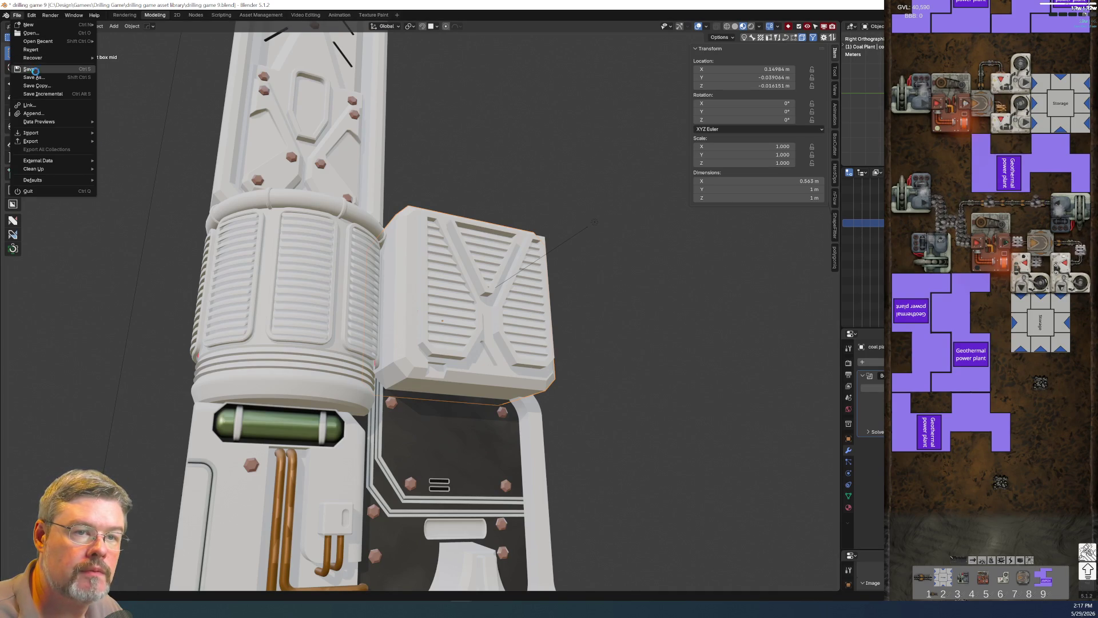
pyautogui.click(30, 69)
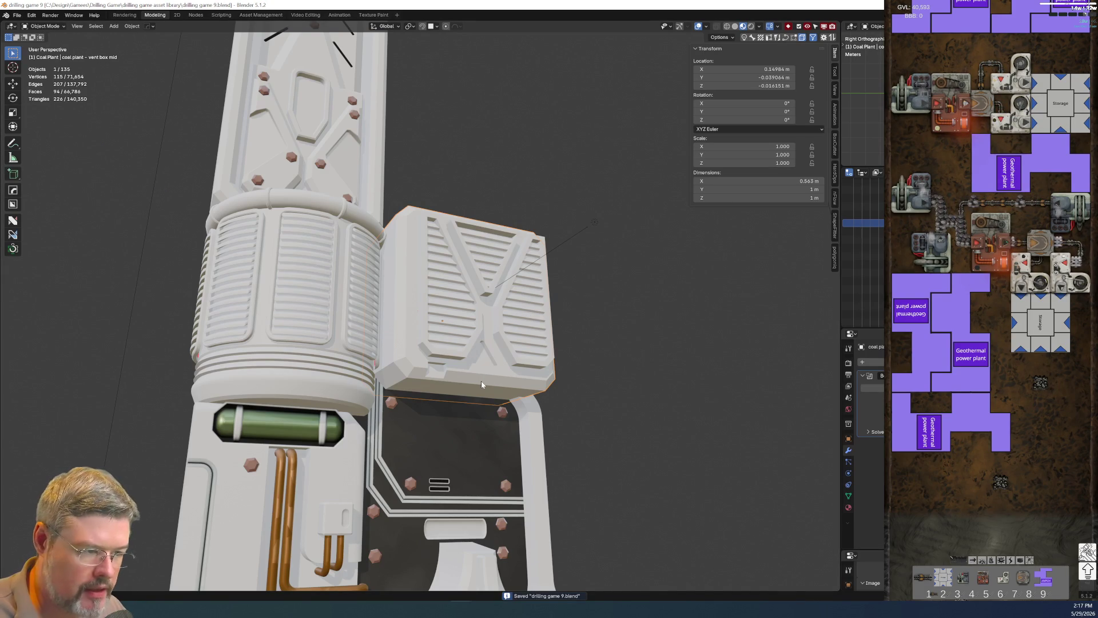
# Add a HOPS boolean cutter cube to the vent box, then delete the unwanted cutter.
pyautogui.press('q')
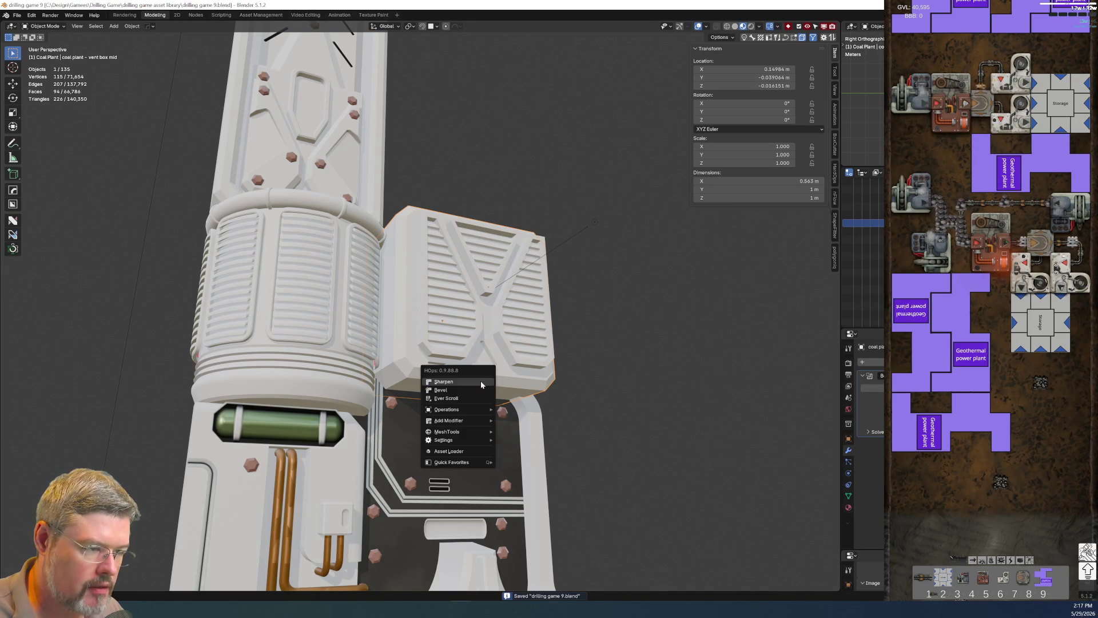
pyautogui.click(472, 396)
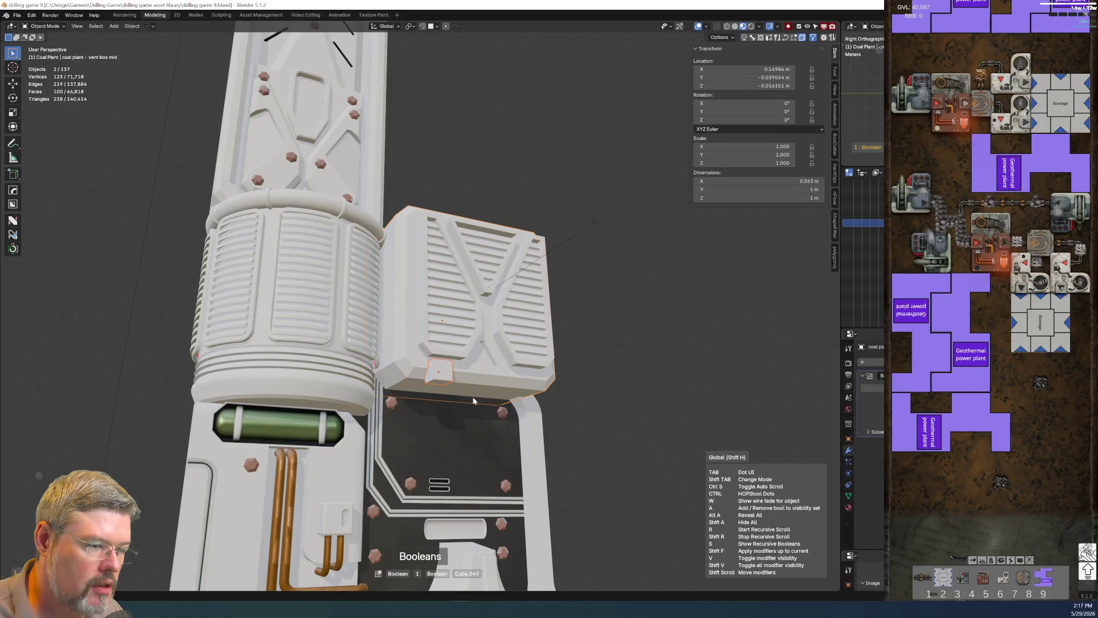
pyautogui.click(446, 377)
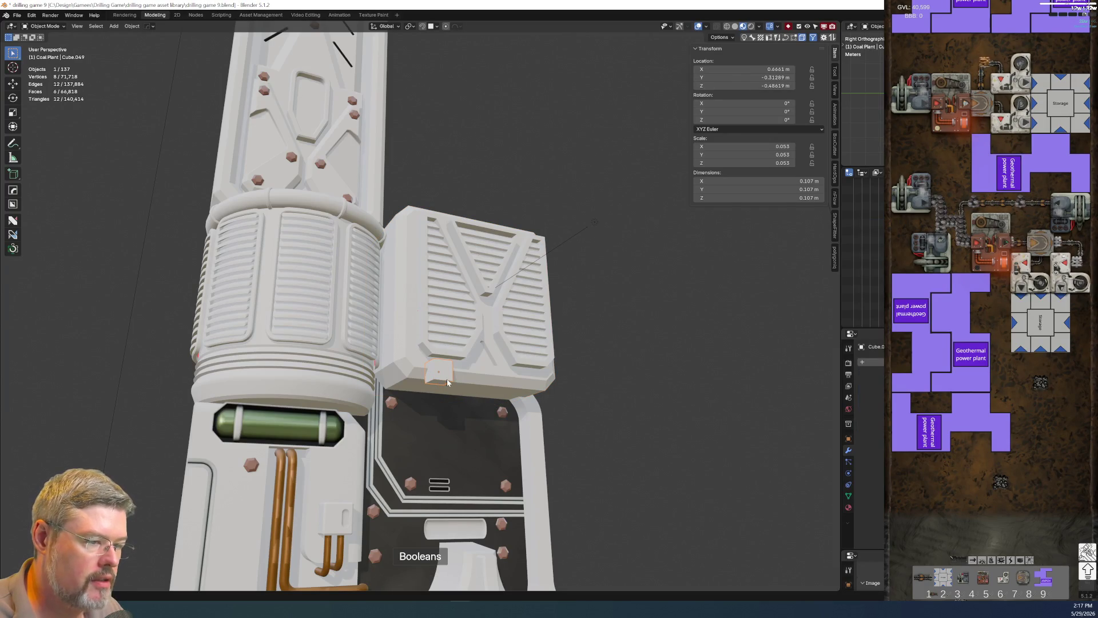
pyautogui.click(480, 383)
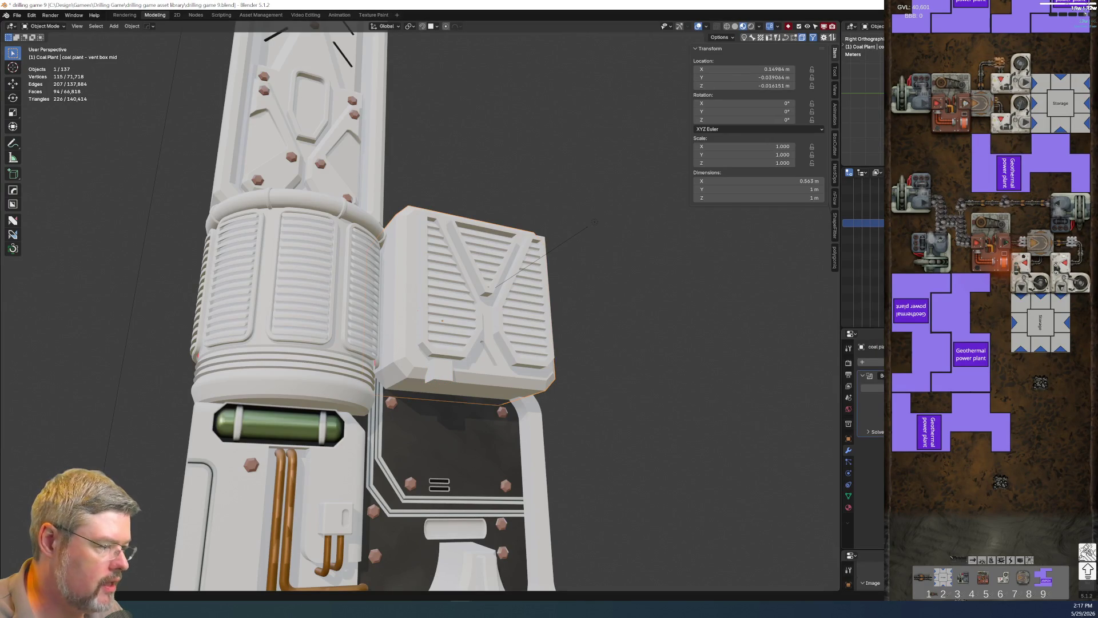
pyautogui.click(463, 368)
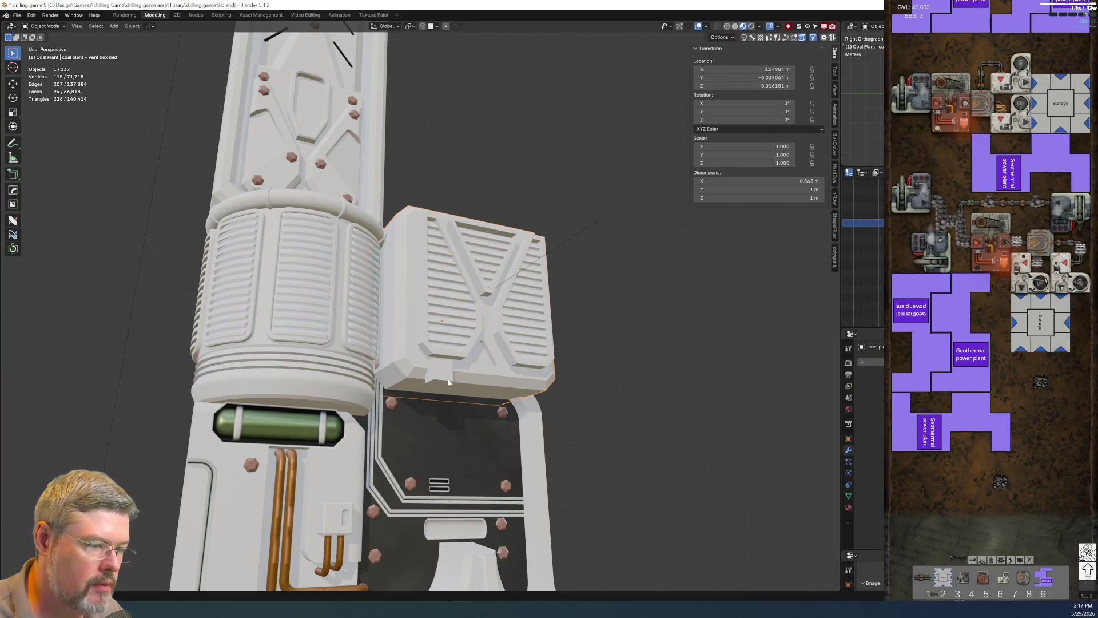
pyautogui.press('Delete')
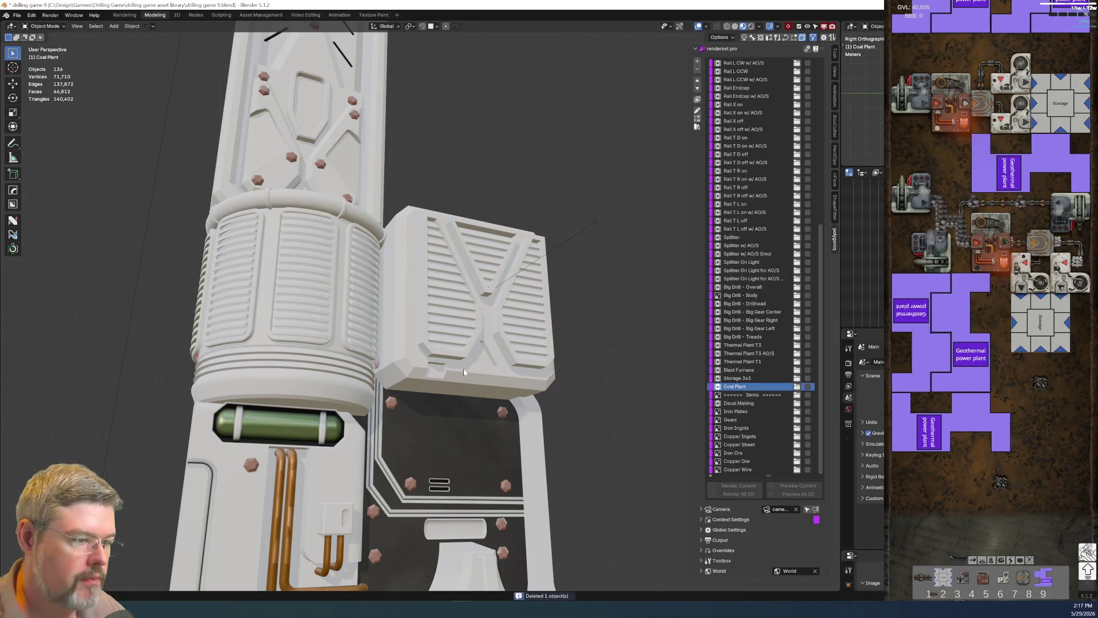
# Re-save, then start renaming the ribbed cylinder by pasting the vent box's name.
pyautogui.click(17, 15)
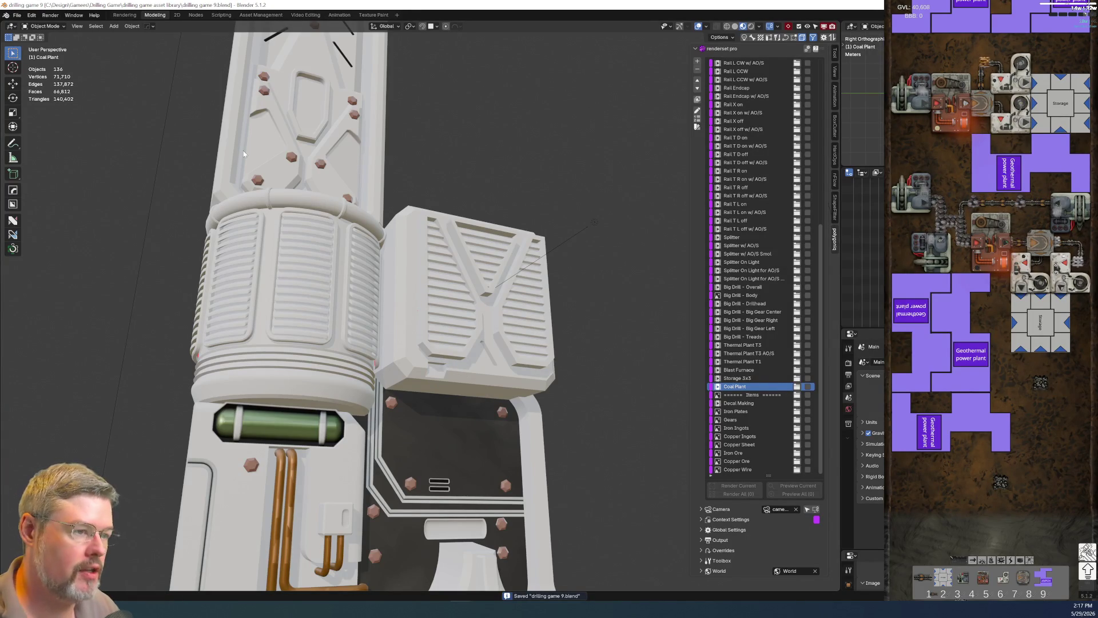
pyautogui.moveTo(296, 259); pyautogui.dragTo(388, 304, button='middle')
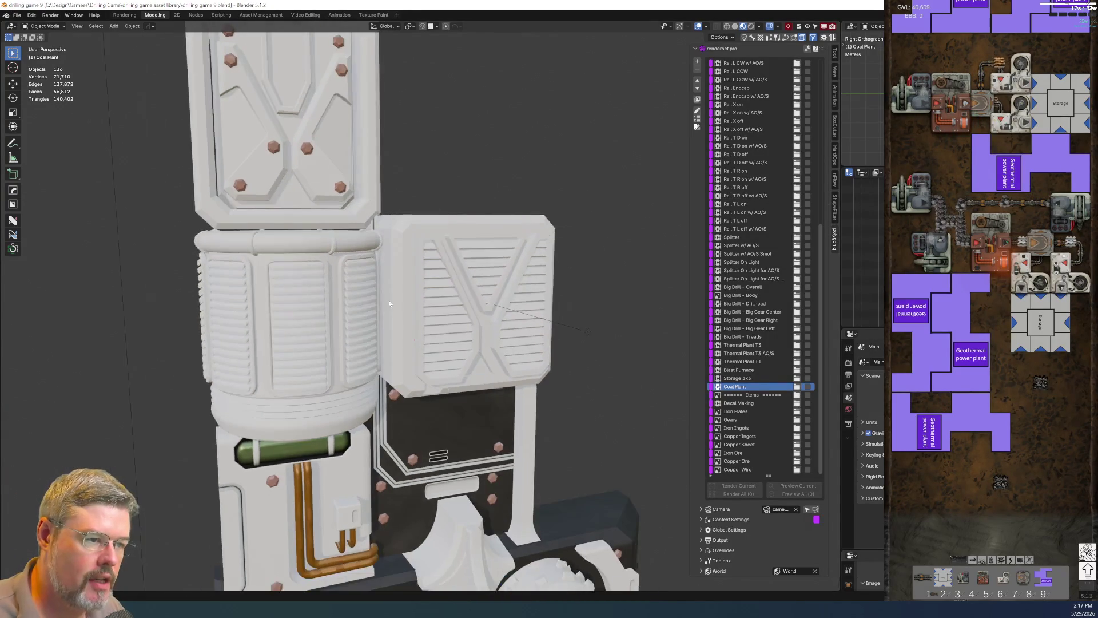
pyautogui.click(412, 229)
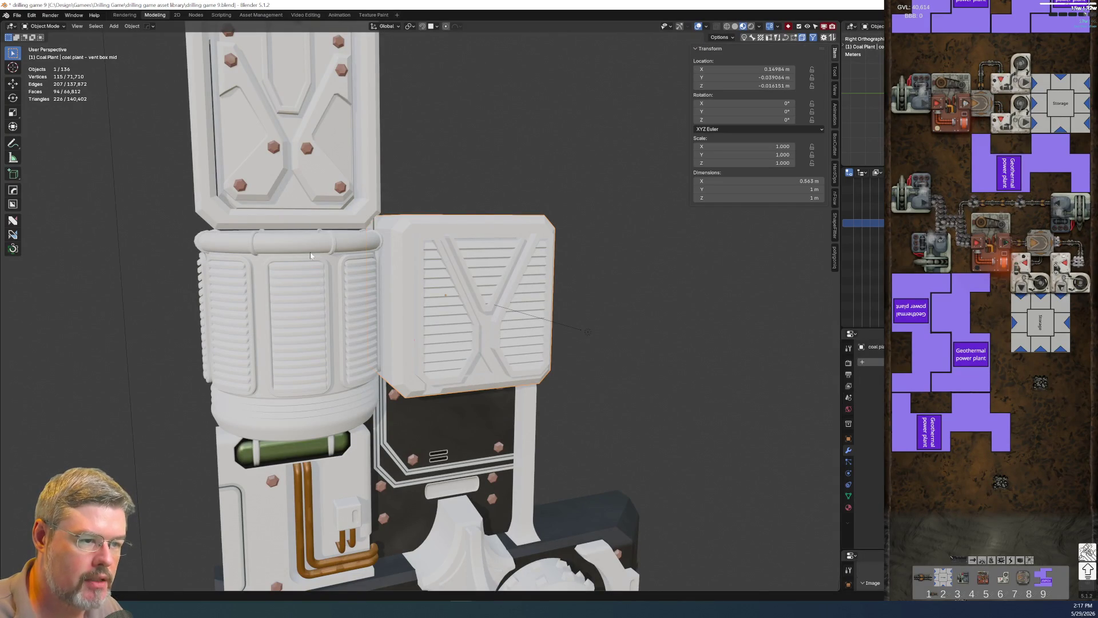
pyautogui.click(259, 273)
pyautogui.press('F2')
pyautogui.write('coal plant - vent box mid')
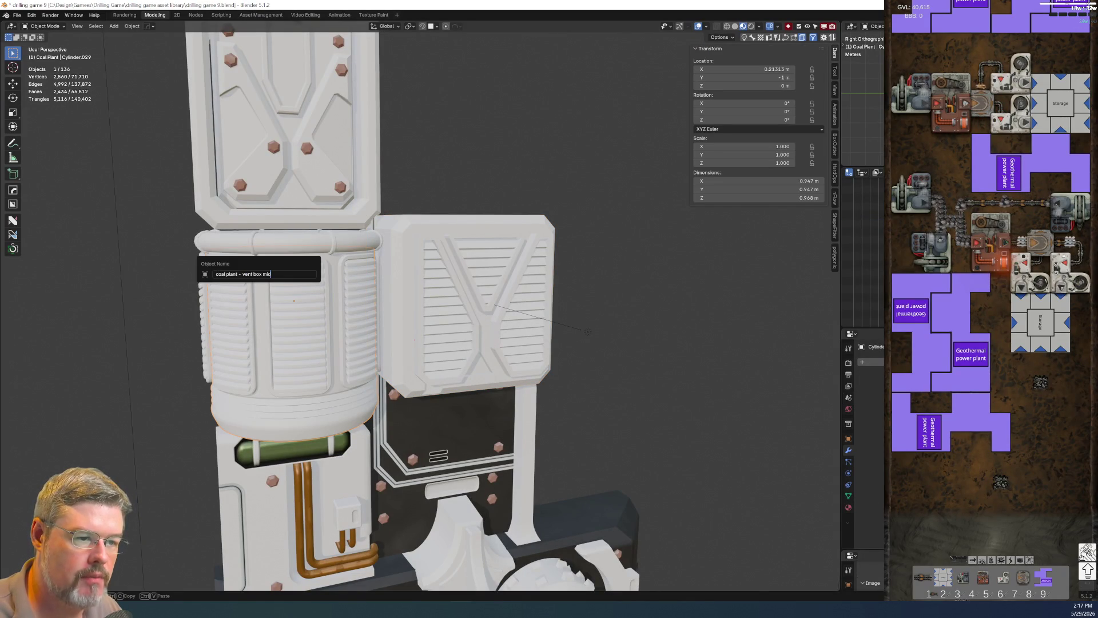
# Name the cylinder 'coal plant - vent cylinder mid' and give its top ring a matching 'hat' name.
pyautogui.doubleClick(257, 274)
pyautogui.write('cylinder')
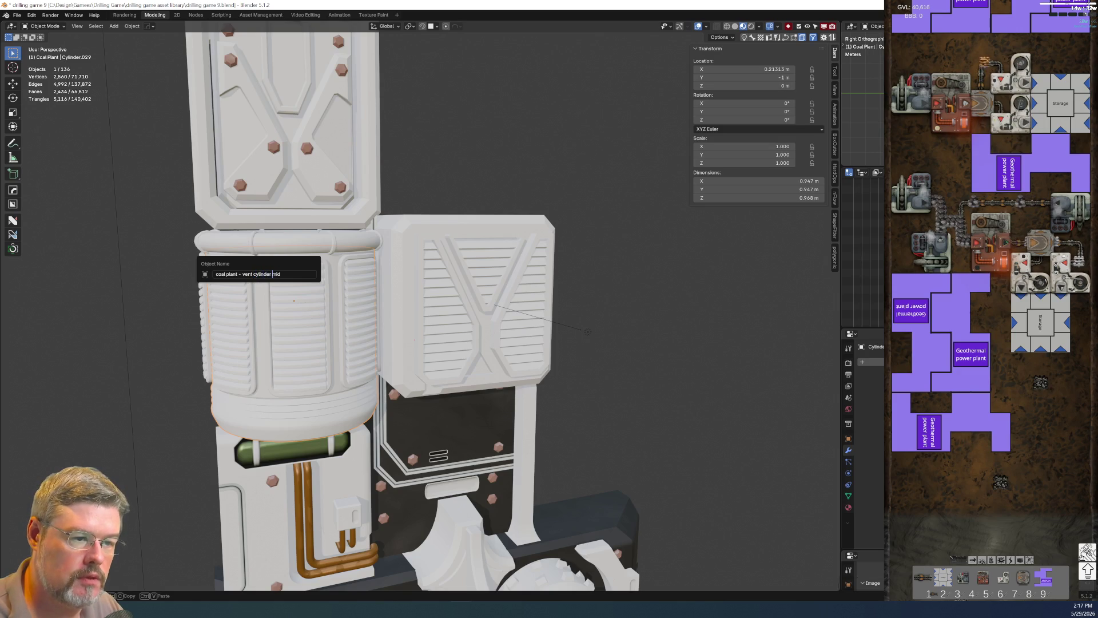
pyautogui.press('Return')
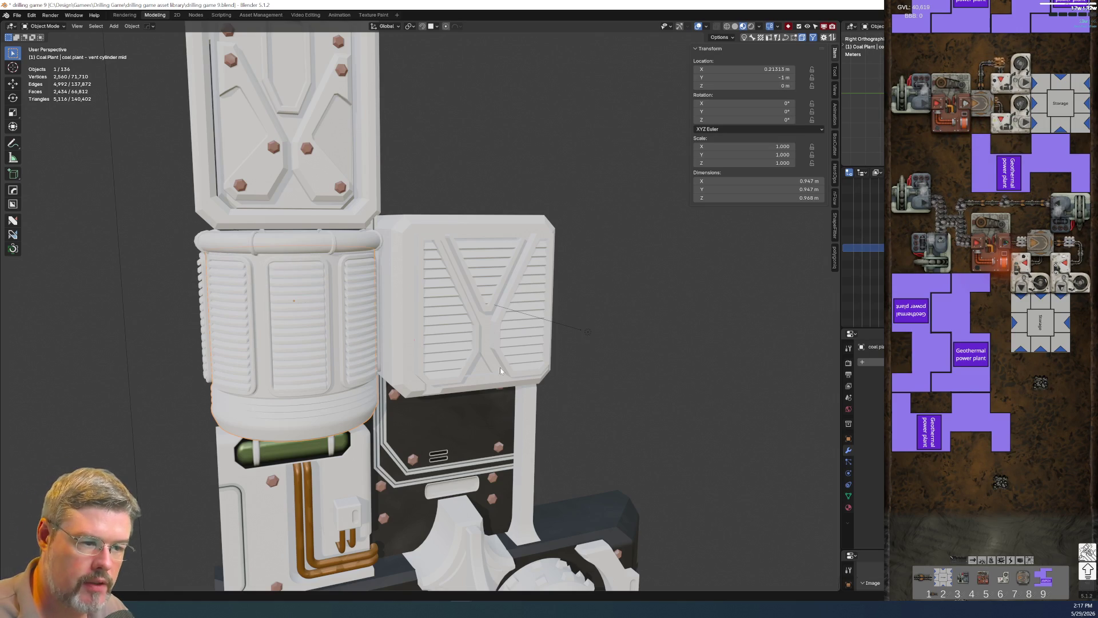
pyautogui.moveTo(555, 376); pyautogui.dragTo(472, 352, button='middle')
pyautogui.click(418, 276)
pyautogui.press('KP_Decimal')
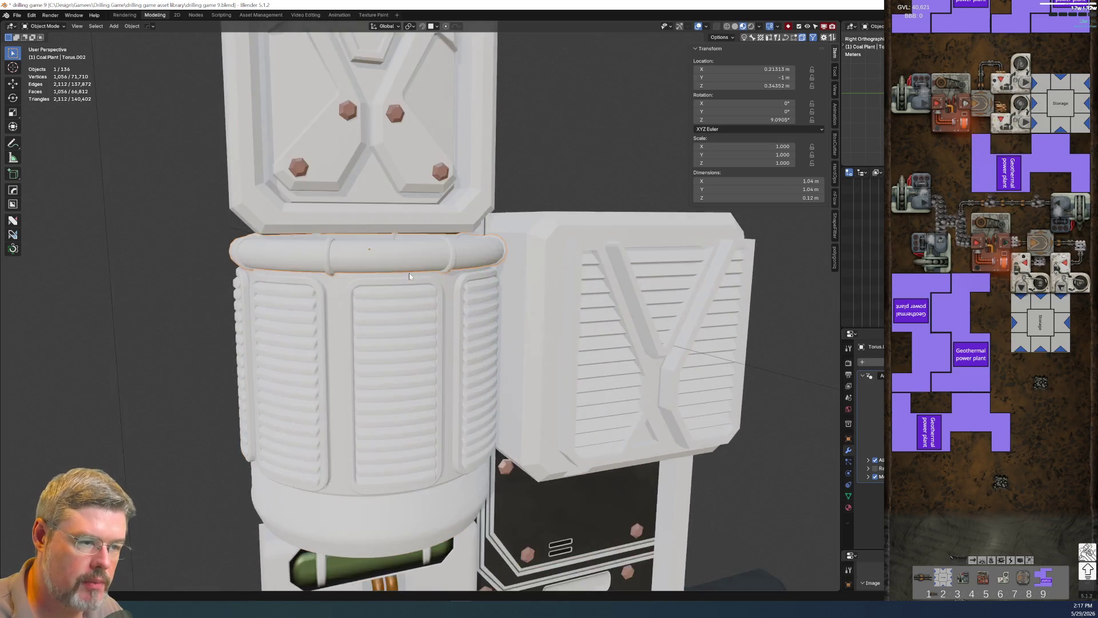
pyautogui.press('F2')
pyautogui.write('coal plant - vent cylinder mid')
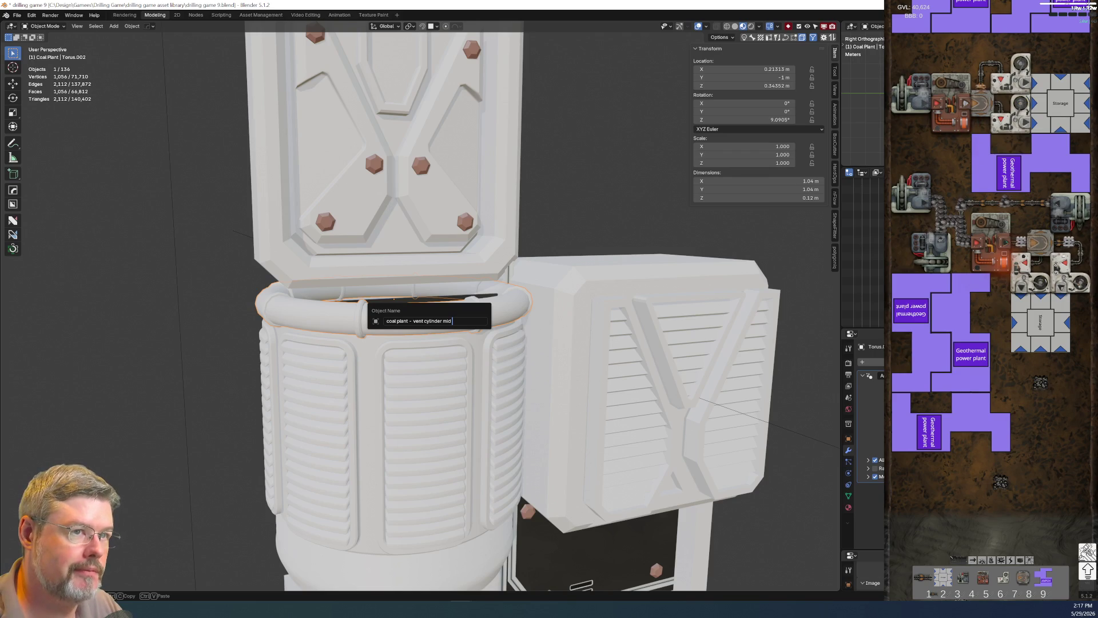
pyautogui.press('Return')
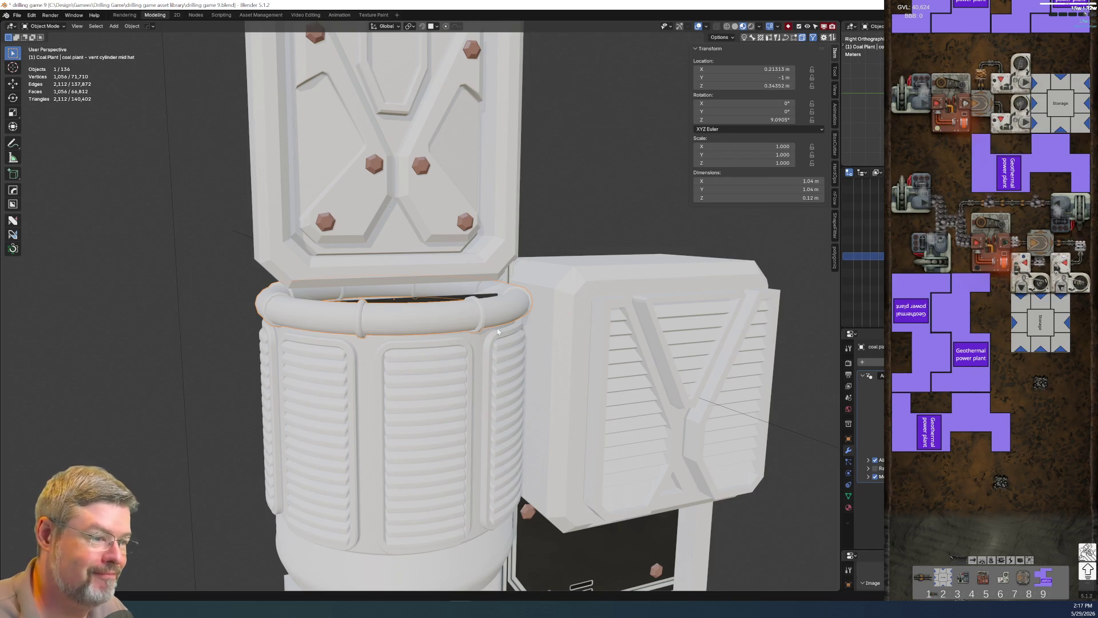
# Rename the ribbed cylinder body 'coal plant - vent cylinder mid slat bezels'.
pyautogui.click(407, 346)
pyautogui.press('F2')
pyautogui.write('coal plant - vent cylinder mid')
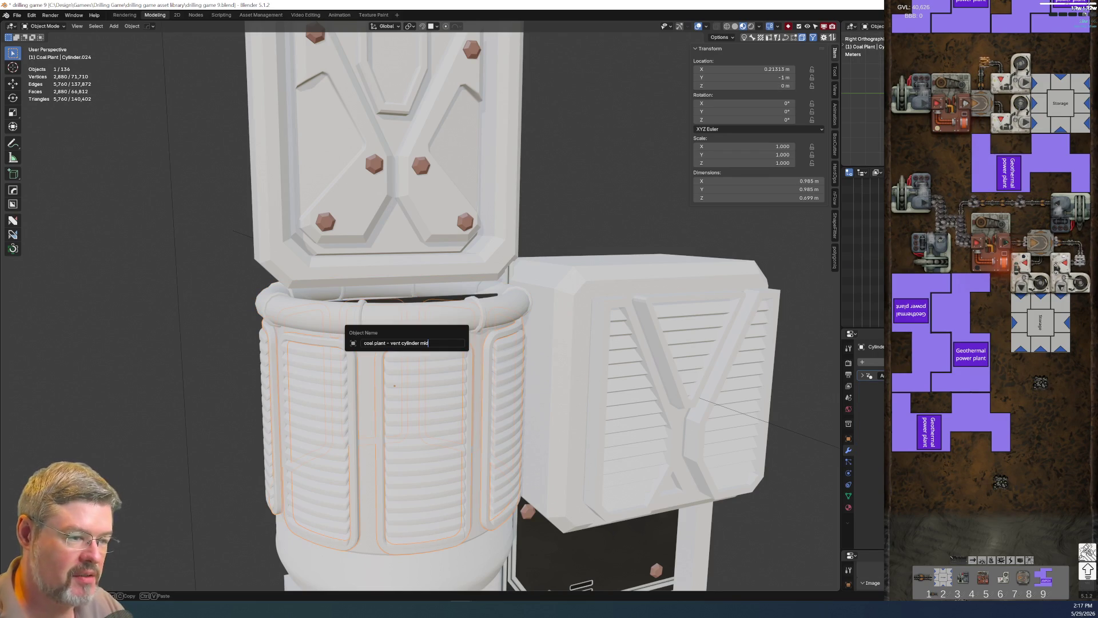
pyautogui.write('ent slat b')
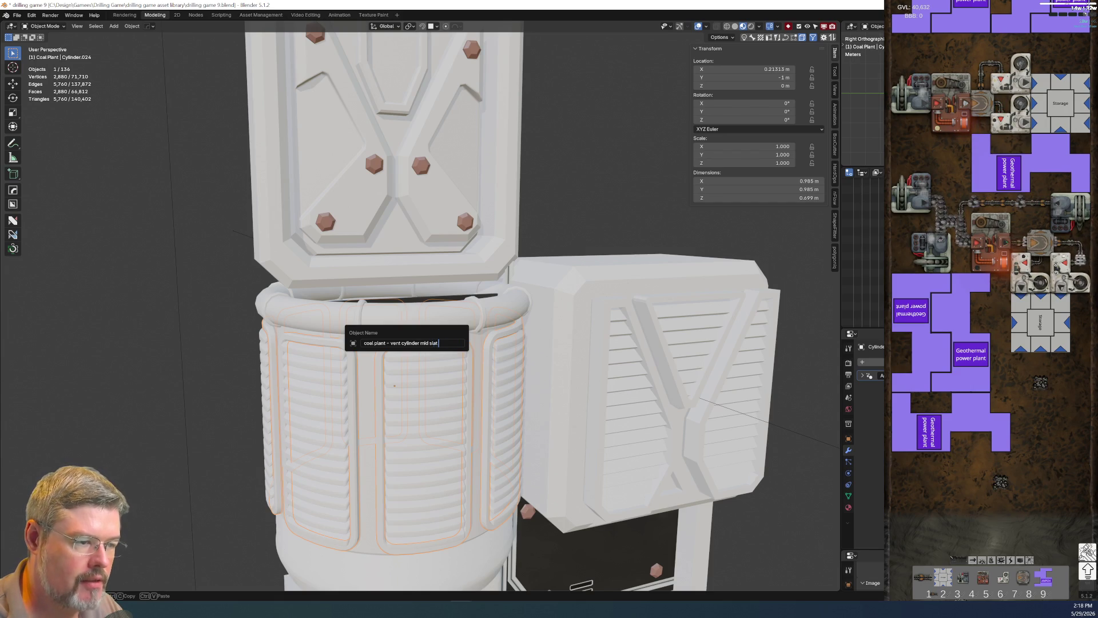
pyautogui.press('Return')
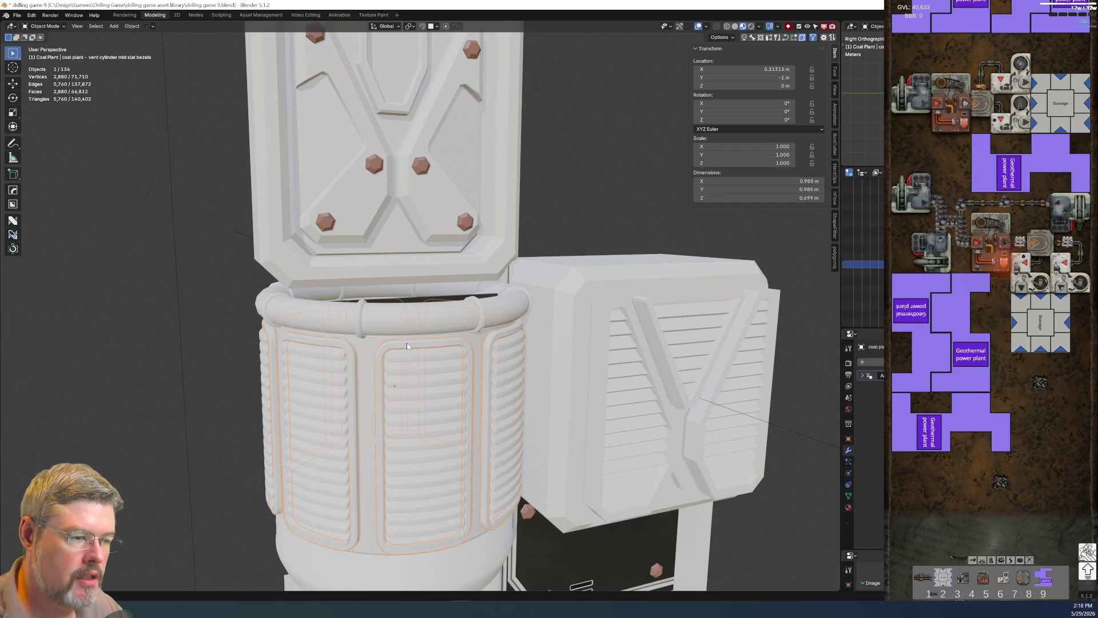
# Leave the vent box slats name unchanged and name the bezels 'coal plant - vent box mid slat bezels'.
pyautogui.click(675, 323)
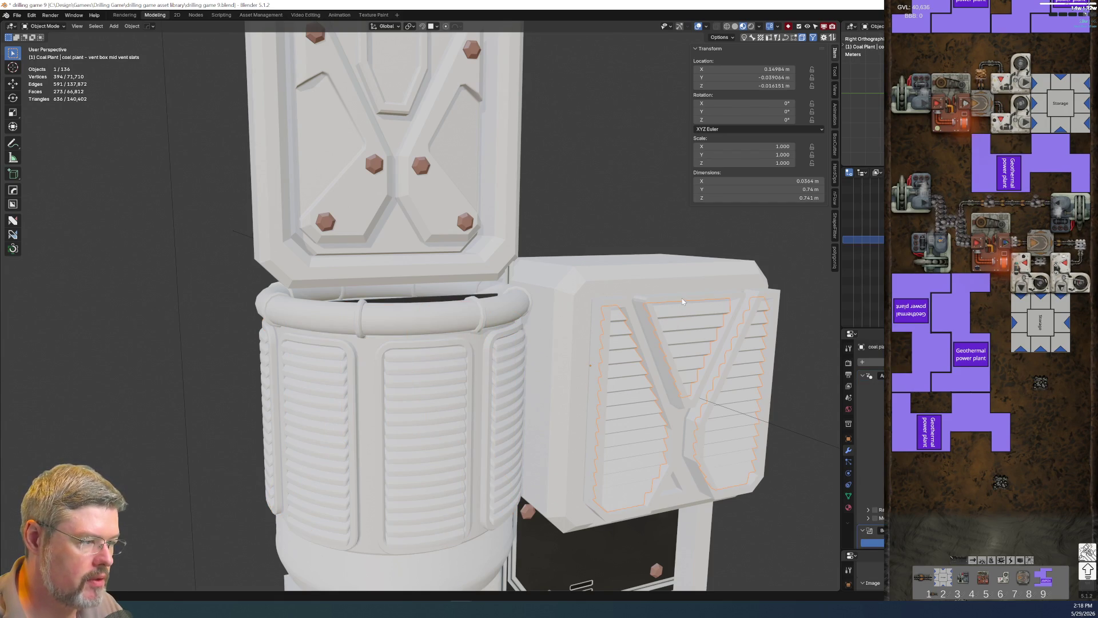
pyautogui.click(690, 324)
pyautogui.press('F2')
pyautogui.click(715, 326)
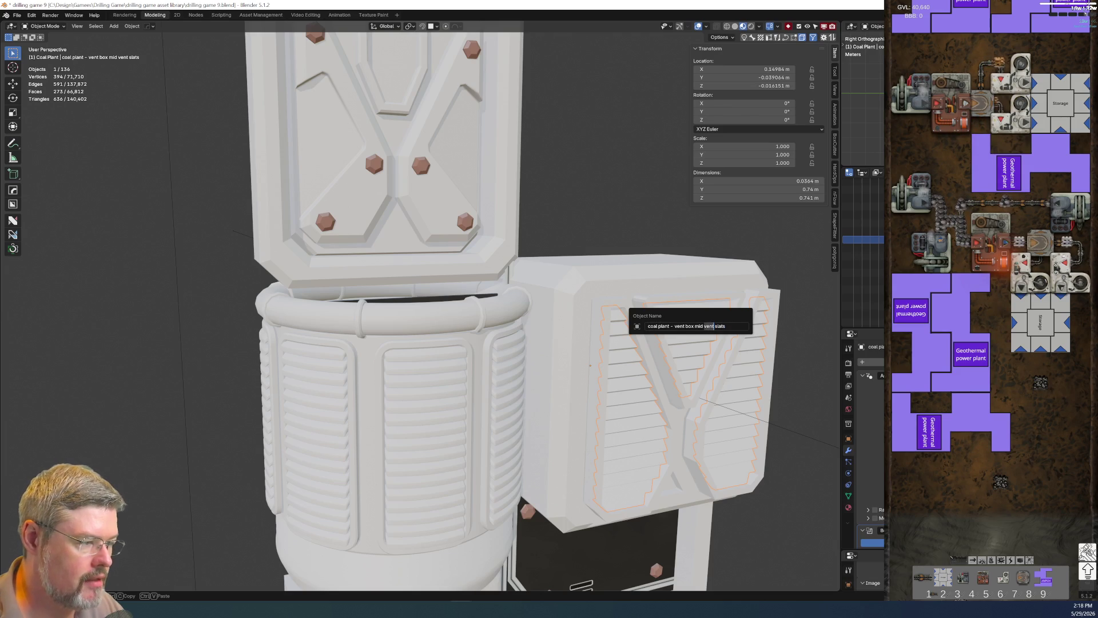
pyautogui.press('Escape')
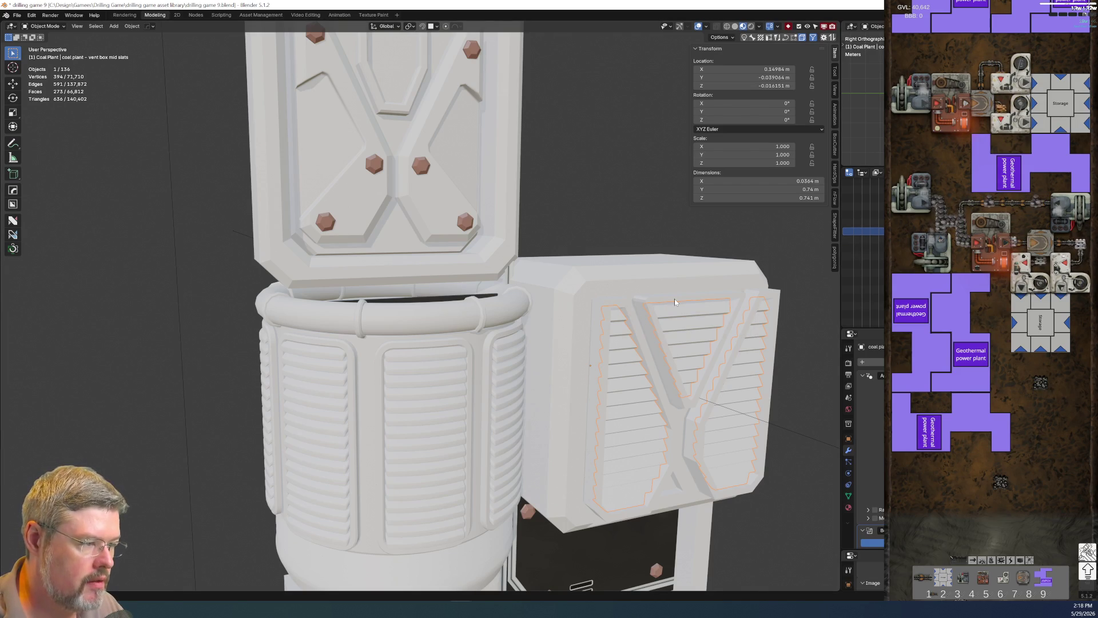
pyautogui.click(674, 299)
pyautogui.press('F2')
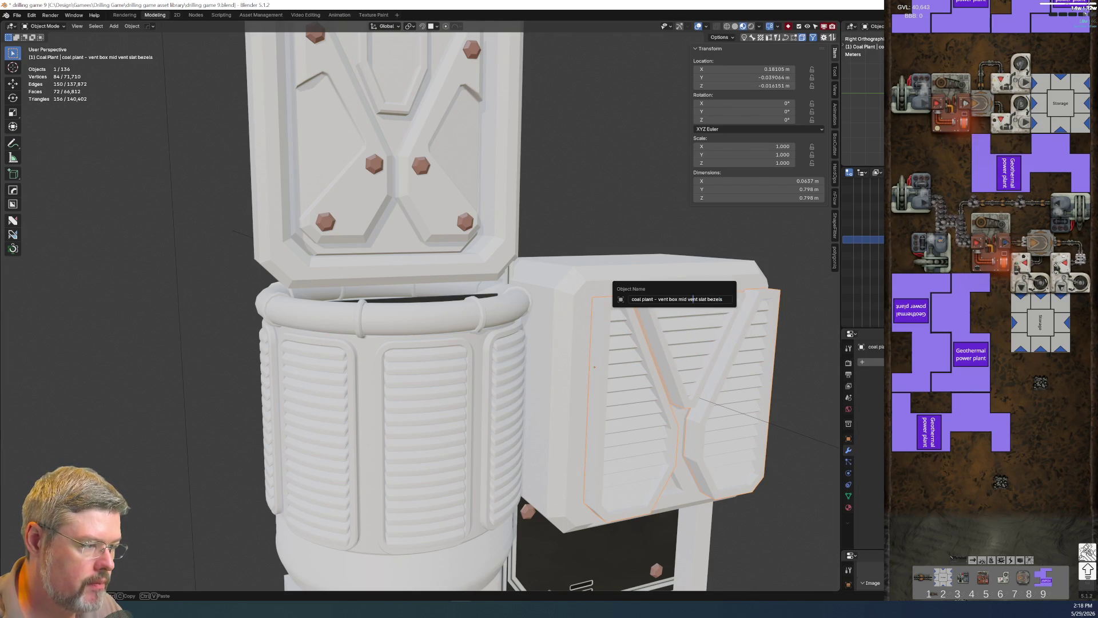
pyautogui.press('Return')
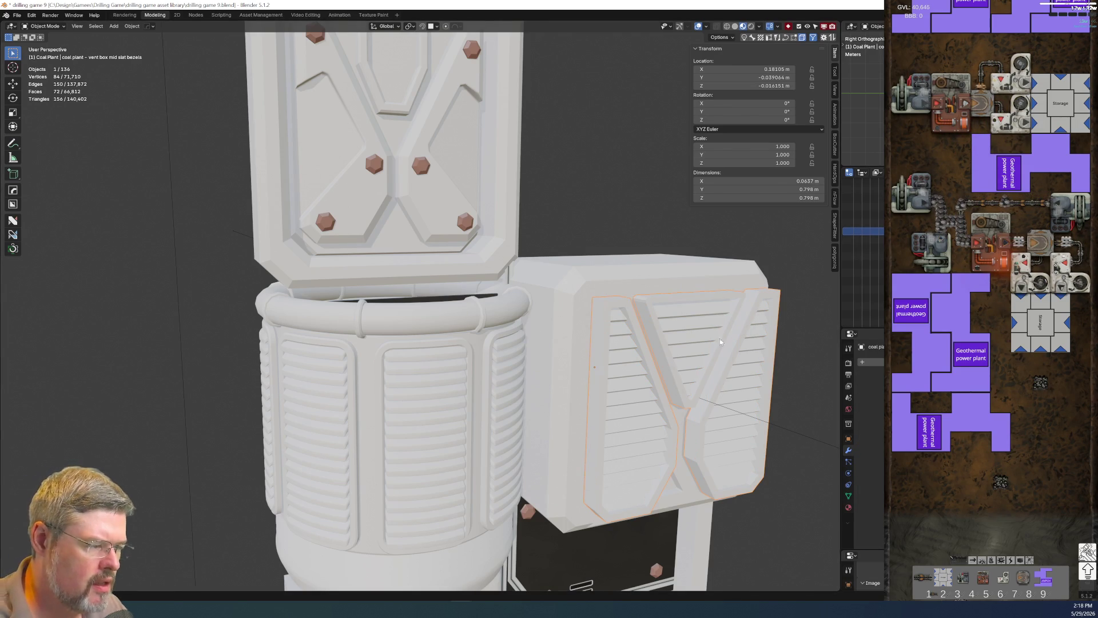
pyautogui.scroll(5, 301, 372)
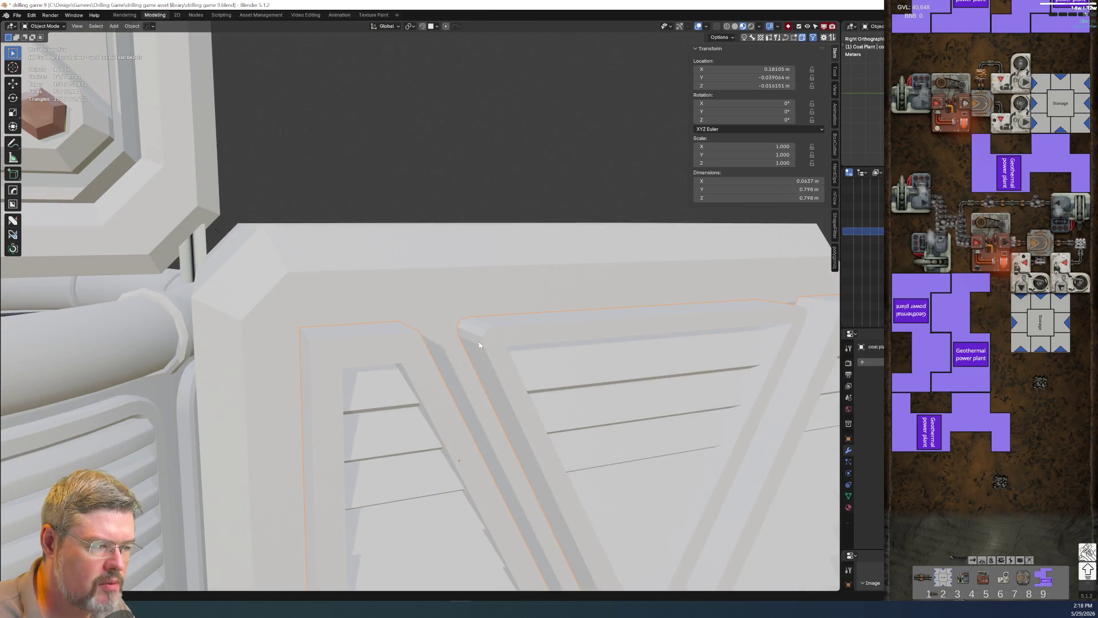
# Sharpen the bezel's edges, then isolate it in Edit Mode with wireframe shading.
pyautogui.press('q')
pyautogui.click(478, 341)
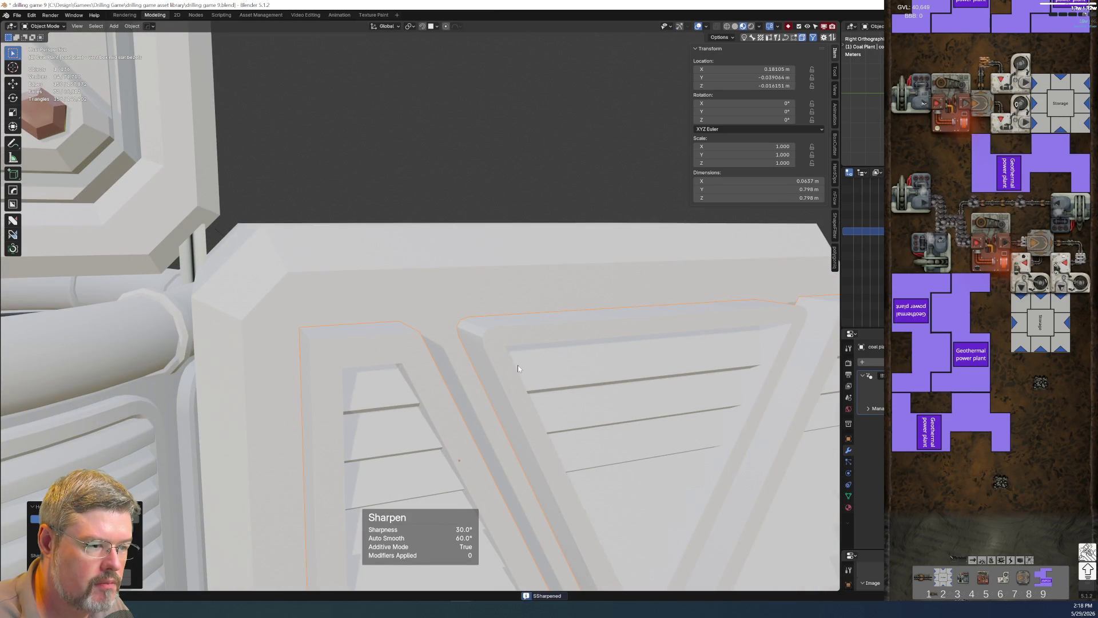
pyautogui.press('Tab')
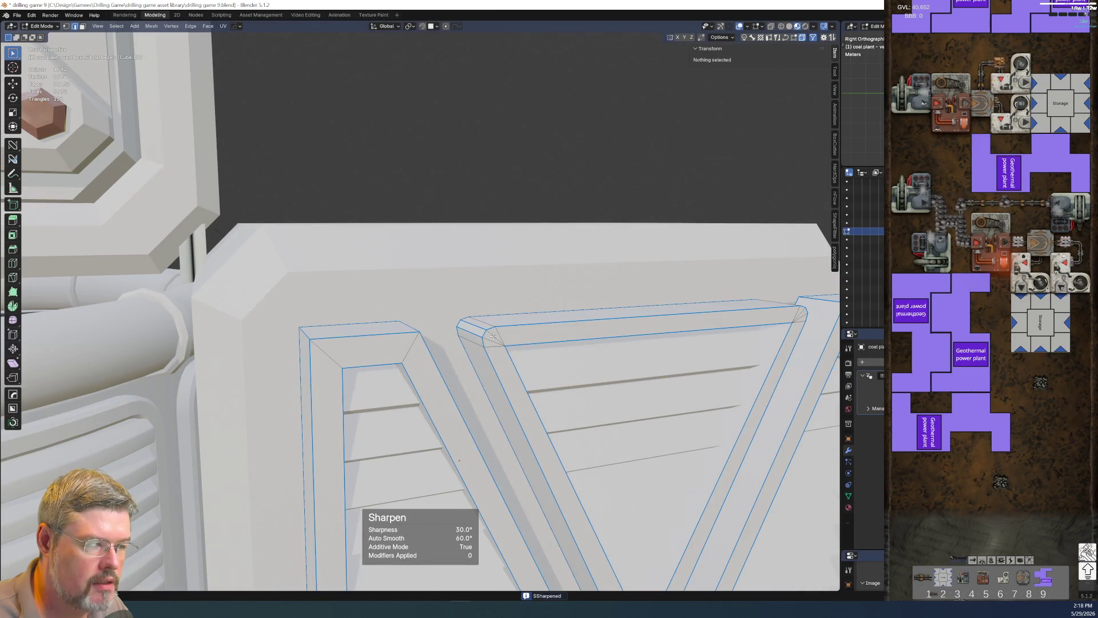
pyautogui.scroll(-4, 493, 336)
pyautogui.moveTo(493, 336)
pyautogui.mouseDown(button='middle')
pyautogui.moveTo(520, 329)
pyautogui.moveTo(383, 337)
pyautogui.mouseUp(button='middle')
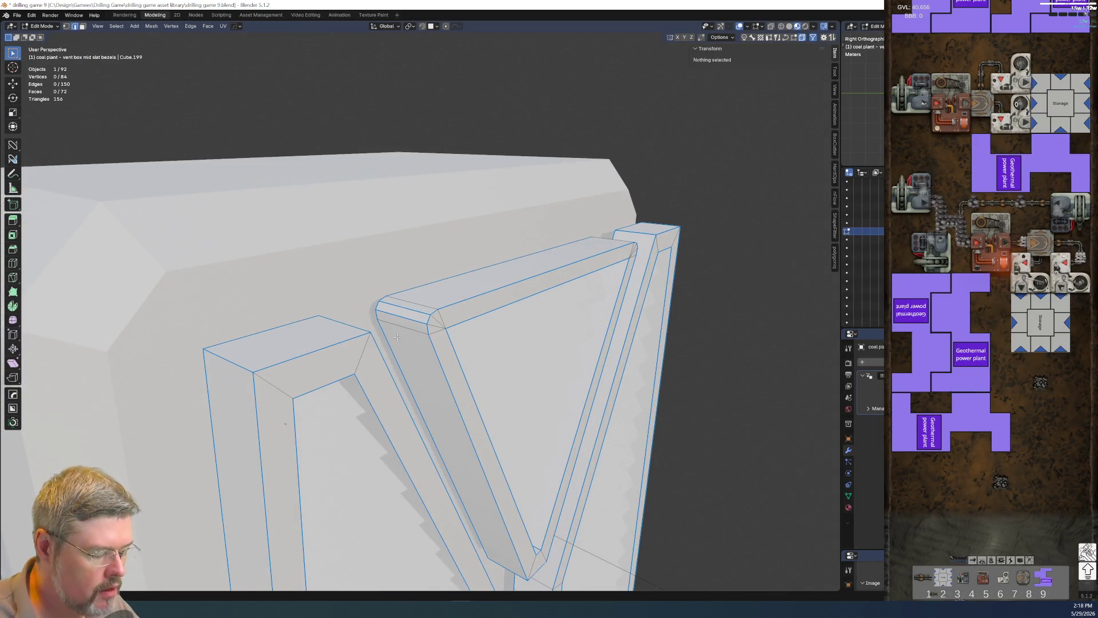
pyautogui.press('KP_Divide')
pyautogui.press('z')
pyautogui.click(330, 336)
pyautogui.moveTo(344, 285); pyautogui.dragTo(413, 224, button='middle')
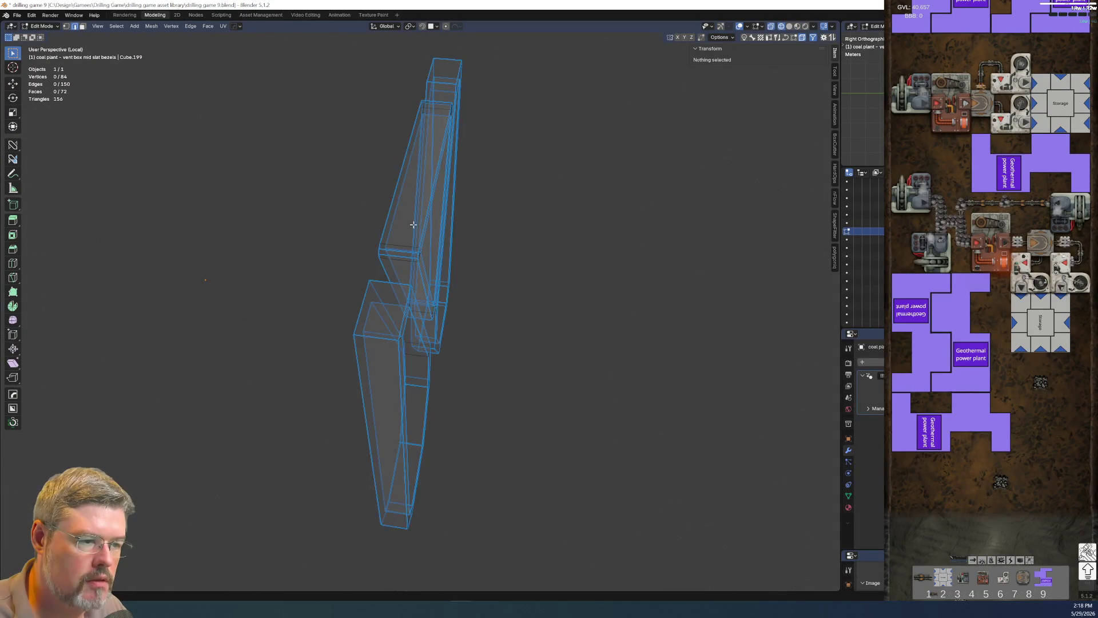
pyautogui.scroll(5, 413, 225)
# Zero the crease and bevel weight on the bezel's upper corner edges and clear their sharp marking.
pyautogui.keyDown('alt'); pyautogui.click(249, 218); pyautogui.keyUp('alt')
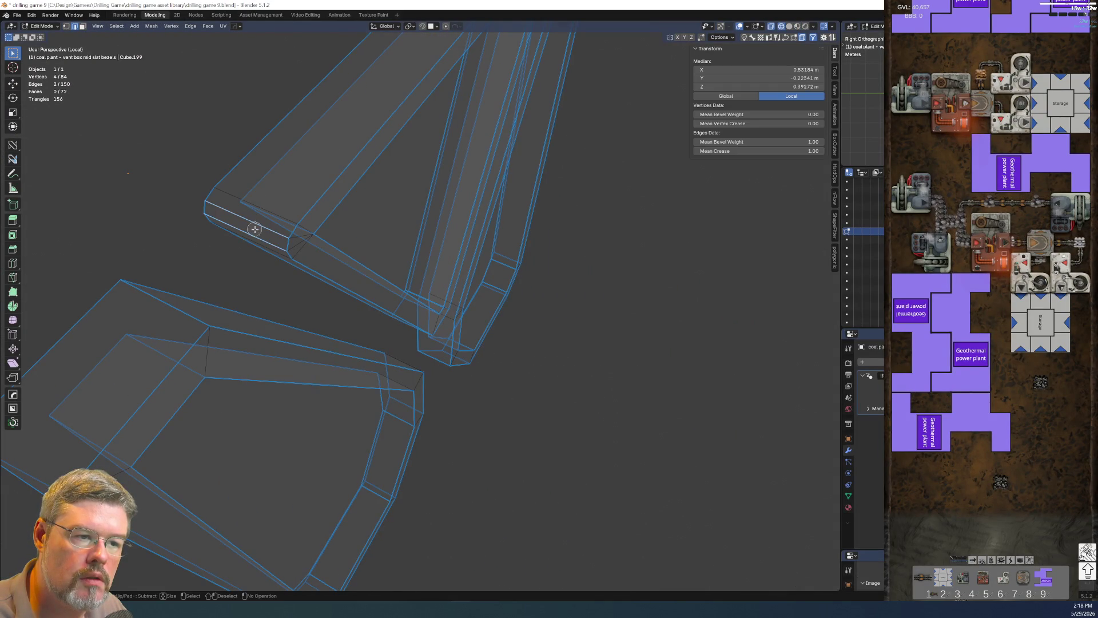
pyautogui.moveTo(252, 229)
pyautogui.mouseDown(button='middle')
pyautogui.moveTo(246, 184)
pyautogui.moveTo(331, 156)
pyautogui.moveTo(301, 326)
pyautogui.moveTo(483, 205)
pyautogui.mouseUp(button='middle')
pyautogui.press('c')
pyautogui.click(505, 190)
pyautogui.scroll(-5, 505, 190)
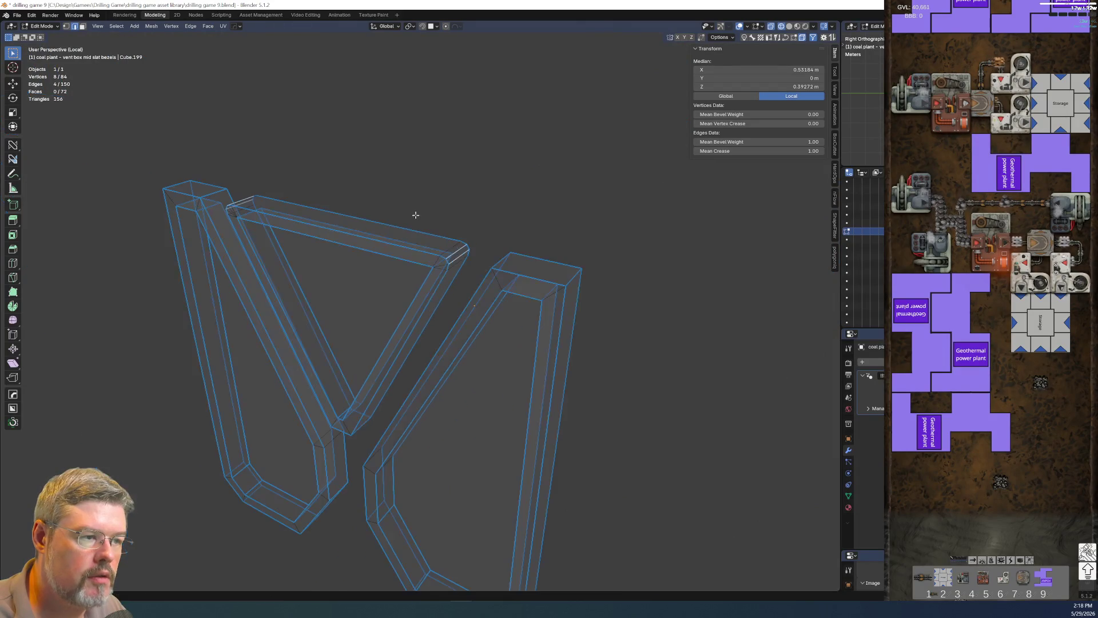
pyautogui.rightClick(423, 218)
pyautogui.press('BackSpace')
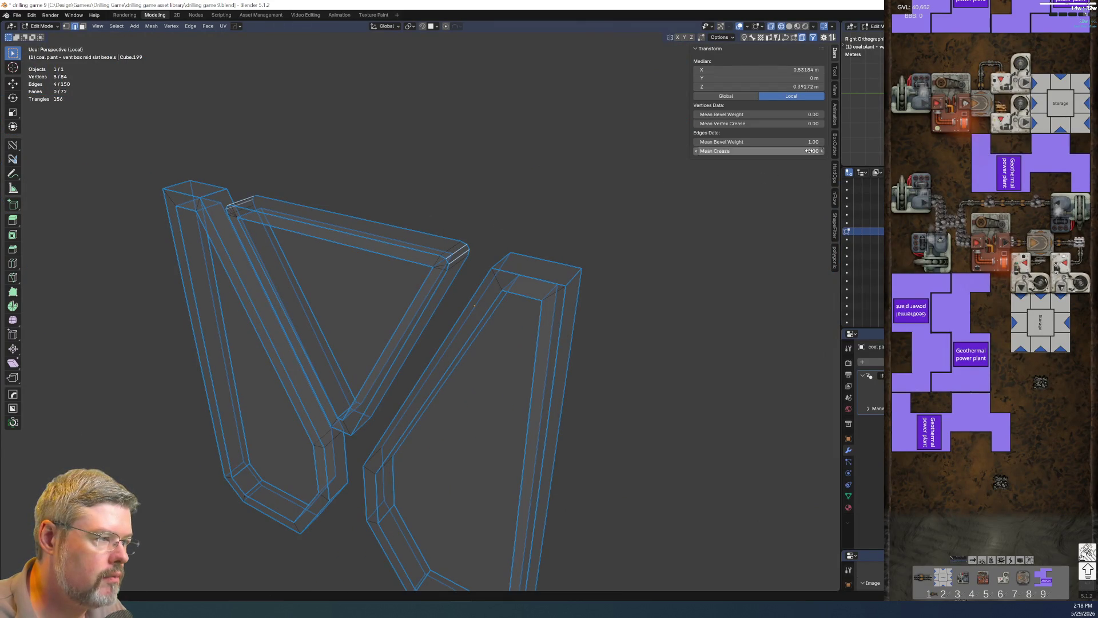
pyautogui.press('BackSpace')
pyautogui.rightClick(527, 220)
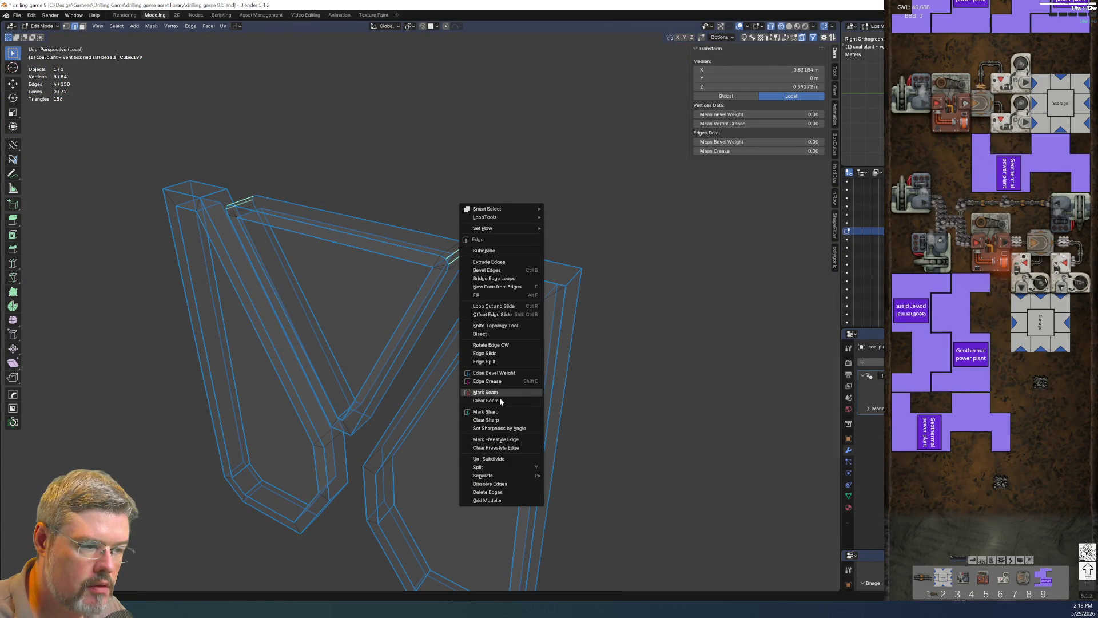
pyautogui.click(506, 419)
# Mark the four Y-junction edges of the bezel frame sharp.
pyautogui.moveTo(256, 383)
pyautogui.mouseDown(button='middle')
pyautogui.moveTo(275, 431)
pyautogui.moveTo(358, 387)
pyautogui.moveTo(351, 422)
pyautogui.mouseUp(button='middle')
pyautogui.scroll(3, 344, 429)
pyautogui.scroll(-3, 306, 271)
pyautogui.click(294, 233)
pyautogui.moveTo(305, 271)
pyautogui.mouseDown(button='middle')
pyautogui.moveTo(294, 233)
pyautogui.moveTo(350, 245)
pyautogui.moveTo(338, 176)
pyautogui.moveTo(321, 187)
pyautogui.moveTo(343, 189)
pyautogui.moveTo(266, 245)
pyautogui.moveTo(285, 233)
pyautogui.moveTo(419, 238)
pyautogui.moveTo(334, 314)
pyautogui.moveTo(340, 352)
pyautogui.moveTo(628, 346)
pyautogui.mouseUp(button='middle')
pyautogui.scroll(3, 350, 245)
pyautogui.click(339, 352)
pyautogui.keyDown('shift'); pyautogui.click(645, 303); pyautogui.keyUp('shift')
pyautogui.keyDown('shift'); pyautogui.click(672, 318); pyautogui.keyUp('shift')
pyautogui.moveTo(479, 312)
pyautogui.mouseDown(button='middle')
pyautogui.moveTo(509, 372)
pyautogui.moveTo(554, 353)
pyautogui.moveTo(476, 343)
pyautogui.mouseUp(button='middle')
pyautogui.keyDown('shift'); pyautogui.click(551, 359); pyautogui.keyUp('shift')
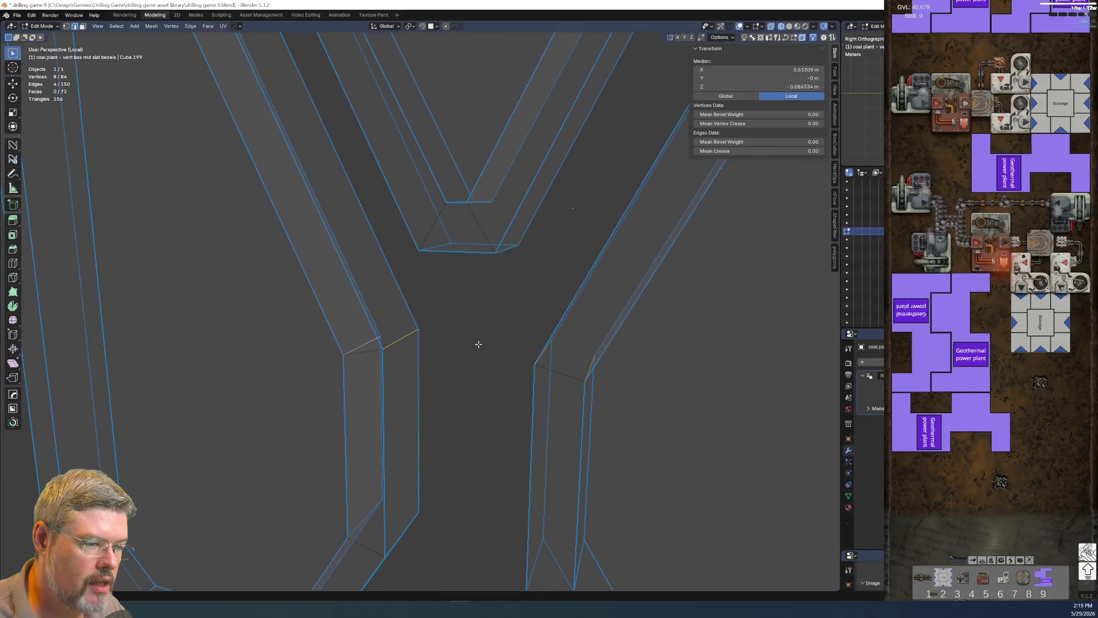
pyautogui.rightClick(477, 344)
pyautogui.click(477, 336)
pyautogui.click(468, 408)
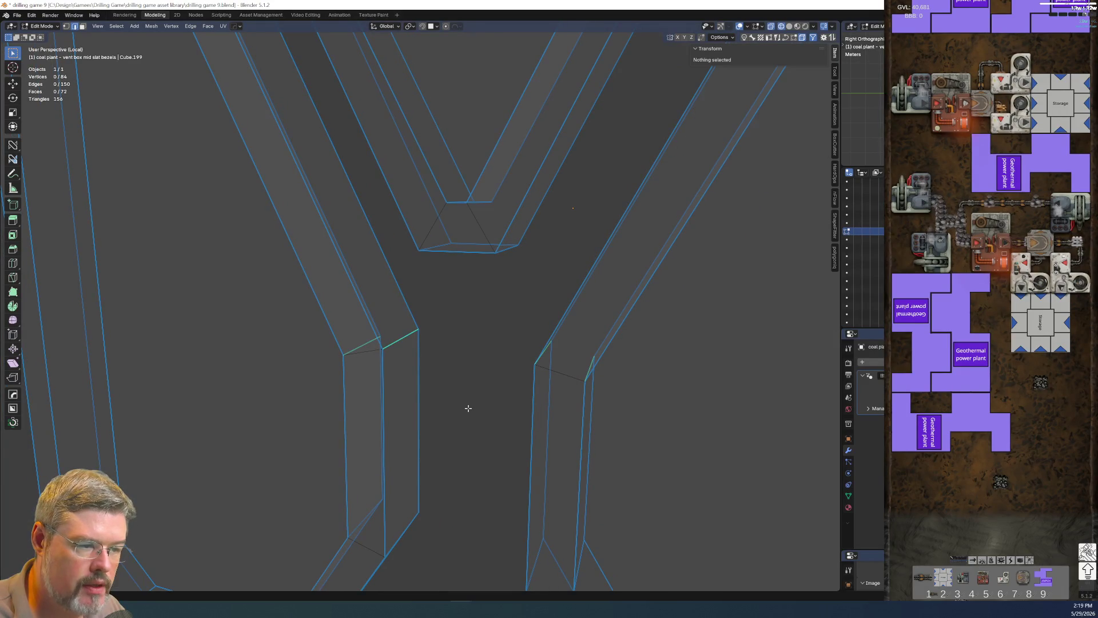
pyautogui.hotkey('ctrl', 'z')
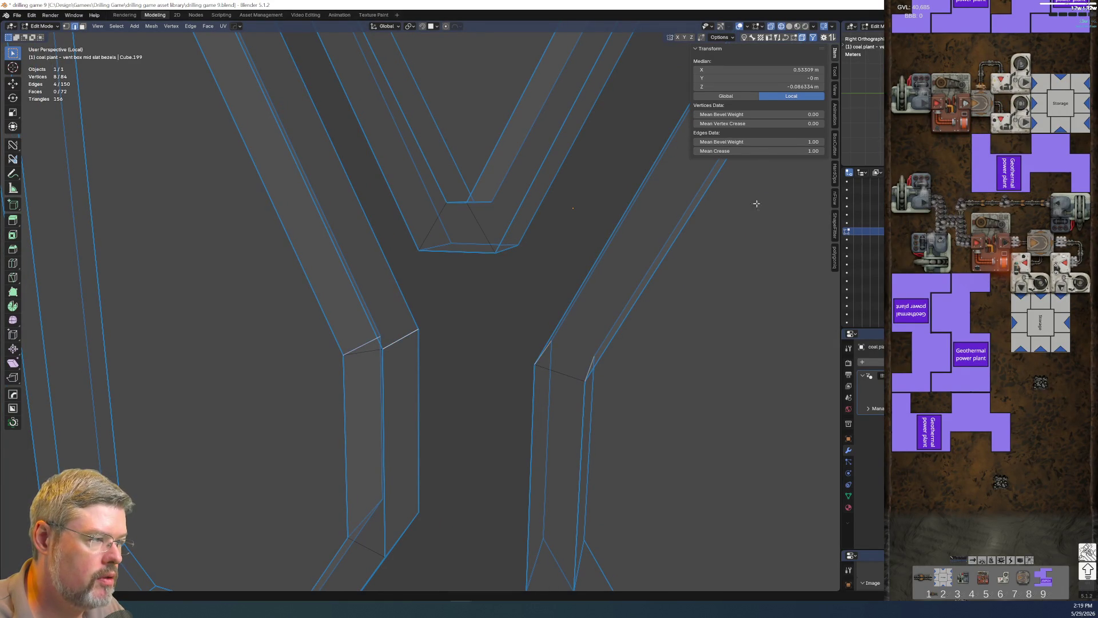
# Switch the bezel to Object Mode and back into Edit Mode.
pyautogui.hotkey('ctrl', 'Tab')
pyautogui.click(431, 435)
pyautogui.hotkey('ctrl', 'Tab')
pyautogui.click(421, 392)
pyautogui.moveTo(421, 392)
pyautogui.mouseDown(button='middle')
pyautogui.moveTo(387, 376)
pyautogui.moveTo(283, 387)
pyautogui.moveTo(282, 423)
pyautogui.moveTo(306, 421)
pyautogui.moveTo(372, 456)
pyautogui.moveTo(520, 394)
pyautogui.moveTo(546, 412)
pyautogui.moveTo(539, 434)
pyautogui.moveTo(584, 437)
pyautogui.moveTo(543, 435)
pyautogui.moveTo(515, 405)
pyautogui.mouseUp(button='middle')
pyautogui.hotkey('ctrl', 'Tab')
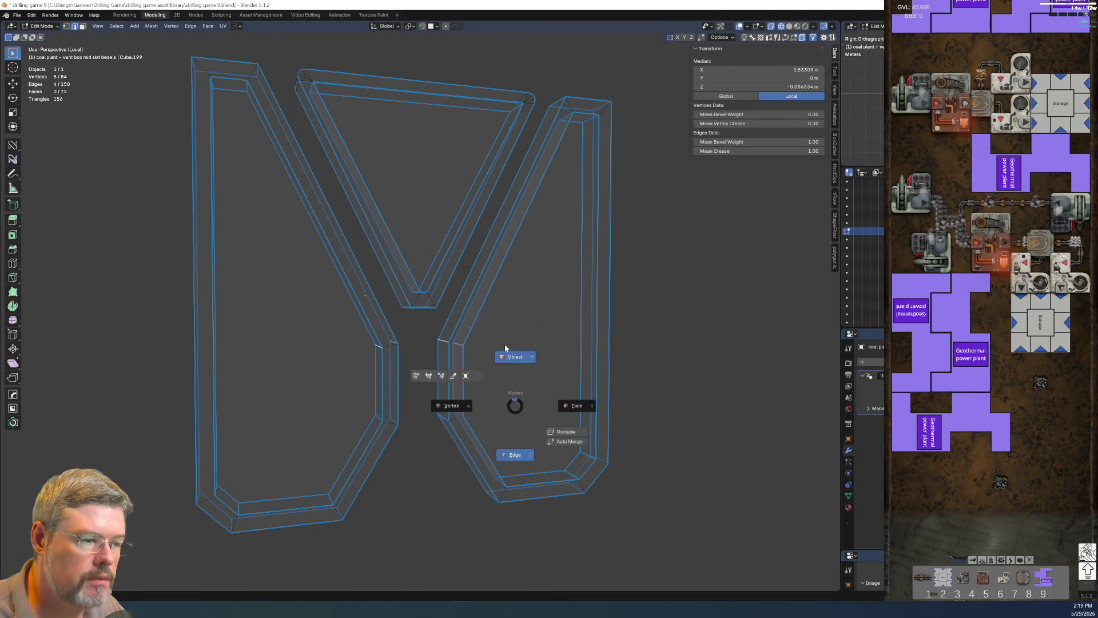
# Exit local view, switch to Material Preview shading, and save the file.
pyautogui.click(507, 349)
pyautogui.press('KP_Divide')
pyautogui.press('z')
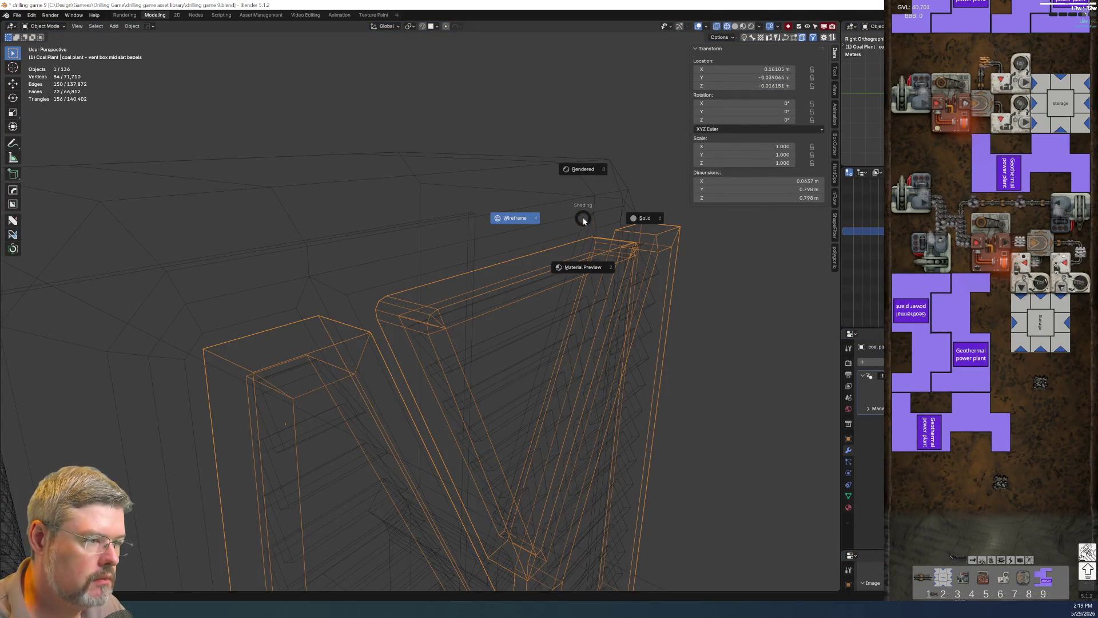
pyautogui.click(568, 264)
pyautogui.moveTo(569, 265)
pyautogui.mouseDown(button='middle')
pyautogui.moveTo(552, 386)
pyautogui.moveTo(570, 388)
pyautogui.moveTo(468, 394)
pyautogui.moveTo(591, 358)
pyautogui.moveTo(32, 21)
pyautogui.mouseUp(button='middle')
pyautogui.scroll(-3, 570, 388)
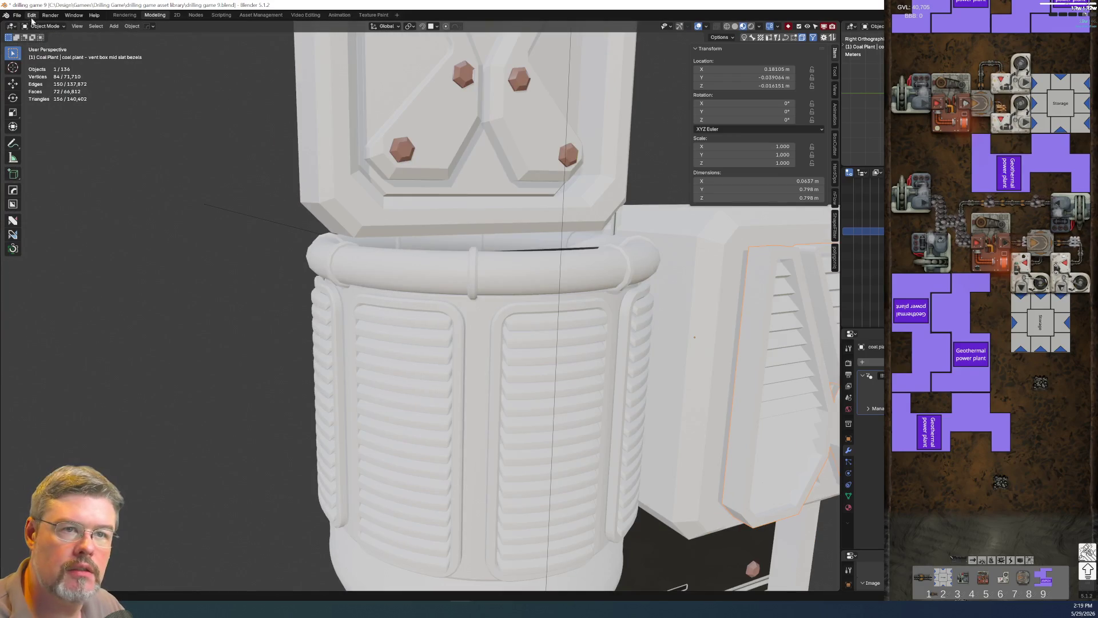
pyautogui.click(17, 15)
pyautogui.click(36, 69)
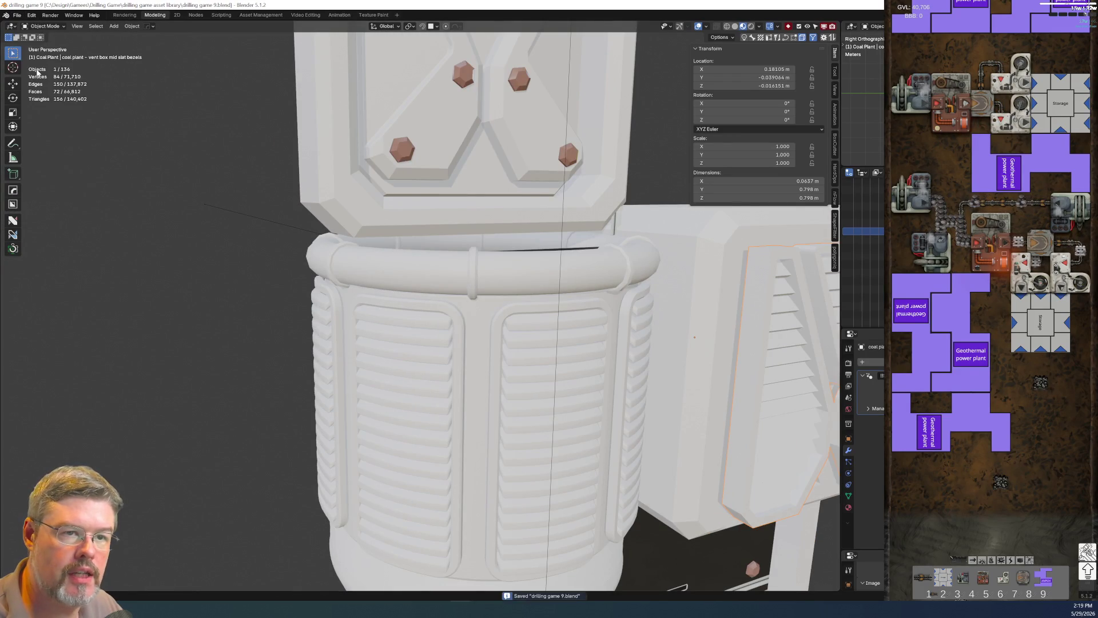
# Check the vent cylinder bezels' name, leaving it unchanged.
pyautogui.click(464, 364)
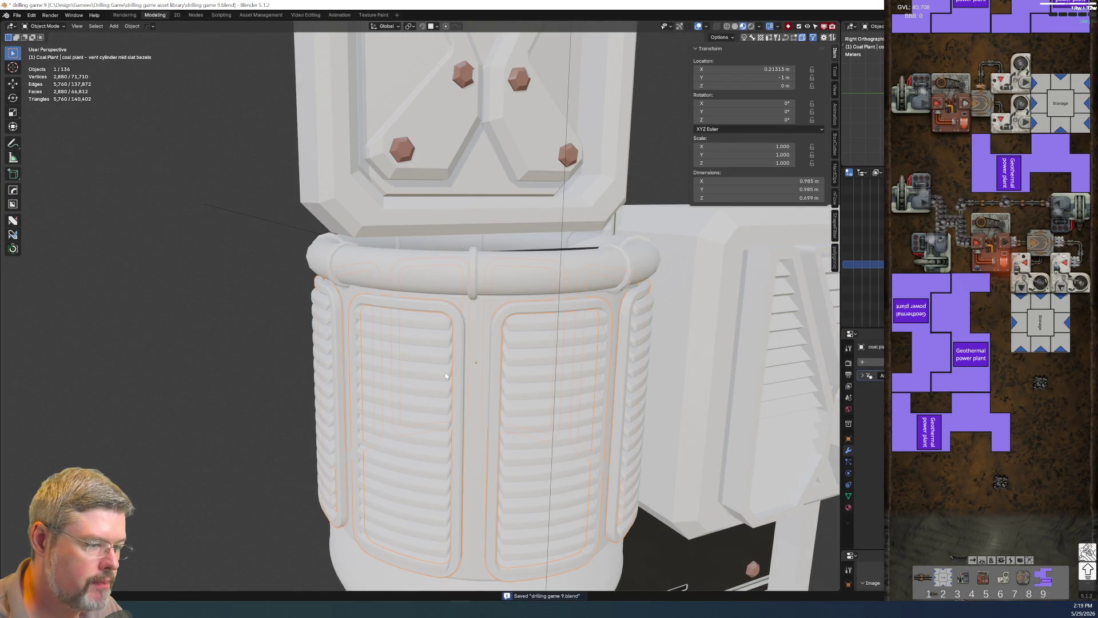
pyautogui.press('F2')
pyautogui.press('End')
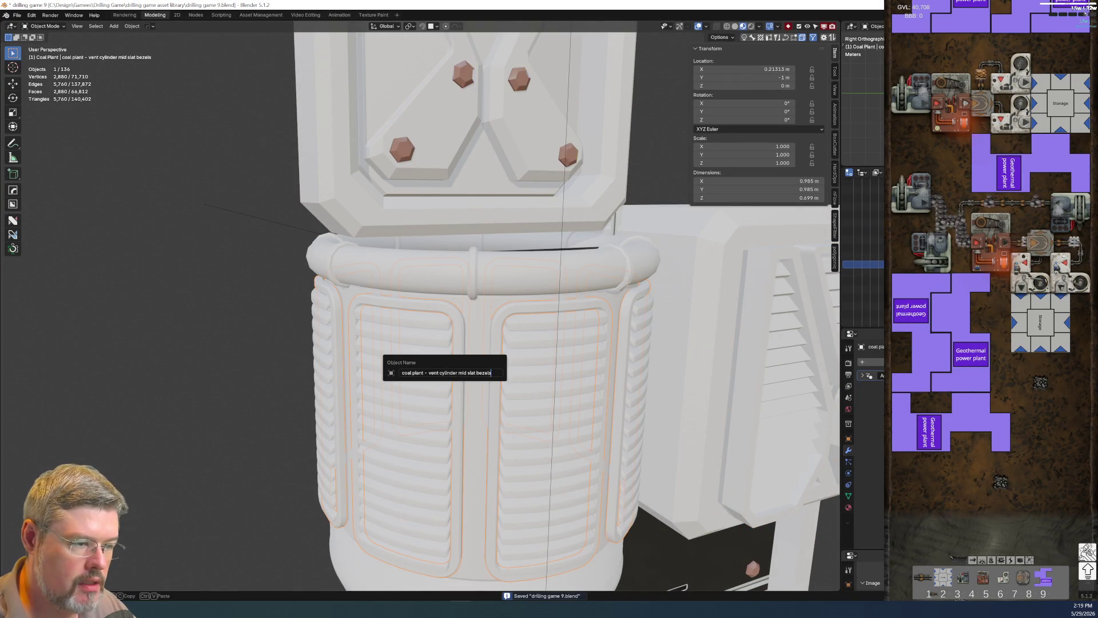
pyautogui.click(478, 372)
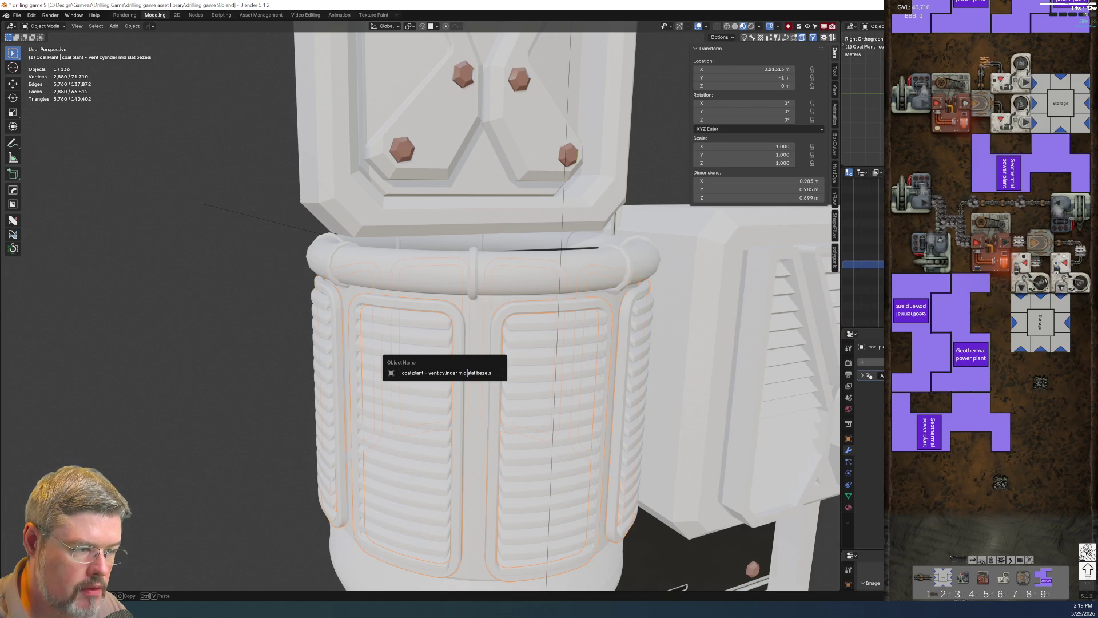
pyautogui.press('Return')
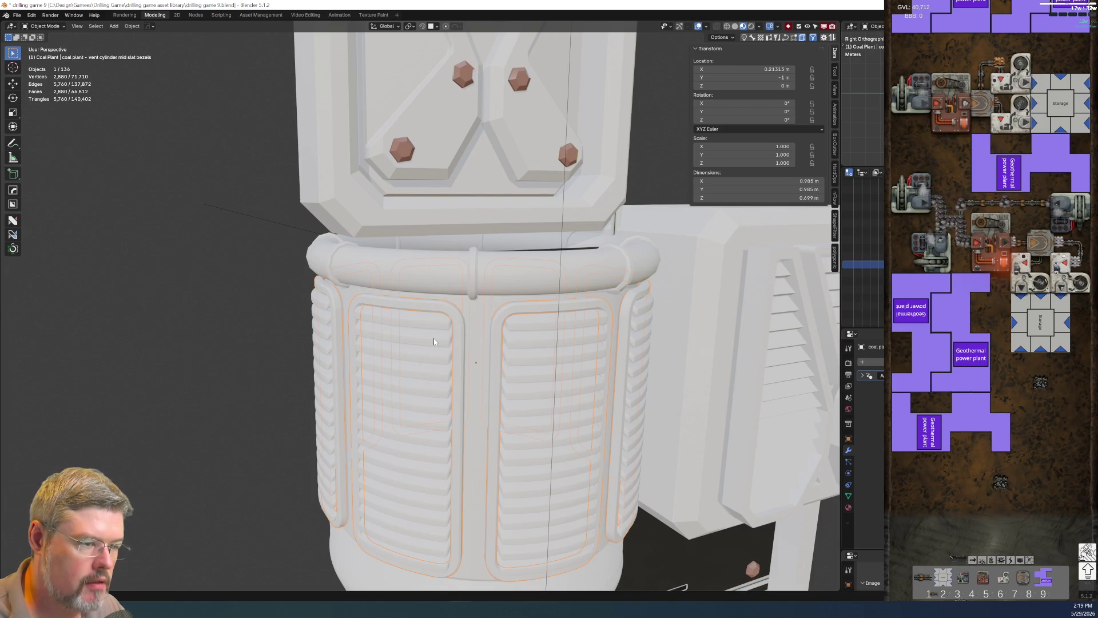
pyautogui.press('F2')
pyautogui.press('Escape')
# Rename Cylinder.030 to 'coal plant - vent cylinder mid slats'.
pyautogui.click(434, 338)
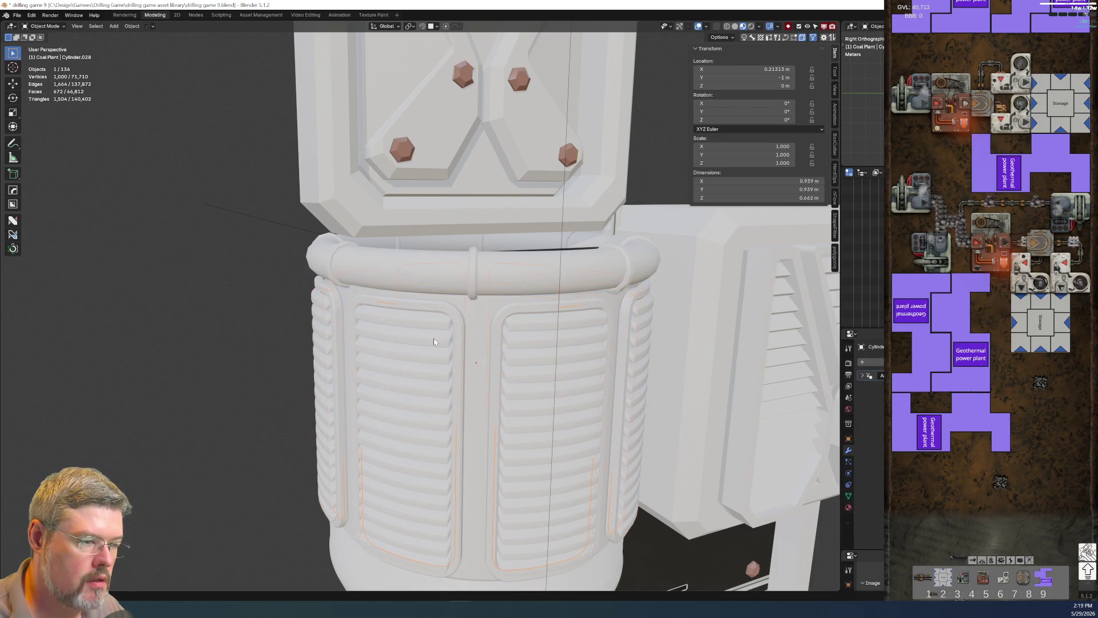
pyautogui.click(433, 338)
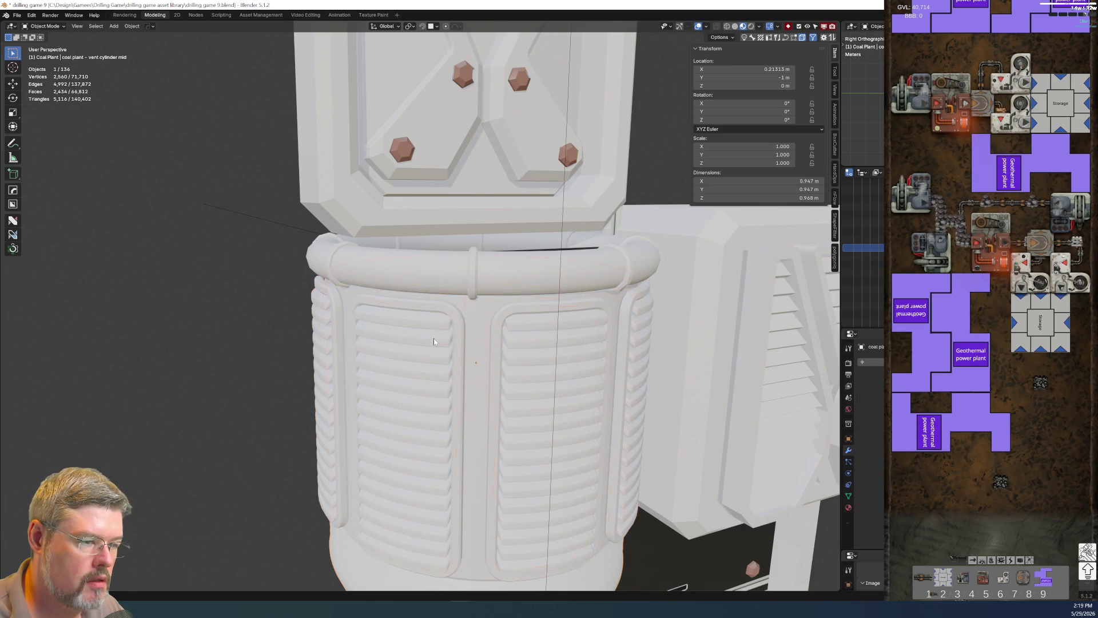
pyautogui.click(398, 317)
pyautogui.press('F2')
pyautogui.write('coal plant - vent cylinder mid')
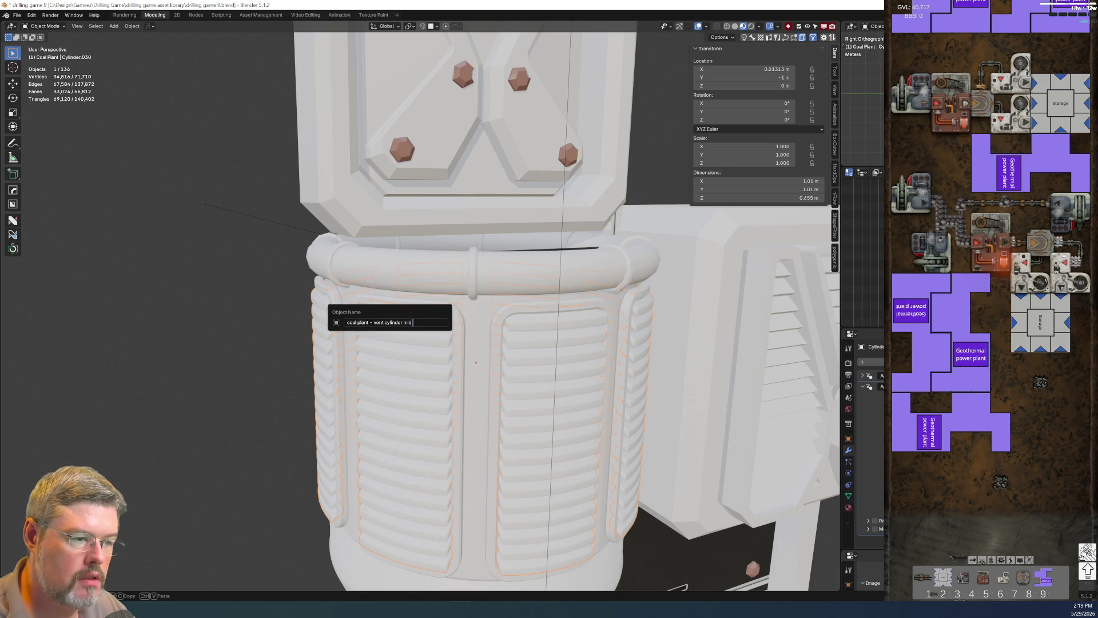
pyautogui.write('slats')
pyautogui.press('Return')
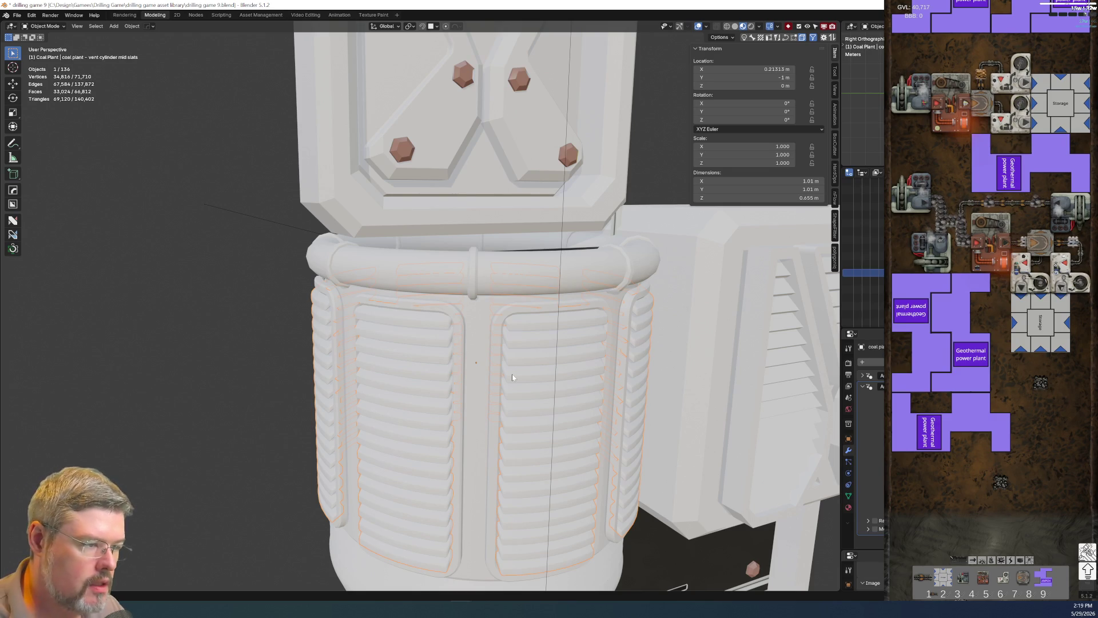
pyautogui.scroll(-5, 437, 389)
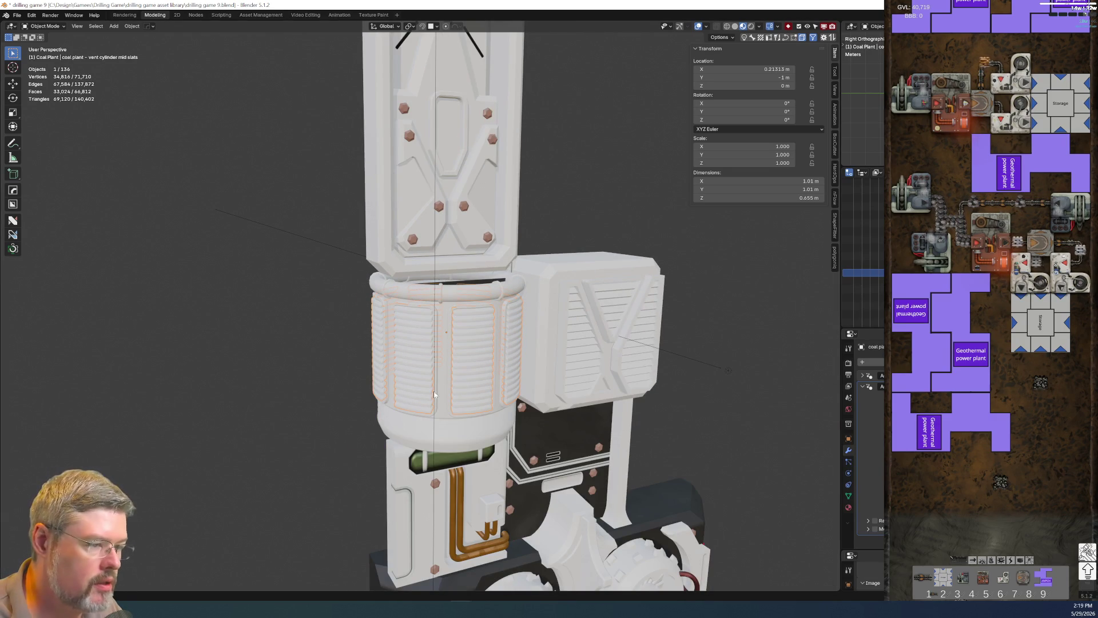
# Rename Cylinder.028 to 'coal plant - vent cylinder mid slat backing'.
pyautogui.click(376, 330)
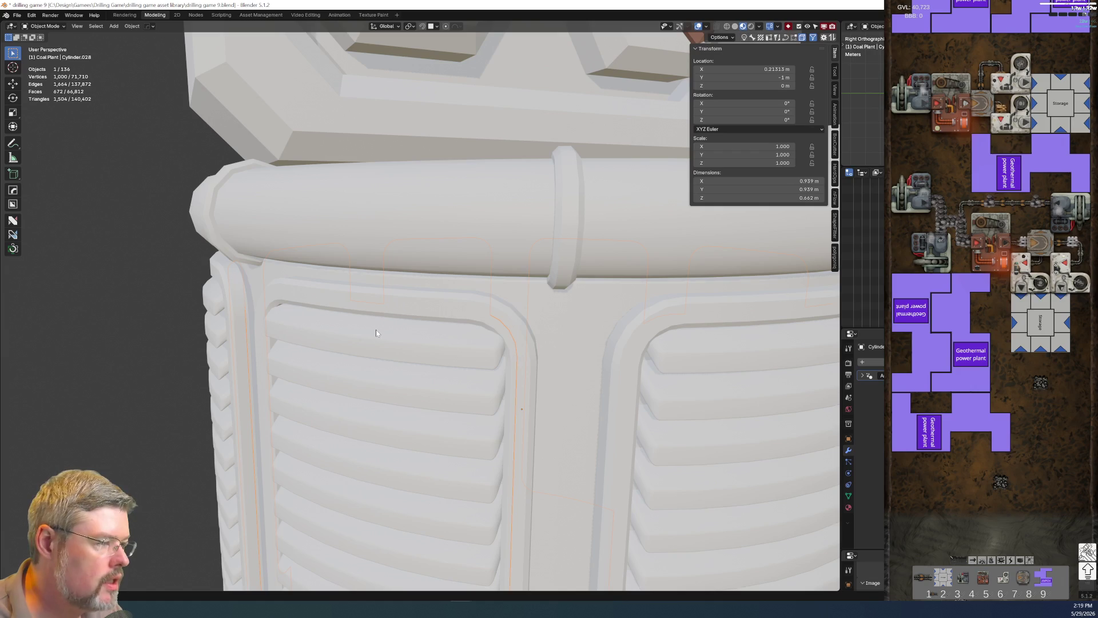
pyautogui.scroll(-5, 376, 330)
pyautogui.press('g')
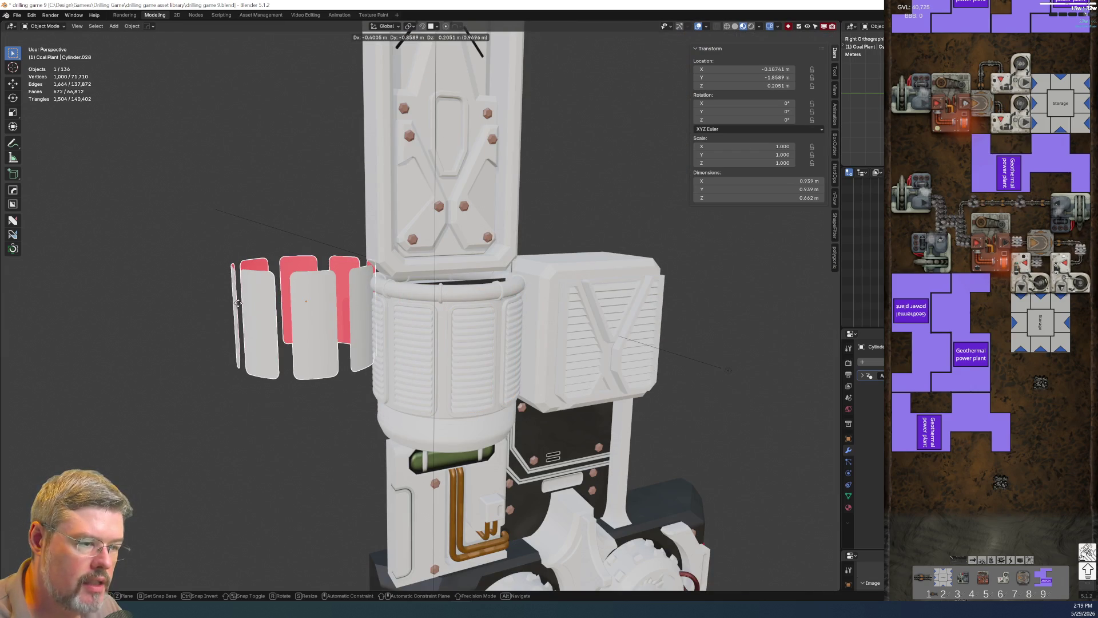
pyautogui.press('Escape')
pyautogui.scroll(2, 273, 316)
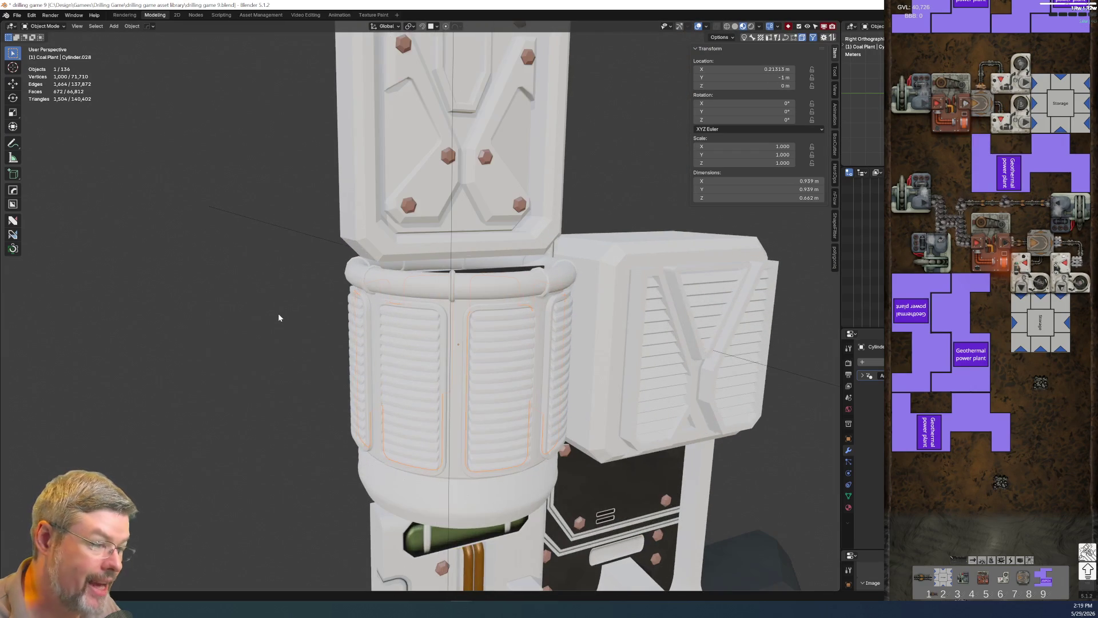
pyautogui.press('F2')
pyautogui.write('coal plant - vent cylinder mid s')
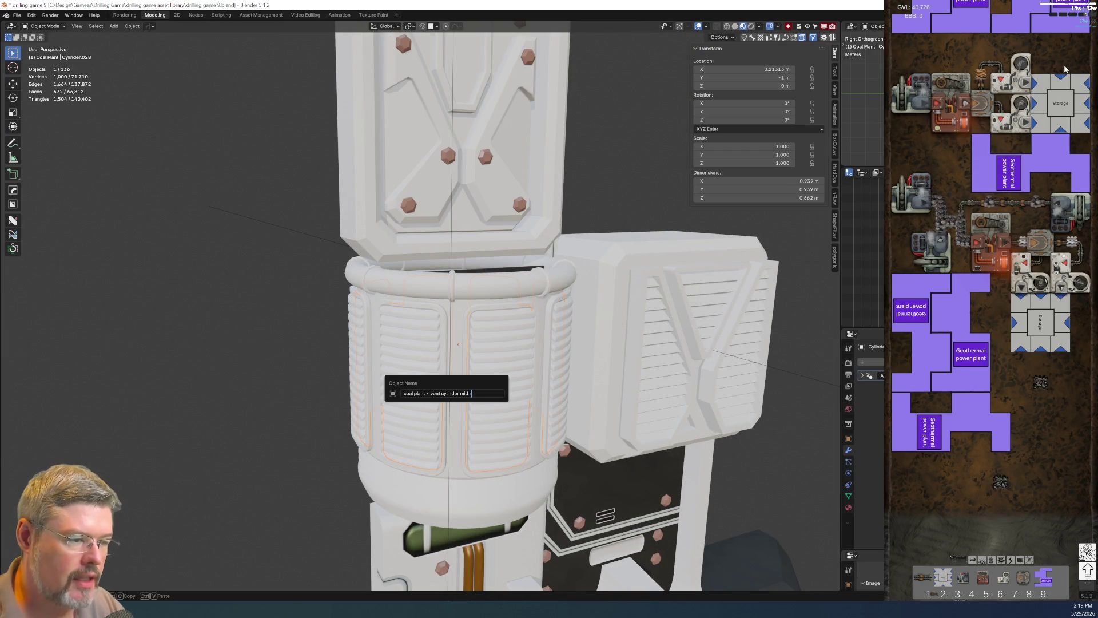
pyautogui.write('lat backing')
pyautogui.press('Return')
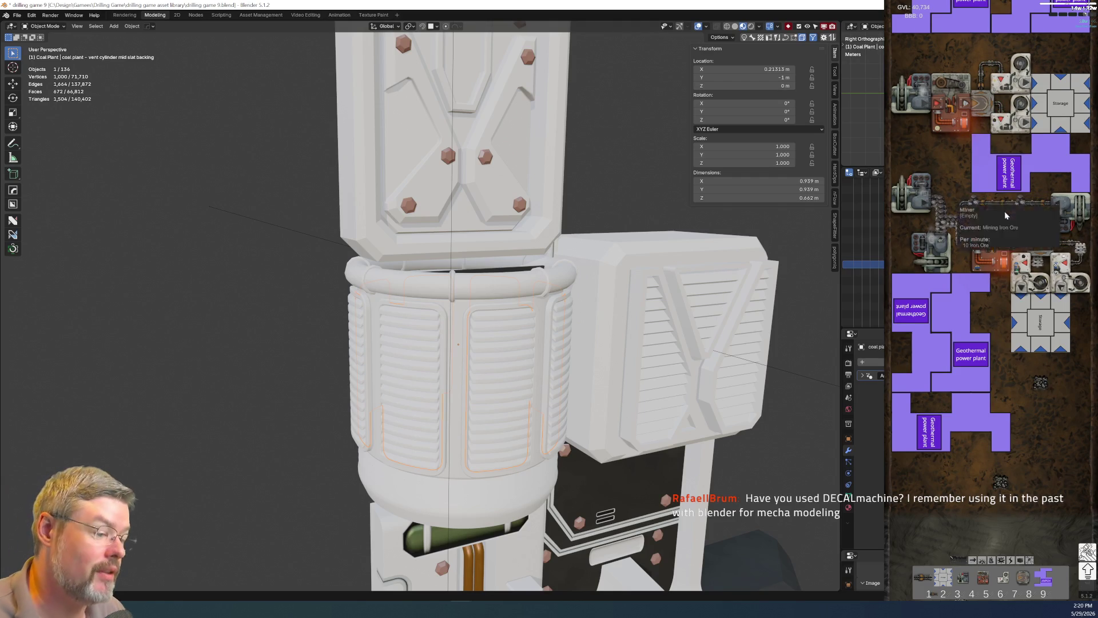
pyautogui.scroll(-5, 619, 485)
# Inspect the body mid left tank and the pipes below it, then save.
pyautogui.click(438, 407)
pyautogui.scroll(4, 437, 408)
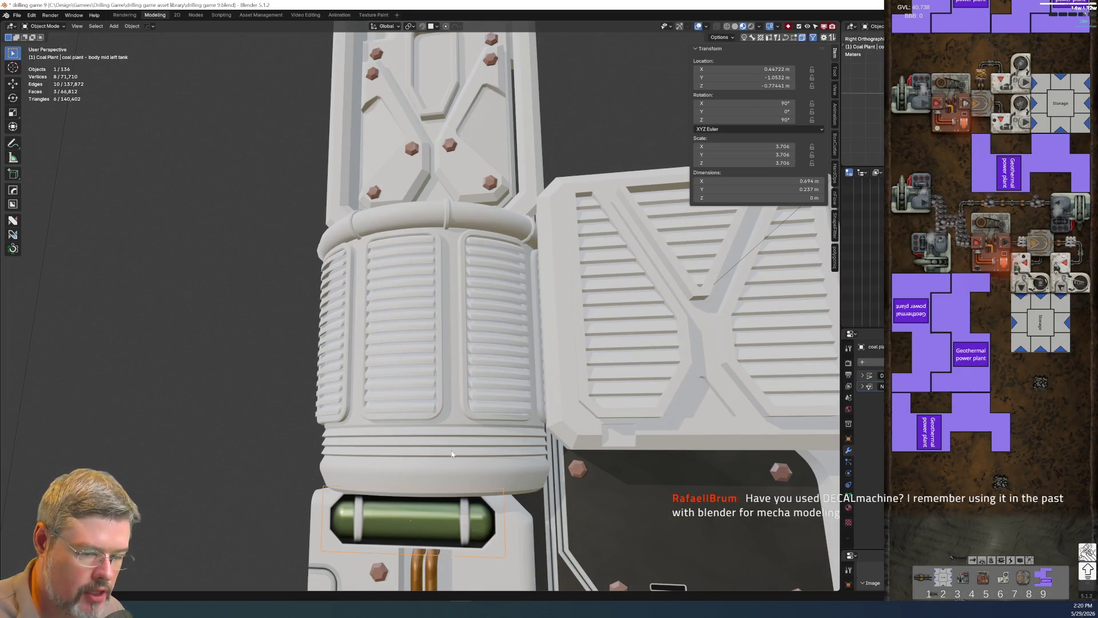
pyautogui.keyDown('shift'); pyautogui.moveTo(452, 454); pyautogui.dragTo(421, 316, button='middle'); pyautogui.keyUp('shift')
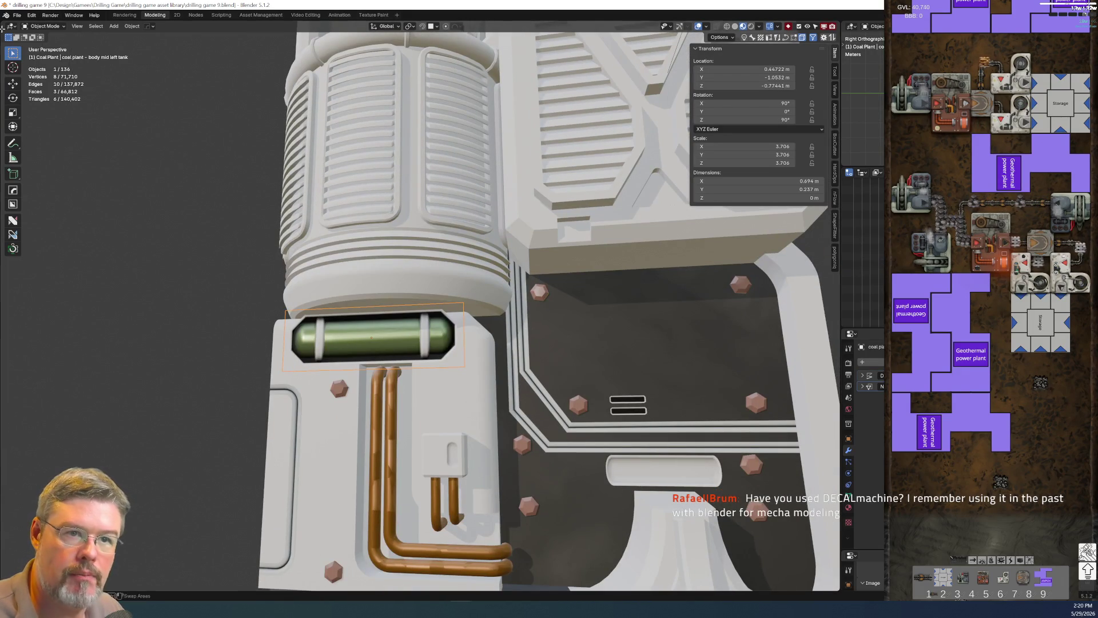
pyautogui.click(17, 15)
pyautogui.click(29, 69)
# Select the vent cylinder mid and bring it and the upper panel into view.
pyautogui.moveTo(401, 343)
pyautogui.mouseDown(button='middle')
pyautogui.moveTo(451, 386)
pyautogui.moveTo(570, 365)
pyautogui.moveTo(400, 320)
pyautogui.moveTo(411, 315)
pyautogui.moveTo(400, 306)
pyautogui.moveTo(264, 299)
pyautogui.moveTo(314, 288)
pyautogui.mouseUp(button='middle')
pyautogui.scroll(5, 392, 309)
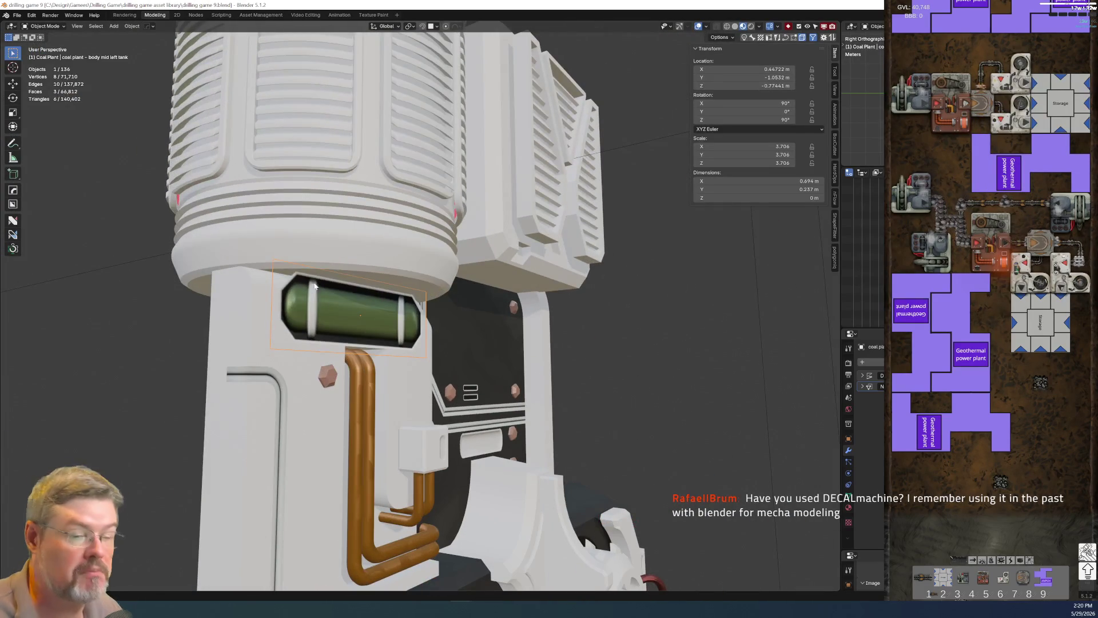
pyautogui.scroll(-6, 326, 297)
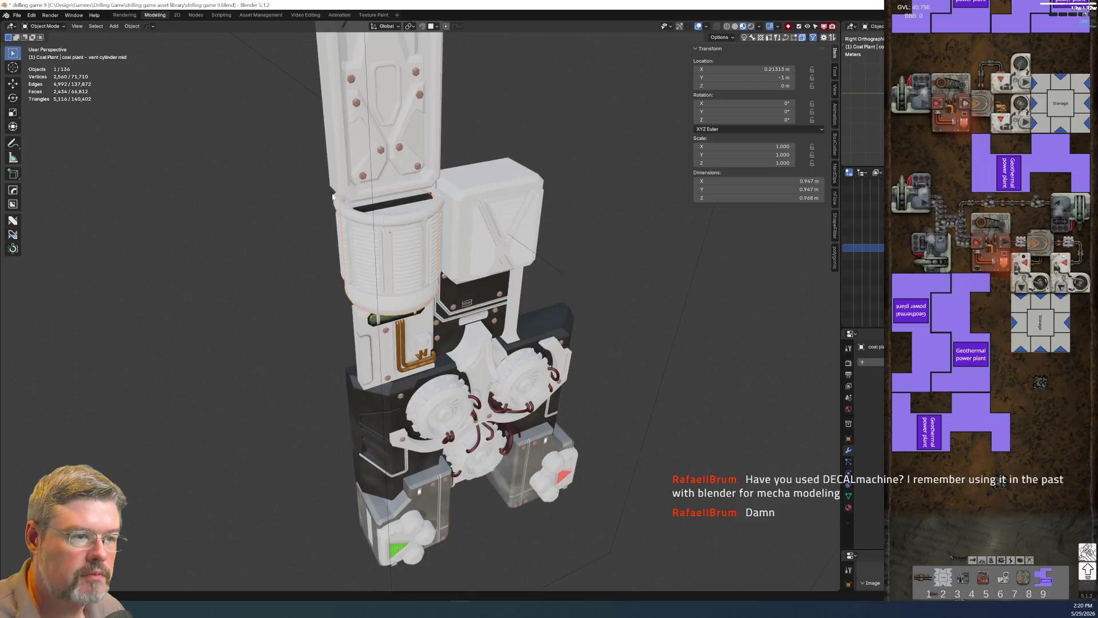
pyautogui.click(443, 279)
pyautogui.scroll(4, 448, 279)
pyautogui.moveTo(448, 279)
pyautogui.keyDown('shift'); pyautogui.mouseDown(button='middle')
pyautogui.moveTo(544, 293)
pyautogui.moveTo(344, 270)
pyautogui.mouseUp(button='middle'); pyautogui.keyUp('shift')
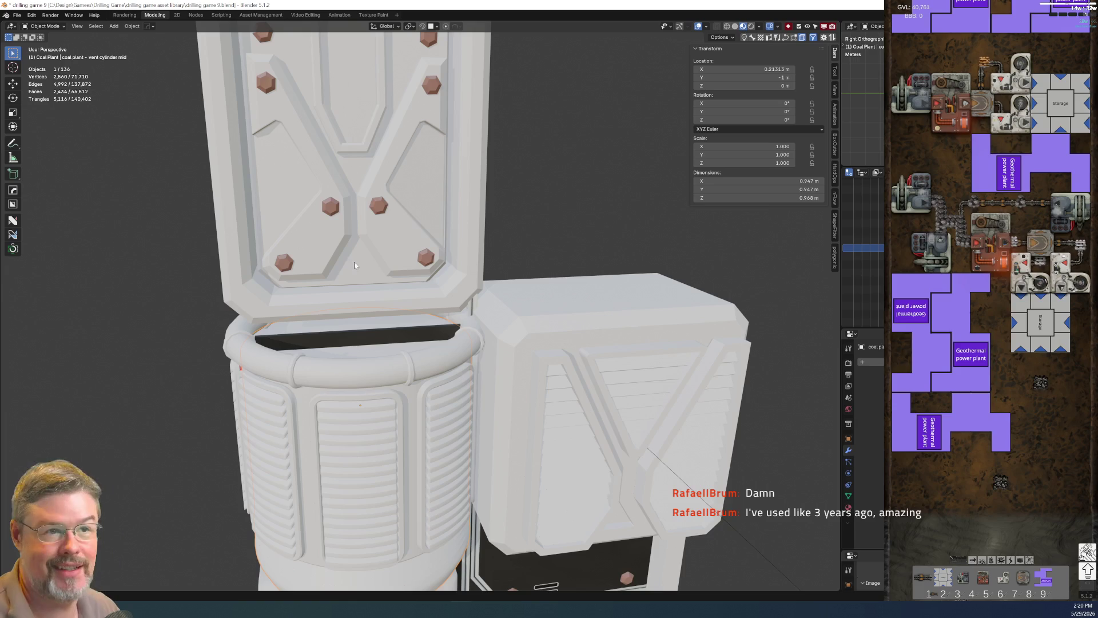
pyautogui.click(17, 15)
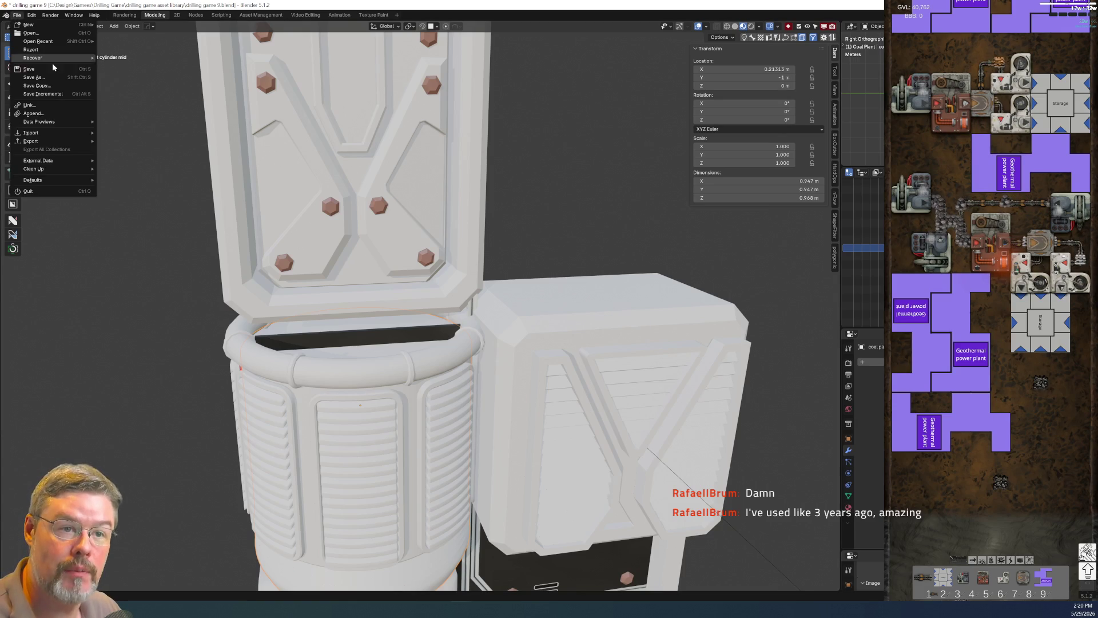
# Save drilling game 9.blend, then select the tall upper column panel.
pyautogui.click(55, 67)
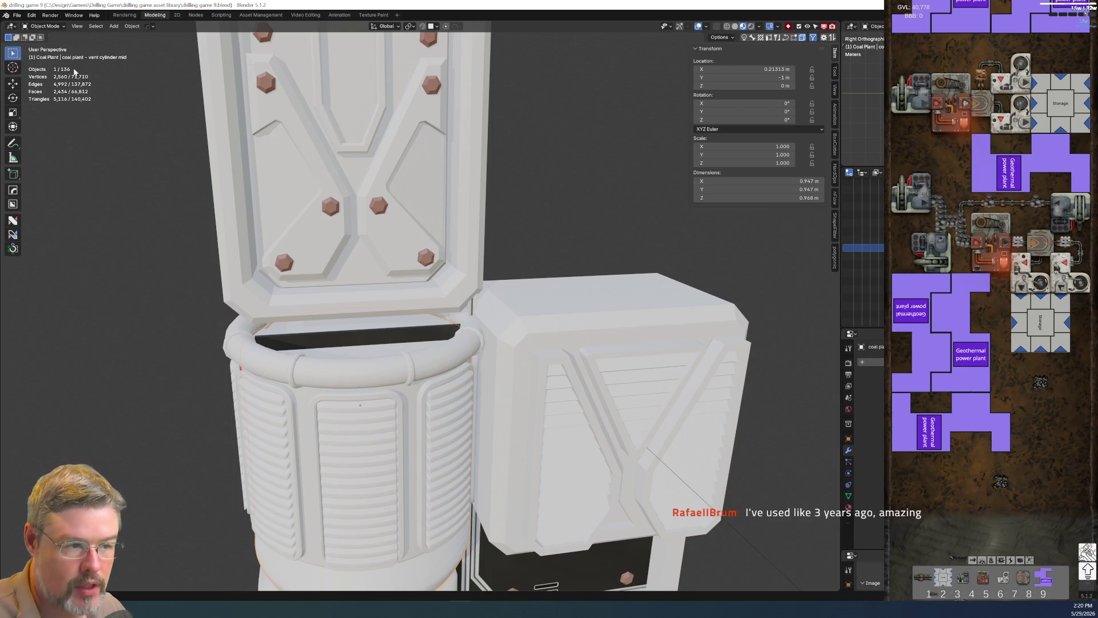
pyautogui.click(348, 308)
pyautogui.scroll(-6, 355, 378)
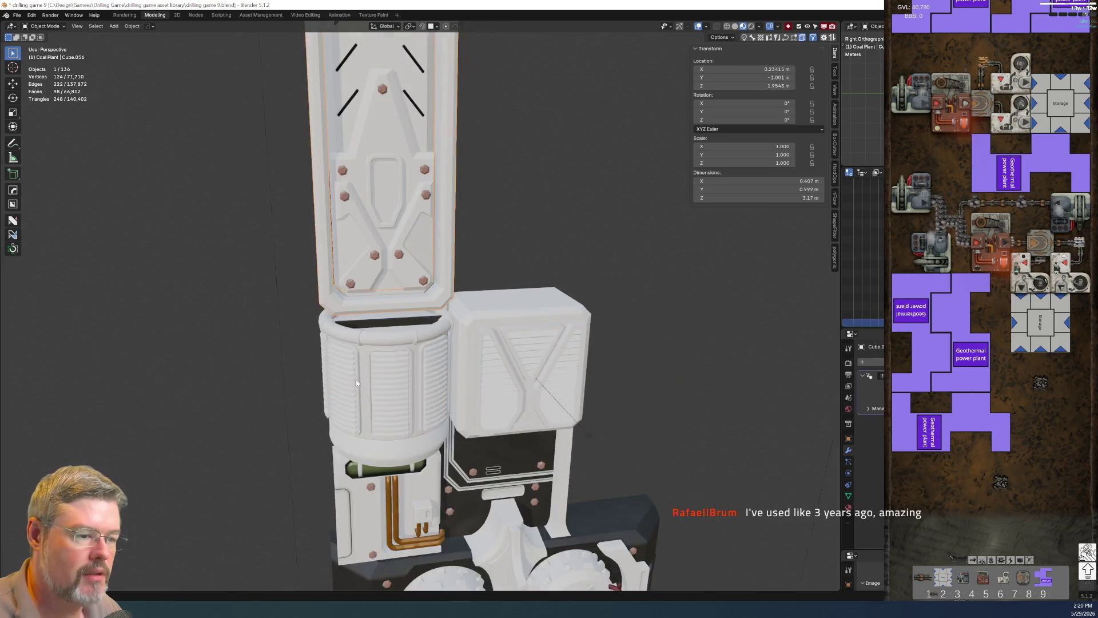
# Frame the tall upper column panel and rename it 'coal plant - column main'.
pyautogui.scroll(5, 387, 374)
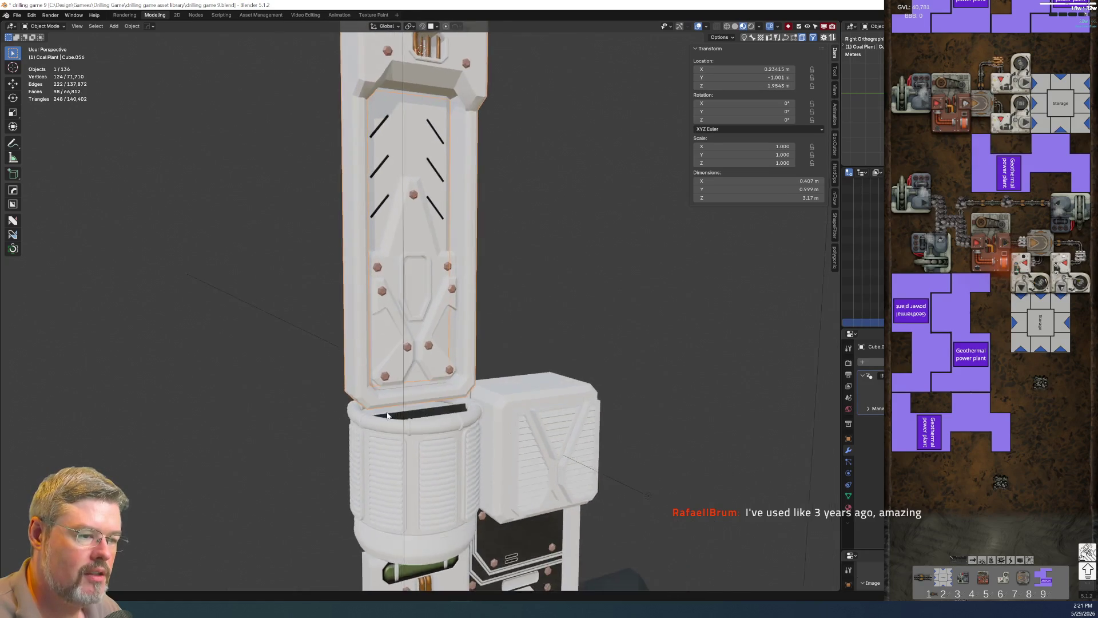
pyautogui.scroll(-4, 605, 382)
pyautogui.click(569, 378)
pyautogui.click(451, 203)
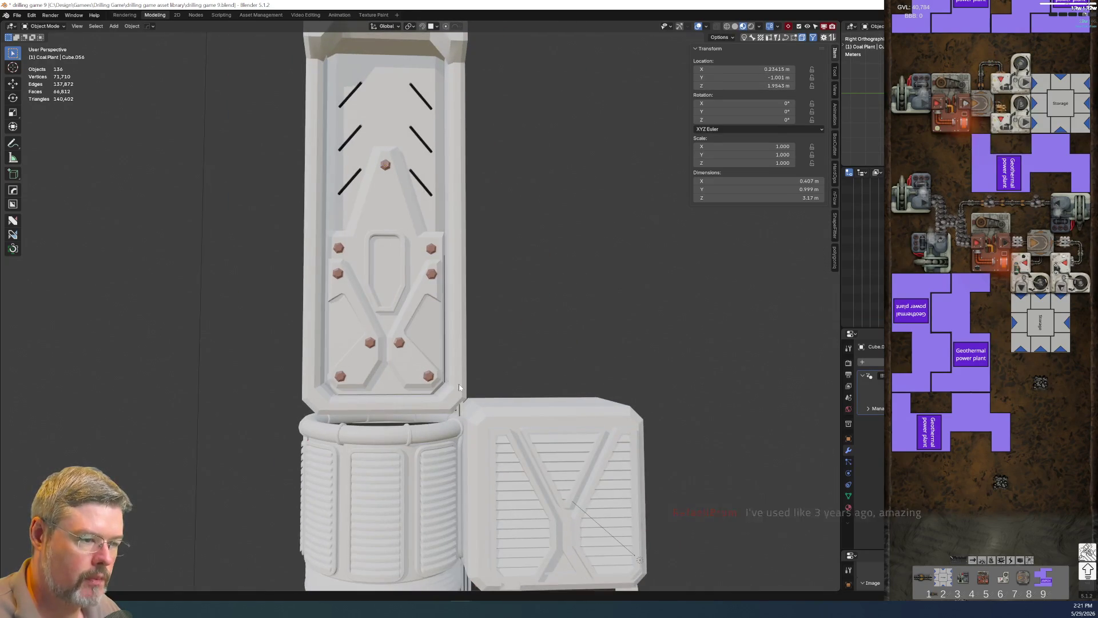
pyautogui.press('KP_Decimal')
pyautogui.scroll(2, 474, 261)
pyautogui.scroll(-3, 473, 260)
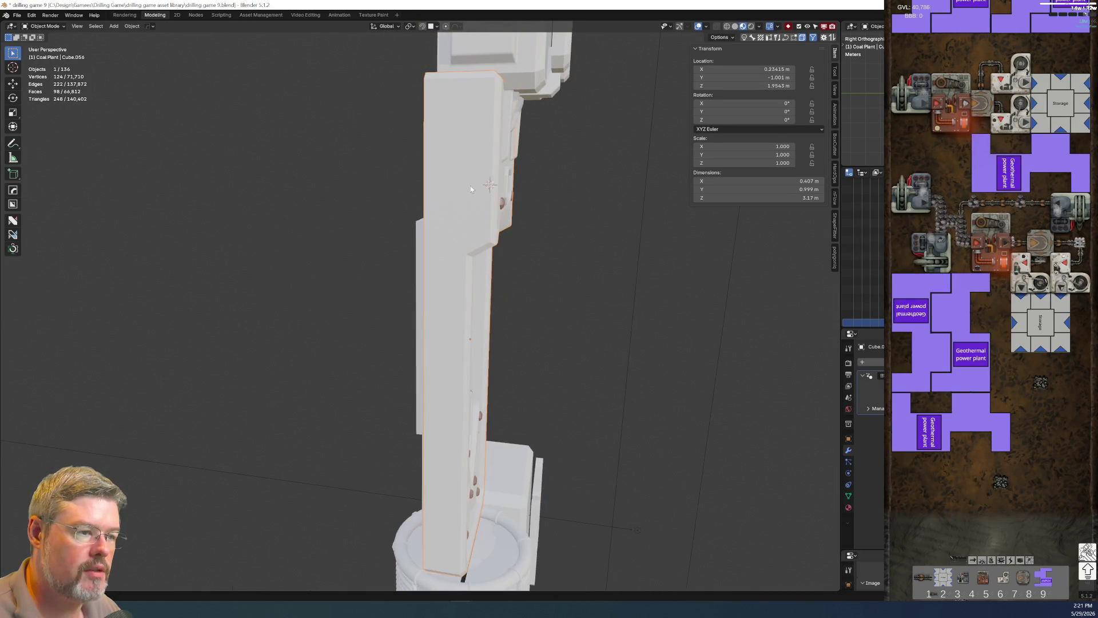
pyautogui.scroll(3, 466, 236)
pyautogui.moveTo(488, 234); pyautogui.dragTo(463, 228, button='middle')
pyautogui.press('F2')
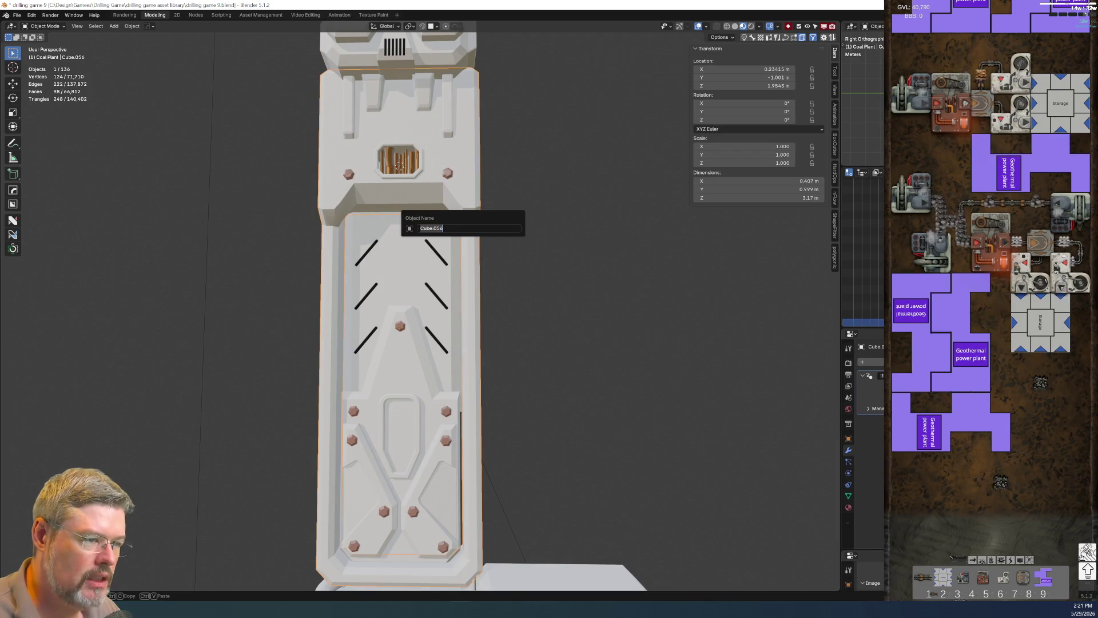
pyautogui.write('coal plant')
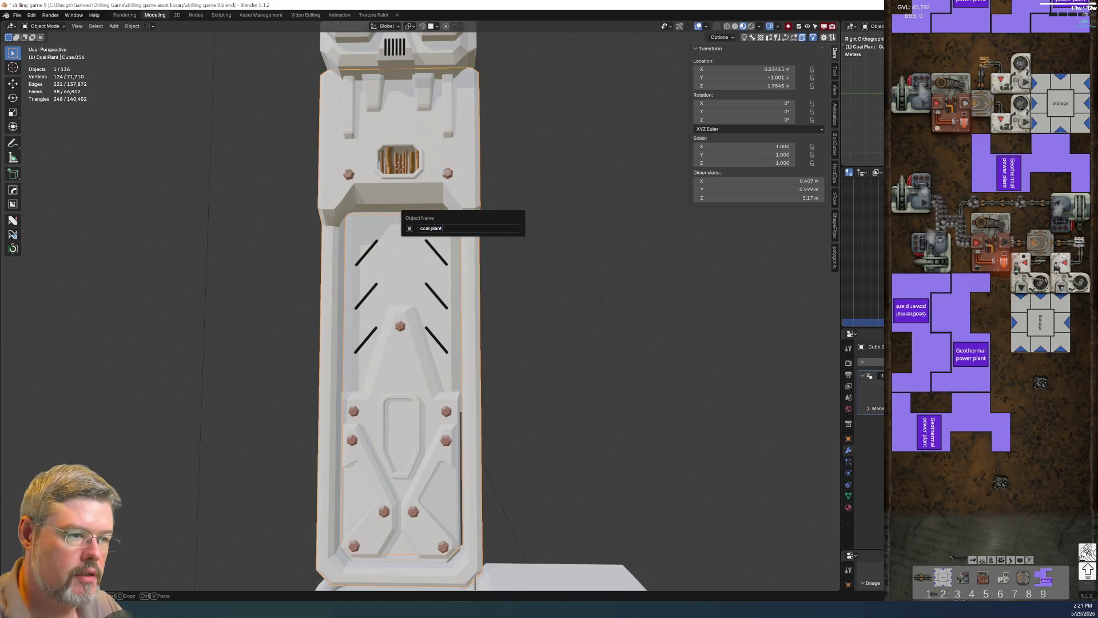
pyautogui.write('column main')
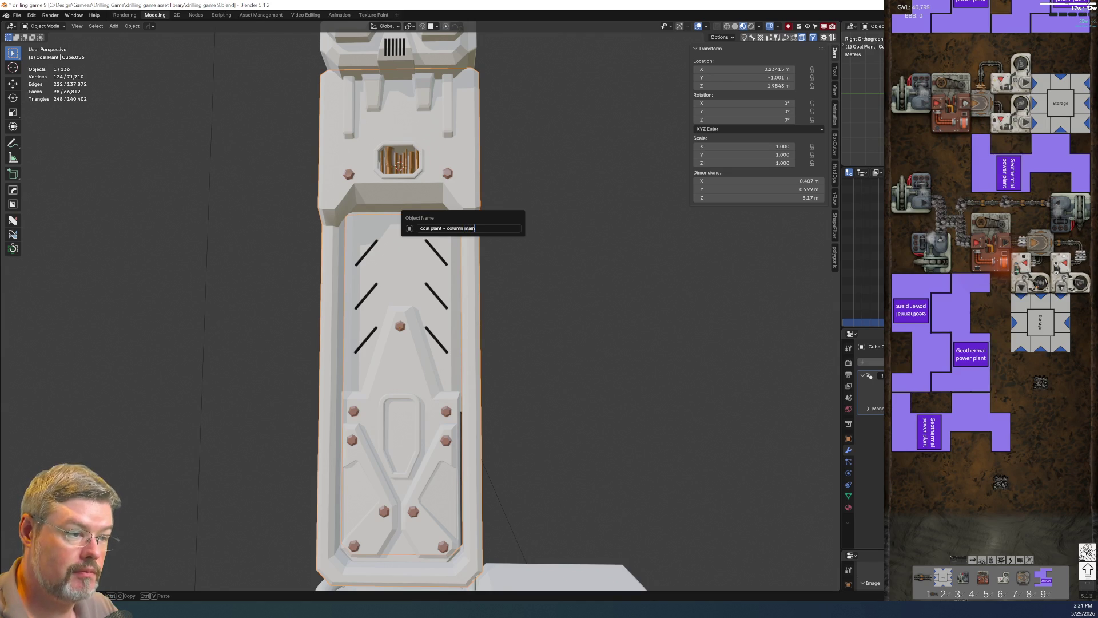
pyautogui.click(463, 228)
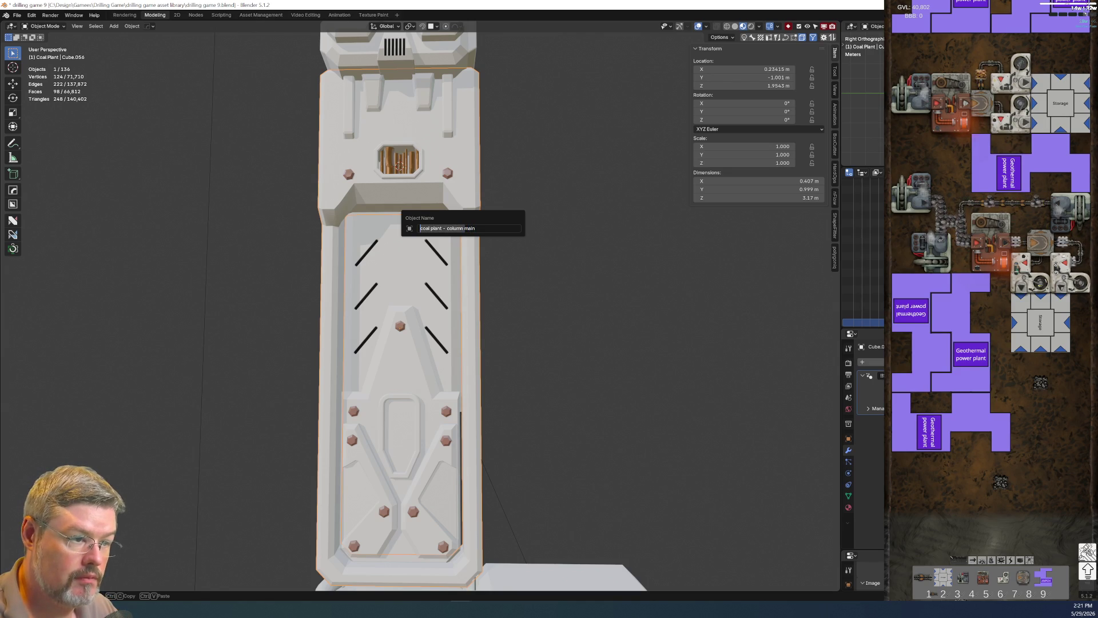
pyautogui.press('Return')
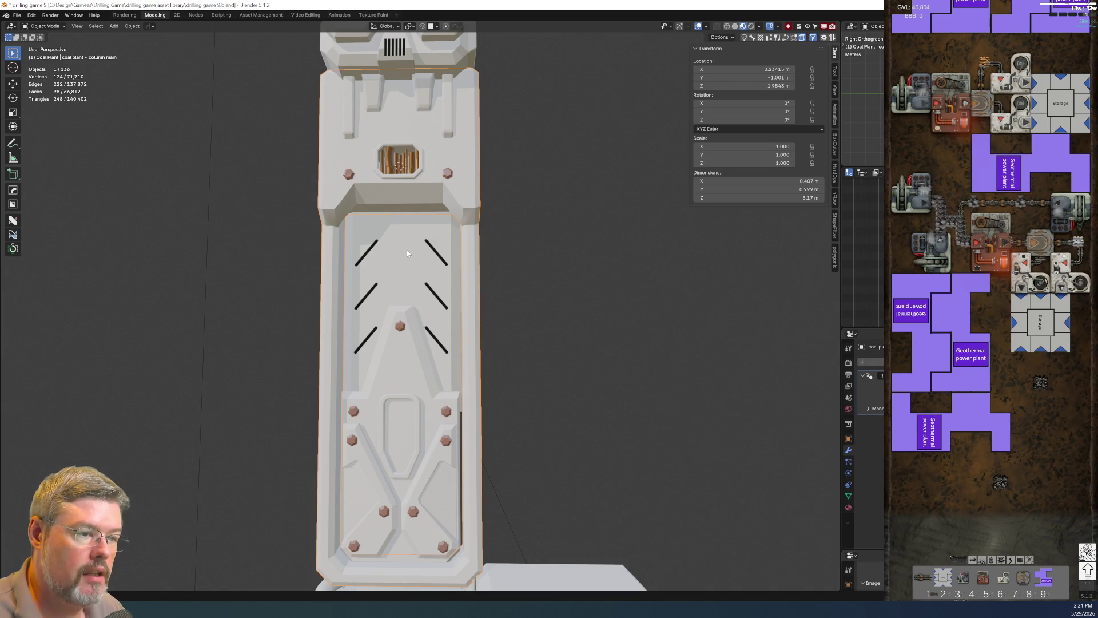
# Rename the inner filling panel 'coal plant - column filling top'.
pyautogui.click(407, 253)
pyautogui.press('F2')
pyautogui.write('coal plant - column')
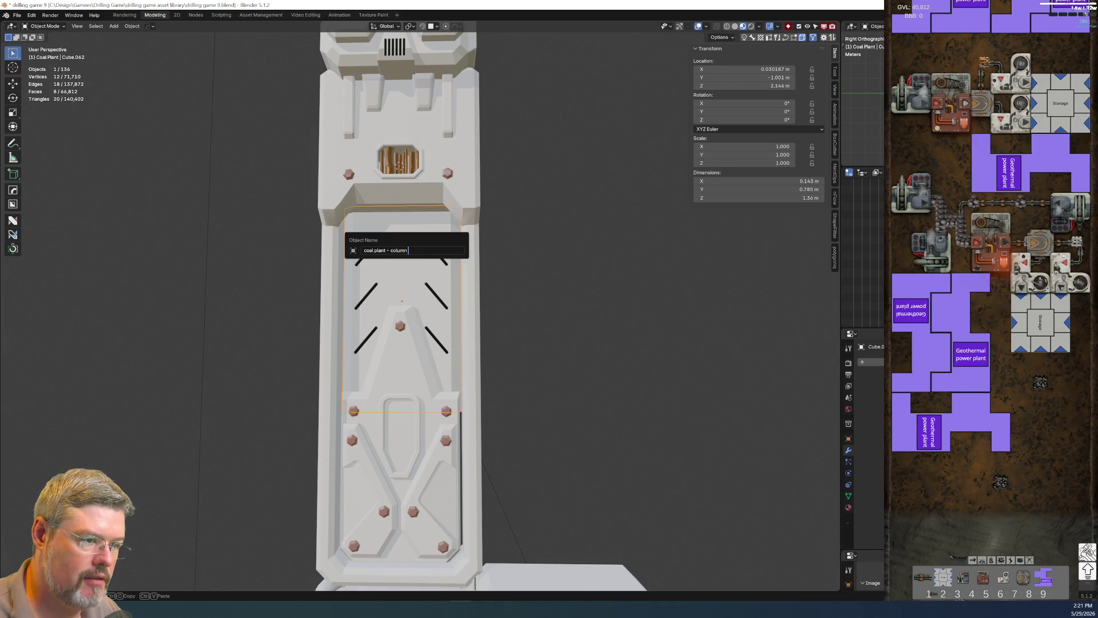
pyautogui.write('filling top')
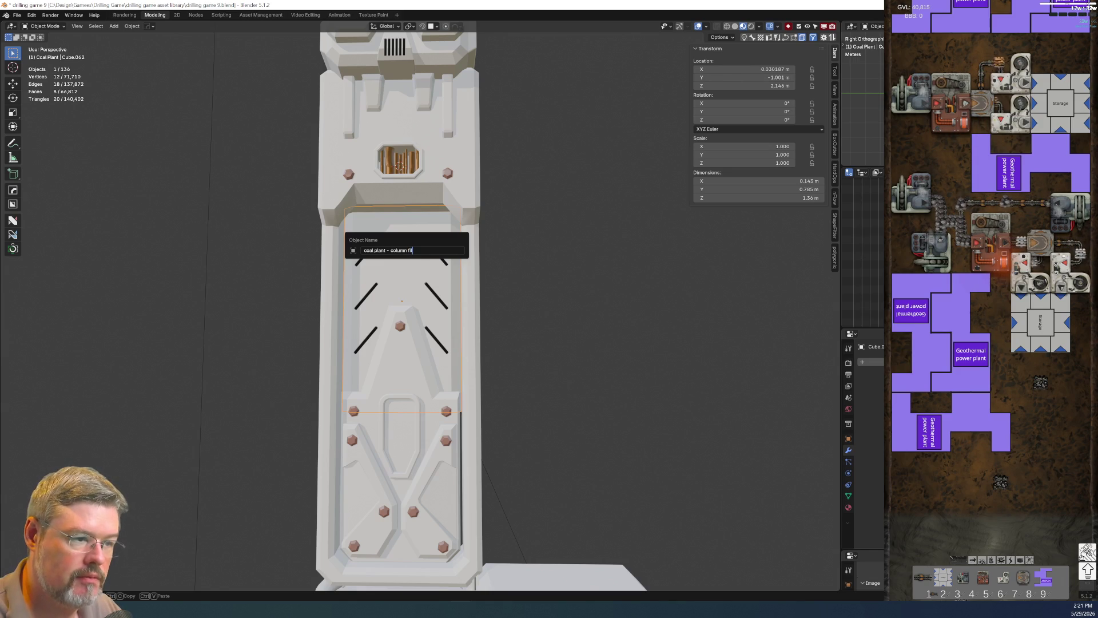
pyautogui.hotkey('ctrl', 'a')
pyautogui.hotkey('ctrl', 'c')
pyautogui.press('Return')
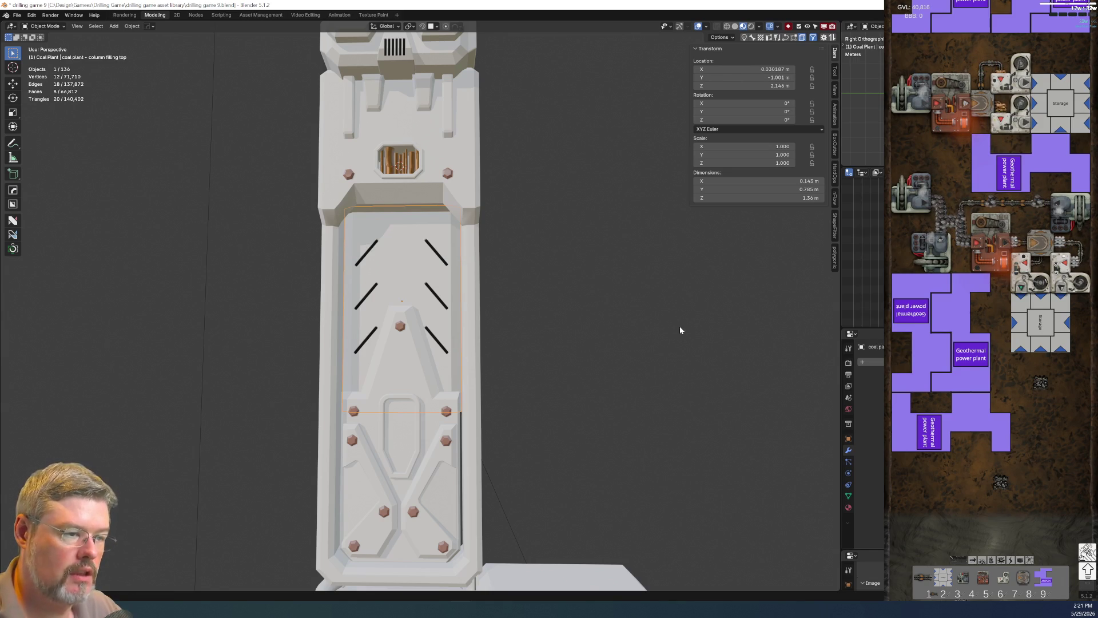
# Rename the vent lines 'coal plant - column filling top vents' and maximize the Outliner.
pyautogui.click(445, 261)
pyautogui.press('F2')
pyautogui.hotkey('ctrl', 'v')
pyautogui.write('vents')
pyautogui.press('Return')
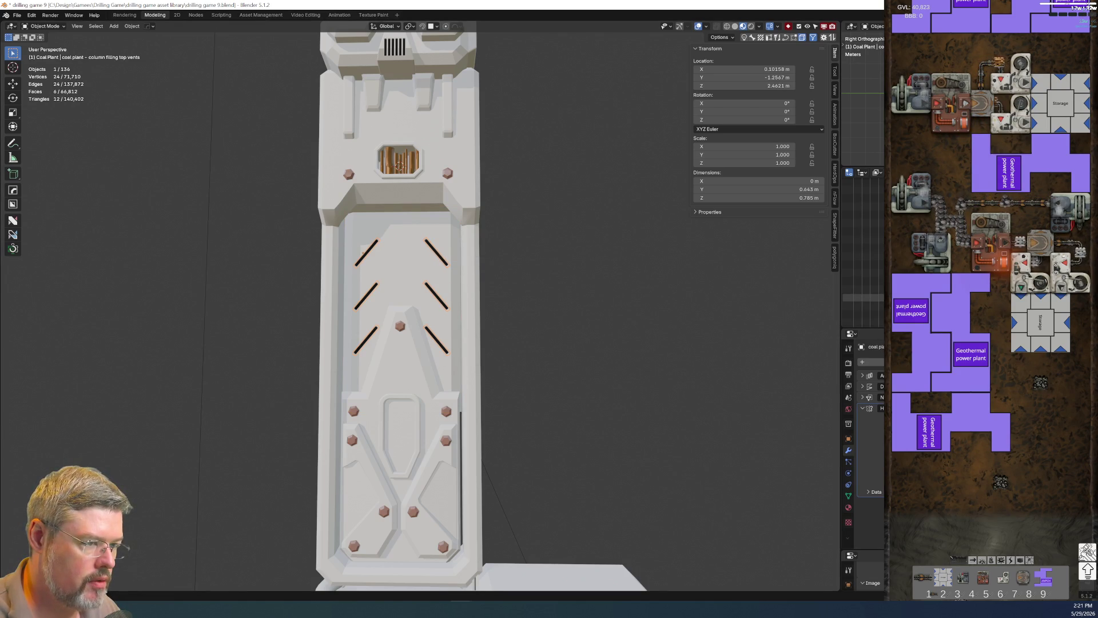
pyautogui.hotkey('ctrl', 'space')
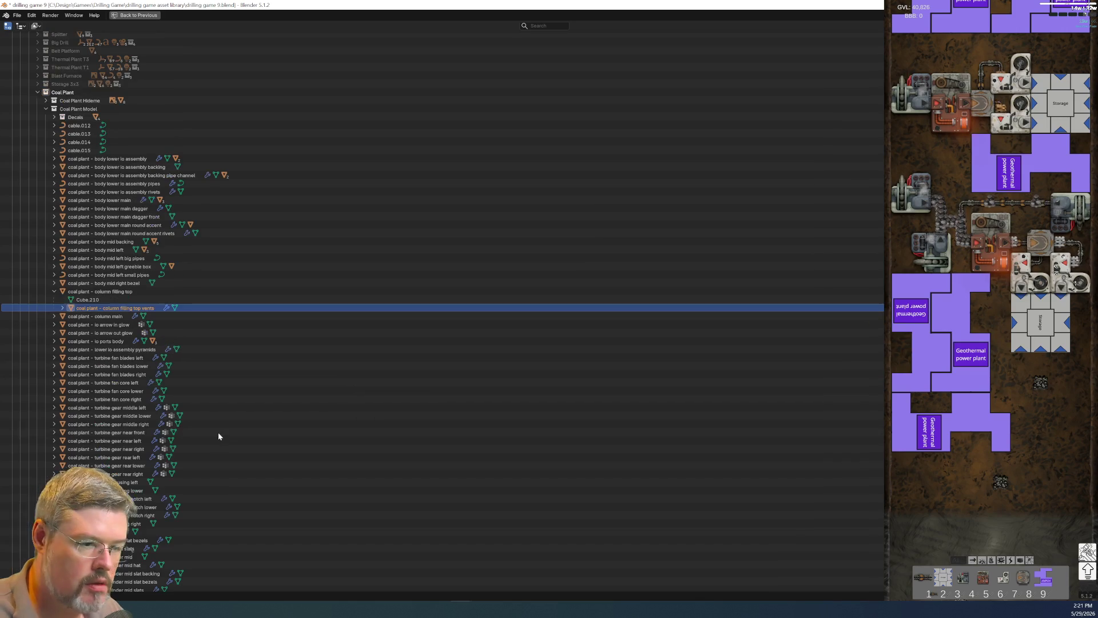
# Move the vents into the Coal Plant Model collection, restore the 3D view, and copy the filling top name.
pyautogui.moveTo(115, 308)
pyautogui.mouseDown()
pyautogui.moveTo(98, 289)
pyautogui.moveTo(97, 121)
pyautogui.mouseUp()
pyautogui.hotkey('ctrl', 'space')
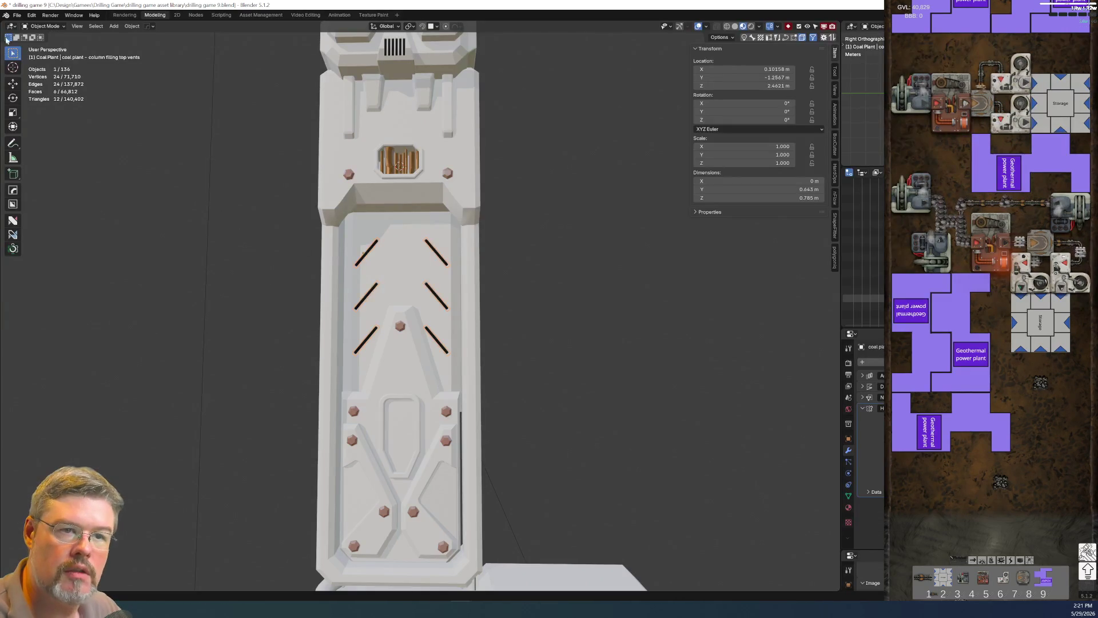
pyautogui.click(17, 15)
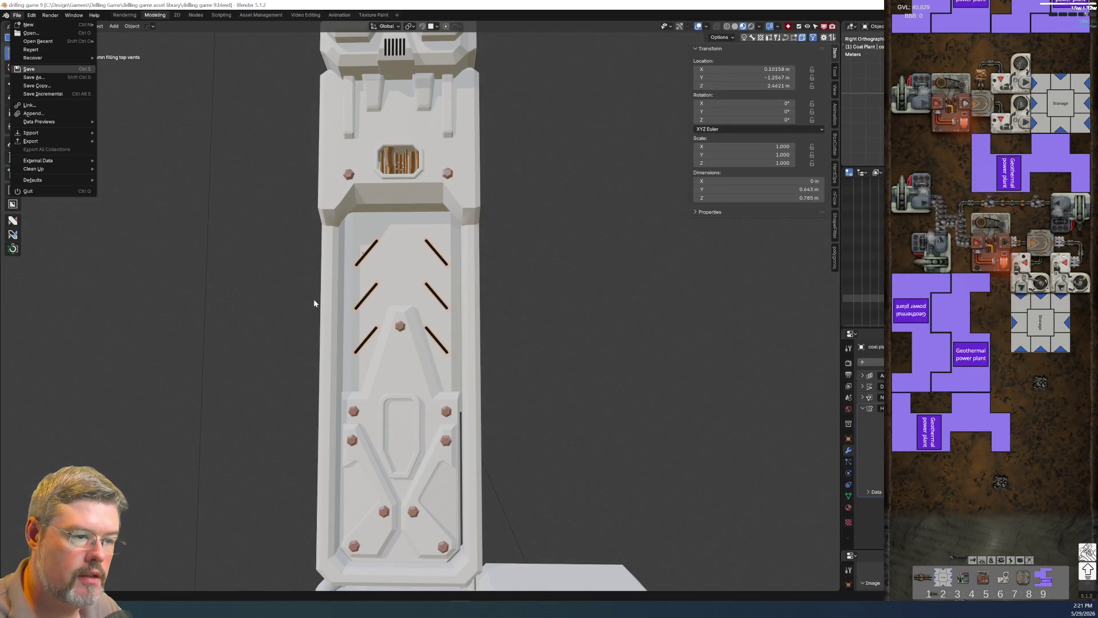
pyautogui.click(418, 376)
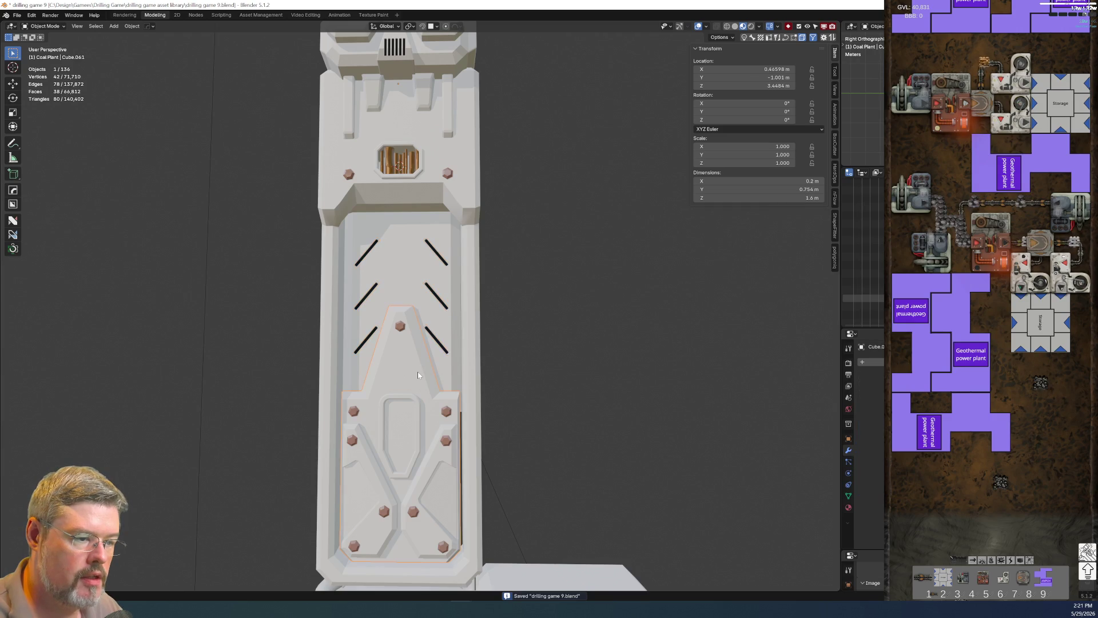
pyautogui.click(400, 291)
pyautogui.press('F2')
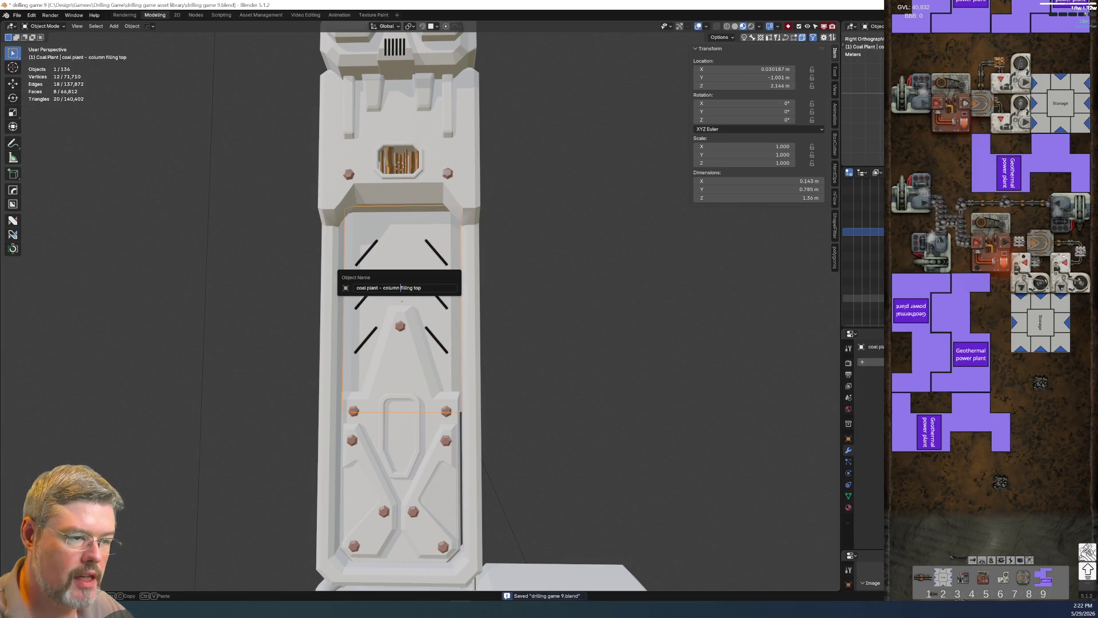
pyautogui.click(422, 288)
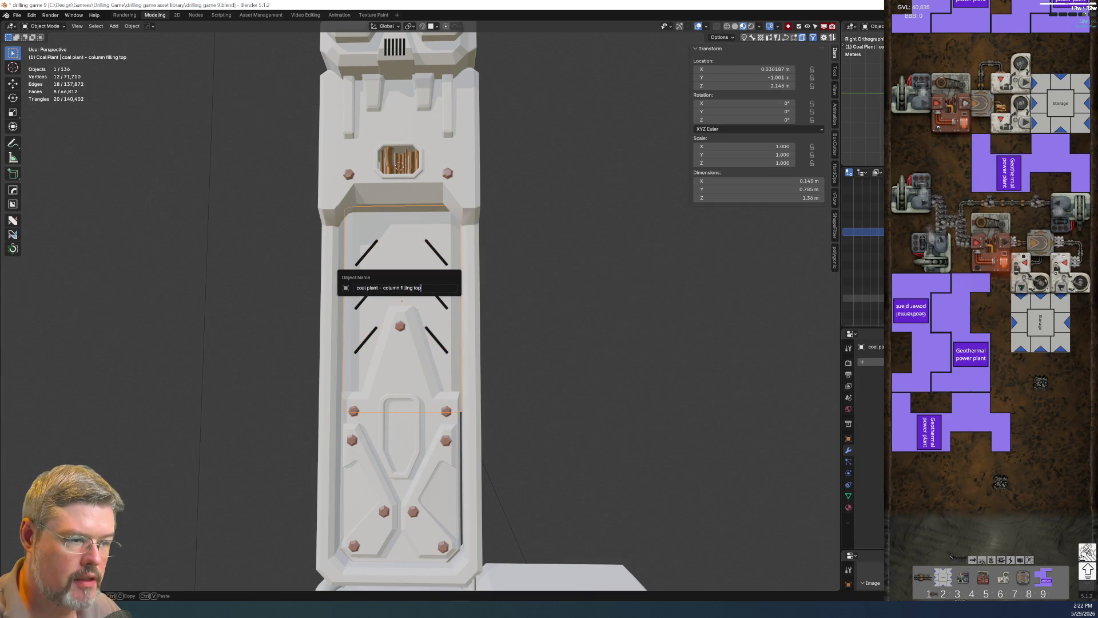
pyautogui.press('Return')
# Rename the lower filling panel 'coal plant - column filling bottom'.
pyautogui.click(420, 338)
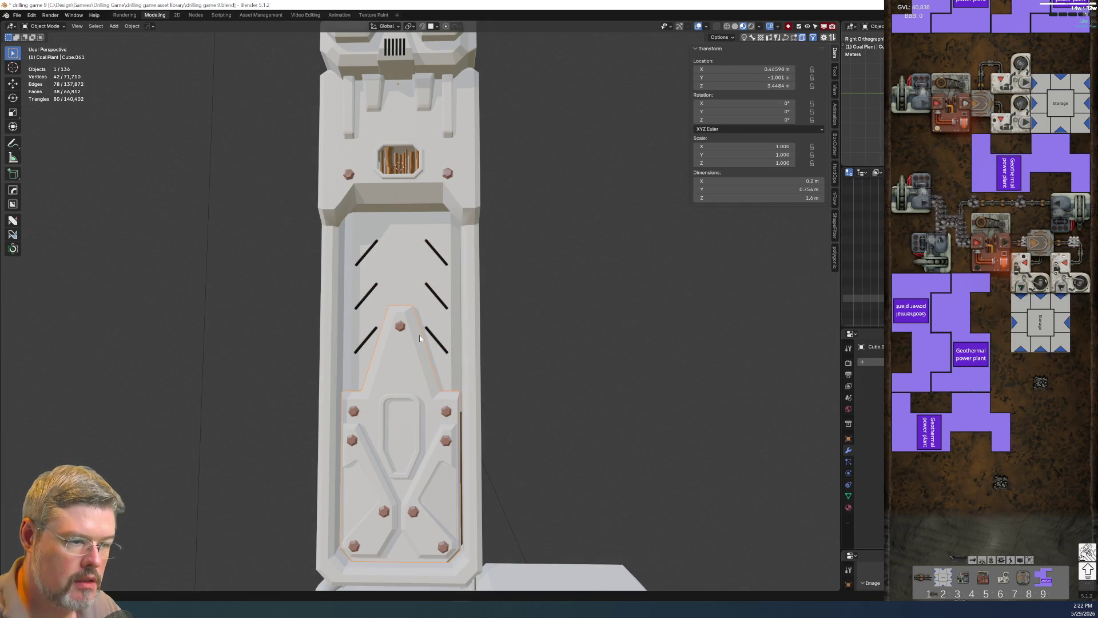
pyautogui.press('F2')
pyautogui.hotkey('ctrl', 'v')
pyautogui.write('ottom')
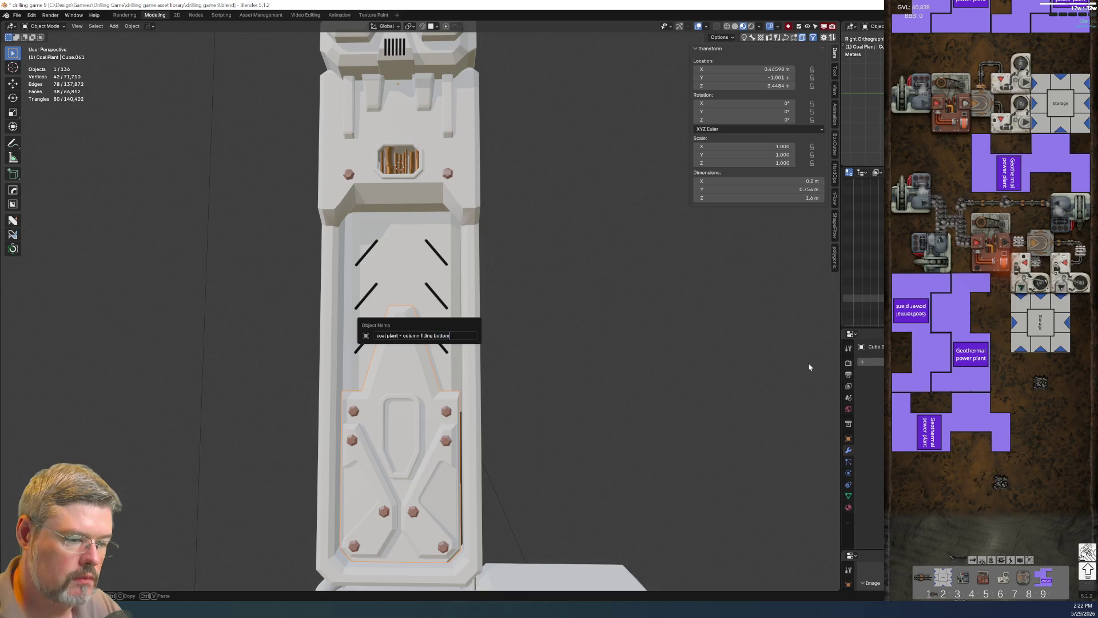
pyautogui.press('Return')
# Rename the lower panel's rivets 'coal plant - column filling bottom rivets'.
pyautogui.scroll(5, 399, 441)
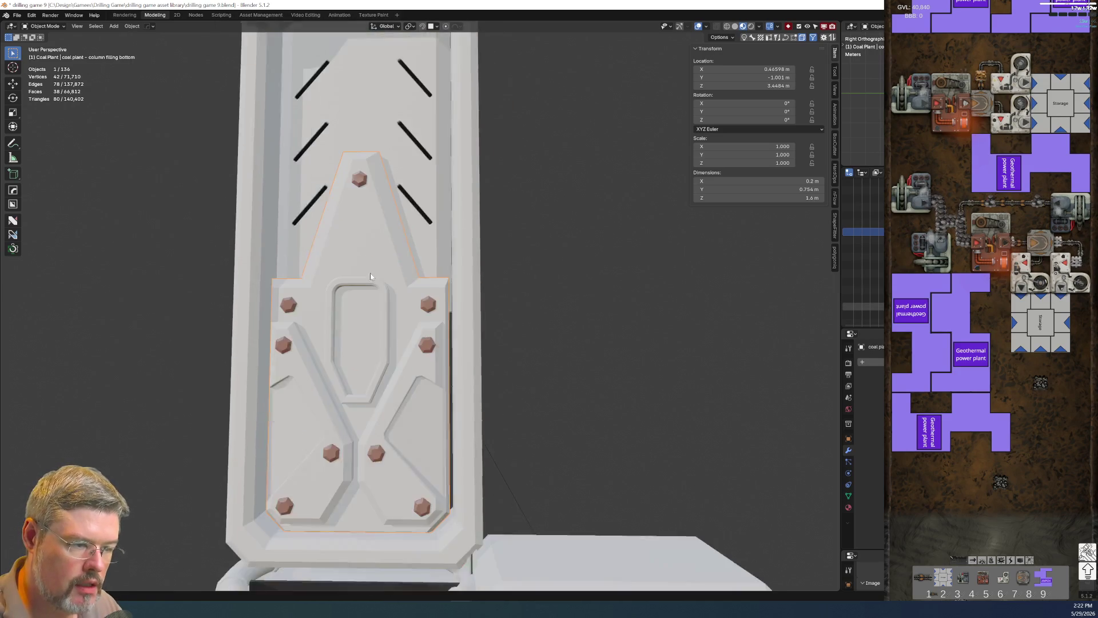
pyautogui.click(422, 296)
pyautogui.press('F2')
pyautogui.hotkey('ctrl', 'v')
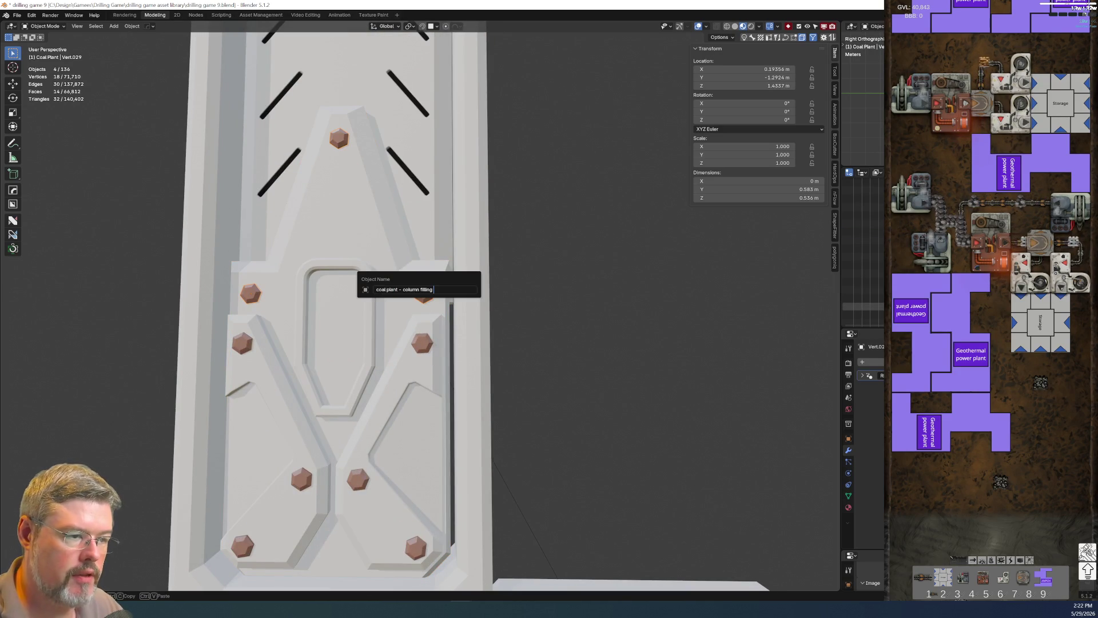
pyautogui.write('ottom rivets')
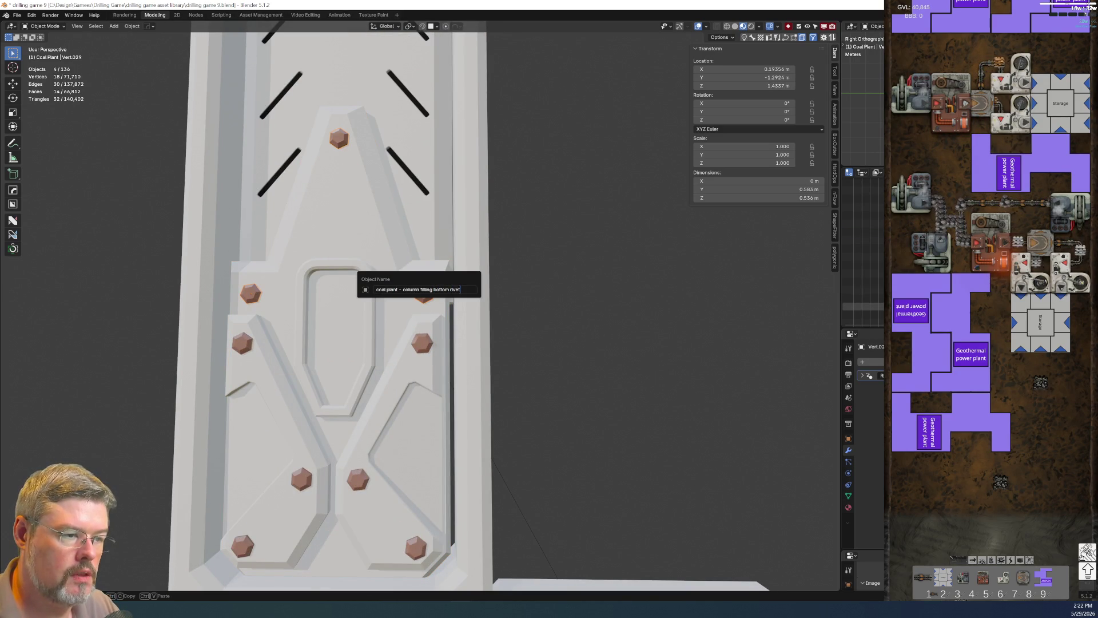
pyautogui.press('Return')
# Rename the cover 'coal plant - column filling bottom cover' and its bolts '…bottom cover rivets'.
pyautogui.click(403, 375)
pyautogui.press('F2')
pyautogui.hotkey('ctrl', 'v')
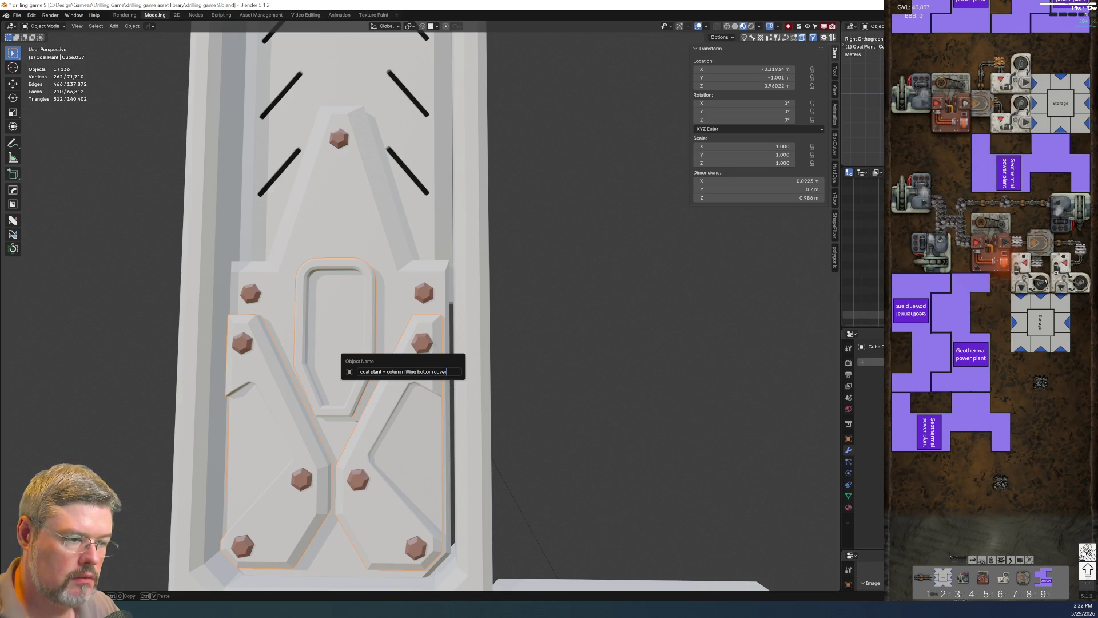
pyautogui.press('Return')
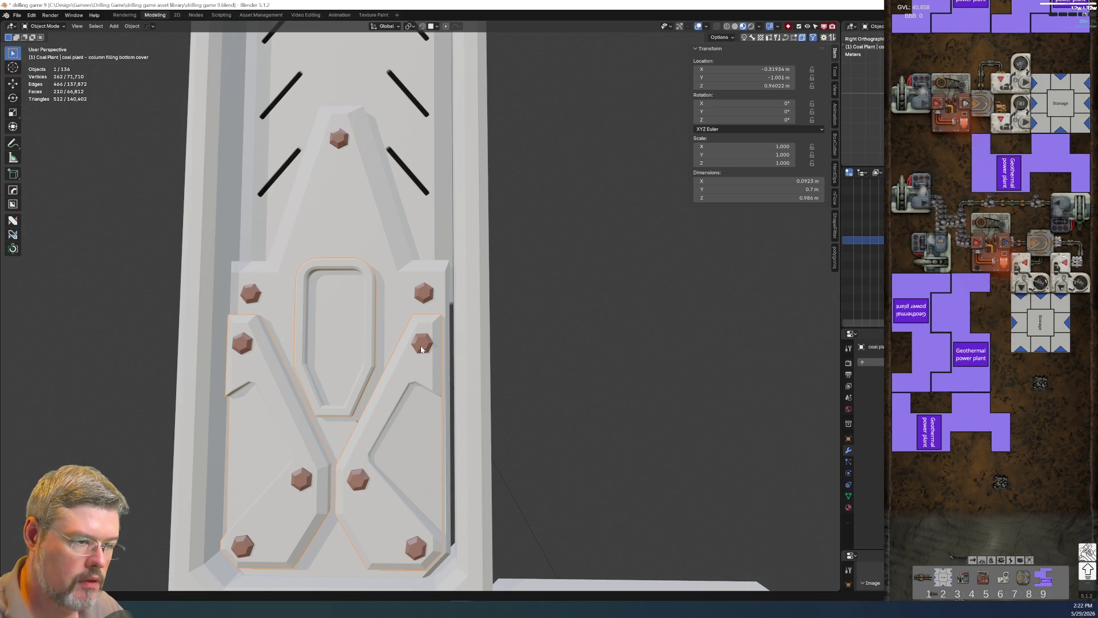
pyautogui.click(421, 347)
pyautogui.press('F2')
pyautogui.write('coal plant - column filling bottom cover')
pyautogui.write('ivets')
pyautogui.press('Return')
# Inspect the column from around and save drilling game 9.blend.
pyautogui.scroll(-5, 421, 348)
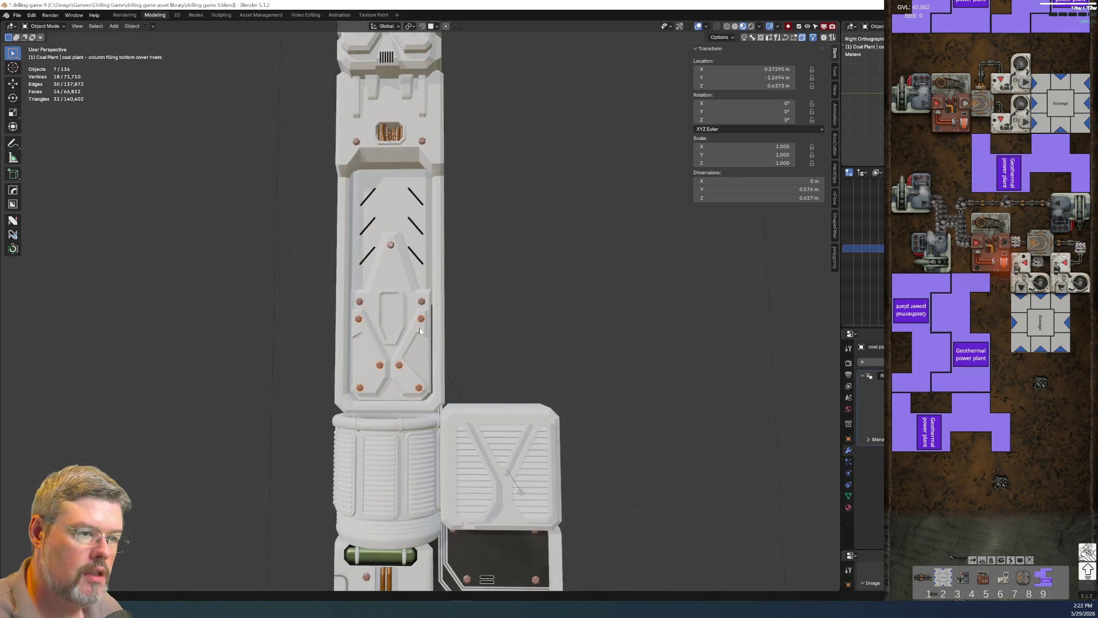
pyautogui.scroll(2, 466, 367)
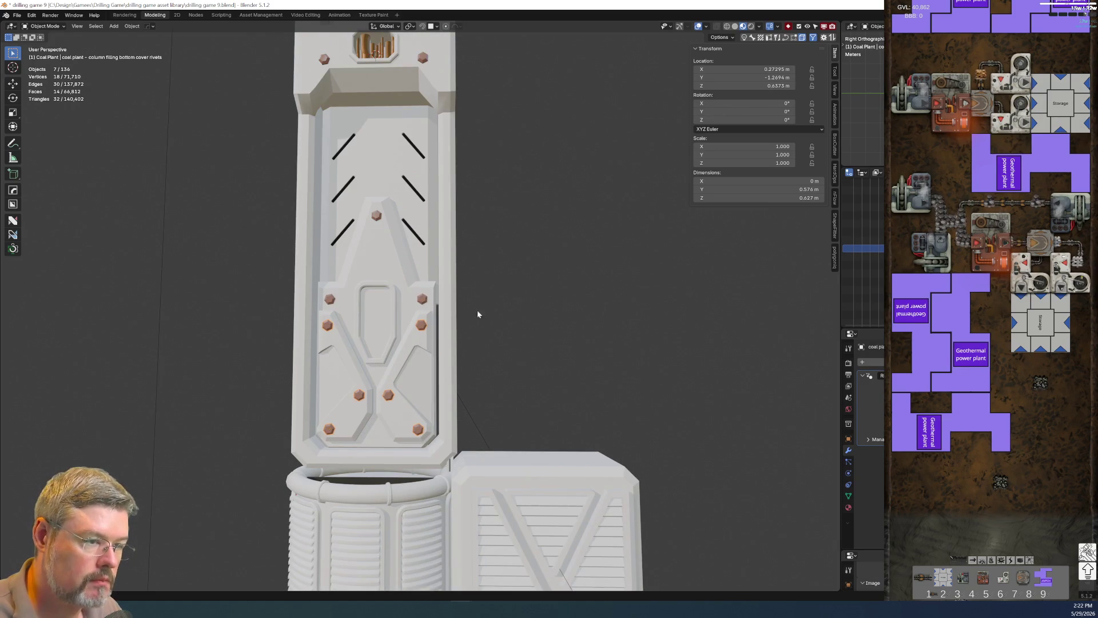
pyautogui.moveTo(501, 142)
pyautogui.mouseDown(button='middle')
pyautogui.moveTo(544, 297)
pyautogui.moveTo(585, 343)
pyautogui.moveTo(502, 276)
pyautogui.moveTo(552, 251)
pyautogui.moveTo(546, 317)
pyautogui.mouseUp(button='middle')
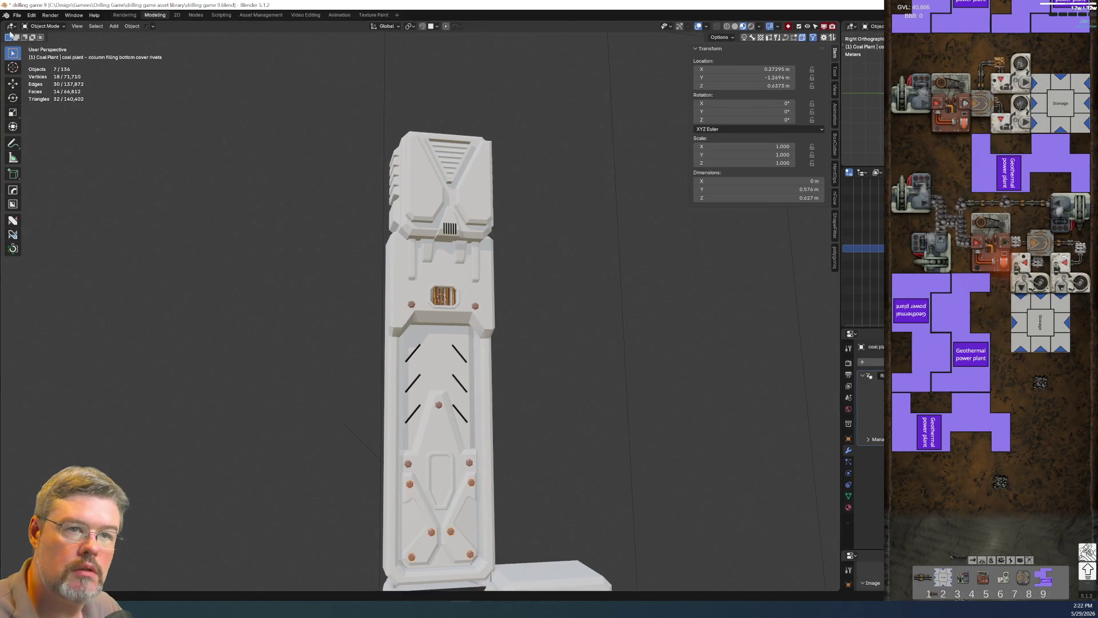
pyautogui.click(18, 16)
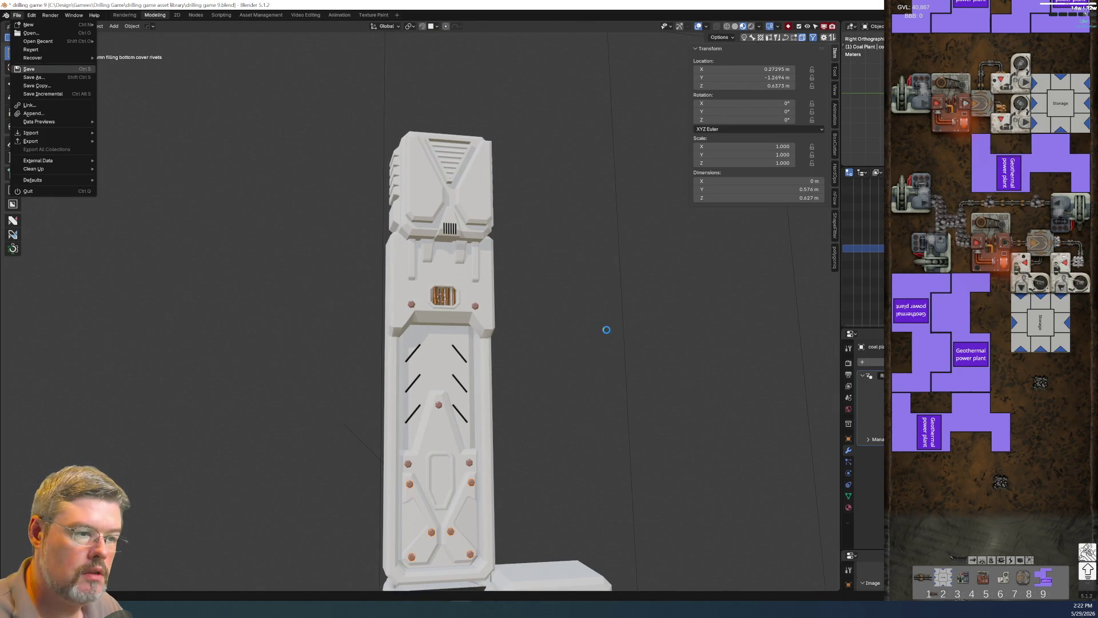
pyautogui.hotkey('ctrl', 's')
pyautogui.scroll(3, 588, 332)
pyautogui.click(519, 275)
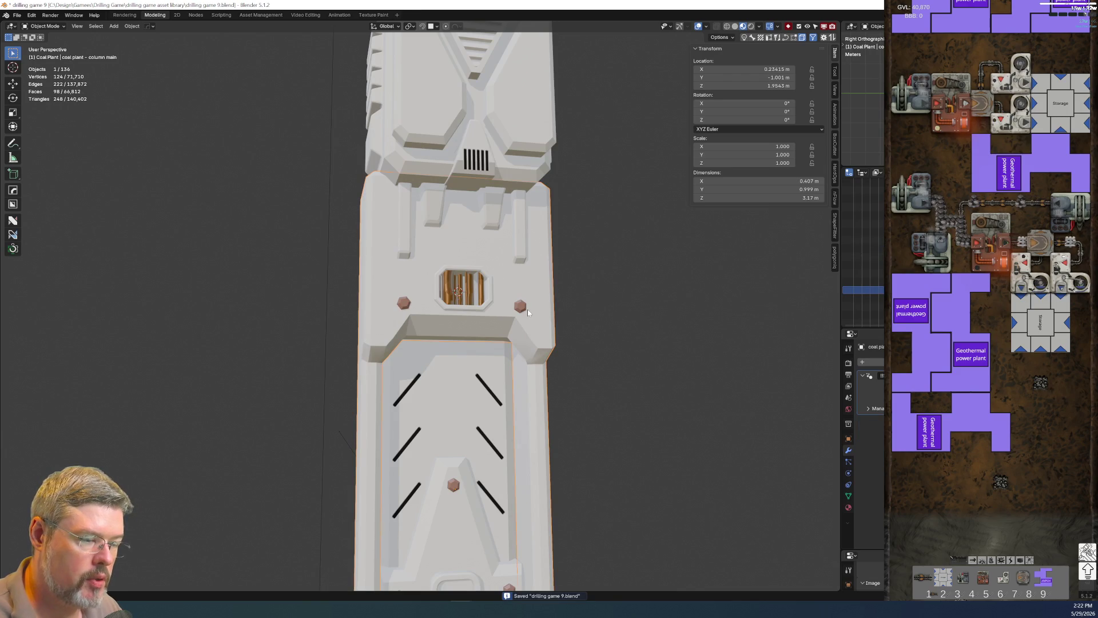
# Check the names of the main column body and the fin piece Cube.059.
pyautogui.click(410, 216)
pyautogui.moveTo(412, 220); pyautogui.dragTo(472, 267, button='middle')
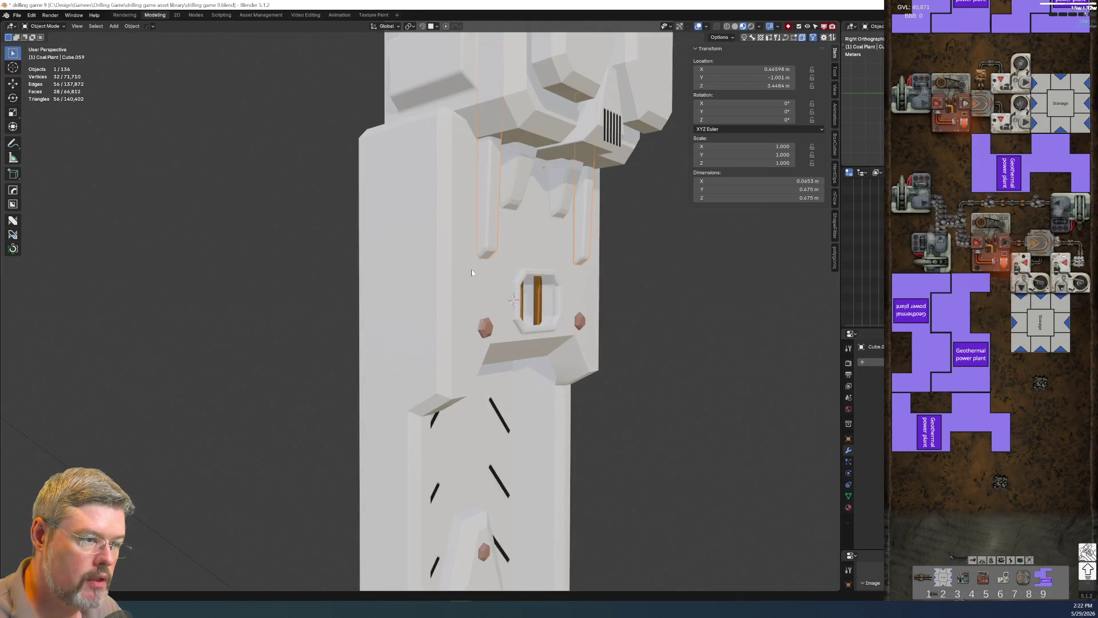
pyautogui.click(471, 272)
pyautogui.press('F2')
pyautogui.press('Escape')
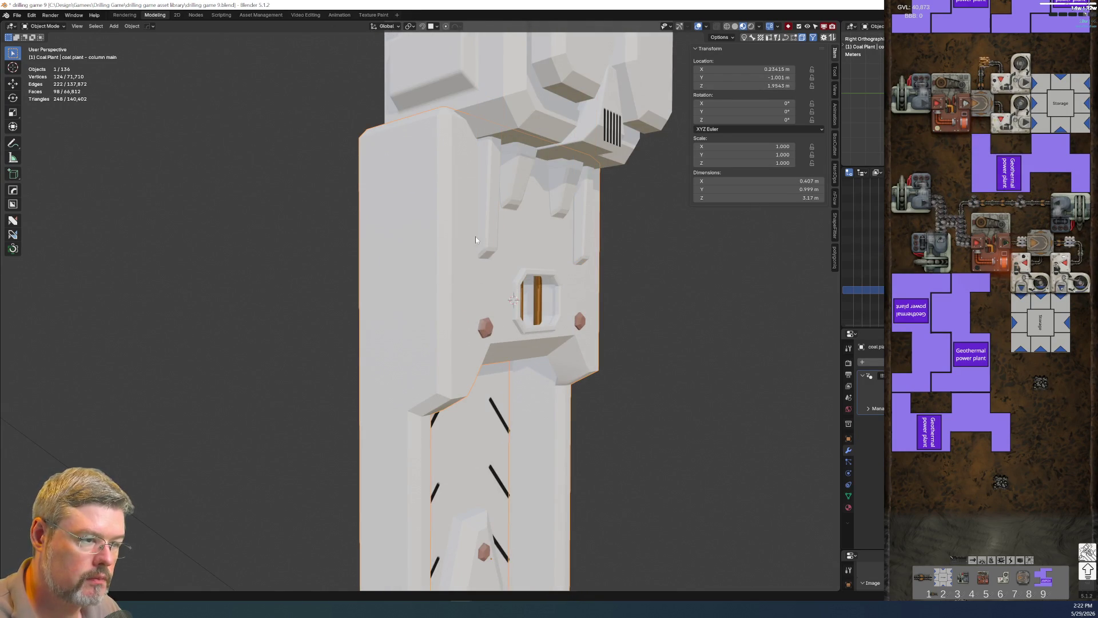
pyautogui.click(483, 236)
pyautogui.press('F2')
pyautogui.scroll(-4, 671, 315)
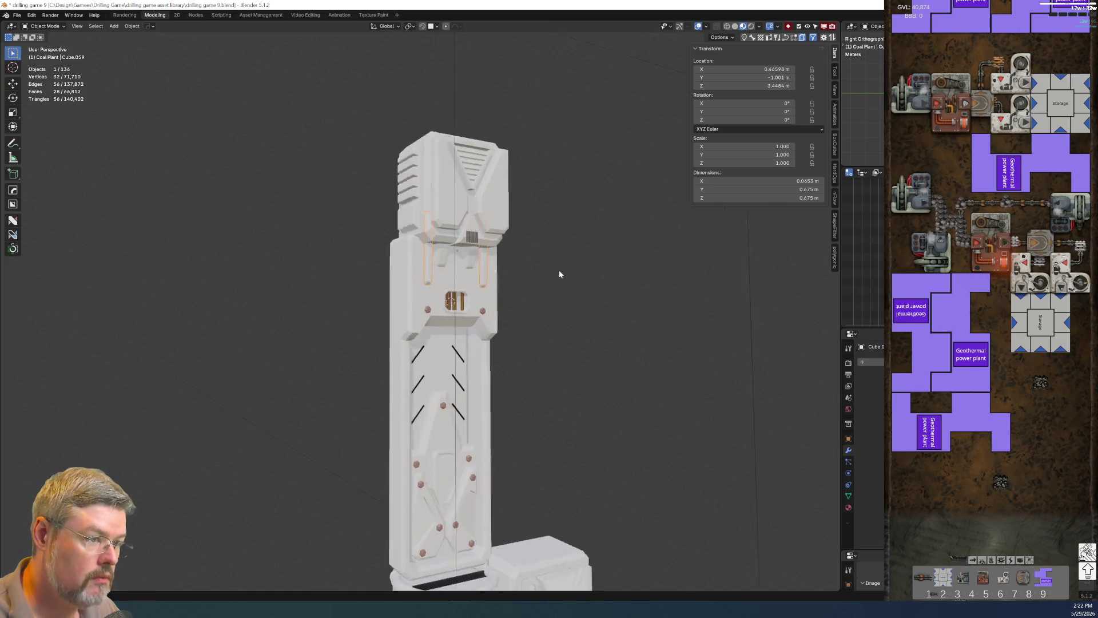
pyautogui.scroll(3, 565, 274)
# Zoom onto the column's upper section and try selecting vent housing Cube.053 and the grille decal.
pyautogui.moveTo(565, 293)
pyautogui.mouseDown(button='middle')
pyautogui.moveTo(600, 304)
pyautogui.moveTo(533, 348)
pyautogui.moveTo(498, 275)
pyautogui.moveTo(515, 335)
pyautogui.moveTo(495, 400)
pyautogui.moveTo(505, 366)
pyautogui.mouseUp(button='middle')
pyautogui.scroll(4, 454, 296)
pyautogui.moveTo(454, 295)
pyautogui.mouseDown(button='middle')
pyautogui.moveTo(442, 355)
pyautogui.moveTo(495, 335)
pyautogui.moveTo(469, 330)
pyautogui.moveTo(462, 424)
pyautogui.moveTo(427, 338)
pyautogui.moveTo(454, 366)
pyautogui.mouseUp(button='middle')
pyautogui.scroll(-4, 495, 335)
pyautogui.scroll(3, 417, 326)
pyautogui.moveTo(417, 326)
pyautogui.mouseDown(button='middle')
pyautogui.moveTo(434, 320)
pyautogui.moveTo(526, 353)
pyautogui.mouseUp(button='middle')
pyautogui.scroll(3, 435, 321)
pyautogui.click(456, 289)
pyautogui.scroll(-2, 534, 321)
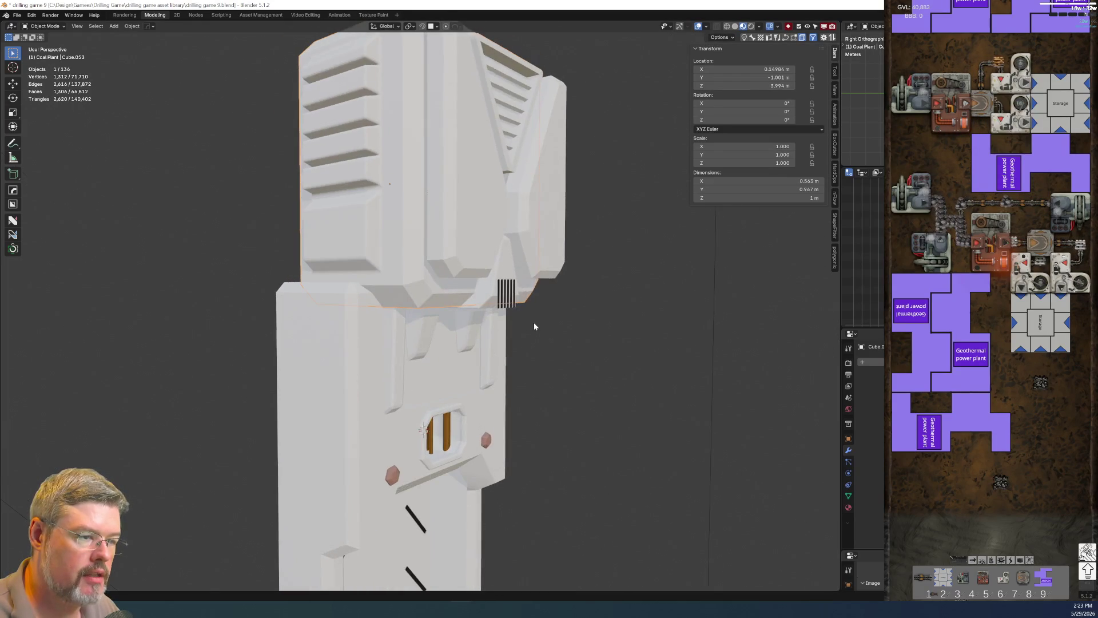
pyautogui.click(509, 295)
pyautogui.scroll(-2, 509, 295)
pyautogui.click(510, 282)
pyautogui.moveTo(511, 282)
pyautogui.mouseDown(button='middle')
pyautogui.moveTo(541, 297)
pyautogui.moveTo(505, 288)
pyautogui.mouseUp(button='middle')
pyautogui.click(463, 274)
pyautogui.click(504, 265)
# Box-select the three parts at the column's top, frame them, and add vent grille Cube.055.
pyautogui.moveTo(490, 245); pyautogui.dragTo(367, 183)
pyautogui.press('KP_Decimal')
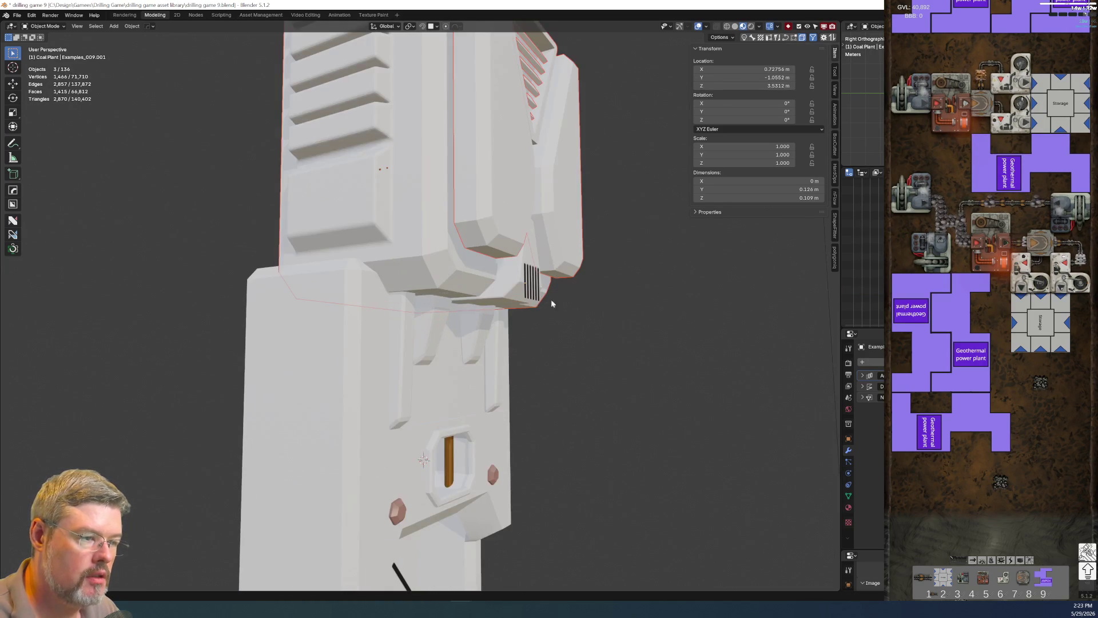
pyautogui.press('KP_0')
pyautogui.press('KP_0')
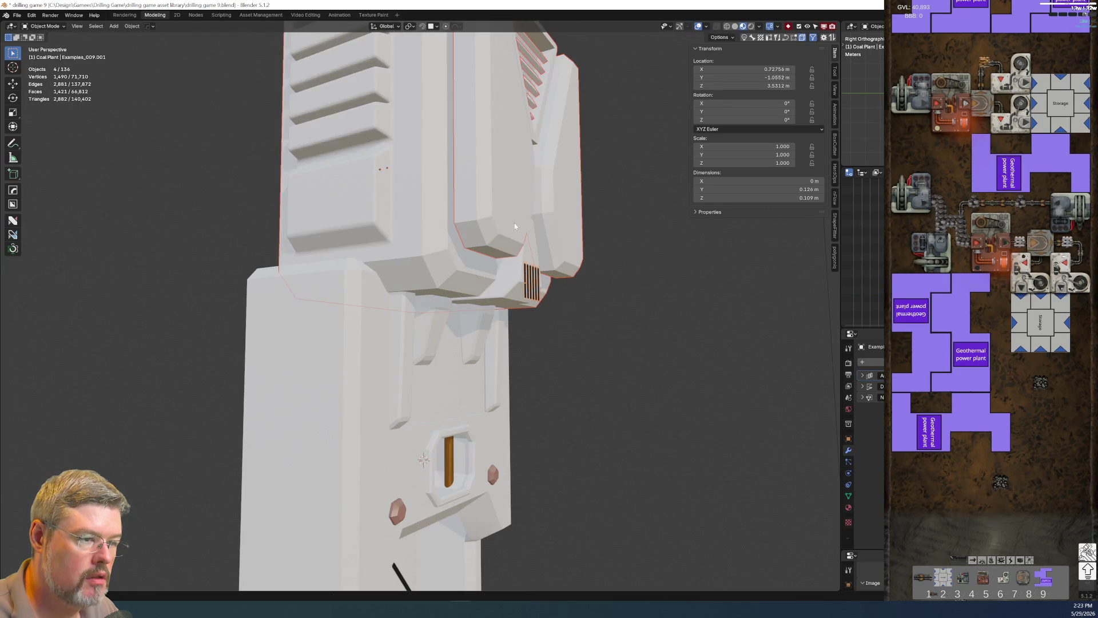
pyautogui.keyDown('shift'); pyautogui.click(502, 283); pyautogui.keyUp('shift')
pyautogui.press('KP_0')
pyautogui.press('KP_0')
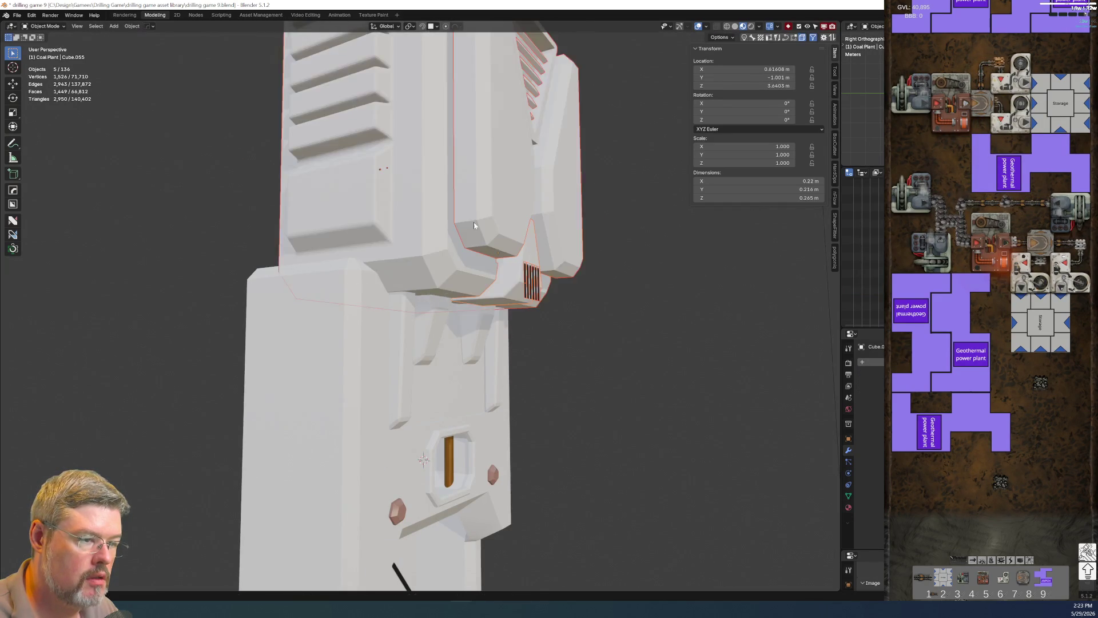
pyautogui.moveTo(502, 283); pyautogui.dragTo(534, 292, button='middle')
# Nudge the selected top vent parts along the X axis in two small moves.
pyautogui.press('g')
pyautogui.press('x')
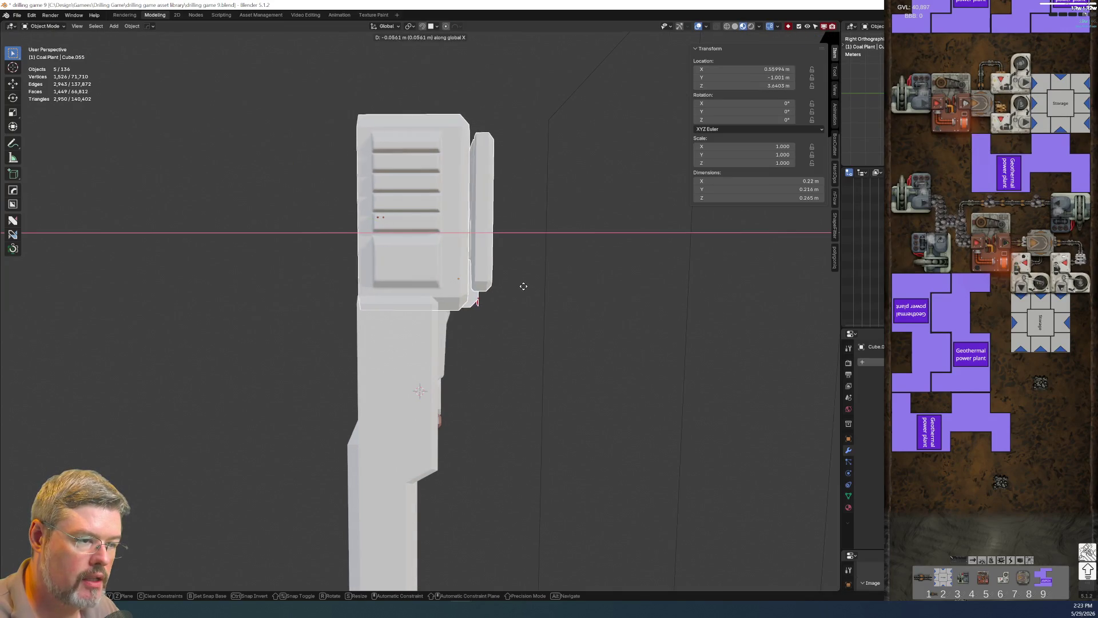
pyautogui.click(515, 285)
pyautogui.scroll(6, 452, 247)
pyautogui.scroll(-5, 452, 247)
pyautogui.scroll(2, 423, 231)
pyautogui.press('g')
pyautogui.press('x')
pyautogui.click(611, 314)
# Orbit to a close frontal view of the shifted vent.
pyautogui.moveTo(611, 313)
pyautogui.mouseDown(button='middle')
pyautogui.moveTo(522, 373)
pyautogui.moveTo(585, 373)
pyautogui.moveTo(314, 363)
pyautogui.moveTo(356, 355)
pyautogui.moveTo(355, 343)
pyautogui.mouseUp(button='middle')
pyautogui.scroll(2, 522, 374)
pyautogui.scroll(-8, 355, 344)
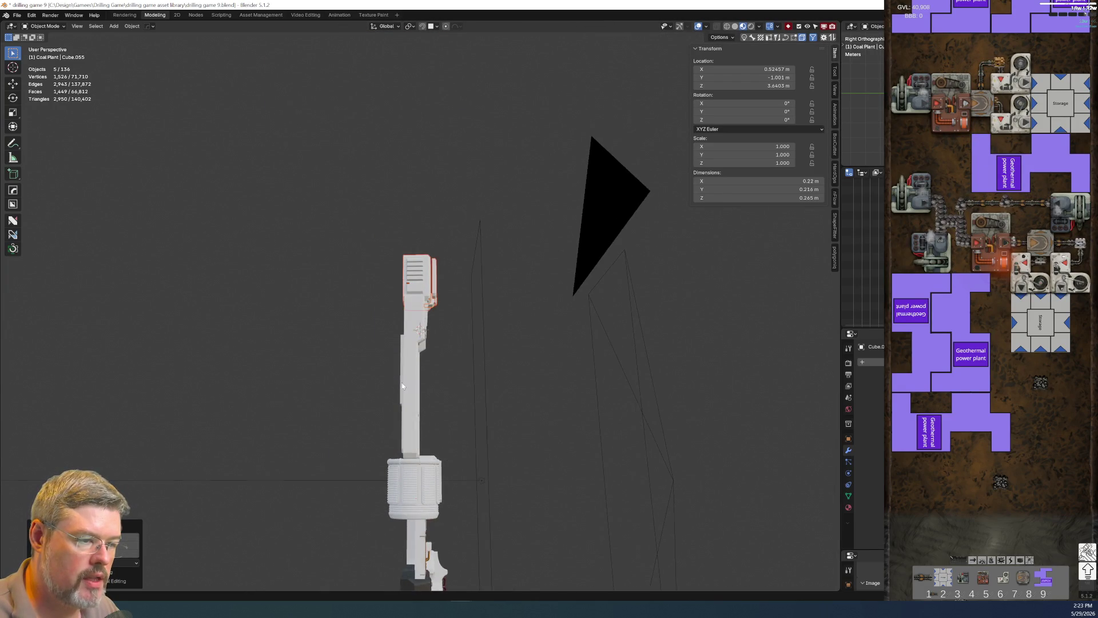
pyautogui.scroll(10, 386, 359)
pyautogui.moveTo(379, 359); pyautogui.dragTo(344, 354, button='middle')
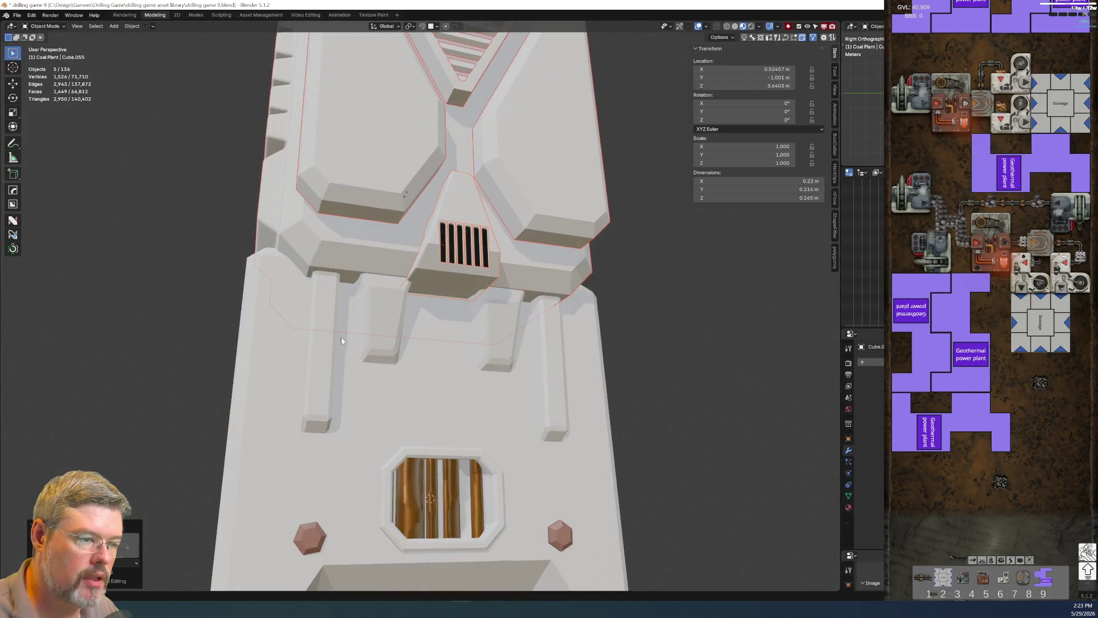
pyautogui.click(18, 15)
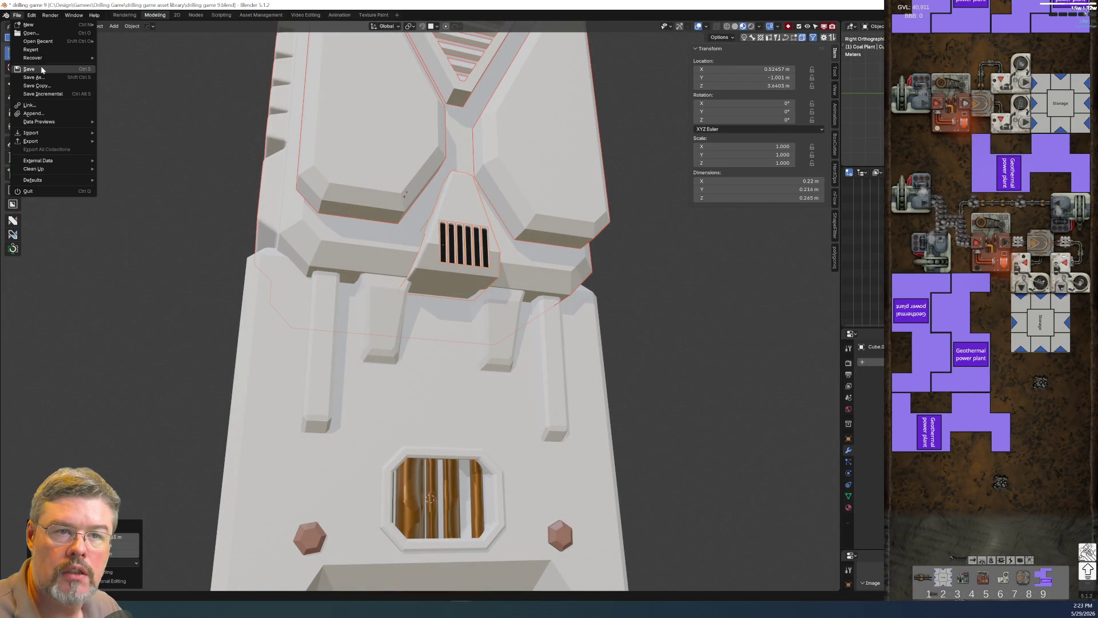
# Save the file and rename the long vent supports Cube.059 with a 'coal plant - column top vent' supports-long name.
pyautogui.click(30, 69)
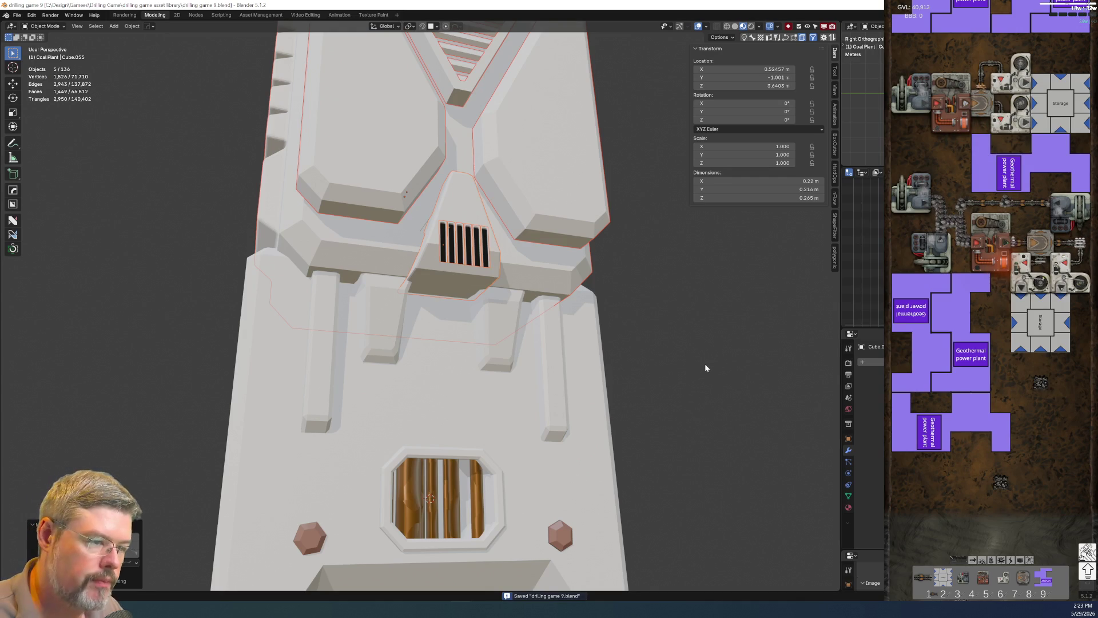
pyautogui.click(311, 389)
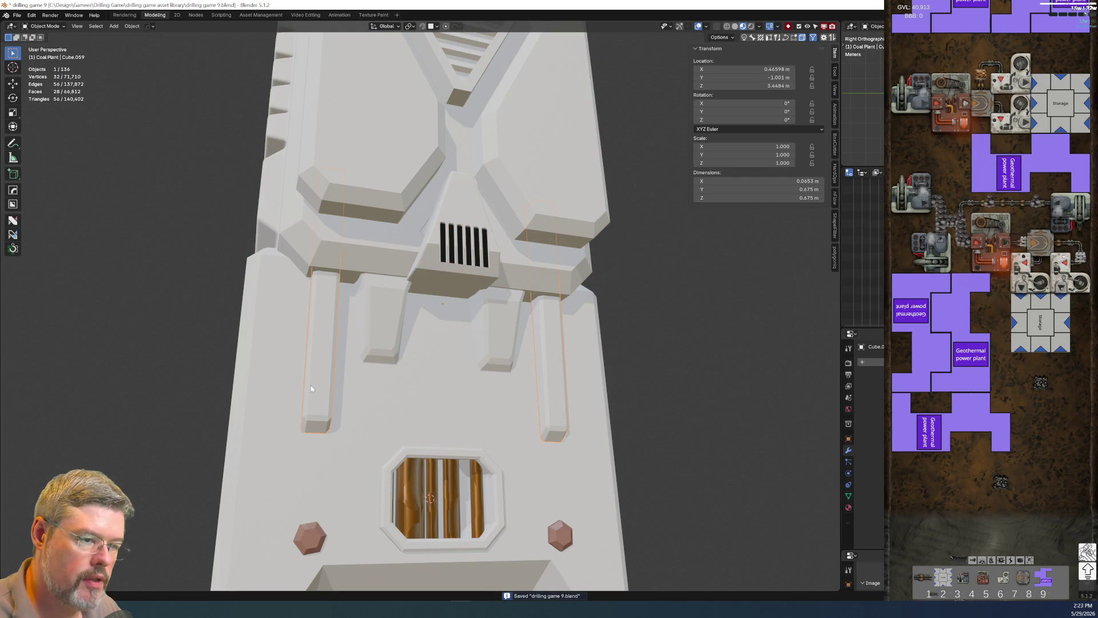
pyautogui.press('F2')
pyautogui.write('coal plant - column main')
pyautogui.write('column')
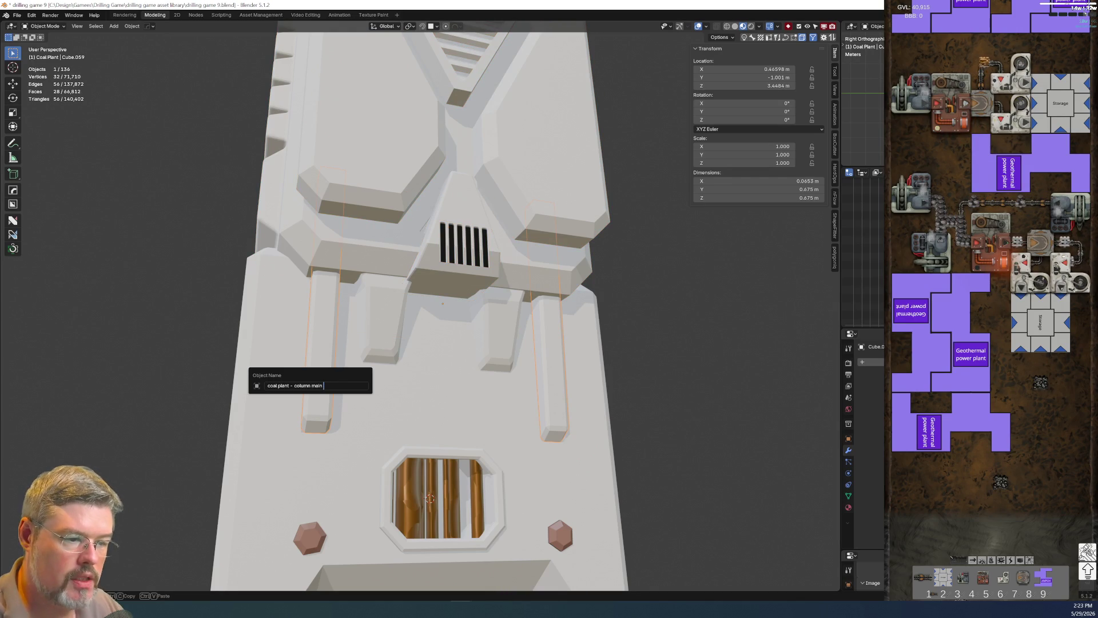
pyautogui.write(' top vent')
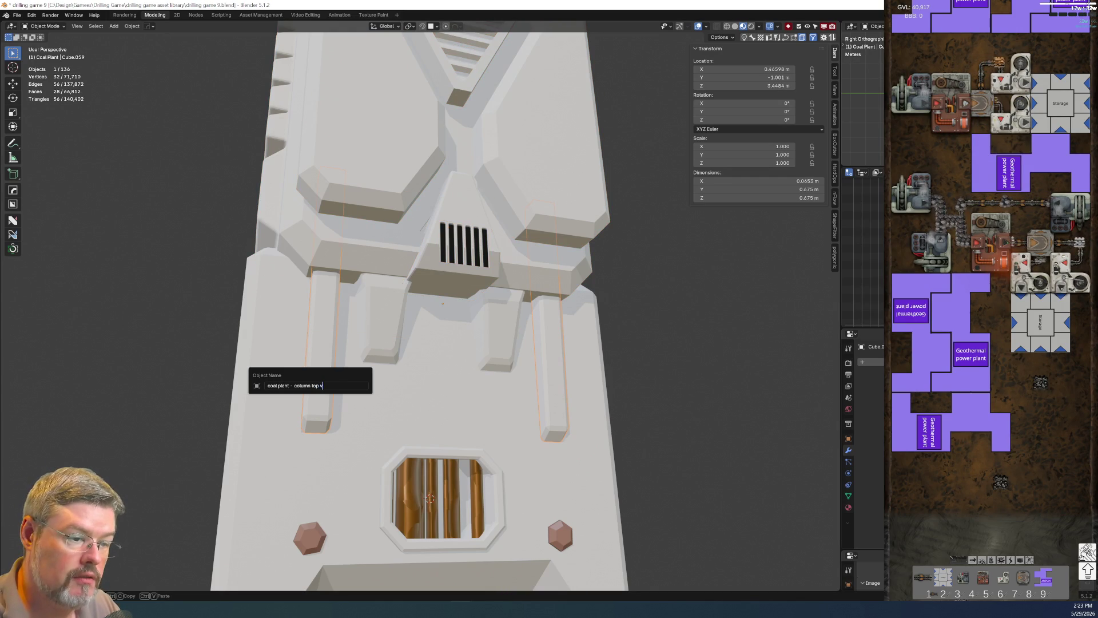
pyautogui.press('Home')
pyautogui.hotkey('ctrl', 'a')
pyautogui.hotkey('ctrl', 'c')
pyautogui.press('End')
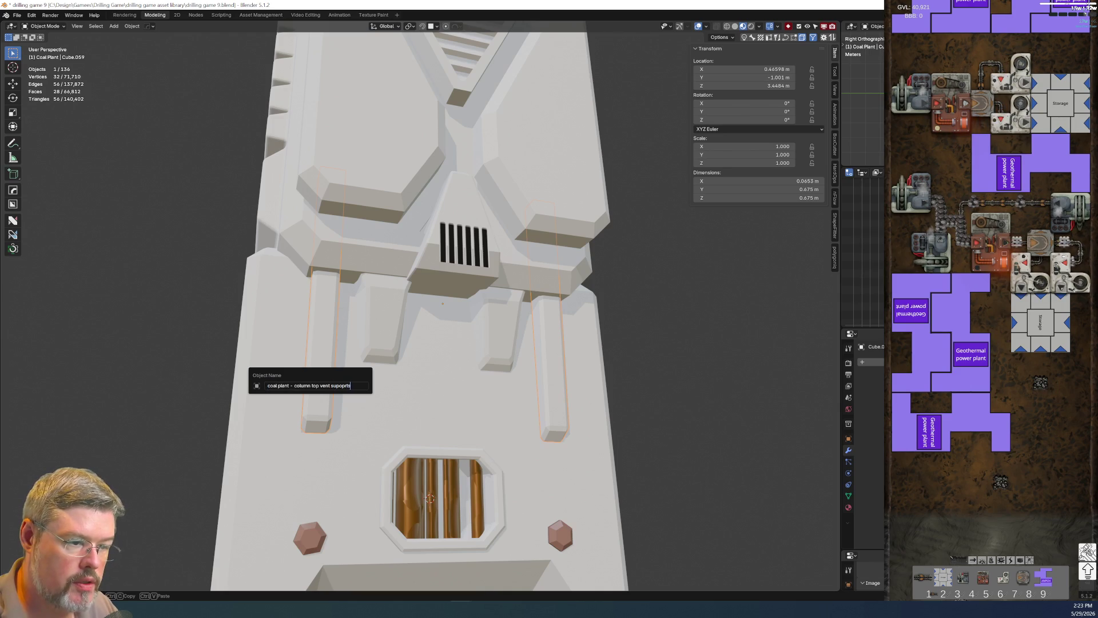
pyautogui.write('ports long')
pyautogui.press('Return')
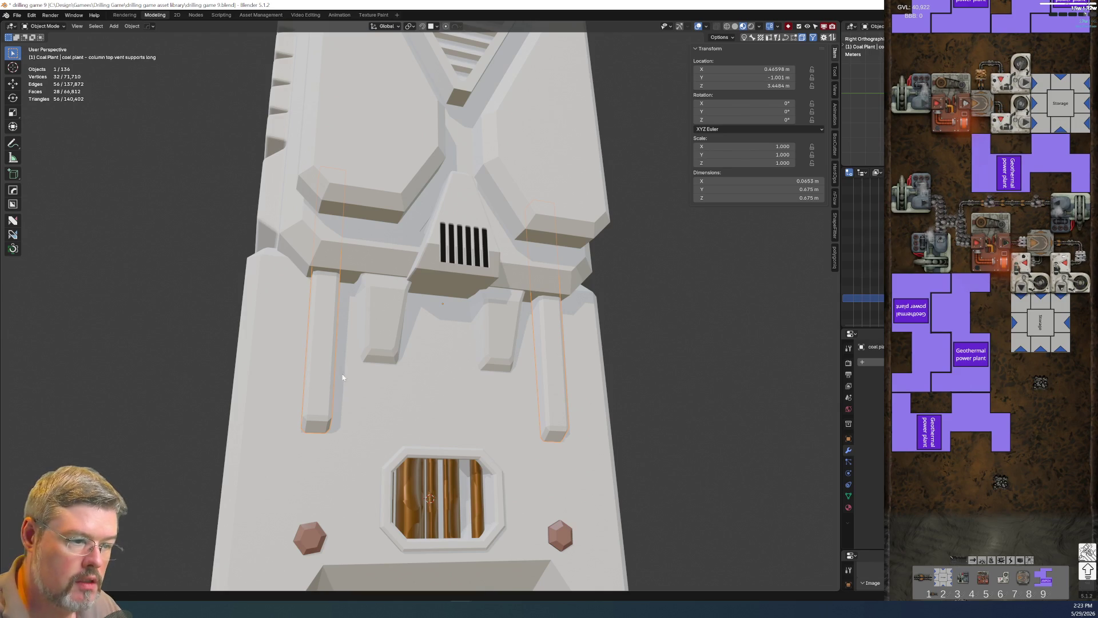
# Rename short supports Cube.058 and vent housing Cube.053 (to 'coal plant - column top vent').
pyautogui.click(385, 309)
pyautogui.press('F2')
pyautogui.hotkey('ctrl', 'v')
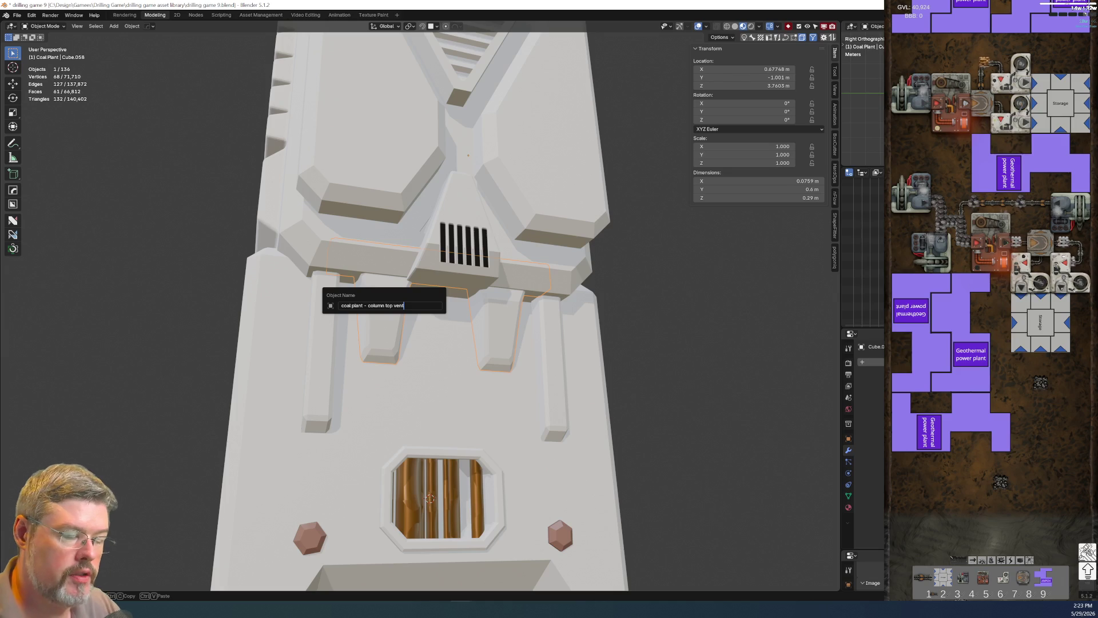
pyautogui.write('supports short')
pyautogui.press('Return')
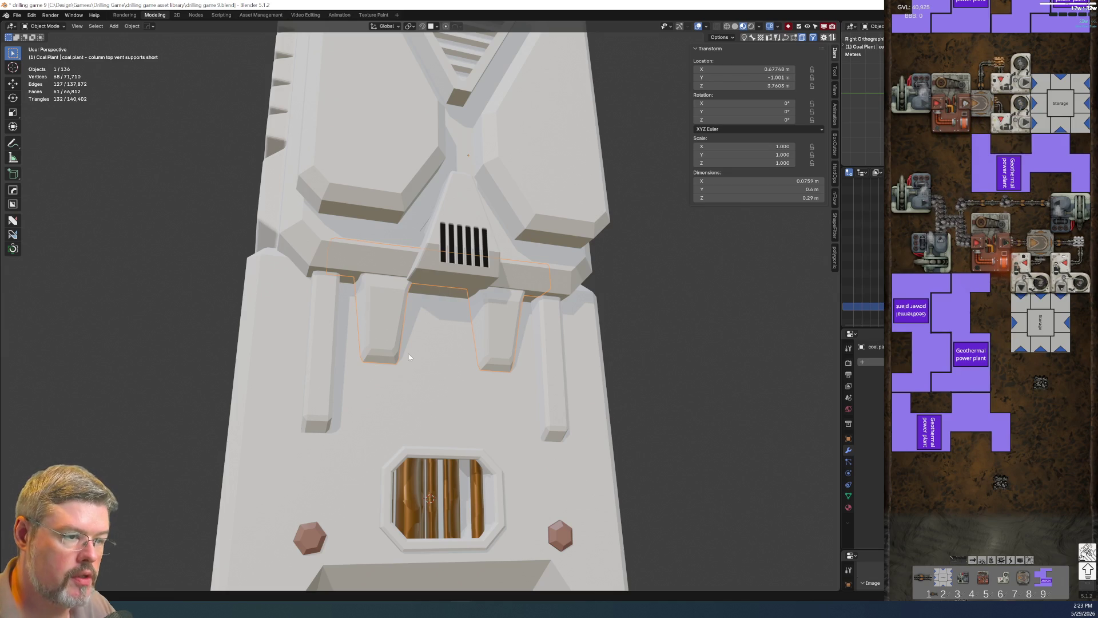
pyautogui.click(293, 226)
pyautogui.press('F2')
pyautogui.hotkey('ctrl', 'v')
pyautogui.press('Return')
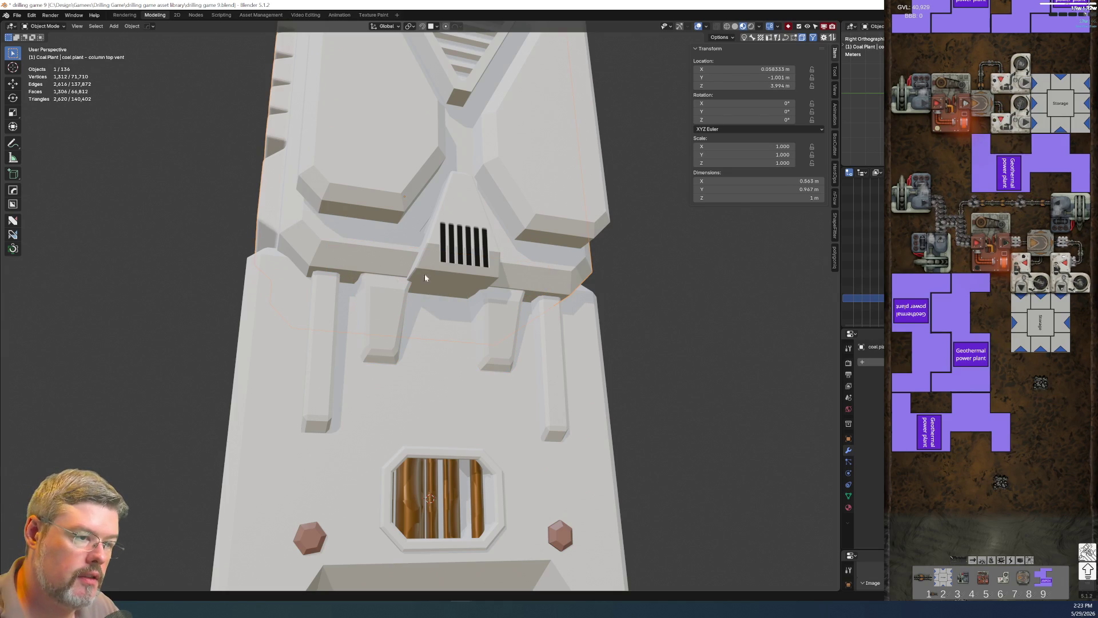
# Name Cube.055 'coal plant - column top vent lower greeble' and Examples_009.001 '…lower greeble vent', then locate it in the Outliner.
pyautogui.click(440, 278)
pyautogui.press('F2')
pyautogui.hotkey('ctrl', 'v')
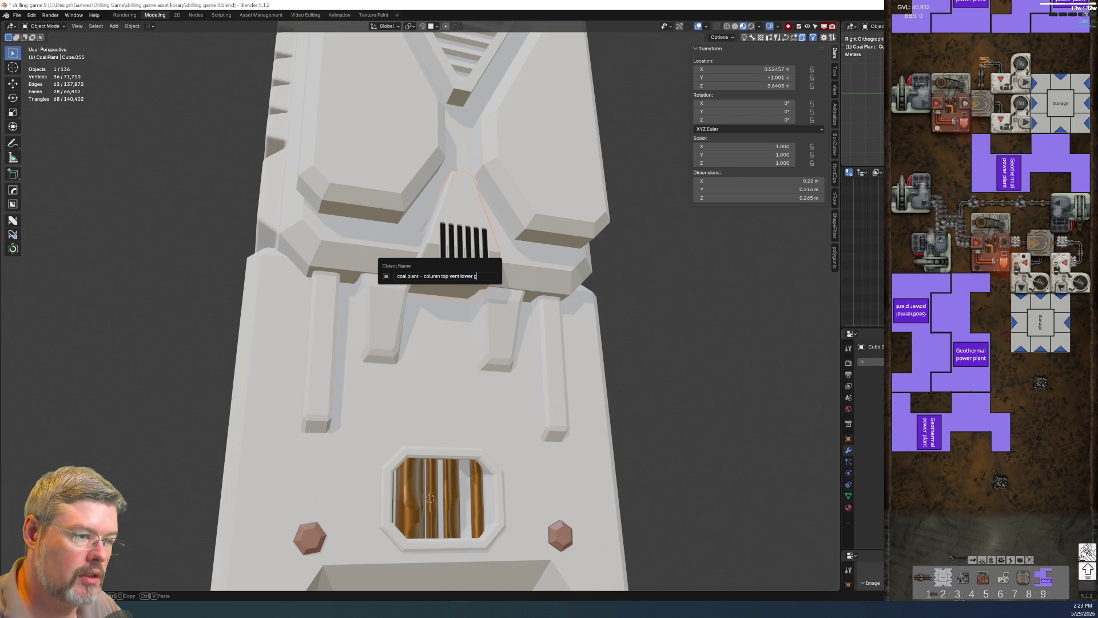
pyautogui.press('Return')
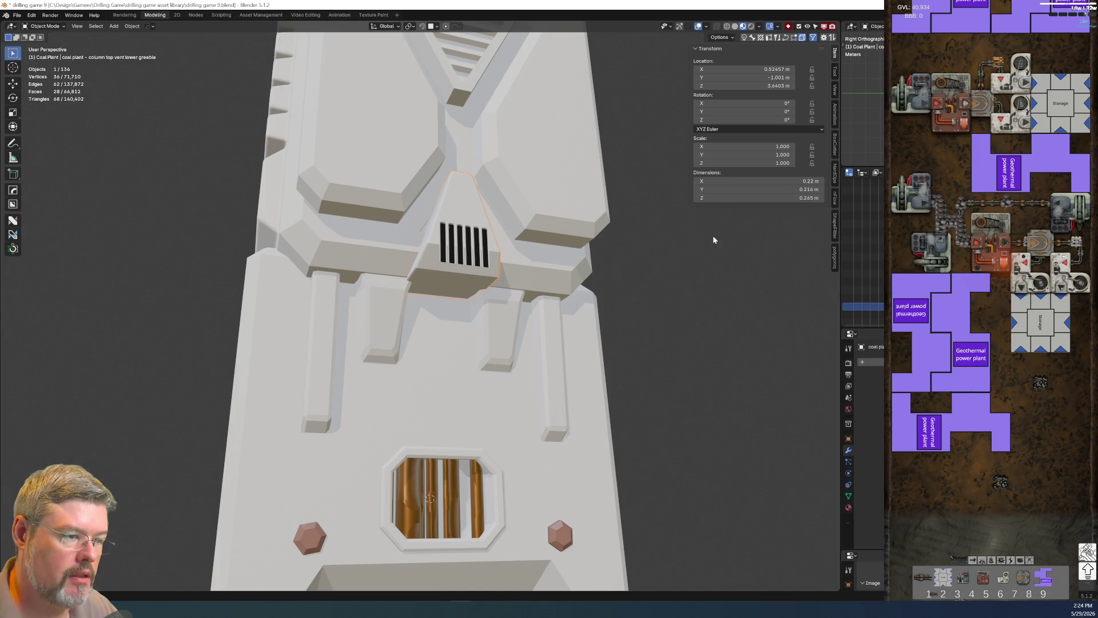
pyautogui.click(446, 246)
pyautogui.press('F2')
pyautogui.write('coal plant - column top vent lower greeble')
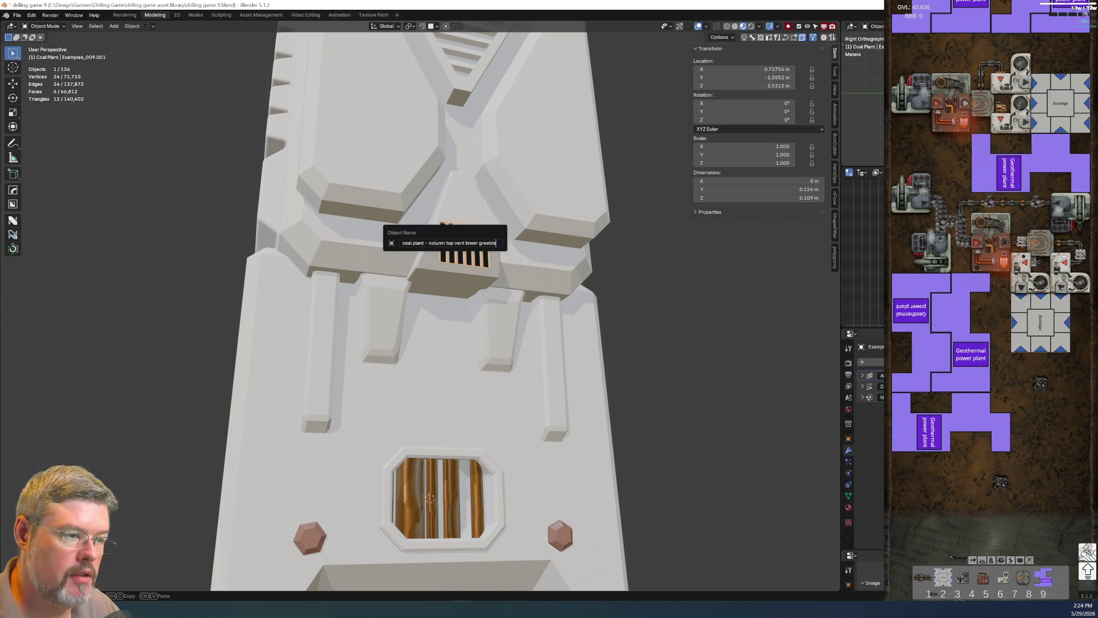
pyautogui.write('ents')
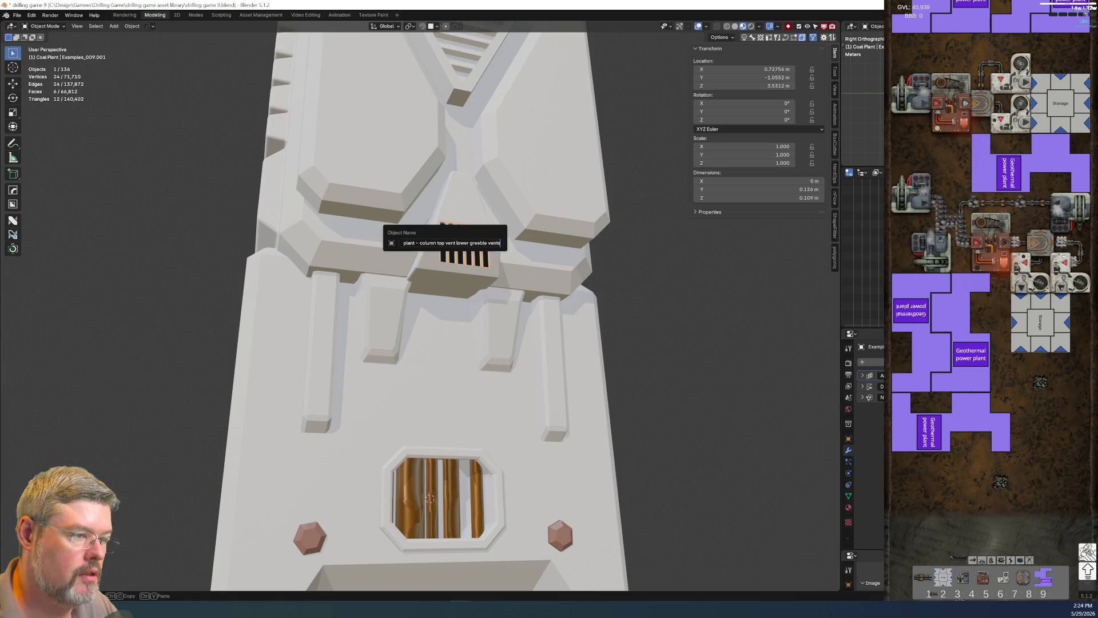
pyautogui.press('Return')
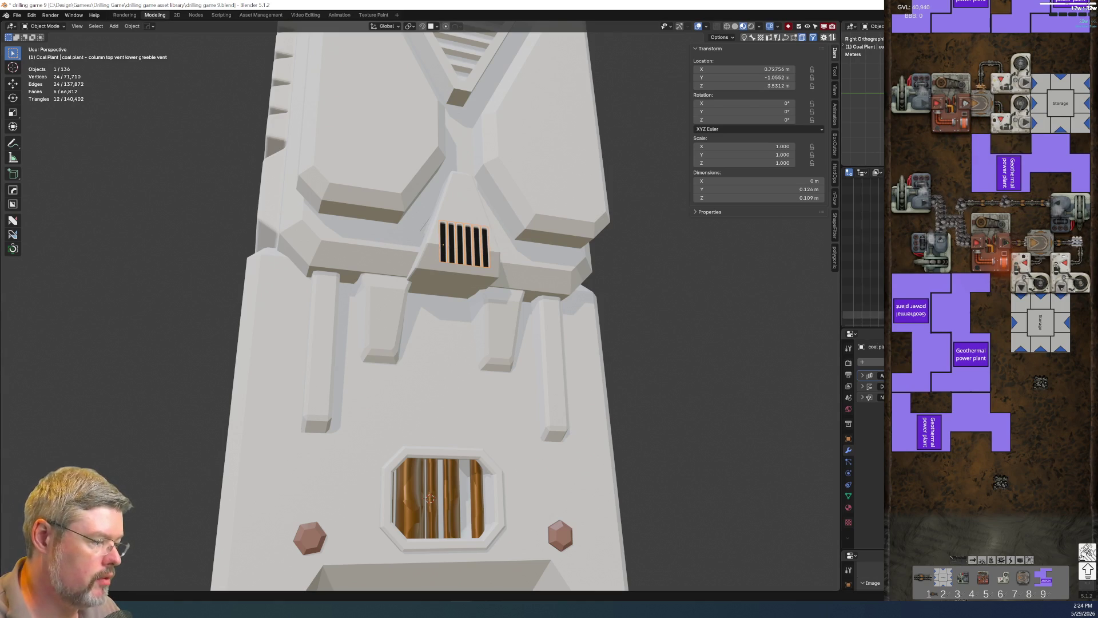
pyautogui.hotkey('ctrl', 'space')
pyautogui.press('.')
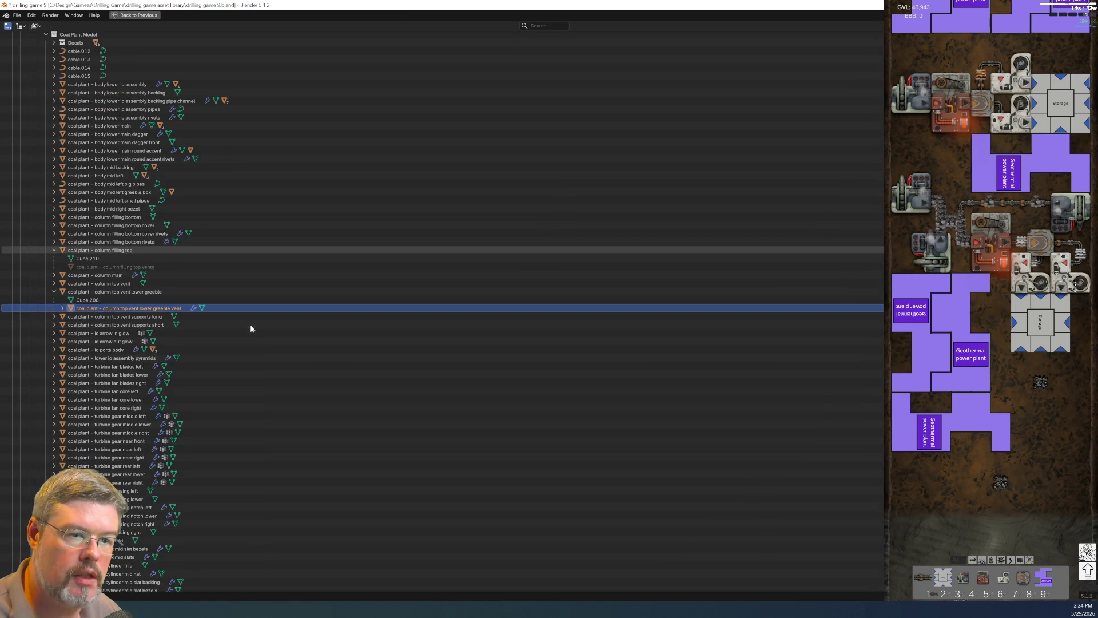
# Move the grille vent into the Decals collection and frame the upper vent plate.
pyautogui.moveTo(120, 381)
pyautogui.mouseDown()
pyautogui.moveTo(123, 146)
pyautogui.moveTo(101, 110)
pyautogui.mouseUp()
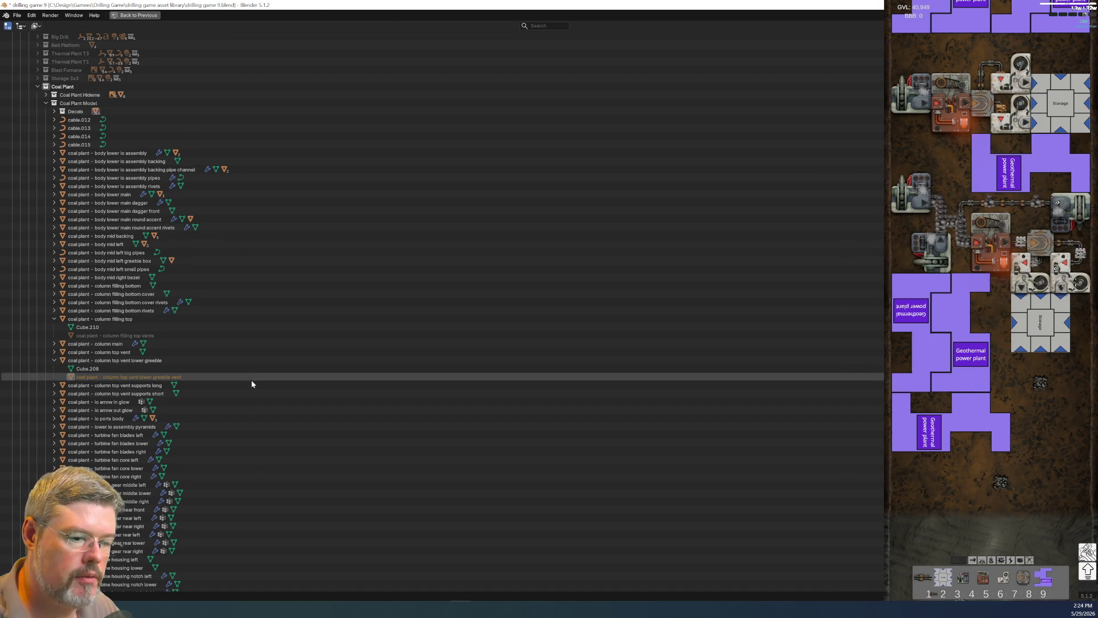
pyautogui.hotkey('ctrl', 'space')
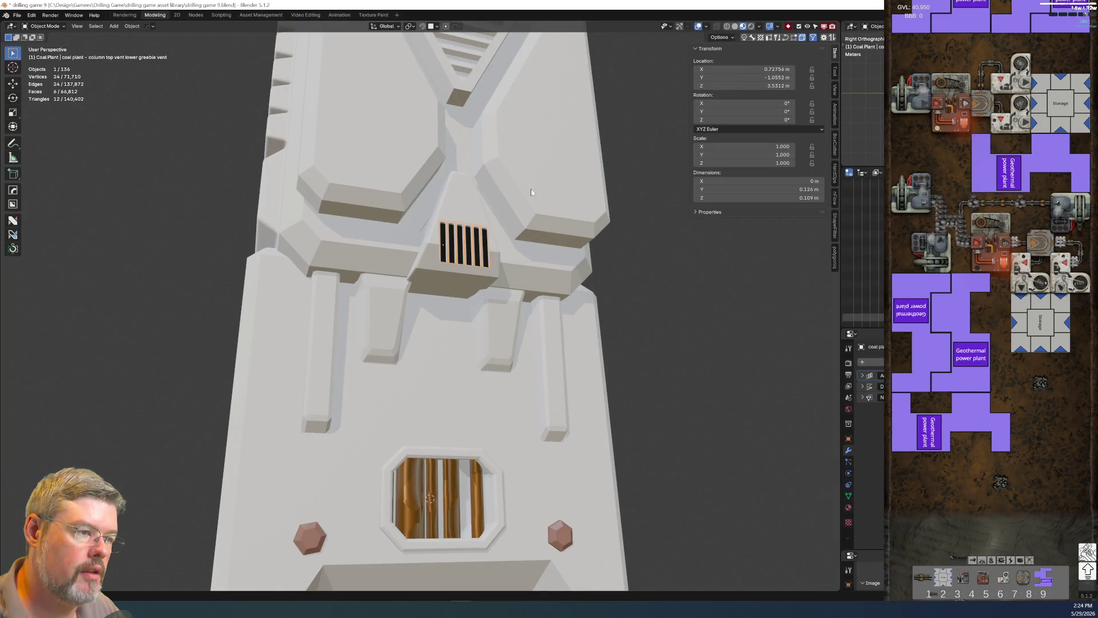
pyautogui.click(547, 213)
pyautogui.press('KP_Decimal')
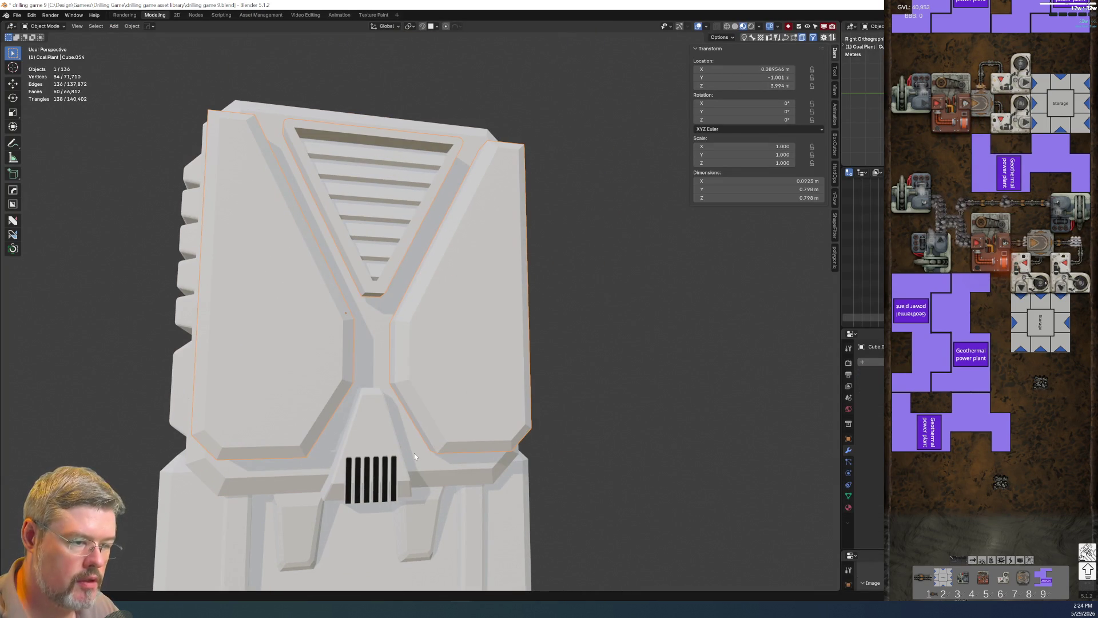
# Rename plate Cube.054 to 'coal plant - column top vent plate' using the vent housing's name.
pyautogui.click(414, 455)
pyautogui.press('F2')
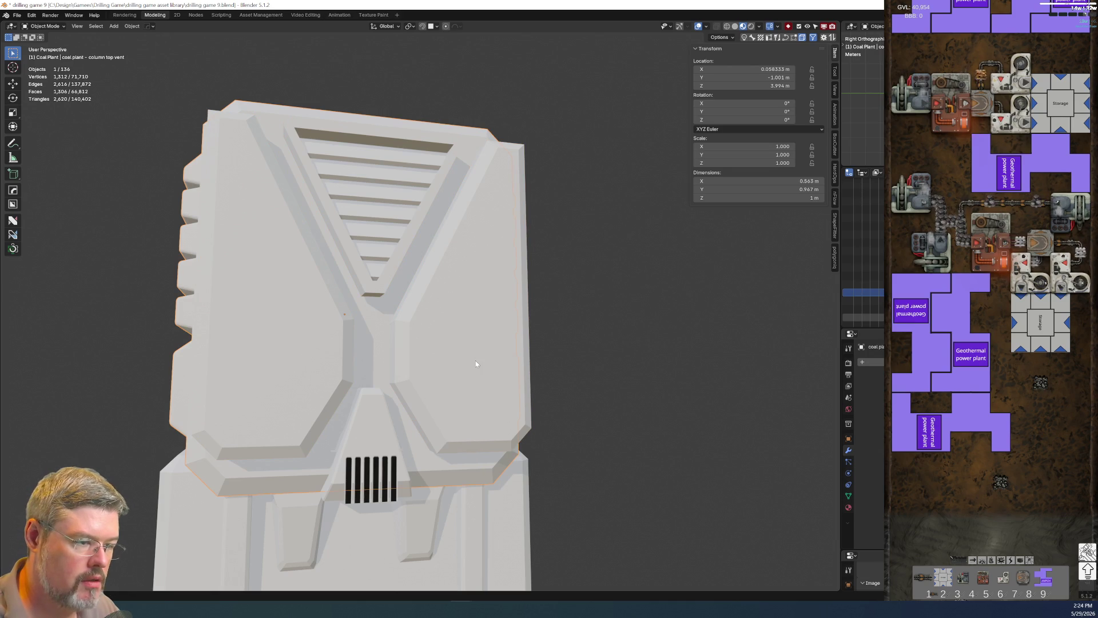
pyautogui.click(476, 360)
pyautogui.press('F2')
pyautogui.hotkey('ctrl', 'v')
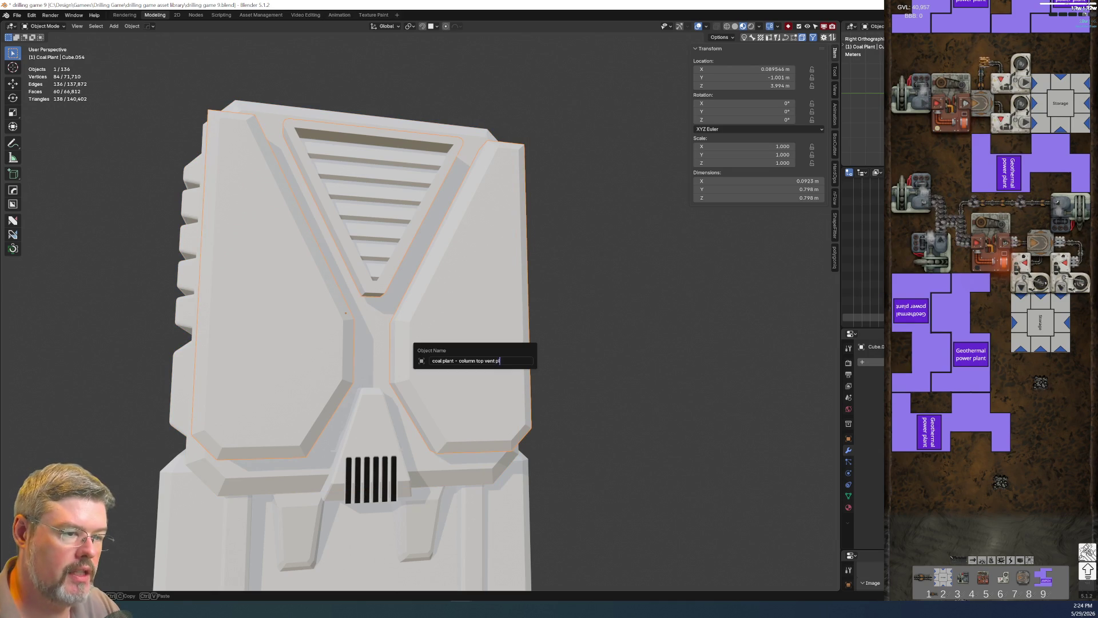
pyautogui.press('Return')
# Rename the inner slats Cube.052 to 'coal plant - column top vent slats'.
pyautogui.click(362, 182)
pyautogui.press('F2')
pyautogui.write('coal plant - column top vent')
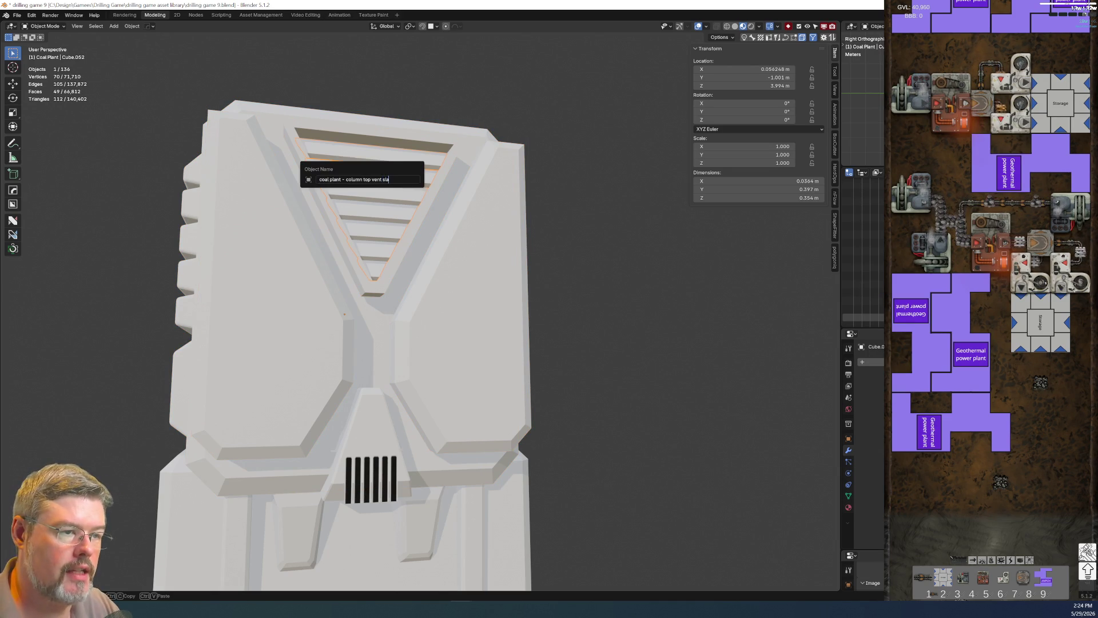
pyautogui.write('slats')
pyautogui.press('Return')
pyautogui.moveTo(644, 299)
pyautogui.mouseDown(button='middle')
pyautogui.moveTo(536, 285)
pyautogui.moveTo(342, 210)
pyautogui.moveTo(435, 219)
pyautogui.moveTo(411, 179)
pyautogui.moveTo(507, 245)
pyautogui.moveTo(422, 334)
pyautogui.moveTo(389, 350)
pyautogui.mouseUp(button='middle')
pyautogui.scroll(-3, 536, 284)
# Copy the name of the main column body.
pyautogui.click(359, 350)
pyautogui.scroll(3, 344, 400)
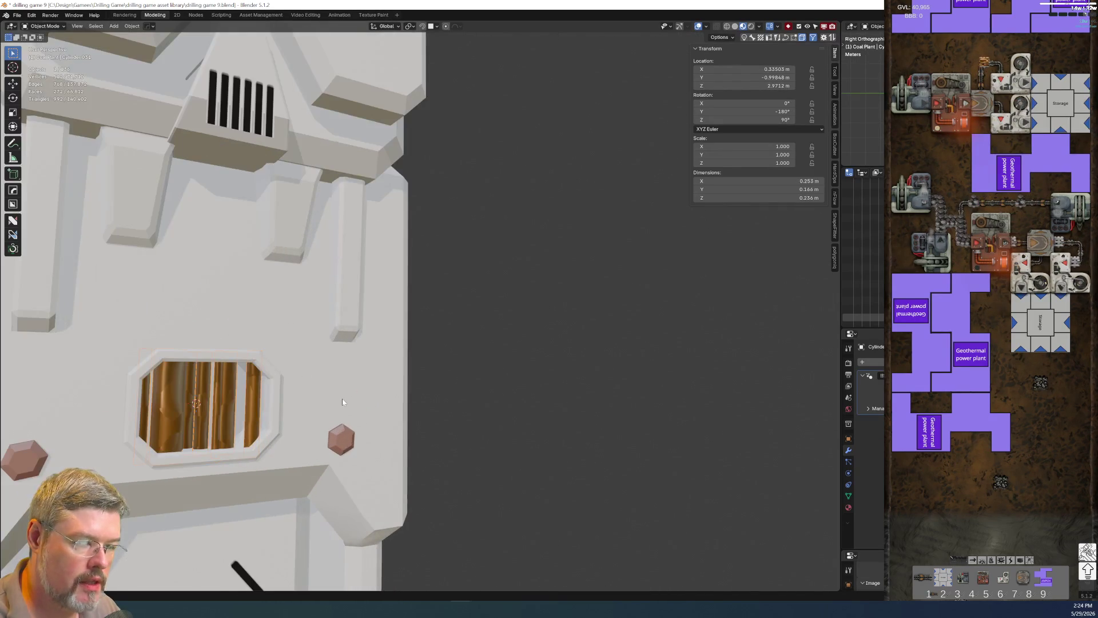
pyautogui.press('Tab')
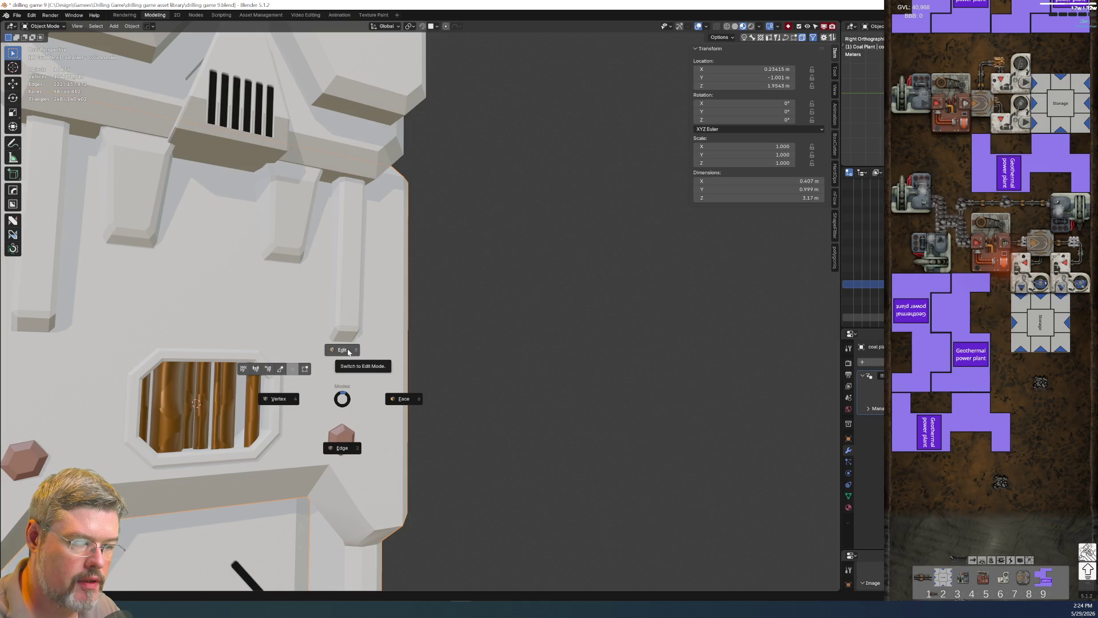
pyautogui.press('Escape')
pyautogui.press('F2')
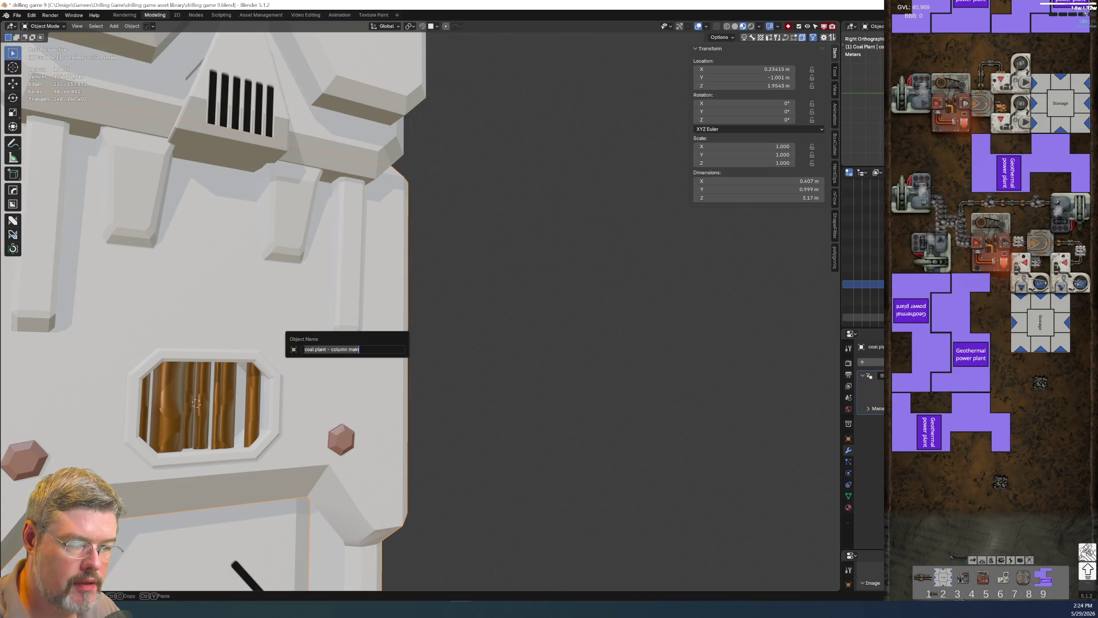
pyautogui.press('Escape')
# Paste the column name onto the small pipe, then abandon that rename.
pyautogui.click(195, 403)
pyautogui.press('F2')
pyautogui.write('coal plant - column main')
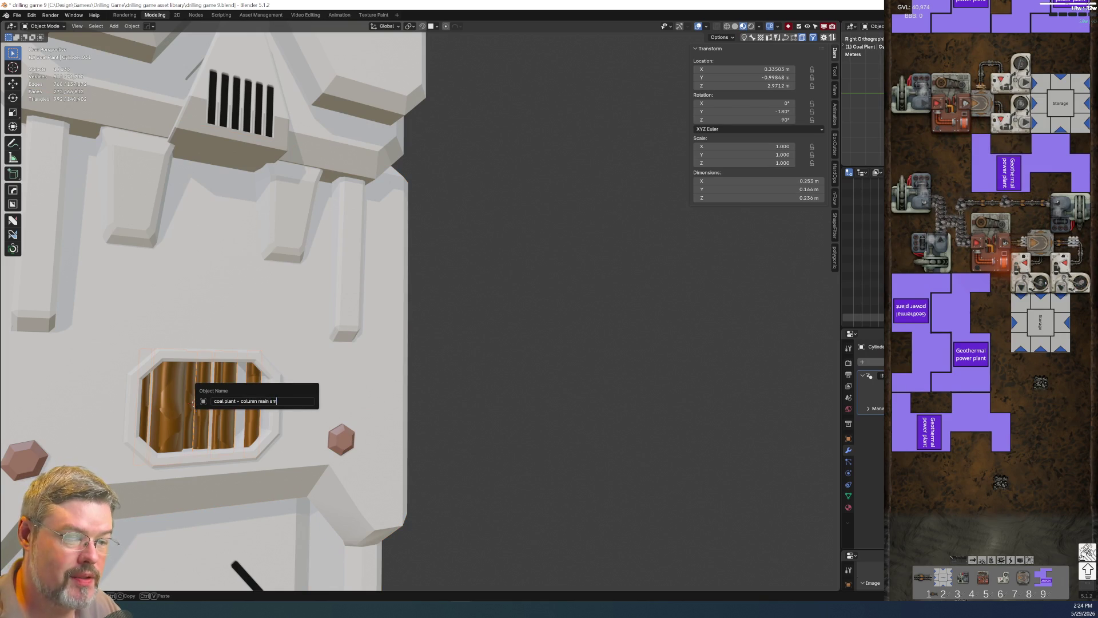
pyautogui.press('Return')
# Name the octagon frame 'coal plant - column main small pipe window bezel'.
pyautogui.click(221, 462)
pyautogui.press('g')
pyautogui.press('Escape')
pyautogui.press('F2')
pyautogui.write('coal plant - column main')
pyautogui.write('l pip')
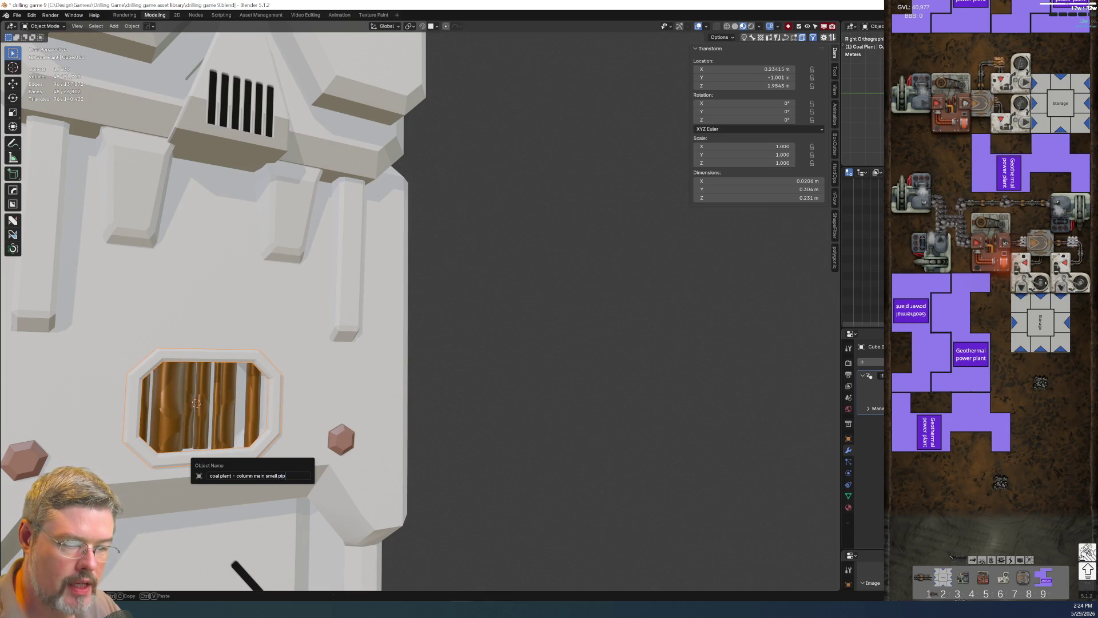
pyautogui.write('e window bezel')
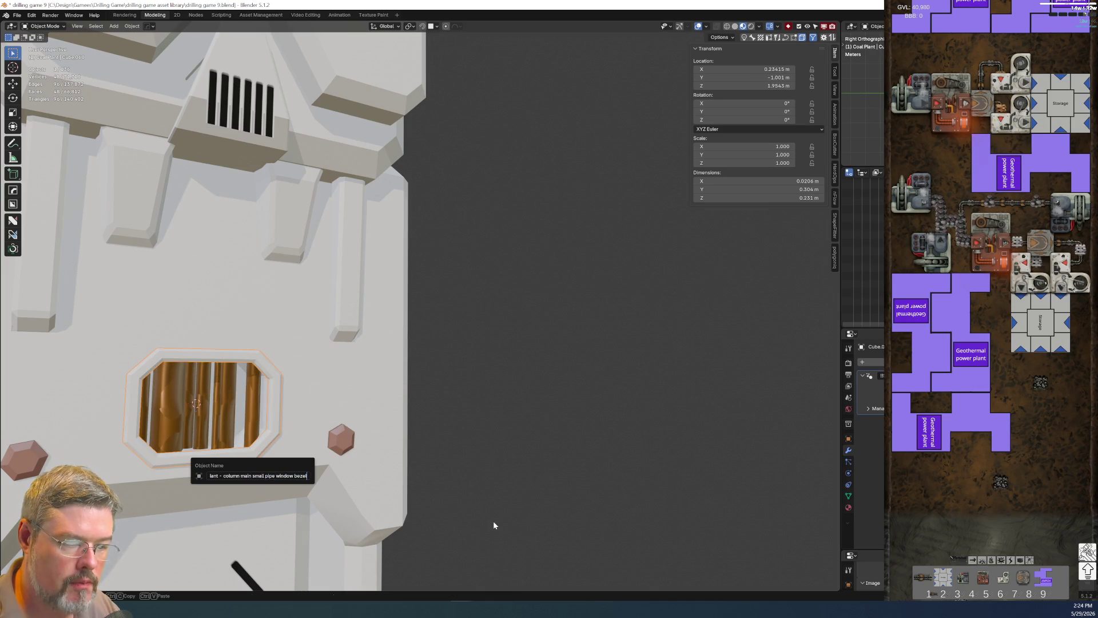
pyautogui.press('Return')
pyautogui.scroll(-5, 493, 520)
pyautogui.scroll(2, 406, 424)
pyautogui.scroll(-2, 411, 343)
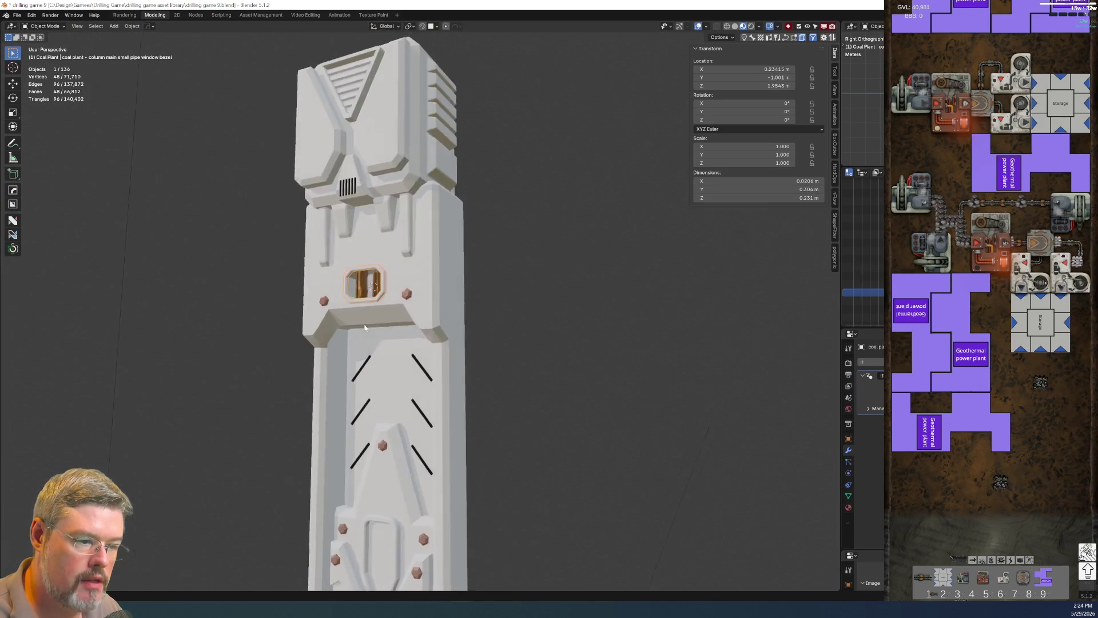
pyautogui.moveTo(412, 343); pyautogui.dragTo(741, 289, button='middle')
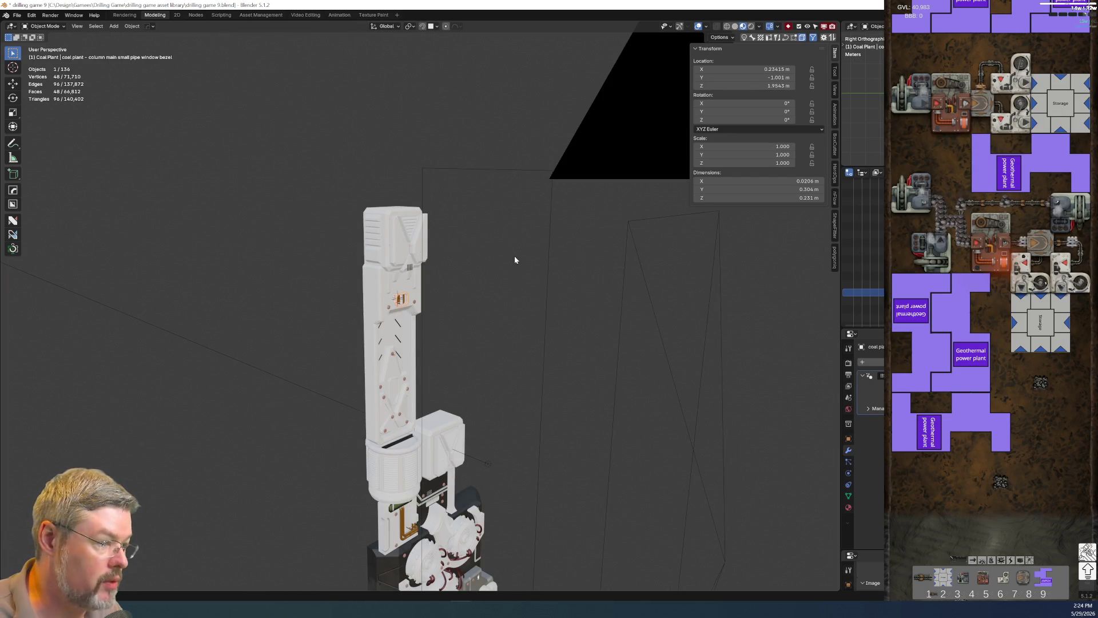
pyautogui.scroll(-2, 438, 387)
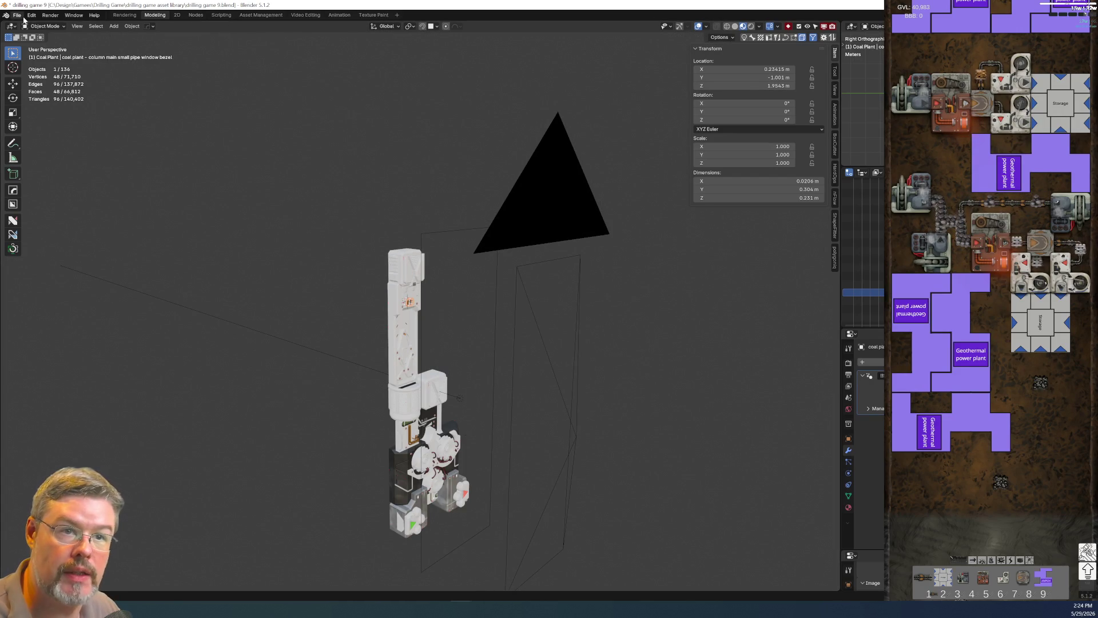
# Save drilling game 9.blend and review the object names in the maximized Outliner.
pyautogui.click(17, 14)
pyautogui.click(28, 68)
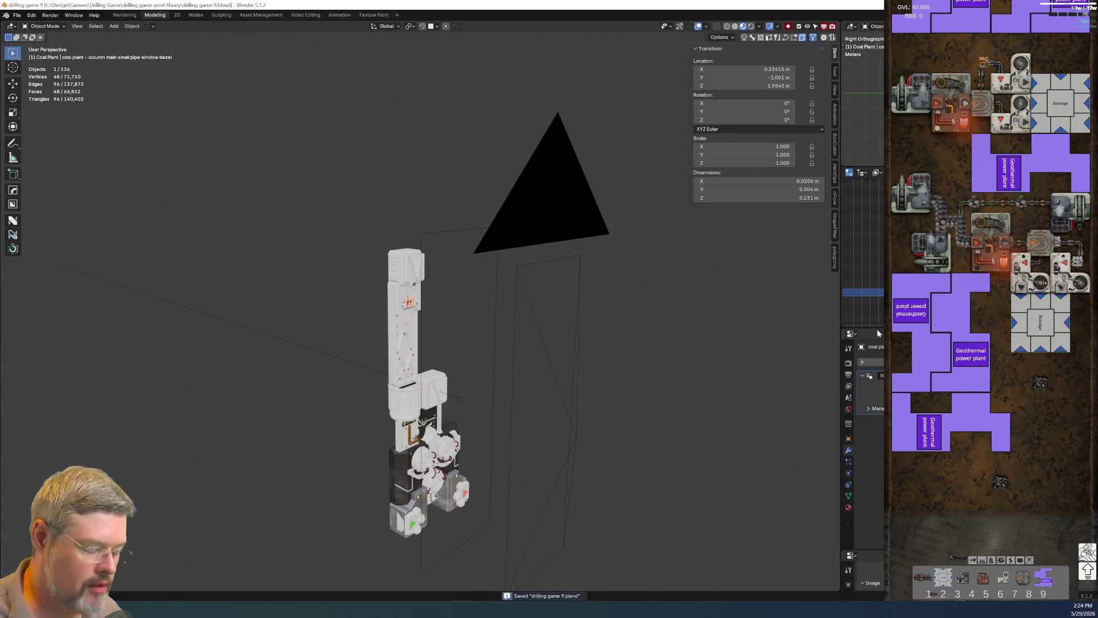
pyautogui.hotkey('ctrl', 'space')
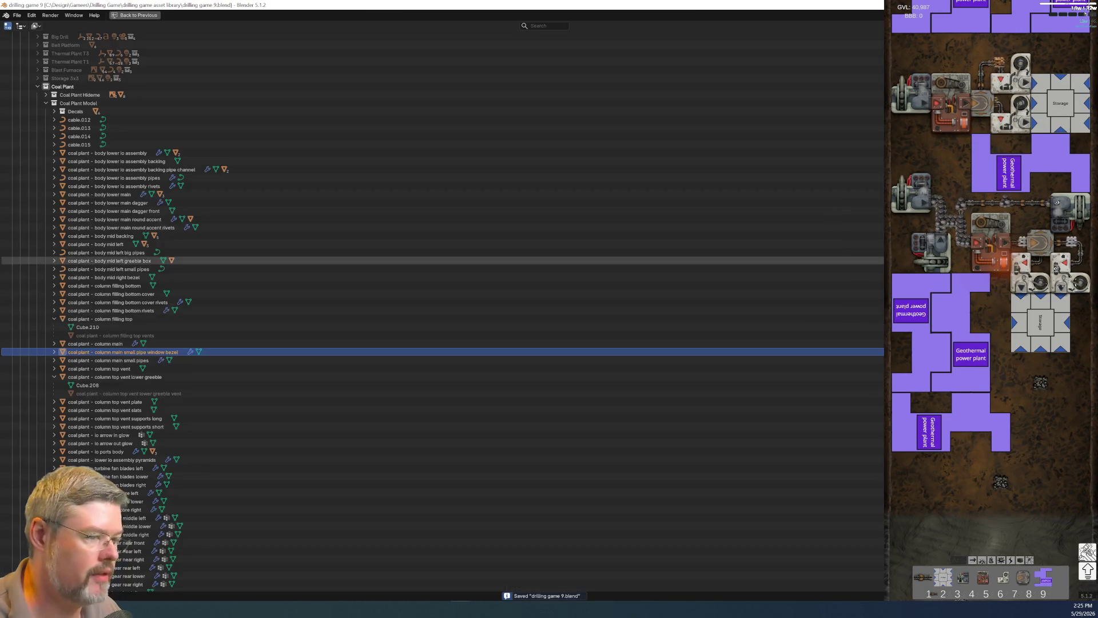
pyautogui.hotkey('ctrl', 'space')
pyautogui.scroll(5, 461, 411)
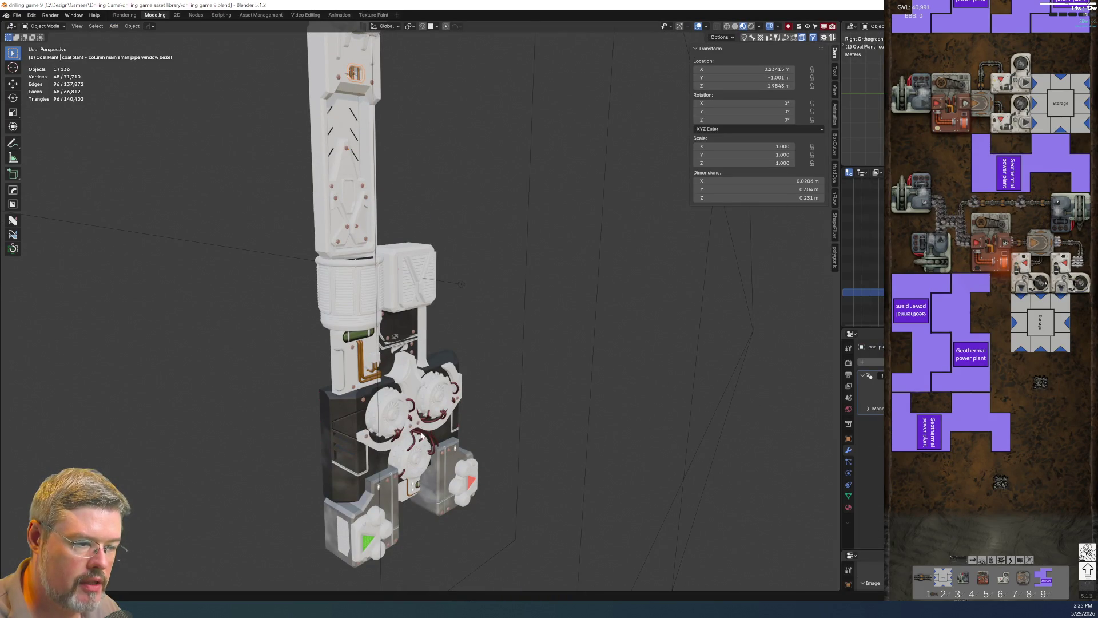
# Select a turbine cable and frame it from the front of the turbines.
pyautogui.keyDown('shift'); pyautogui.click(422, 436); pyautogui.keyUp('shift')
pyautogui.press('KP_Decimal')
pyautogui.moveTo(421, 431)
pyautogui.mouseDown(button='middle')
pyautogui.moveTo(362, 379)
pyautogui.moveTo(482, 284)
pyautogui.mouseUp(button='middle')
# Copy the lower turbine housing's name.
pyautogui.press('F2')
pyautogui.press('Escape')
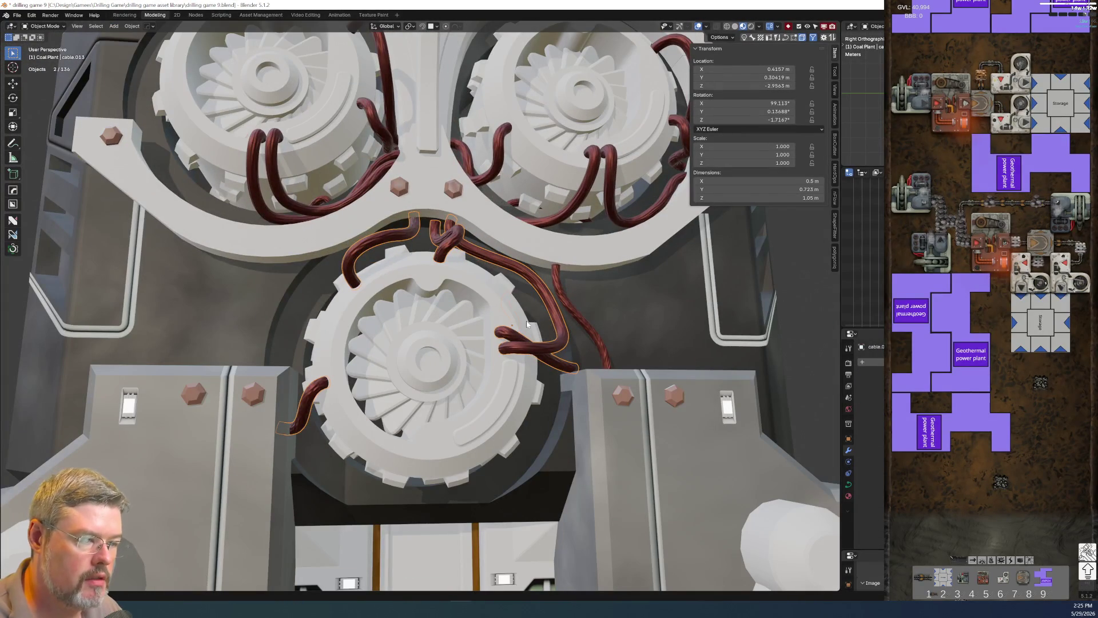
pyautogui.moveTo(527, 324); pyautogui.dragTo(432, 449, button='middle')
pyautogui.click(432, 450)
pyautogui.press('F2')
pyautogui.press('Escape')
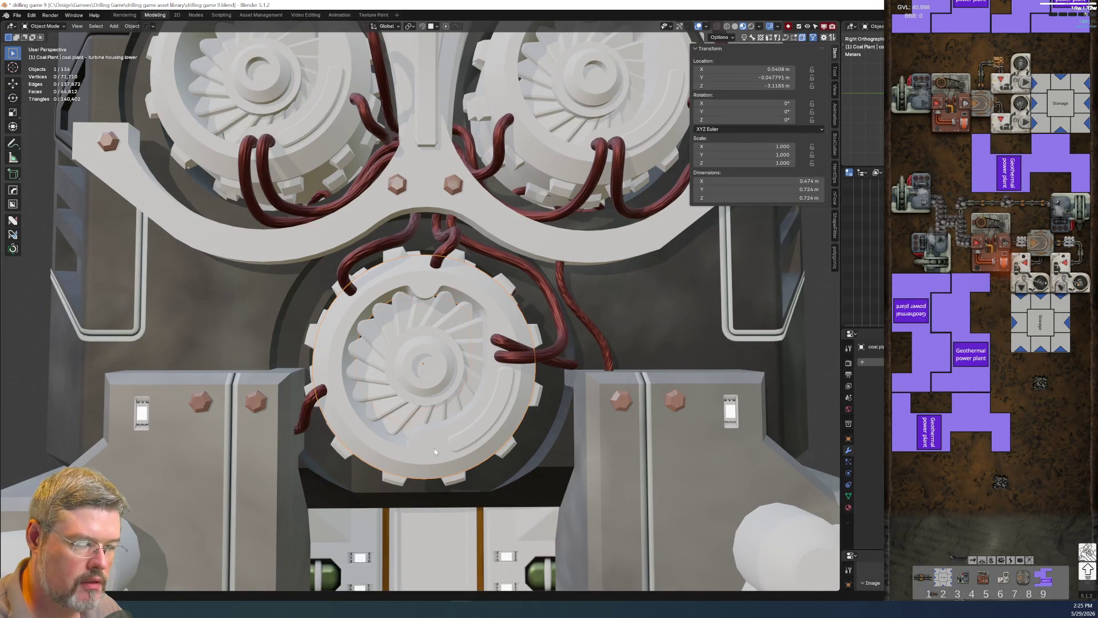
pyautogui.press('F2')
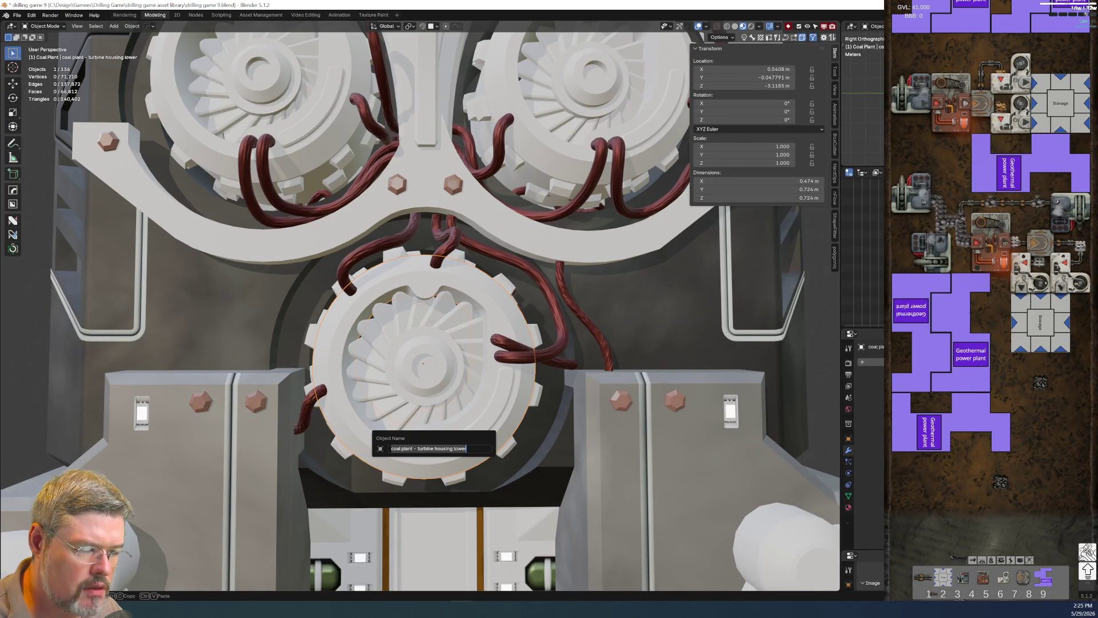
pyautogui.press('Escape')
# Rename the lower cable to 'coal plant - turbine cables lower'.
pyautogui.keyDown('shift'); pyautogui.click(538, 277); pyautogui.keyUp('shift')
pyautogui.press('F2')
pyautogui.write('coal plant - turbine housing lower')
pyautogui.hotkey('ctrl', 'shift', 'Left')
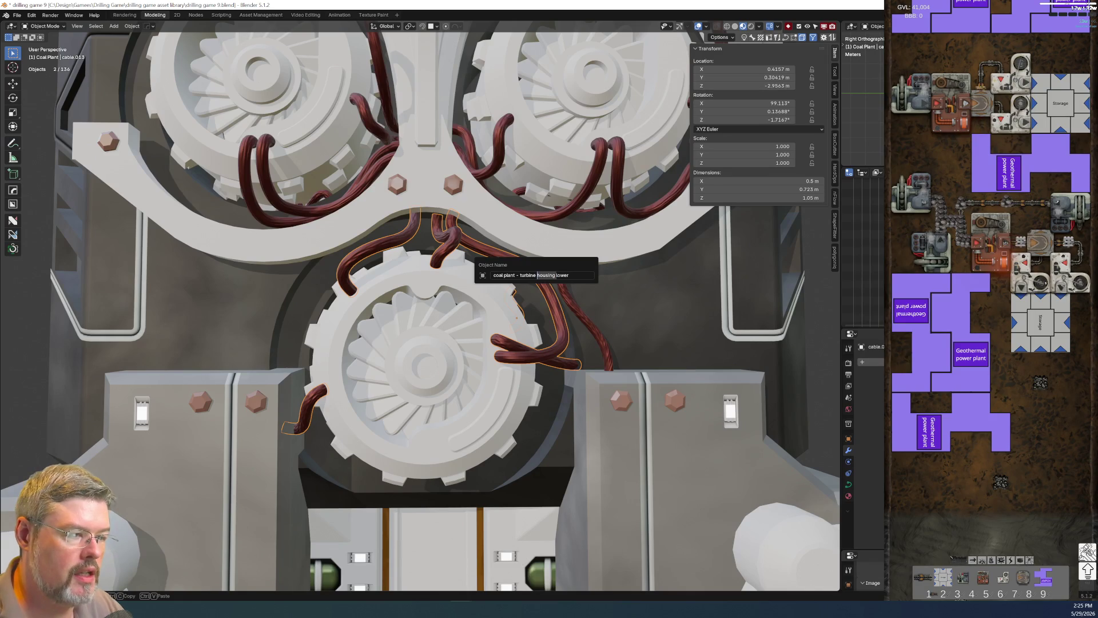
pyautogui.write('cables')
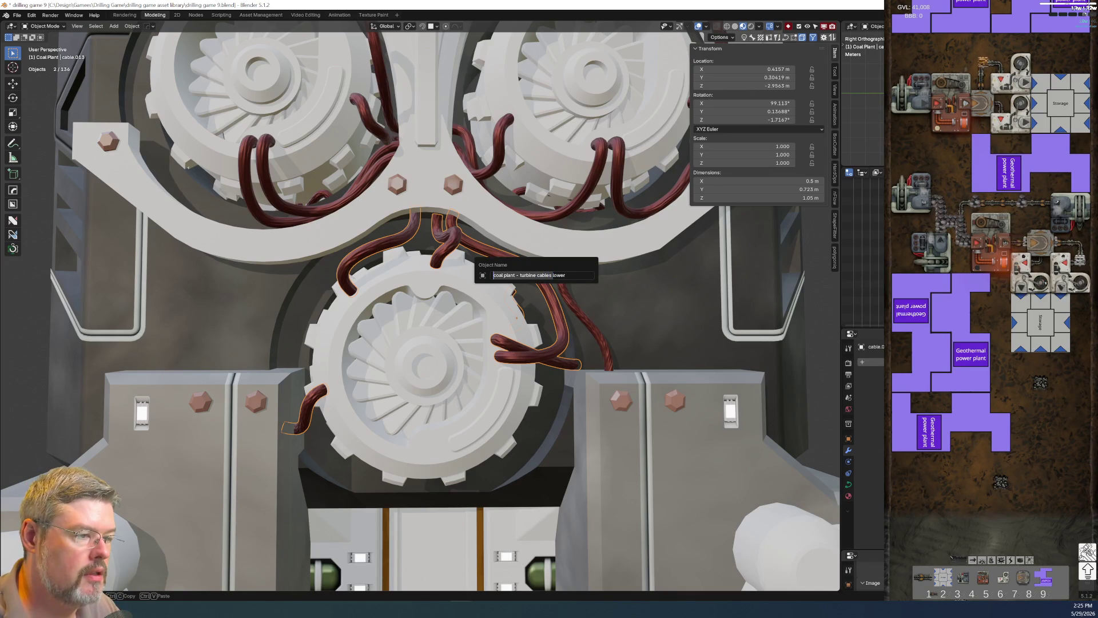
pyautogui.press('Return')
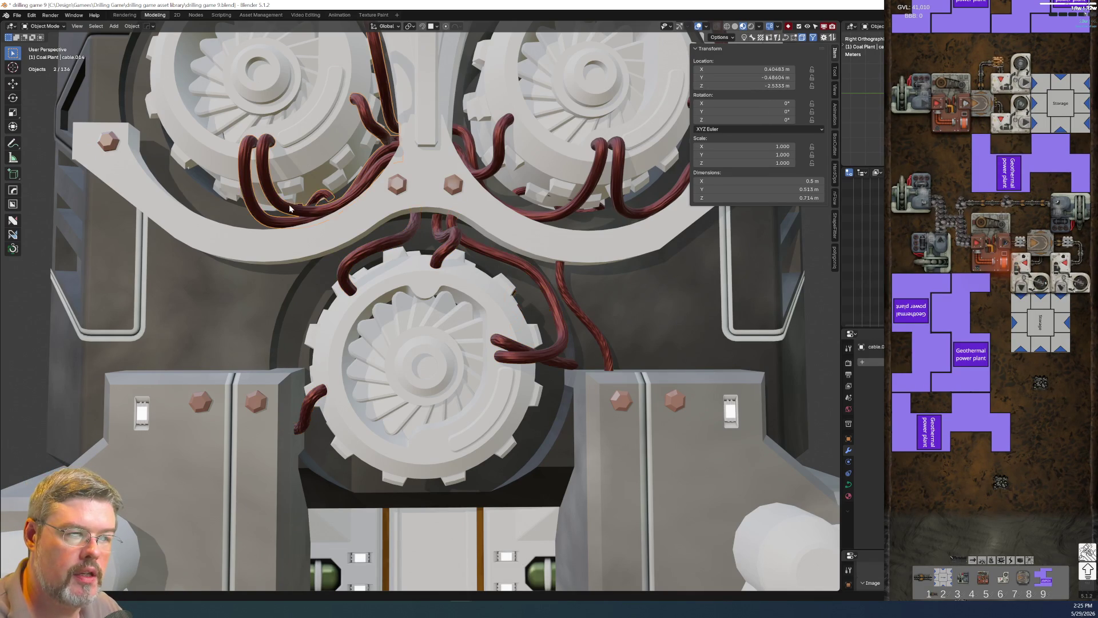
# Name the side cables 'coal plant - turbine cables left' and 'coal plant - turbine cables right'.
pyautogui.click(289, 209)
pyautogui.press('F2')
pyautogui.write('coal plant - turbine cables')
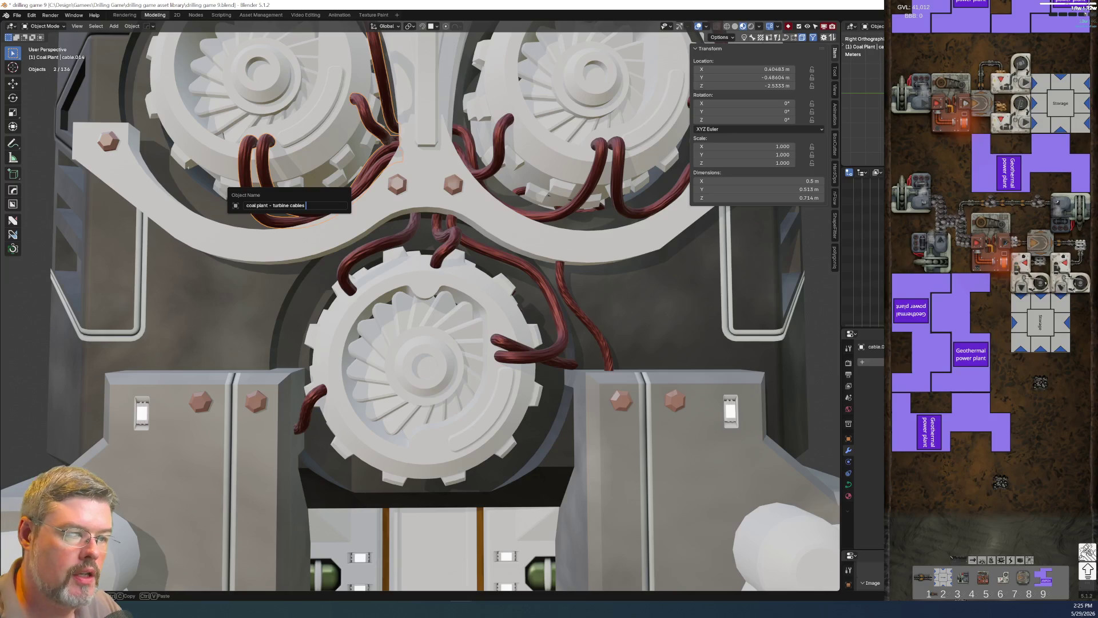
pyautogui.write('t')
pyautogui.press('Return')
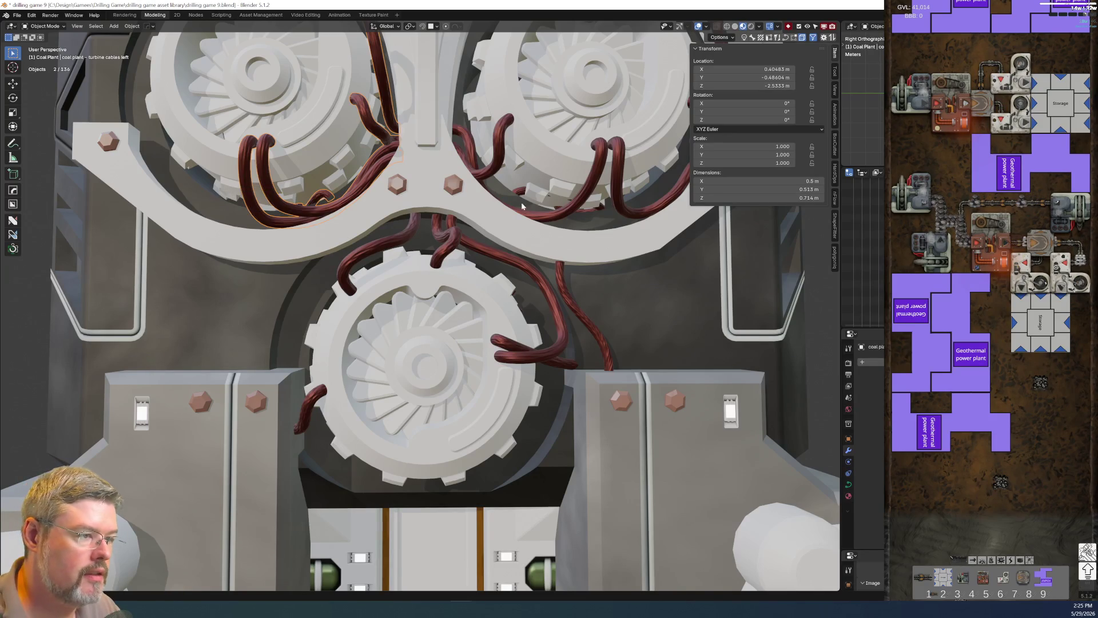
pyautogui.click(543, 218)
pyautogui.press('F2')
pyautogui.write('coal plant - turbine cables')
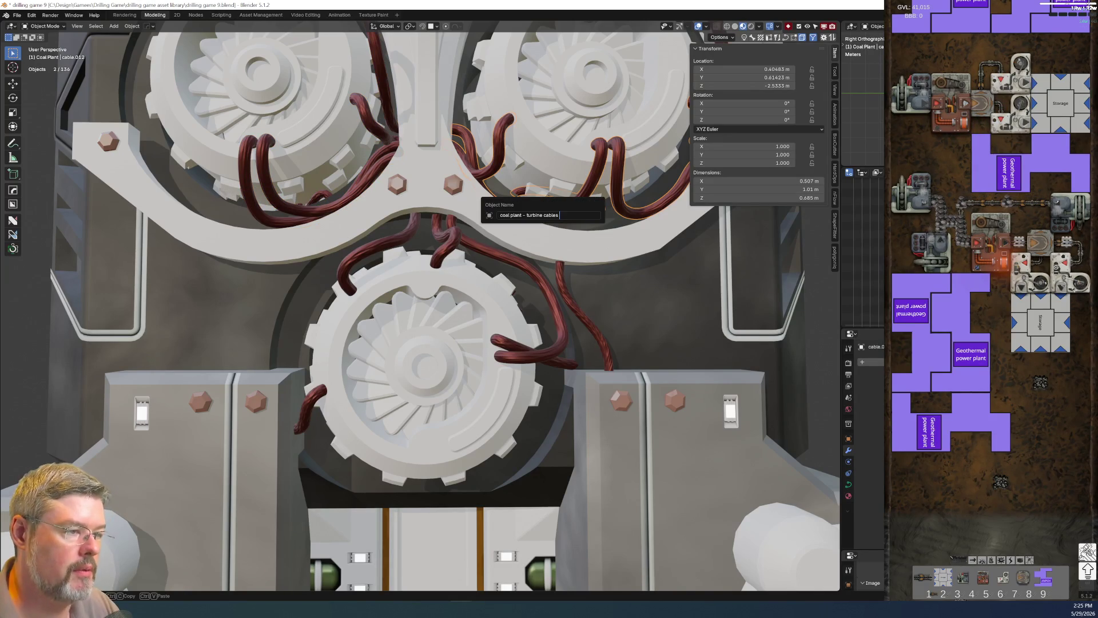
pyautogui.press('BackSpace')
pyautogui.press('BackSpace')
pyautogui.press('BackSpace')
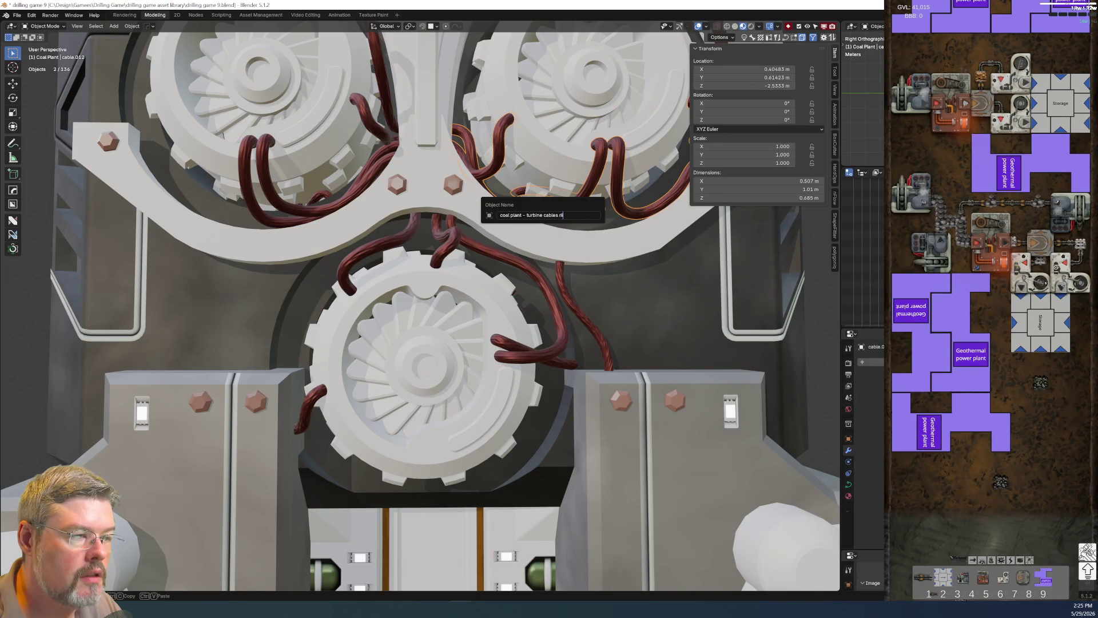
pyautogui.press('Return')
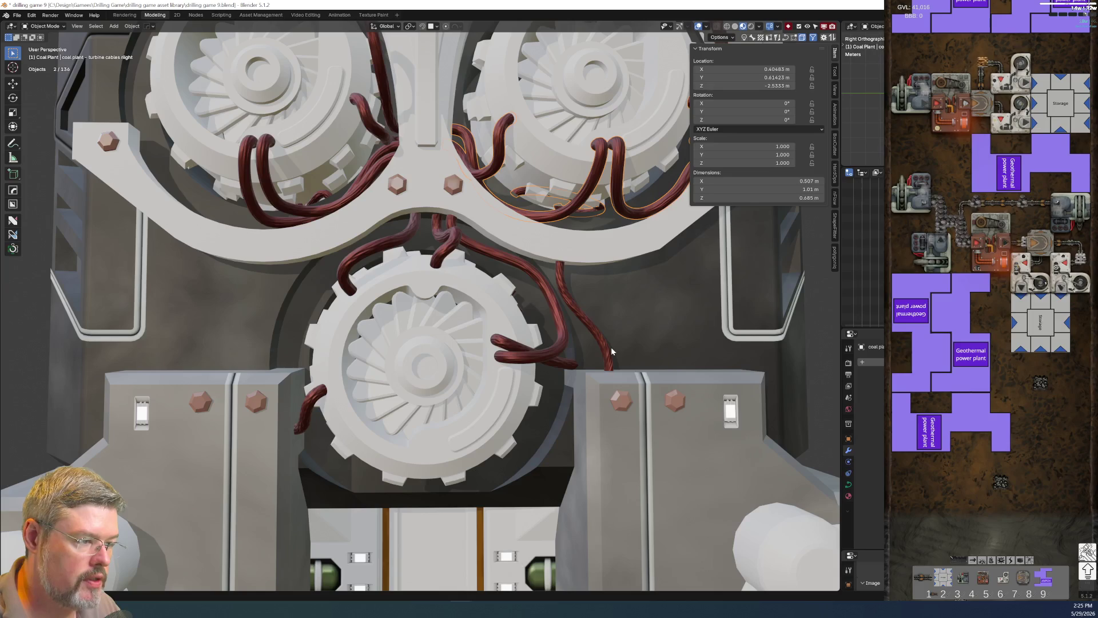
# Name the remaining cable 'coal plant - body lower main cable' from the lower body block.
pyautogui.click(640, 351)
pyautogui.press('F2')
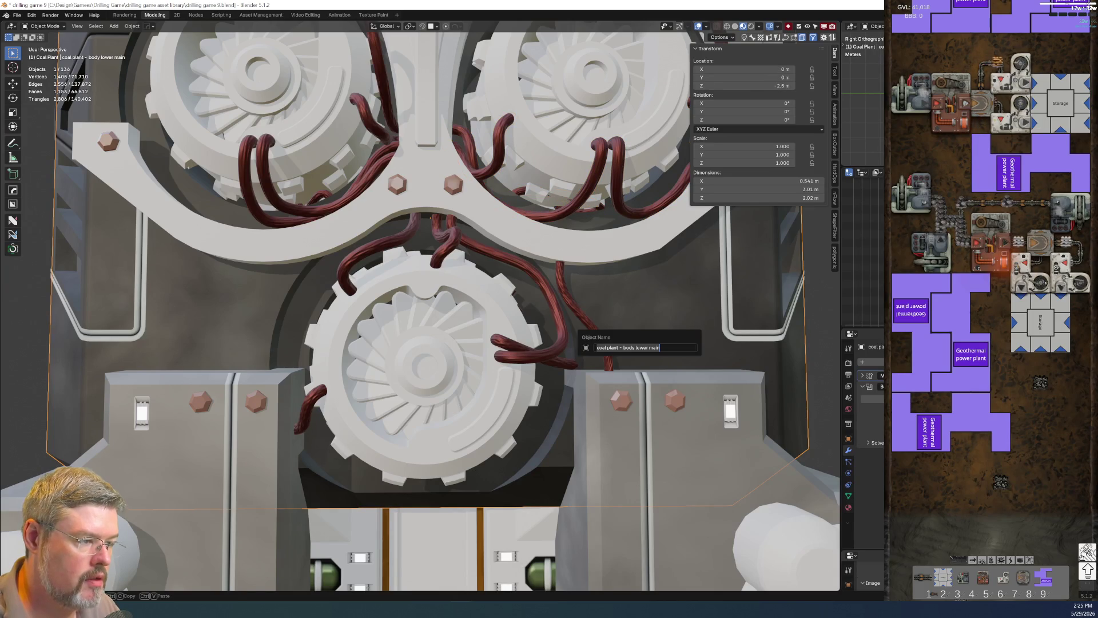
pyautogui.hotkey('ctrl', 'c')
pyautogui.press('Escape')
pyautogui.keyDown('shift'); pyautogui.click(608, 362); pyautogui.keyUp('shift')
pyautogui.press('F2')
pyautogui.hotkey('ctrl', 'v')
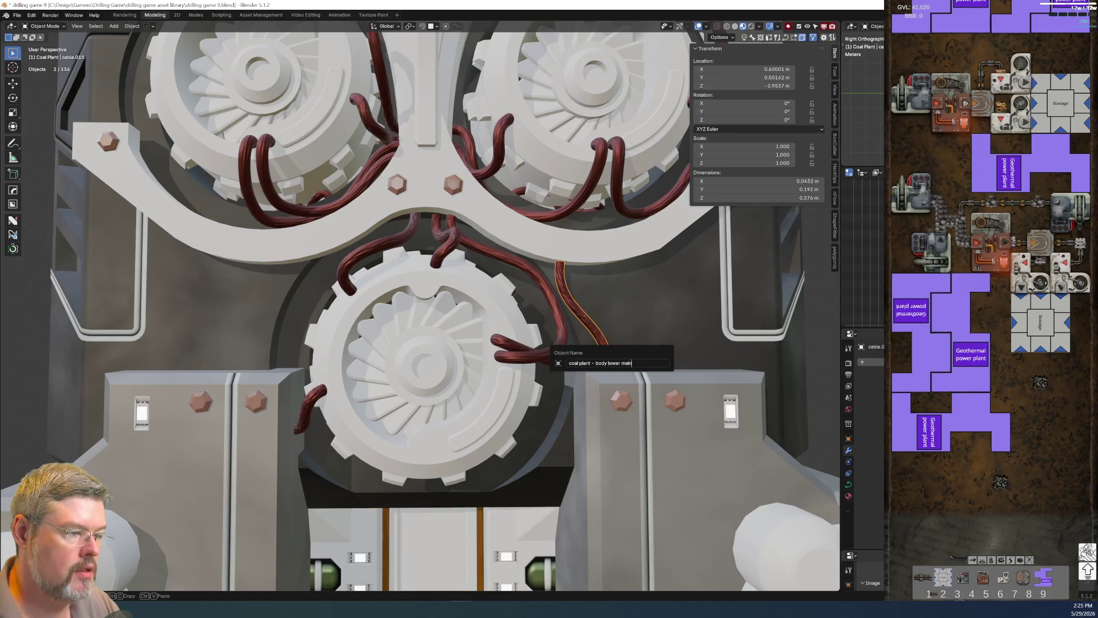
pyautogui.write('cable')
pyautogui.press('Return')
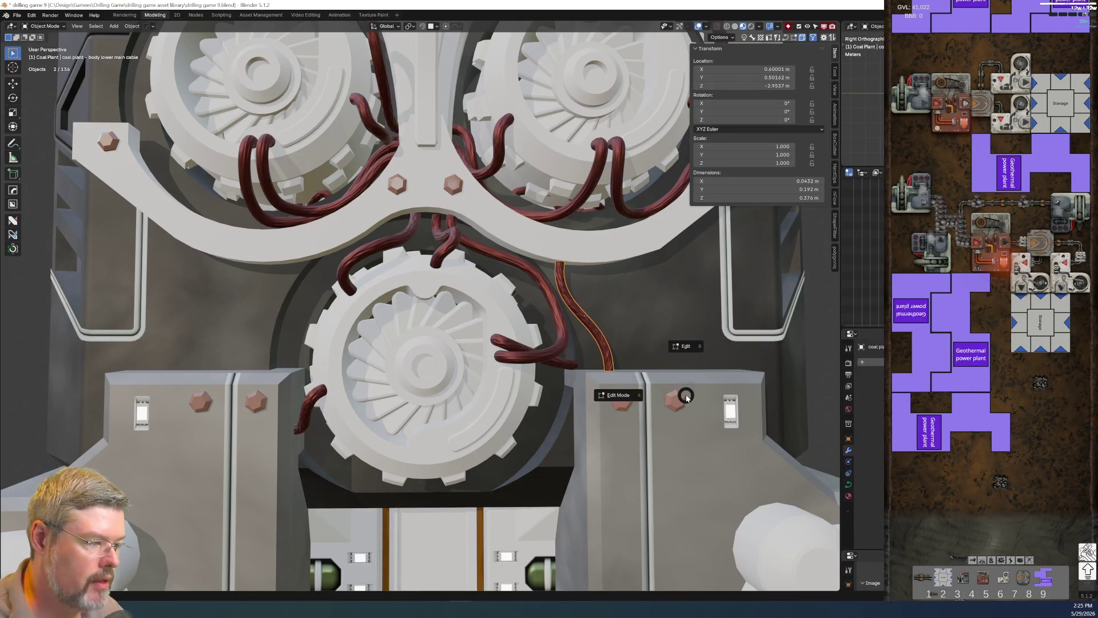
pyautogui.press('Home')
# Save drilling game 9.blend.
pyautogui.scroll(3, 454, 382)
pyautogui.keyDown('shift'); pyautogui.moveTo(454, 382); pyautogui.dragTo(420, 497, button='middle'); pyautogui.keyUp('shift')
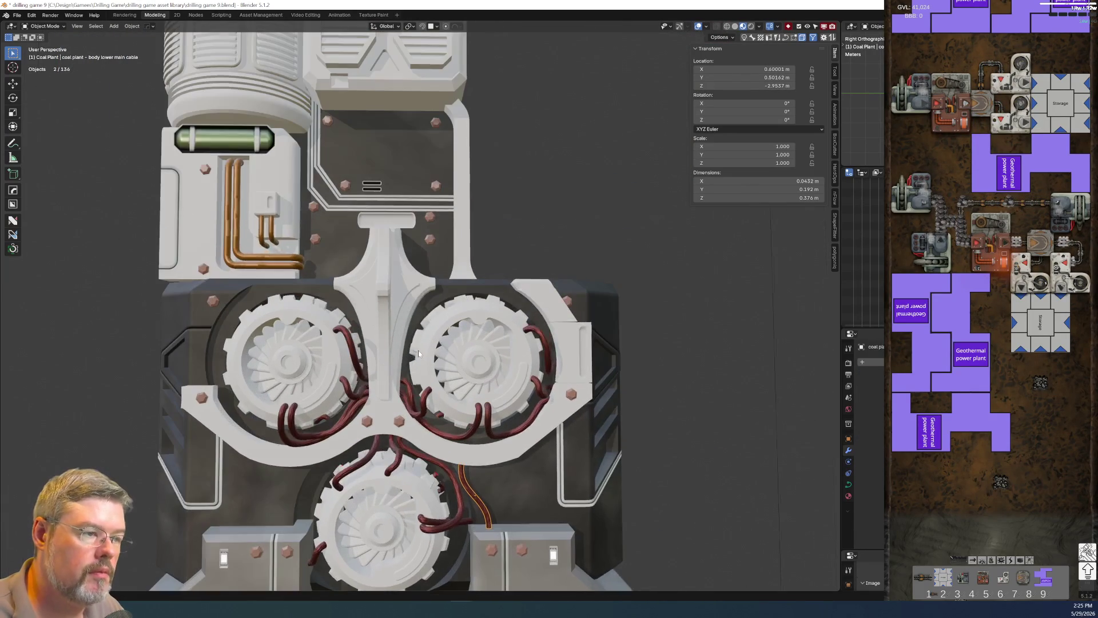
pyautogui.moveTo(531, 232); pyautogui.dragTo(511, 243, button='middle')
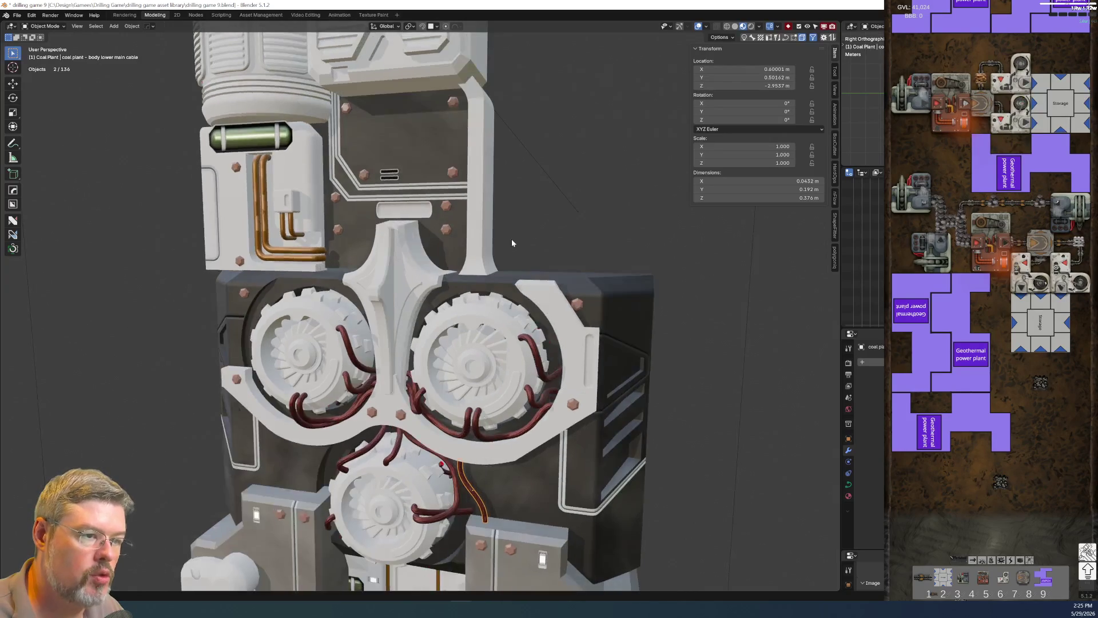
pyautogui.click(17, 15)
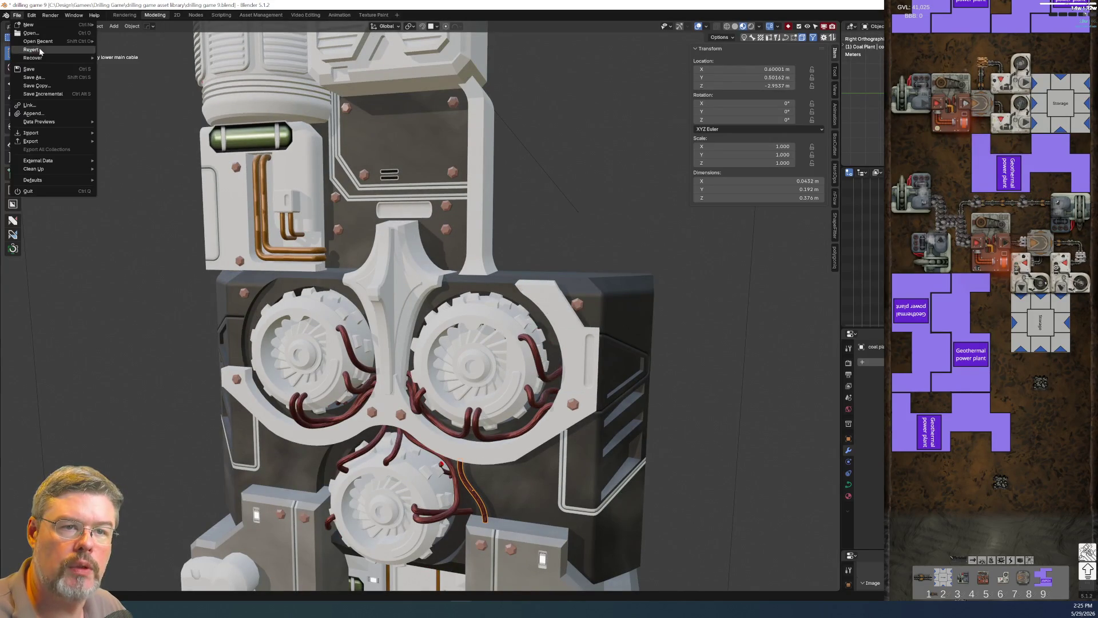
pyautogui.click(44, 70)
pyautogui.scroll(-5, 596, 278)
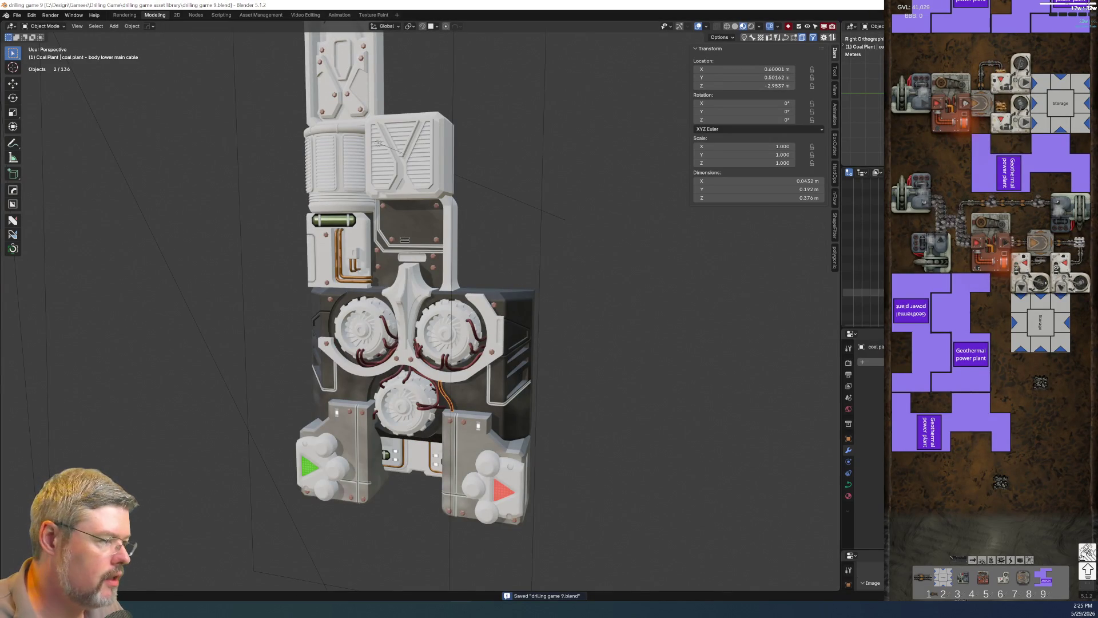
# Select the loose Vert.030 rivets in the Outliner and move them onto the main column.
pyautogui.hotkey('ctrl', 'space')
pyautogui.scroll(-15, 171, 306)
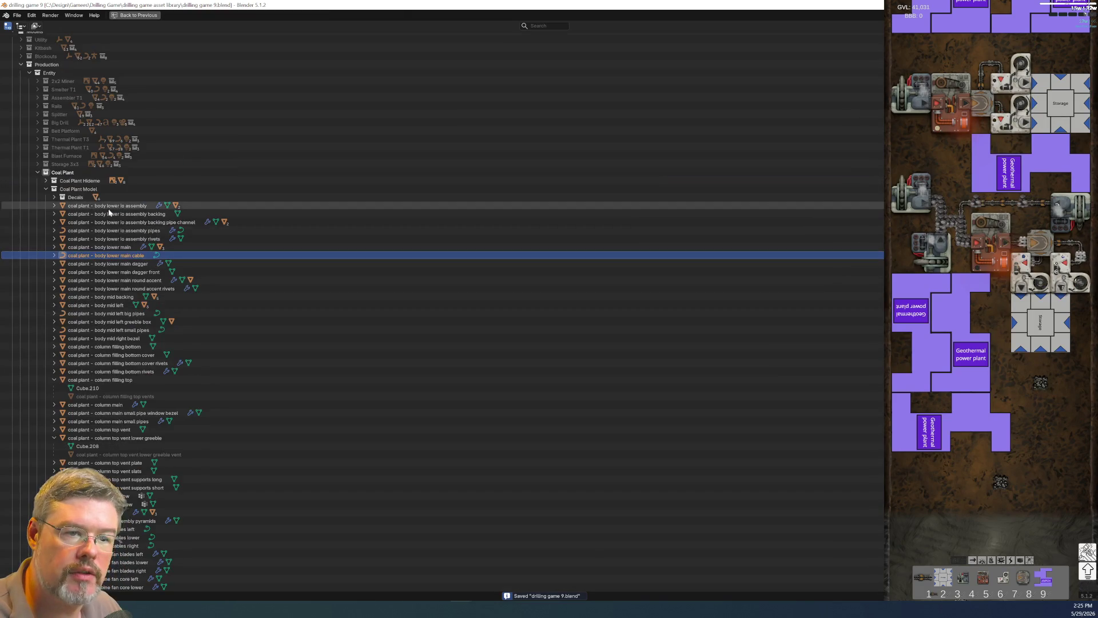
pyautogui.click(85, 392)
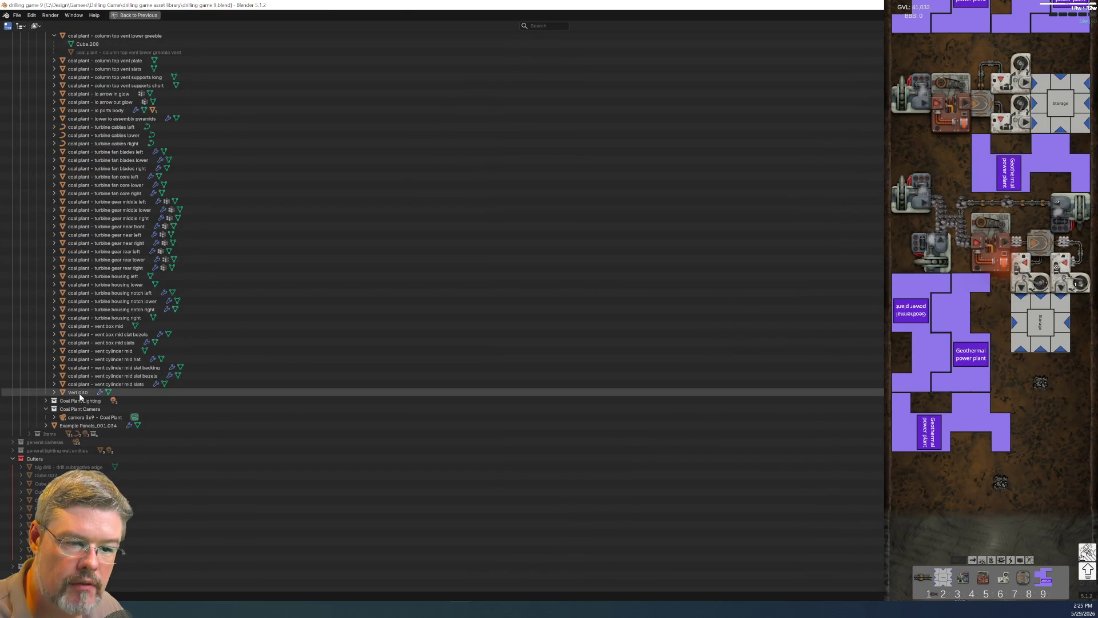
pyautogui.hotkey('ctrl', 'space')
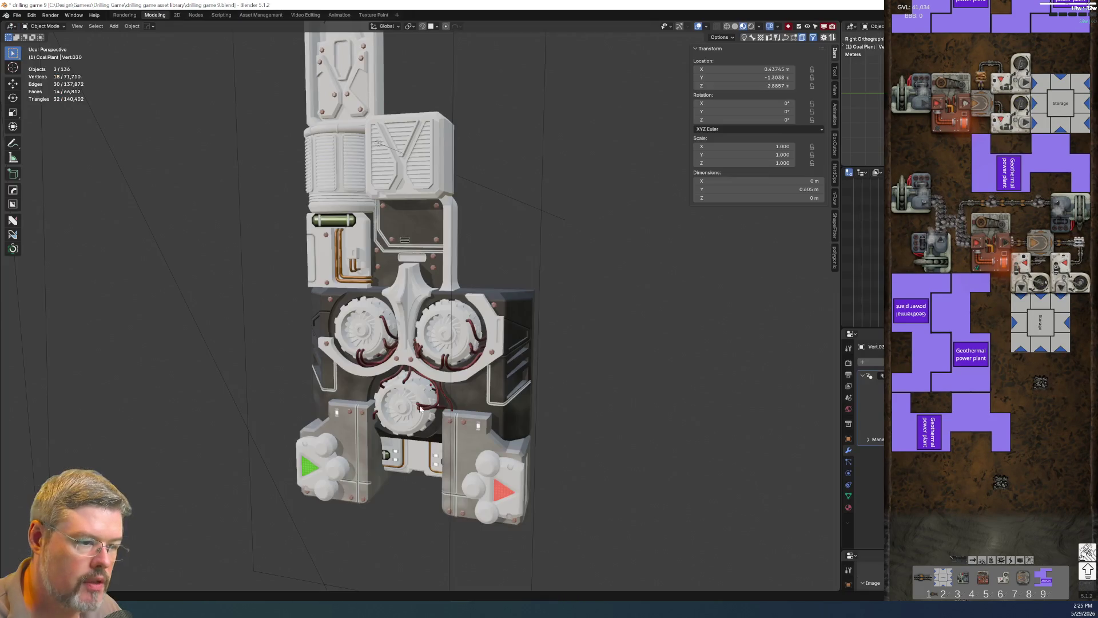
pyautogui.press('g')
pyautogui.click(398, 255)
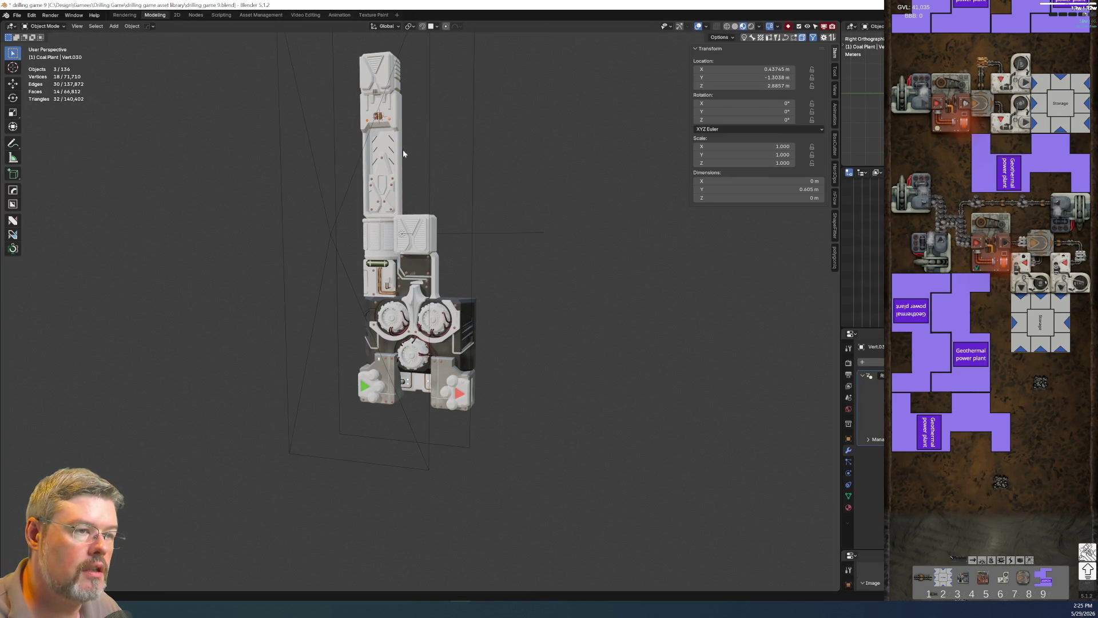
pyautogui.moveTo(389, 116); pyautogui.dragTo(395, 109, button='middle')
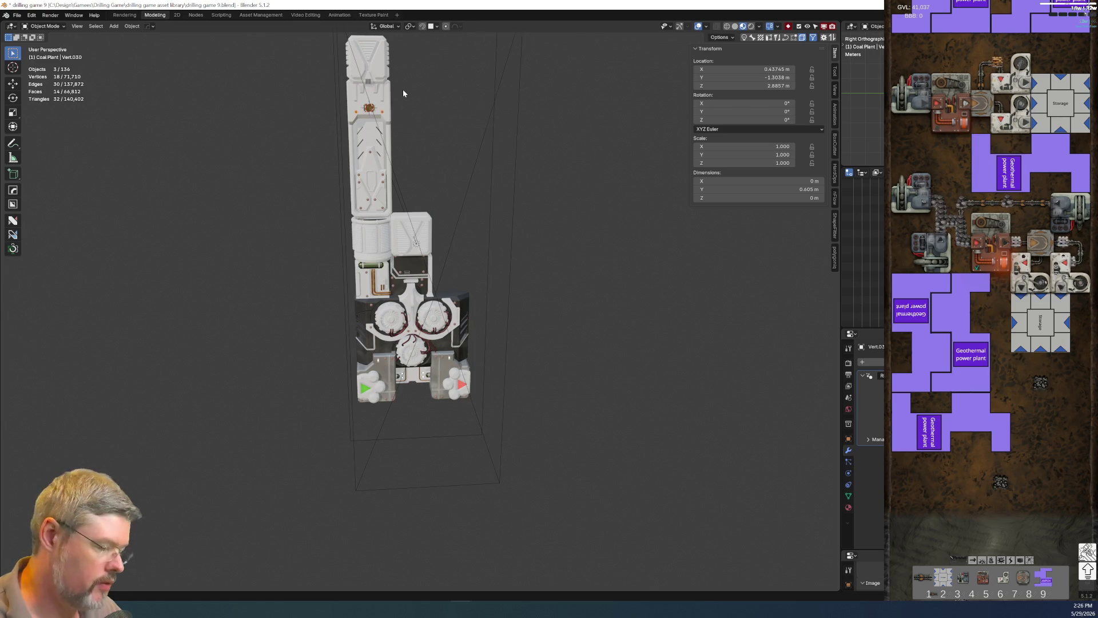
pyautogui.press('KP_Decimal')
# Rename the hexagon rivets to 'coal plant - column main rivets' using the column's name.
pyautogui.click(309, 160)
pyautogui.press('F2')
pyautogui.hotkey('ctrl', 'c')
pyautogui.keyDown('shift'); pyautogui.click(245, 306); pyautogui.keyUp('shift')
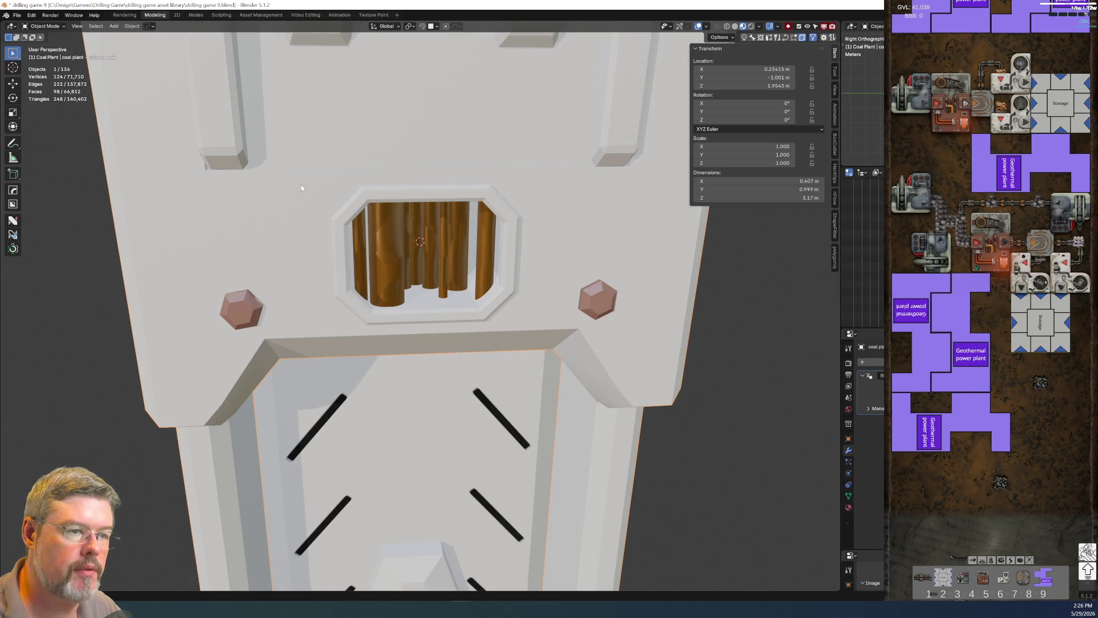
pyautogui.press('F2')
pyautogui.hotkey('ctrl', 'v')
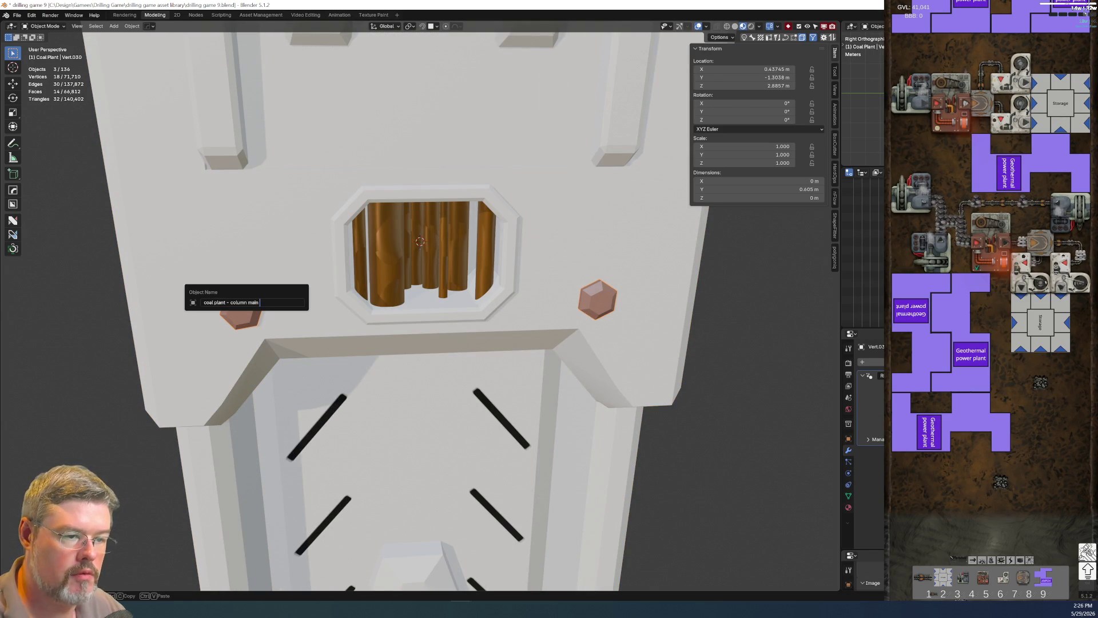
pyautogui.write('s')
pyautogui.press('Return')
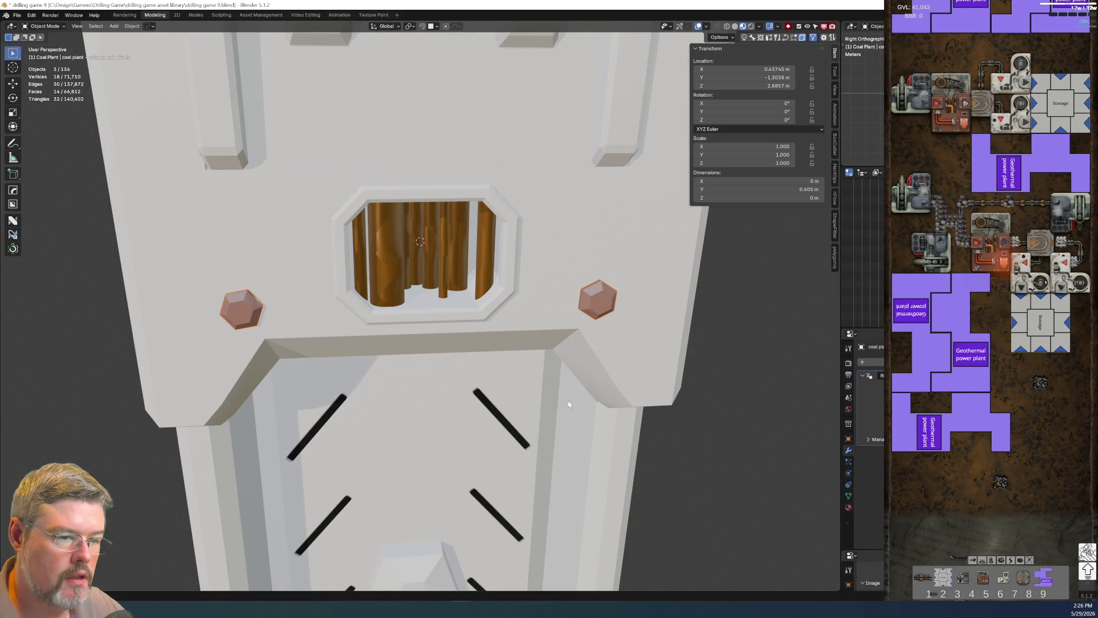
# Save the file and view the object hierarchy full screen.
pyautogui.click(17, 16)
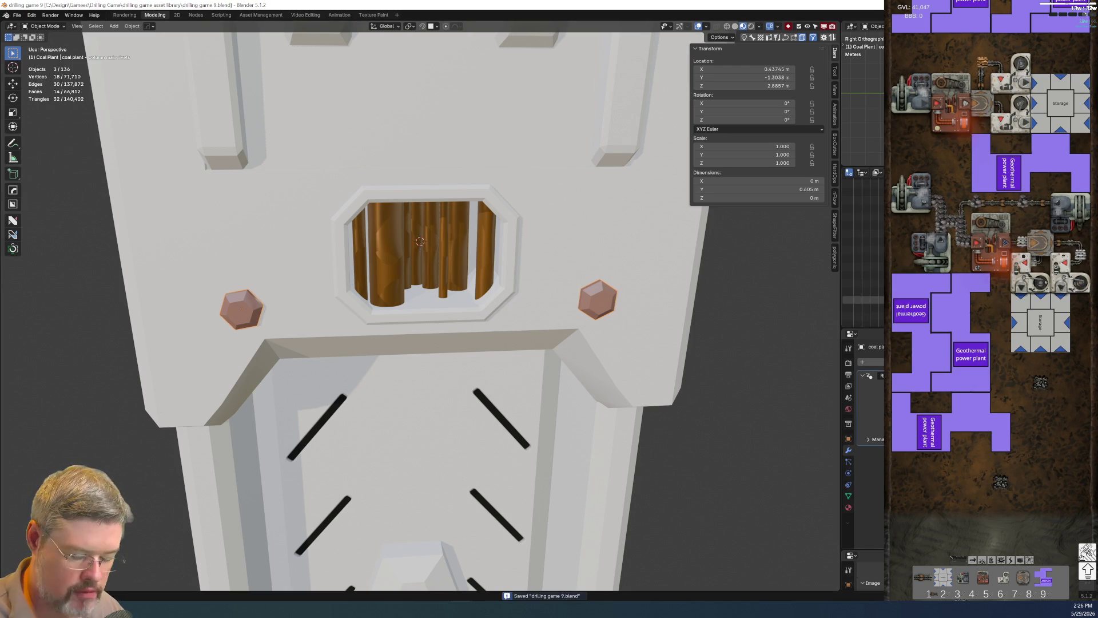
pyautogui.hotkey('ctrl', 'space')
pyautogui.scroll(10, 355, 292)
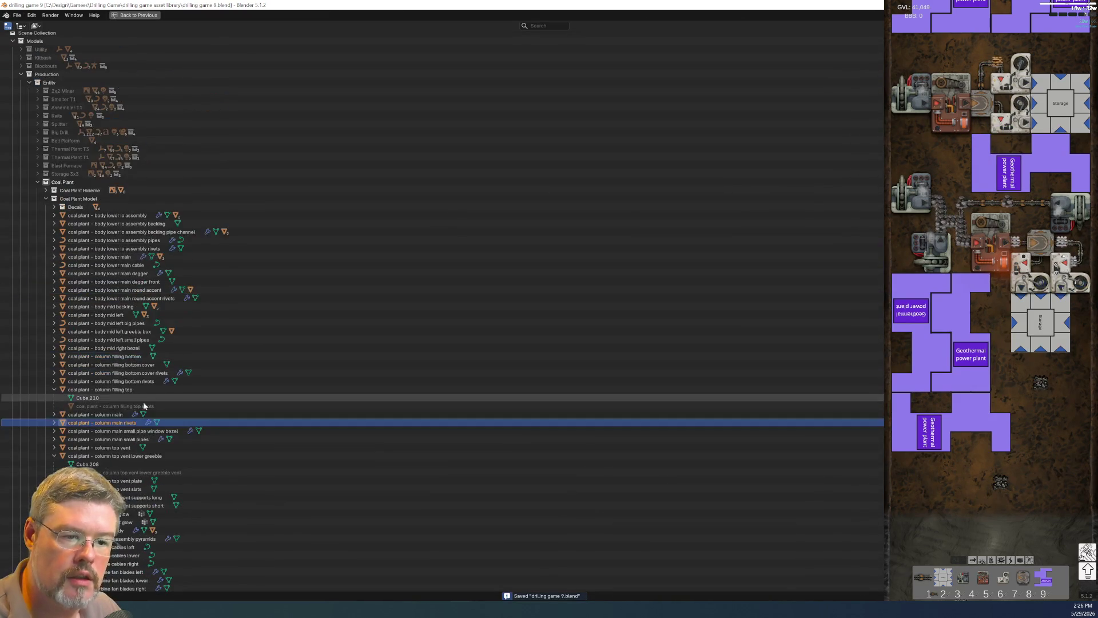
# Tidy the Outliner and select the Example Panels_001.034 strip under body lower io assembly.
pyautogui.click(54, 389)
pyautogui.click(54, 439)
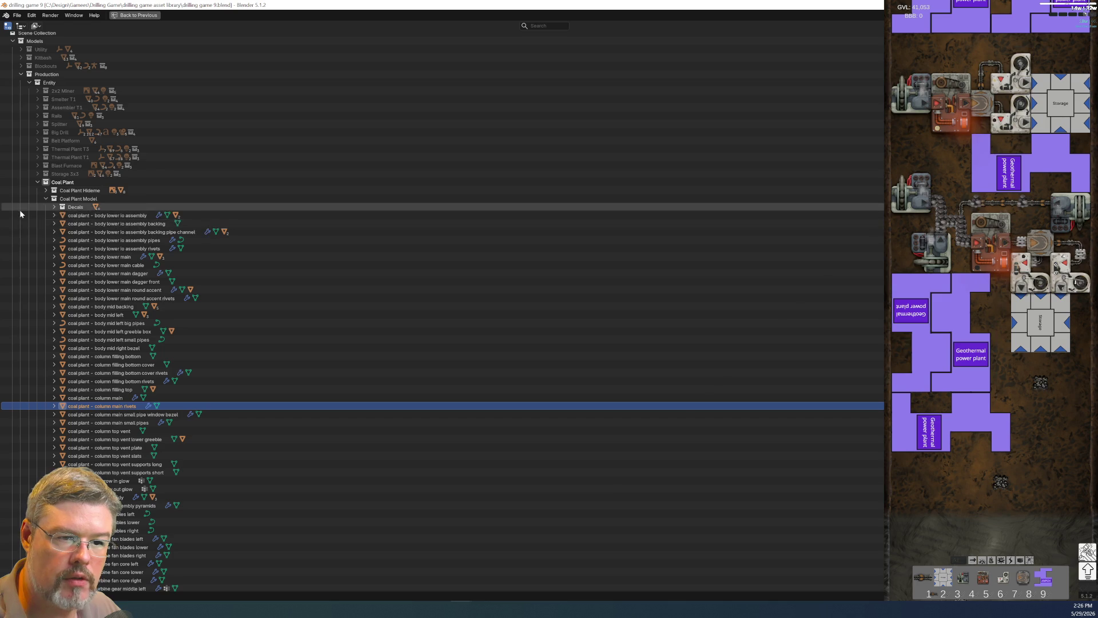
pyautogui.click(55, 215)
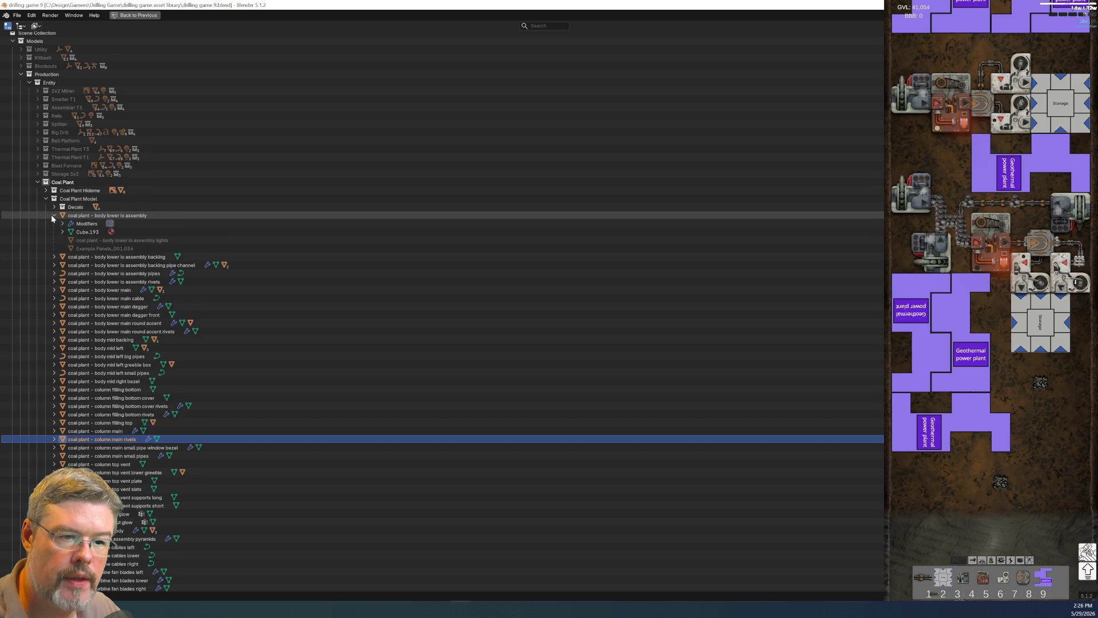
pyautogui.click(94, 249)
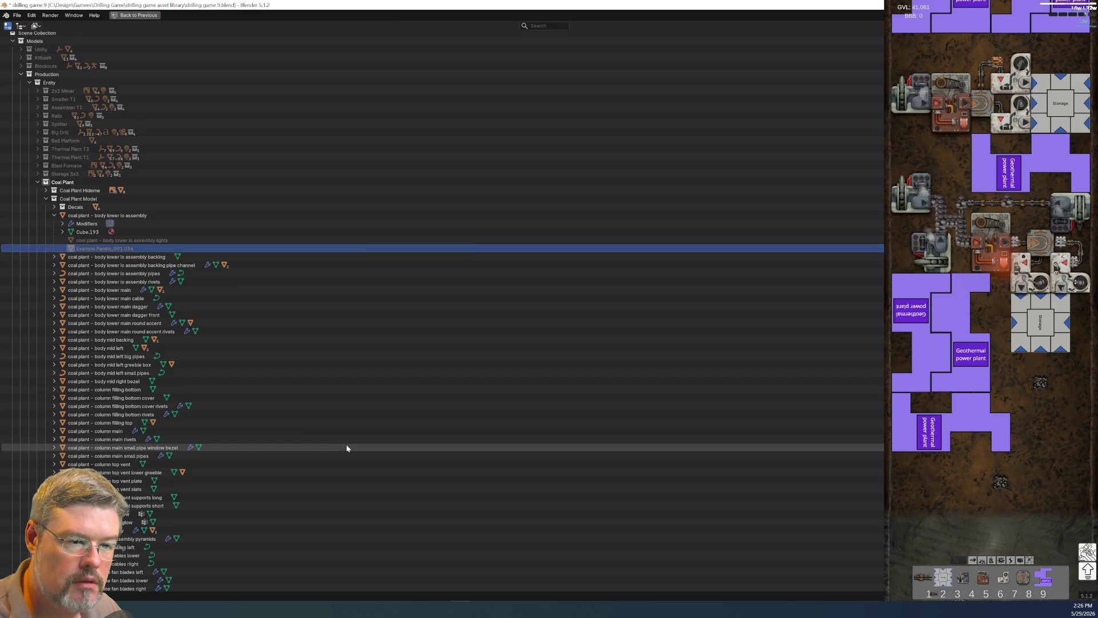
# Rename the strip to 'coal plant - body lower io assembly panel lines'.
pyautogui.hotkey('ctrl', 'space')
pyautogui.scroll(-10, 346, 445)
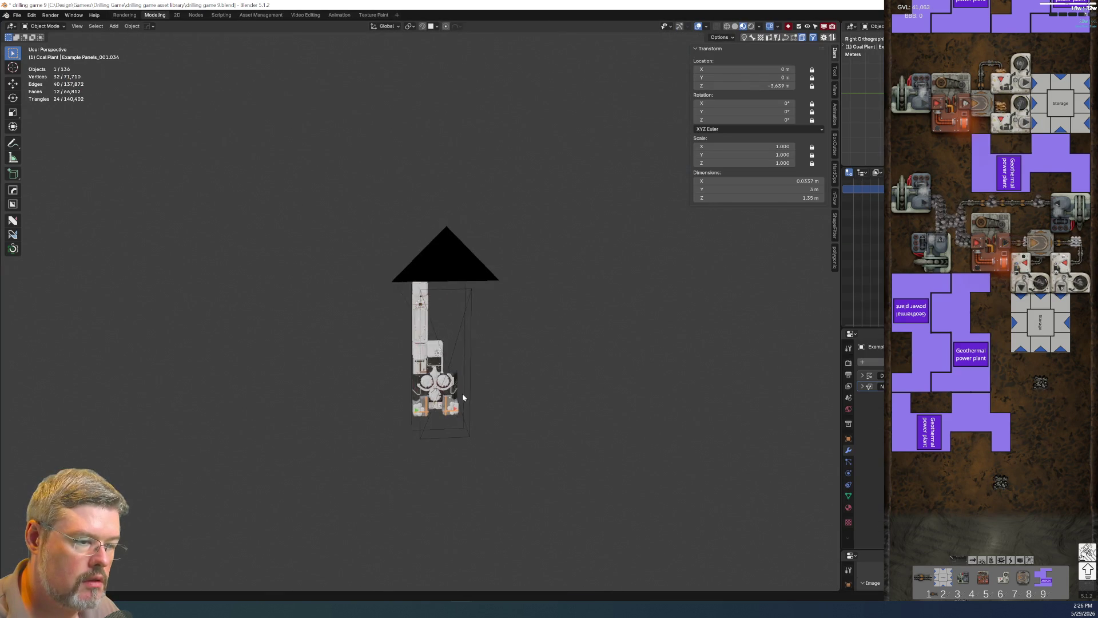
pyautogui.scroll(10, 442, 436)
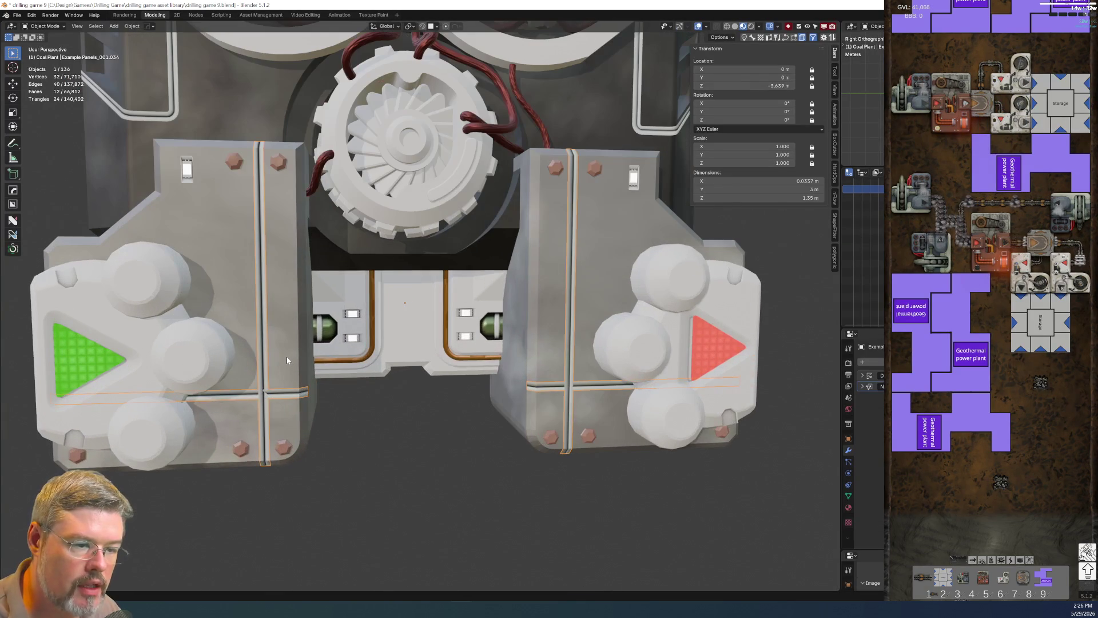
pyautogui.click(287, 360)
pyautogui.press('F2')
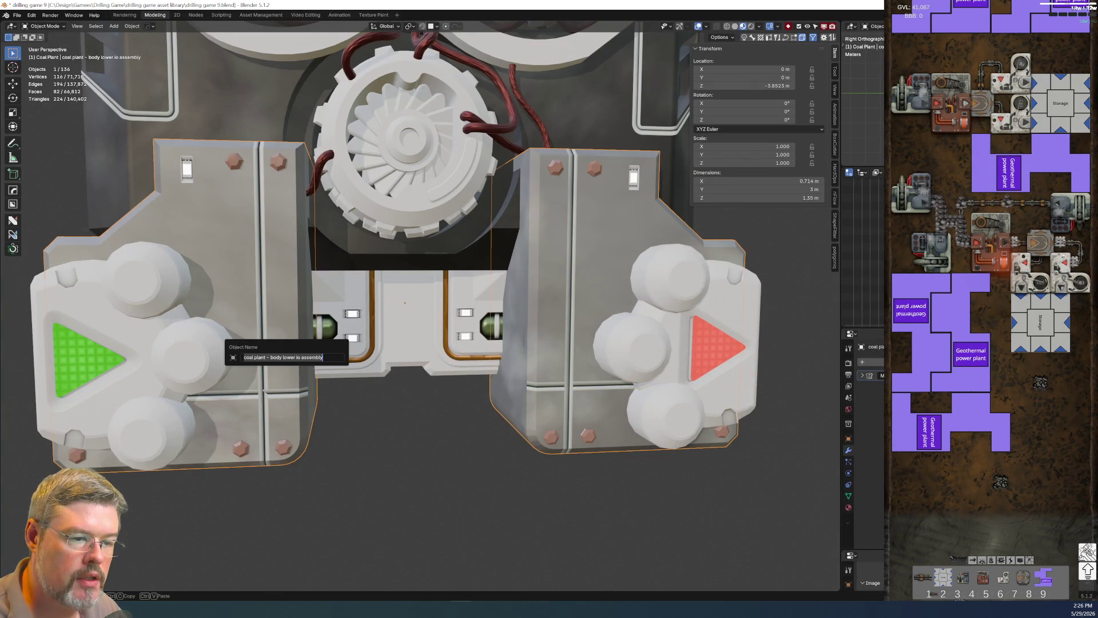
pyautogui.hotkey('ctrl', 'c')
pyautogui.press('Escape')
pyautogui.click(295, 394)
pyautogui.press('F2')
pyautogui.hotkey('ctrl', 'v')
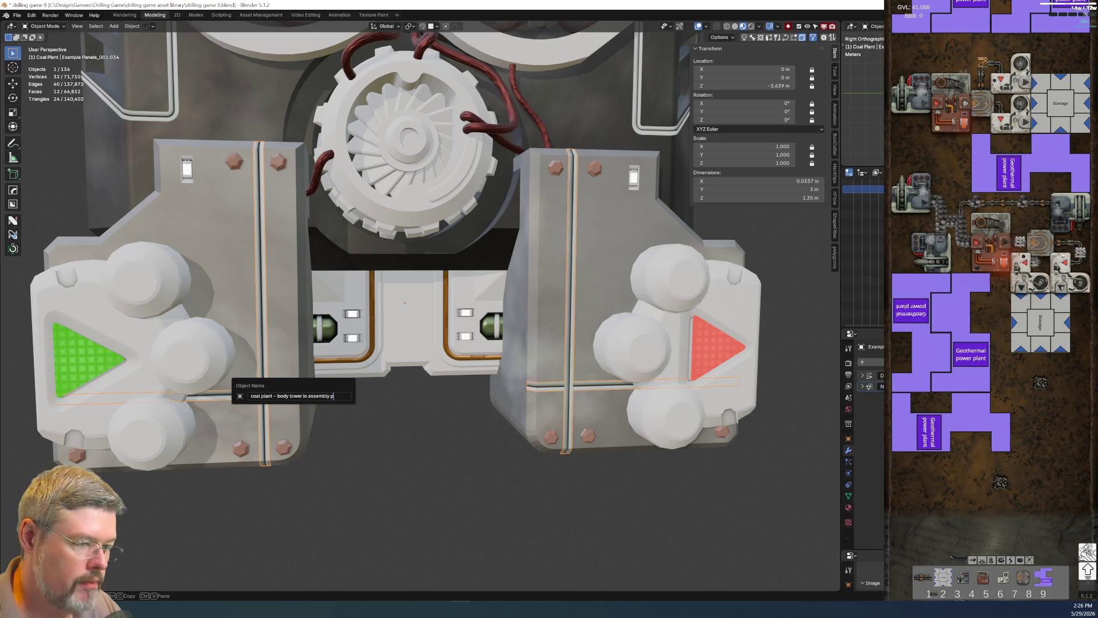
pyautogui.write('lines')
pyautogui.press('Return')
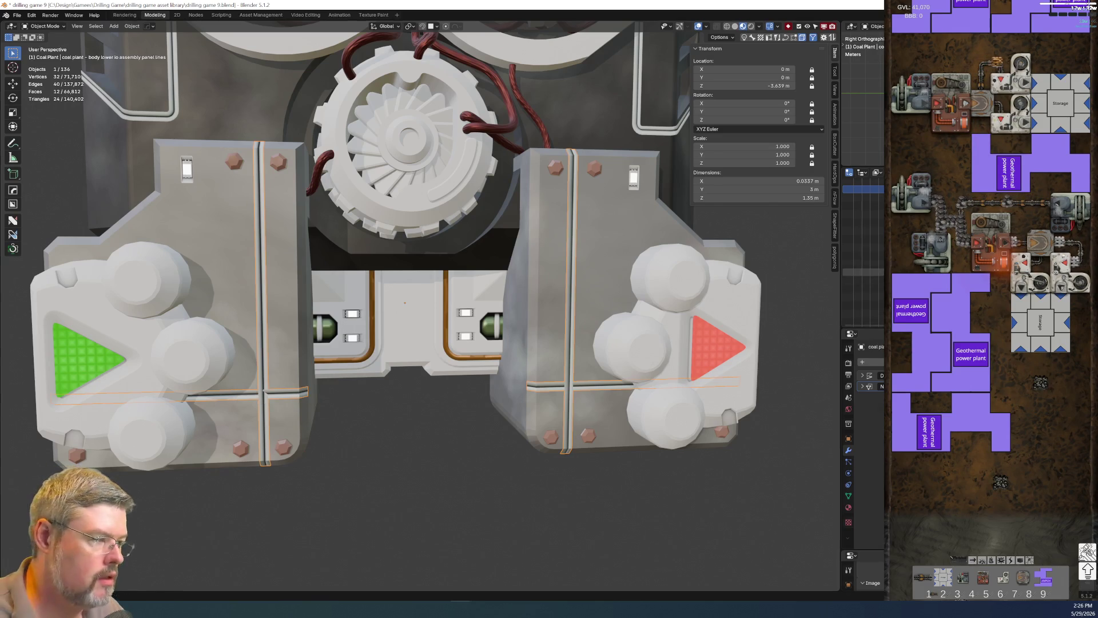
# Reselect the io assembly panel lines and check its relations and collection properties.
pyautogui.hotkey('ctrl', 'space')
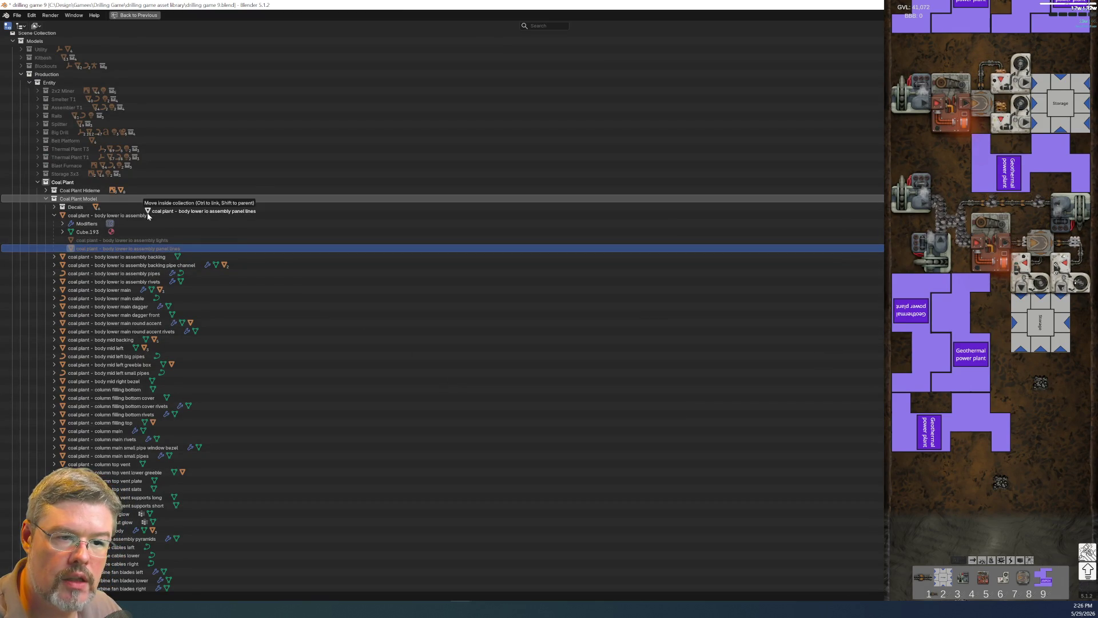
pyautogui.click(91, 208)
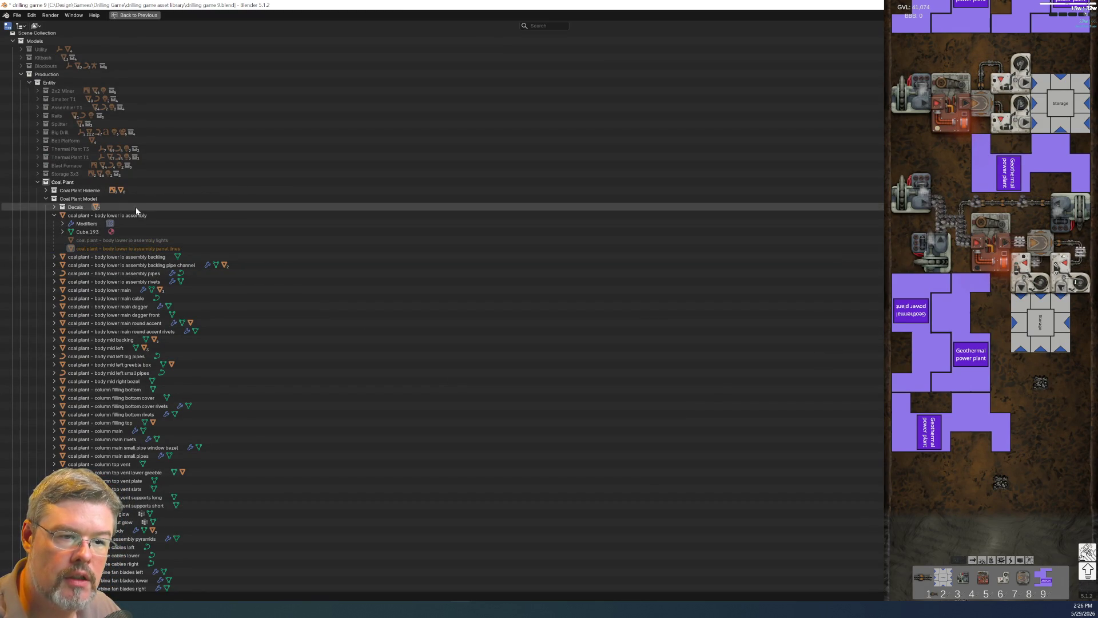
pyautogui.click(184, 251)
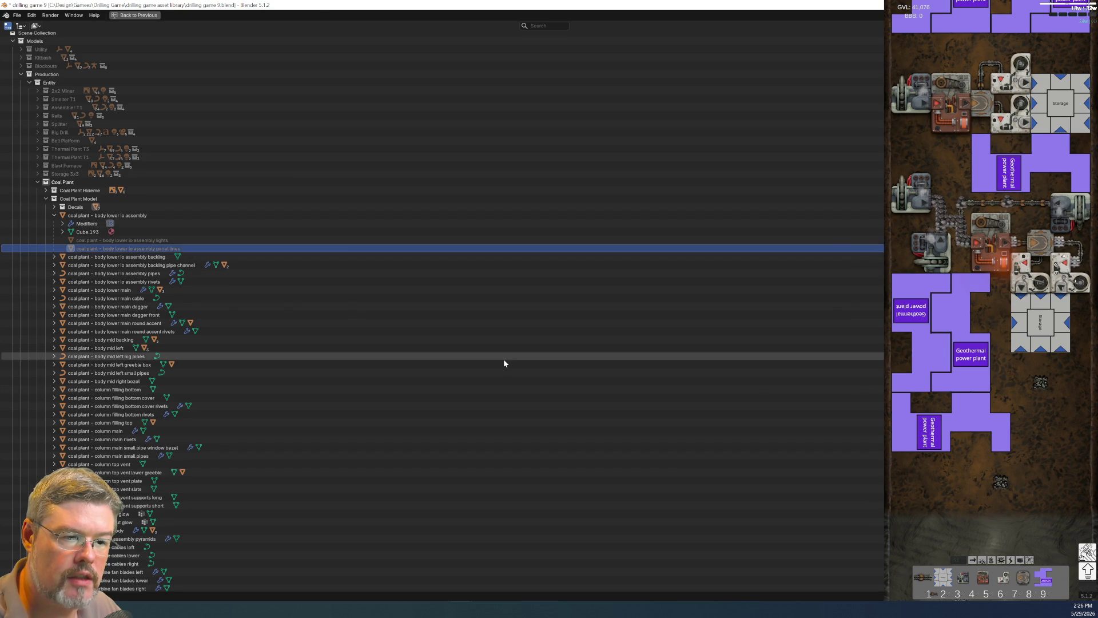
pyautogui.hotkey('ctrl', 'space')
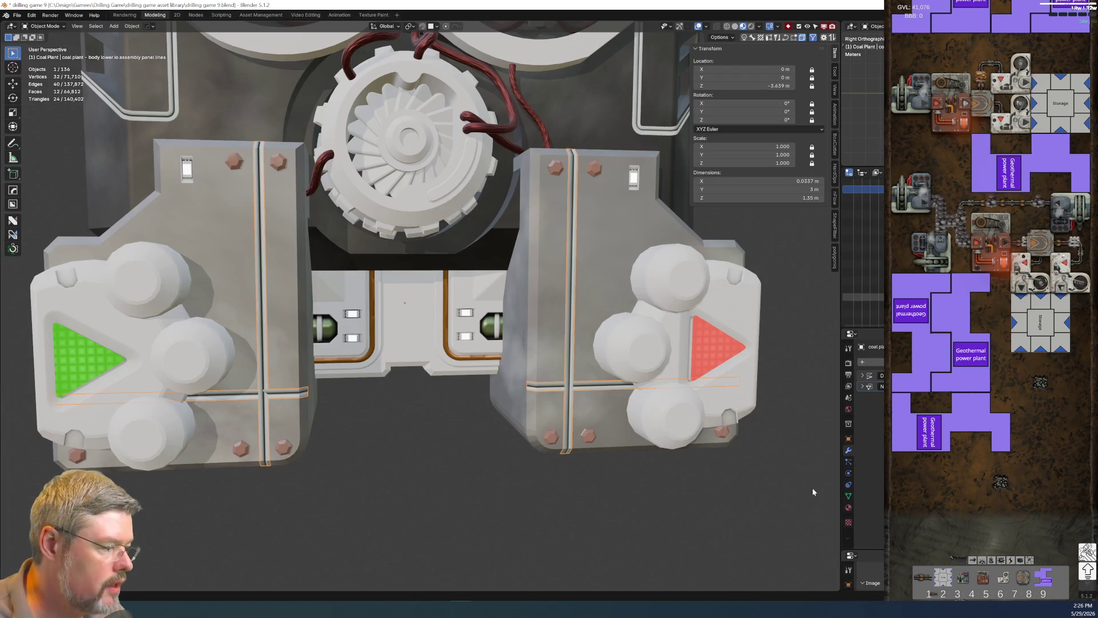
pyautogui.click(849, 438)
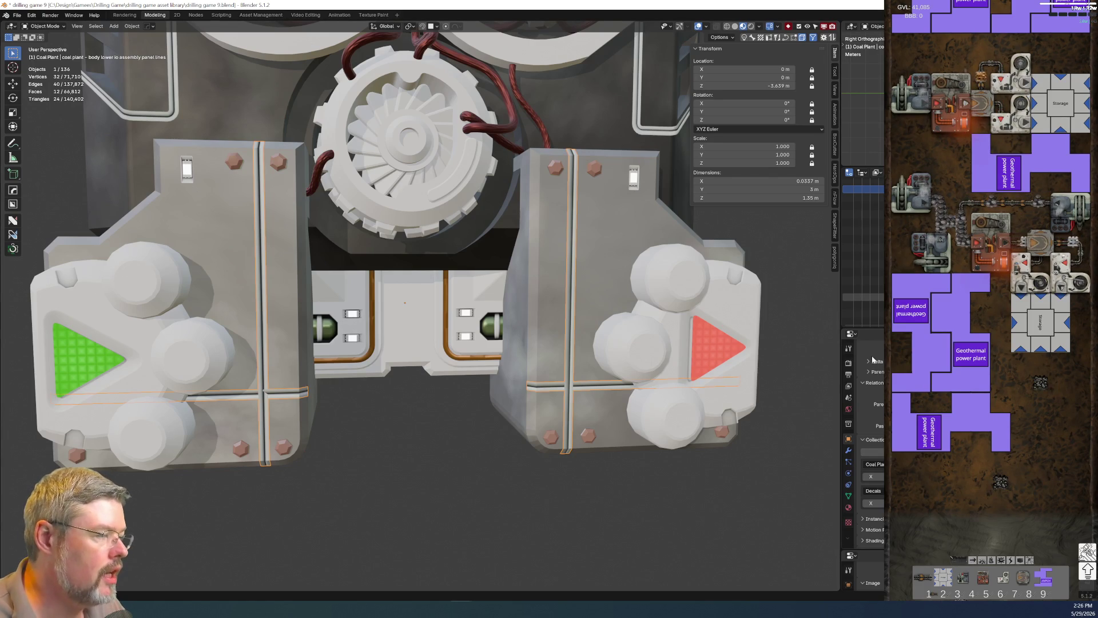
# Locate Example Panels_001.036 under body lower main and frame it in the view.
pyautogui.hotkey('ctrl', 'space')
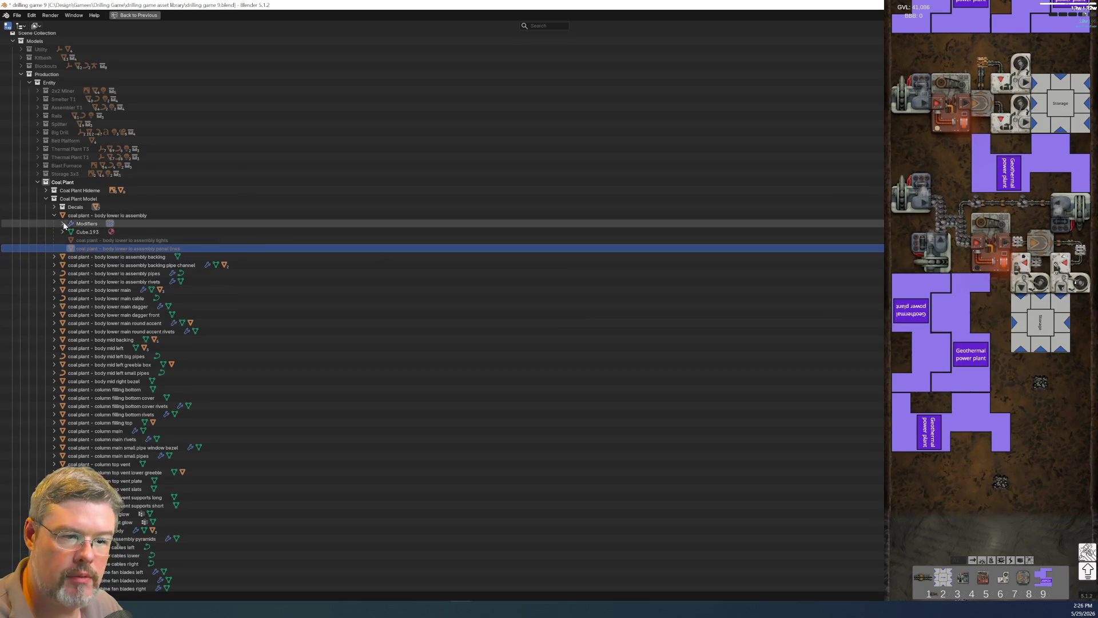
pyautogui.click(55, 215)
pyautogui.click(55, 232)
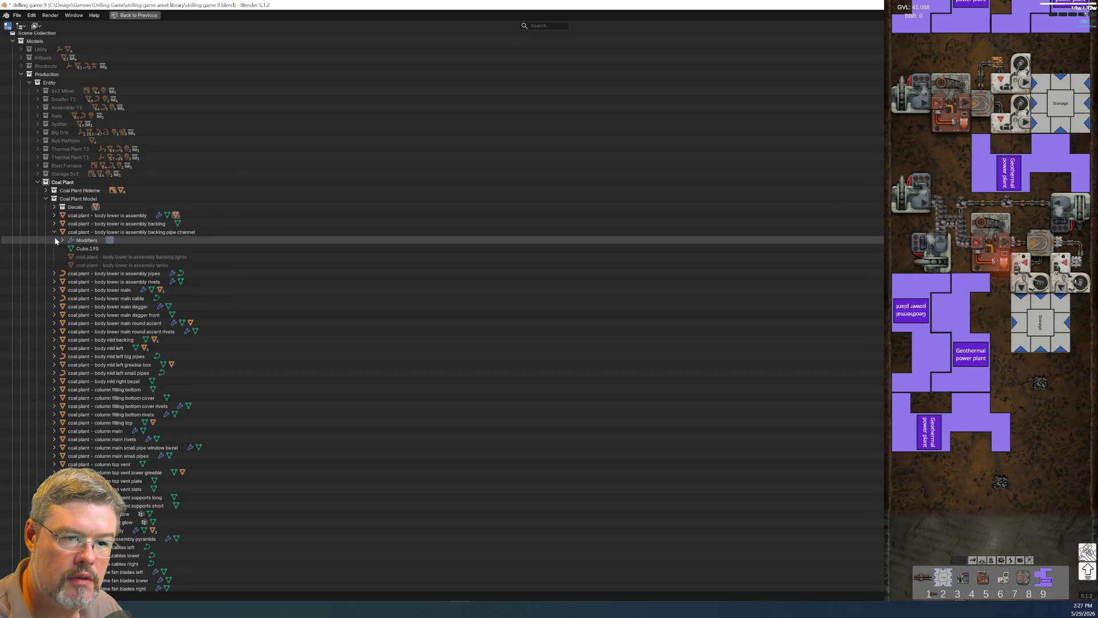
pyautogui.click(54, 231)
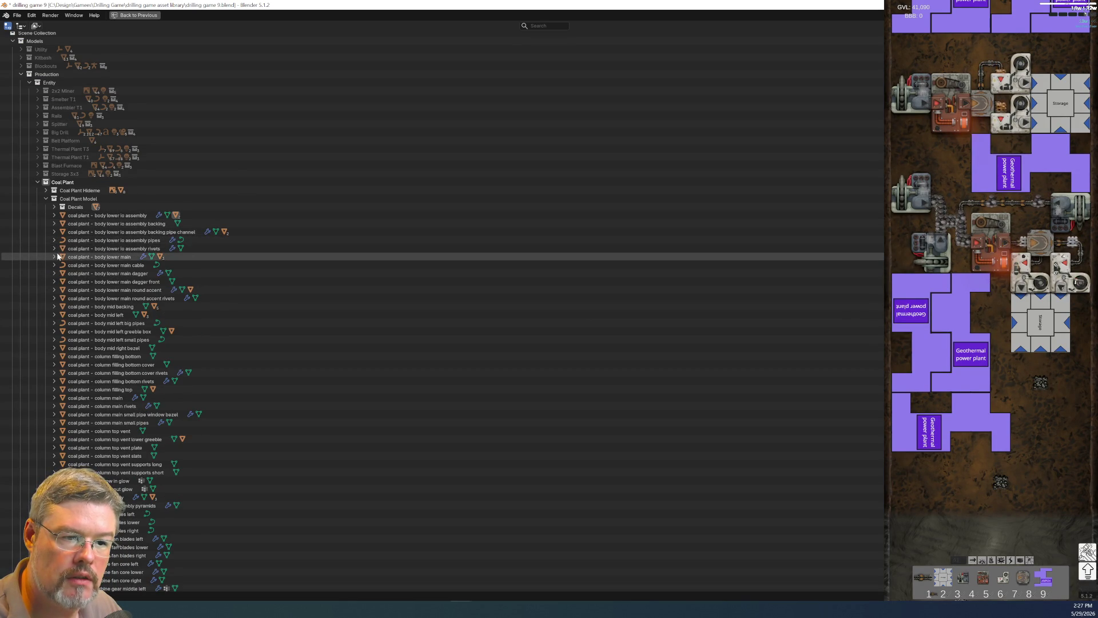
pyautogui.click(54, 256)
pyautogui.click(92, 300)
pyautogui.hotkey('ctrl', 'space')
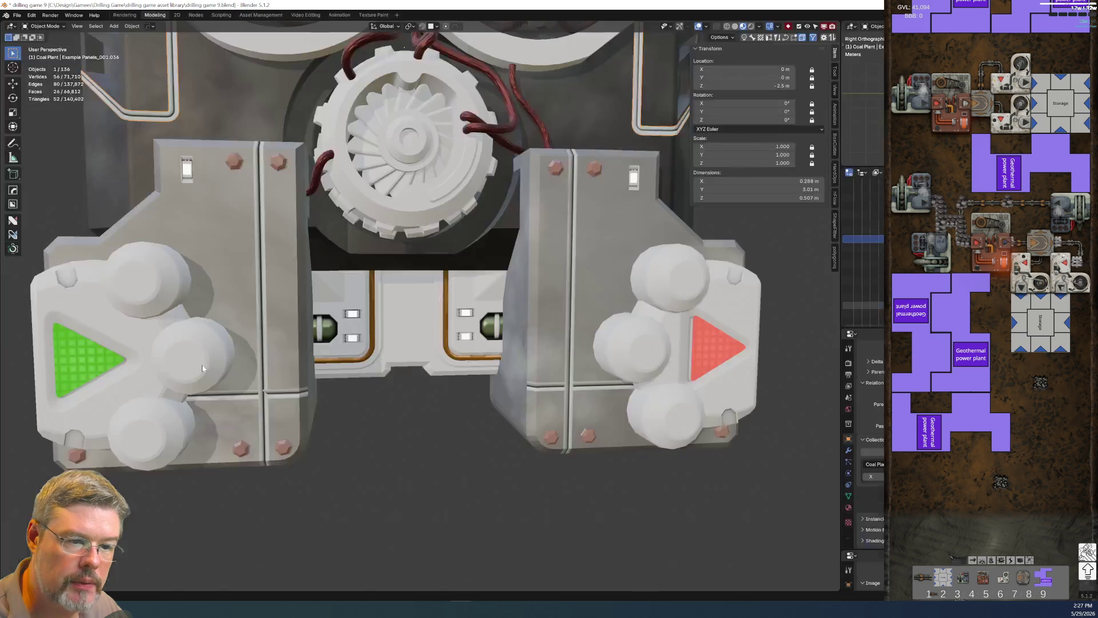
pyautogui.press('KP_Decimal')
# Select the angled panel-lines object and save drilling game 9.blend.
pyautogui.scroll(10, 474, 250)
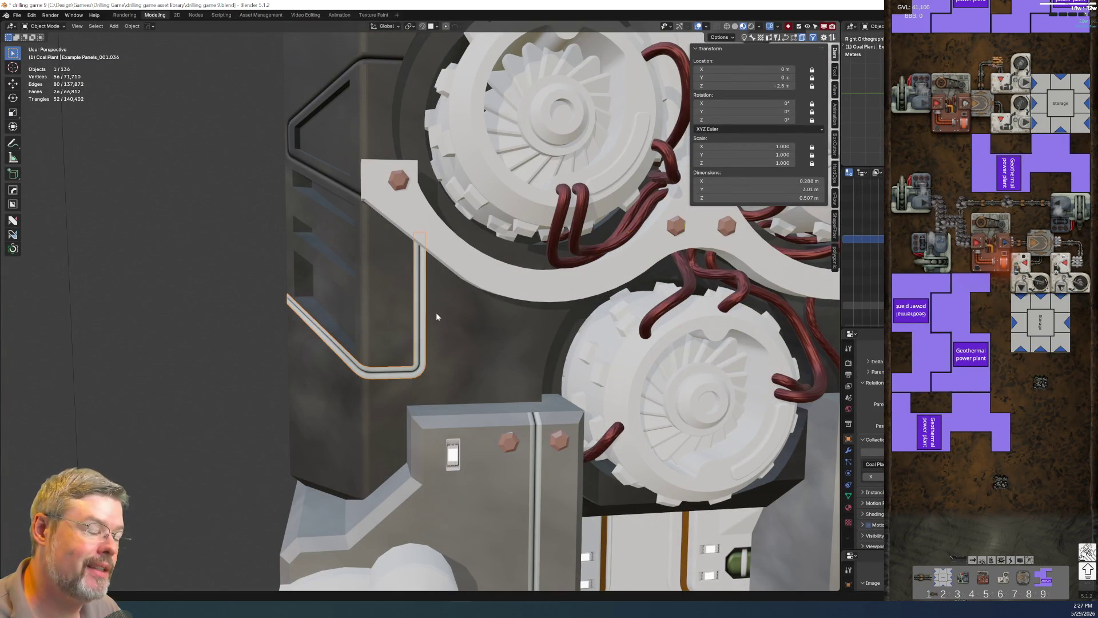
pyautogui.click(334, 181)
pyautogui.click(18, 16)
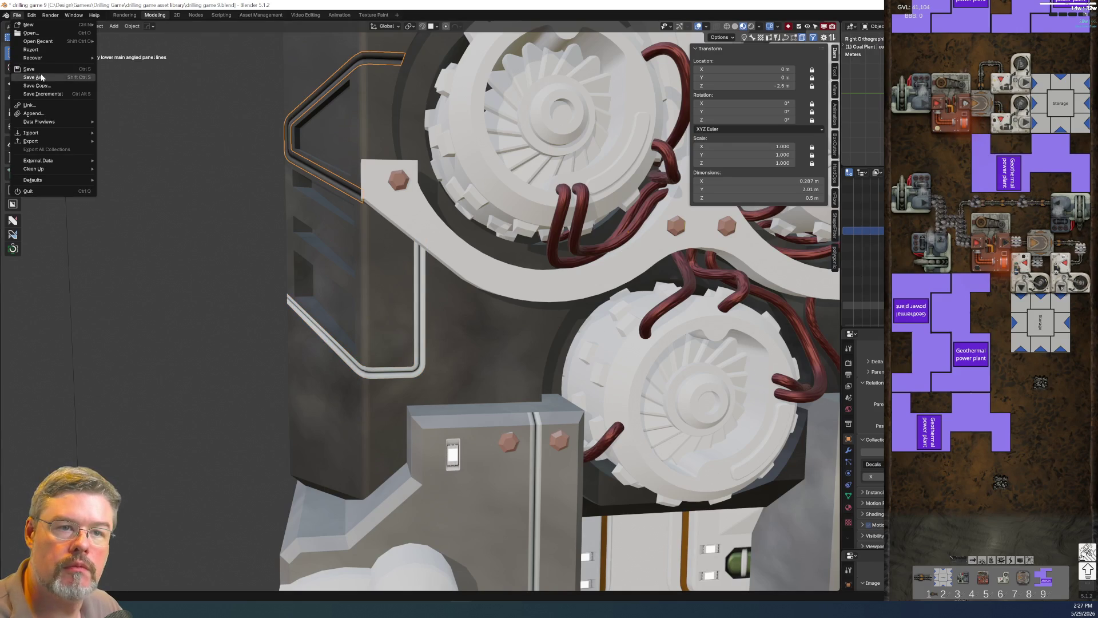
pyautogui.click(348, 364)
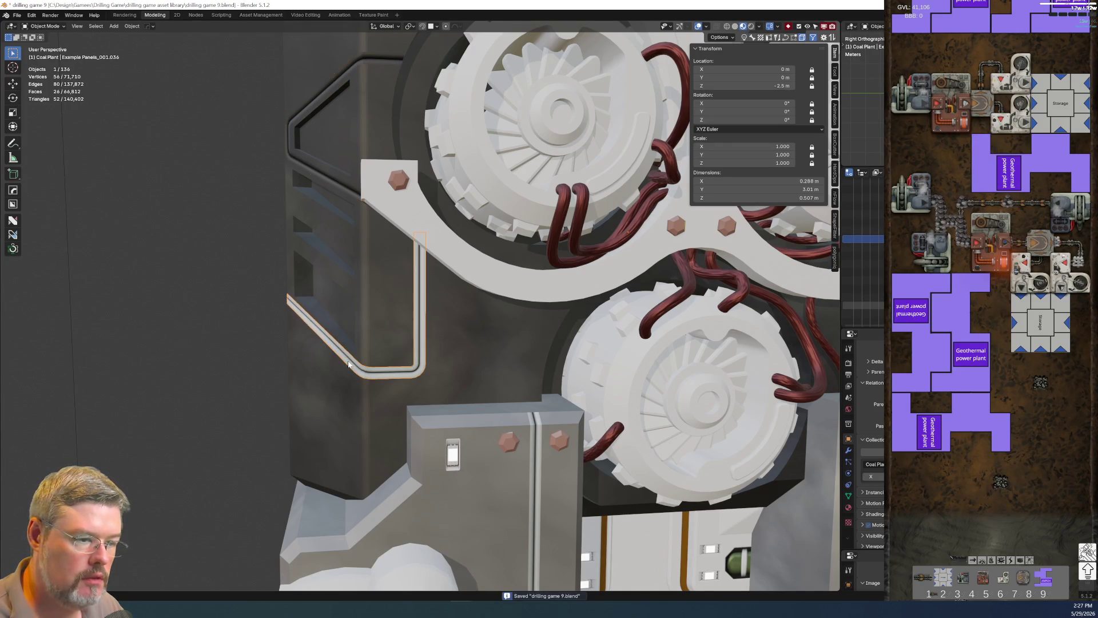
# Rename the U-shaped panel-line object to 'coal plant - body lower main angled panel lines lower'.
pyautogui.click(480, 335)
pyautogui.press('F2')
pyautogui.click(329, 177)
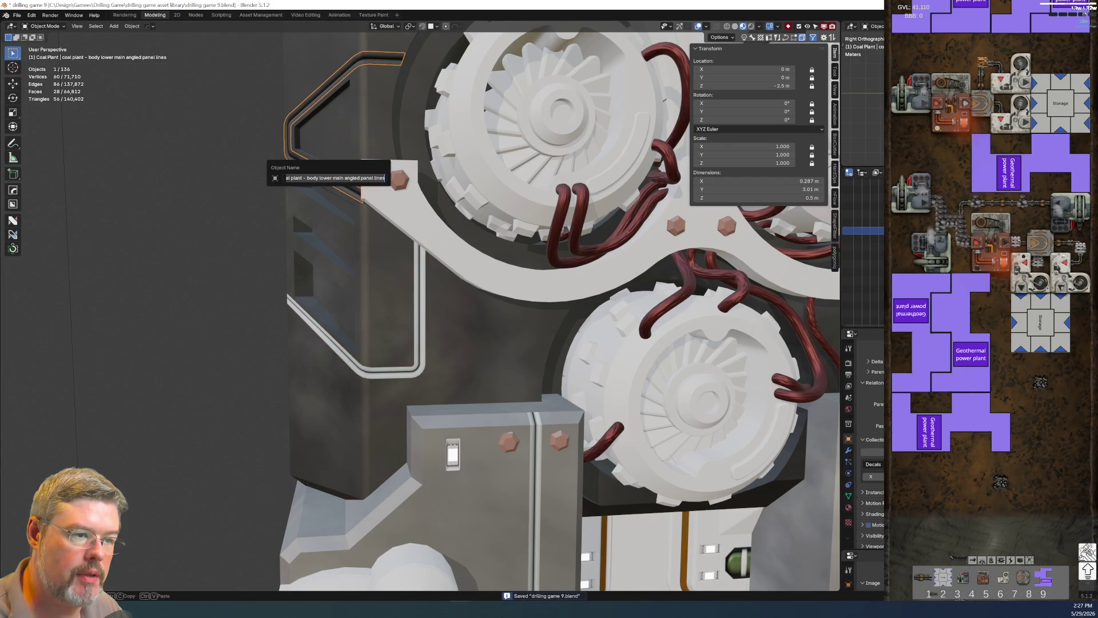
pyautogui.click(405, 371)
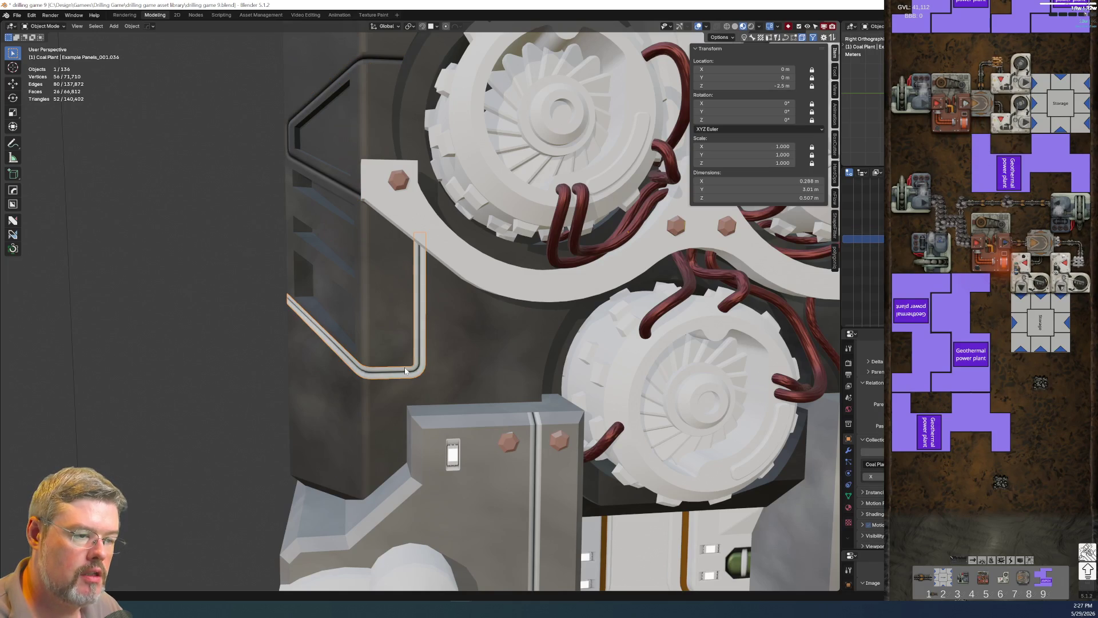
pyautogui.press('F2')
pyautogui.hotkey('ctrl', 'v')
pyautogui.write('low')
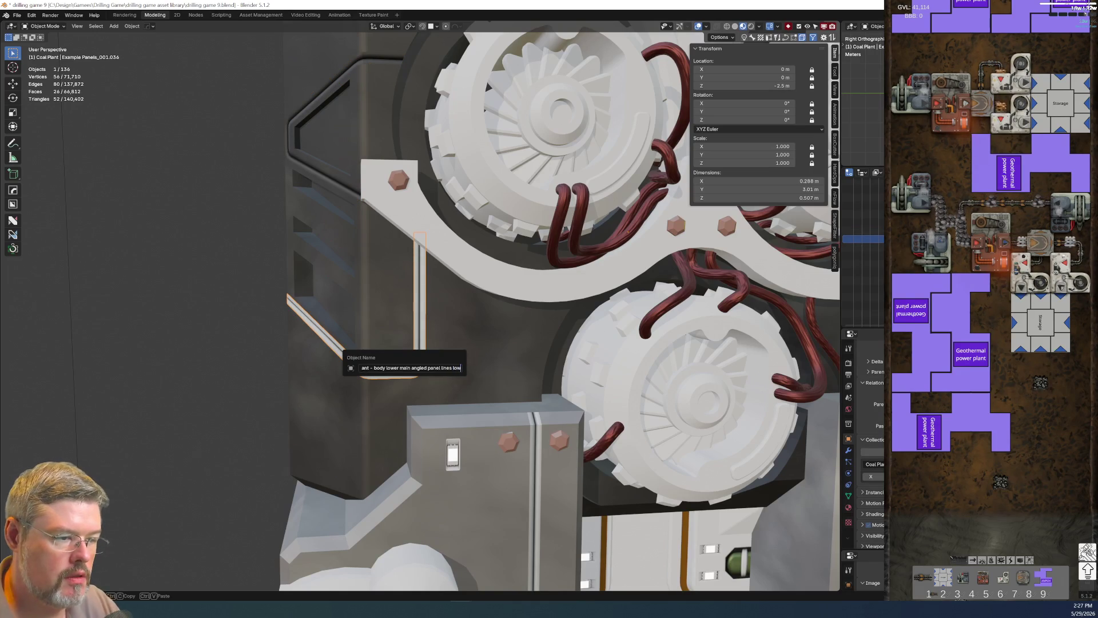
pyautogui.write('er')
pyautogui.press('Return')
# Rename the angled panel-lines object so its name ends in 'upper'.
pyautogui.click(342, 188)
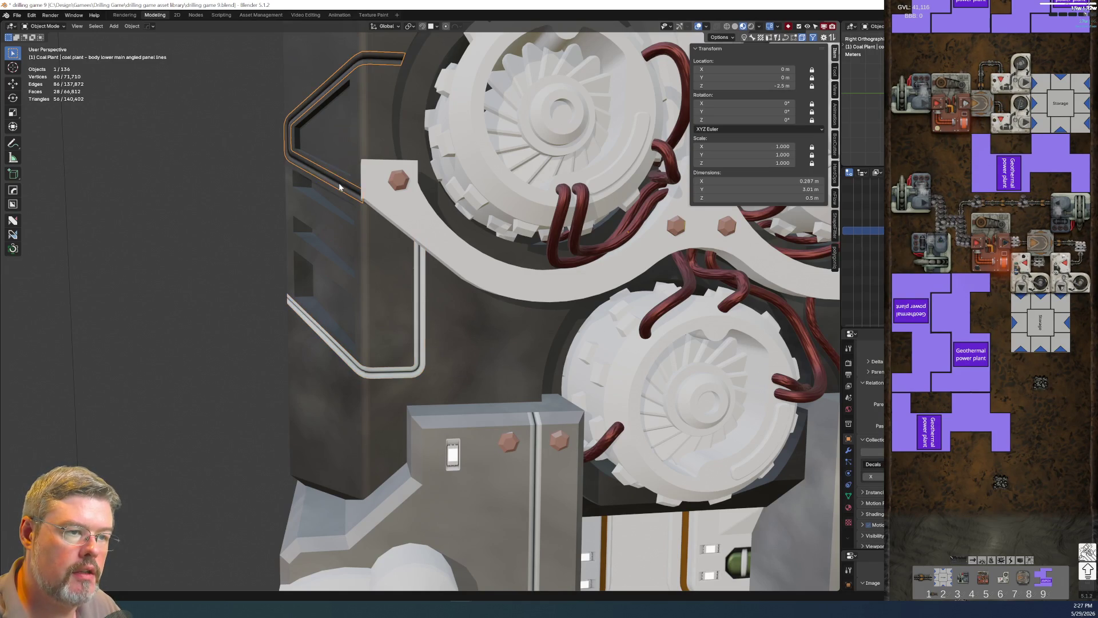
pyautogui.press('F2')
pyautogui.hotkey('ctrl', 'v')
pyautogui.write('l')
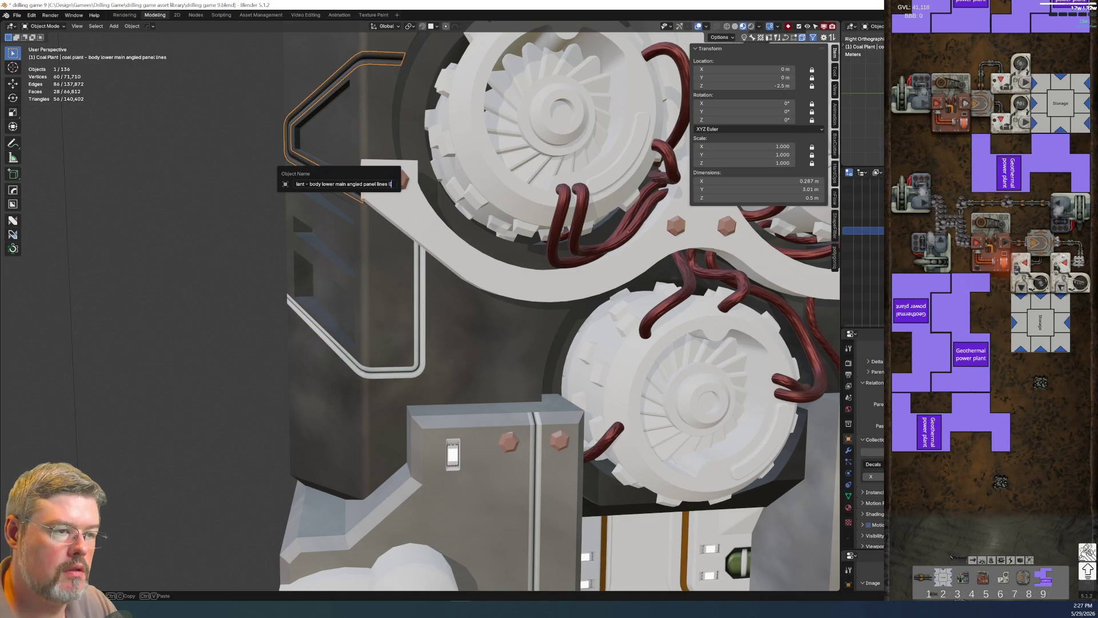
pyautogui.write('per')
pyautogui.press('Return')
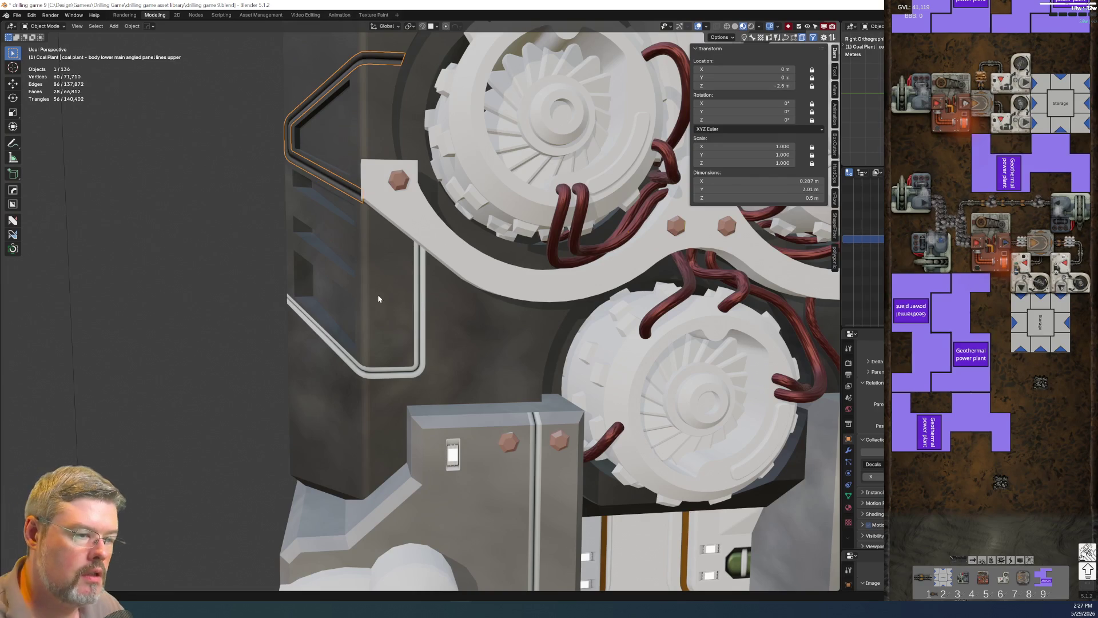
# Save drilling game 9.blend and select both angled panel-line objects.
pyautogui.click(421, 372)
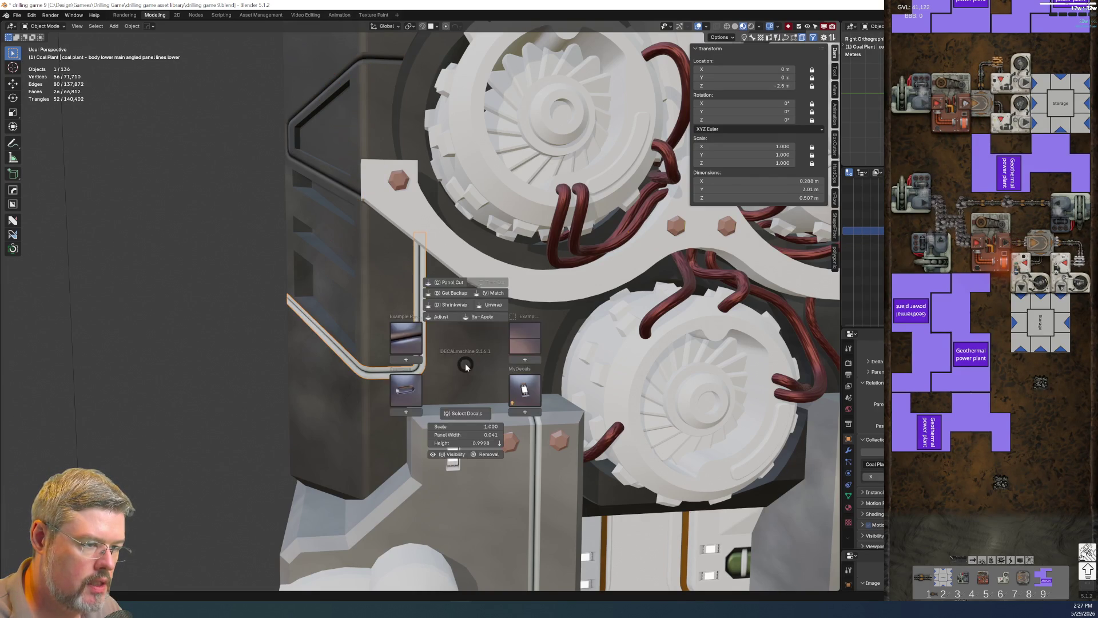
pyautogui.click(22, 15)
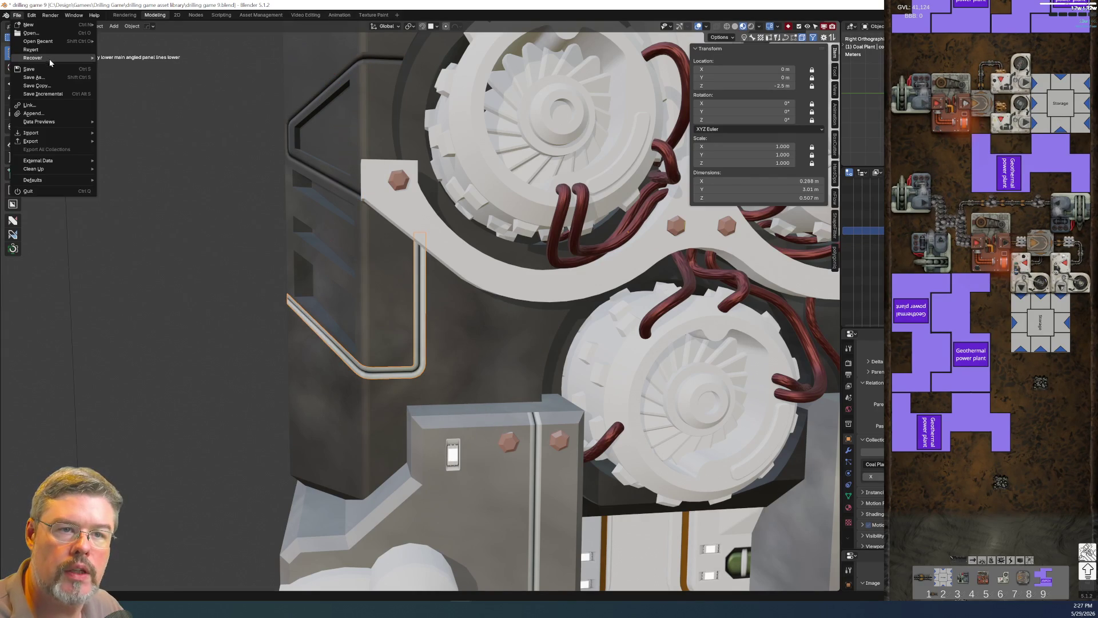
pyautogui.keyDown('shift'); pyautogui.click(340, 189); pyautogui.keyUp('shift')
pyautogui.hotkey('ctrl', 'l')
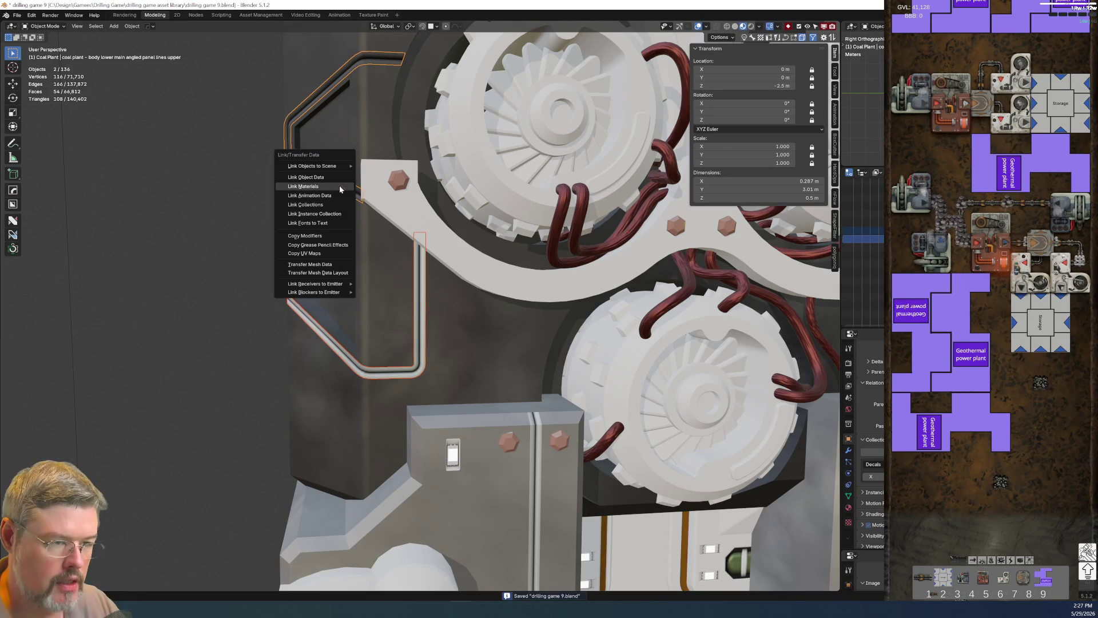
# Link the material across both angled panel-line objects, then deselect everything.
pyautogui.click(340, 187)
pyautogui.hotkey('alt', 'a')
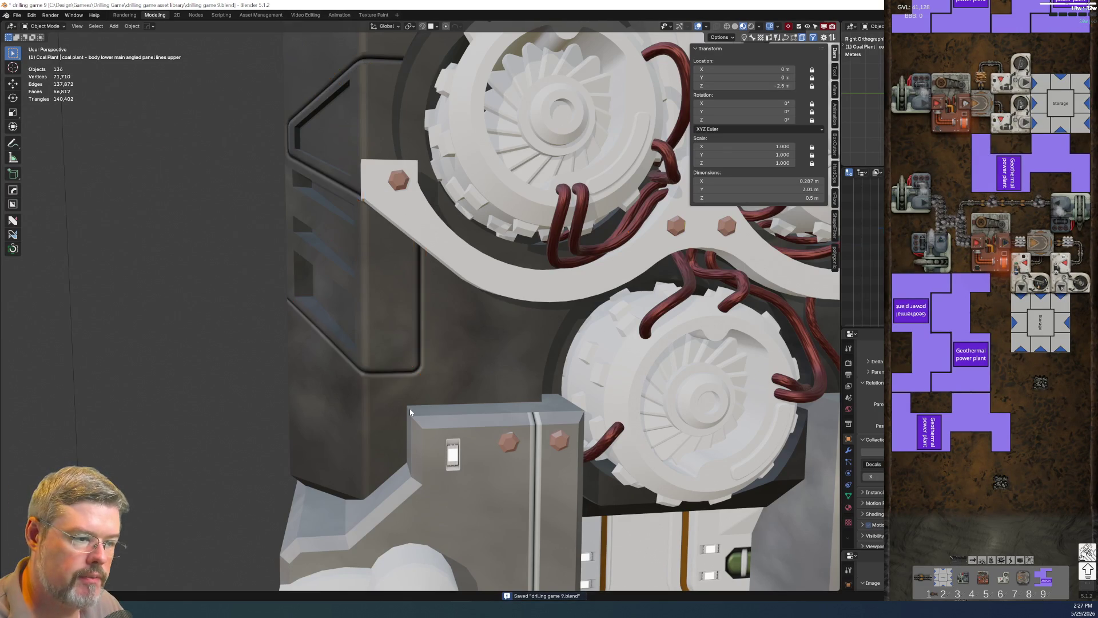
pyautogui.moveTo(300, 397); pyautogui.dragTo(609, 377, button='middle')
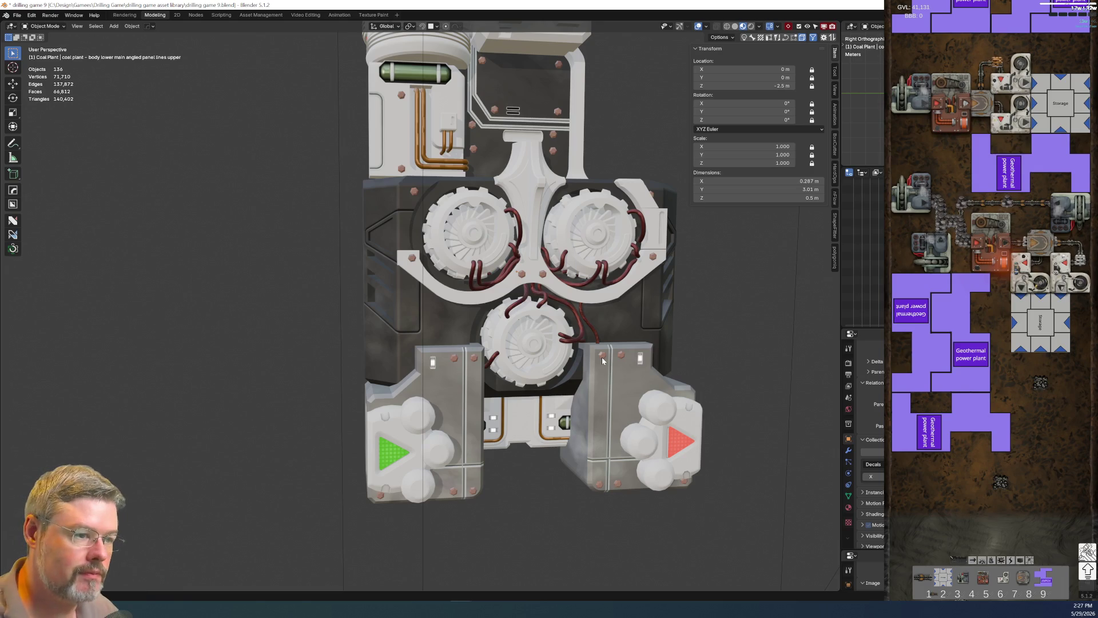
pyautogui.scroll(4, 434, 304)
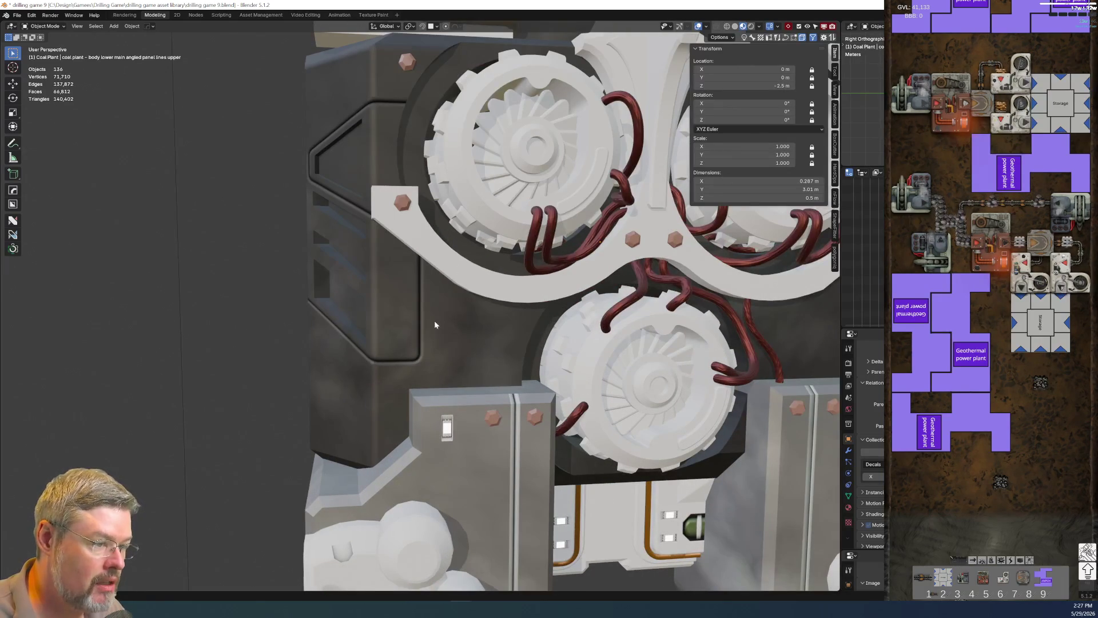
# Move the lower angled panel-lines object under 'coal plant - body lower main' in the Outliner.
pyautogui.click(423, 328)
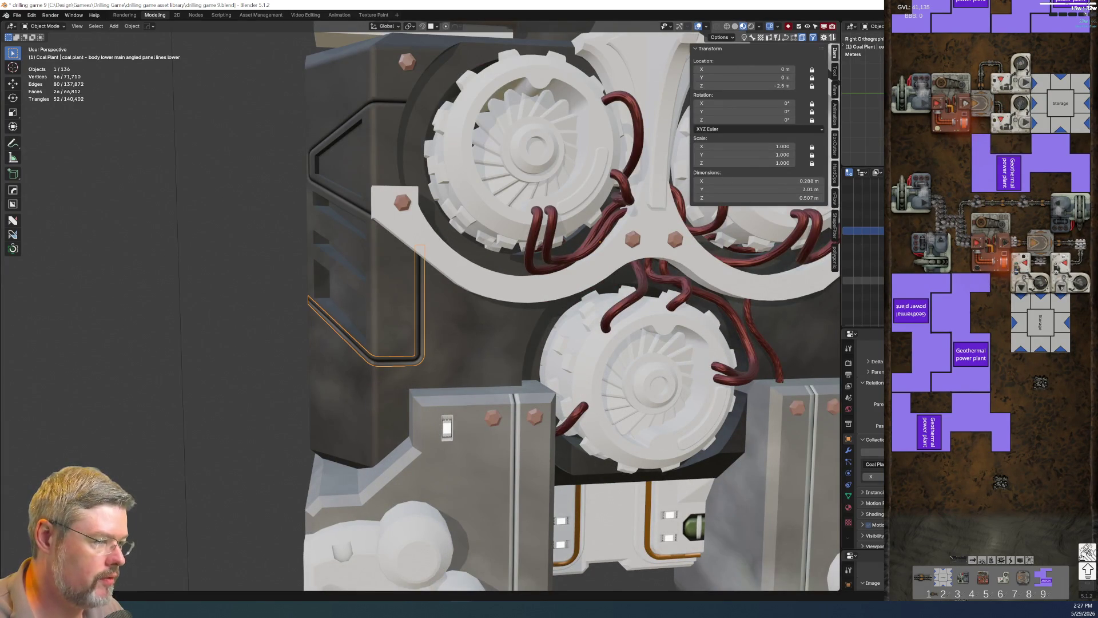
pyautogui.hotkey('ctrl', 'space')
pyautogui.moveTo(112, 291)
pyautogui.mouseDown()
pyautogui.moveTo(119, 223)
pyautogui.moveTo(86, 200)
pyautogui.mouseUp()
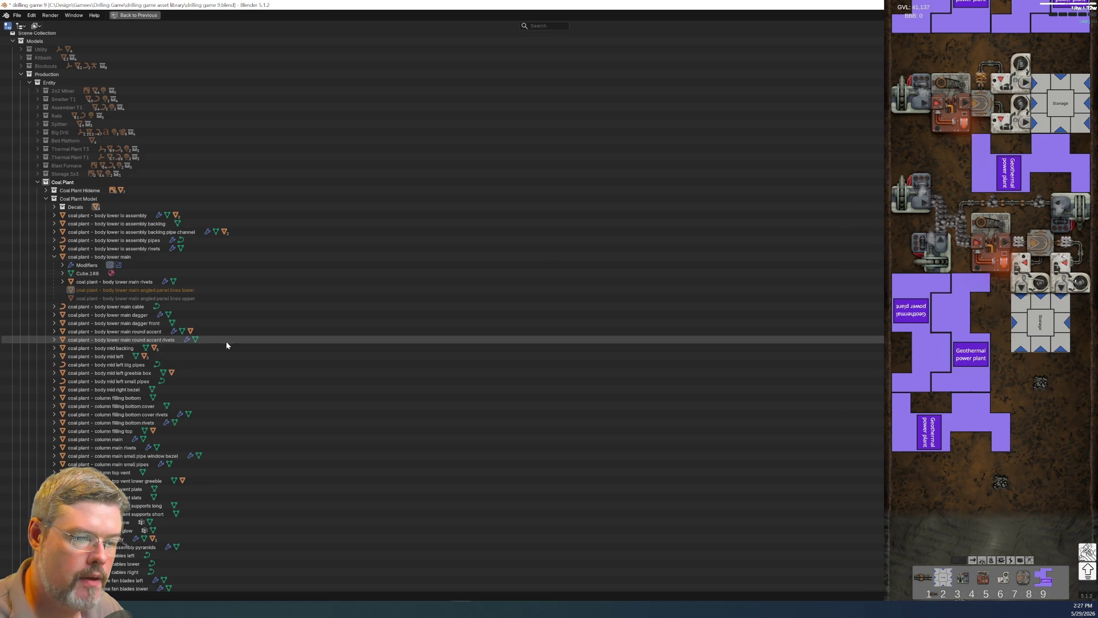
# Hide the panel lines and select the Examples_004.002 decal under body lower main round accent.
pyautogui.hotkey('ctrl', 'space')
pyautogui.press('h')
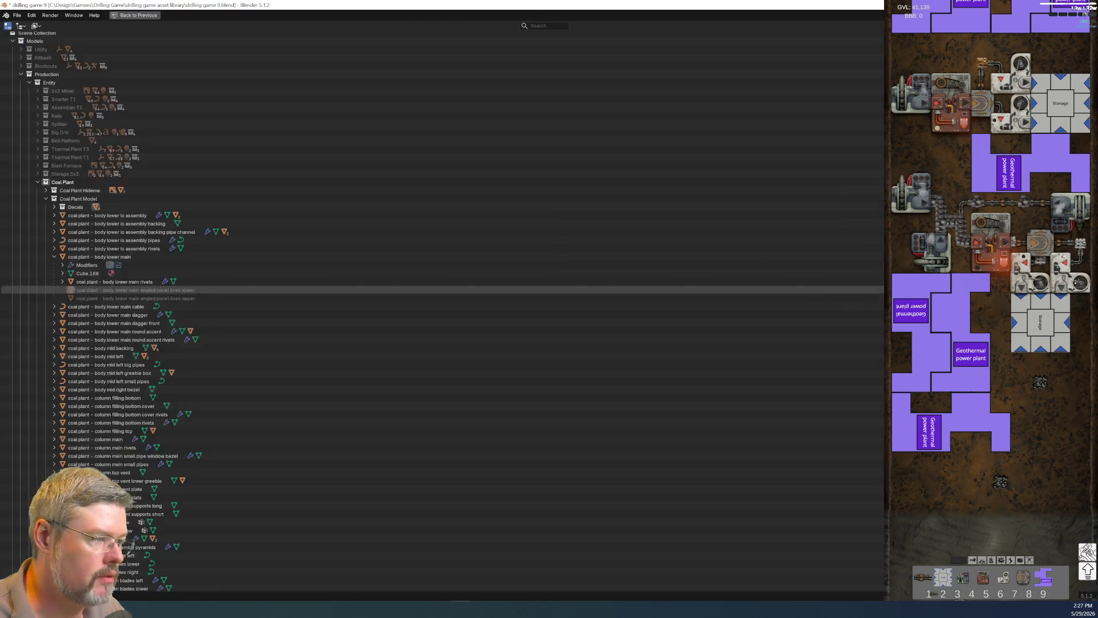
pyautogui.hotkey('ctrl', 'space')
pyautogui.click(53, 257)
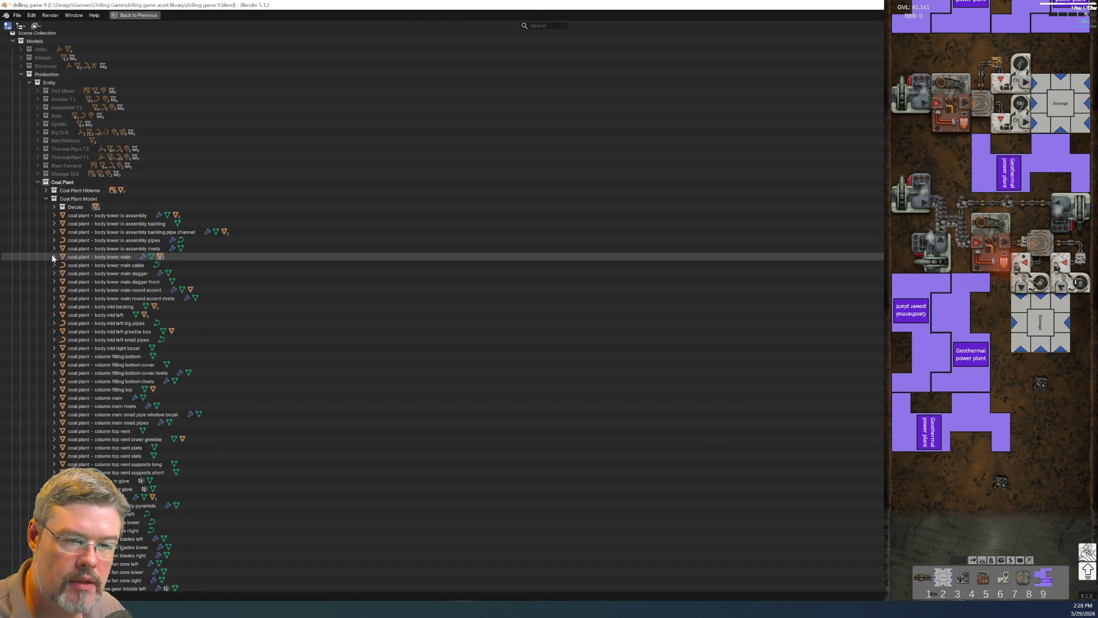
pyautogui.click(55, 289)
pyautogui.click(114, 316)
pyautogui.hotkey('ctrl', 'space')
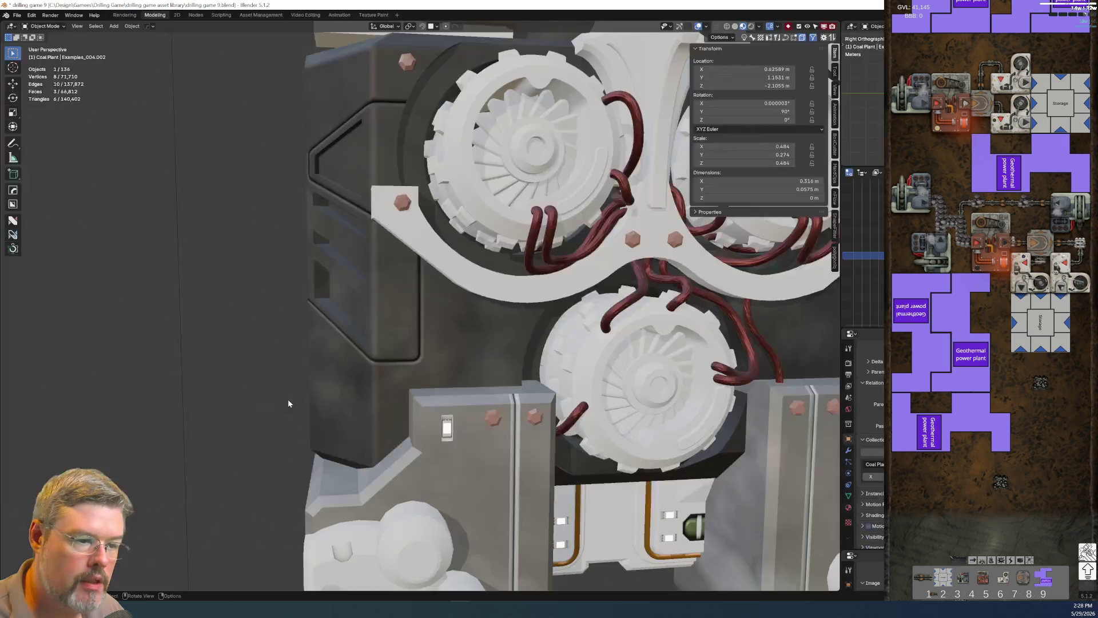
# Frame the decal area and pick the round accent from the overlapping objects.
pyautogui.scroll(-5, 478, 240)
pyautogui.press('g')
pyautogui.press('Escape')
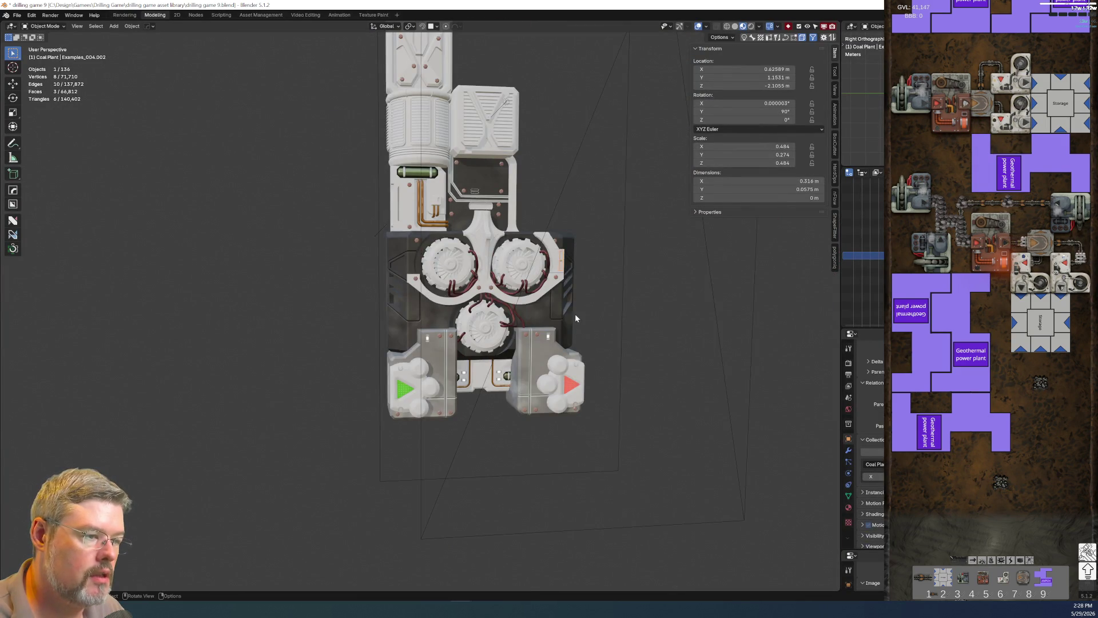
pyautogui.moveTo(578, 315); pyautogui.dragTo(558, 301, button='middle')
pyautogui.press('KP_Decimal')
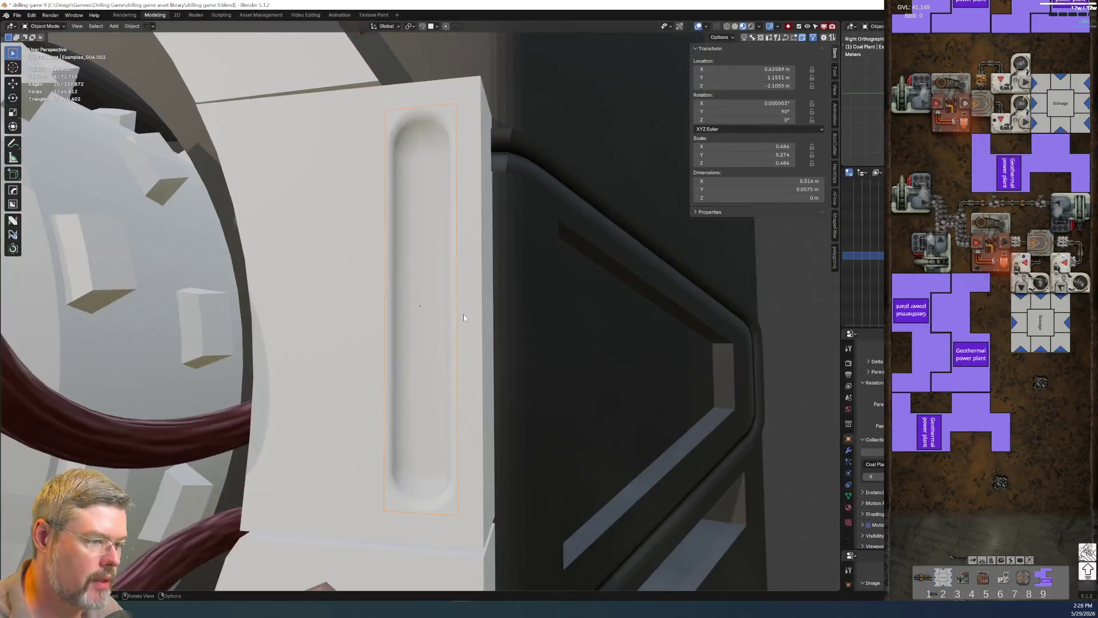
pyautogui.scroll(-4, 469, 334)
pyautogui.keyDown('alt'); pyautogui.click(405, 330); pyautogui.keyUp('alt')
pyautogui.click(412, 329)
# Rename the slot decal to 'coal plant - body lower main round accent divot'.
pyautogui.click(417, 330)
pyautogui.press('F2')
pyautogui.write('coal plant - body lower main round accent')
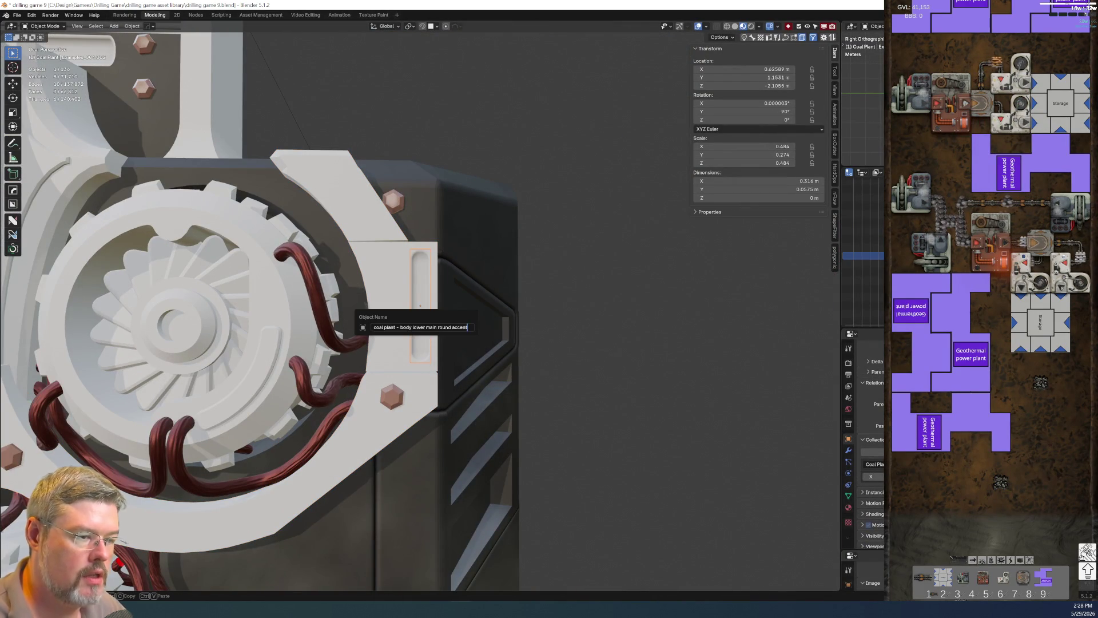
pyautogui.write('ivot')
pyautogui.press('Return')
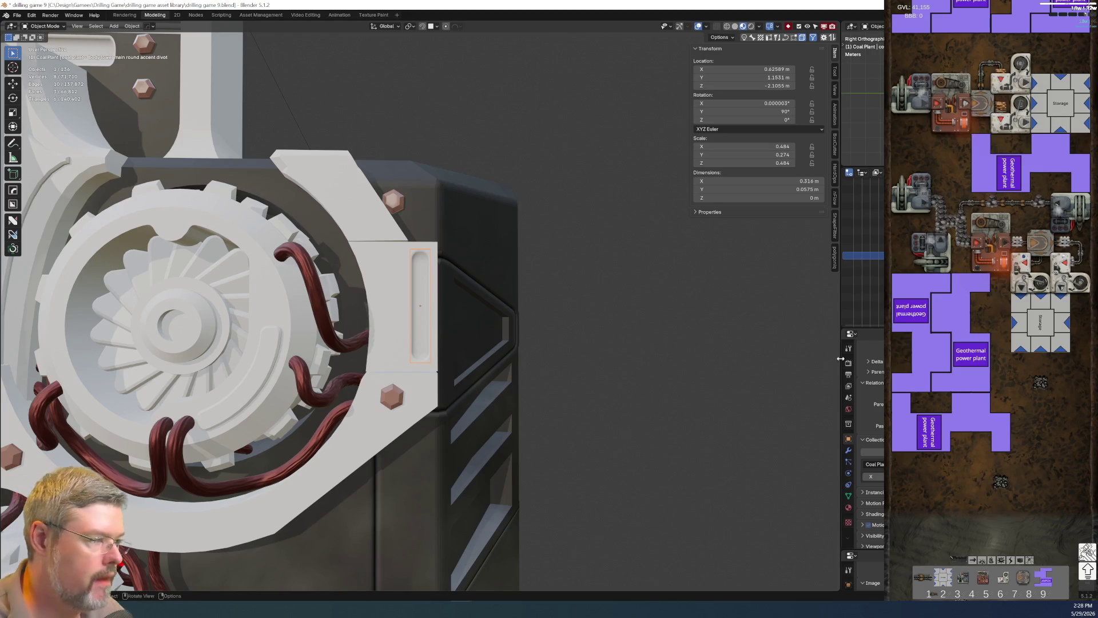
# Move the divot object into the Decals collection.
pyautogui.hotkey('ctrl', 'space')
pyautogui.moveTo(130, 315); pyautogui.dragTo(145, 206)
pyautogui.hotkey('ctrl', 'space')
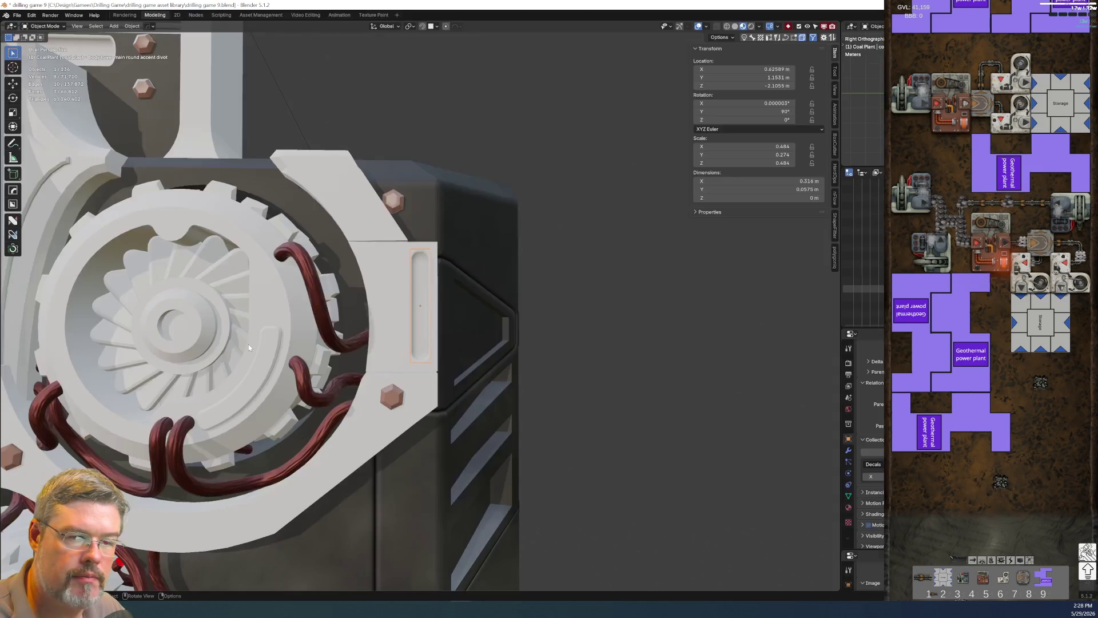
pyautogui.scroll(-4, 467, 318)
pyautogui.scroll(3, 479, 316)
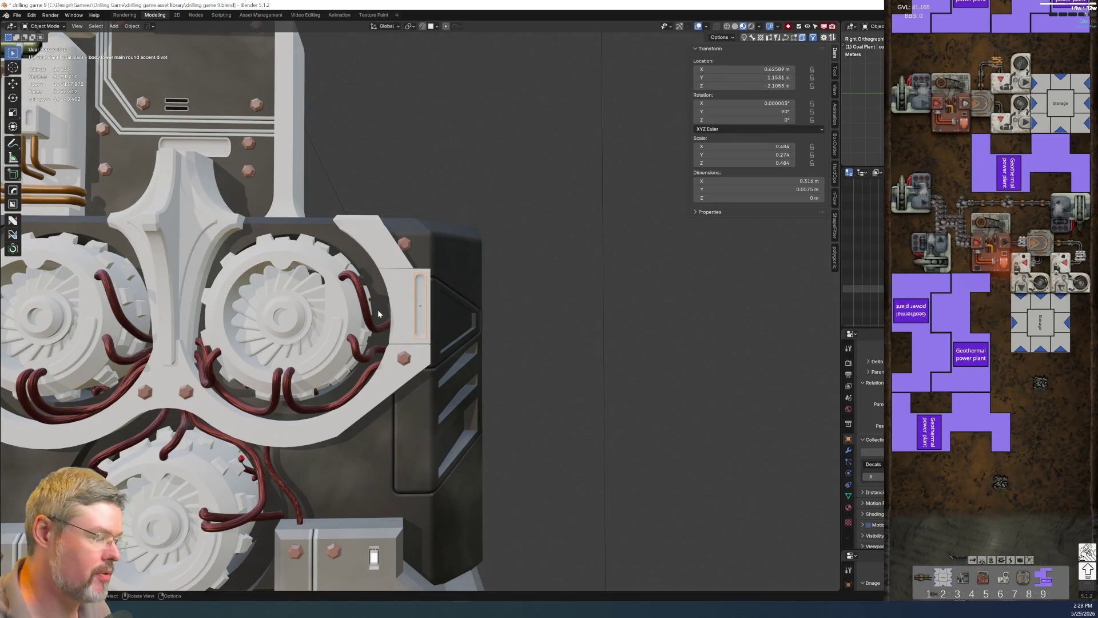
# Save drilling game 9.blend.
pyautogui.click(17, 15)
pyautogui.click(46, 69)
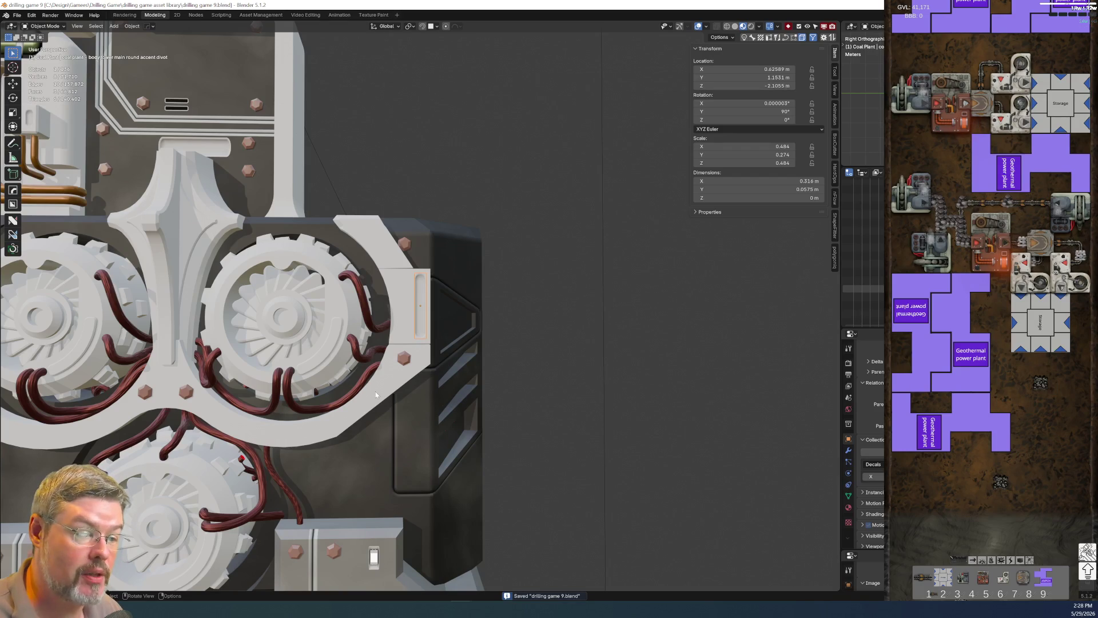
pyautogui.hotkey('ctrl', 'space')
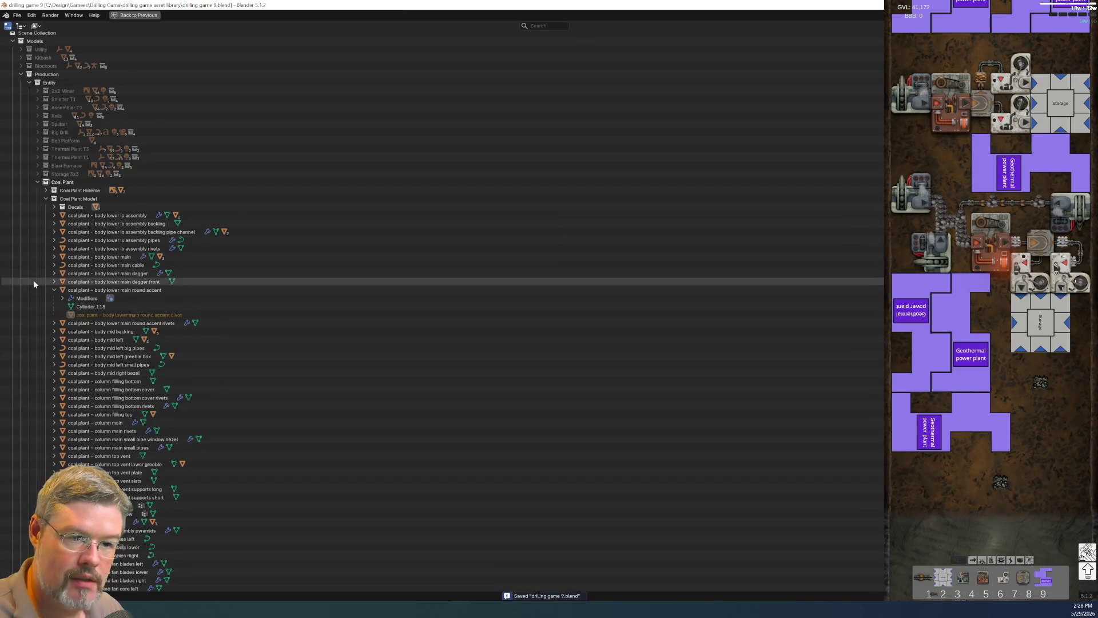
# Browse the Outliner, expanding and collapsing the round accent, body mid and io ports entries.
pyautogui.click(54, 290)
pyautogui.click(53, 307)
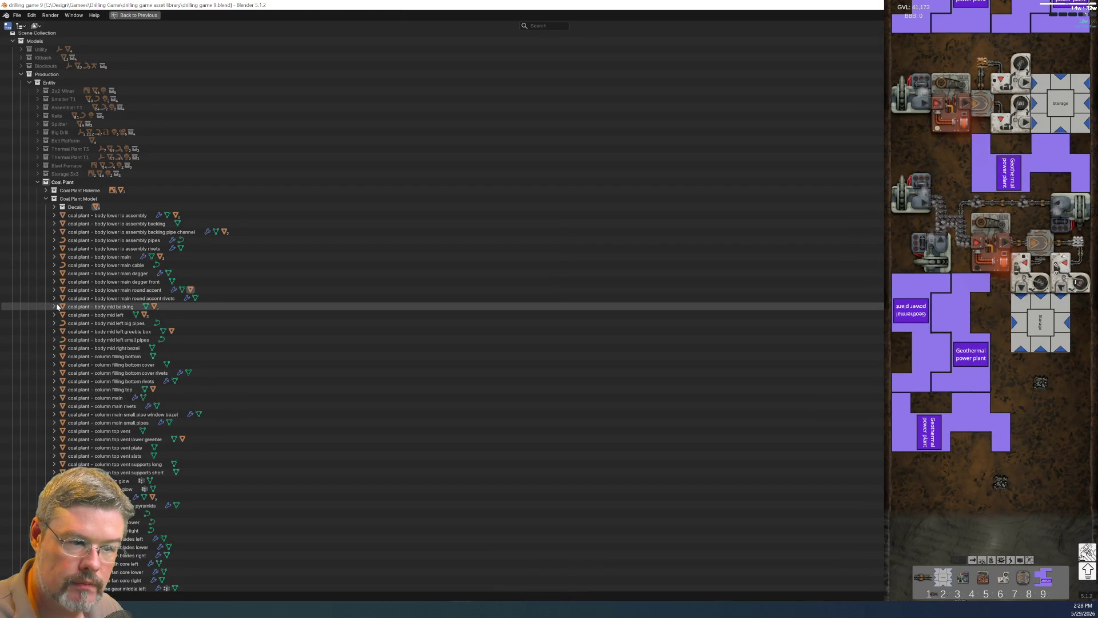
pyautogui.click(54, 307)
pyautogui.click(52, 314)
pyautogui.click(52, 314)
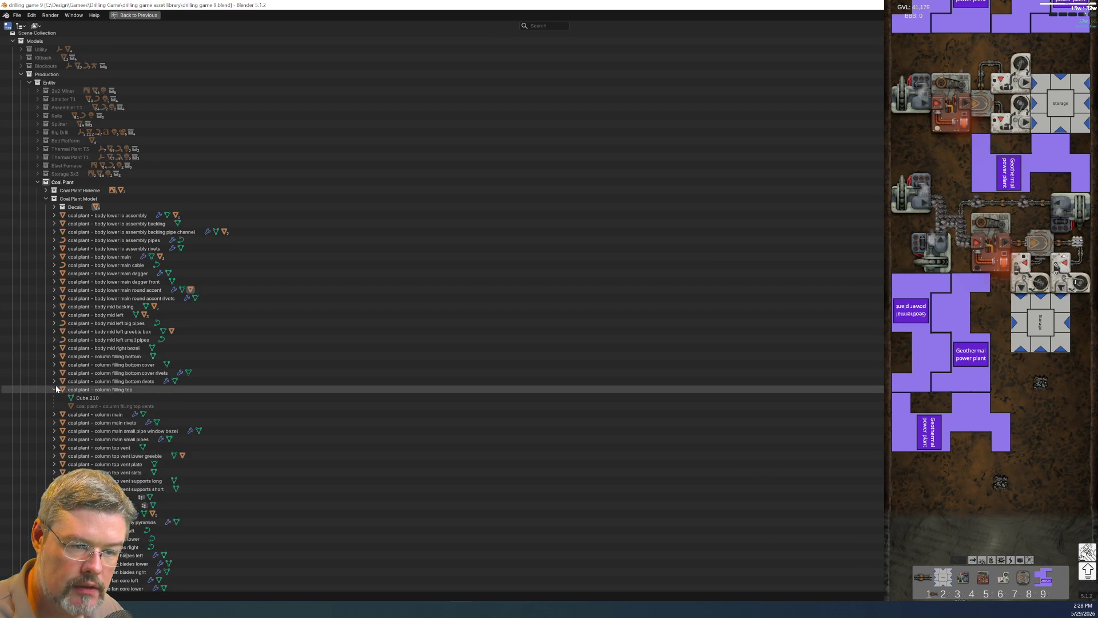
pyautogui.scroll(-5, 56, 385)
pyautogui.click(53, 285)
pyautogui.click(54, 285)
pyautogui.click(54, 342)
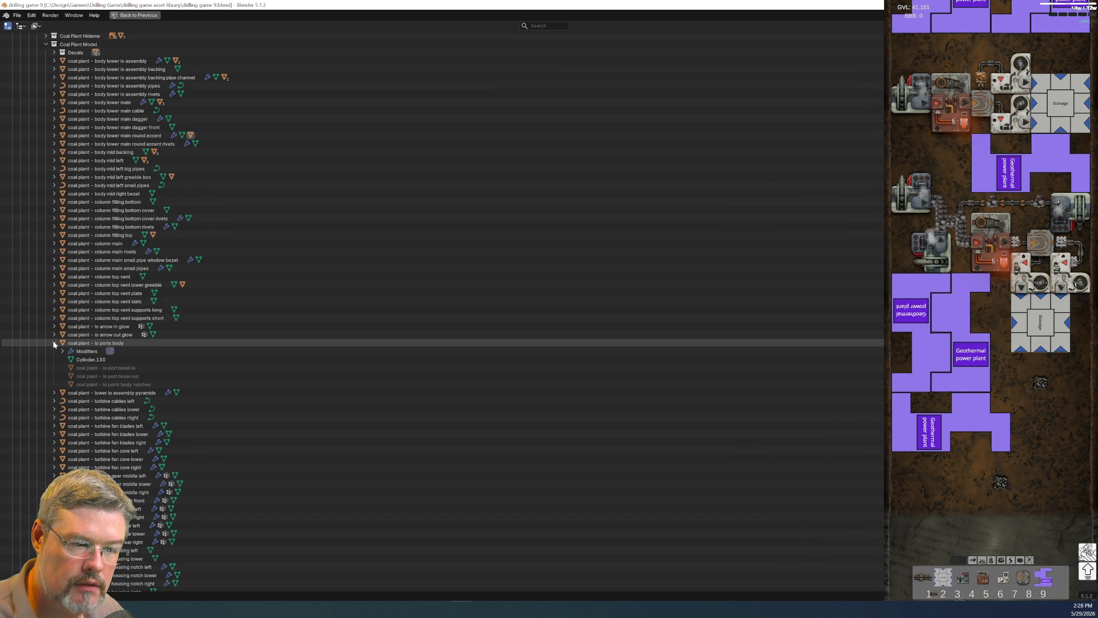
pyautogui.click(54, 342)
pyautogui.scroll(-7, 54, 343)
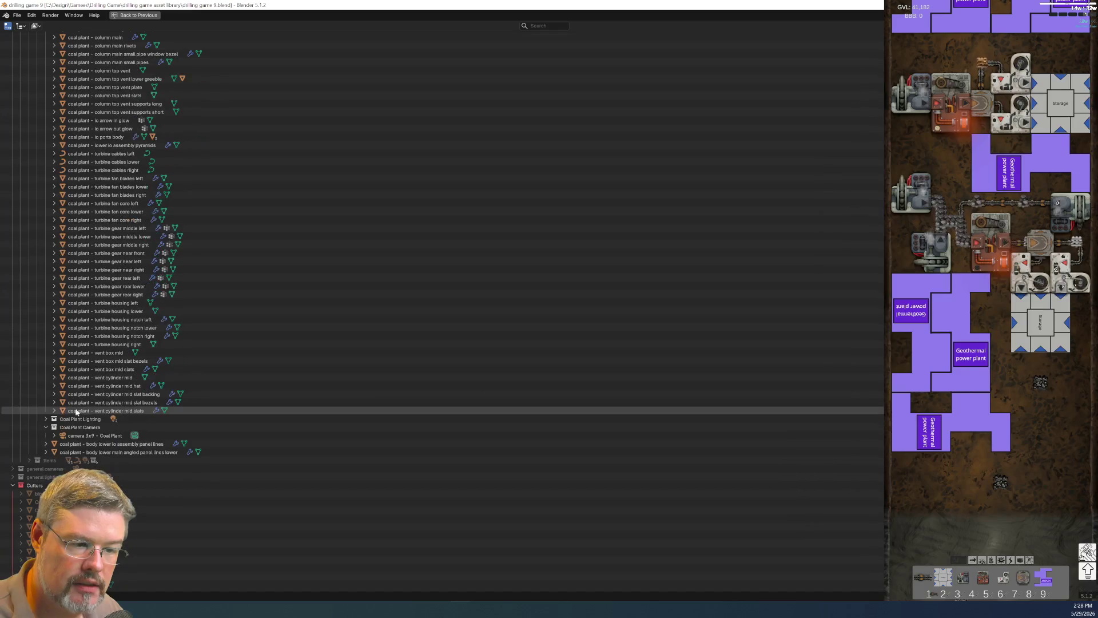
# Select the io assembly panel lines and angled panel lines lower objects, then return to the viewport.
pyautogui.click(86, 444)
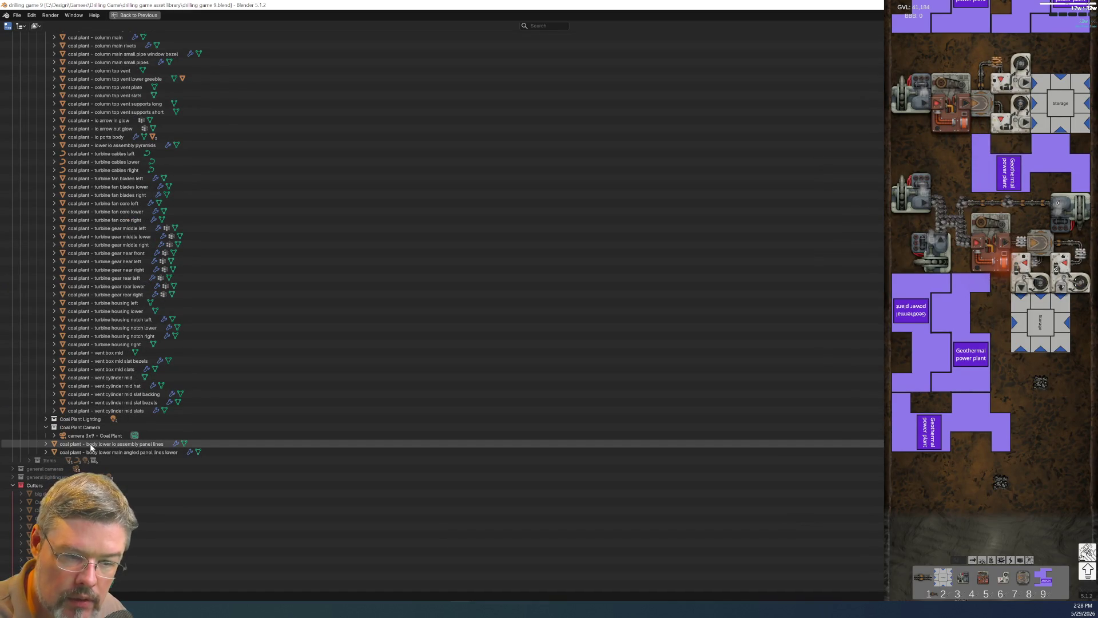
pyautogui.keyDown('shift'); pyautogui.click(69, 452); pyautogui.keyUp('shift')
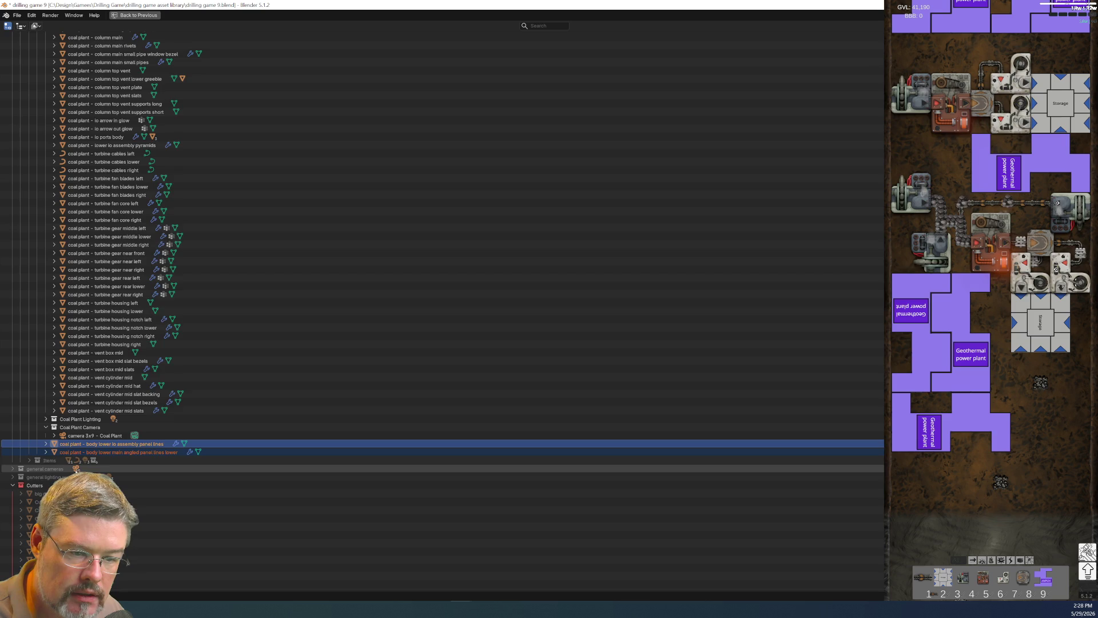
pyautogui.scroll(5, 229, 258)
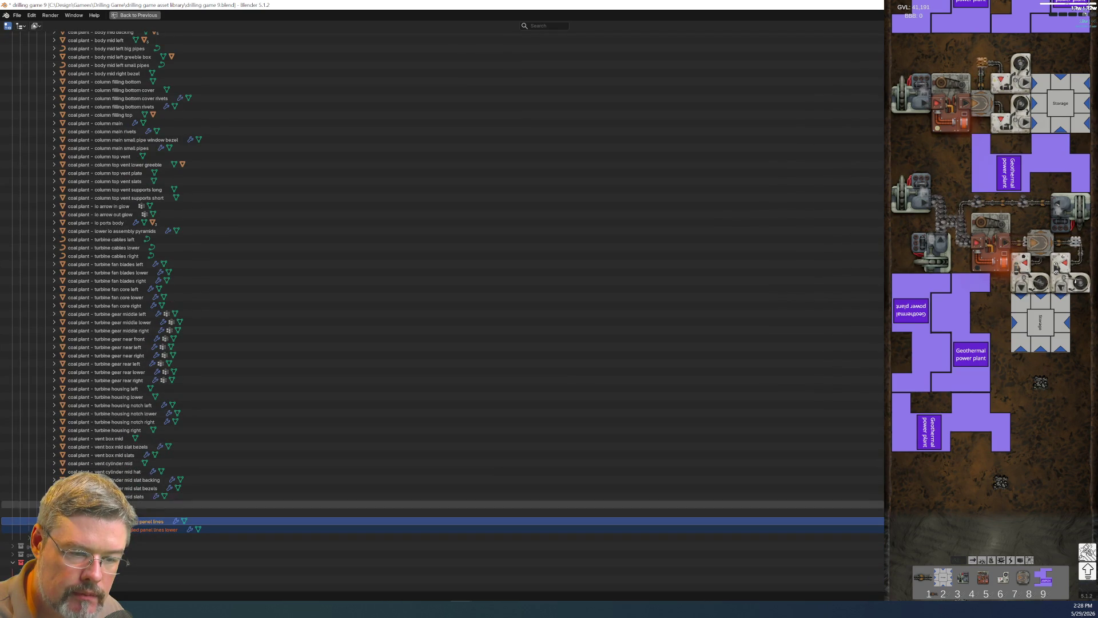
pyautogui.moveTo(126, 521)
pyautogui.mouseDown()
pyautogui.moveTo(134, 123)
pyautogui.moveTo(138, 194)
pyautogui.moveTo(94, 212)
pyautogui.mouseUp()
pyautogui.scroll(-10, 170, 343)
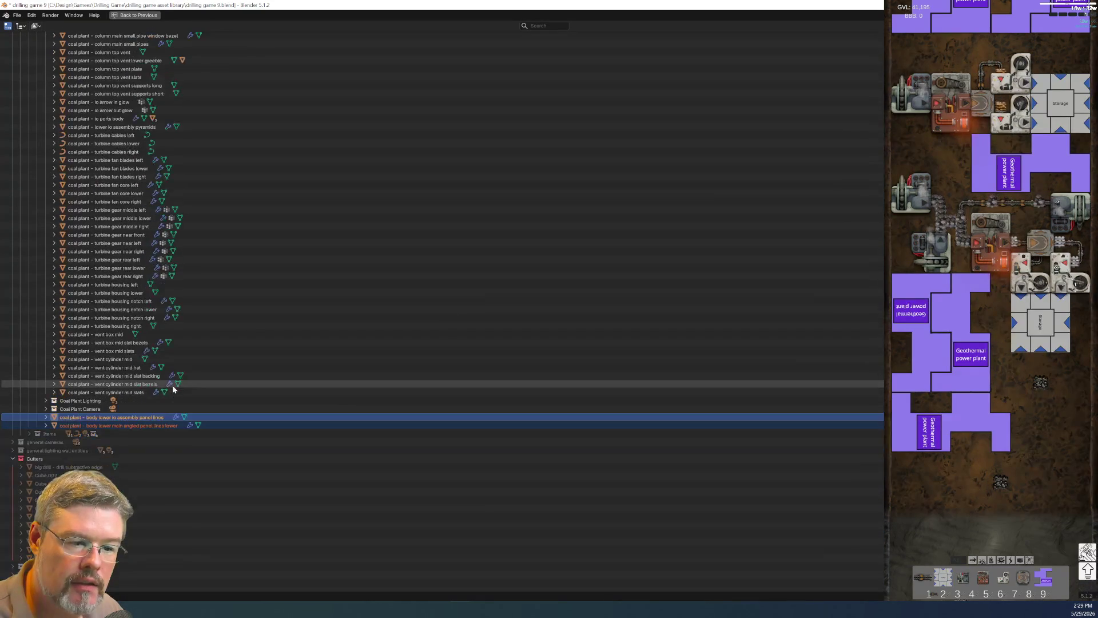
pyautogui.hotkey('ctrl', 'space')
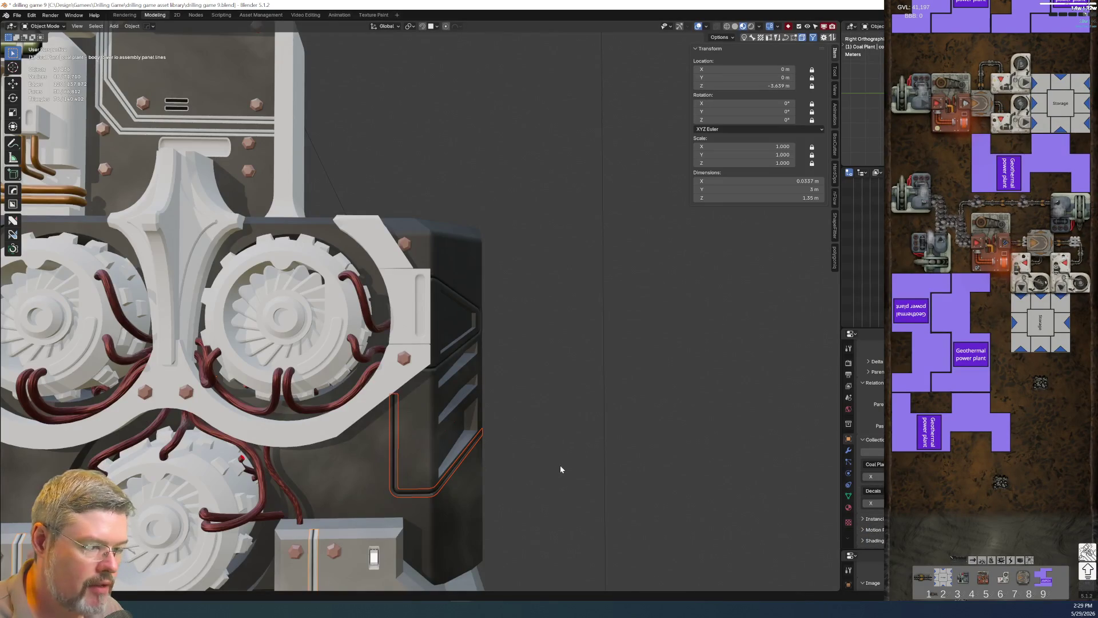
# Recentre the view and select the lower angled panel-lines object.
pyautogui.scroll(-5, 561, 465)
pyautogui.keyDown('shift'); pyautogui.moveTo(506, 447); pyautogui.dragTo(255, 399, button='middle'); pyautogui.keyUp('shift')
pyautogui.hotkey('alt', 'a')
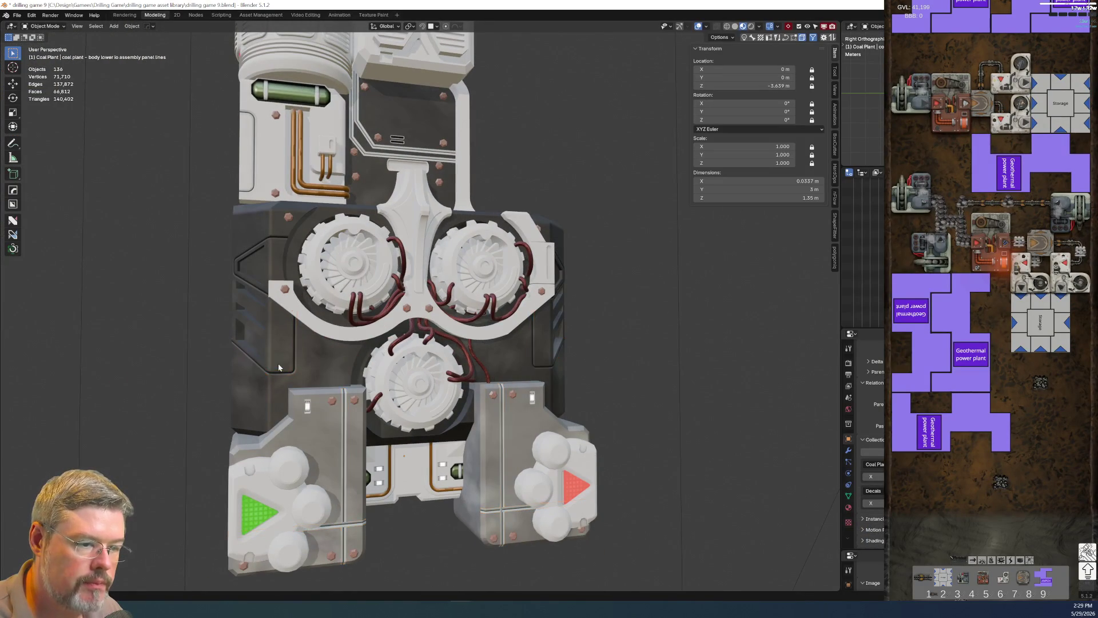
pyautogui.click(271, 372)
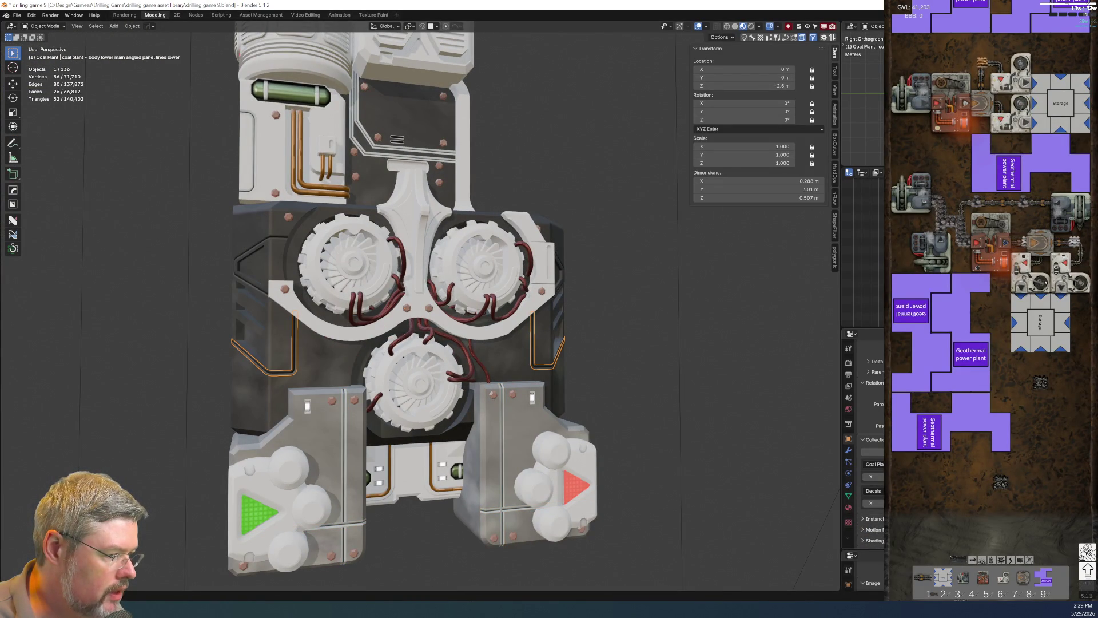
pyautogui.scroll(5, 864, 269)
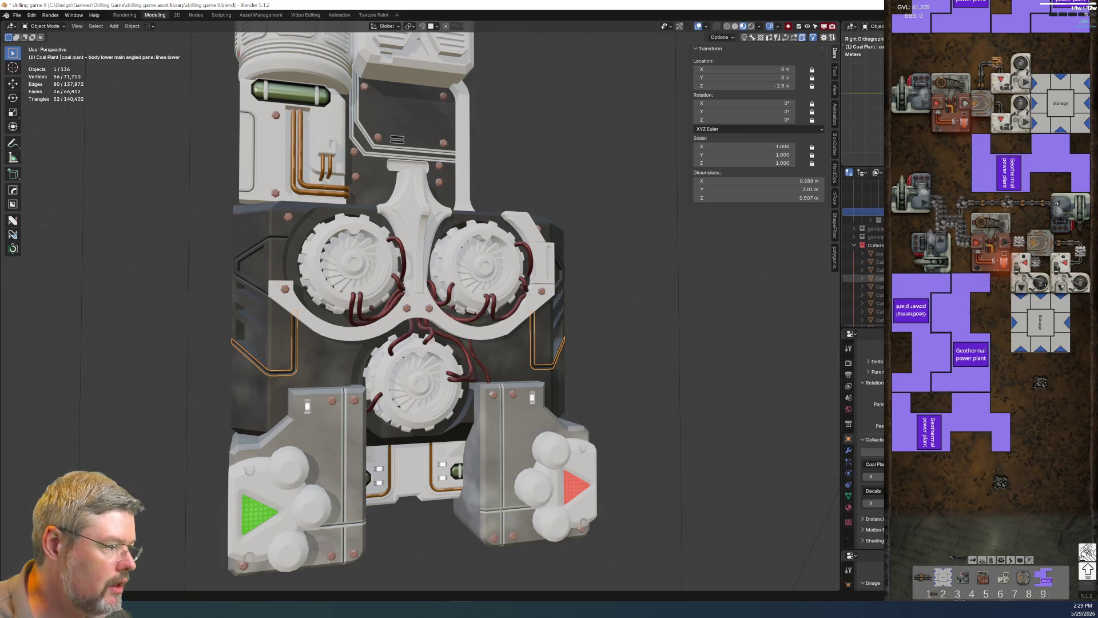
pyautogui.scroll(3, 864, 269)
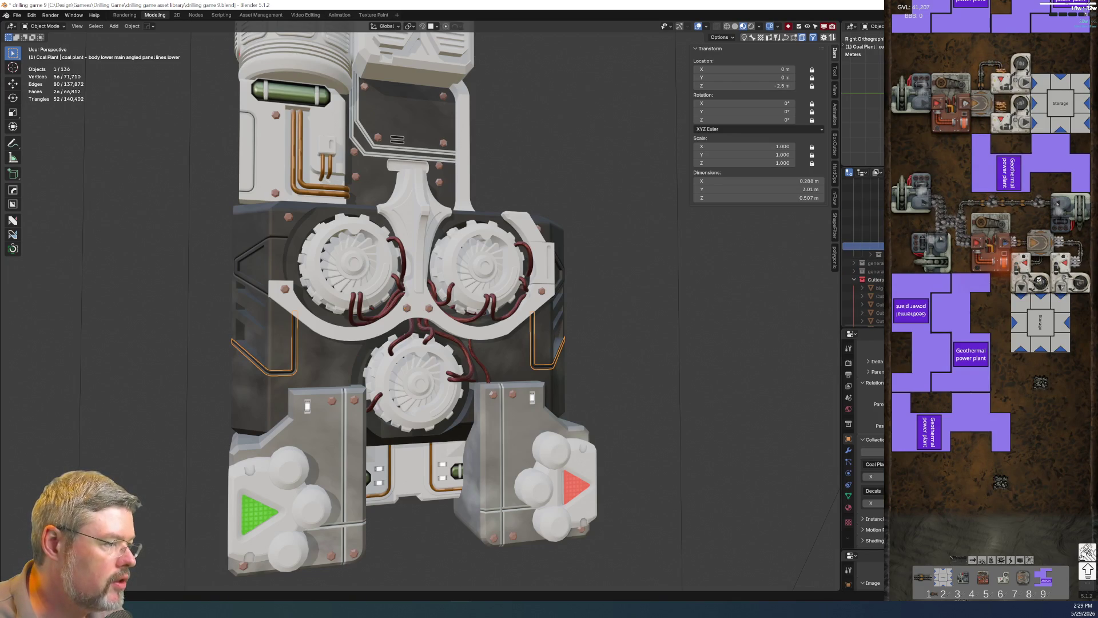
pyautogui.click(863, 238)
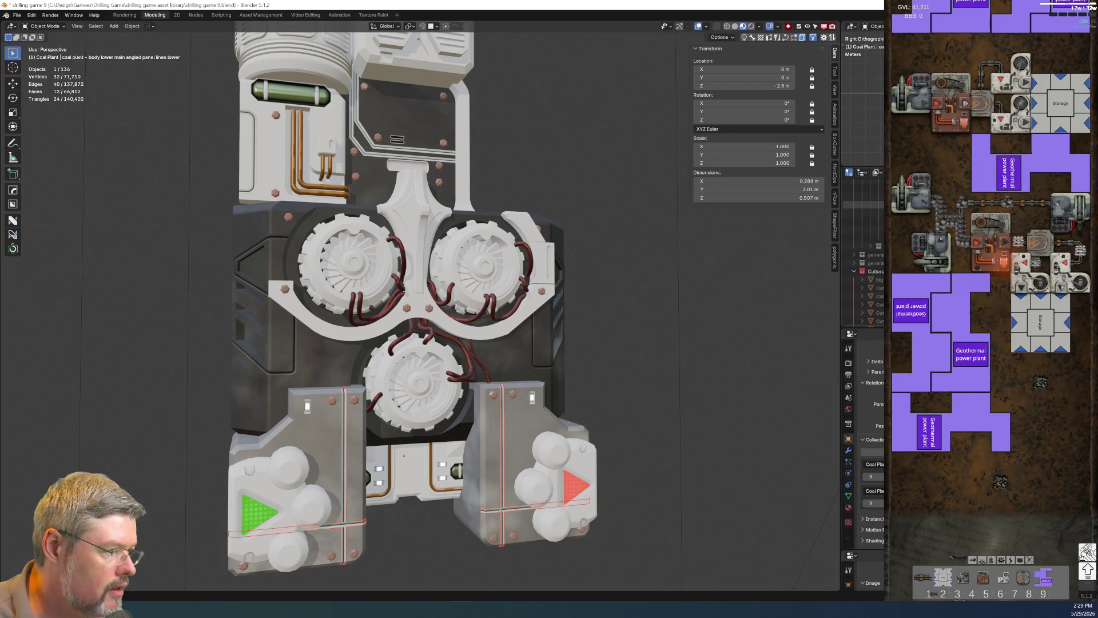
pyautogui.click(864, 237)
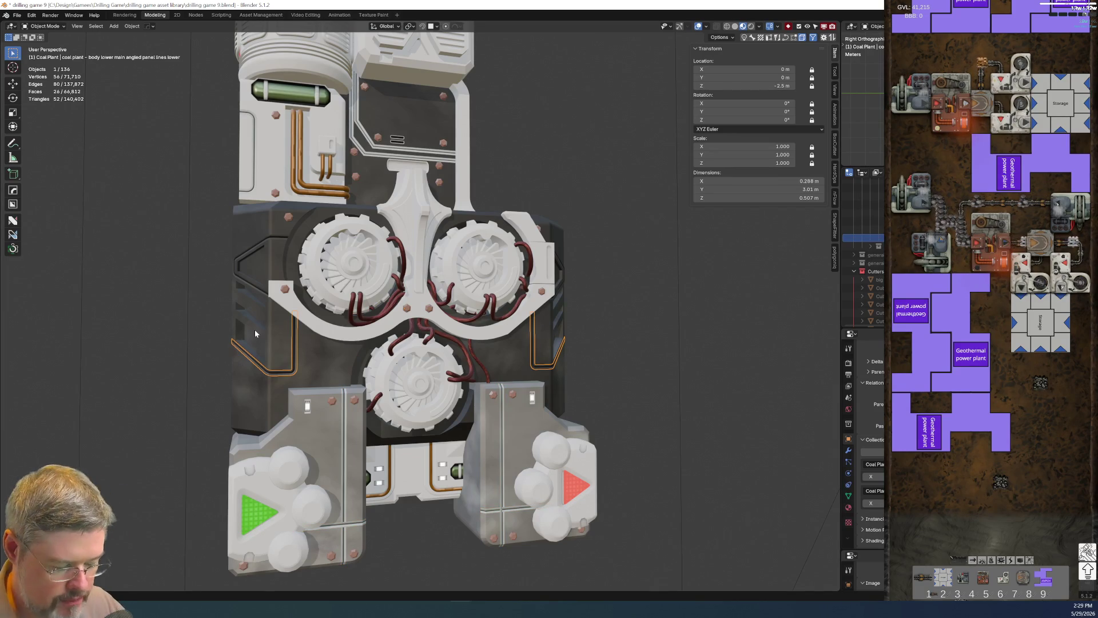
# Clear its parent keeping transform, then parent it to body lower main keeping transform.
pyautogui.hotkey('alt', 'p')
pyautogui.press('Escape')
pyautogui.hotkey('alt', 'p')
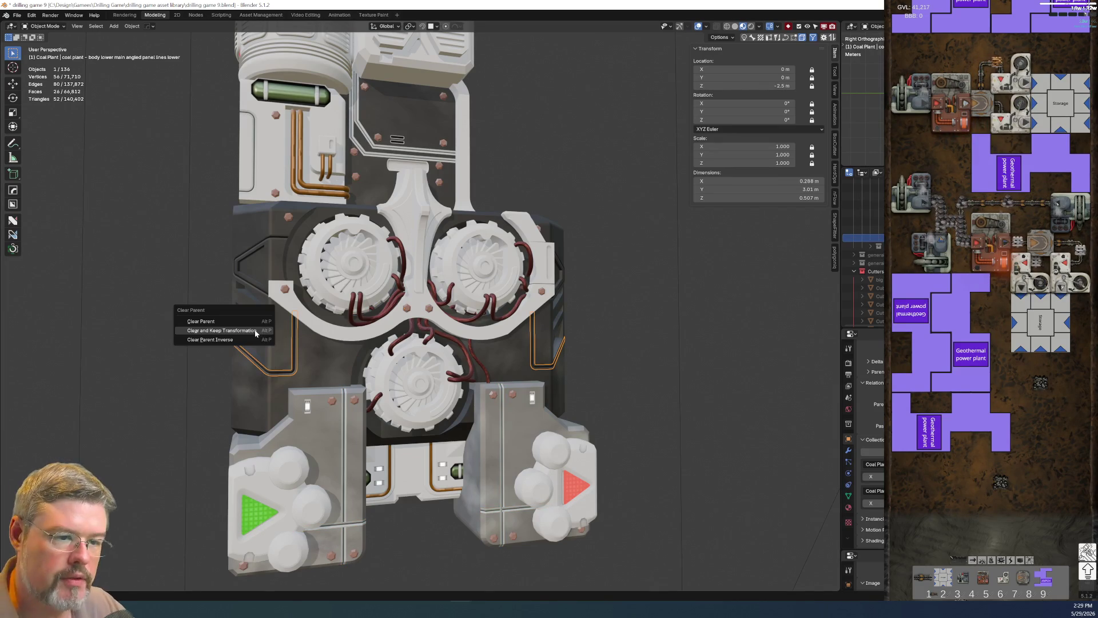
pyautogui.click(255, 330)
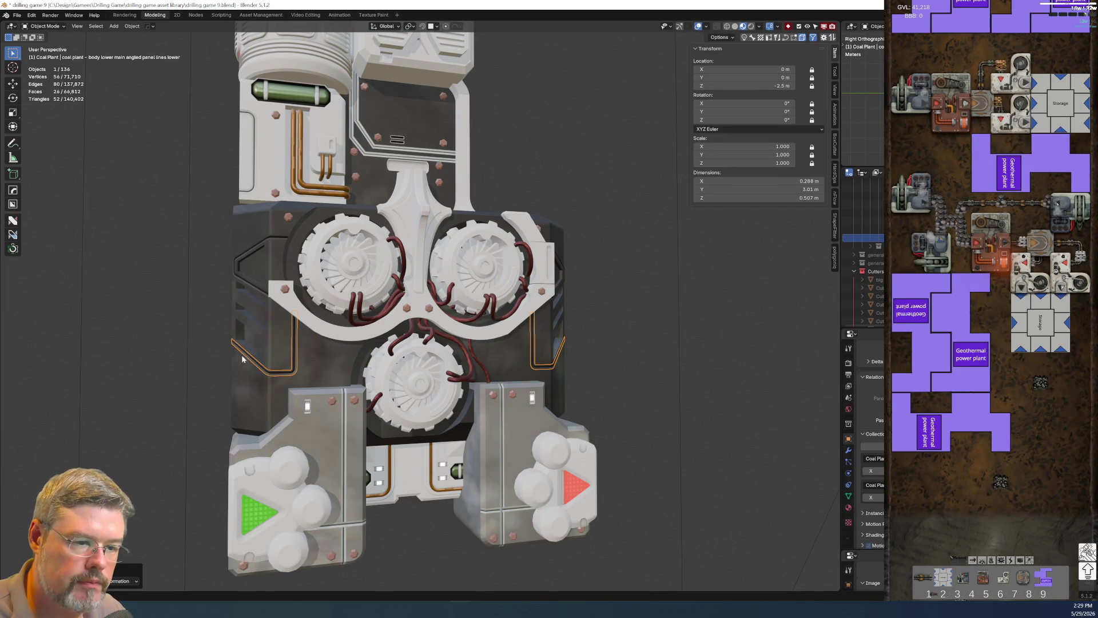
pyautogui.keyDown('shift'); pyautogui.click(279, 351); pyautogui.keyUp('shift')
pyautogui.hotkey('ctrl', 'p')
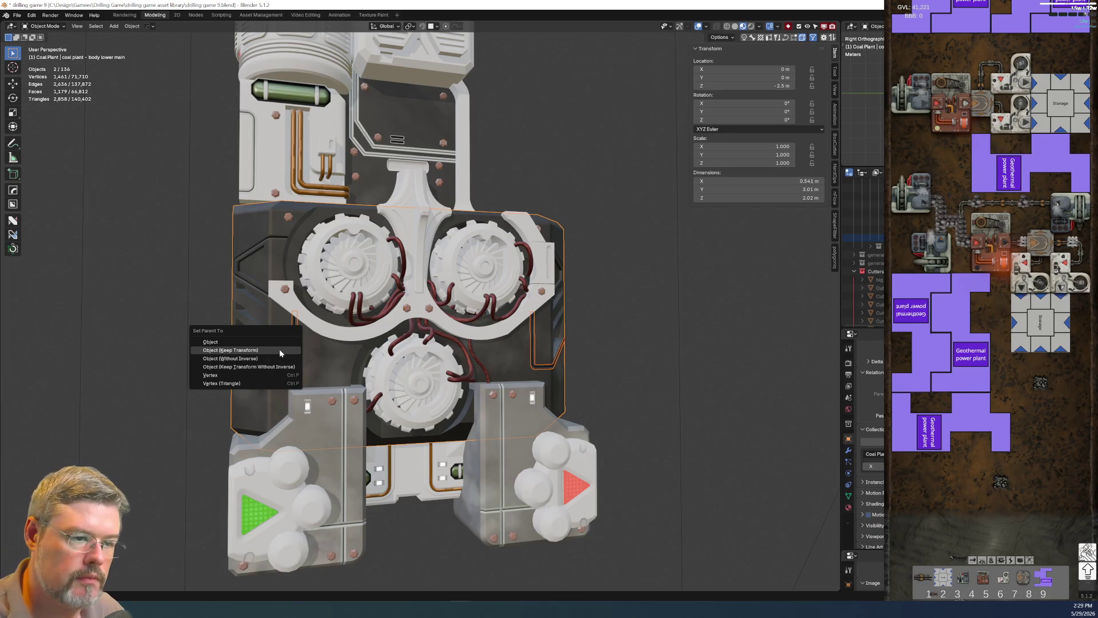
pyautogui.click(279, 349)
# Move the lower angled panel lines into the Coal Plant Model collection in the Outliner.
pyautogui.click(156, 387)
pyautogui.click(864, 237)
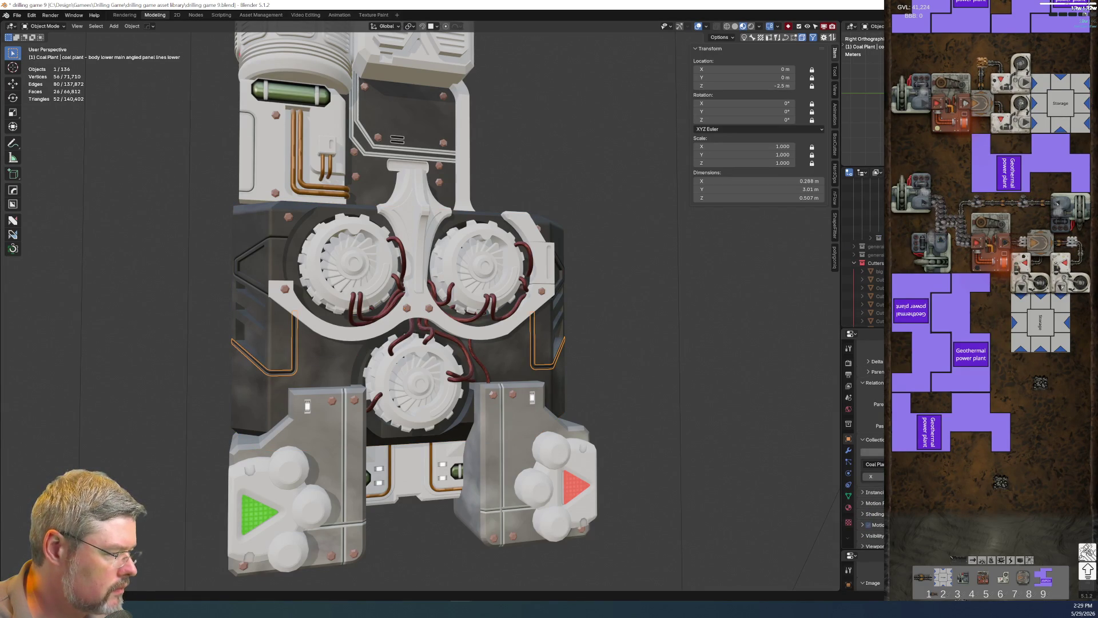
pyautogui.hotkey('ctrl', 'space')
pyautogui.scroll(15, 228, 325)
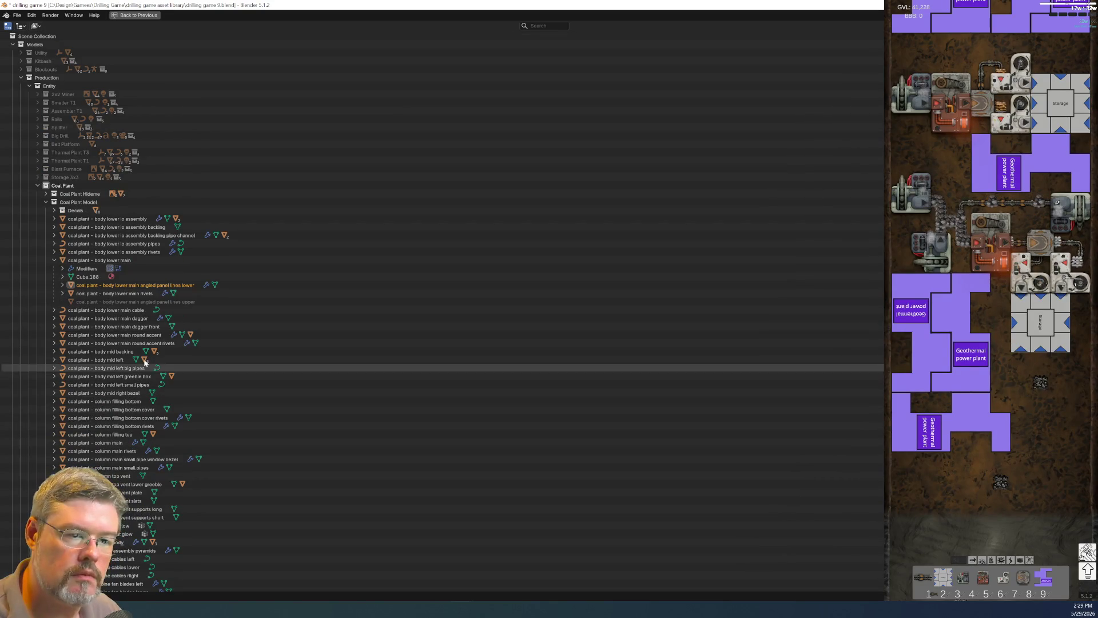
pyautogui.moveTo(123, 285); pyautogui.dragTo(120, 206)
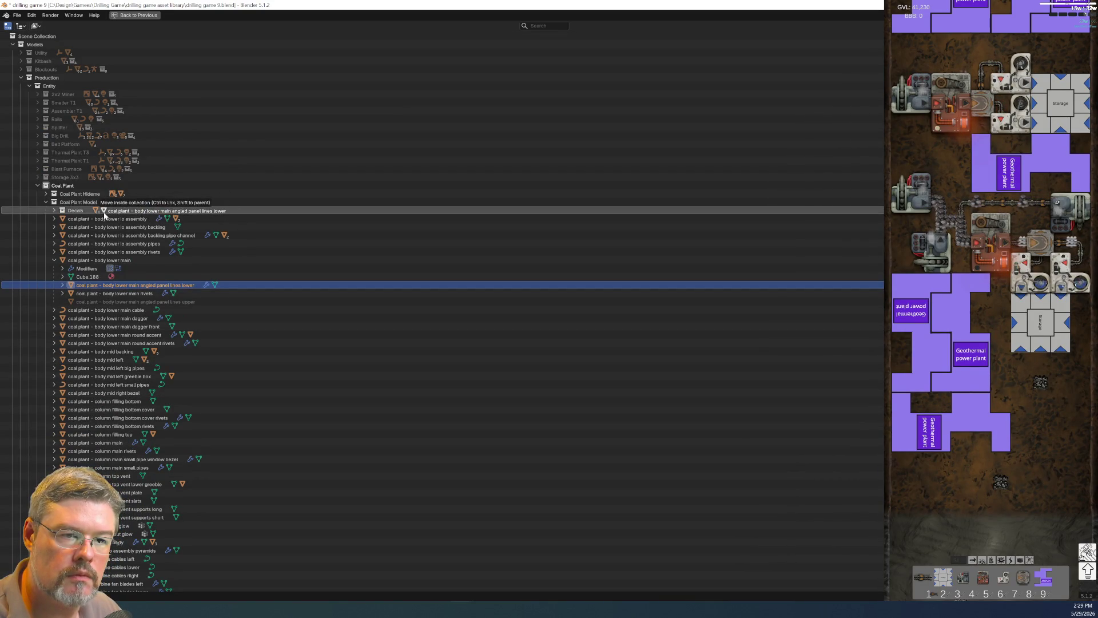
pyautogui.hotkey('ctrl', 'space')
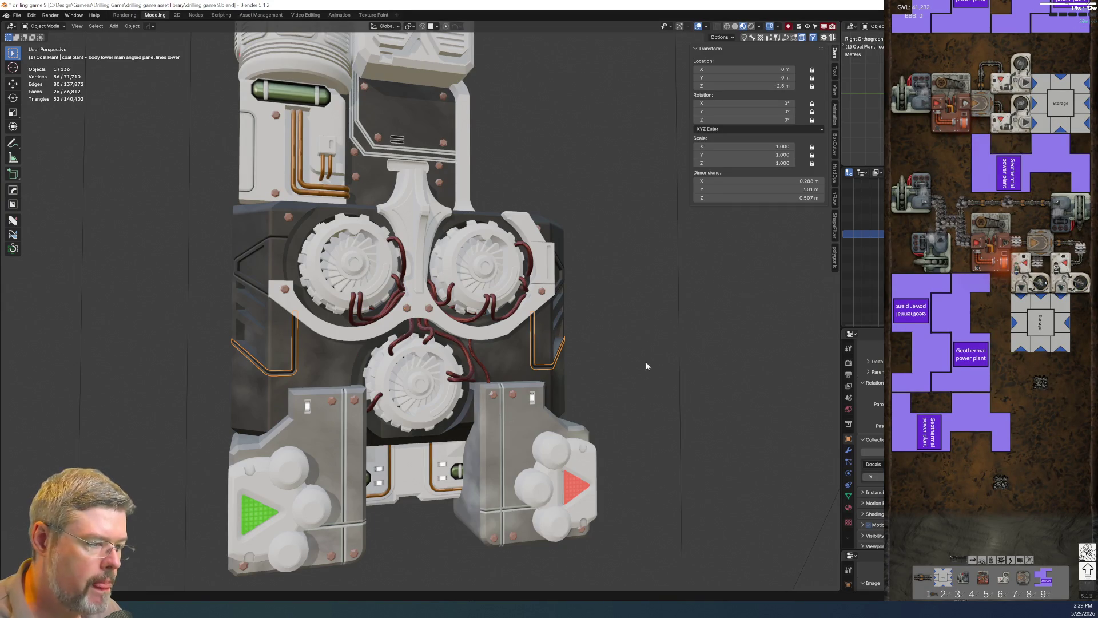
# Deselect everything and save drilling game 9.blend with Ctrl+S.
pyautogui.hotkey('alt', 'a')
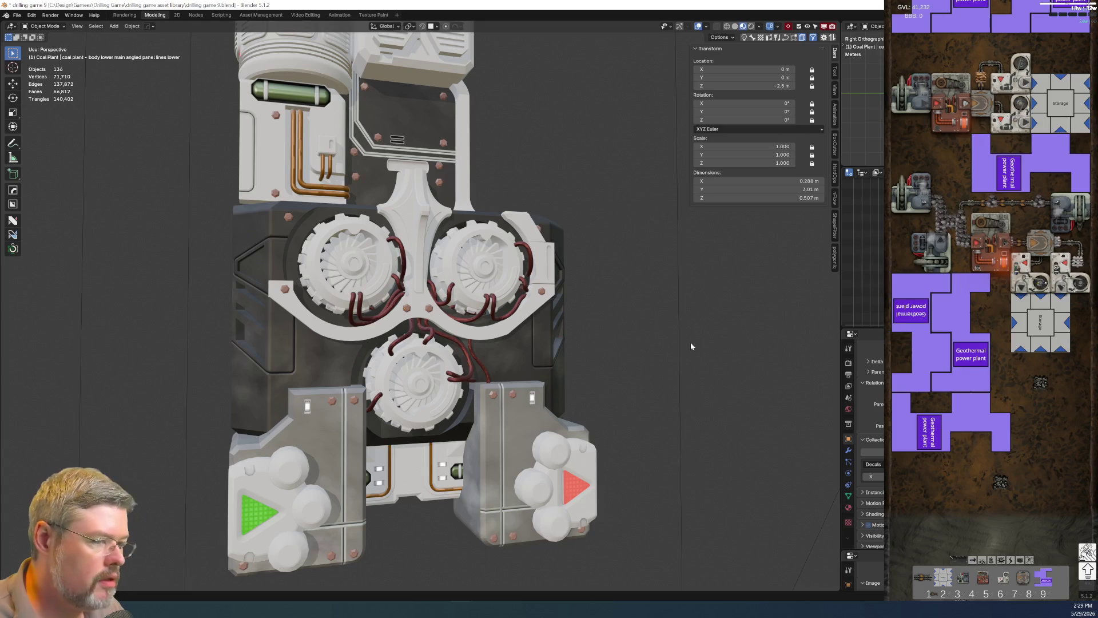
pyautogui.click(16, 14)
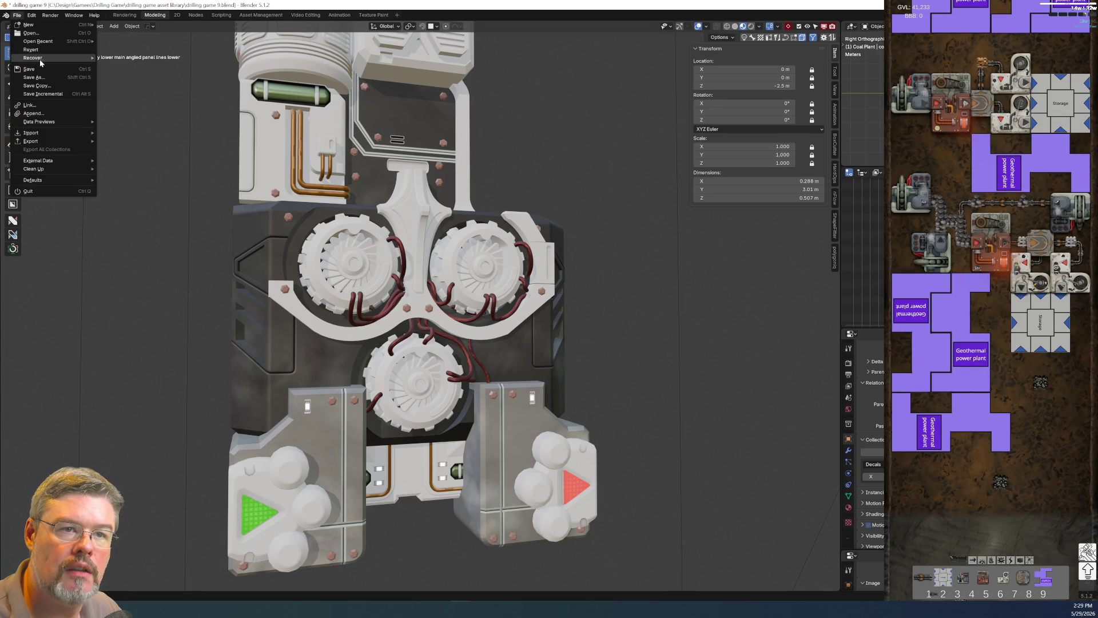
pyautogui.hotkey('ctrl', 's')
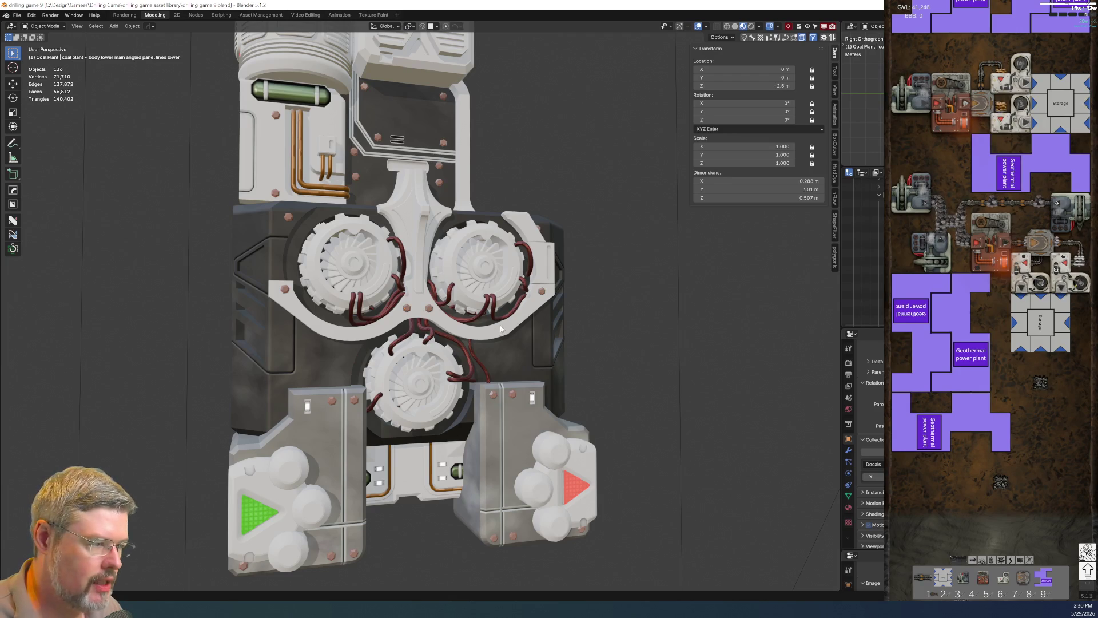
pyautogui.press('d')
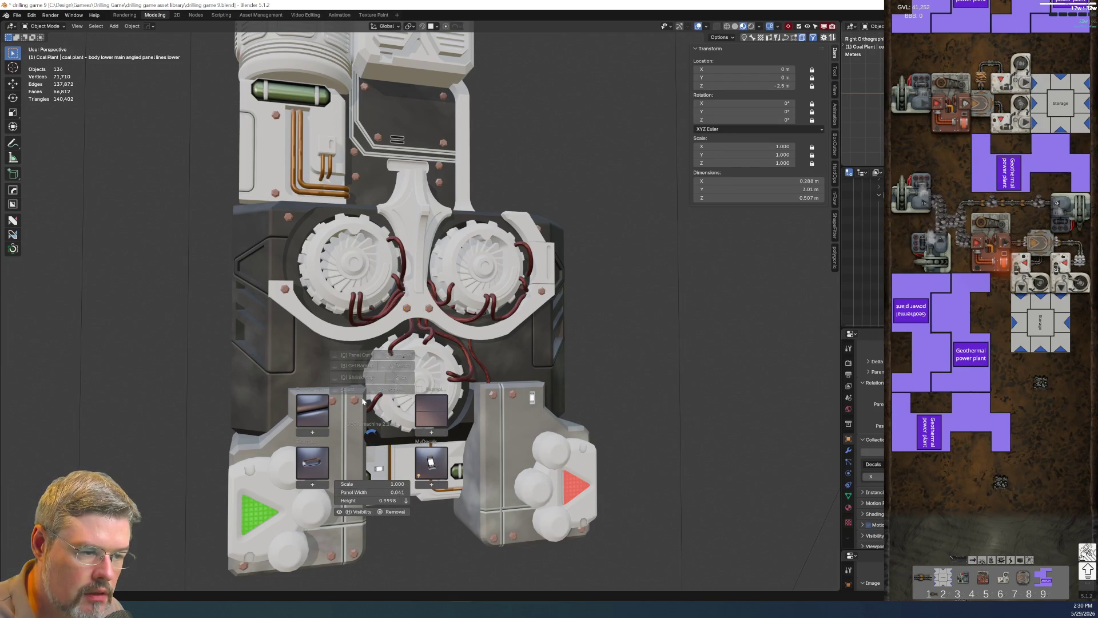
# Orbit the model and select the lower IO assembly panel-lines object.
pyautogui.press('Escape')
pyautogui.scroll(-6, 410, 378)
pyautogui.moveTo(409, 377); pyautogui.dragTo(382, 387, button='middle')
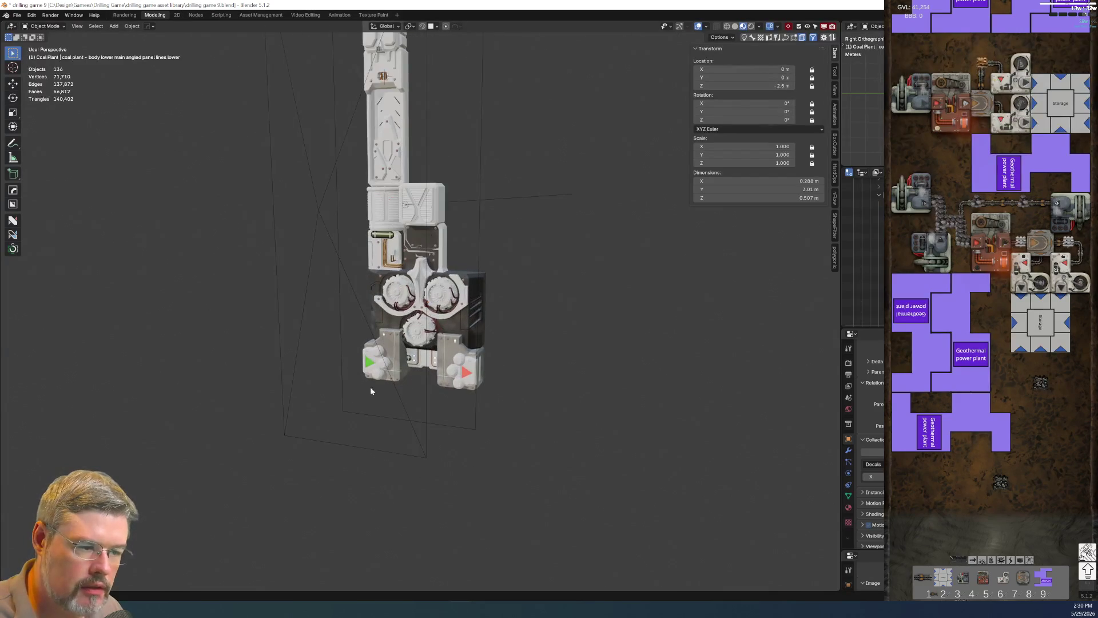
pyautogui.press('d')
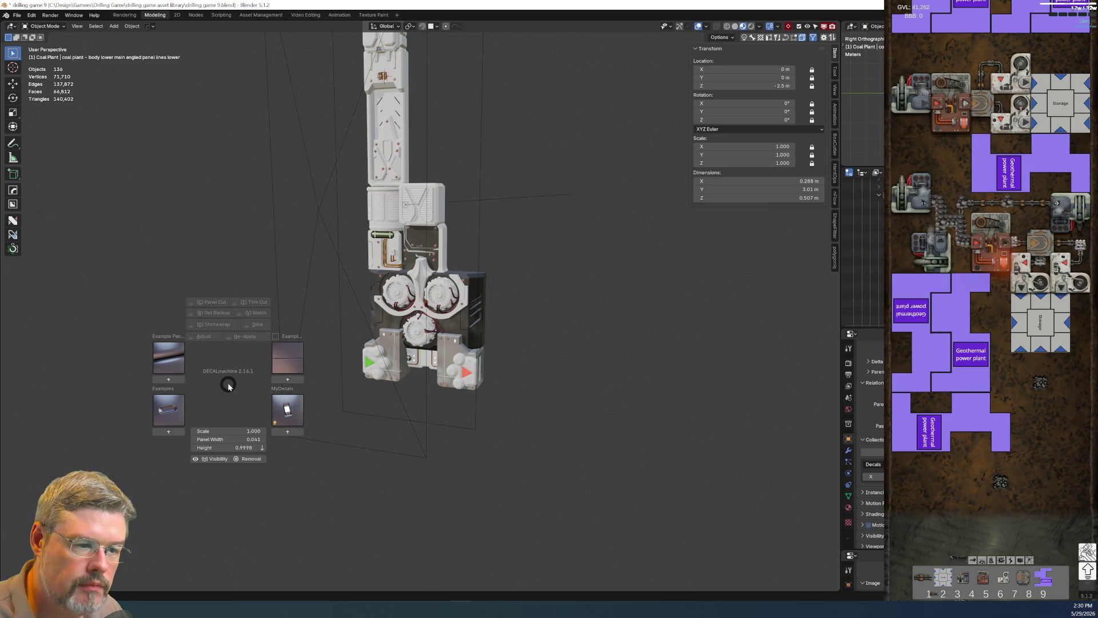
pyautogui.press('Escape')
pyautogui.scroll(5, 330, 330)
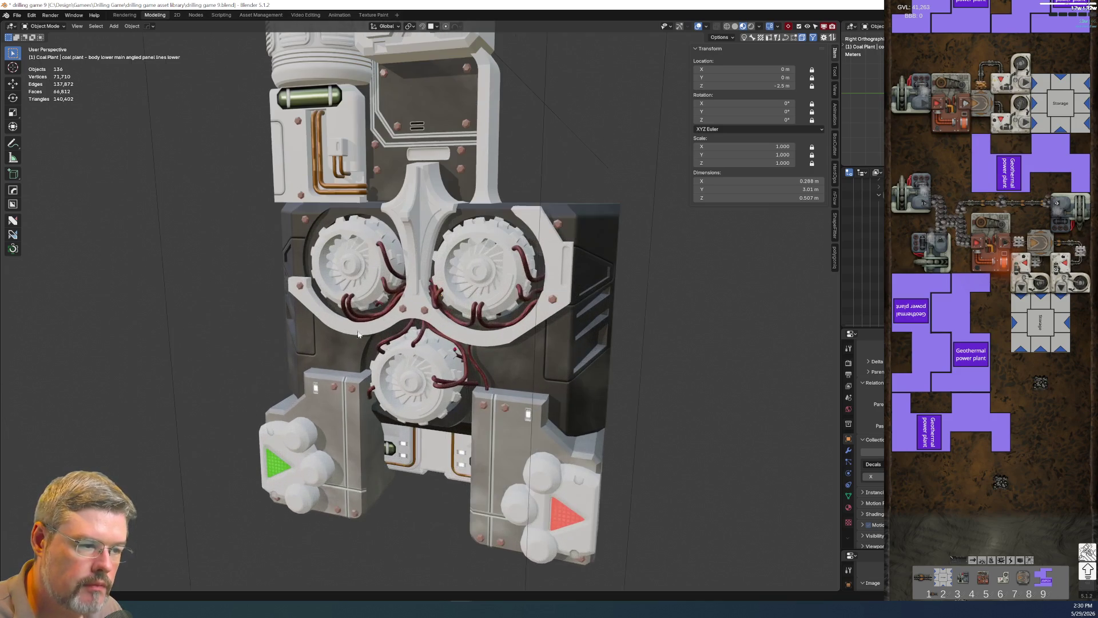
pyautogui.click(490, 477)
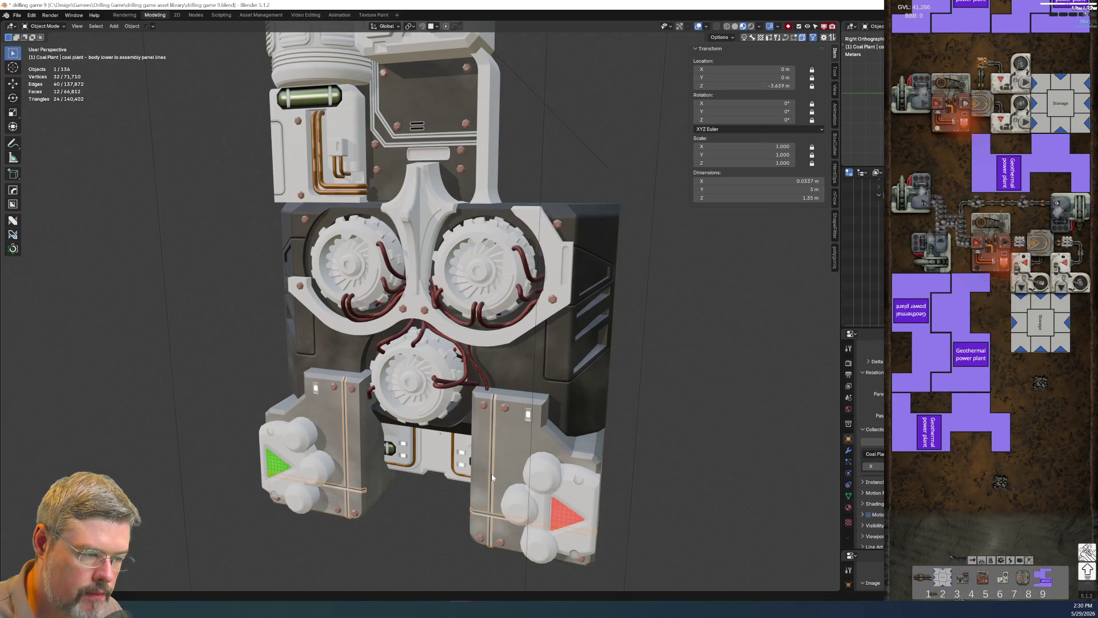
pyautogui.click(492, 477)
# Remove the IO assembly panel lines from the Coal Plant collection, leaving them only in Decals.
pyautogui.press('d')
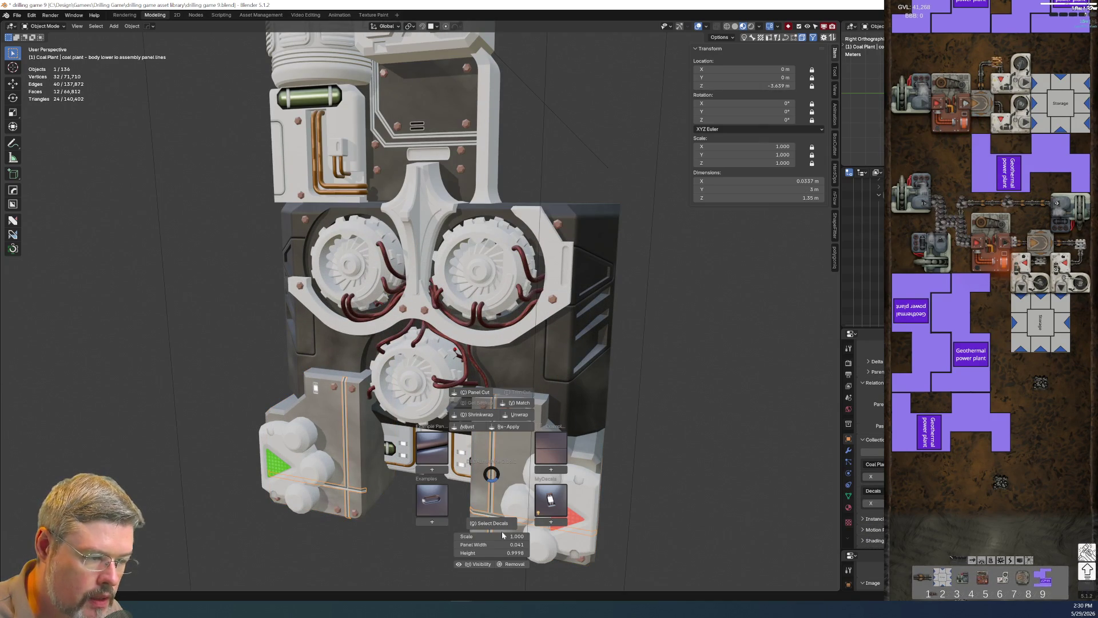
pyautogui.press('Escape')
pyautogui.scroll(-5, 422, 362)
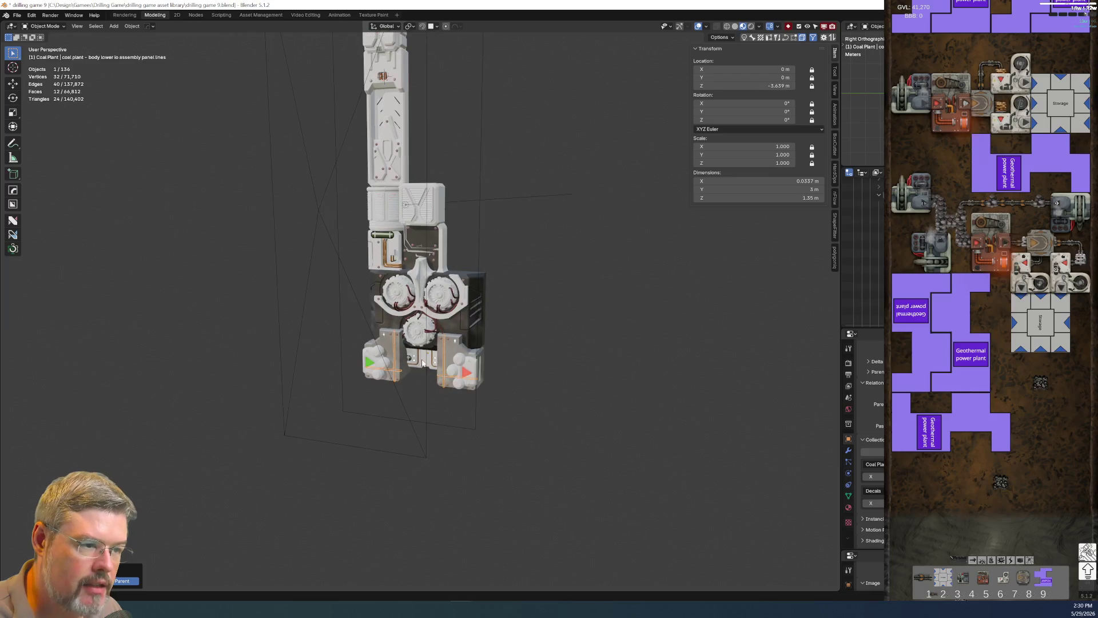
pyautogui.scroll(5, 456, 367)
pyautogui.moveTo(455, 366)
pyautogui.mouseDown(button='middle')
pyautogui.moveTo(366, 330)
pyautogui.moveTo(370, 358)
pyautogui.mouseUp(button='middle')
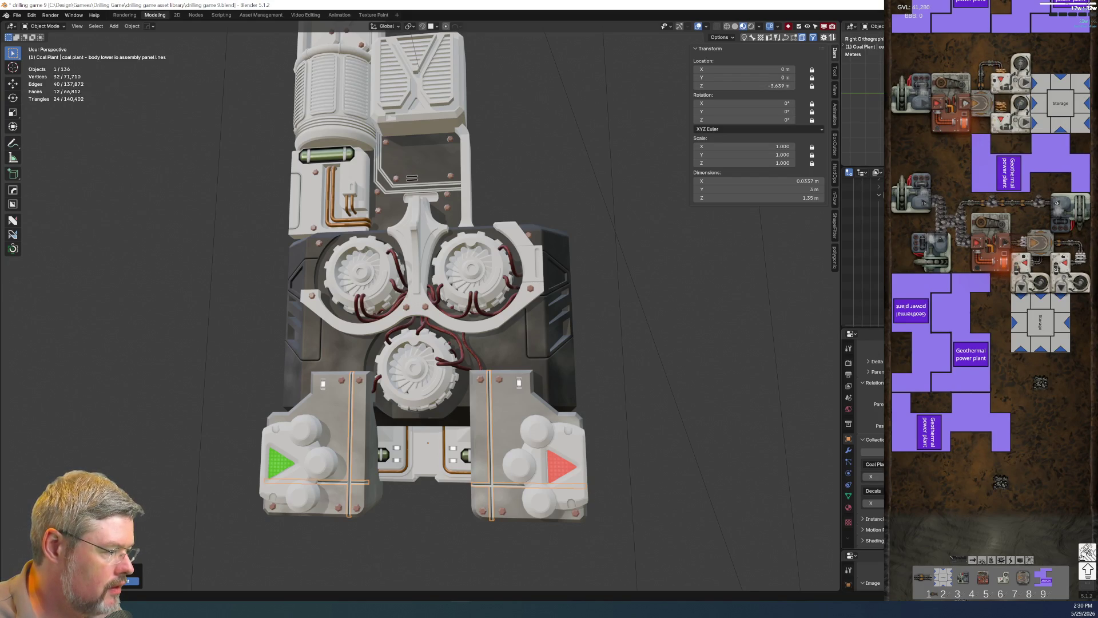
pyautogui.click(870, 476)
# Select the Coal Plant camera and frame it in the view.
pyautogui.click(627, 464)
pyautogui.click(491, 448)
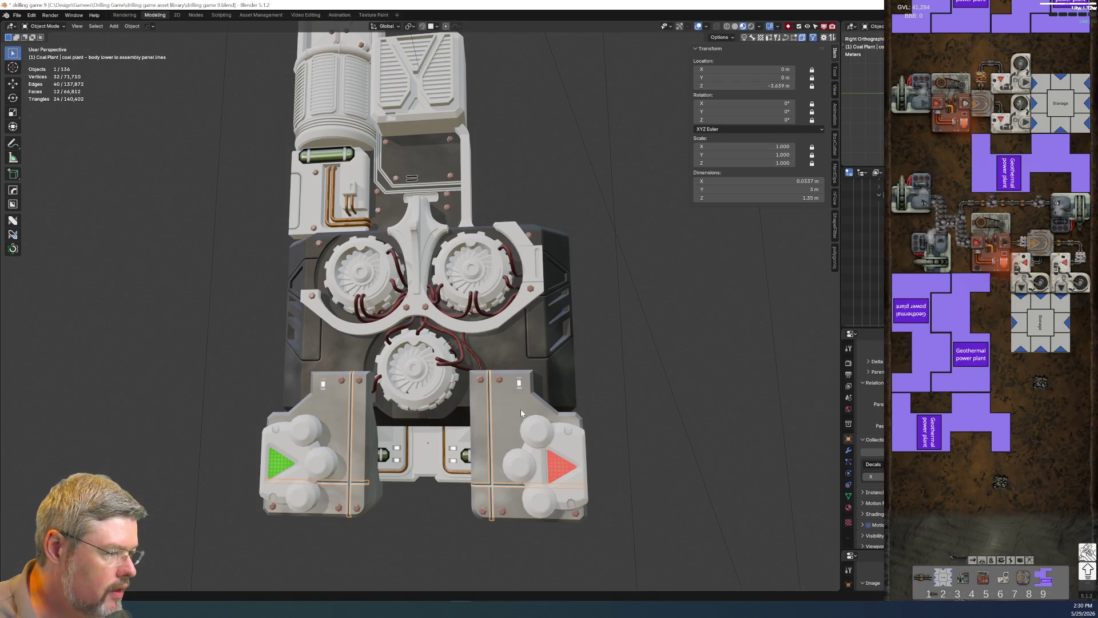
pyautogui.click(521, 410)
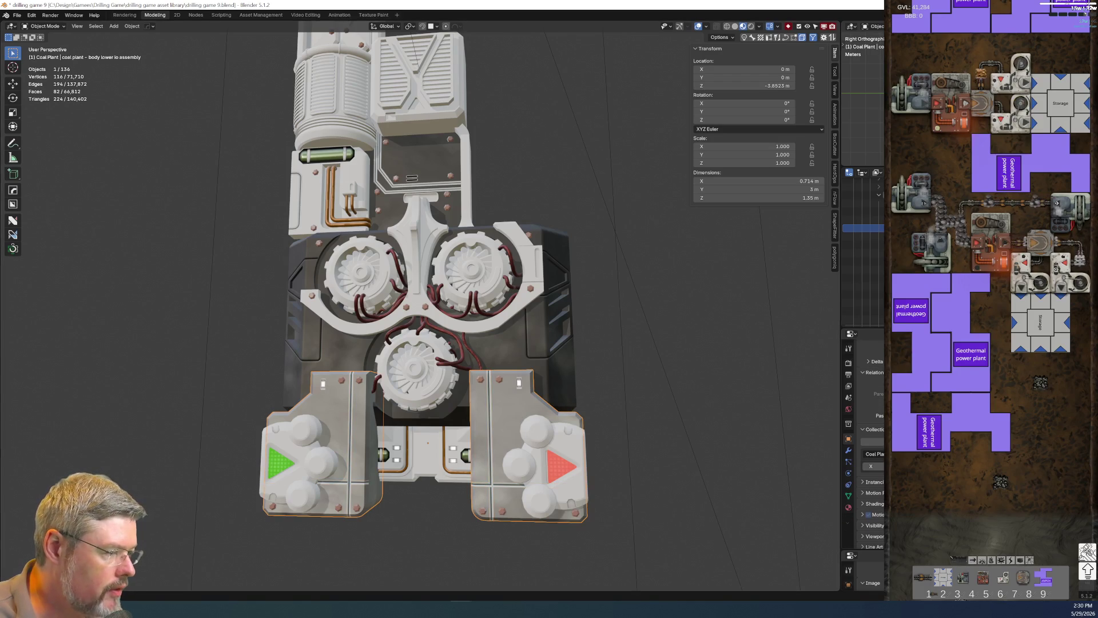
pyautogui.click(667, 386)
pyautogui.press('KP_Decimal')
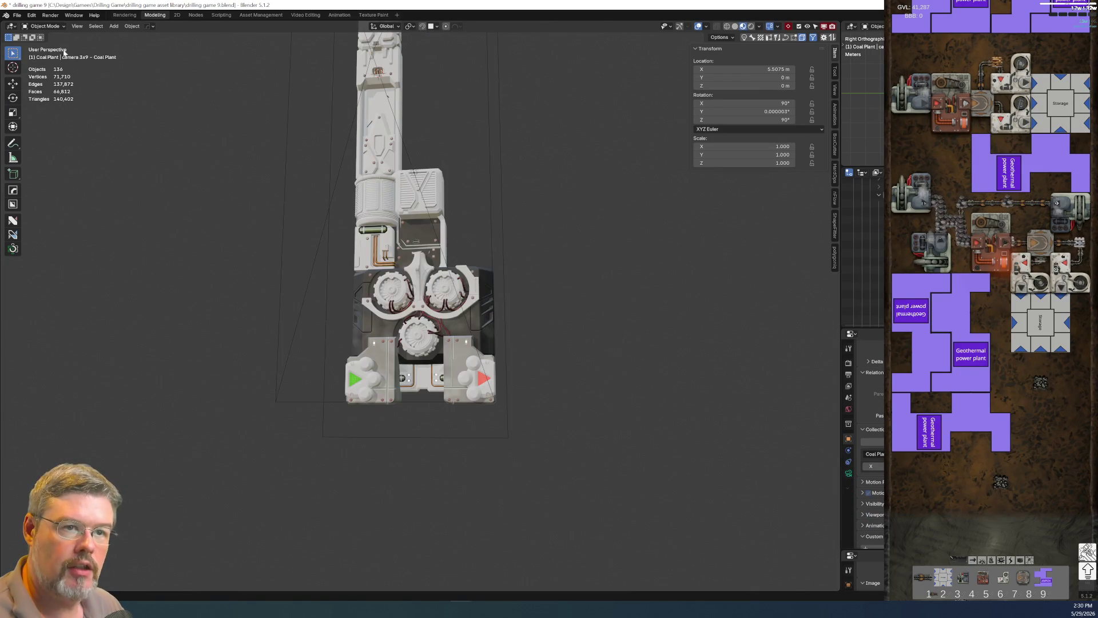
# Save the file, reorient the view, and enlarge the Outliner panel.
pyautogui.click(17, 15)
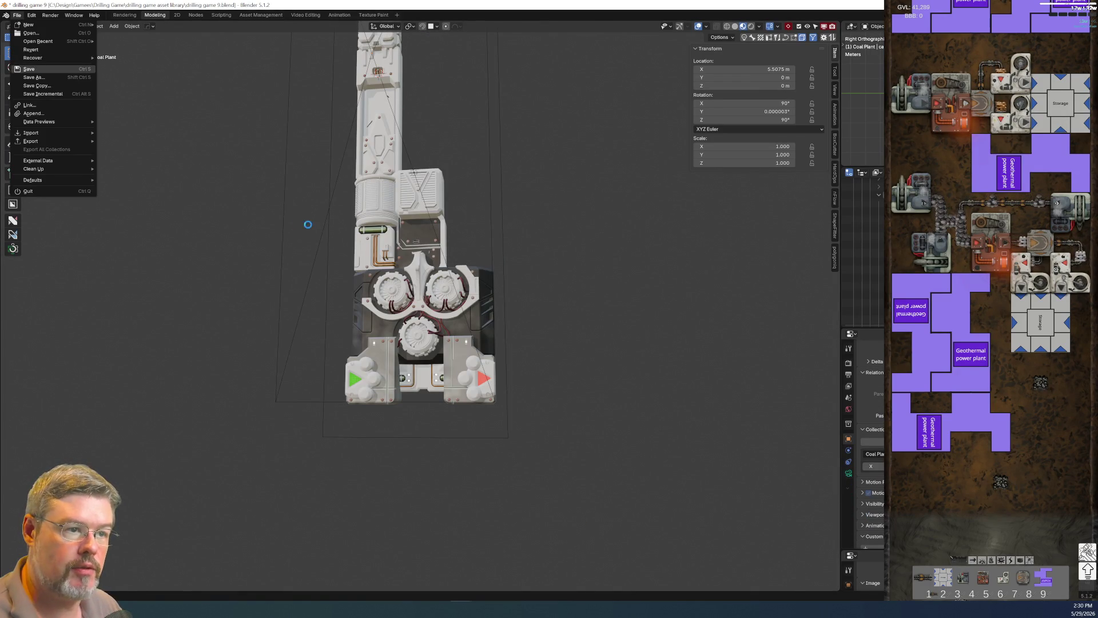
pyautogui.hotkey('ctrl', 's')
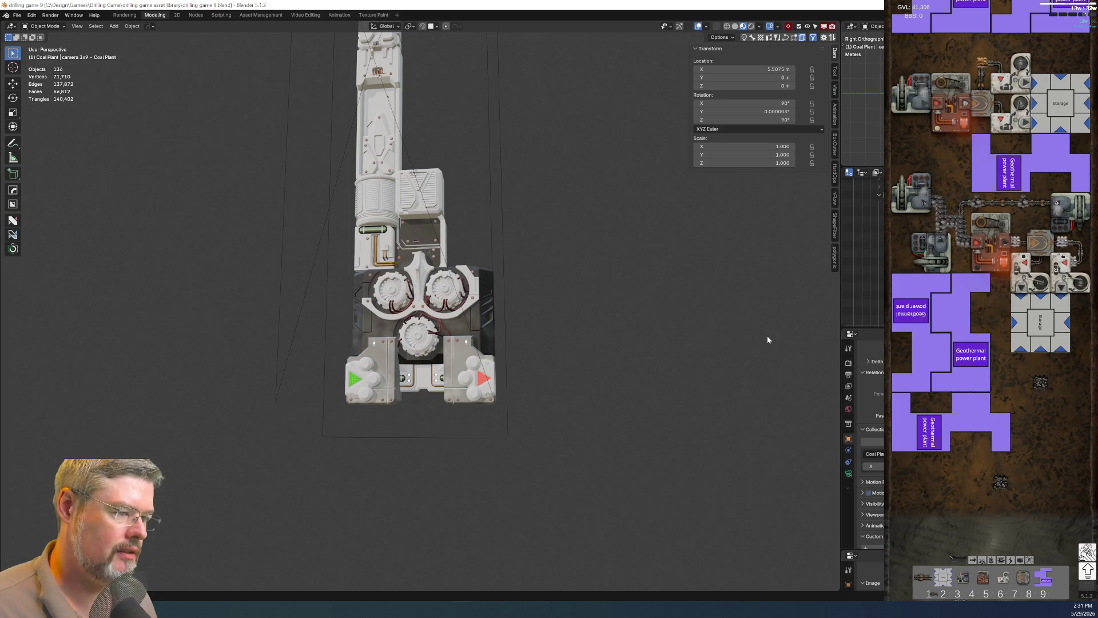
pyautogui.scroll(-5, 312, 262)
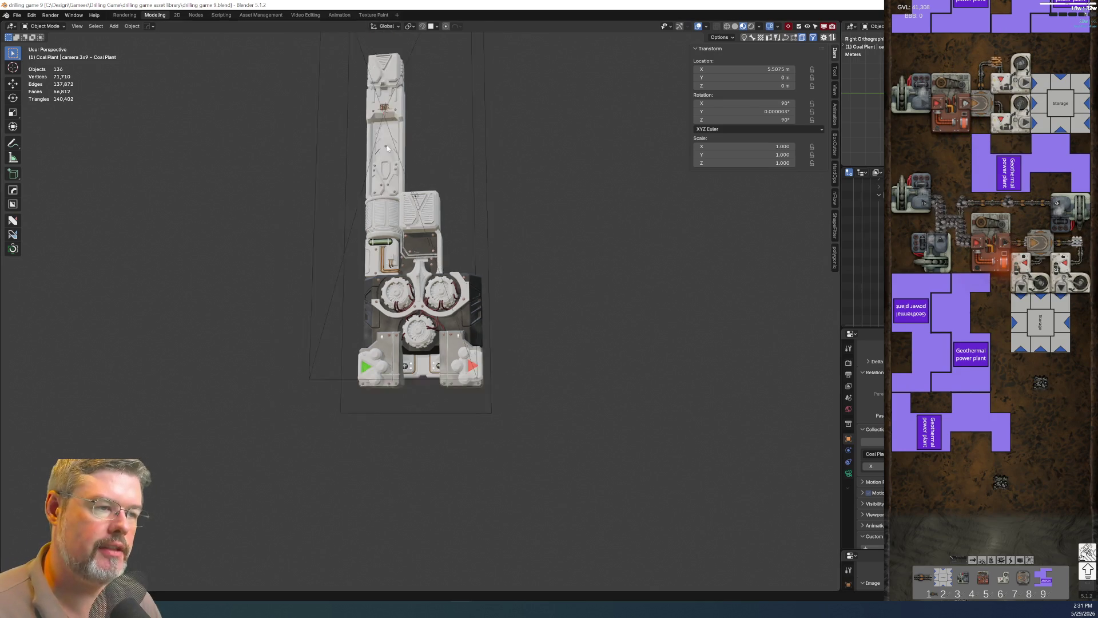
pyautogui.moveTo(311, 262); pyautogui.dragTo(363, 295, button='middle')
pyautogui.scroll(5, 452, 331)
pyautogui.moveTo(452, 333); pyautogui.dragTo(361, 217, button='middle')
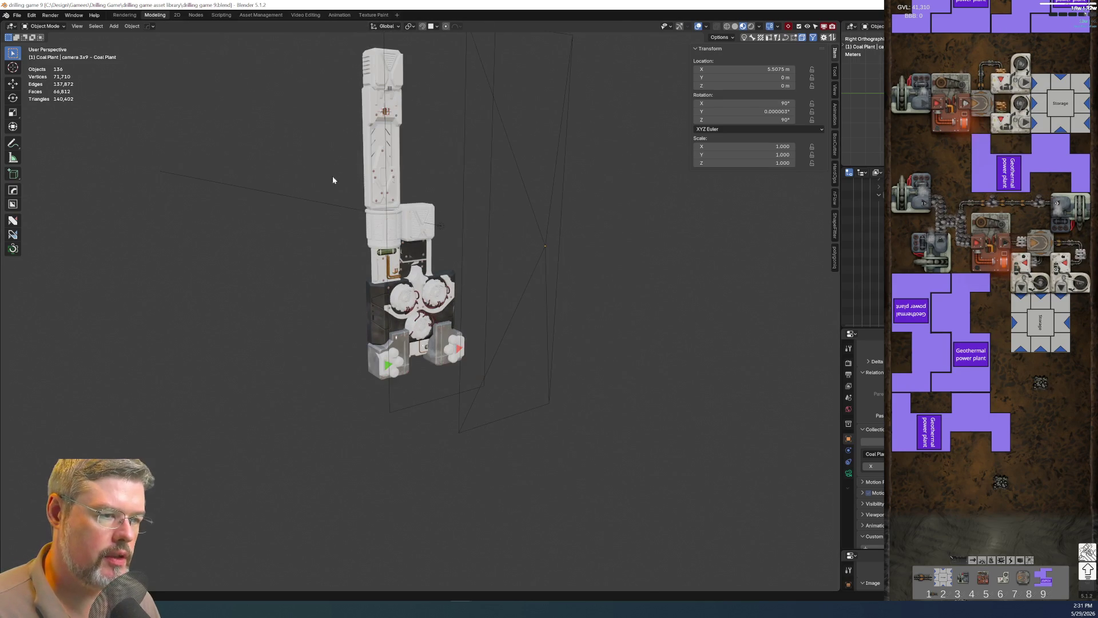
pyautogui.moveTo(864, 330); pyautogui.dragTo(864, 525)
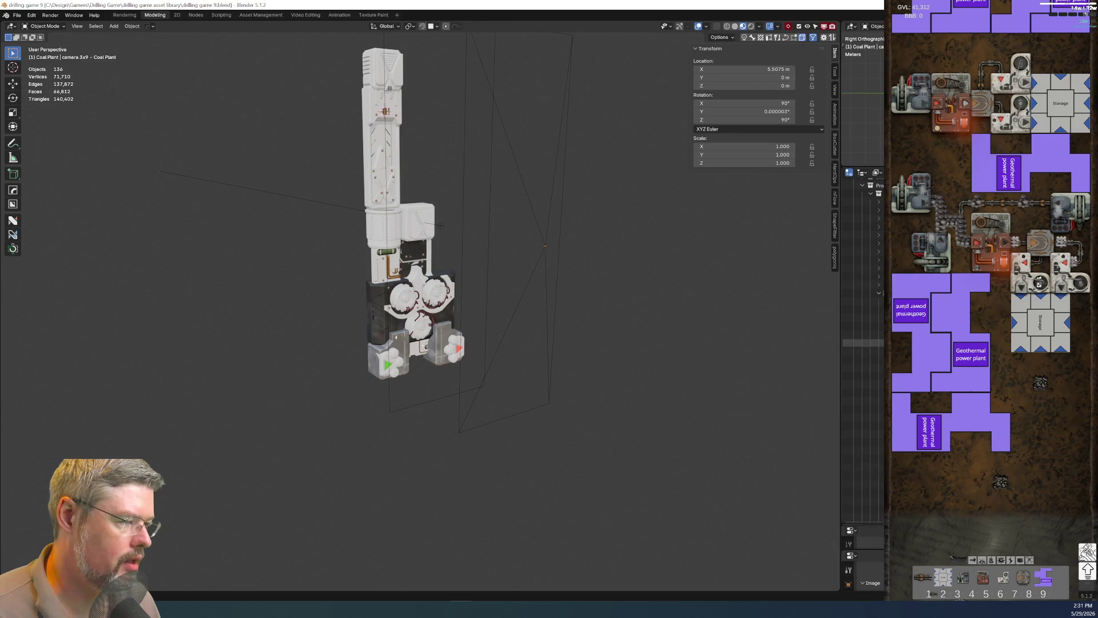
pyautogui.scroll(-5, 863, 395)
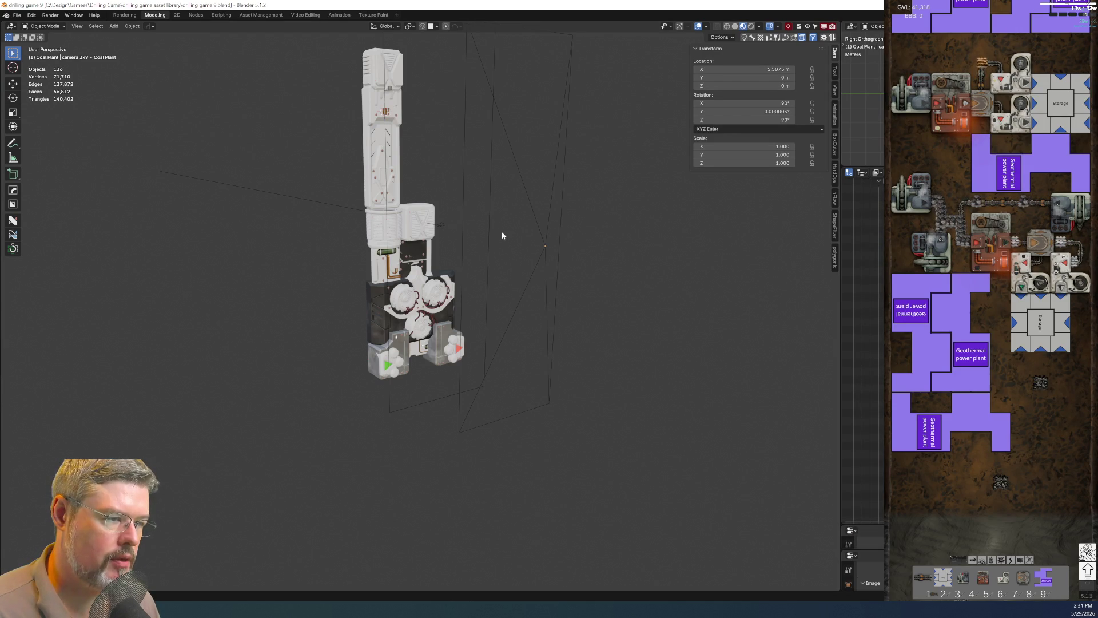
# Snap the 3D cursor to World Origin, then open the Add menu without adding anything.
pyautogui.hotkey('shift', 's')
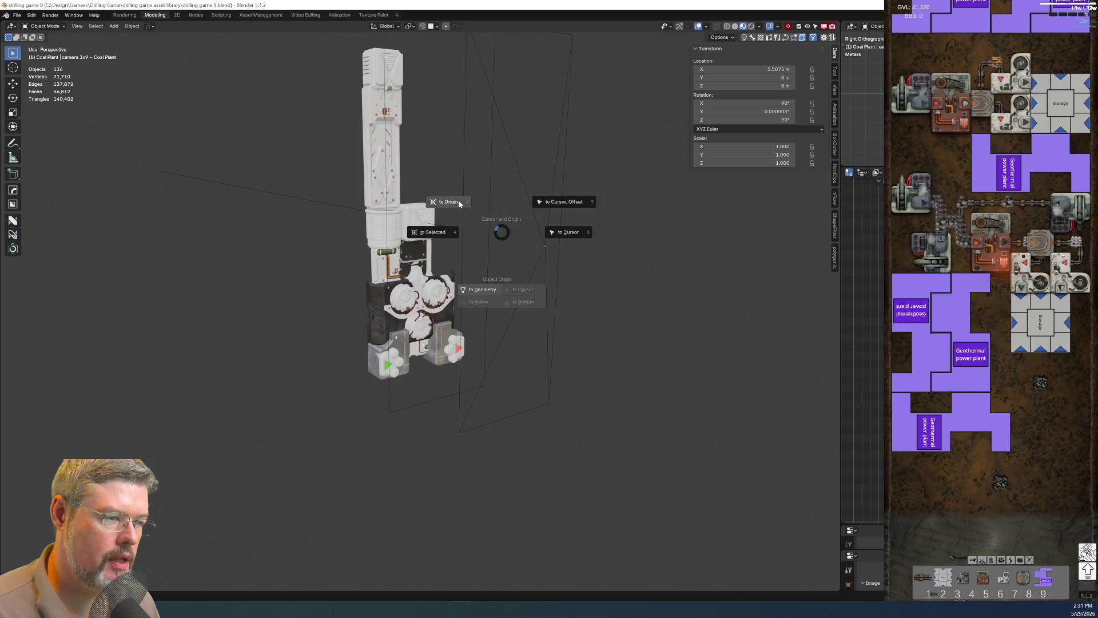
pyautogui.click(458, 200)
pyautogui.hotkey('shift', 'a')
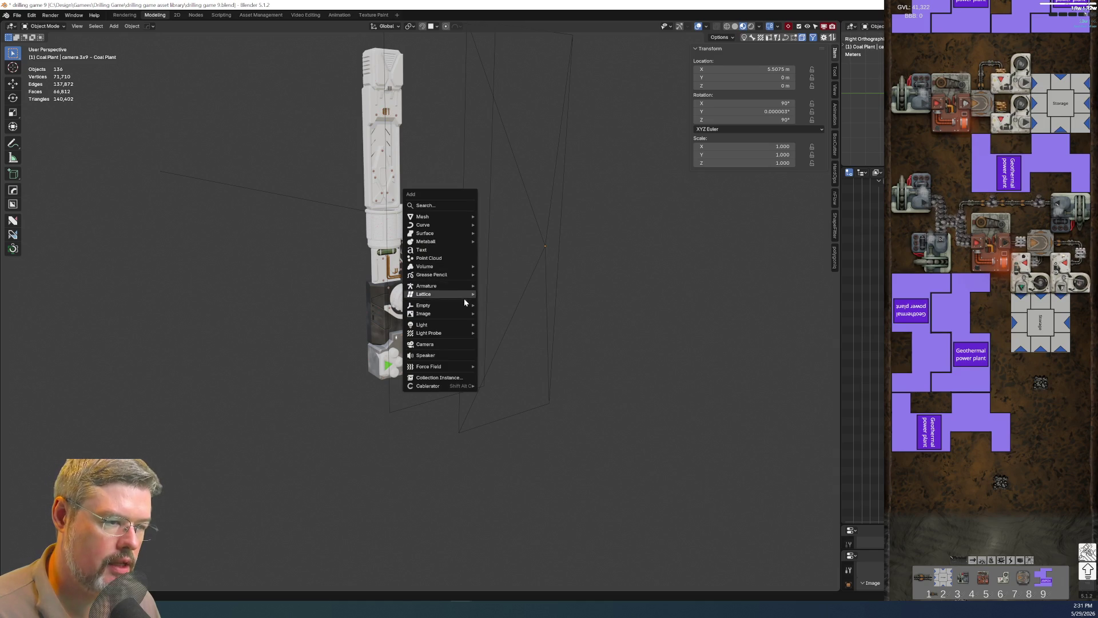
pyautogui.moveTo(461, 303)
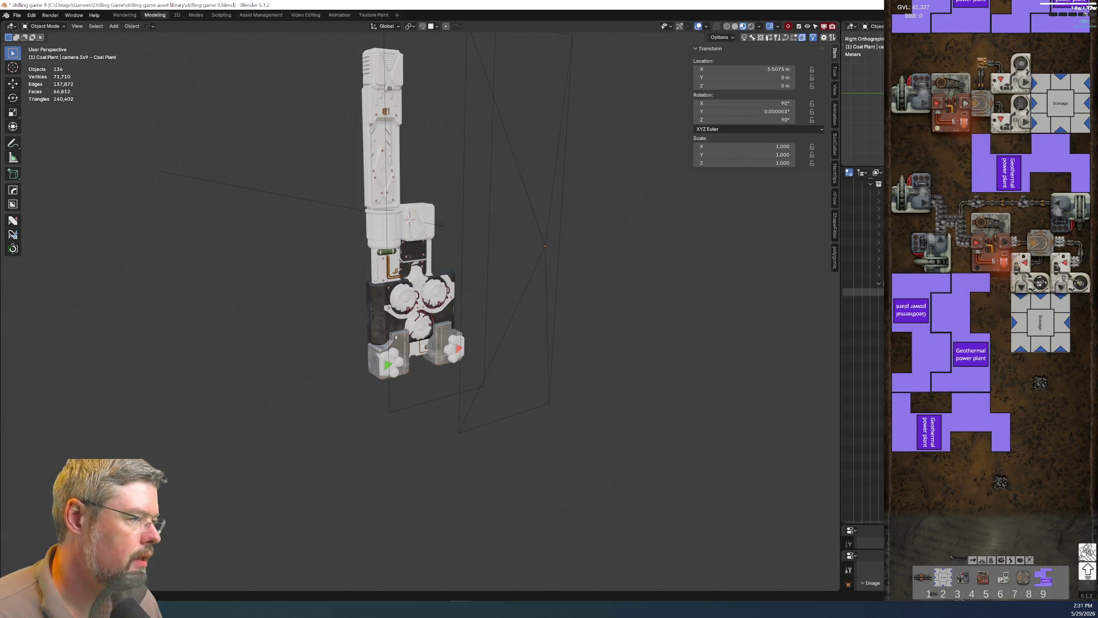
pyautogui.scroll(5, 863, 246)
# Save the file and browse the Outliner to the Util collection's root template.
pyautogui.click(17, 15)
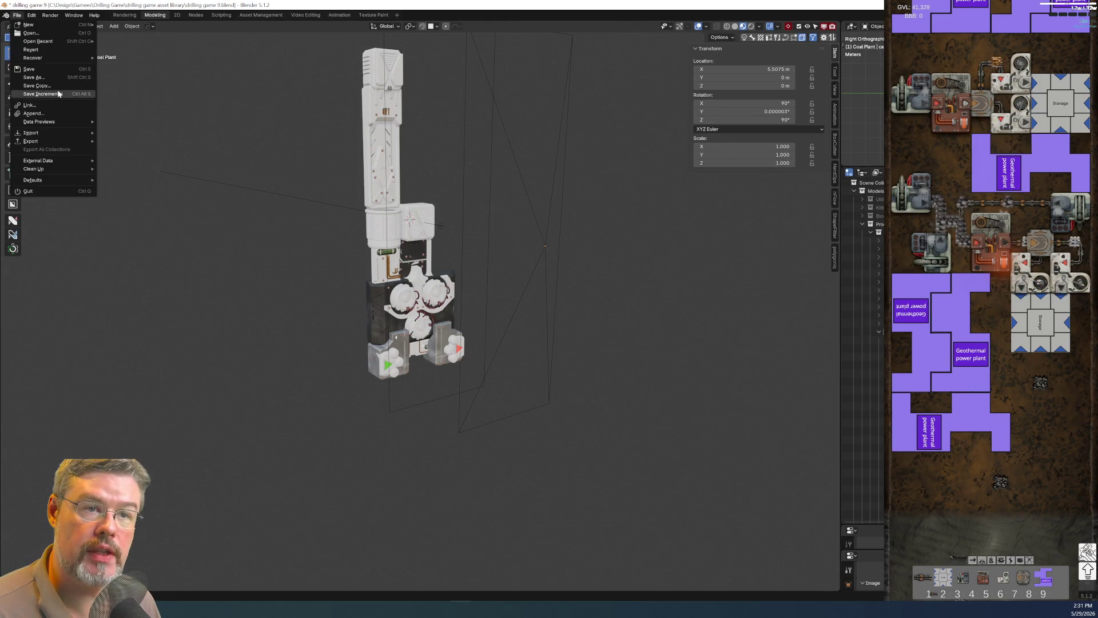
pyautogui.click(46, 68)
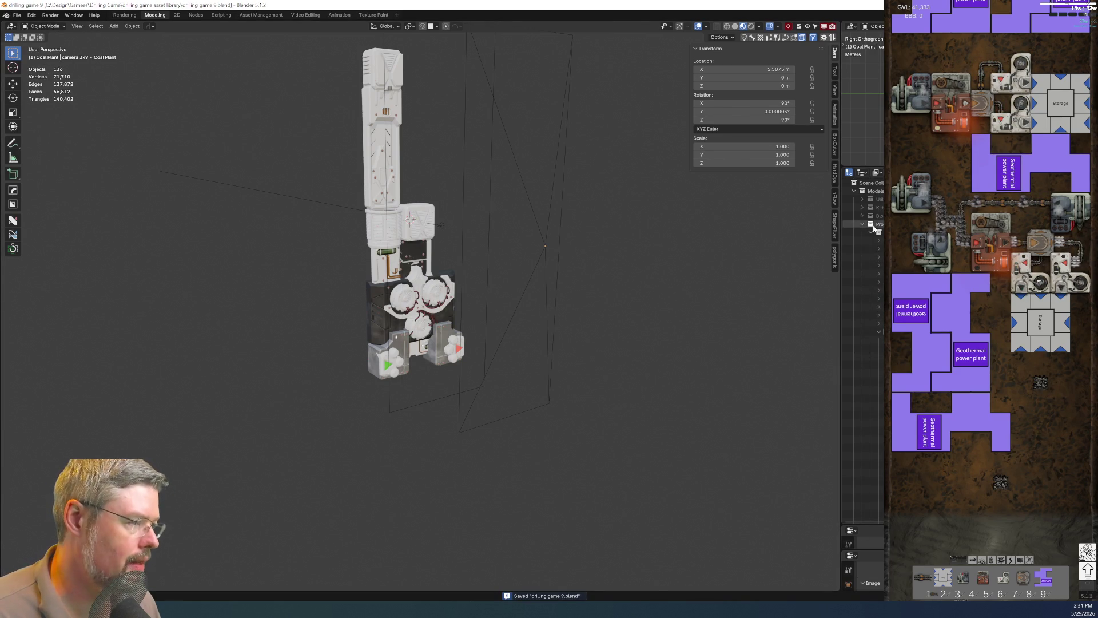
pyautogui.click(863, 207)
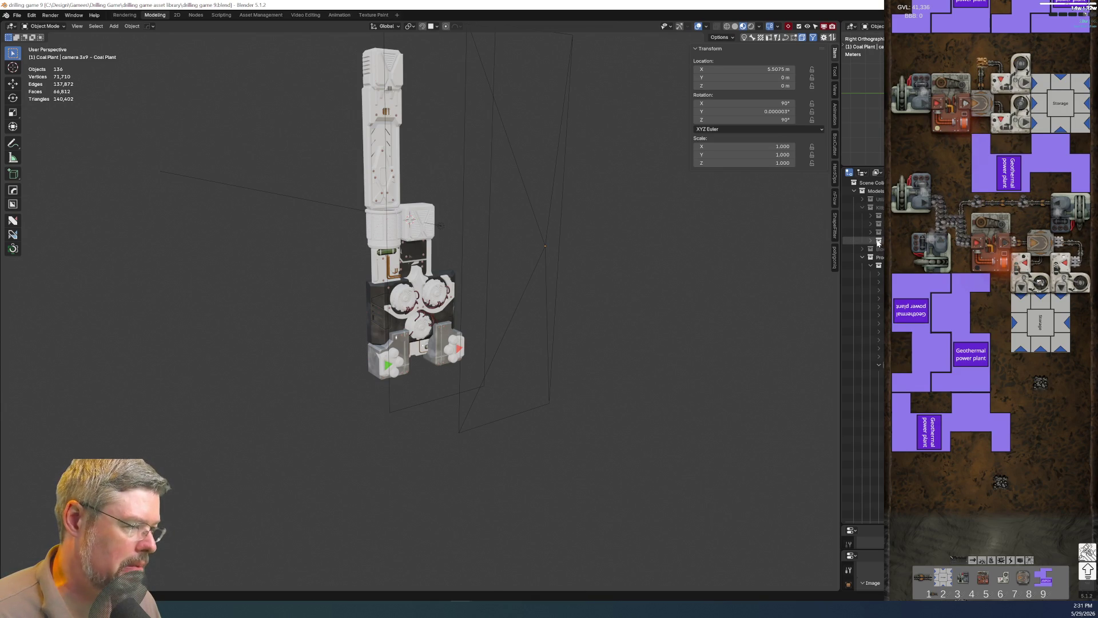
pyautogui.click(871, 231)
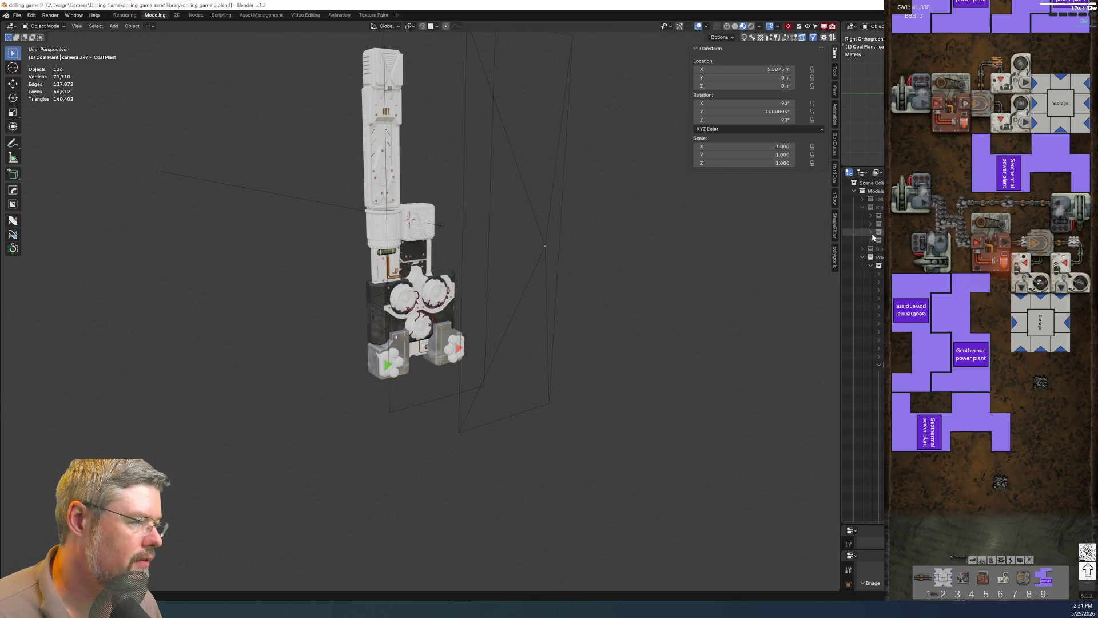
pyautogui.click(871, 227)
pyautogui.click(870, 217)
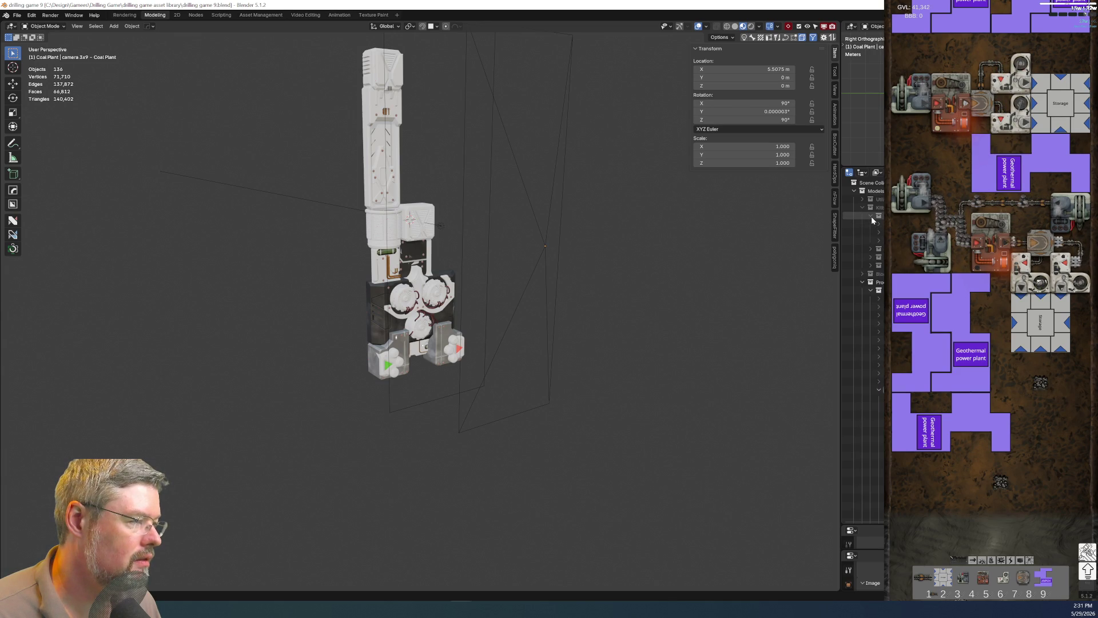
pyautogui.click(871, 216)
pyautogui.click(864, 207)
pyautogui.click(862, 198)
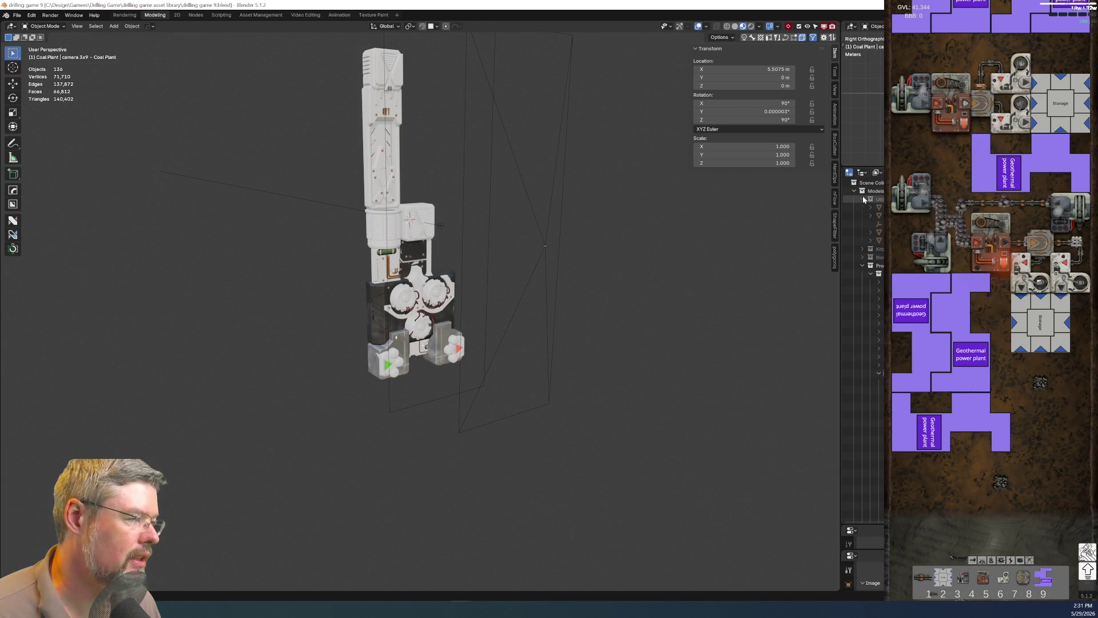
# Duplicate 'util root copy me' in place and name the copy 'coal plant - root'.
pyautogui.click(864, 240)
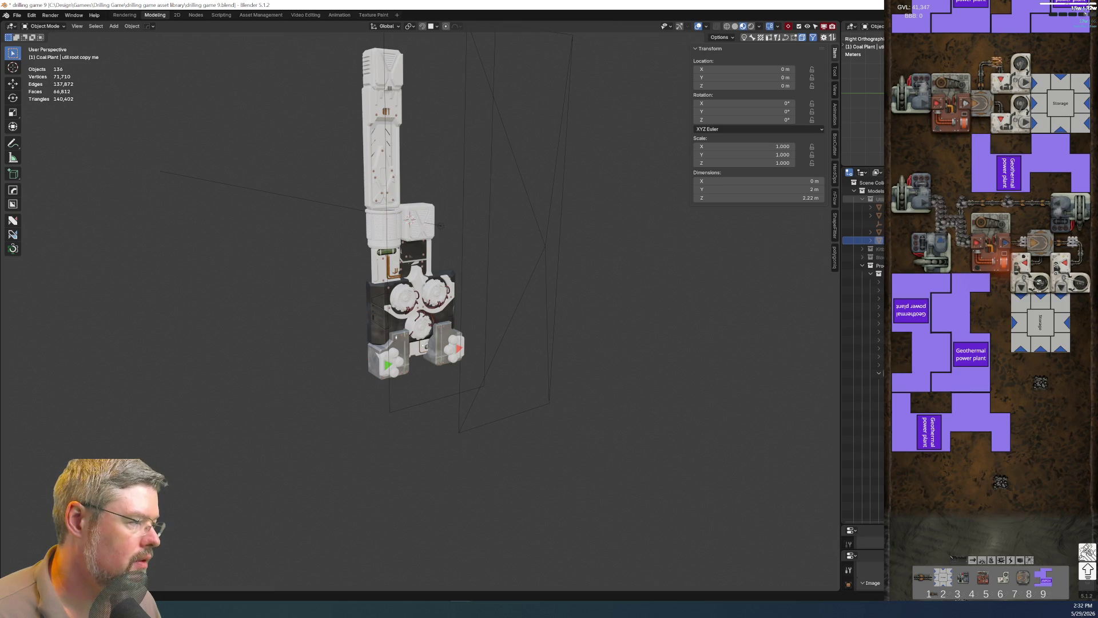
pyautogui.hotkey('alt', 'h')
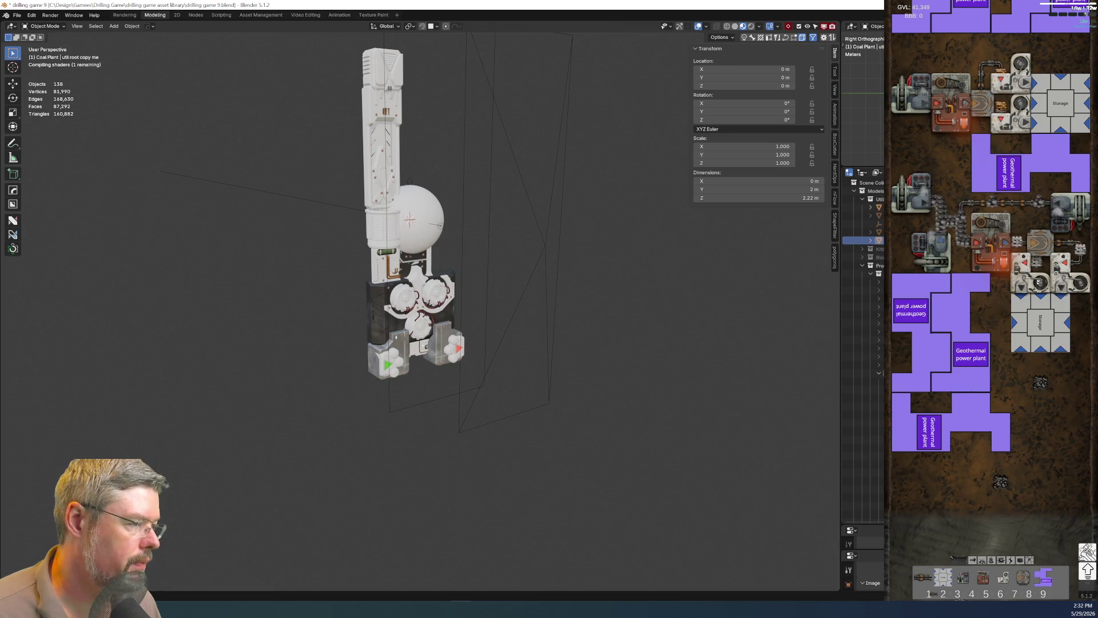
pyautogui.click(864, 240)
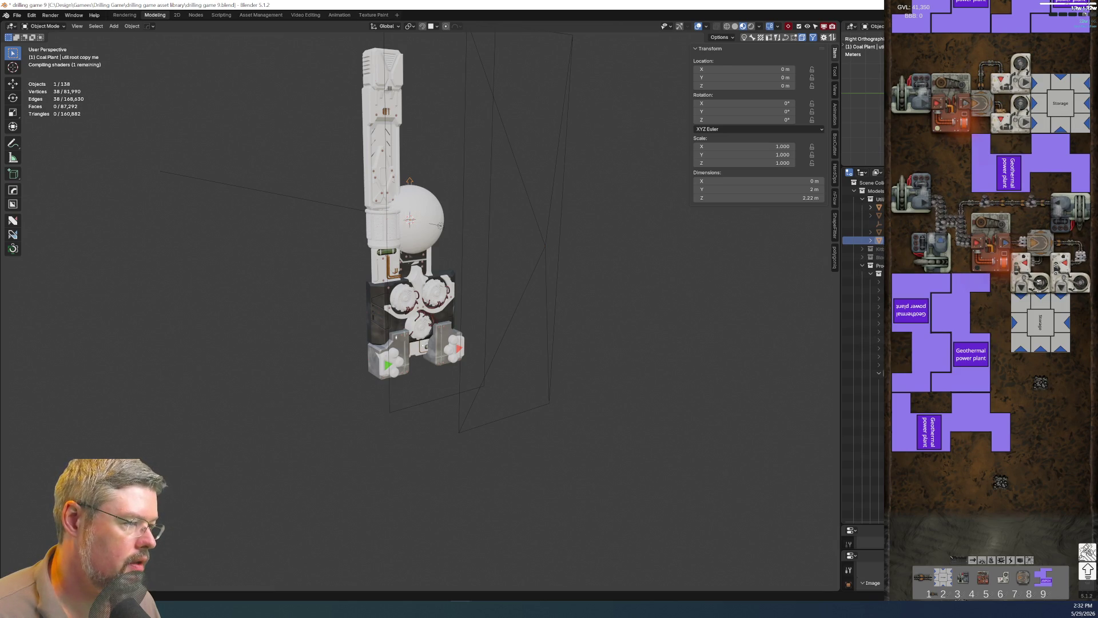
pyautogui.hotkey('shift', 'd')
pyautogui.rightClick(503, 241)
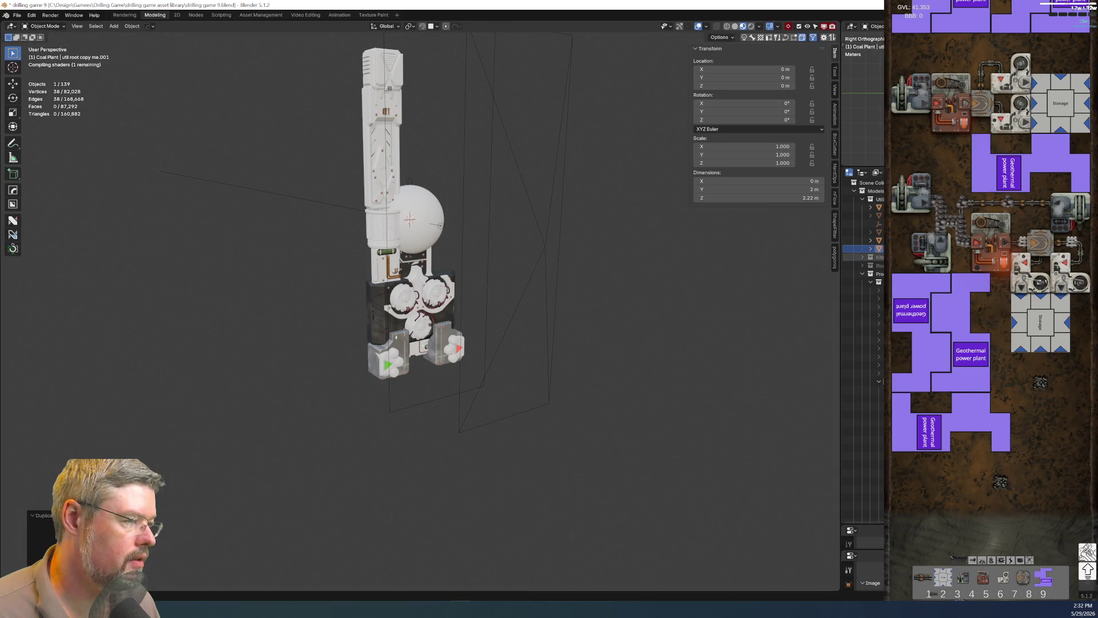
pyautogui.hotkey('ctrl', 'c')
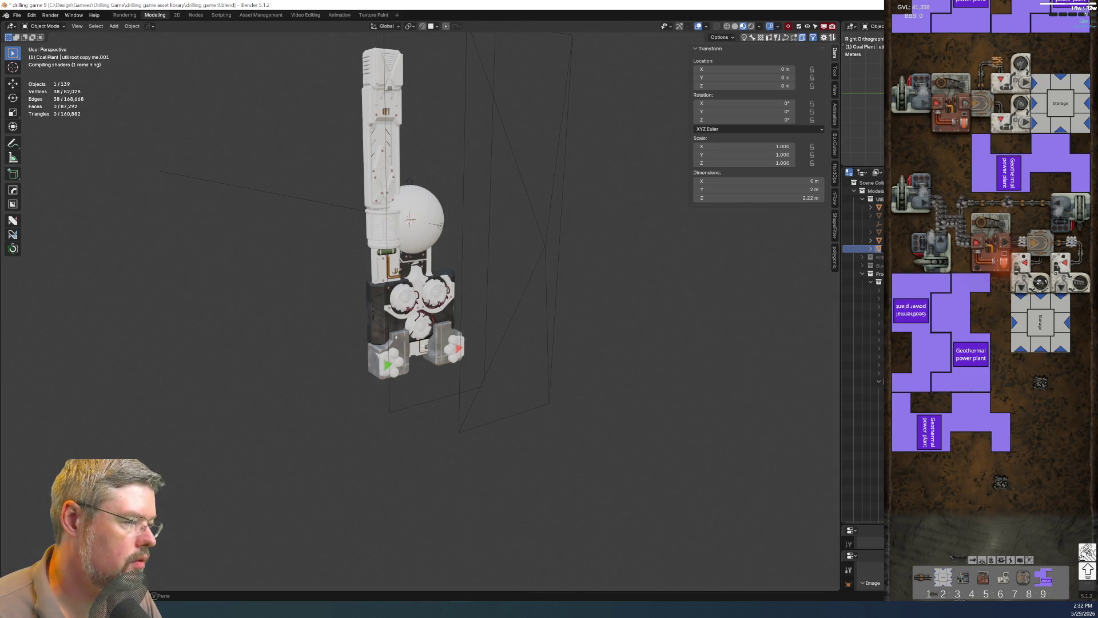
pyautogui.click(869, 207)
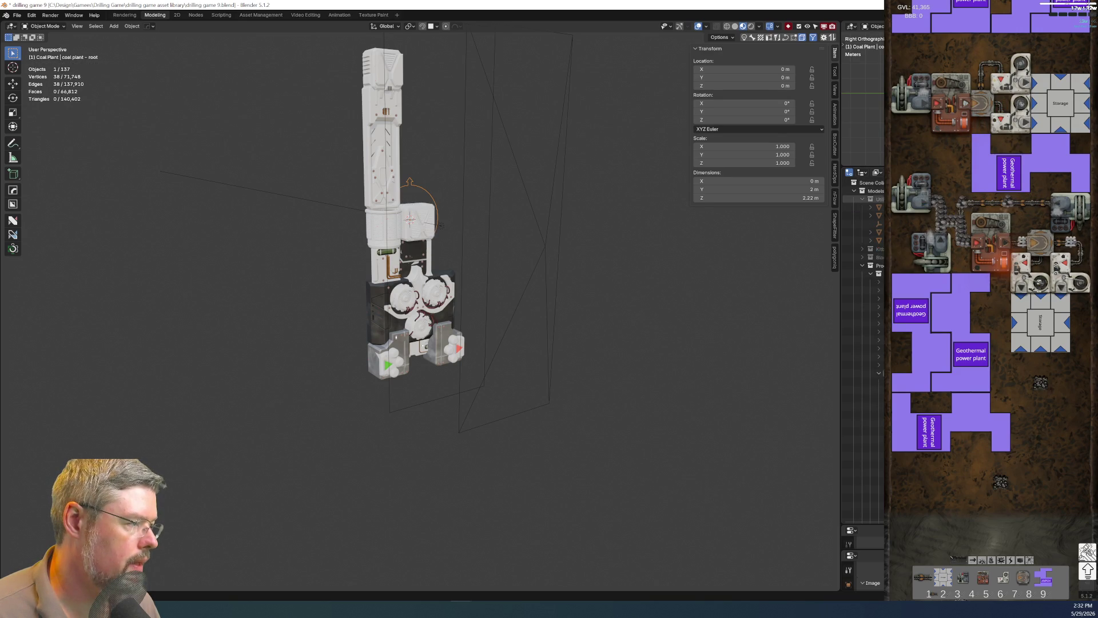
# Discard the leftover placeholder copies and save the file again.
pyautogui.click(862, 199)
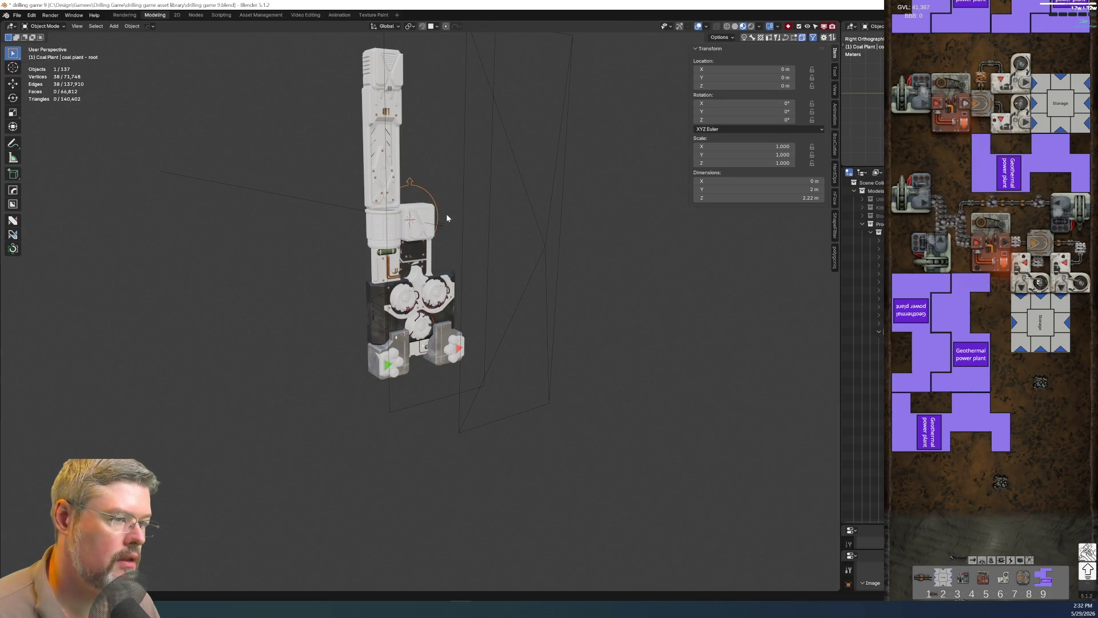
pyautogui.moveTo(430, 202); pyautogui.dragTo(336, 198, button='middle')
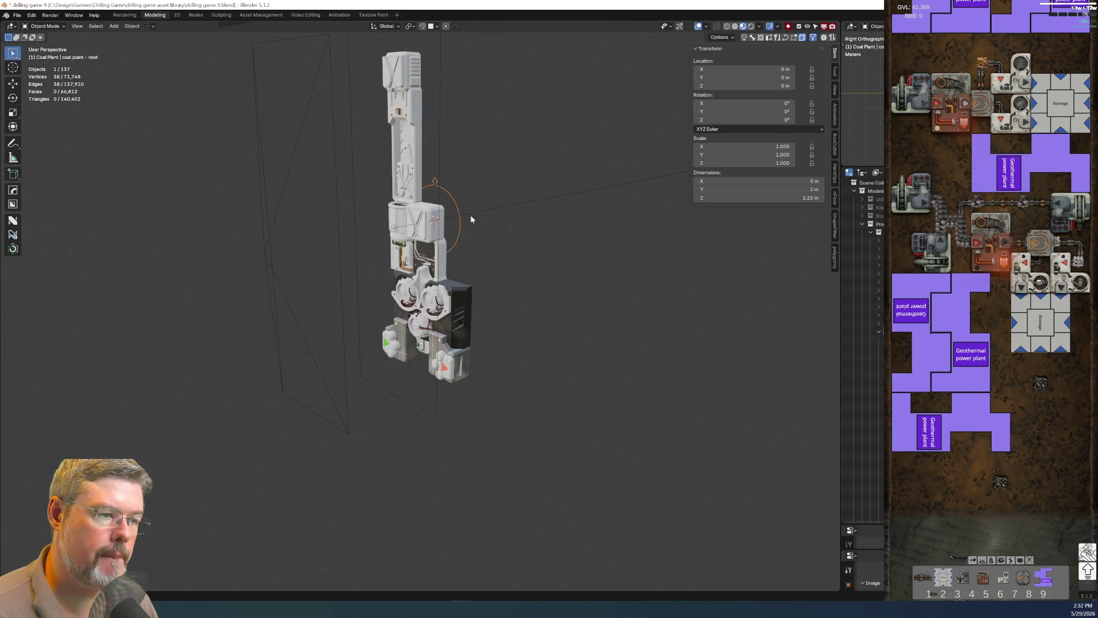
pyautogui.click(18, 15)
pyautogui.click(34, 69)
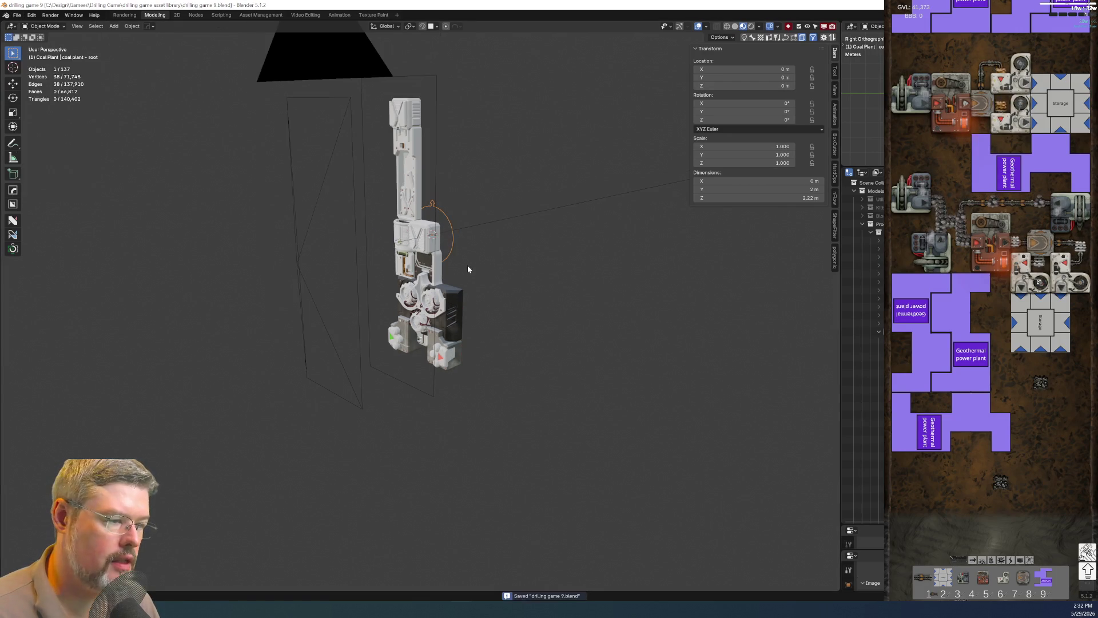
# Parent the lower body and all coal plant parts to 'coal plant - root' with Keep Transform.
pyautogui.click(443, 349)
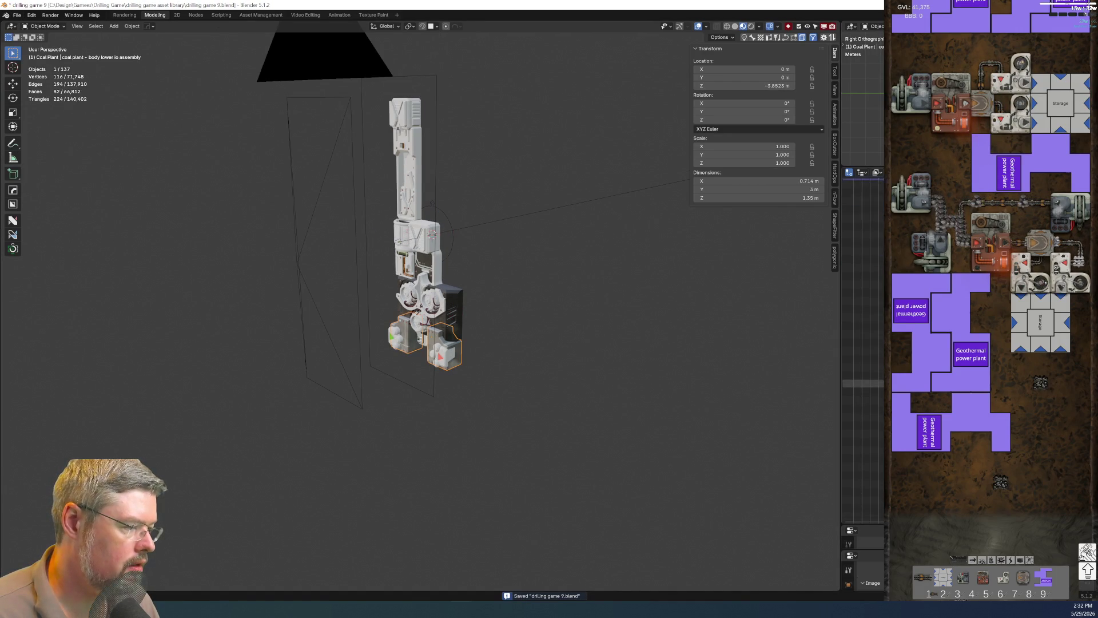
pyautogui.hotkey('shift', ']')
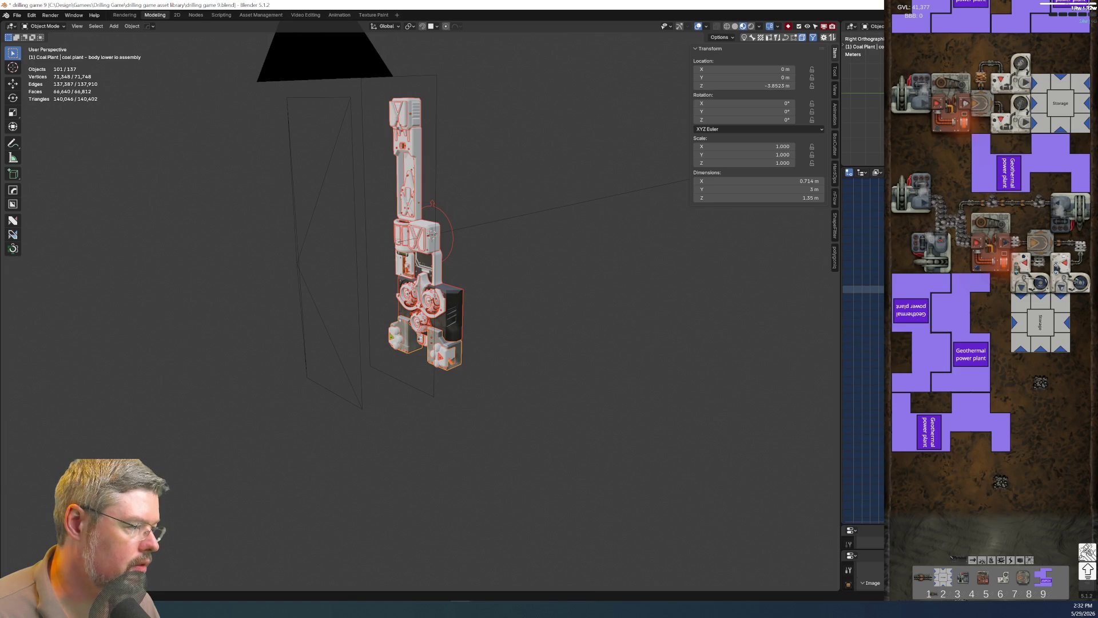
pyautogui.hotkey('shift', '[')
pyautogui.keyDown('ctrl'); pyautogui.click(860, 280); pyautogui.keyUp('ctrl')
pyautogui.scroll(3, 449, 269)
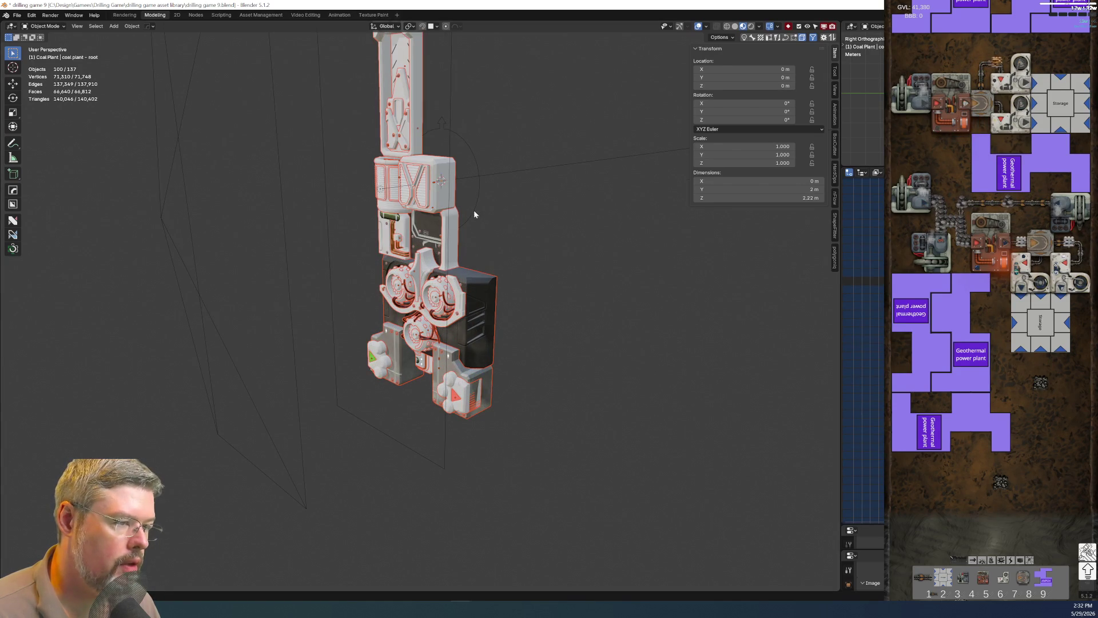
pyautogui.hotkey('ctrl', 'z')
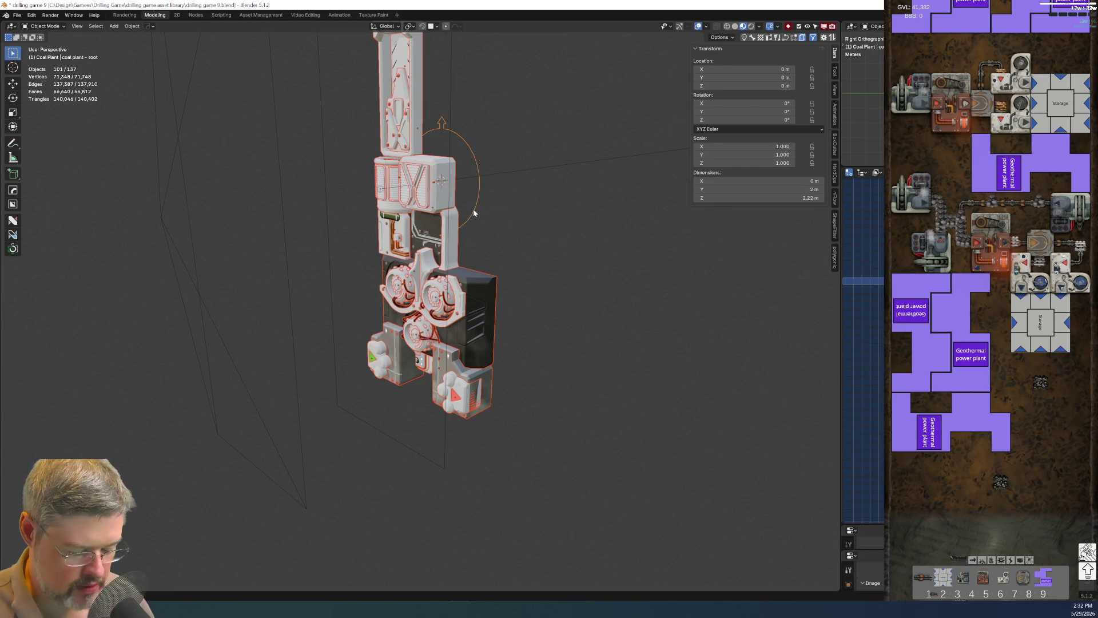
pyautogui.hotkey('ctrl', 'p')
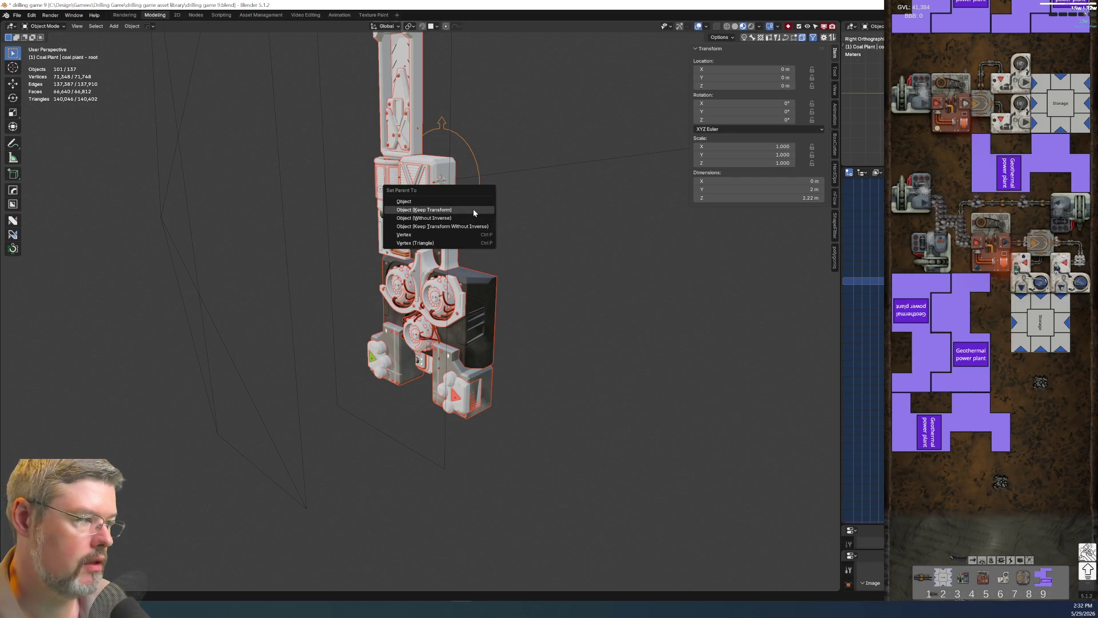
pyautogui.click(474, 213)
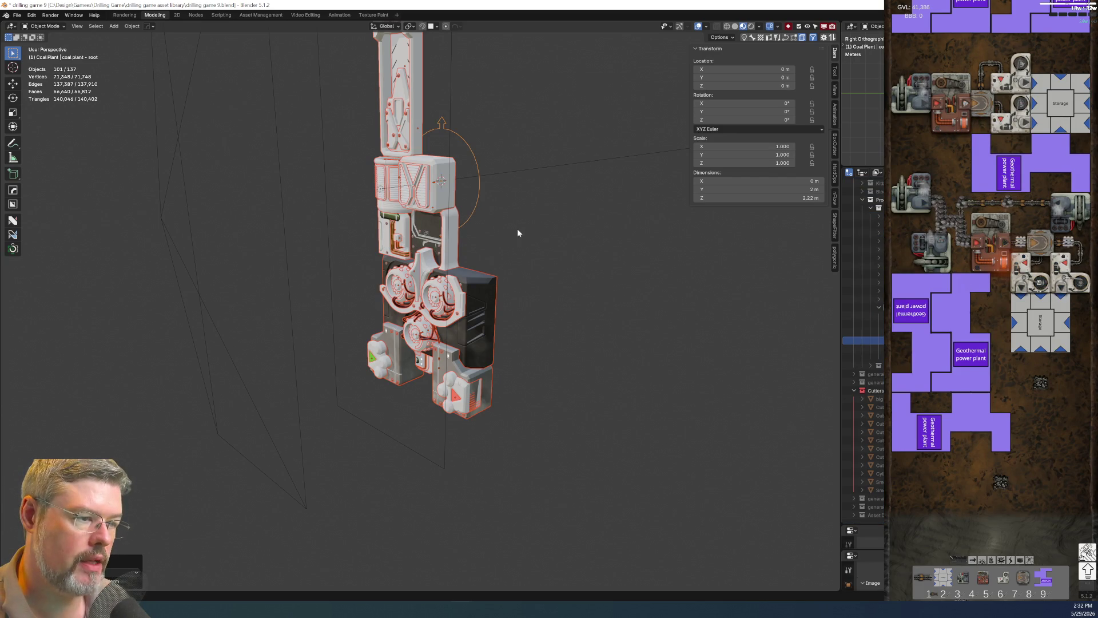
# Test-rotate the root on the X axis to check the parenting, then cancel.
pyautogui.click(480, 186)
pyautogui.press('r')
pyautogui.press('x')
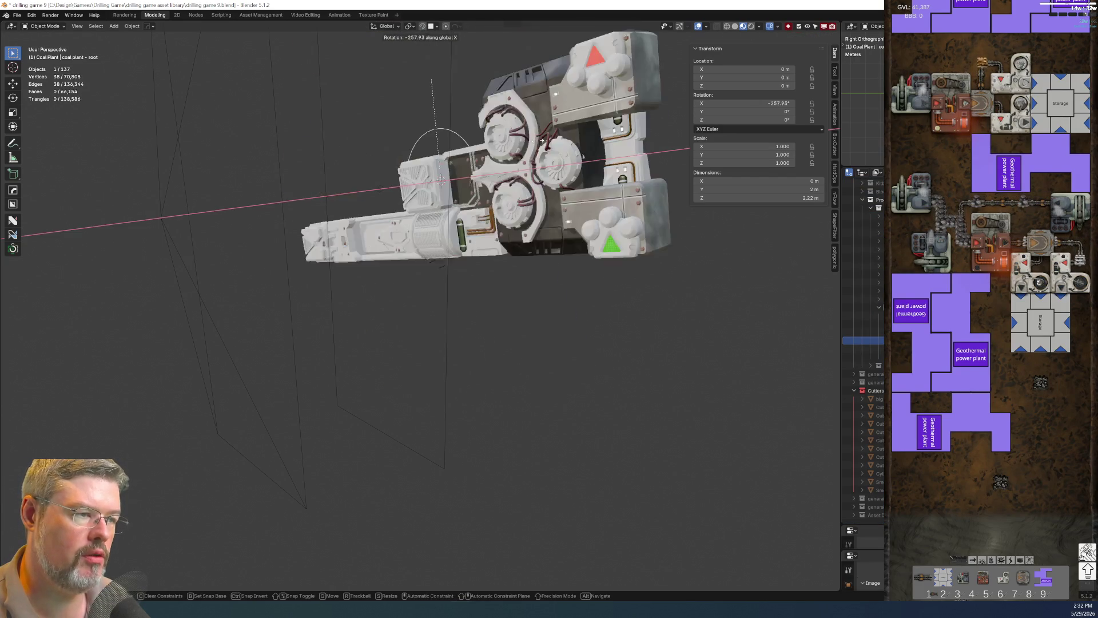
pyautogui.rightClick(482, 335)
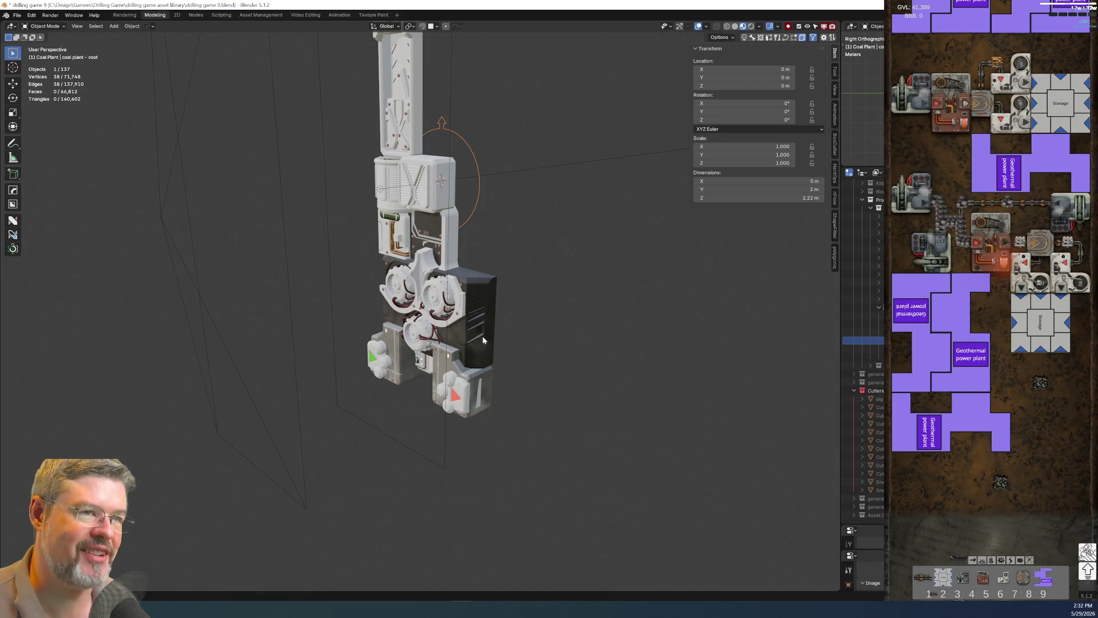
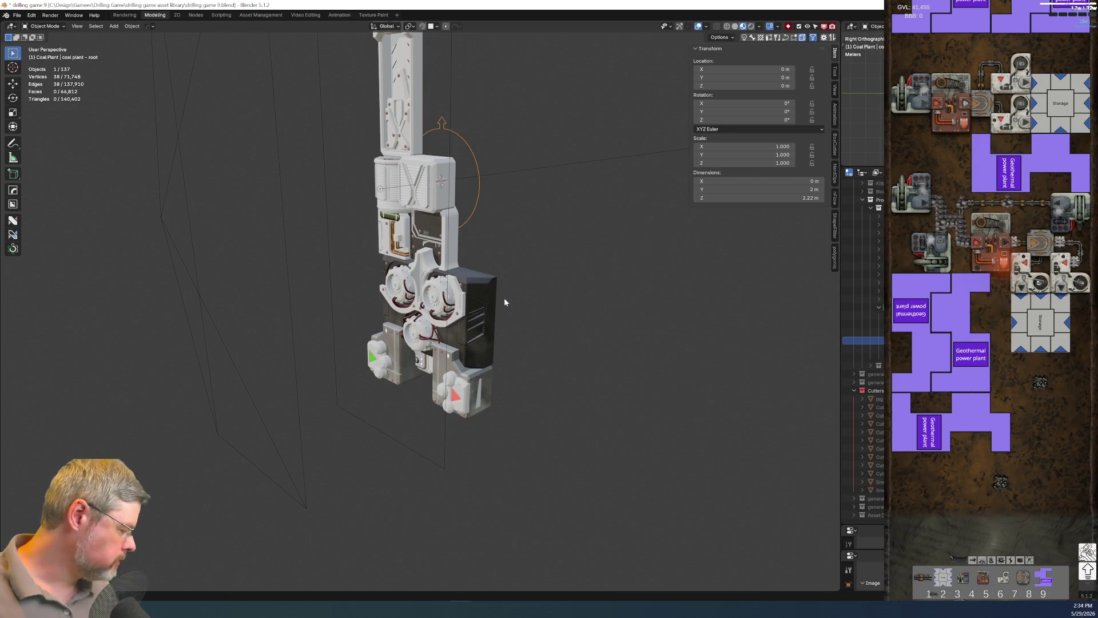
# Save the drilling game 9 file and frame the coal plant's upper housing and pipes.
pyautogui.click(18, 19)
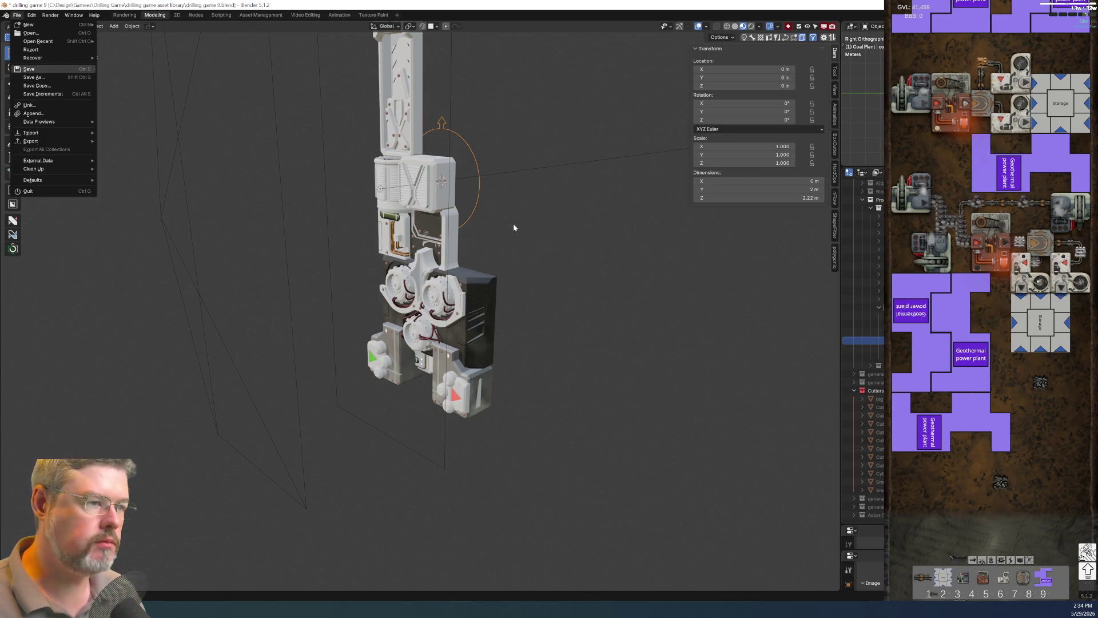
pyautogui.click(44, 68)
pyautogui.press('KP_3')
pyautogui.press('KP_Decimal')
pyautogui.moveTo(498, 209)
pyautogui.mouseDown(button='middle')
pyautogui.moveTo(476, 231)
pyautogui.moveTo(503, 198)
pyautogui.mouseUp(button='middle')
pyautogui.scroll(5, 480, 206)
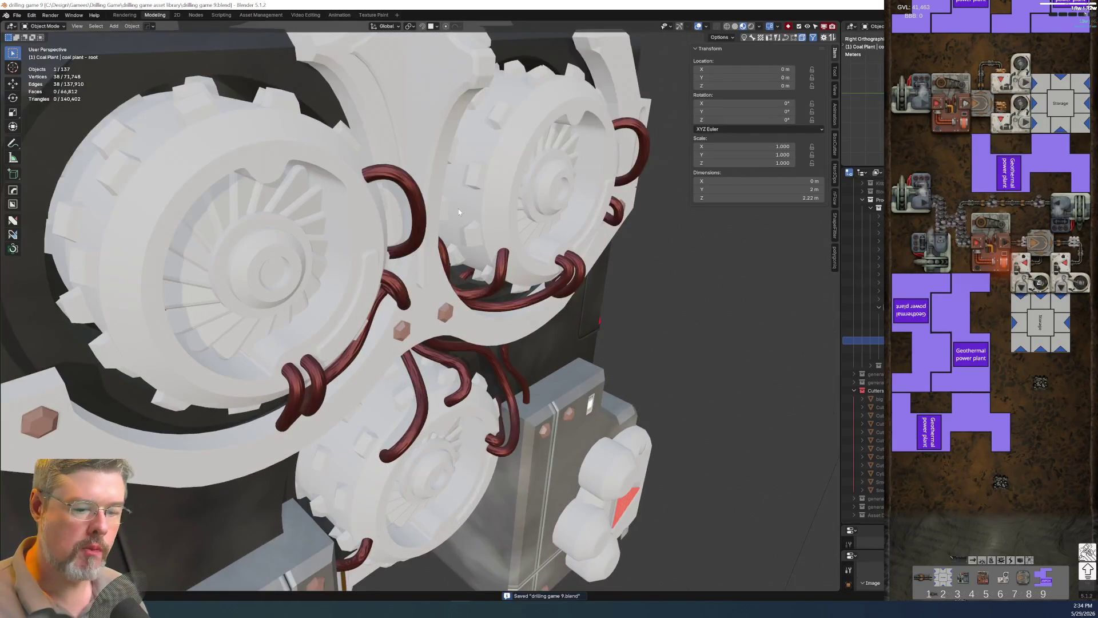
pyautogui.moveTo(459, 212); pyautogui.dragTo(403, 129, button='middle')
# Select the pill-shaped panel, test-move it and cancel, then zoom in on it.
pyautogui.click(400, 145)
pyautogui.press('g')
pyautogui.press('Escape')
pyautogui.moveTo(471, 205)
pyautogui.mouseDown(button='middle')
pyautogui.moveTo(403, 189)
pyautogui.moveTo(397, 251)
pyautogui.mouseUp(button='middle')
pyautogui.scroll(-2, 403, 189)
pyautogui.press('KP_Decimal')
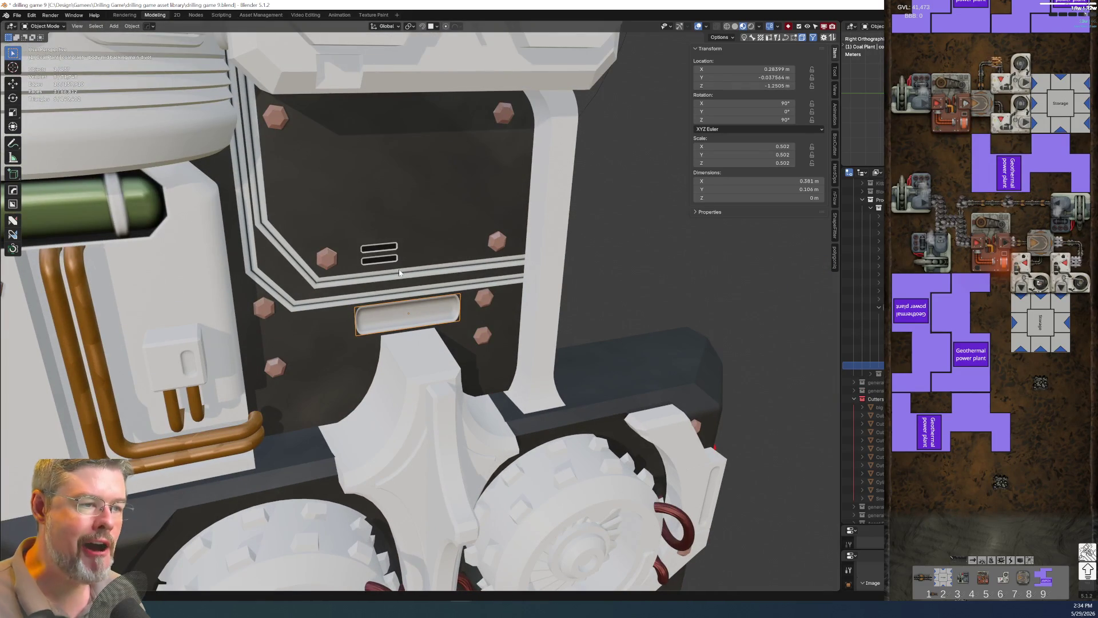
# Select the body mid backing object and view it from a side-on angle.
pyautogui.click(404, 289)
pyautogui.click(403, 292)
pyautogui.press('KP_Decimal')
pyautogui.moveTo(650, 310); pyautogui.dragTo(317, 264, button='middle')
pyautogui.scroll(5, 391, 289)
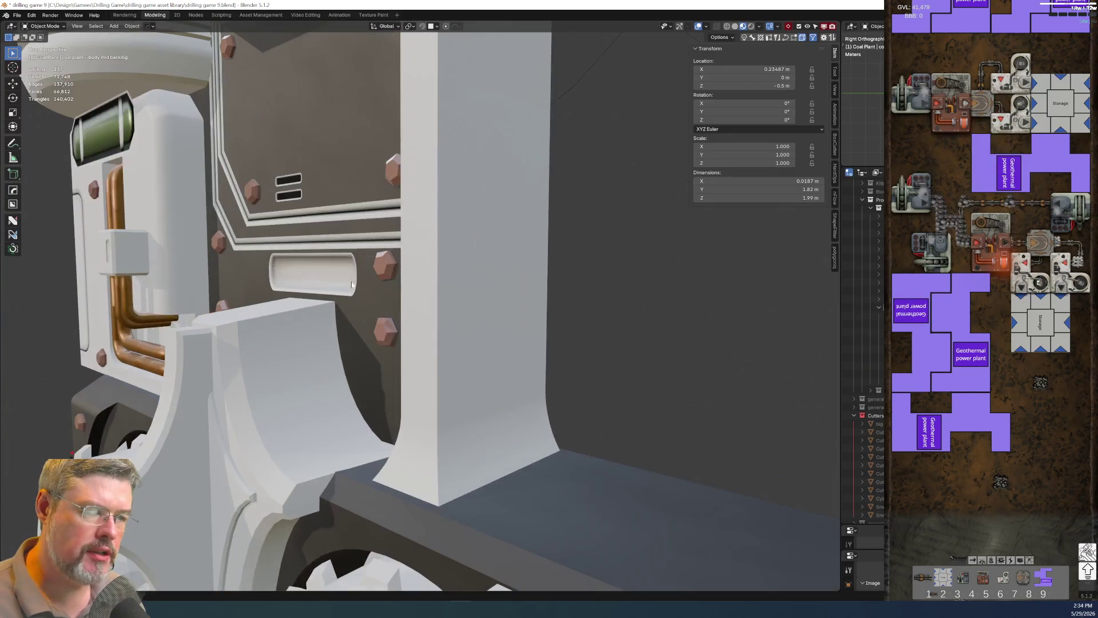
# Switch the viewport to Rendered shading, view the whole plant front-on, and save the file.
pyautogui.click(751, 26)
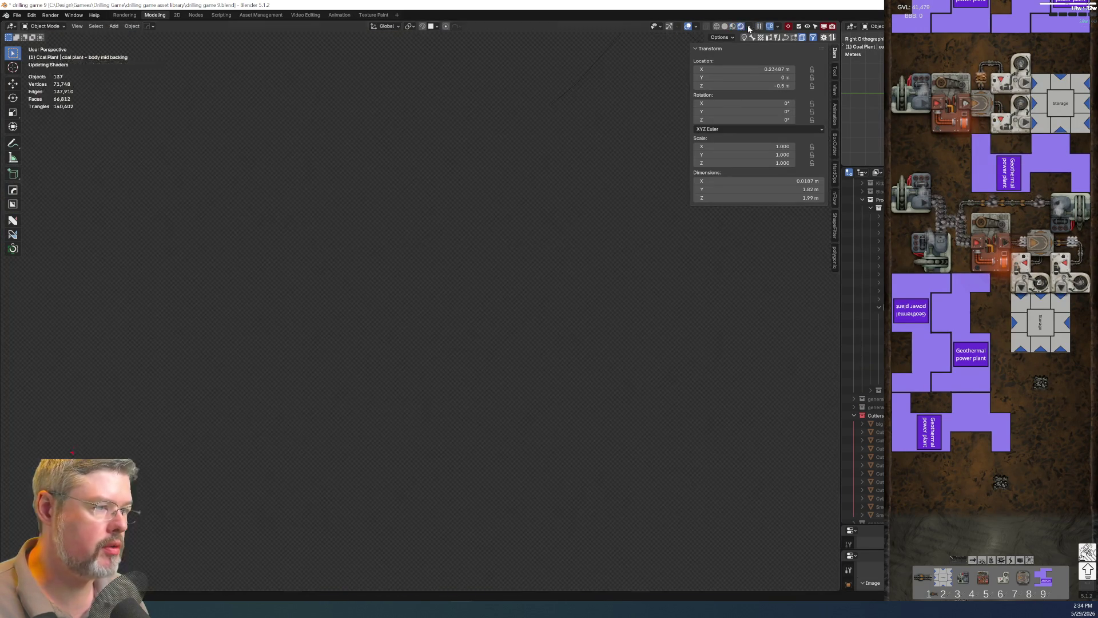
pyautogui.moveTo(463, 270)
pyautogui.mouseDown(button='middle')
pyautogui.moveTo(526, 319)
pyautogui.moveTo(478, 279)
pyautogui.moveTo(488, 311)
pyautogui.moveTo(560, 333)
pyautogui.mouseUp(button='middle')
pyautogui.scroll(-3, 532, 323)
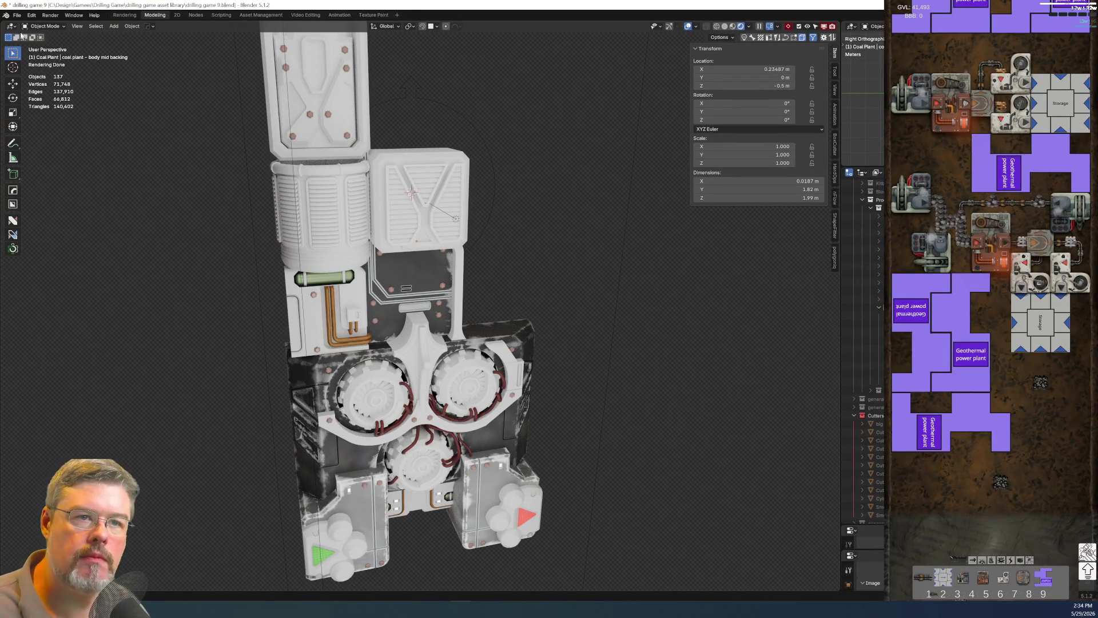
pyautogui.click(17, 14)
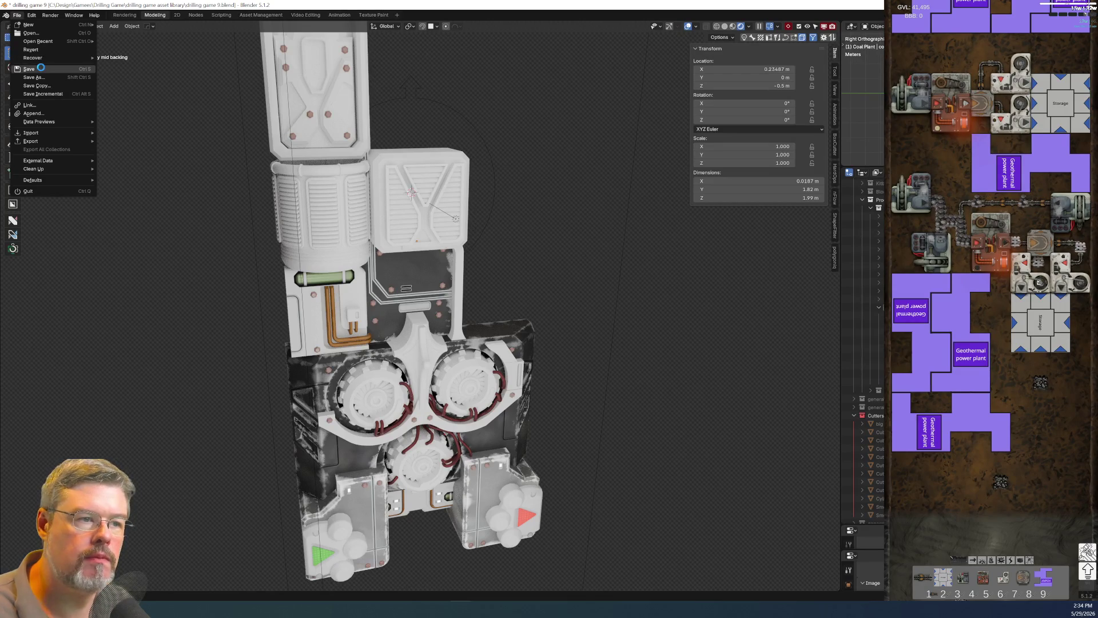
pyautogui.click(40, 67)
# Select a coal plant piece from a near-frontal view and save the file again.
pyautogui.moveTo(419, 253); pyautogui.dragTo(430, 225, button='middle')
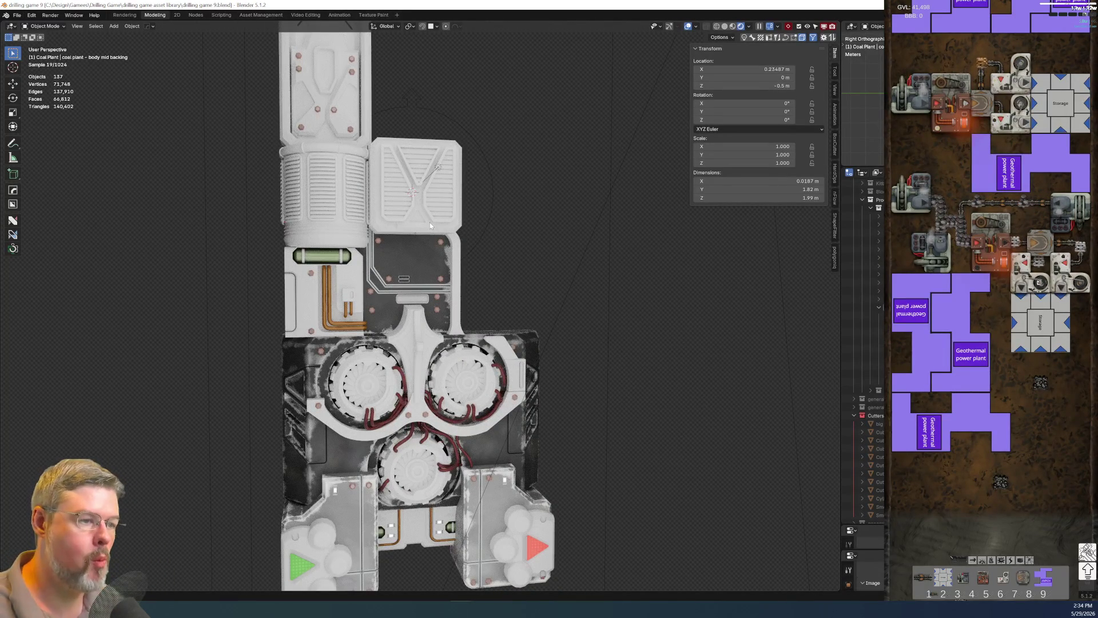
pyautogui.click(414, 263)
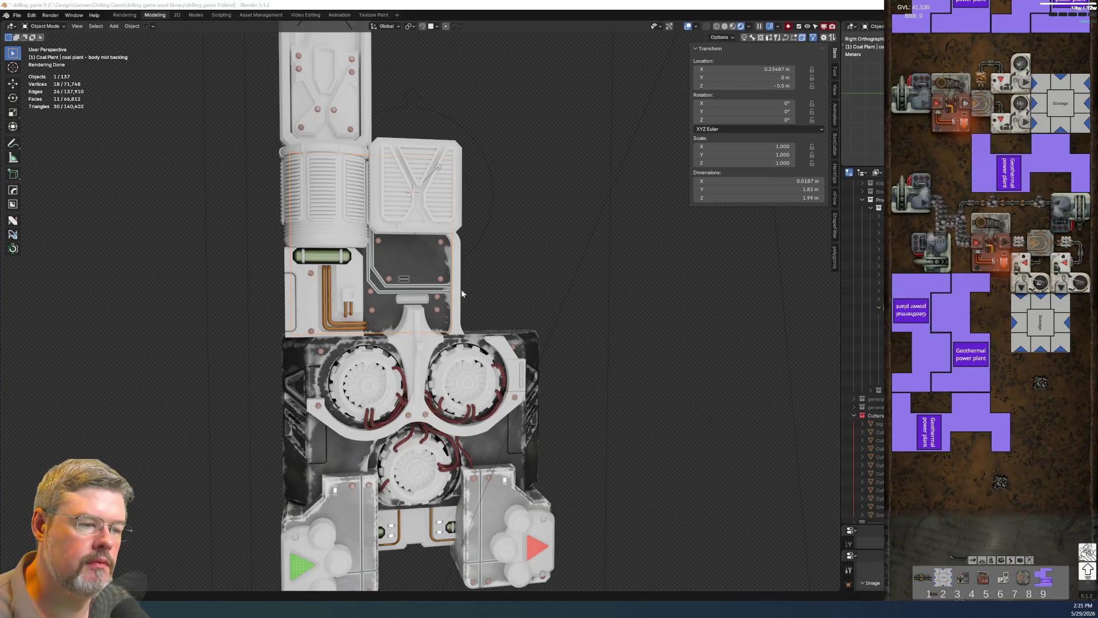
pyautogui.scroll(7, 493, 276)
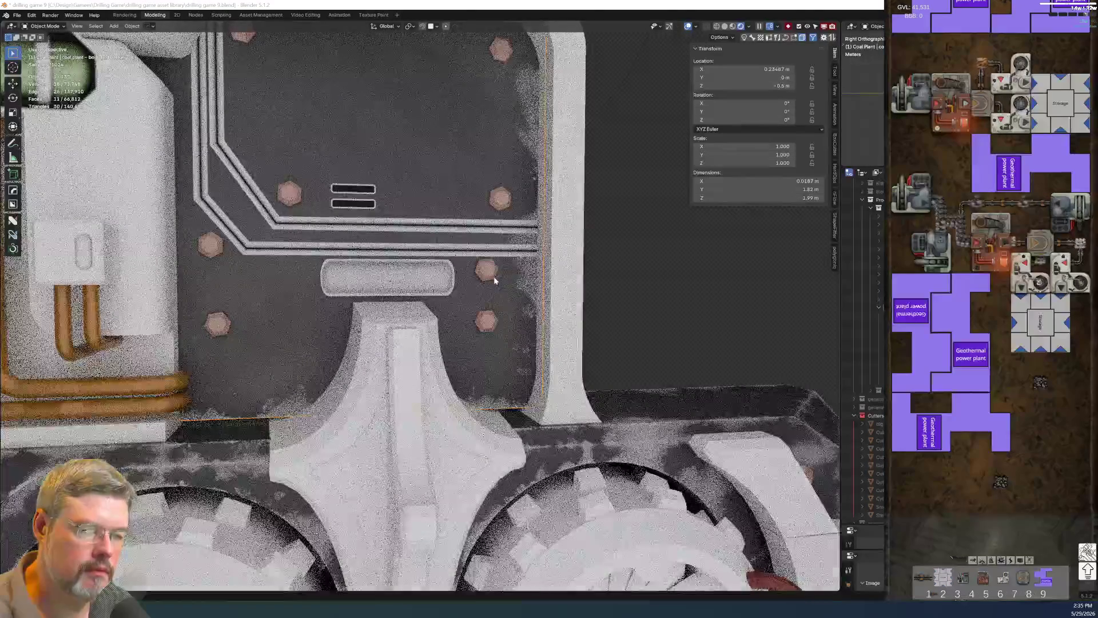
pyautogui.scroll(-8, 495, 292)
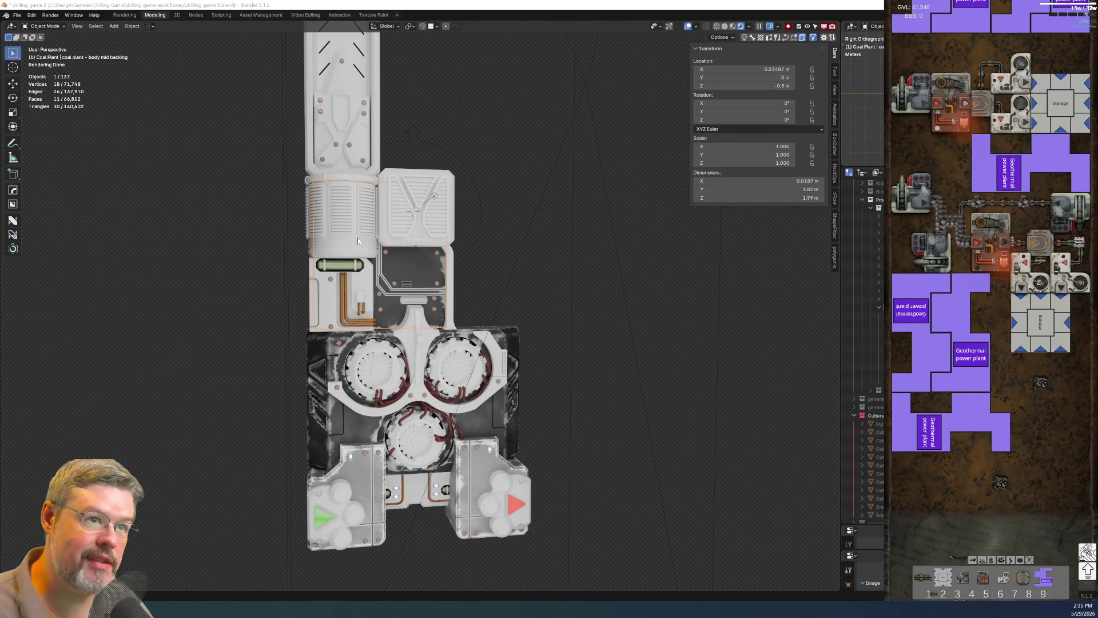
pyautogui.click(18, 15)
pyautogui.click(47, 70)
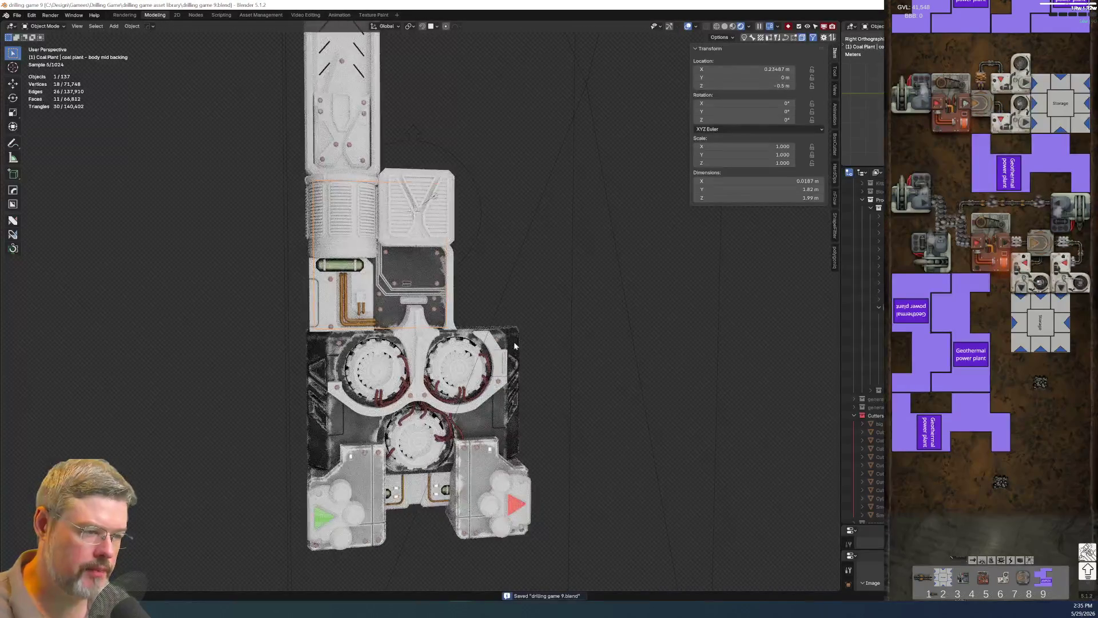
pyautogui.click(195, 15)
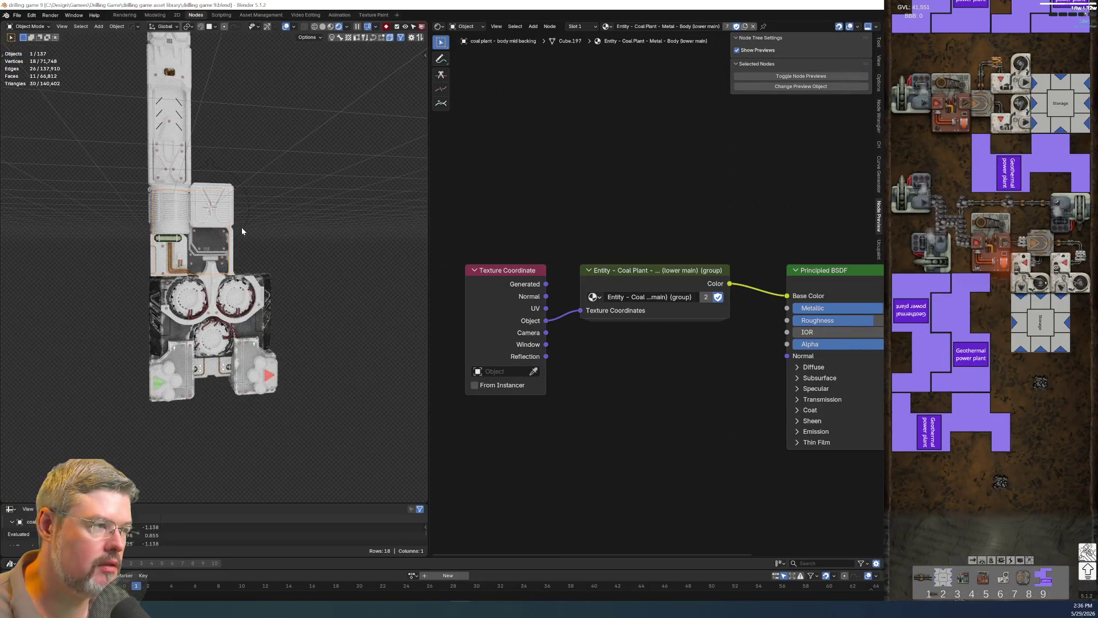
# Inspect the materials of the lower main body, panel-lines decals and body mid backing object.
pyautogui.scroll(5, 241, 229)
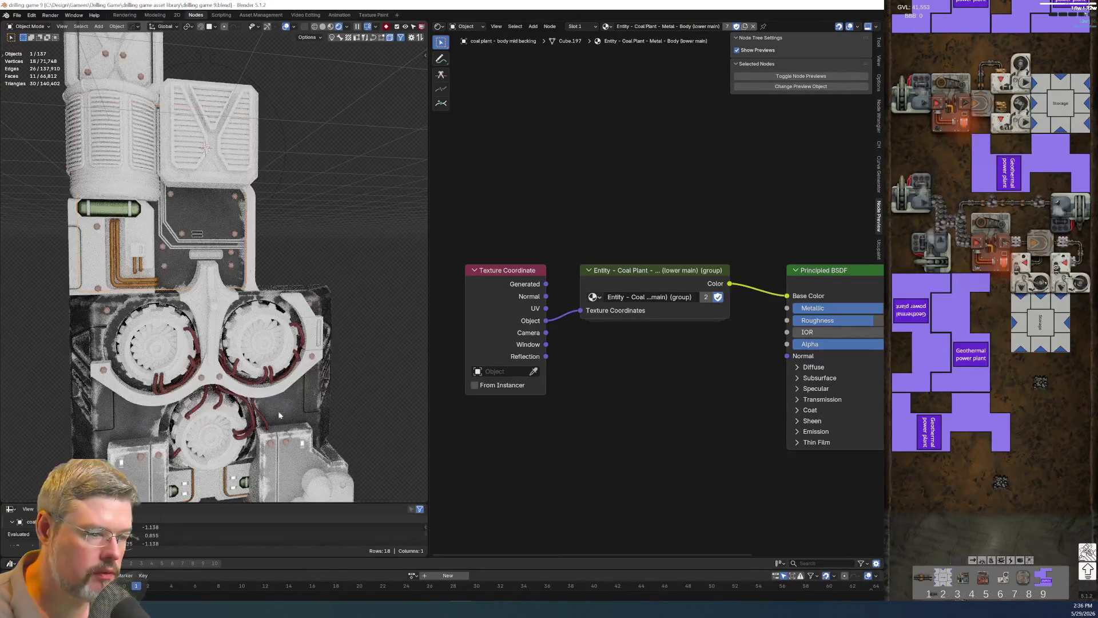
pyautogui.click(285, 400)
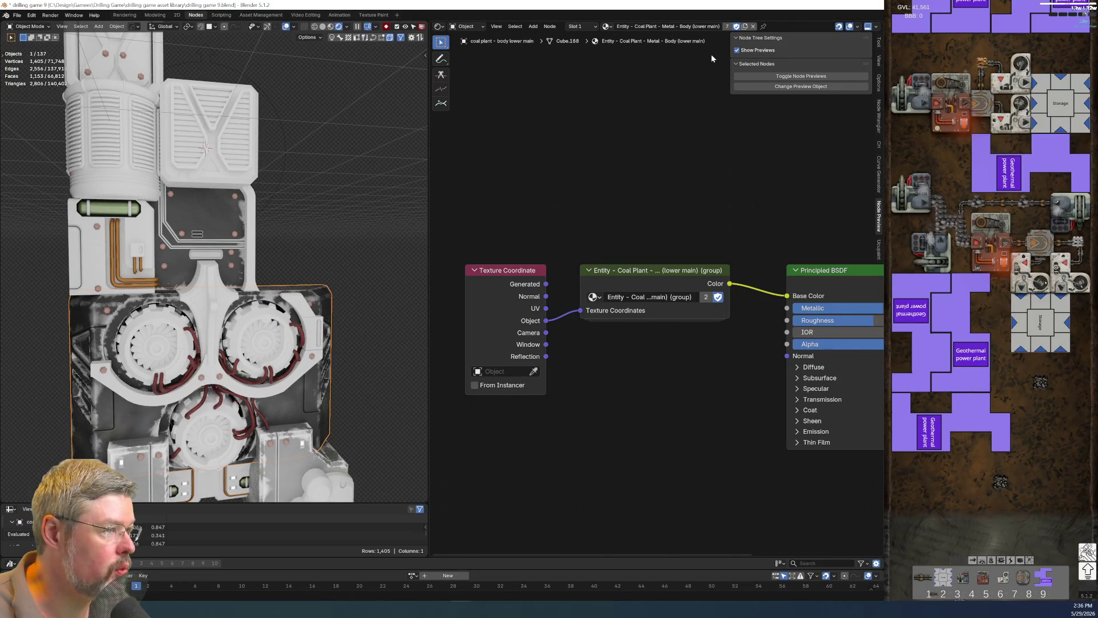
pyautogui.click(200, 217)
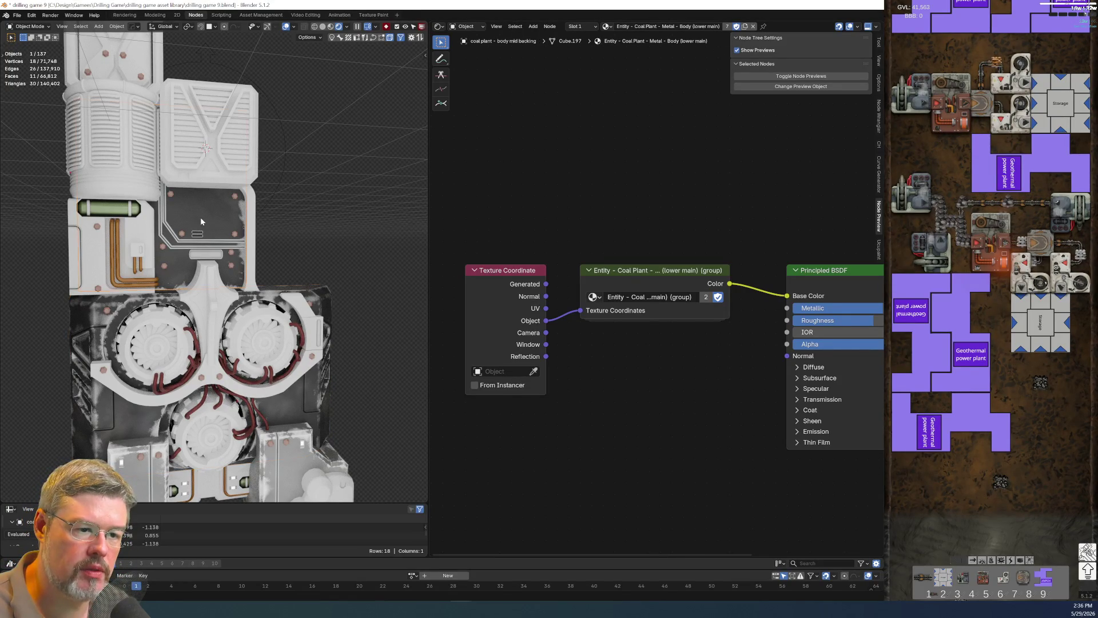
pyautogui.click(96, 328)
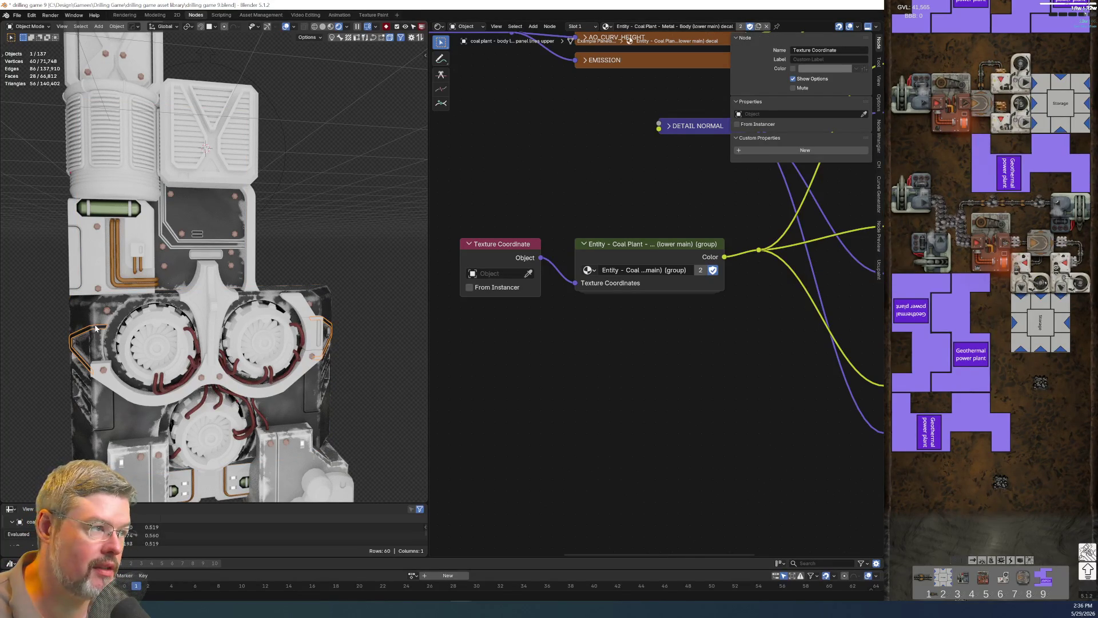
pyautogui.click(306, 412)
pyautogui.click(376, 231)
pyautogui.click(209, 227)
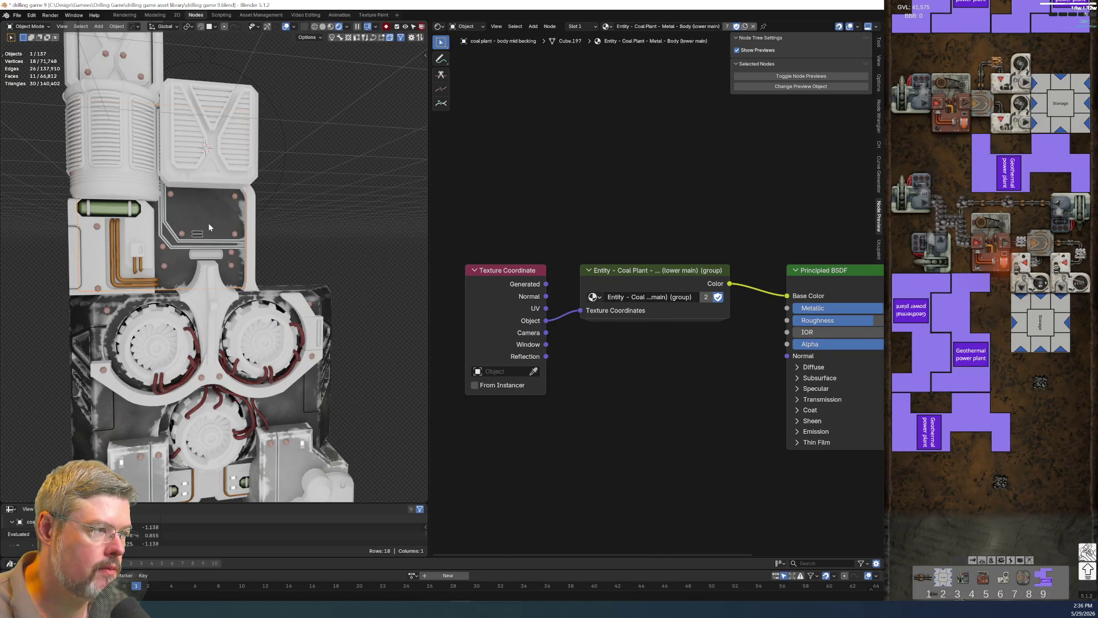
pyautogui.scroll(-5, 217, 275)
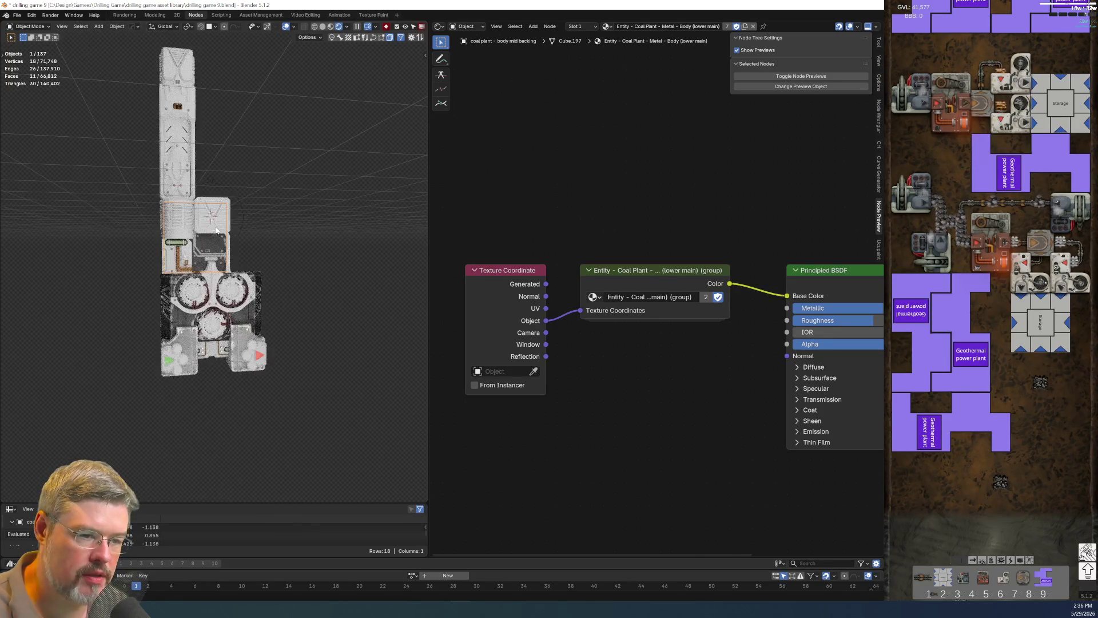
pyautogui.scroll(4, 231, 342)
# Check the lower io assembly and lower main body, reselect body mid backing, save, and duplicate its material.
pyautogui.click(277, 436)
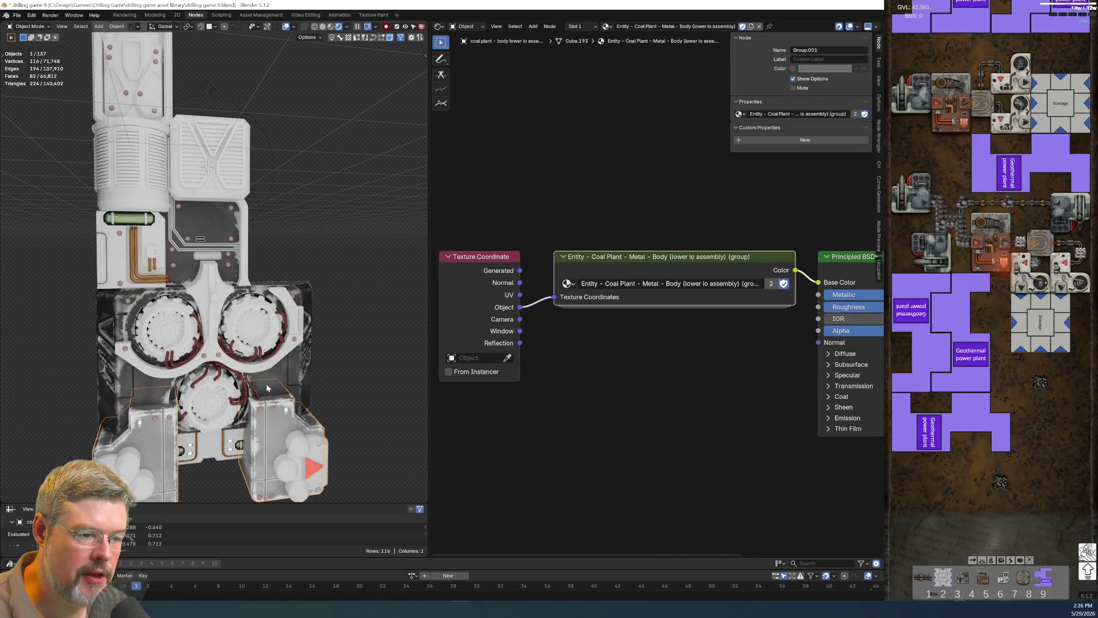
pyautogui.click(276, 370)
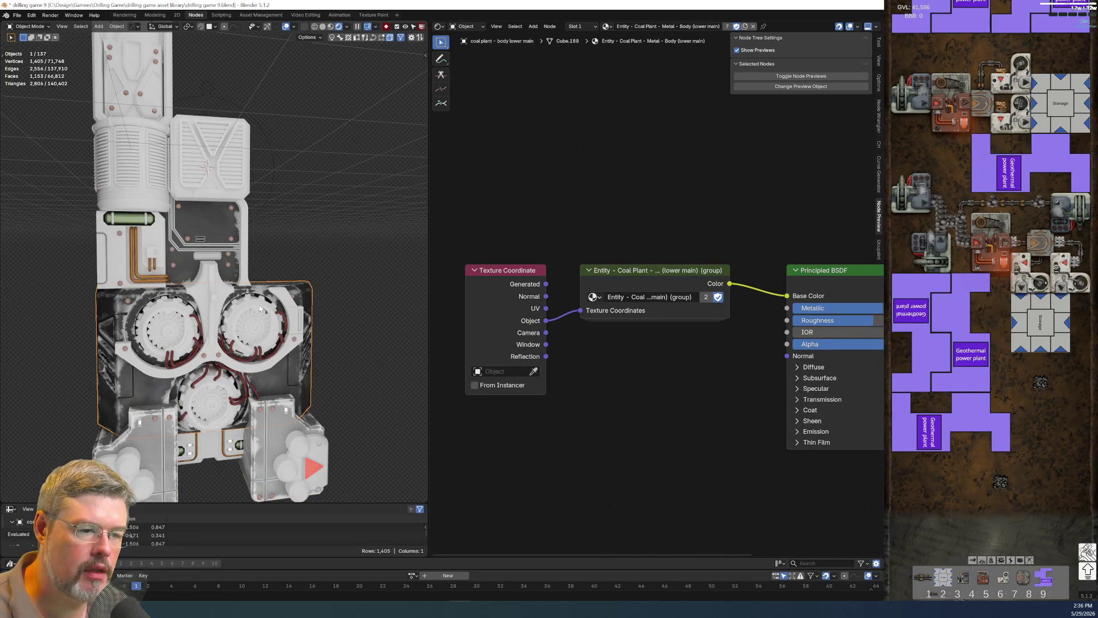
pyautogui.moveTo(263, 293)
pyautogui.mouseDown(button='middle')
pyautogui.moveTo(324, 330)
pyautogui.moveTo(246, 326)
pyautogui.mouseUp(button='middle')
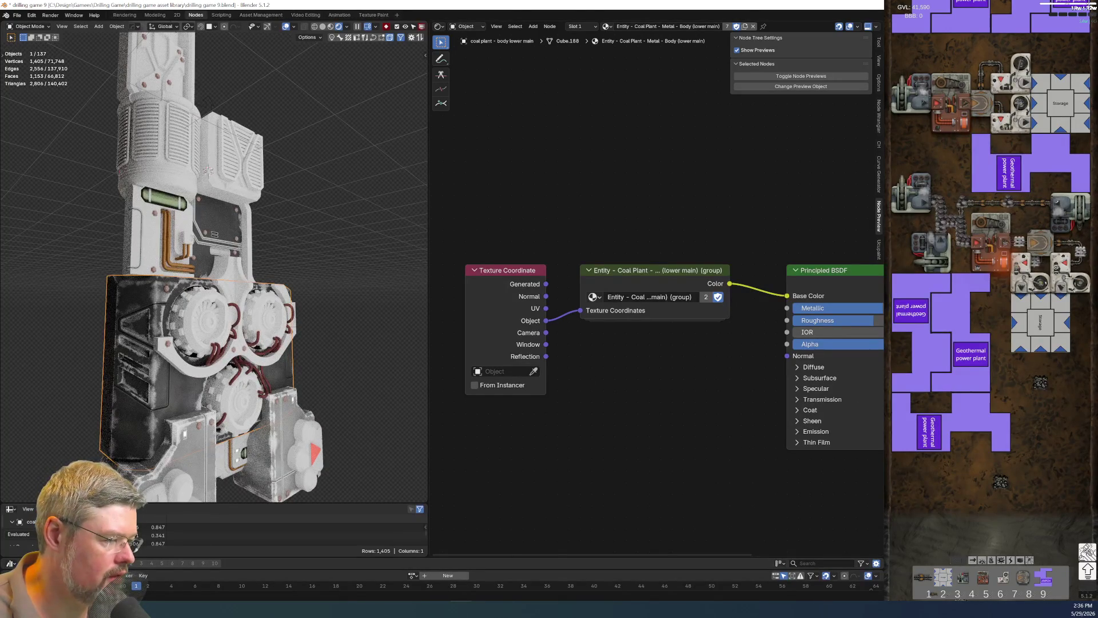
pyautogui.scroll(4, 164, 311)
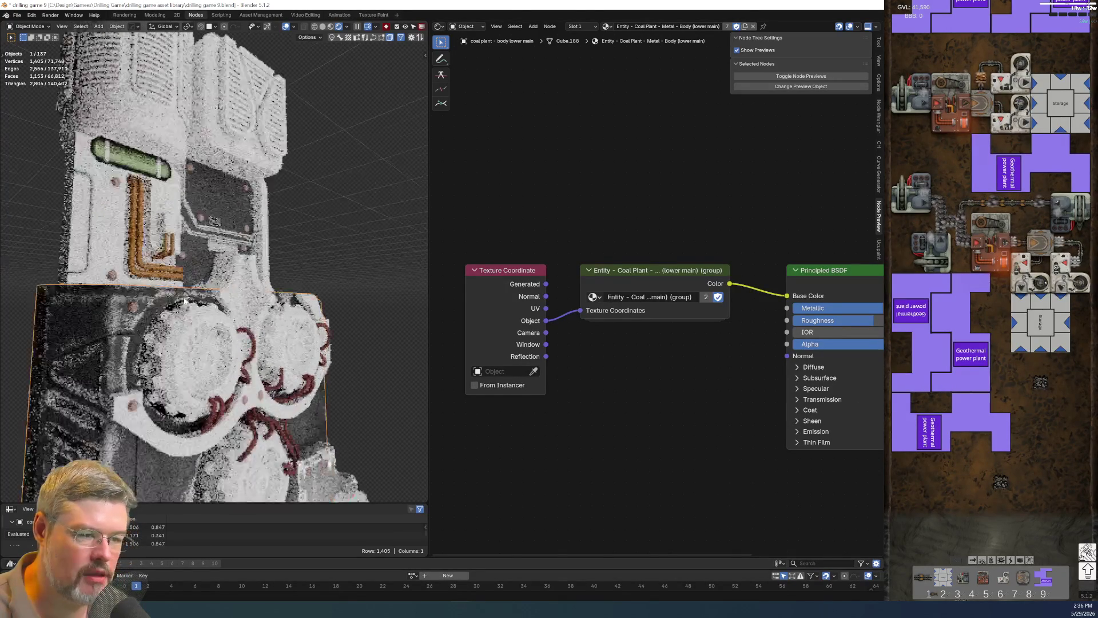
pyautogui.click(208, 175)
pyautogui.moveTo(207, 175); pyautogui.dragTo(145, 174, button='middle')
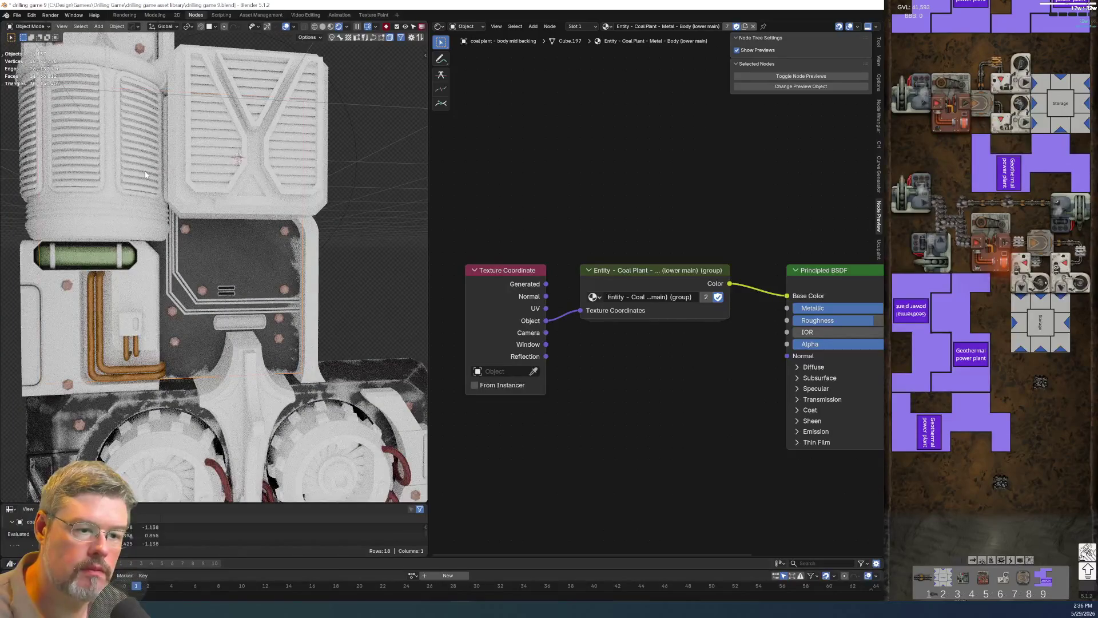
pyautogui.click(18, 15)
pyautogui.click(55, 69)
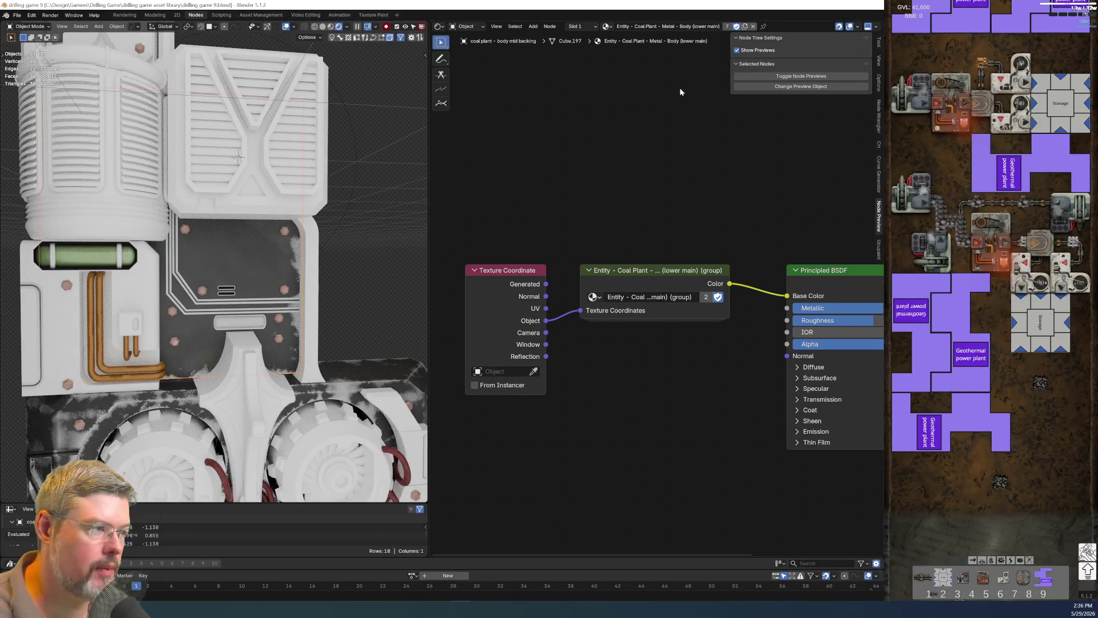
pyautogui.click(744, 27)
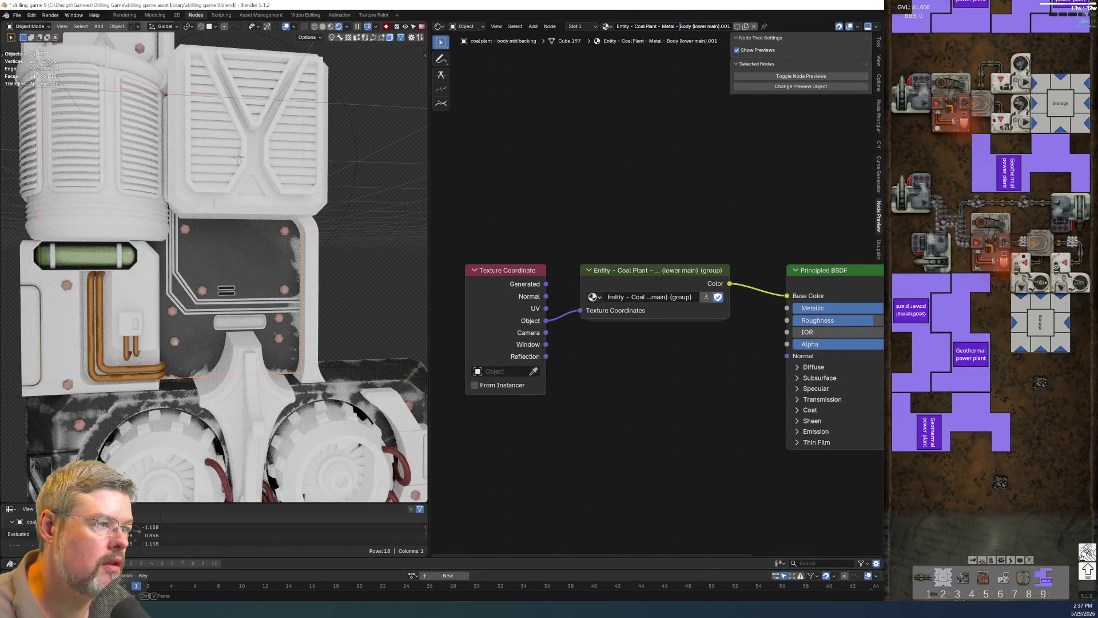
# Rename the duplicated material to end in 'Body mid backing' and give it a fake user.
pyautogui.hotkey('shift', 'End')
pyautogui.press('Delete')
pyautogui.write('mid')
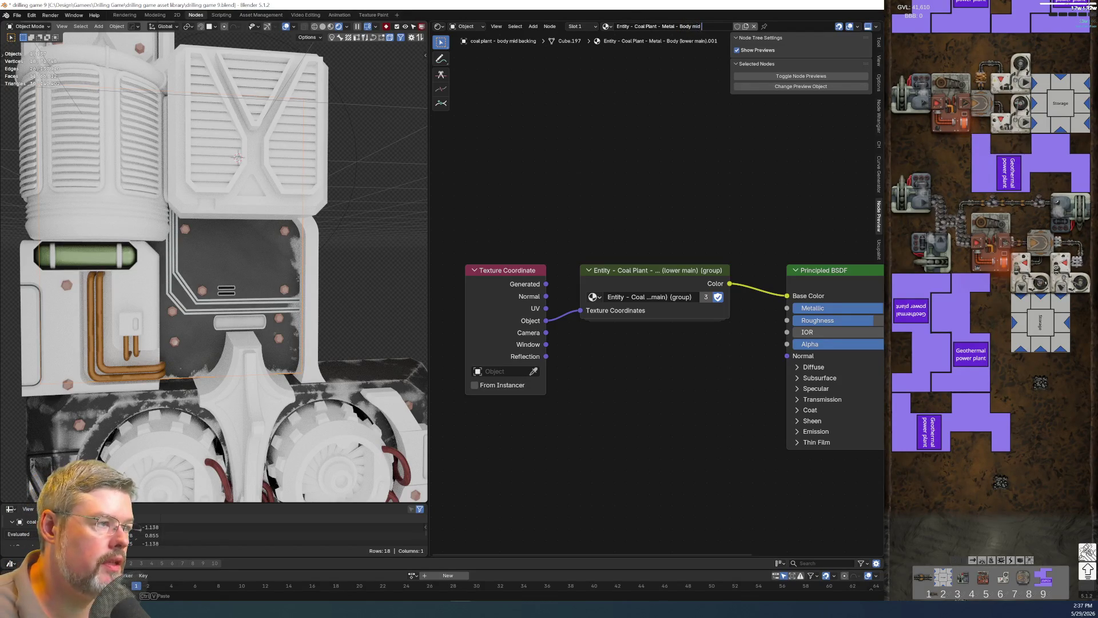
pyautogui.write(' backing')
pyautogui.press('Return')
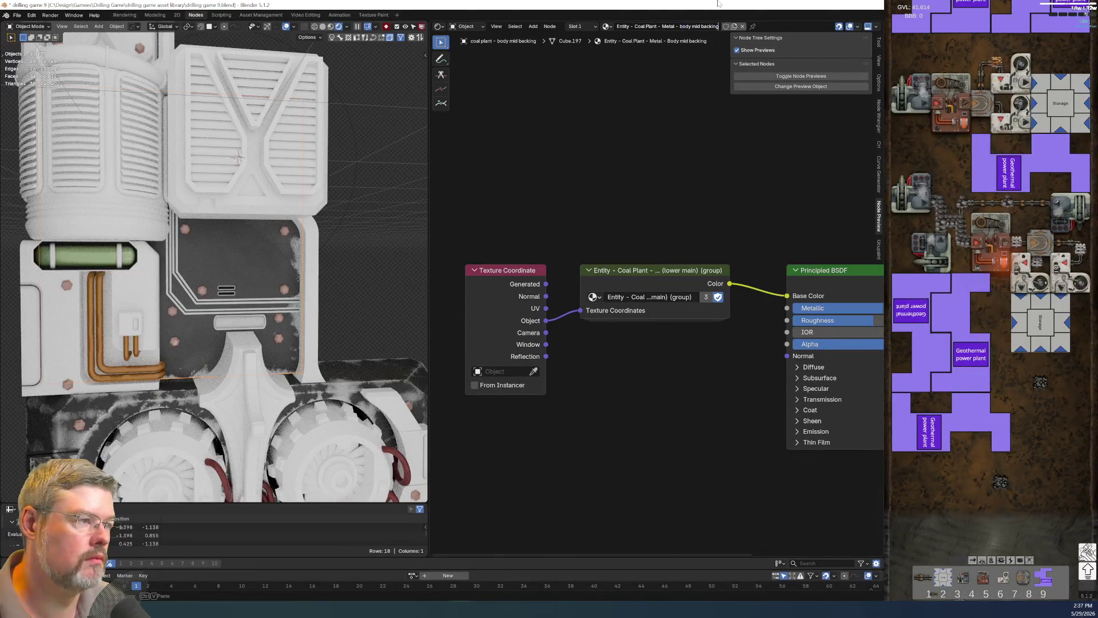
pyautogui.click(726, 26)
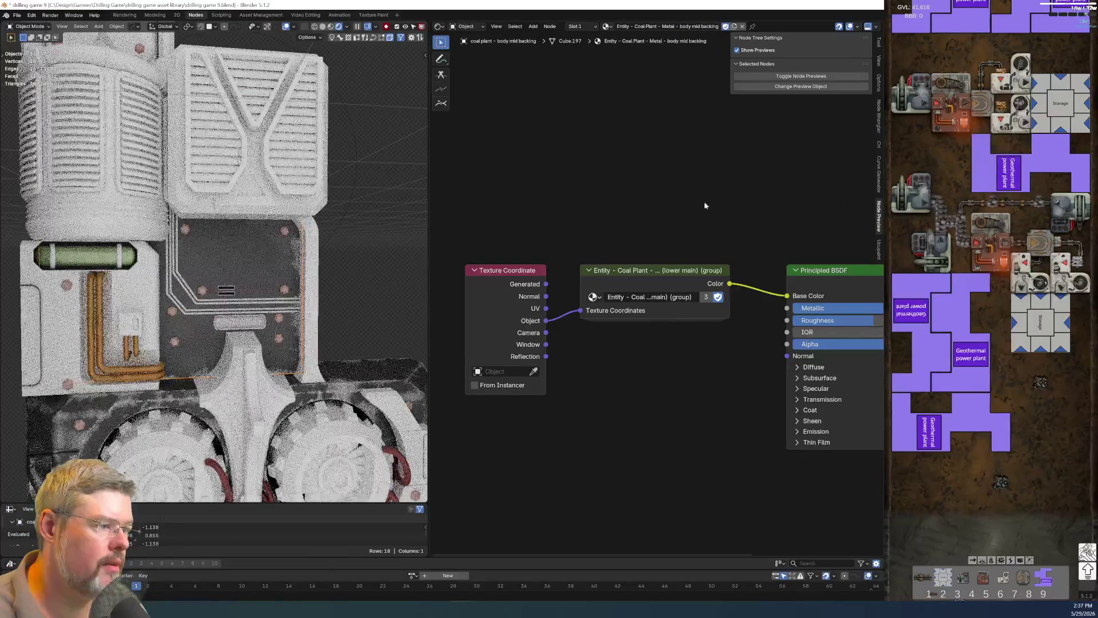
# Frame the body group node and tidy its name to a lowercase 'body' without brackets.
pyautogui.scroll(-2, 582, 248)
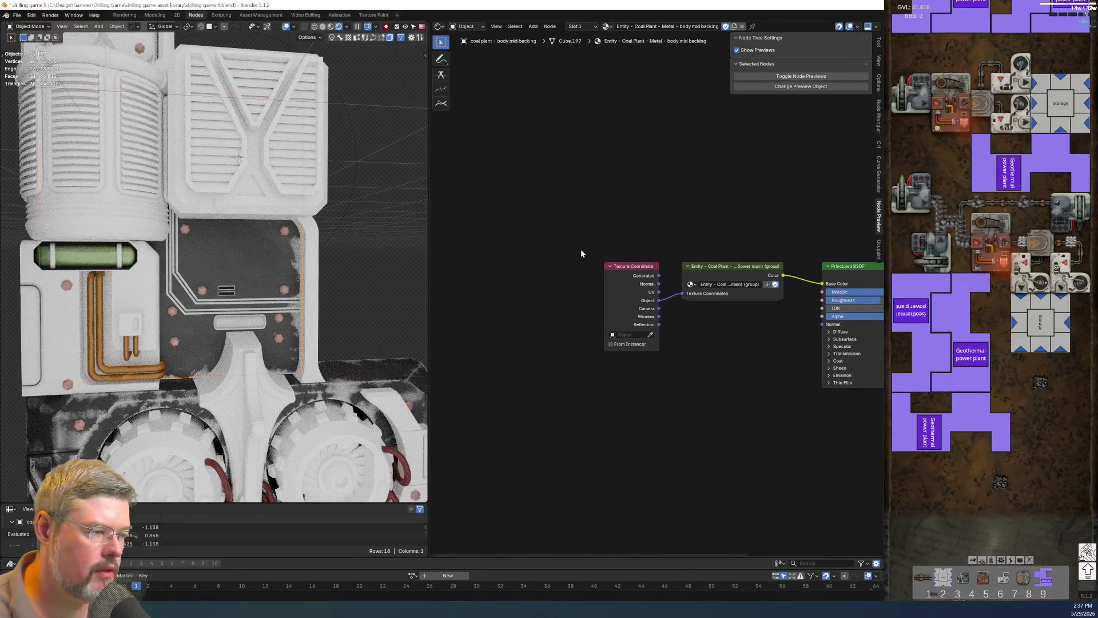
pyautogui.moveTo(629, 266); pyautogui.dragTo(458, 266)
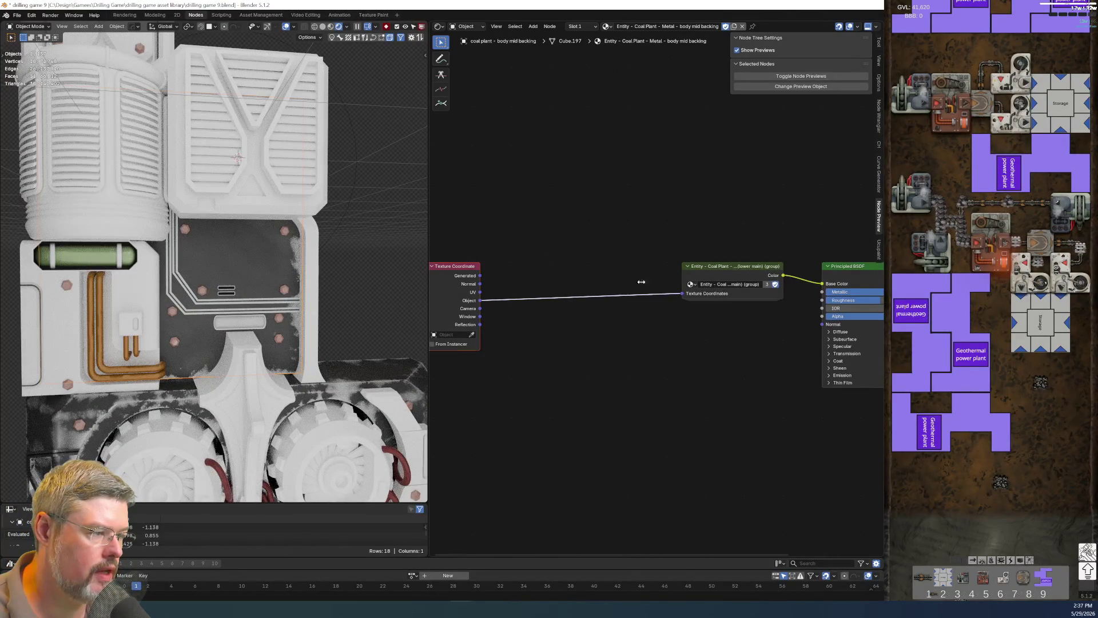
pyautogui.click(715, 266)
pyautogui.press('KP_Decimal')
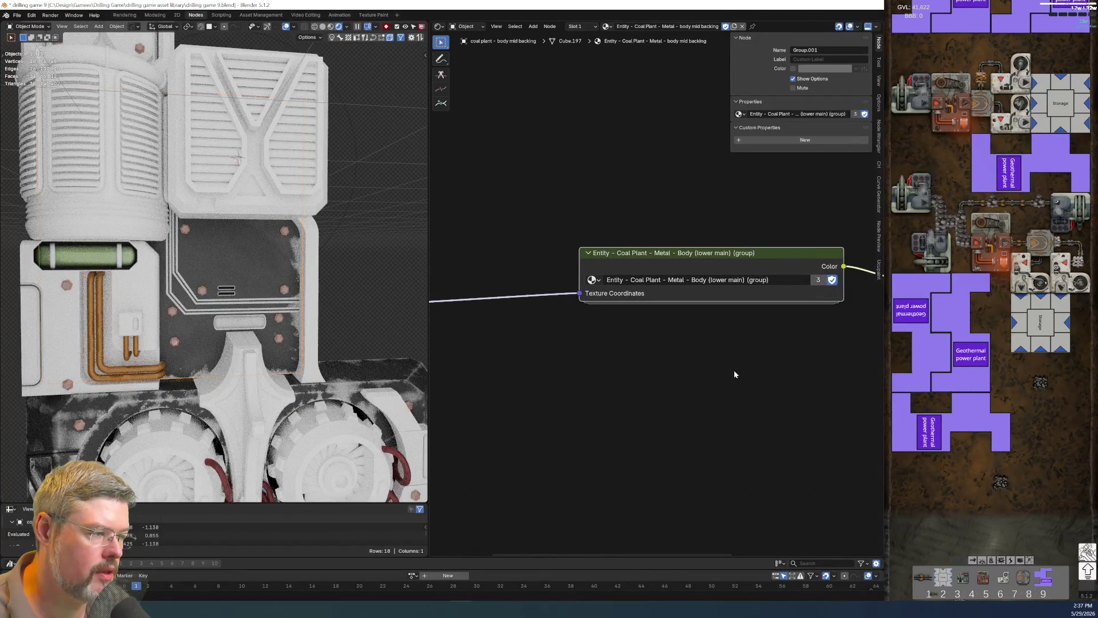
pyautogui.scroll(2, 630, 374)
pyautogui.doubleClick(596, 349)
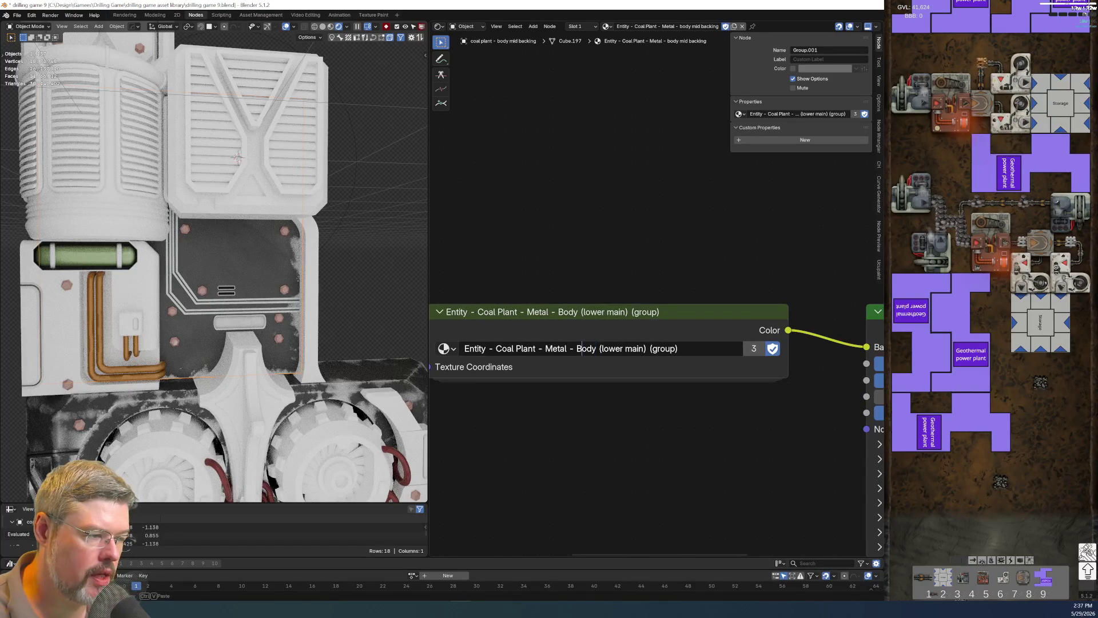
pyautogui.press('BackSpace')
pyautogui.write('b')
pyautogui.press('Right')
pyautogui.press('Right')
pyautogui.press('Delete')
pyautogui.press('Right')
pyautogui.press('Right')
pyautogui.press('Right')
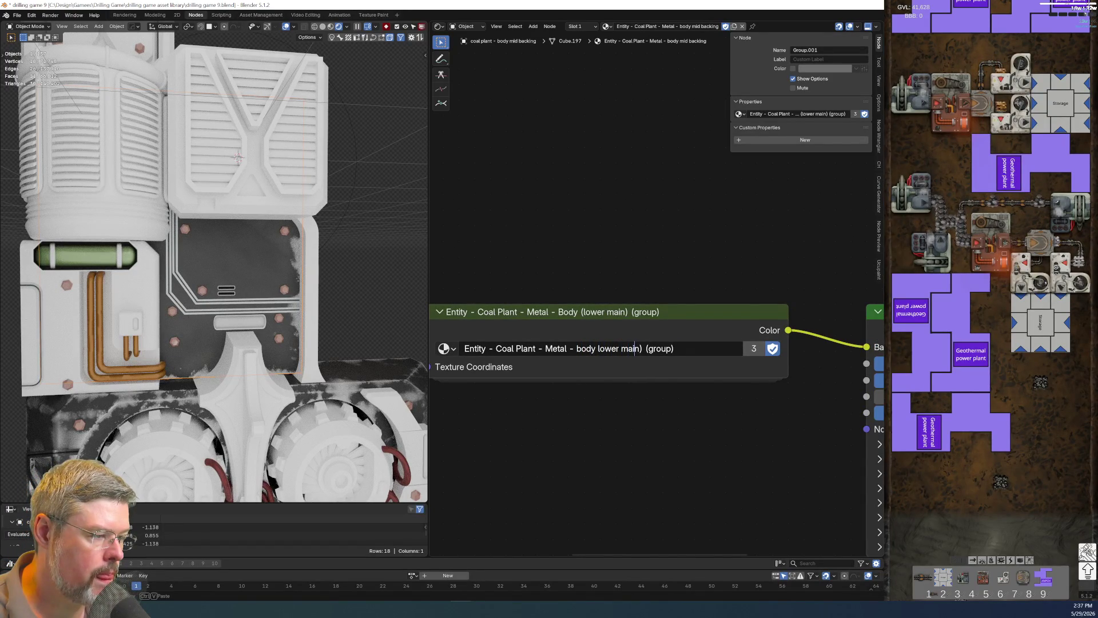
pyautogui.press('Right')
pyautogui.press('Right')
pyautogui.press('Delete')
pyautogui.press('Return')
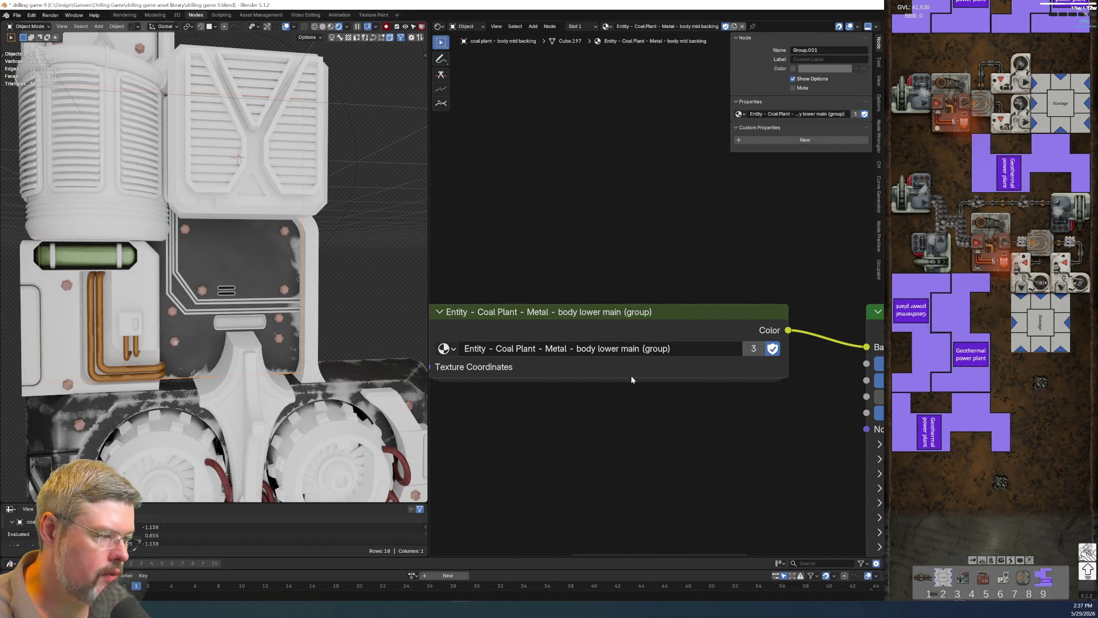
# Make the node group single-user and rename it 'Entity - Coal Plant - Metal - body mid backing (group)'.
pyautogui.click(754, 348)
pyautogui.doubleClick(608, 348)
pyautogui.write('mid backing')
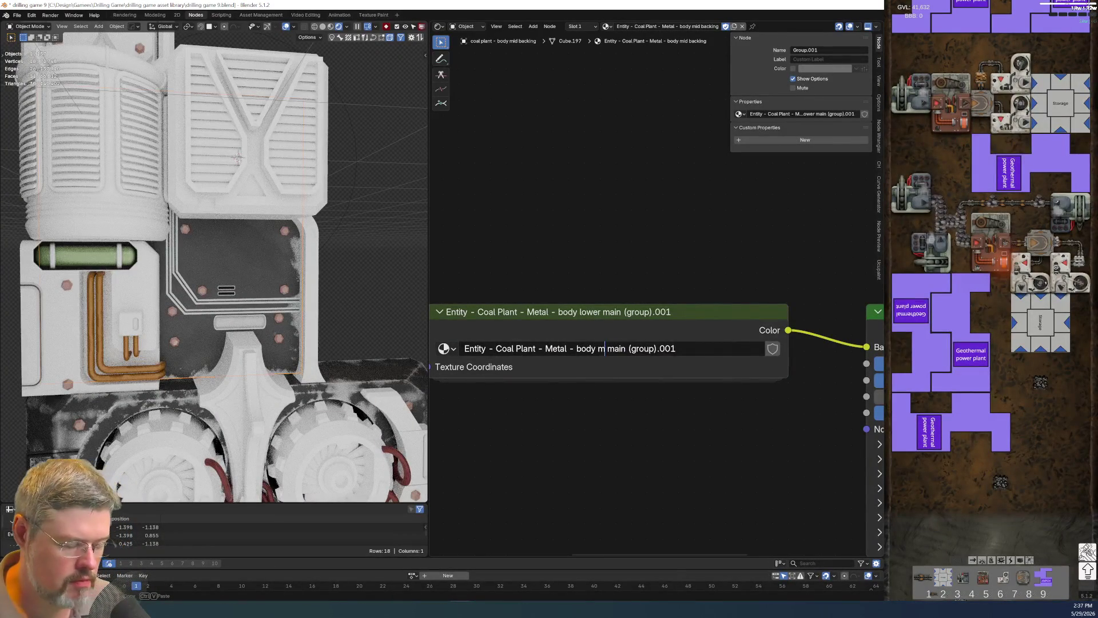
pyautogui.doubleClick(654, 348)
pyautogui.press('BackSpace')
pyautogui.press('BackSpace')
pyautogui.press('End')
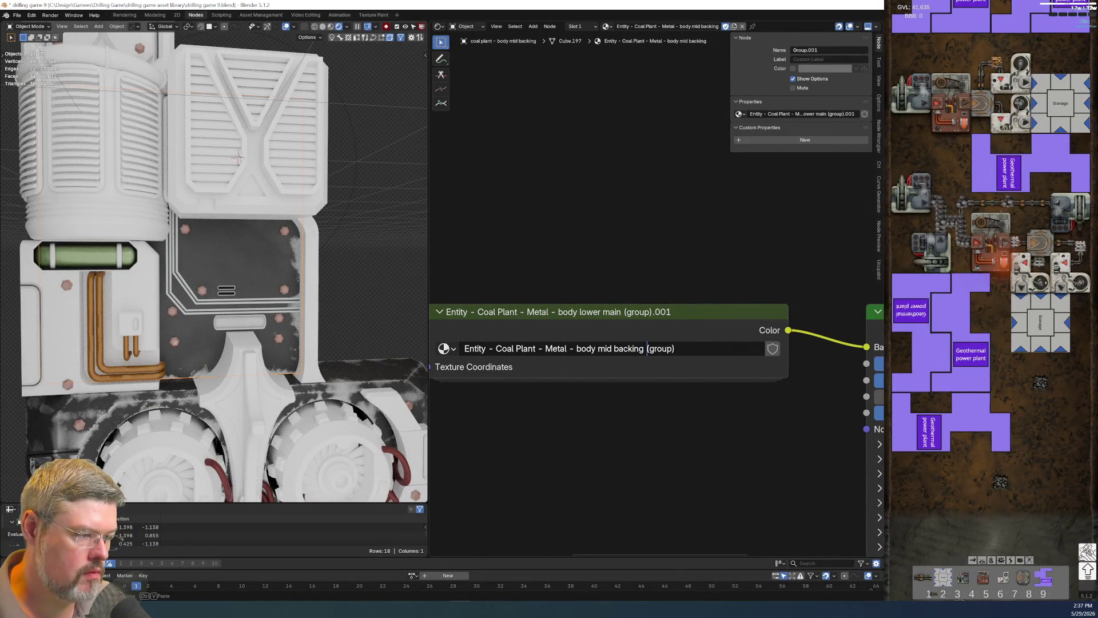
pyautogui.press('Return')
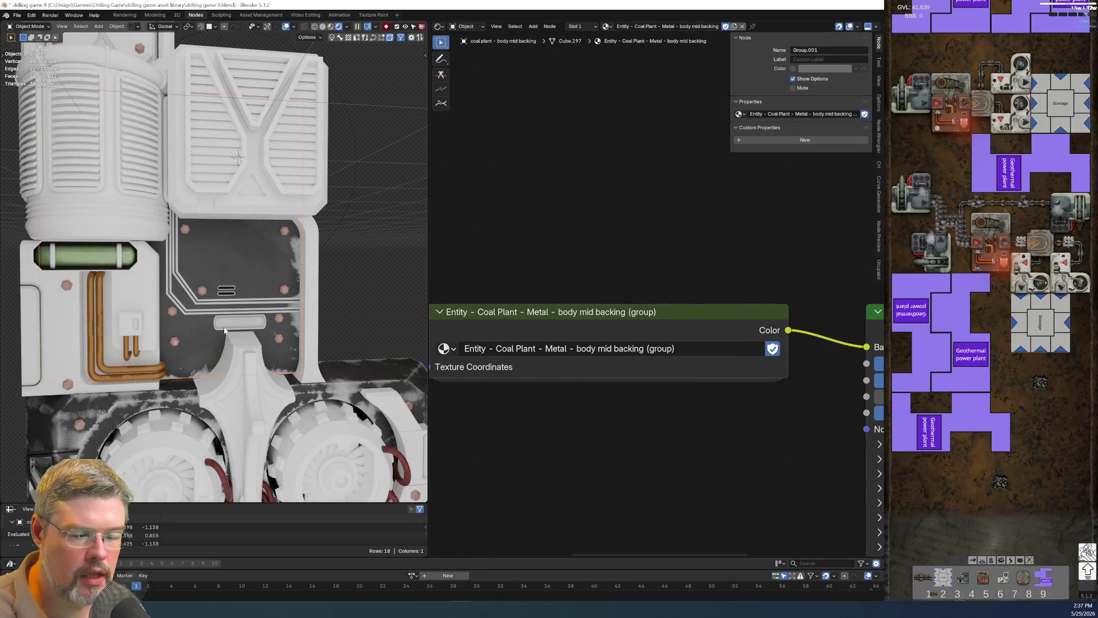
pyautogui.click(23, 15)
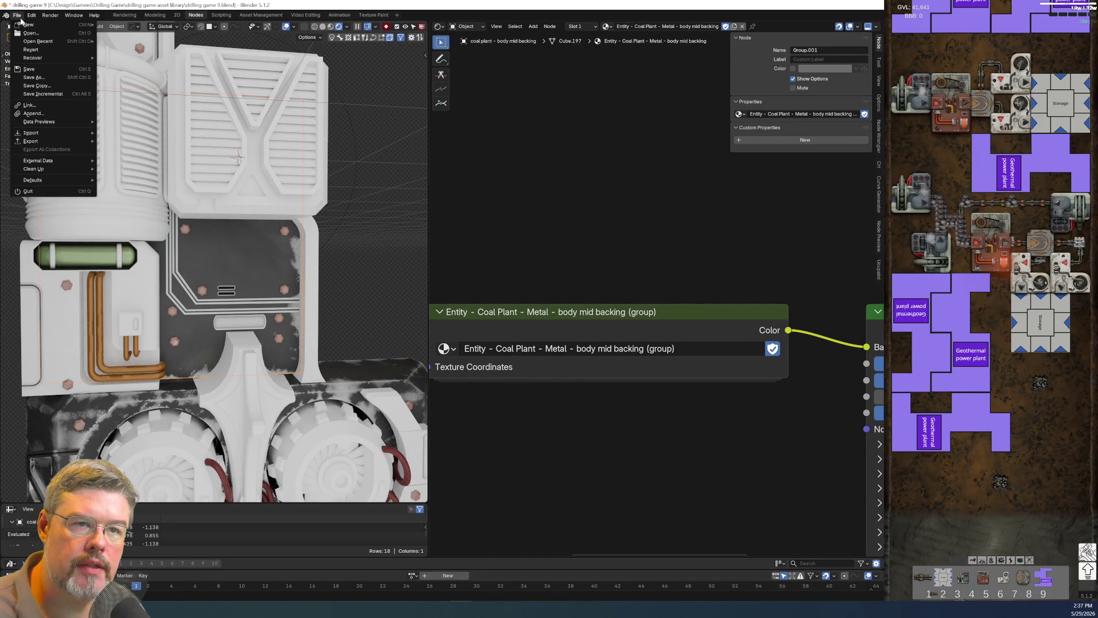
# Save the file, select the lower main body, and arrange its nodes so the group name shows fully.
pyautogui.click(25, 71)
pyautogui.click(398, 377)
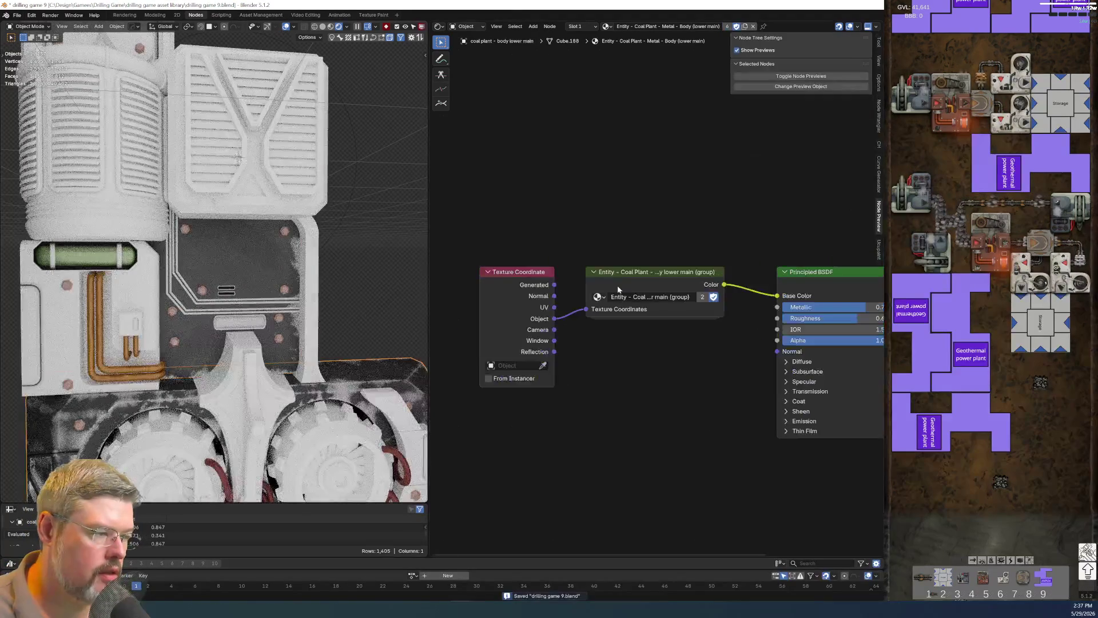
pyautogui.scroll(3, 531, 289)
pyautogui.moveTo(478, 192)
pyautogui.mouseDown()
pyautogui.moveTo(623, 406)
pyautogui.moveTo(536, 389)
pyautogui.mouseUp()
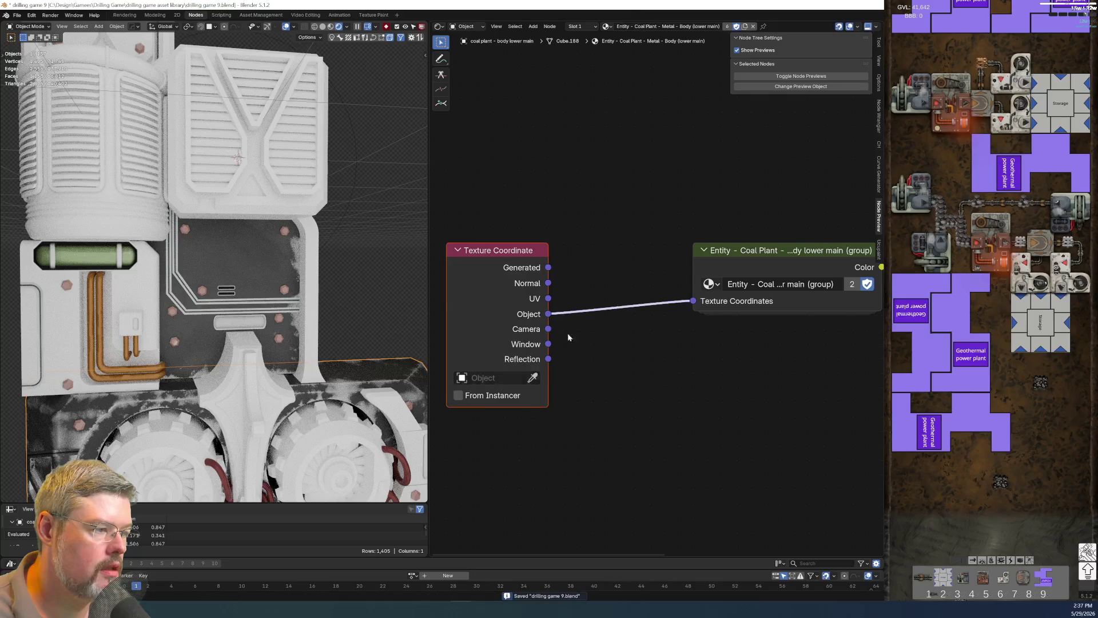
pyautogui.moveTo(672, 263); pyautogui.dragTo(572, 263)
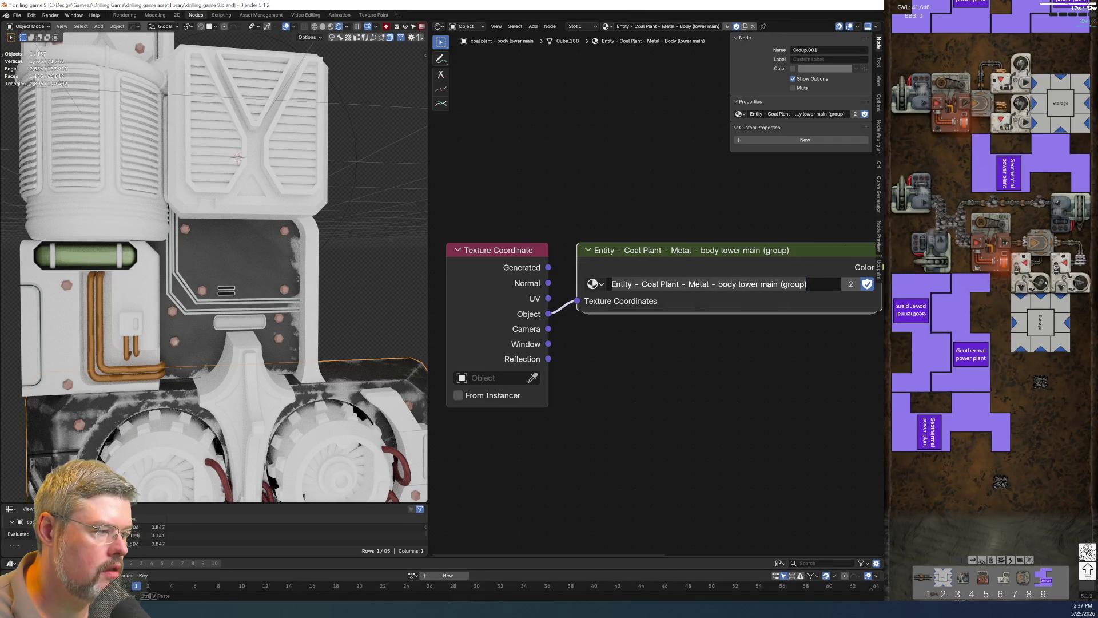
# Rename the lower main body material to 'body lower main' and save the file.
pyautogui.click(681, 27)
pyautogui.write('b')
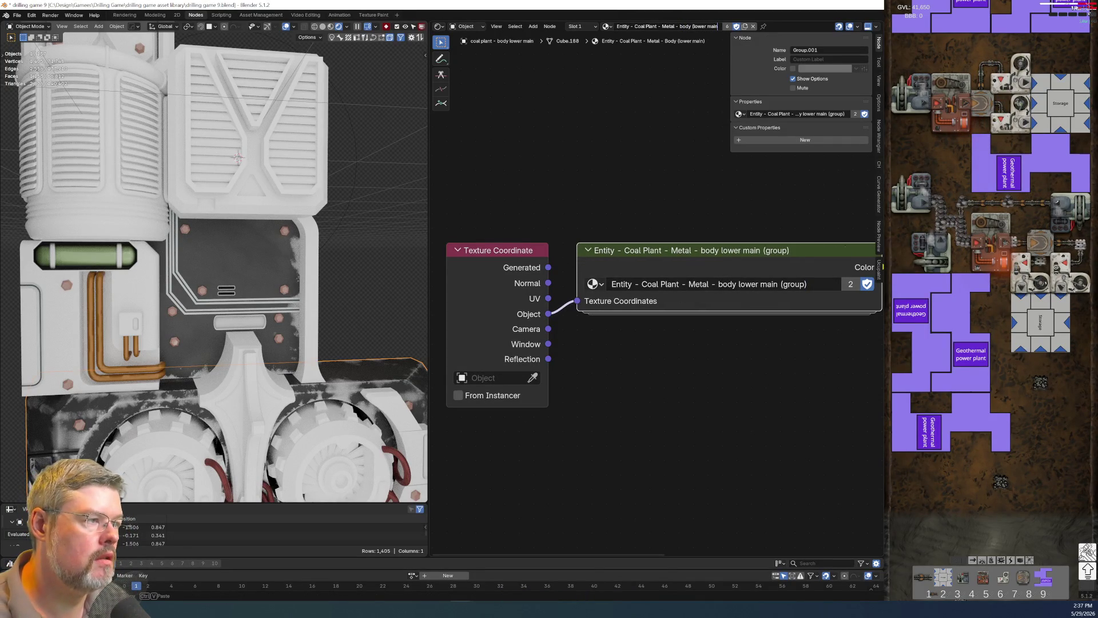
pyautogui.press('Return')
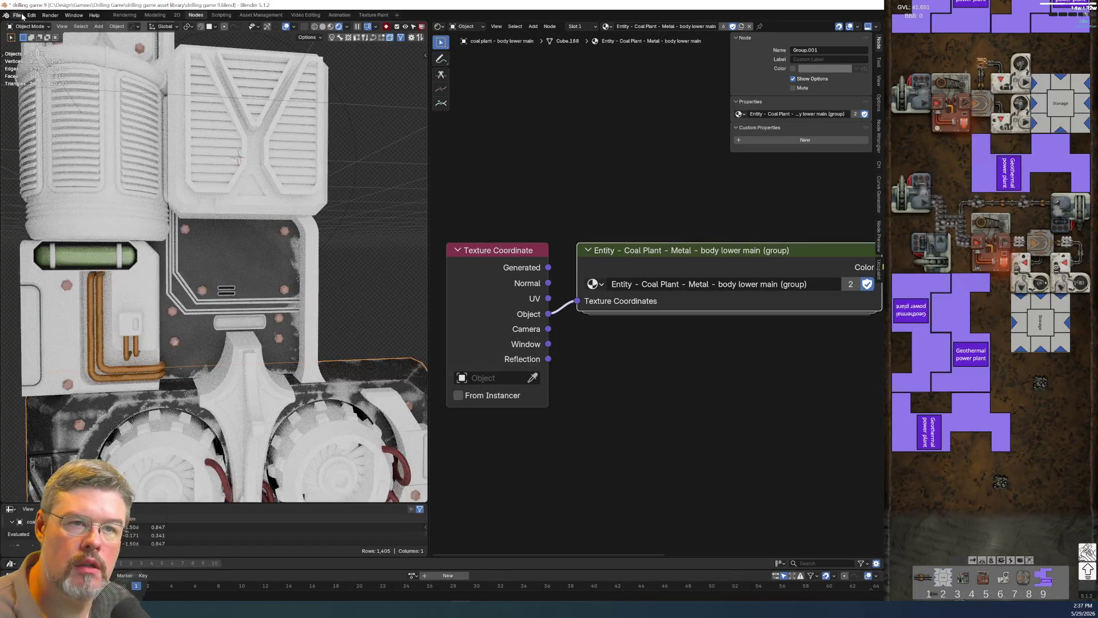
pyautogui.click(17, 15)
pyautogui.click(38, 73)
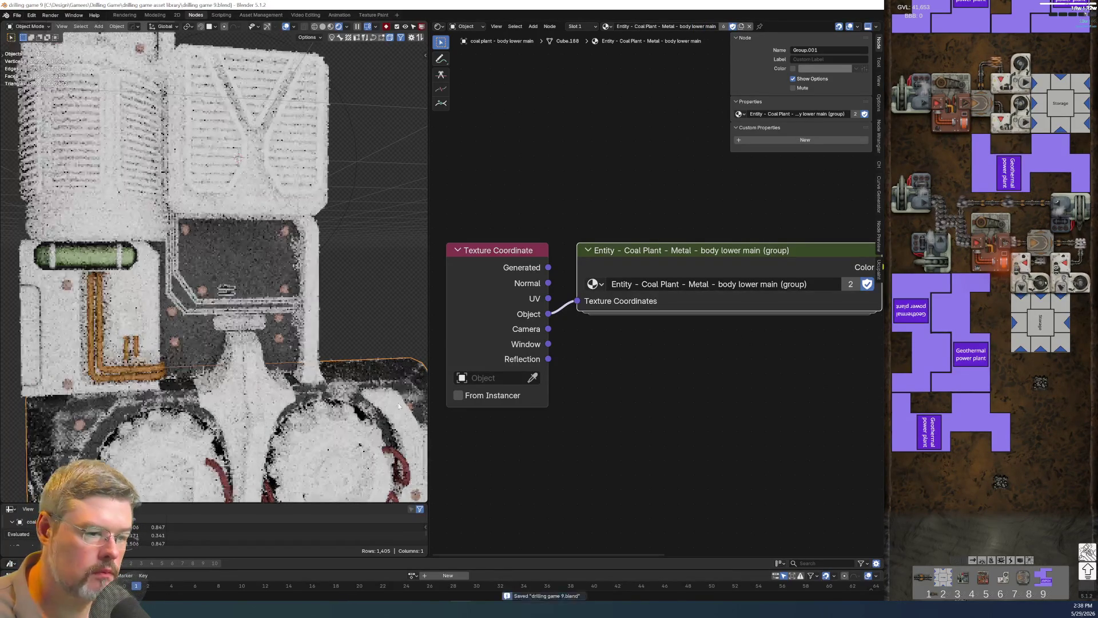
# Rearrange the decal material's nodes, widening the group node, and save the file again.
pyautogui.click(60, 456)
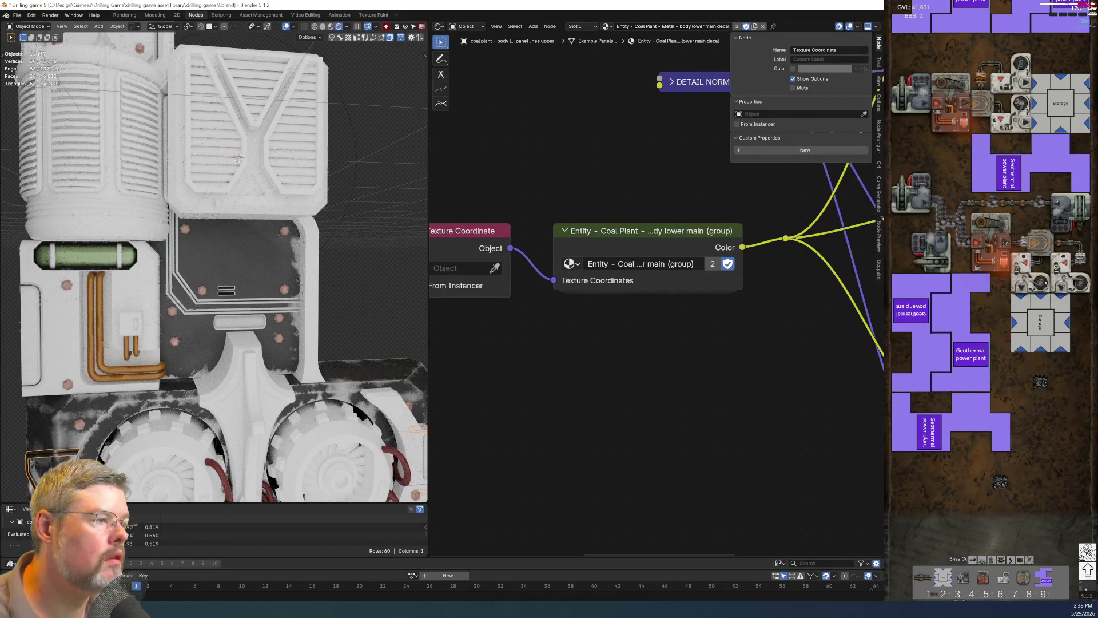
pyautogui.scroll(-2, 668, 349)
pyautogui.moveTo(667, 348); pyautogui.dragTo(736, 353, button='middle')
pyautogui.moveTo(542, 259); pyautogui.dragTo(469, 250)
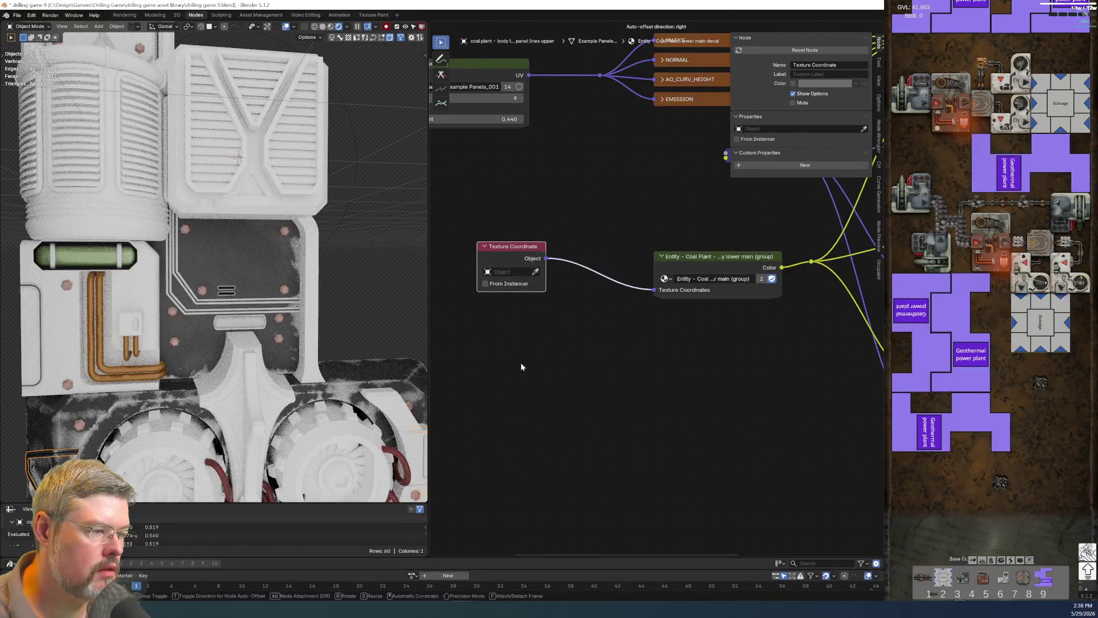
pyautogui.moveTo(653, 269)
pyautogui.mouseDown()
pyautogui.moveTo(572, 278)
pyautogui.moveTo(588, 278)
pyautogui.mouseUp()
pyautogui.moveTo(483, 155); pyautogui.dragTo(539, 314)
pyautogui.press('g')
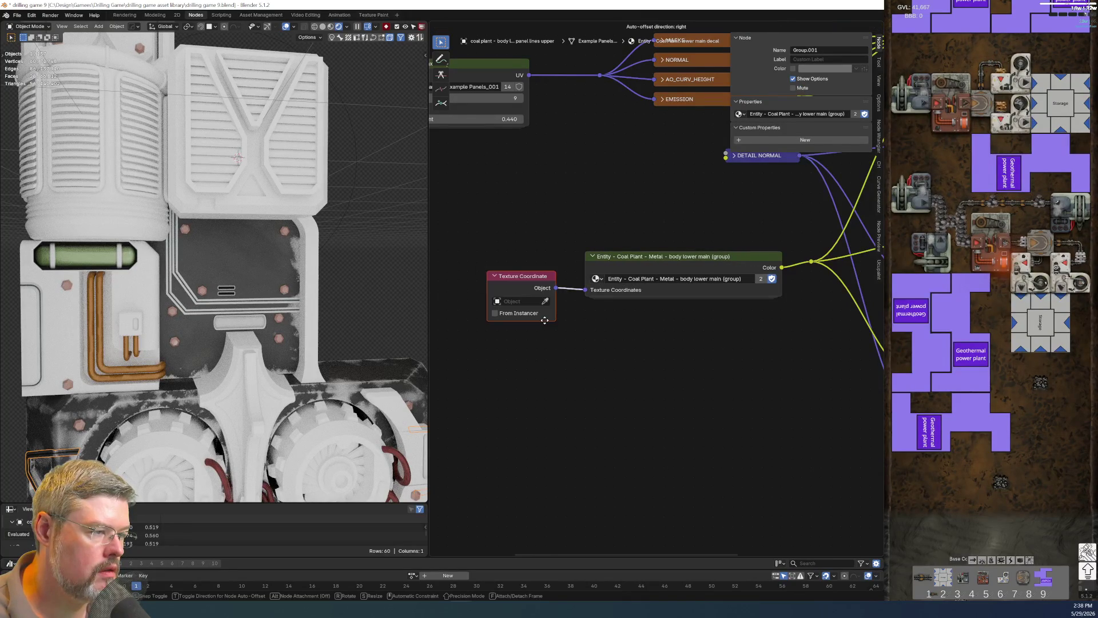
pyautogui.click(549, 319)
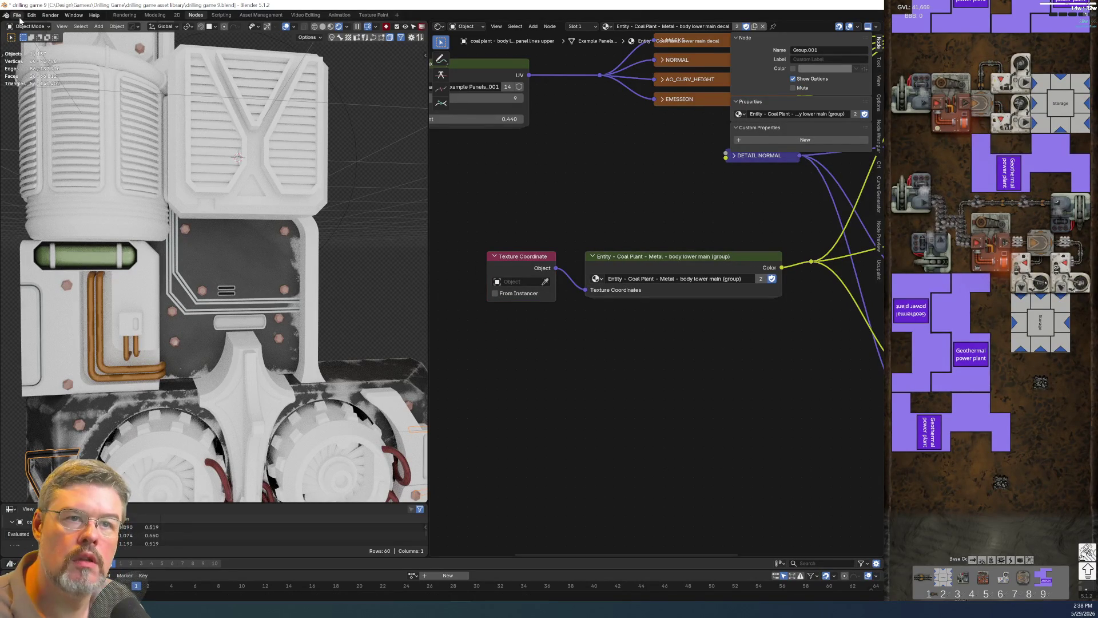
pyautogui.click(17, 15)
pyautogui.click(43, 69)
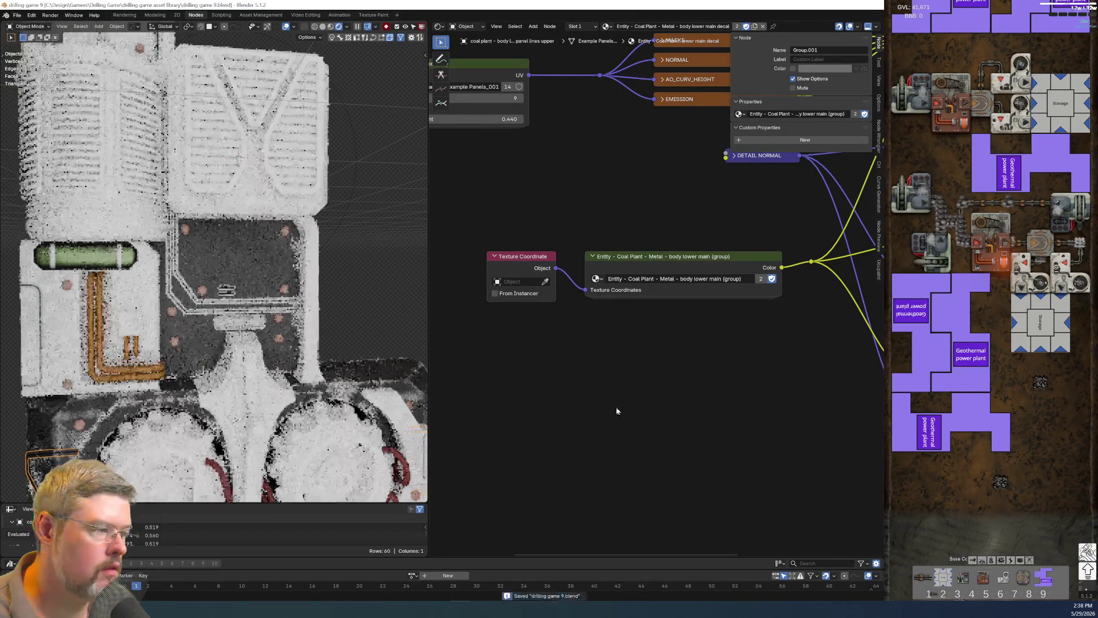
# Select the lower panel lines object and then the body lower main mesh.
pyautogui.keyDown('shift'); pyautogui.scroll(-5, 142, 362); pyautogui.keyUp('shift')
pyautogui.click(148, 361)
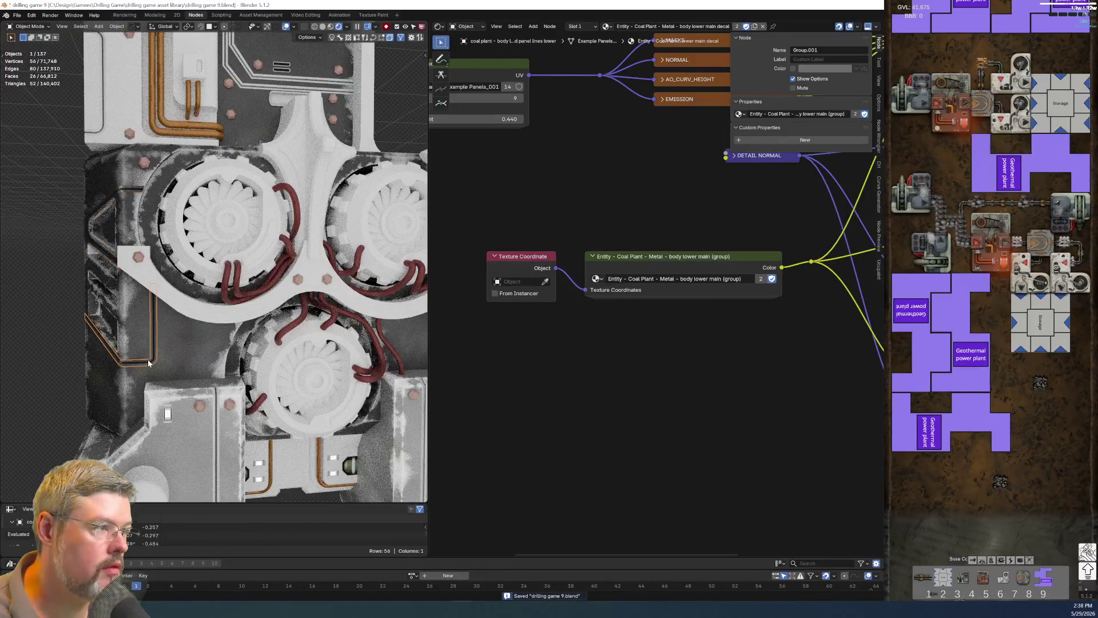
pyautogui.click(188, 361)
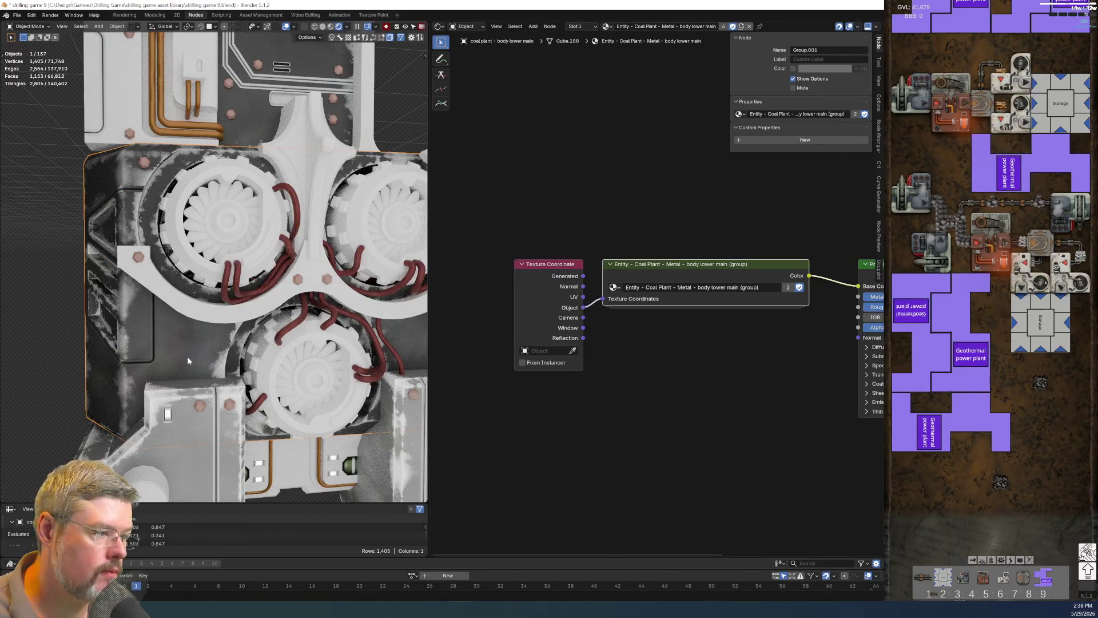
# Paste the copied name as the lower io assembly body's object and material name.
pyautogui.moveTo(192, 352); pyautogui.dragTo(203, 406, button='middle')
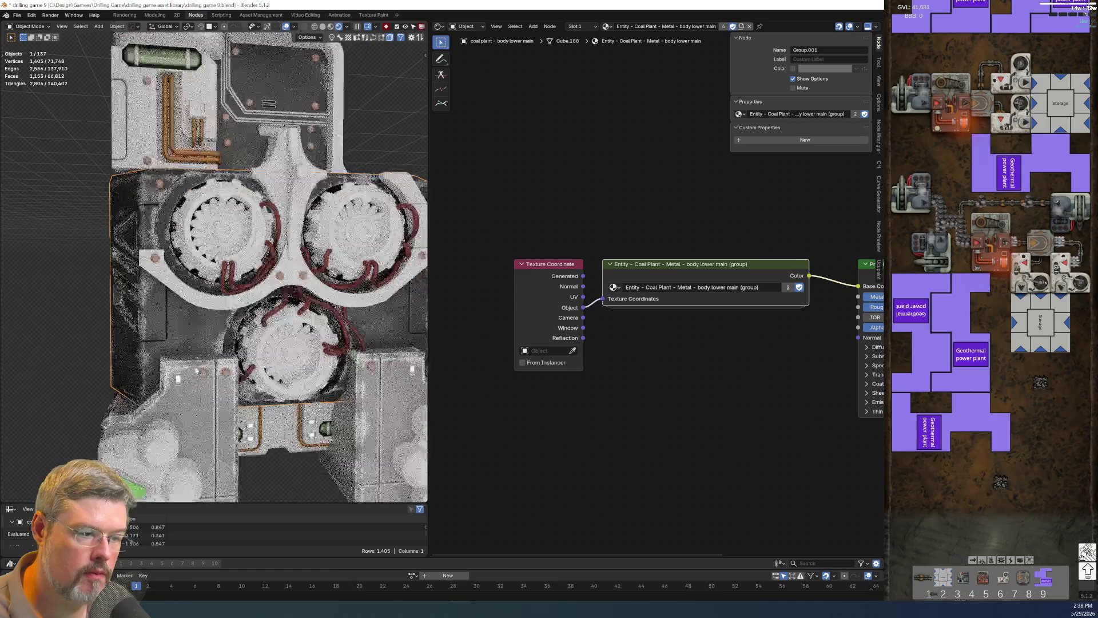
pyautogui.click(203, 406)
pyautogui.hotkey('ctrl', 'v')
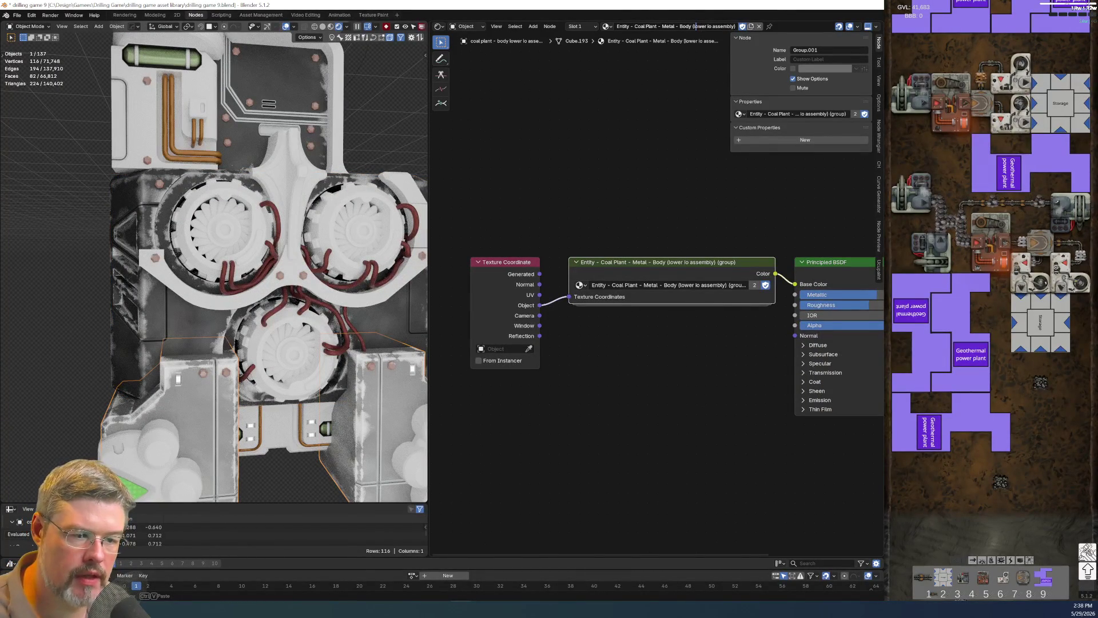
pyautogui.press('F2')
pyautogui.write('coal plant - body lower lo assembly')
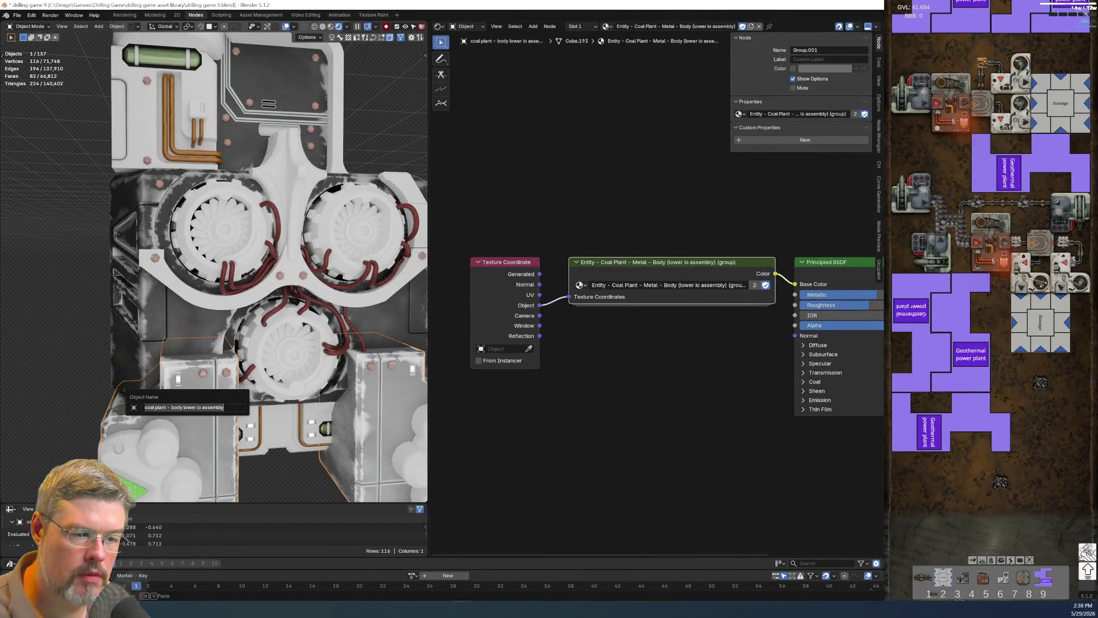
pyautogui.press('Return')
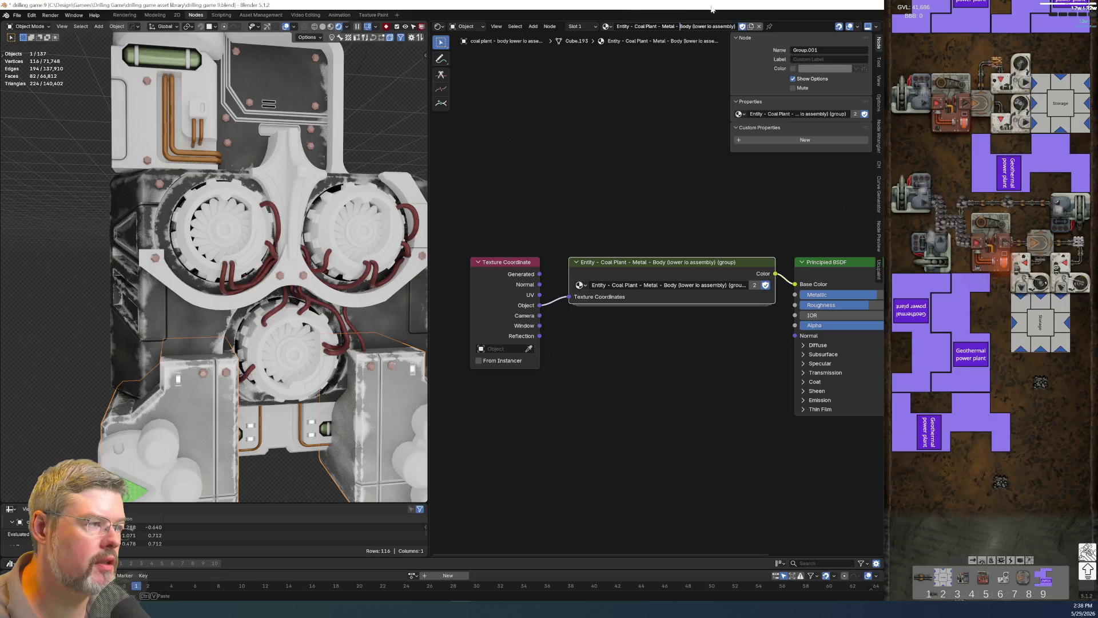
pyautogui.hotkey('ctrl', 'v')
pyautogui.press('Return')
# Rename the group node to the copied coal plant - body lower io assembly name.
pyautogui.doubleClick(686, 285)
pyautogui.click(679, 285)
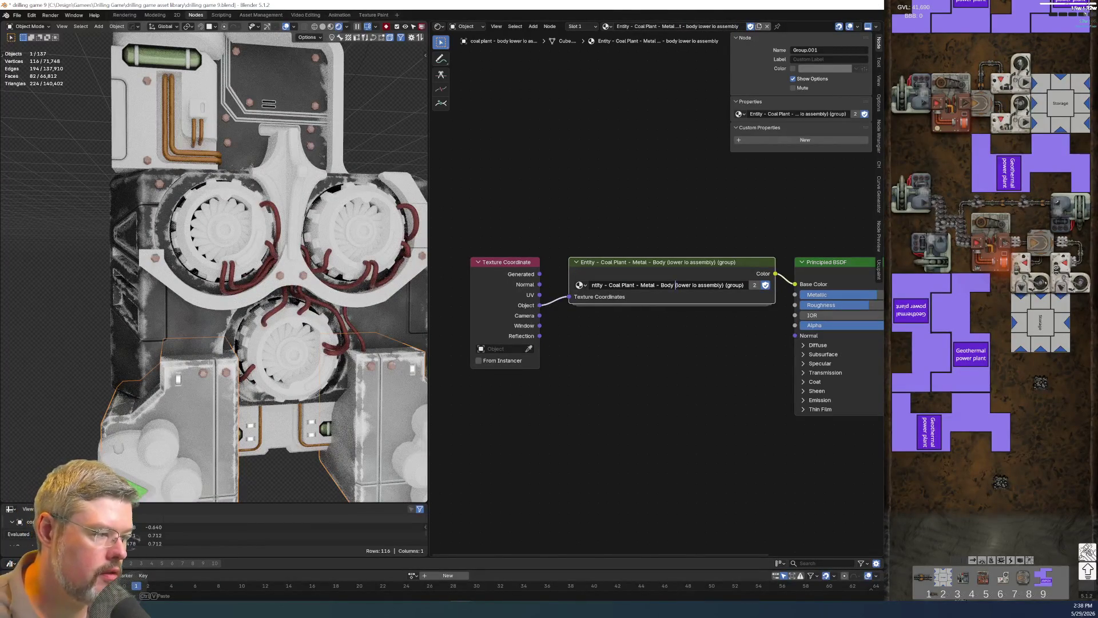
pyautogui.moveTo(660, 285); pyautogui.dragTo(723, 285)
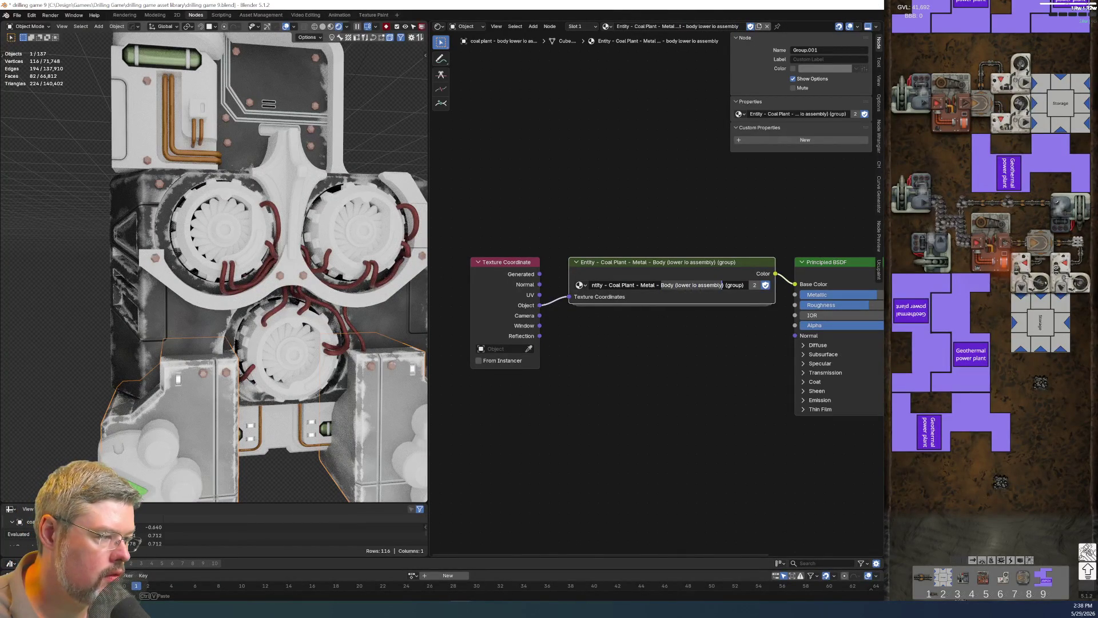
pyautogui.write('coal plant - body lower io assembly')
pyautogui.press('Return')
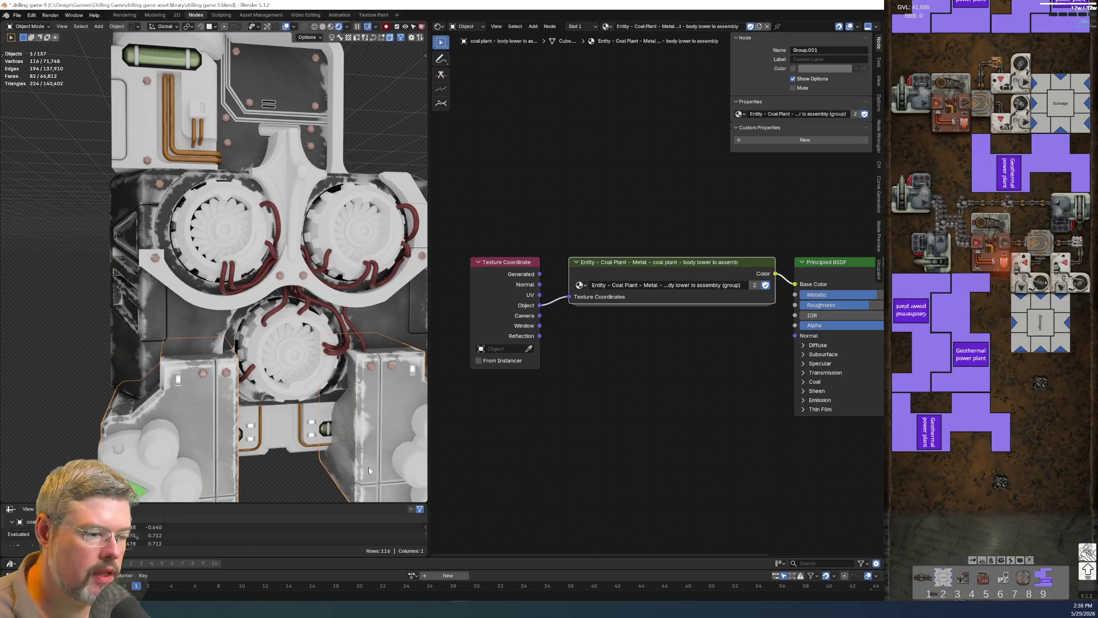
# Give the panel-lines object its own material copy named after the body lower io assembly.
pyautogui.click(381, 475)
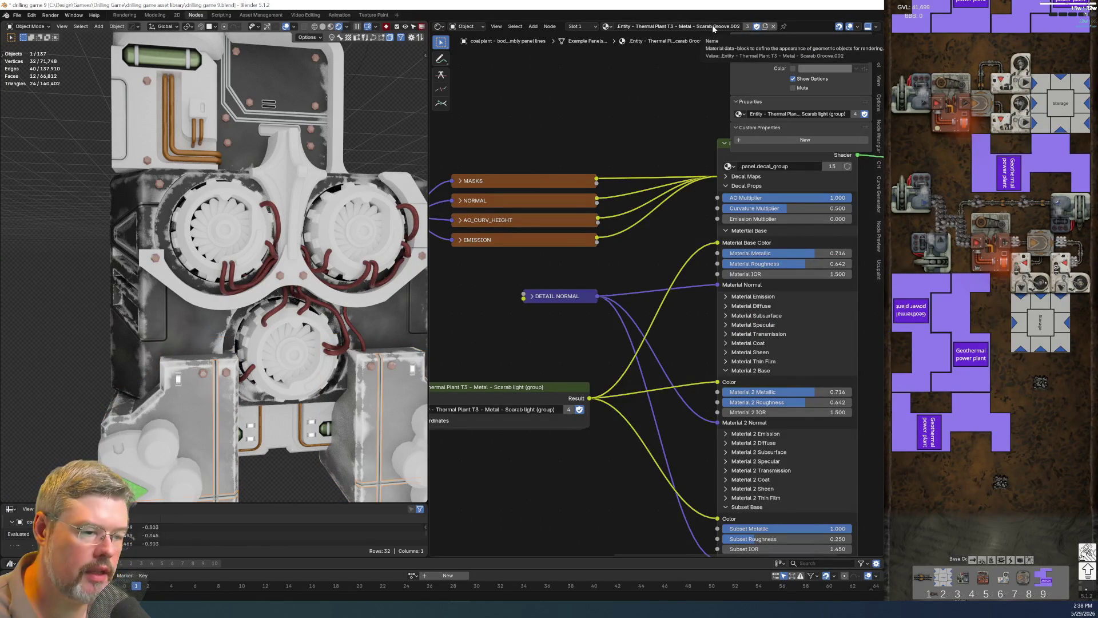
pyautogui.click(747, 26)
pyautogui.hotkey('ctrl', 'v')
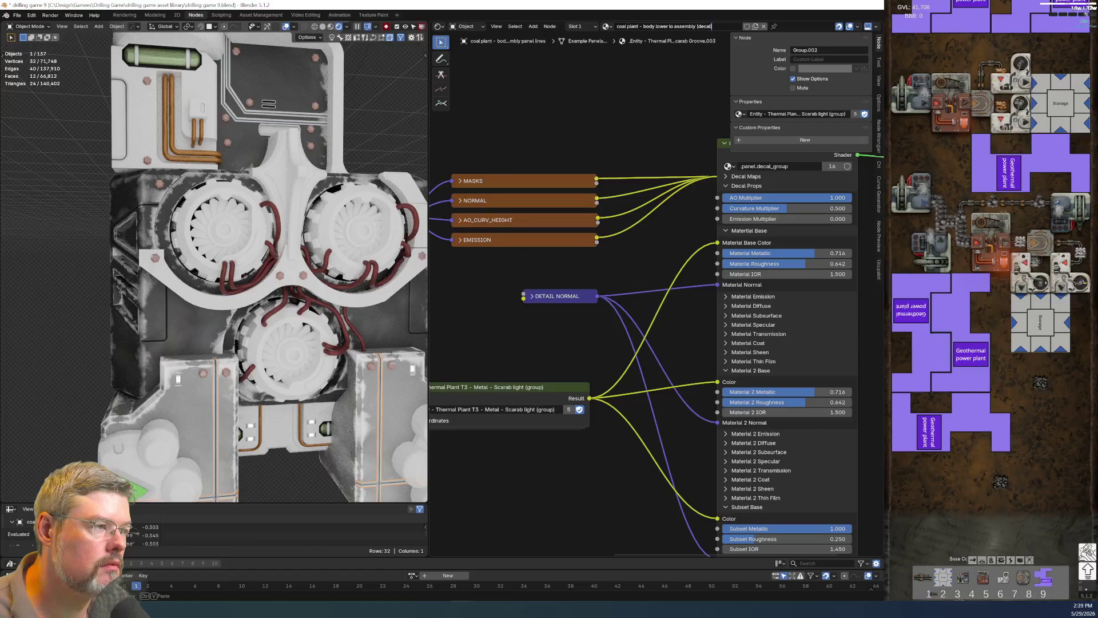
pyautogui.press('Return')
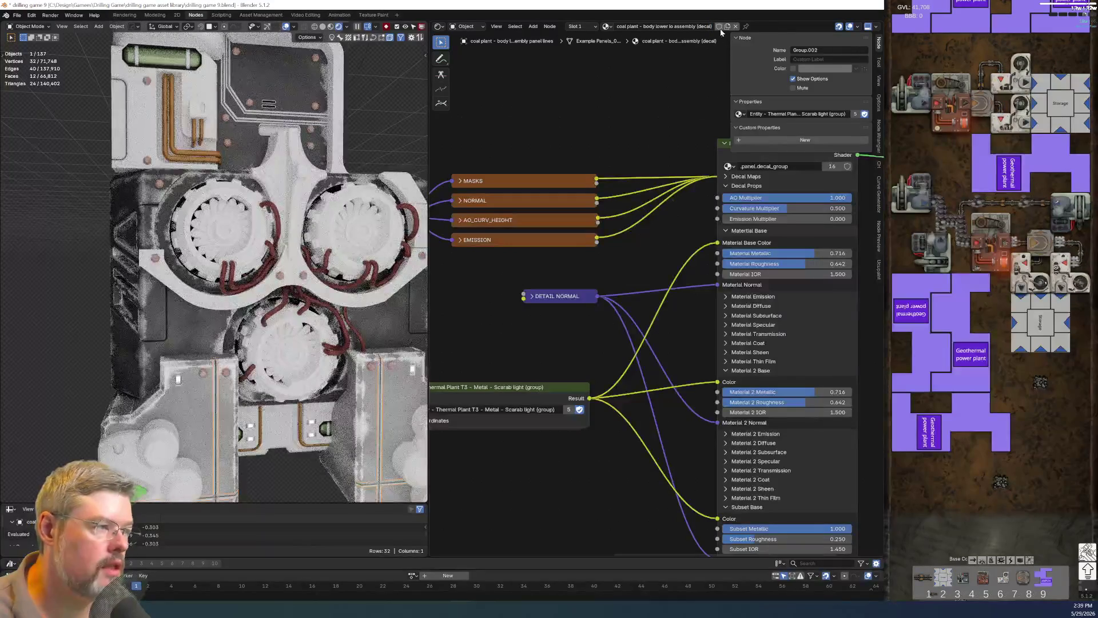
pyautogui.click(149, 339)
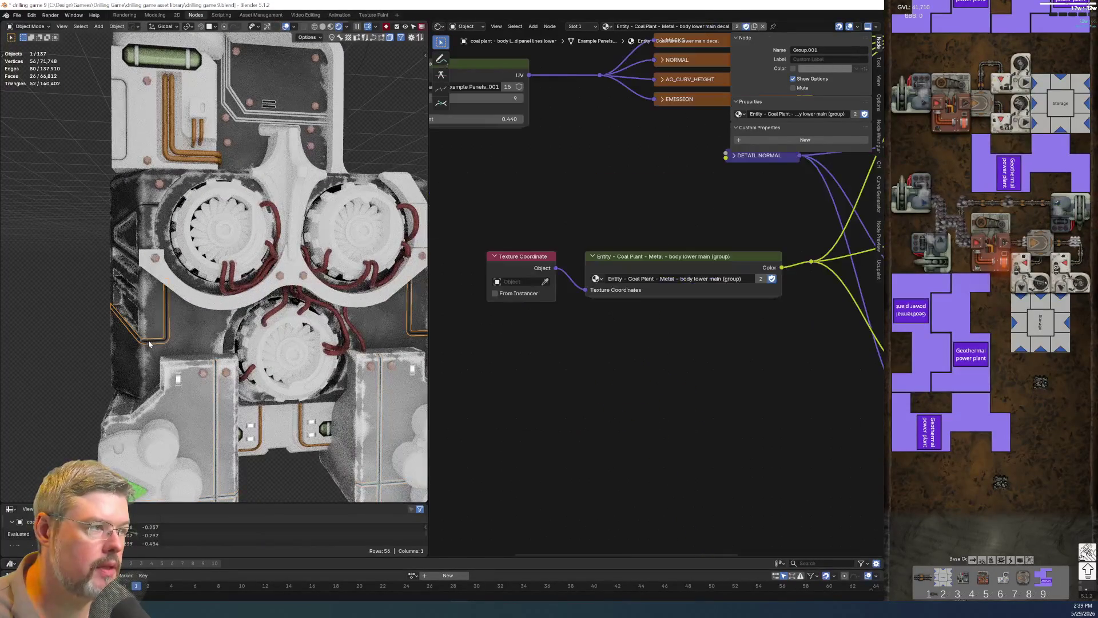
pyautogui.click(214, 392)
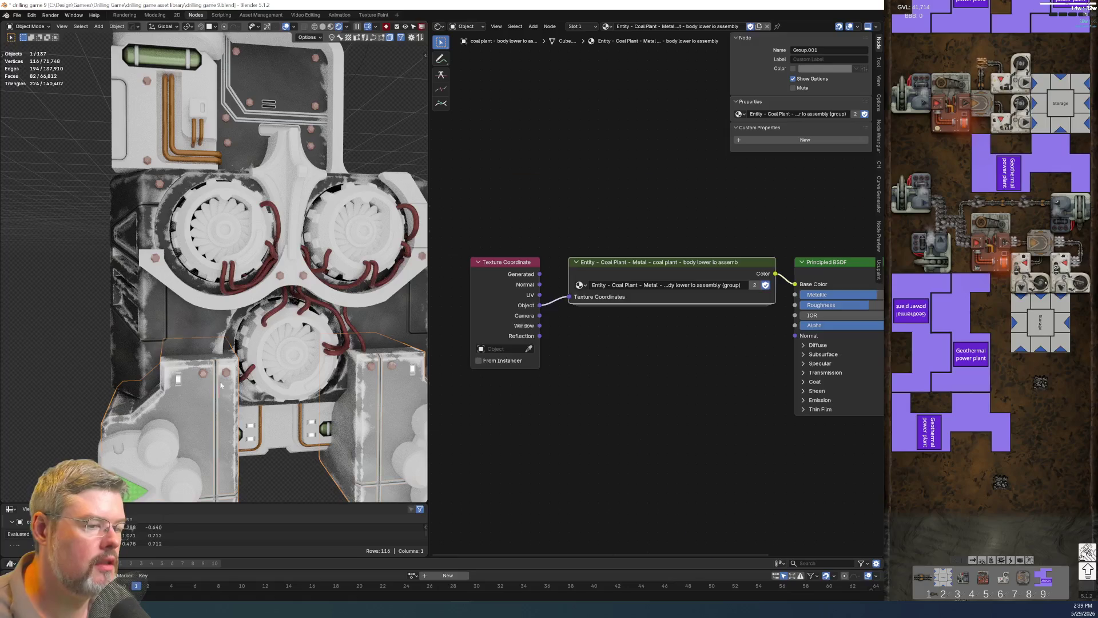
# Tidy the decal material name, frame its group node, and save the file.
pyautogui.click(216, 392)
pyautogui.press('Return')
pyautogui.press('KP_Decimal')
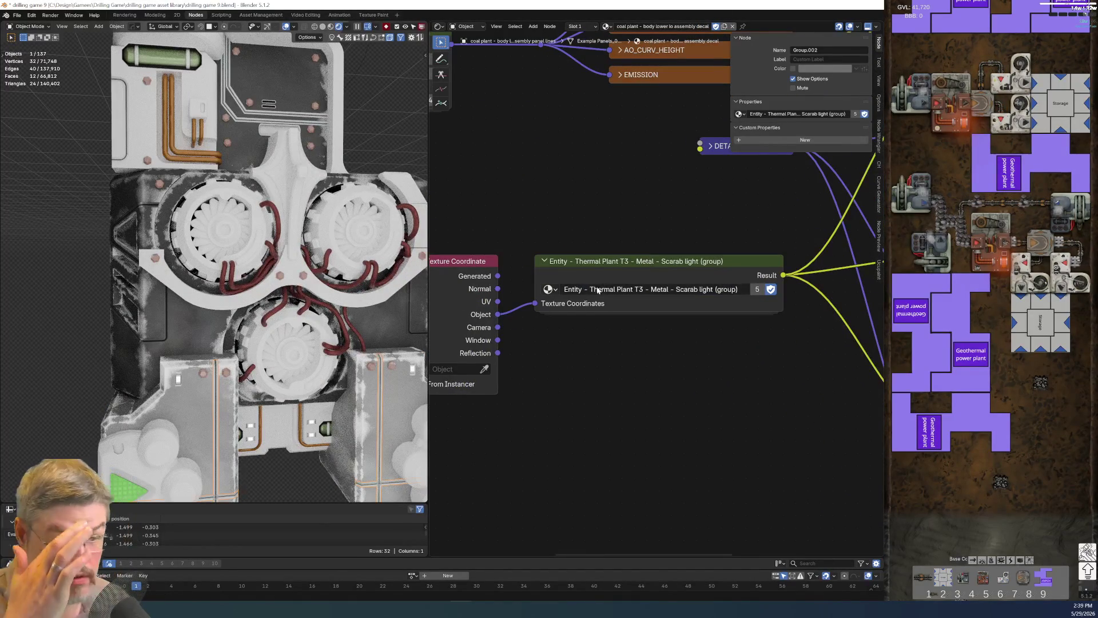
pyautogui.click(17, 15)
pyautogui.click(28, 69)
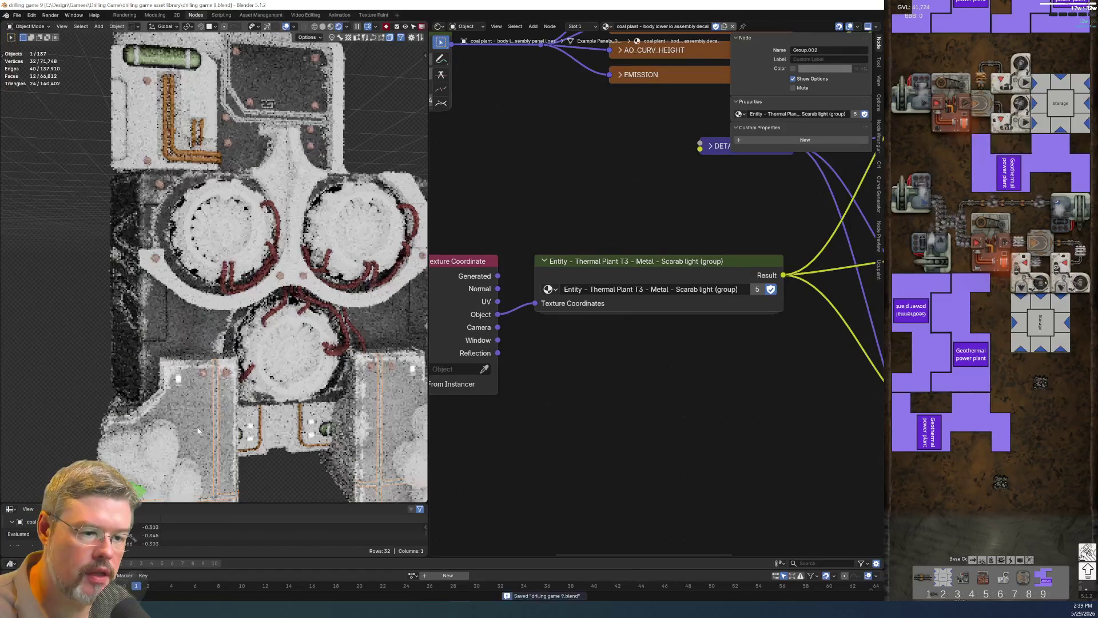
# Copy the lower io assembly's group node and paste it into the panel-lines decal material.
pyautogui.click(246, 400)
pyautogui.hotkey('ctrl', 'c')
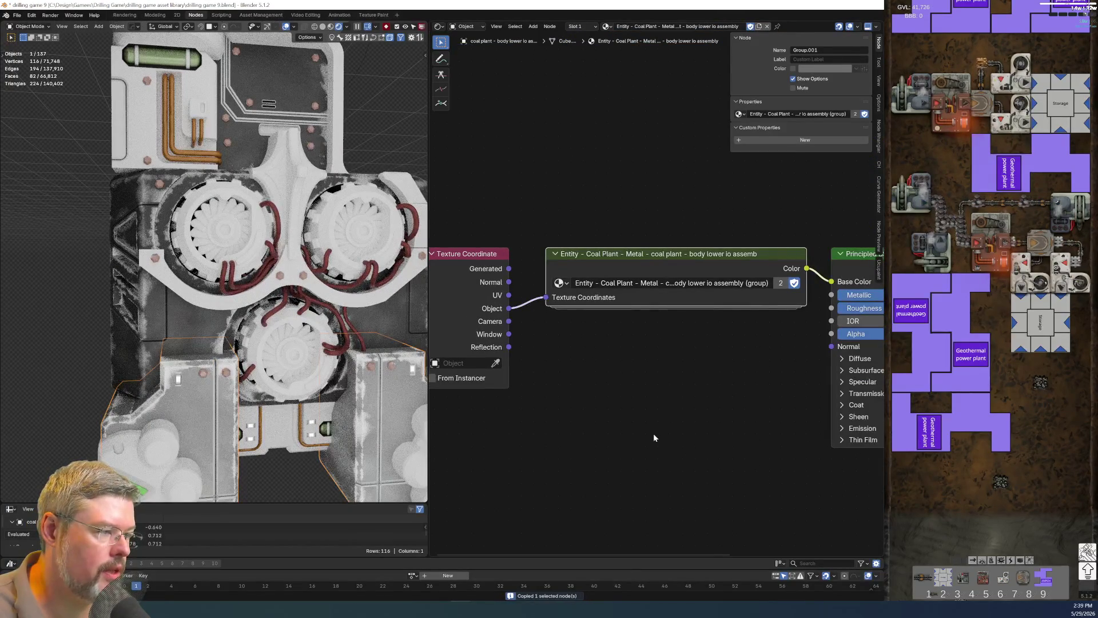
pyautogui.click(750, 263)
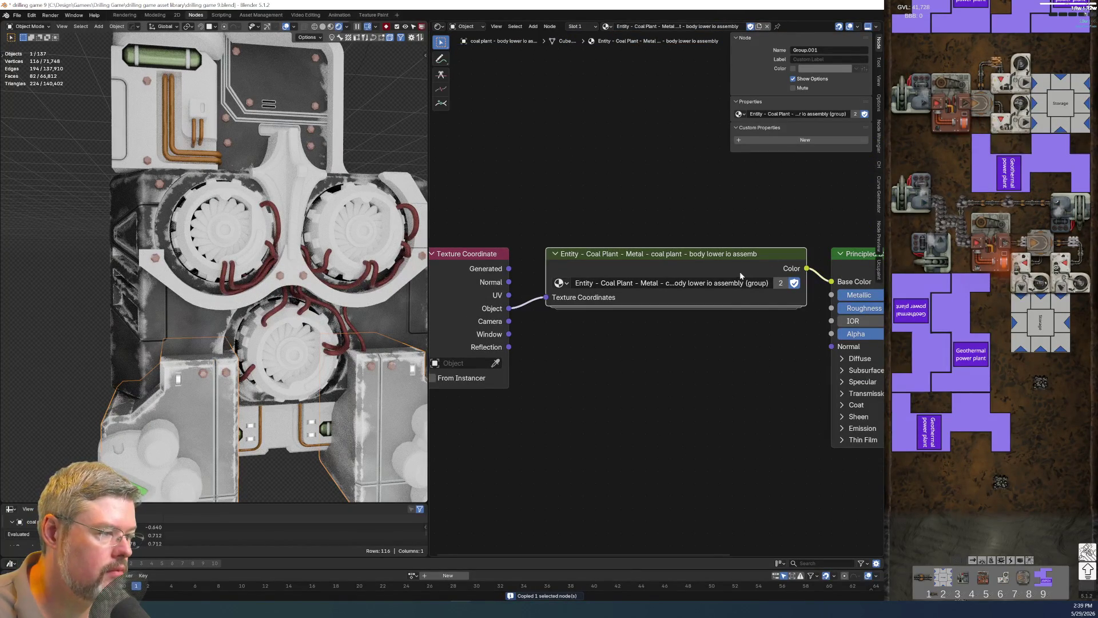
pyautogui.click(229, 438)
pyautogui.hotkey('ctrl', 'v')
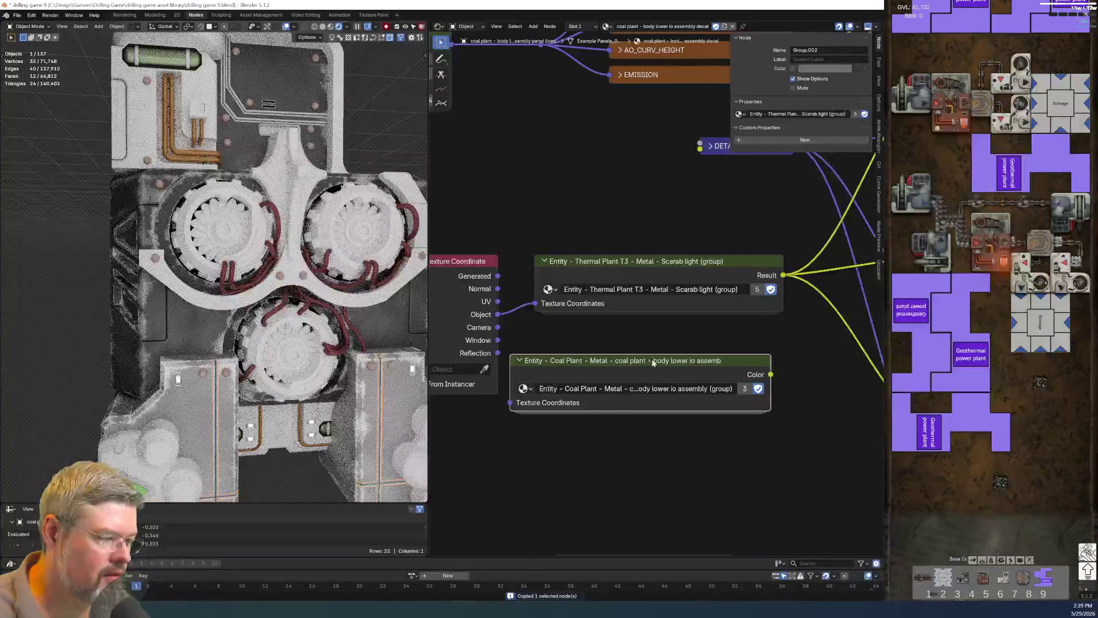
pyautogui.moveTo(408, 290); pyautogui.dragTo(516, 284, button='middle')
# Wire Object and Color through the coal plant group, delete the Thermal Plant node, and save.
pyautogui.moveTo(605, 309); pyautogui.dragTo(618, 397)
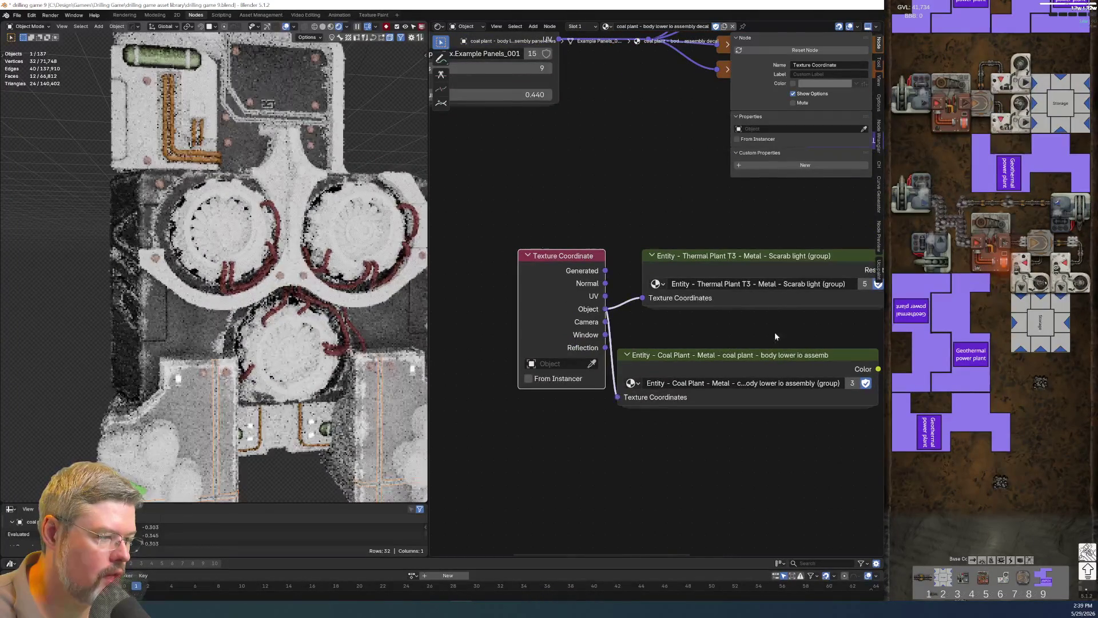
pyautogui.moveTo(884, 316); pyautogui.dragTo(747, 356, button='middle')
pyautogui.keyDown('ctrl'); pyautogui.moveTo(754, 309); pyautogui.dragTo(741, 409); pyautogui.keyUp('ctrl')
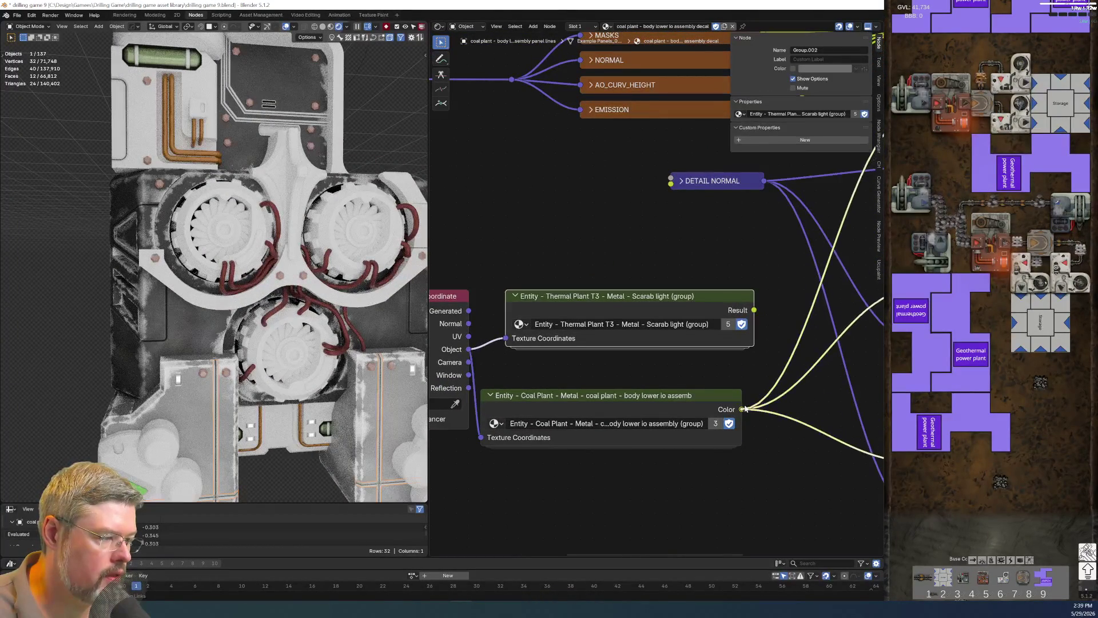
pyautogui.press('x')
pyautogui.moveTo(646, 400); pyautogui.dragTo(654, 299)
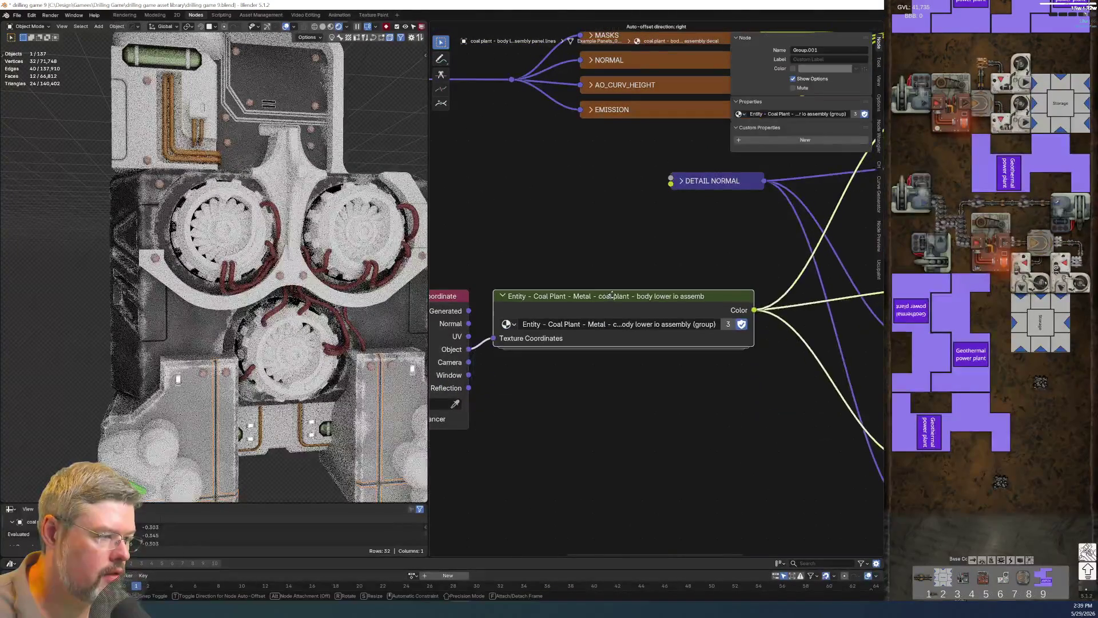
pyautogui.scroll(-1, 654, 299)
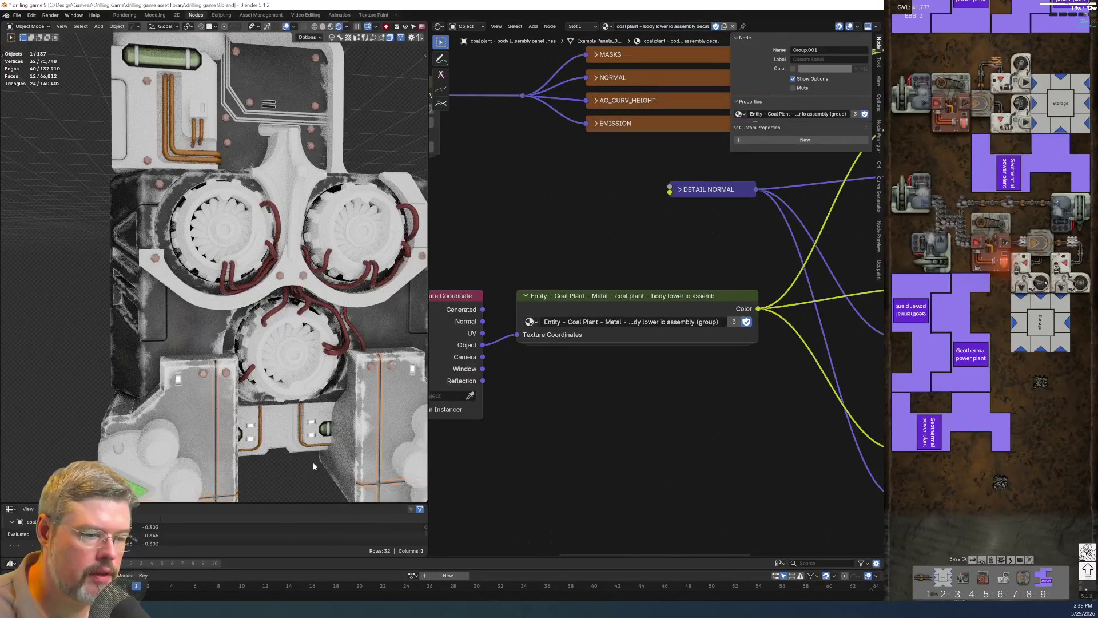
pyautogui.click(318, 464)
pyautogui.click(17, 15)
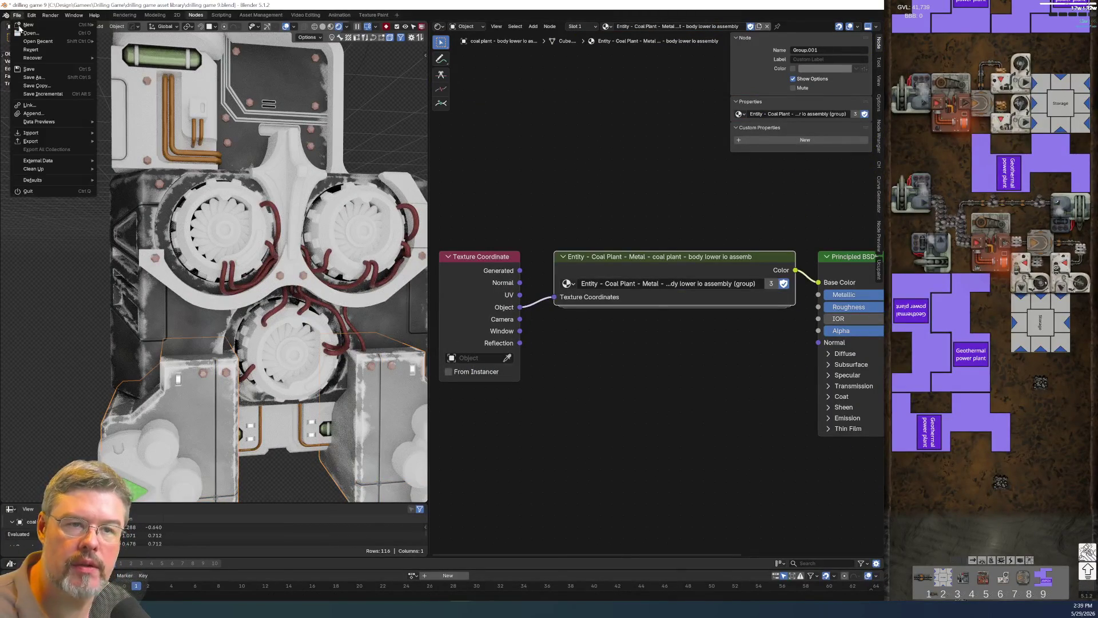
pyautogui.click(34, 68)
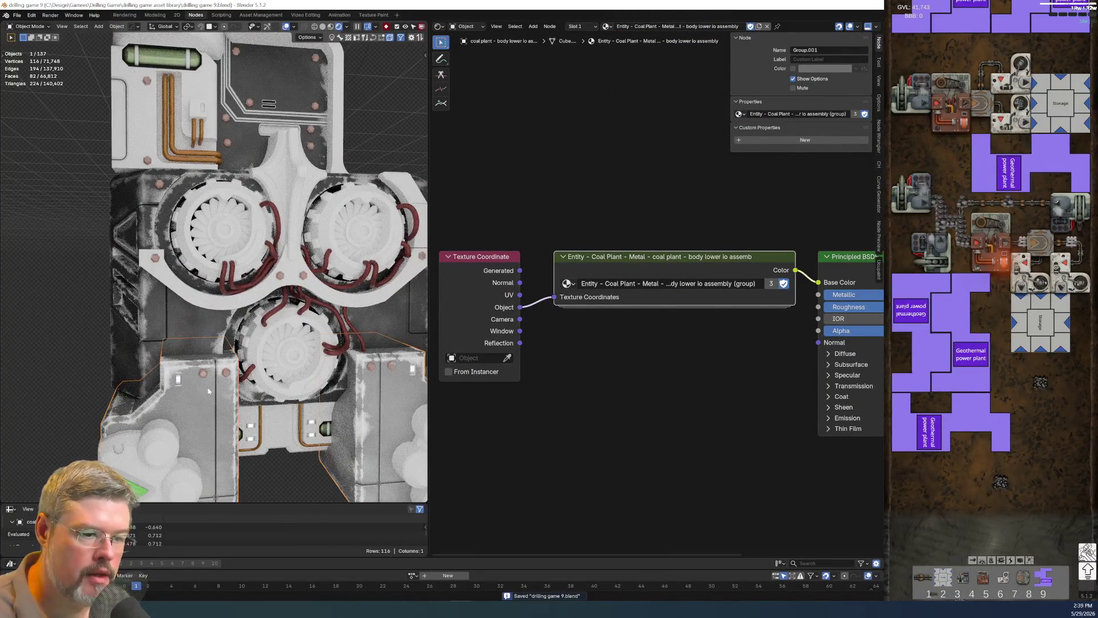
pyautogui.scroll(-2, 627, 420)
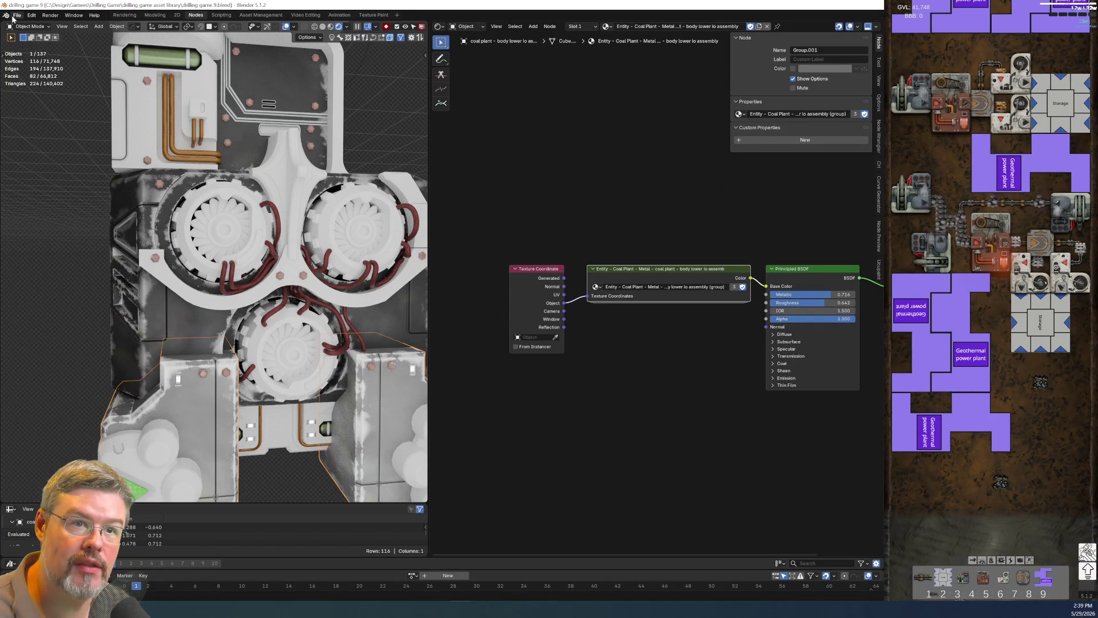
pyautogui.click(17, 15)
pyautogui.click(28, 69)
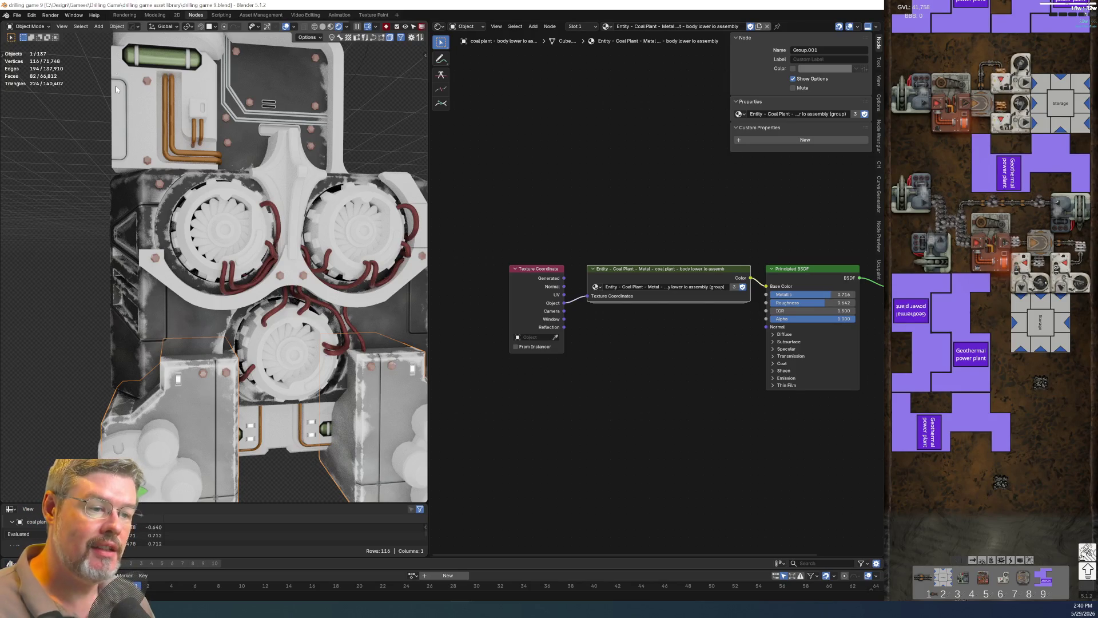
pyautogui.scroll(-5, 116, 89)
pyautogui.moveTo(286, 143); pyautogui.dragTo(297, 229, button='middle')
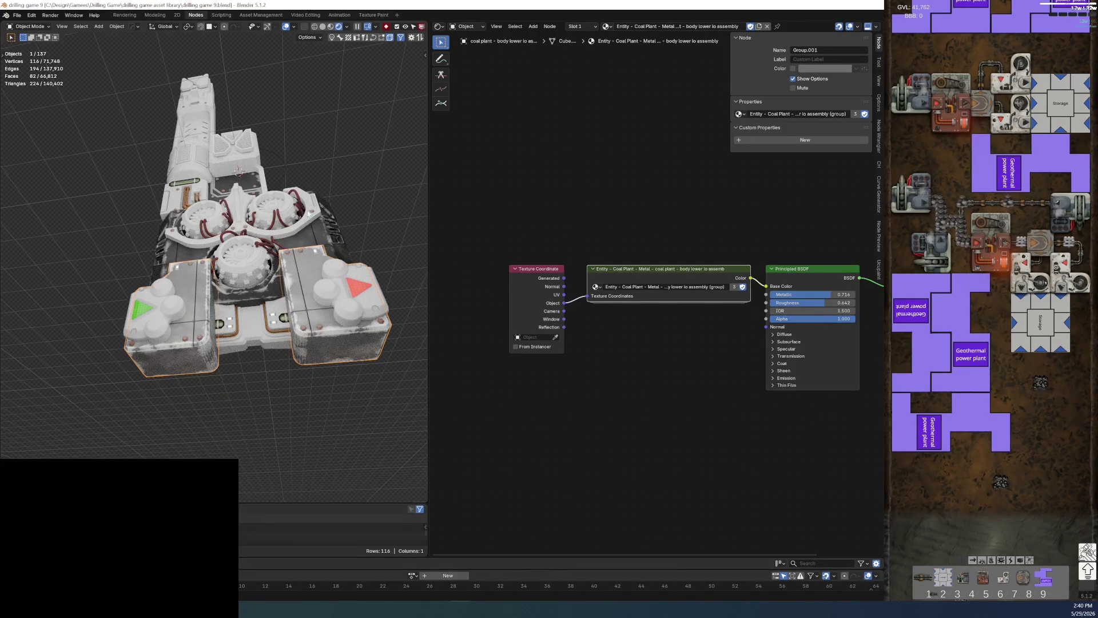
pyautogui.moveTo(338, 298); pyautogui.dragTo(286, 344, button='middle')
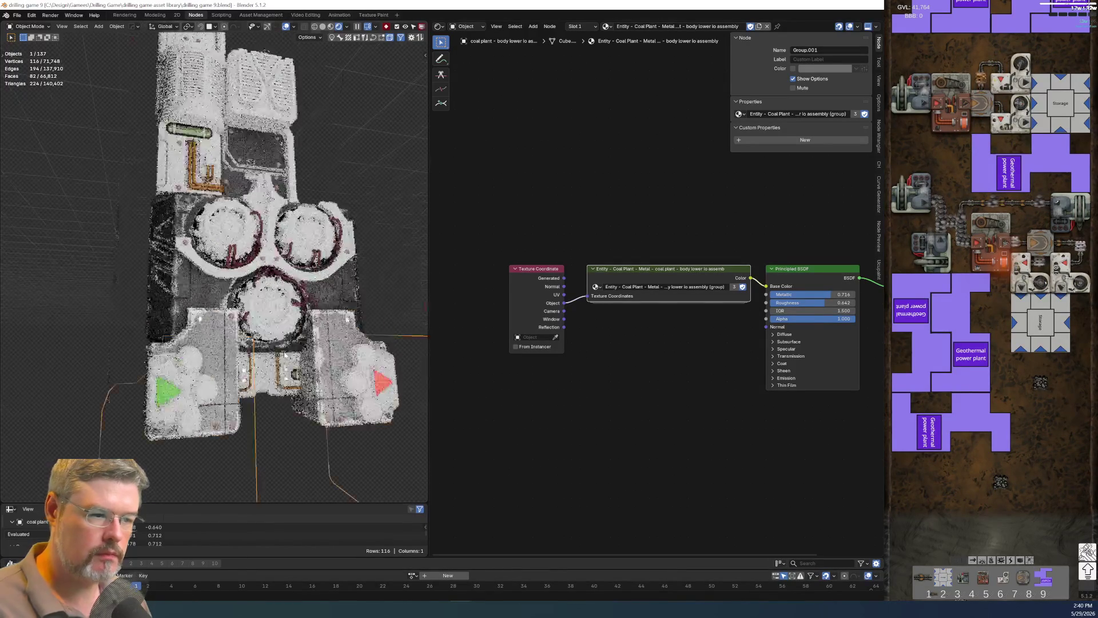
pyautogui.scroll(5, 246, 377)
pyautogui.scroll(2, 248, 368)
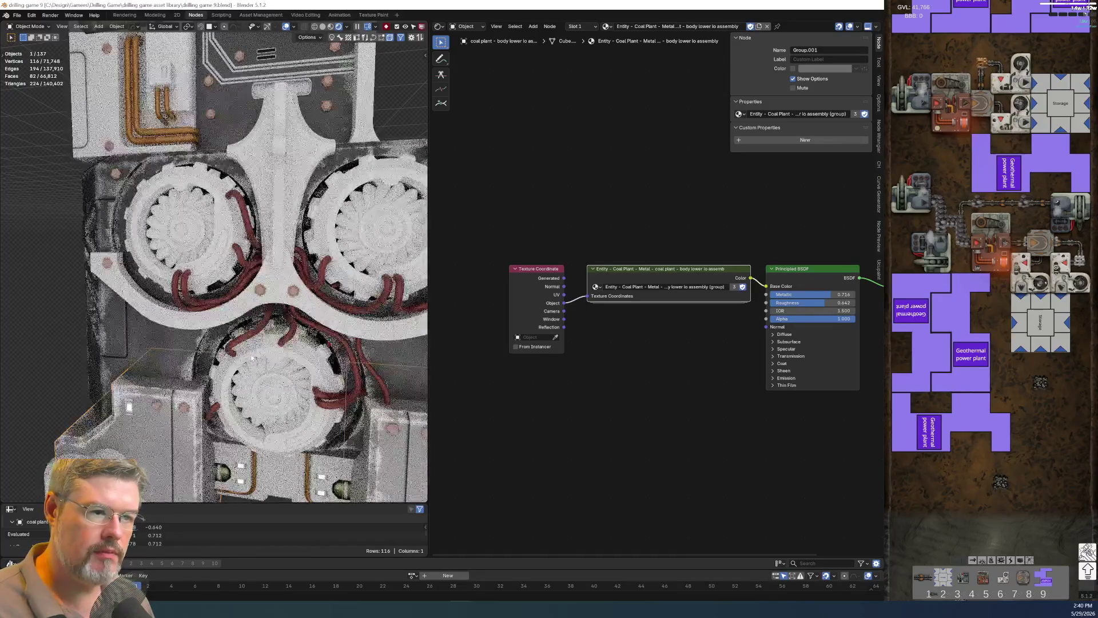
pyautogui.moveTo(251, 355); pyautogui.dragTo(302, 290, button='middle')
# Select the red cable and add a Random Per Island node to its material graph.
pyautogui.keyDown('shift'); pyautogui.click(302, 291); pyautogui.keyUp('shift')
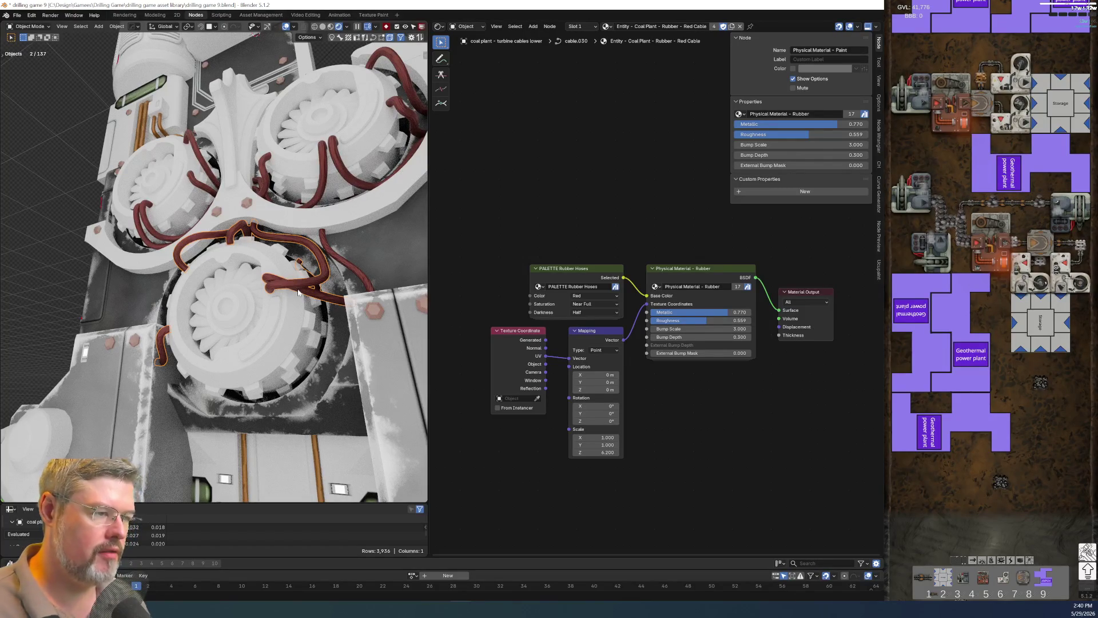
pyautogui.moveTo(521, 235); pyautogui.dragTo(576, 254, button='middle')
pyautogui.hotkey('shift', 'a')
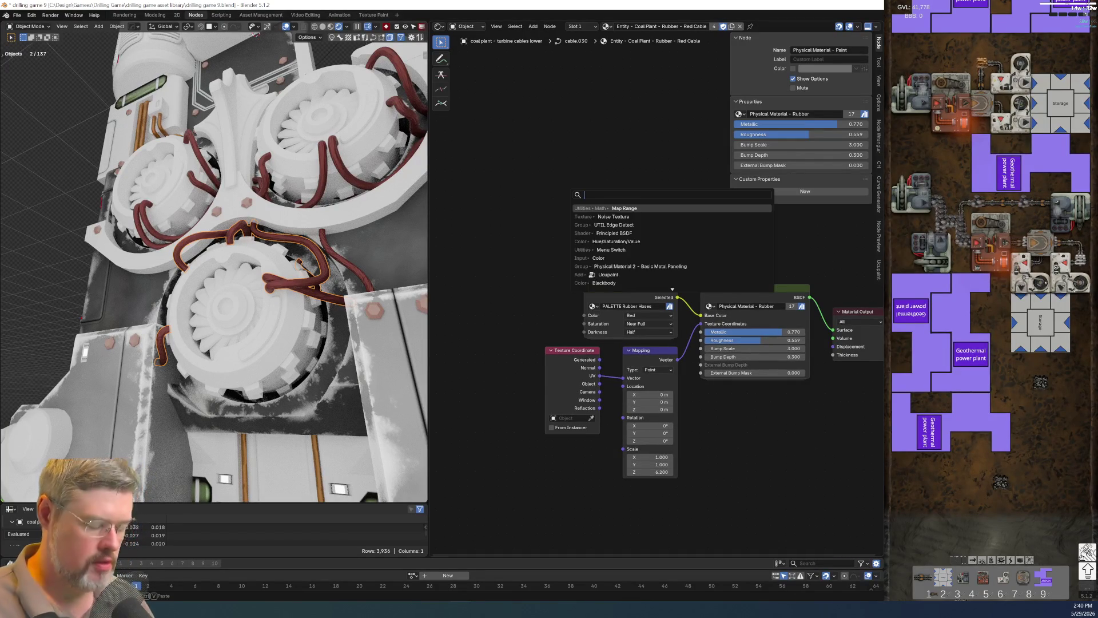
pyautogui.write('island')
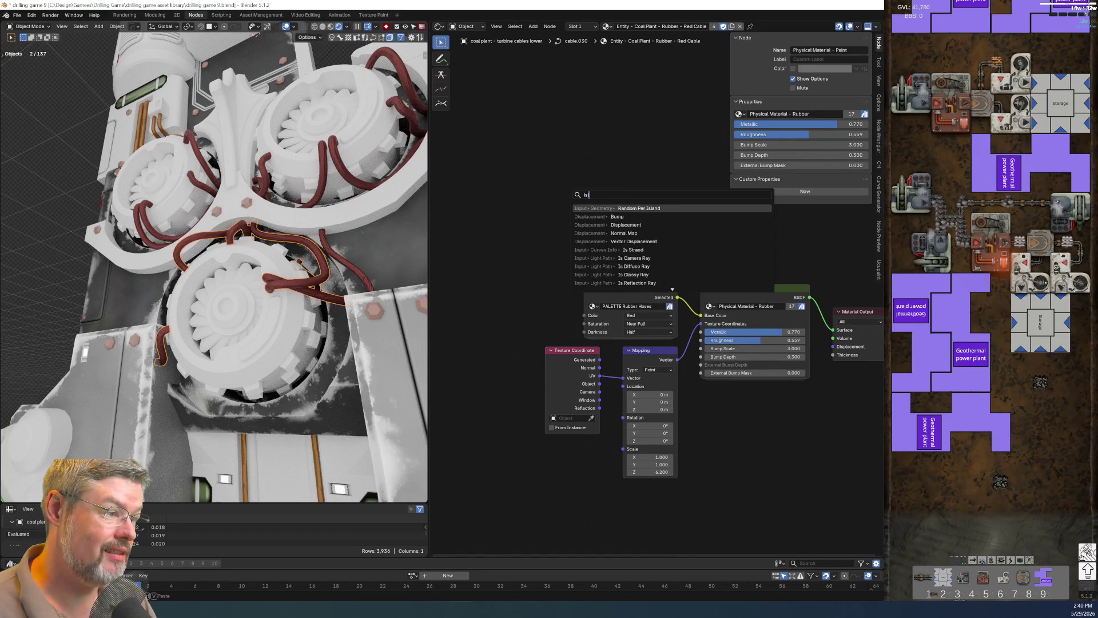
pyautogui.press('Return')
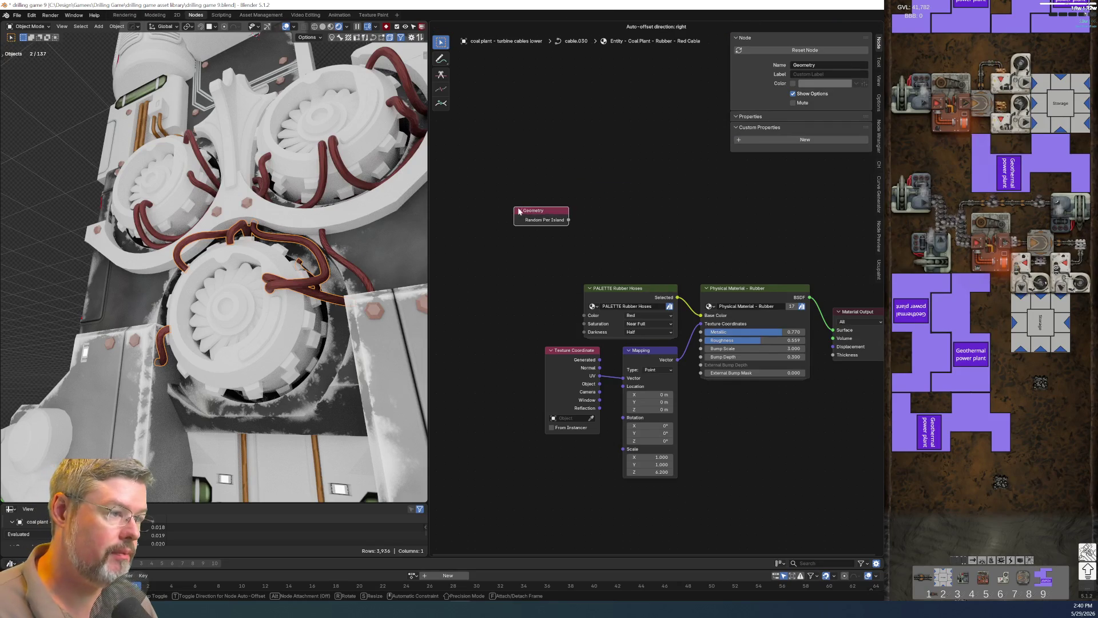
pyautogui.click(525, 215)
pyautogui.moveTo(590, 297); pyautogui.dragTo(472, 297)
# Add a Map Range node fed by Random Per Island and position both nodes.
pyautogui.hotkey('shift', 'a')
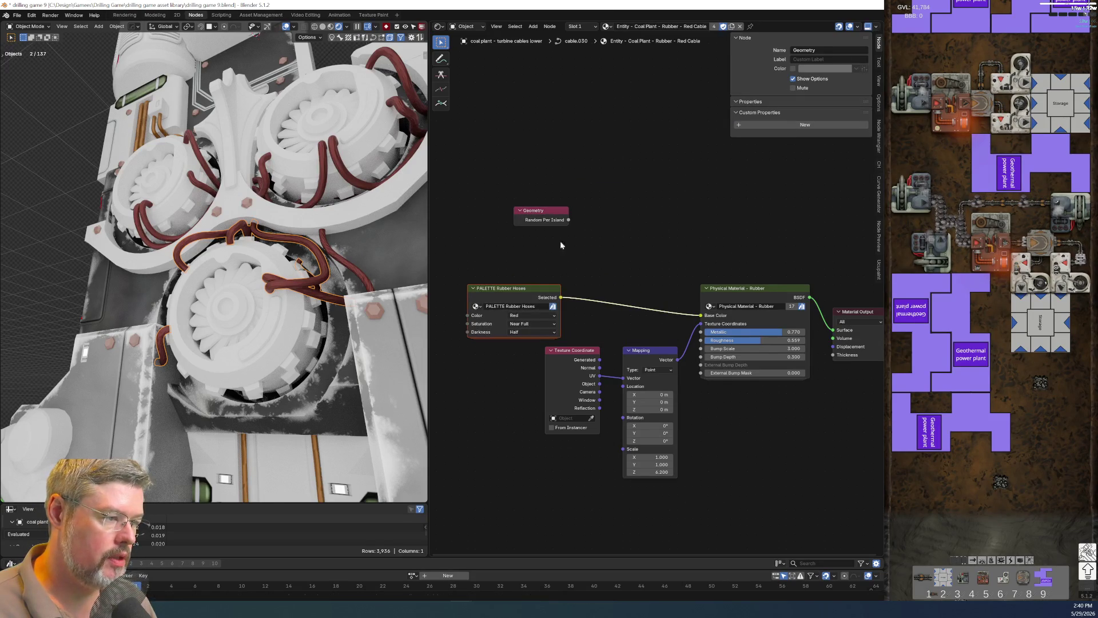
pyautogui.write('map range')
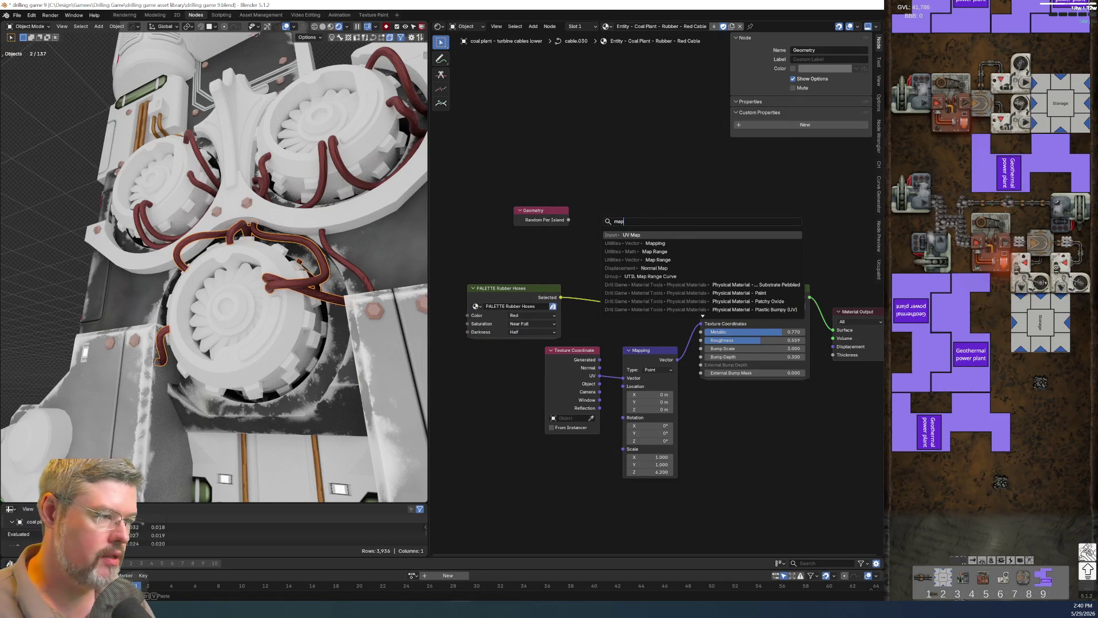
pyautogui.press('Return')
pyautogui.click(626, 179)
pyautogui.moveTo(568, 219); pyautogui.dragTo(623, 225)
pyautogui.moveTo(561, 170); pyautogui.dragTo(627, 238)
pyautogui.press('g')
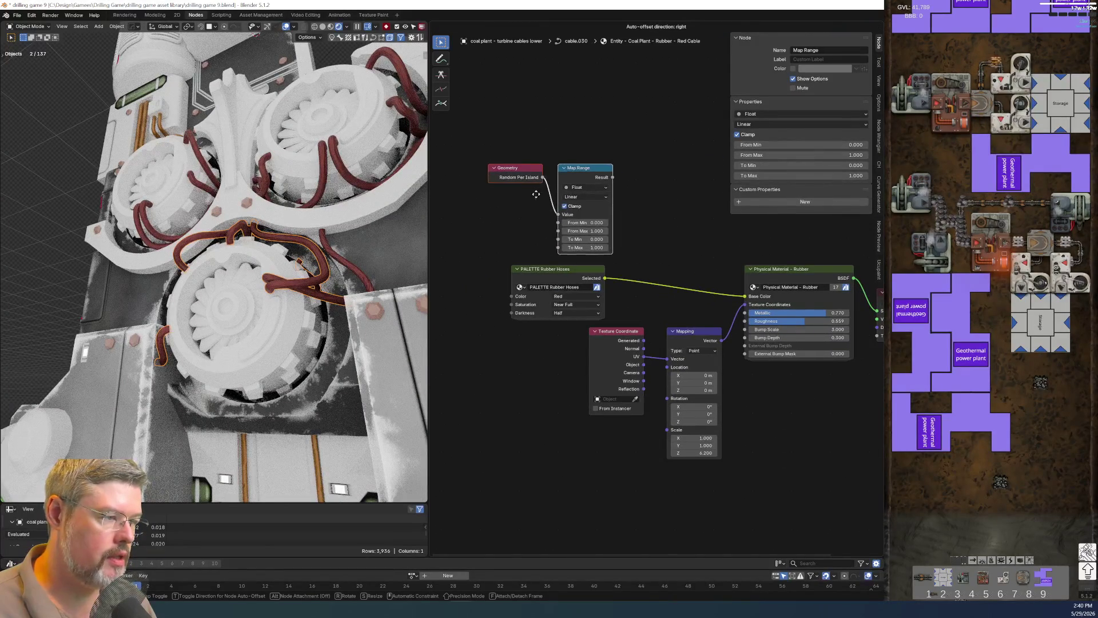
pyautogui.click(506, 199)
pyautogui.moveTo(552, 200); pyautogui.dragTo(506, 200, button='middle')
# Insert a Hue/Saturation/Value node into the hose palette's Base Color link.
pyautogui.hotkey('shift', 'a')
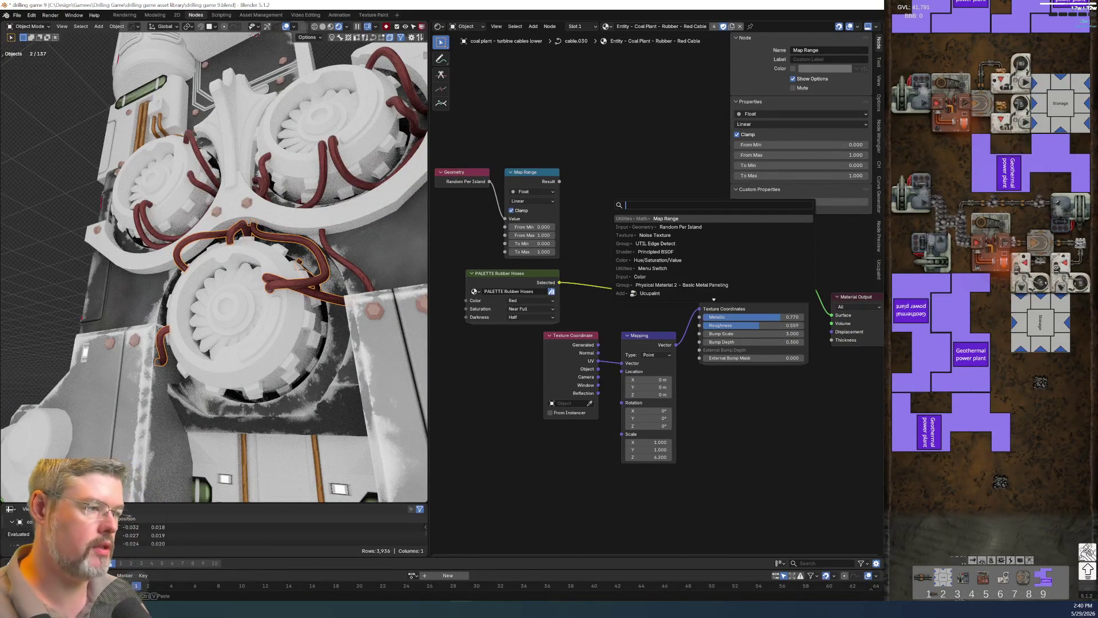
pyautogui.write('hsv')
pyautogui.press('Return')
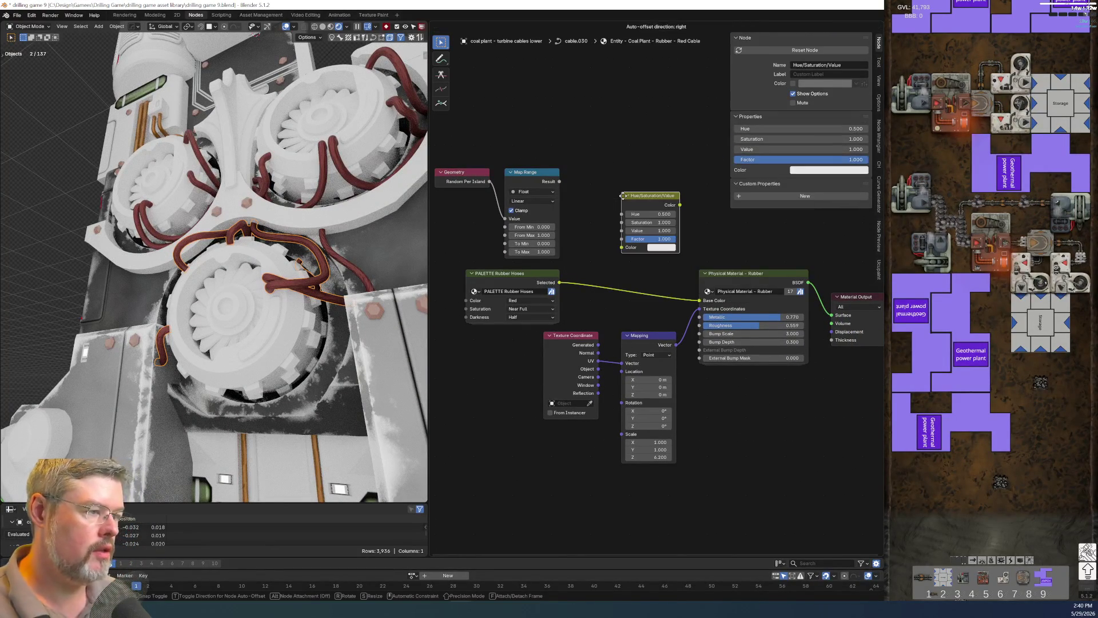
pyautogui.click(624, 258)
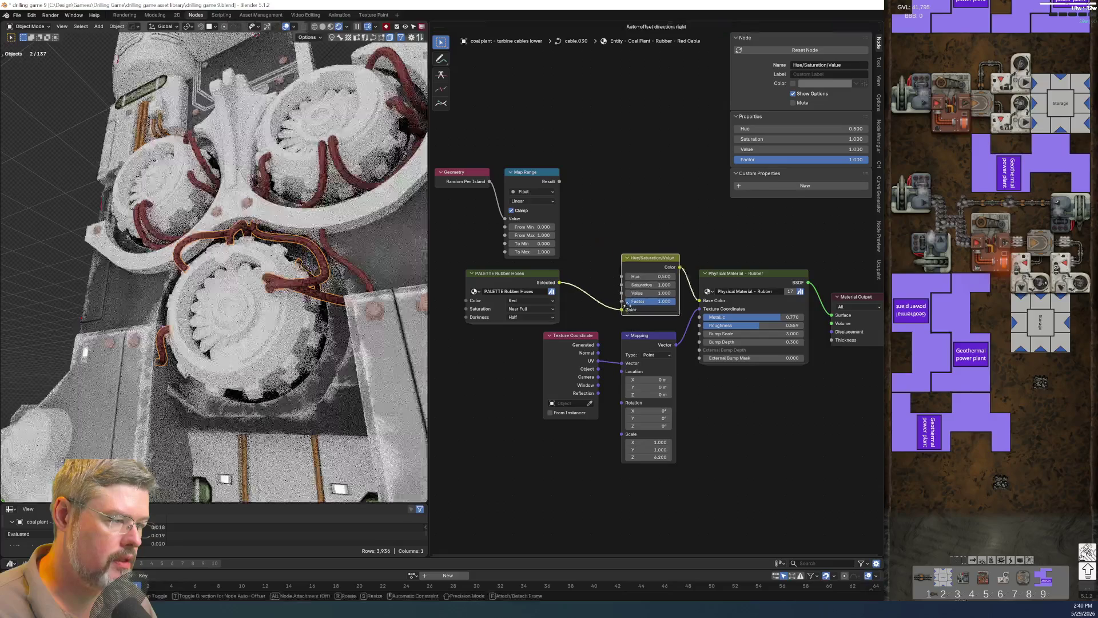
# Rearrange the nodes and connect Map Range Result to the HSV node's Value.
pyautogui.moveTo(534, 280); pyautogui.dragTo(575, 270)
pyautogui.moveTo(435, 146); pyautogui.dragTo(523, 154, button='middle')
pyautogui.moveTo(523, 154); pyautogui.dragTo(673, 202)
pyautogui.press('g')
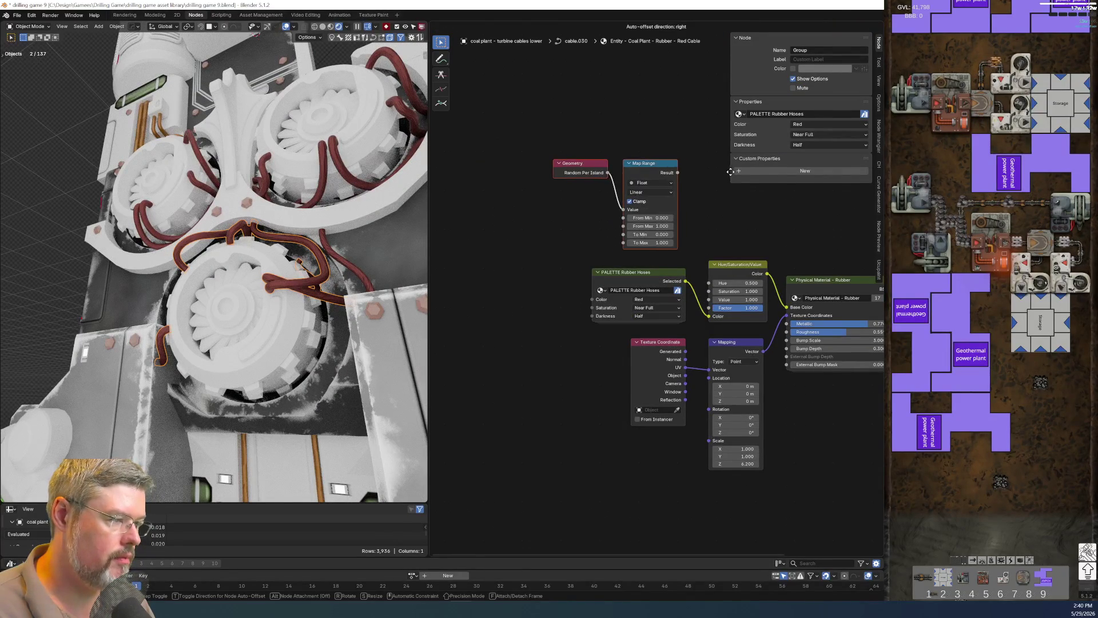
pyautogui.click(700, 257)
pyautogui.scroll(3, 699, 256)
pyautogui.scroll(-1, 632, 231)
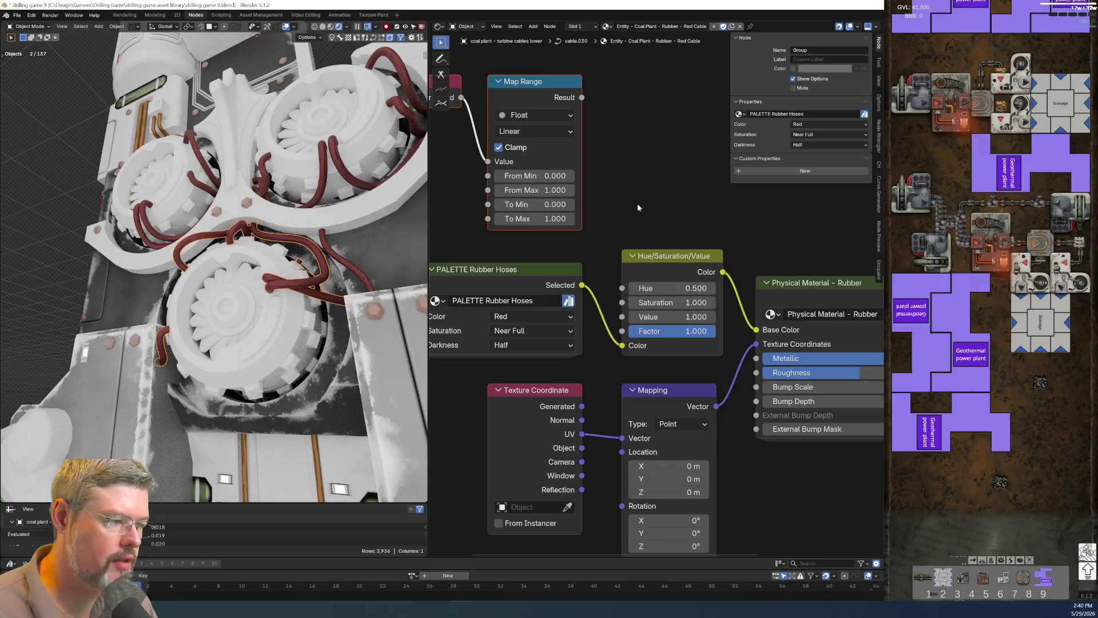
pyautogui.moveTo(582, 98)
pyautogui.mouseDown()
pyautogui.moveTo(626, 331)
pyautogui.moveTo(622, 316)
pyautogui.mouseUp()
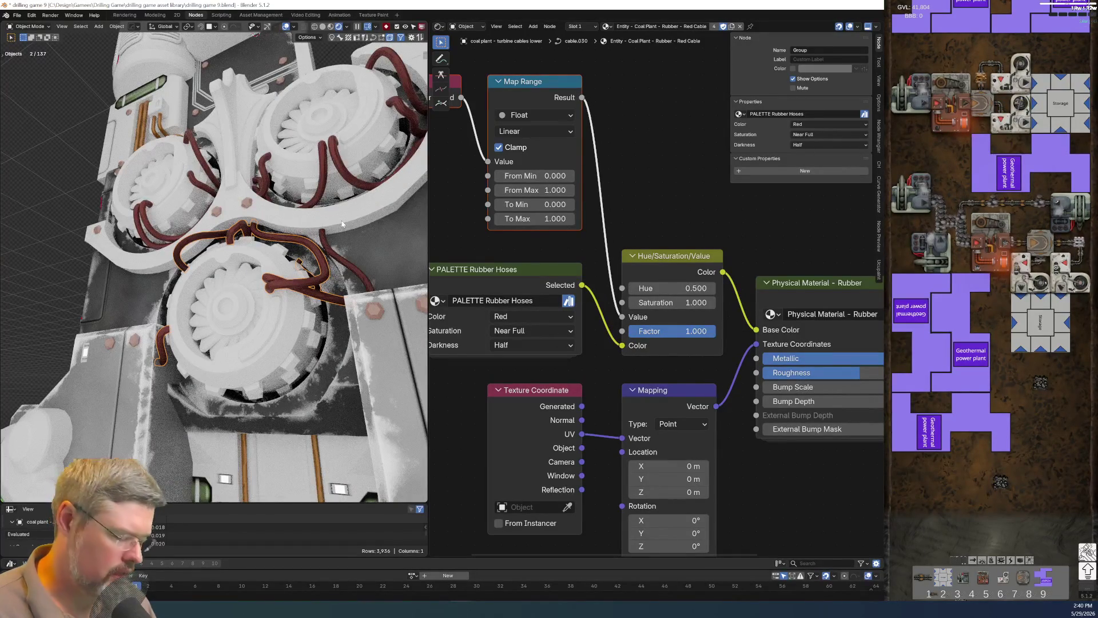
# Frame the cables between the turbines in top view and deselect everything.
pyautogui.press('KP_7')
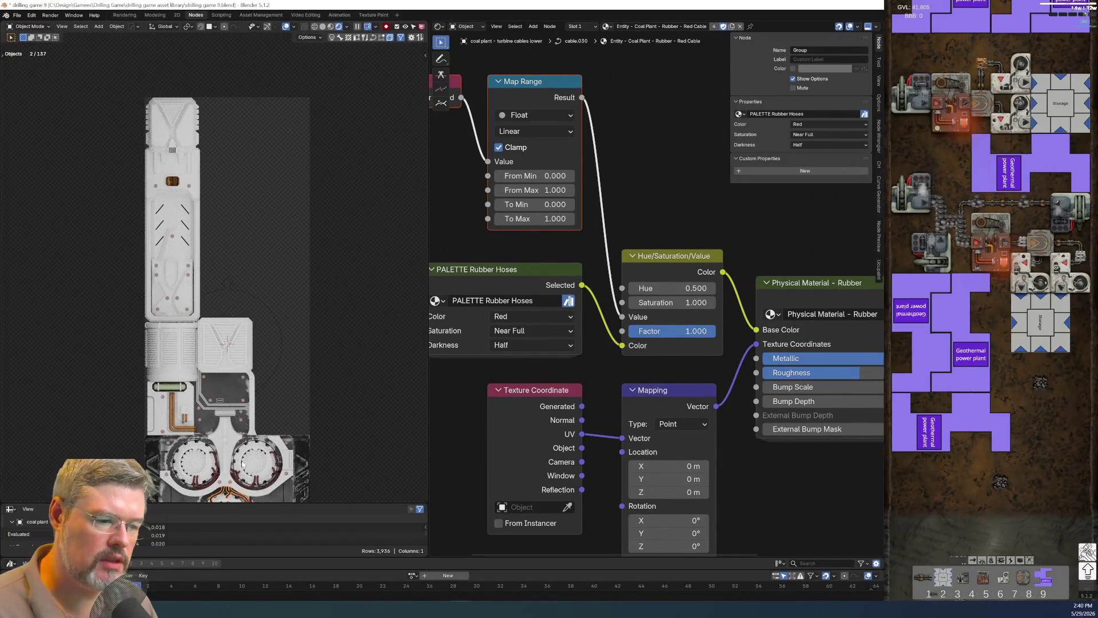
pyautogui.press('KP_Decimal')
pyautogui.hotkey('alt', 'a')
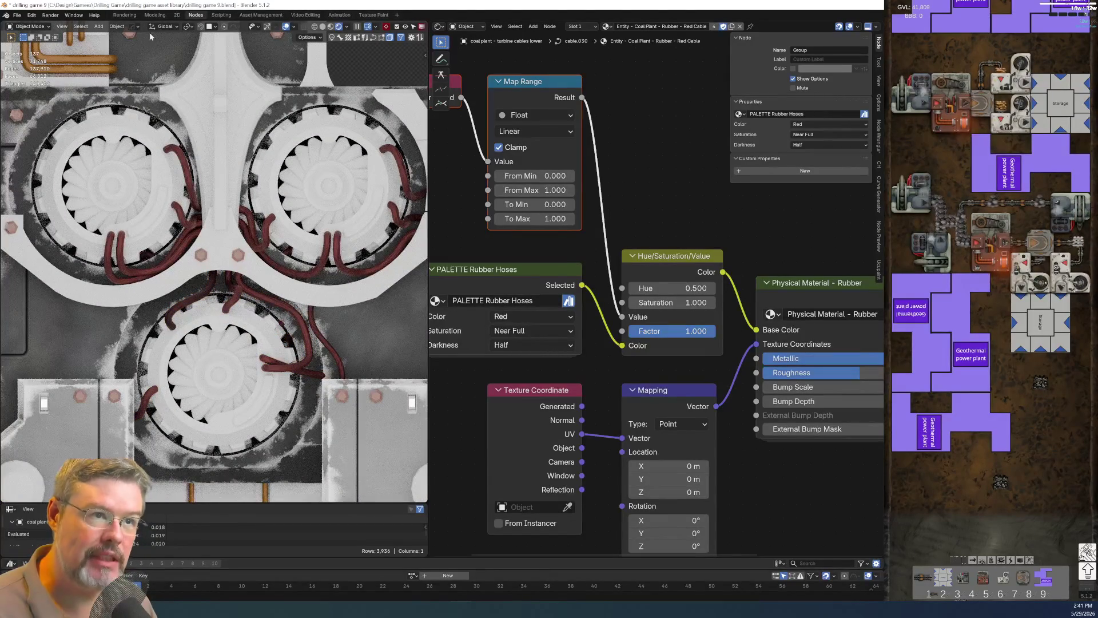
pyautogui.click(17, 16)
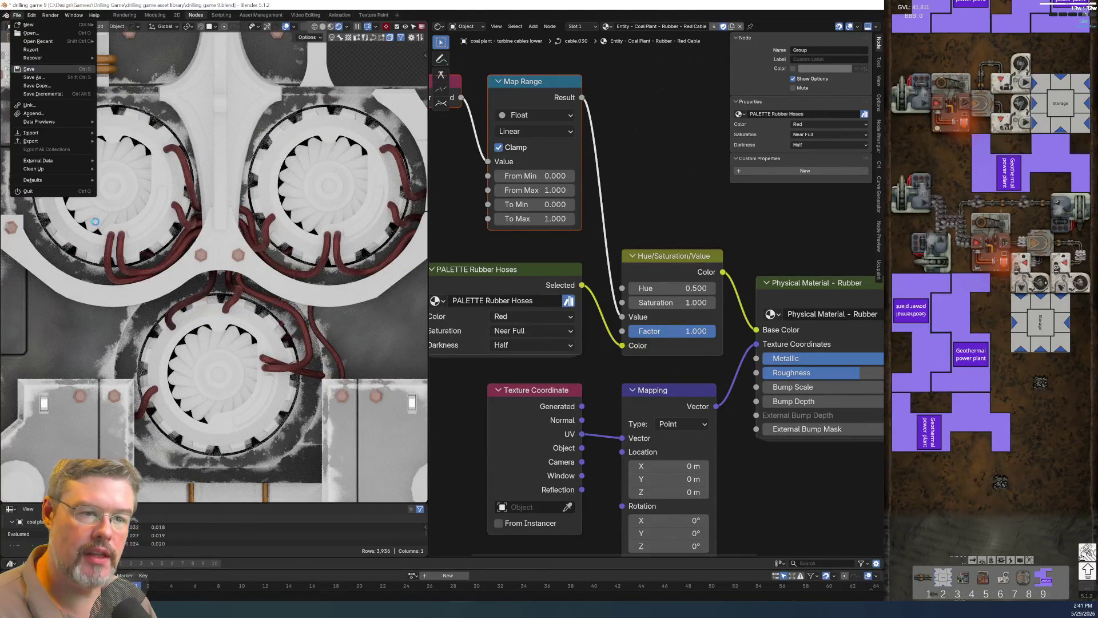
# Save the file and convert the left turbine cable curve to a mesh.
pyautogui.click(29, 69)
pyautogui.click(121, 256)
pyautogui.rightClick(121, 256)
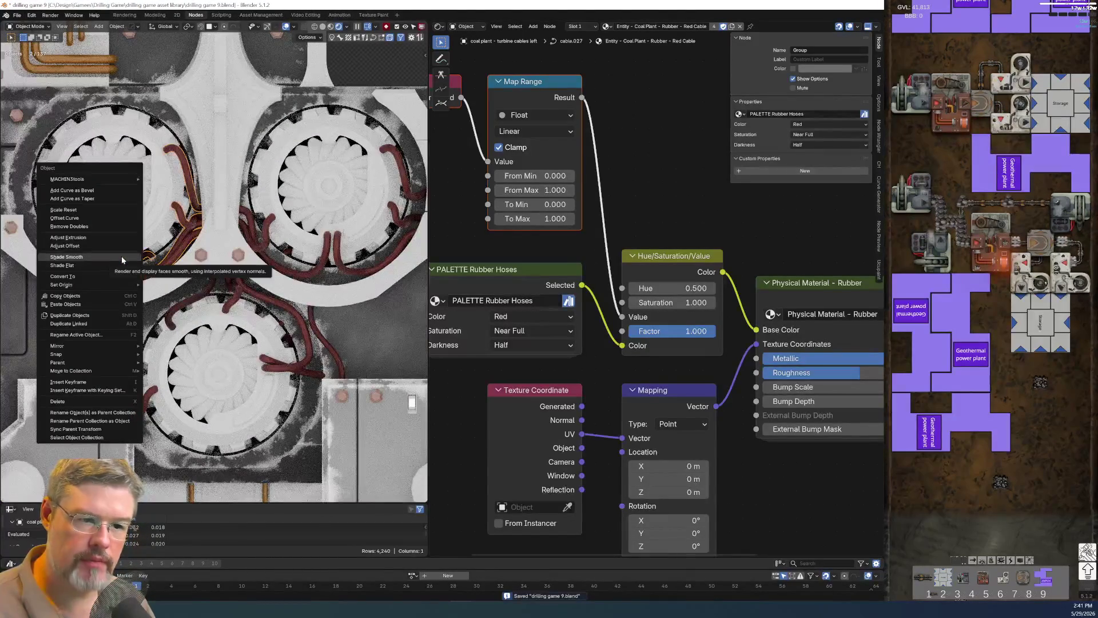
pyautogui.moveTo(115, 276)
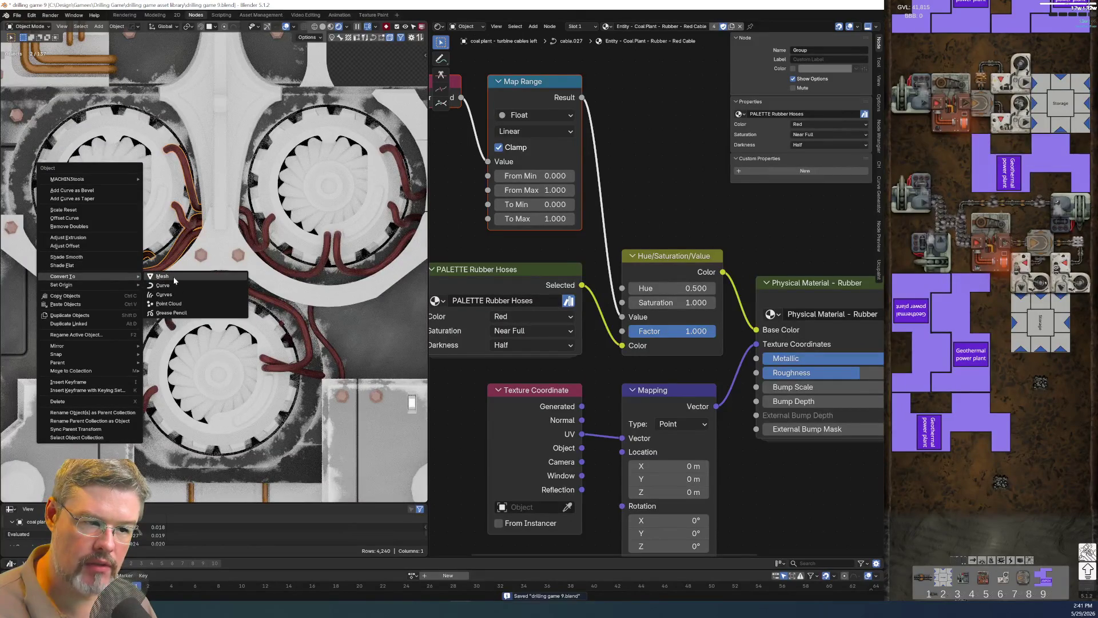
pyautogui.click(162, 277)
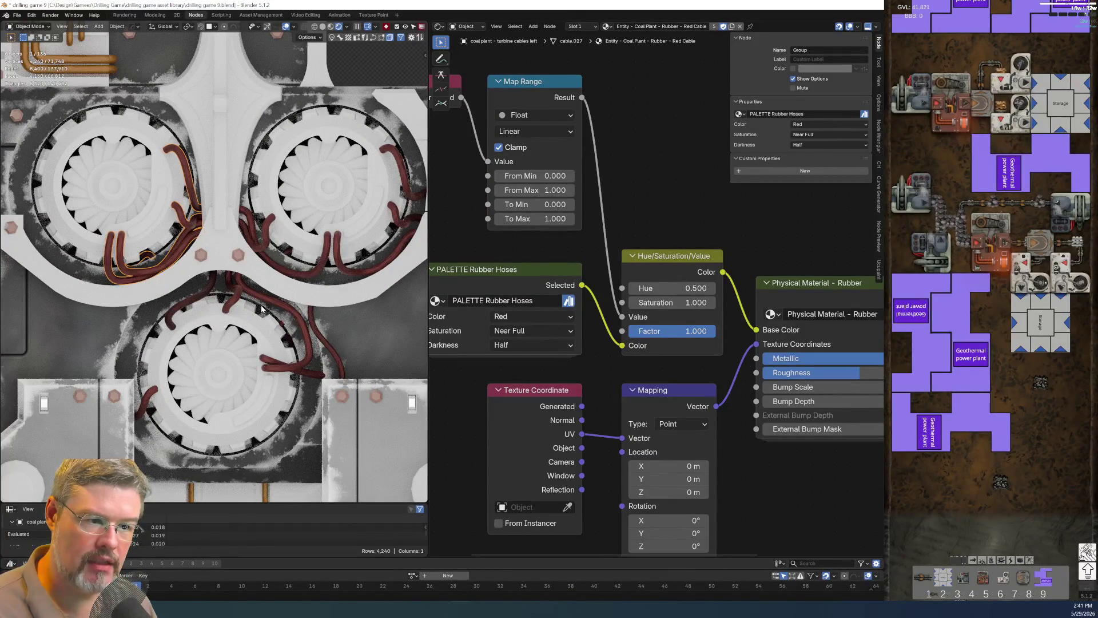
# Test higher Map Range To Max values, then restore To Max 1 and To Min 0.
pyautogui.moveTo(534, 219); pyautogui.dragTo(755, 219)
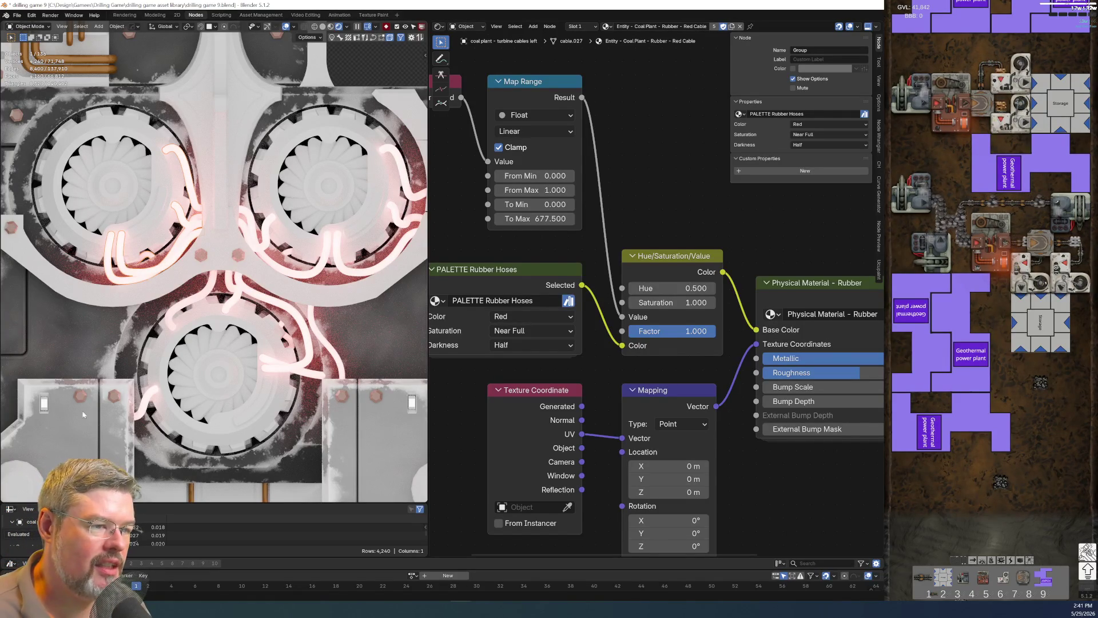
pyautogui.doubleClick(535, 218)
pyautogui.write('1')
pyautogui.press('Return')
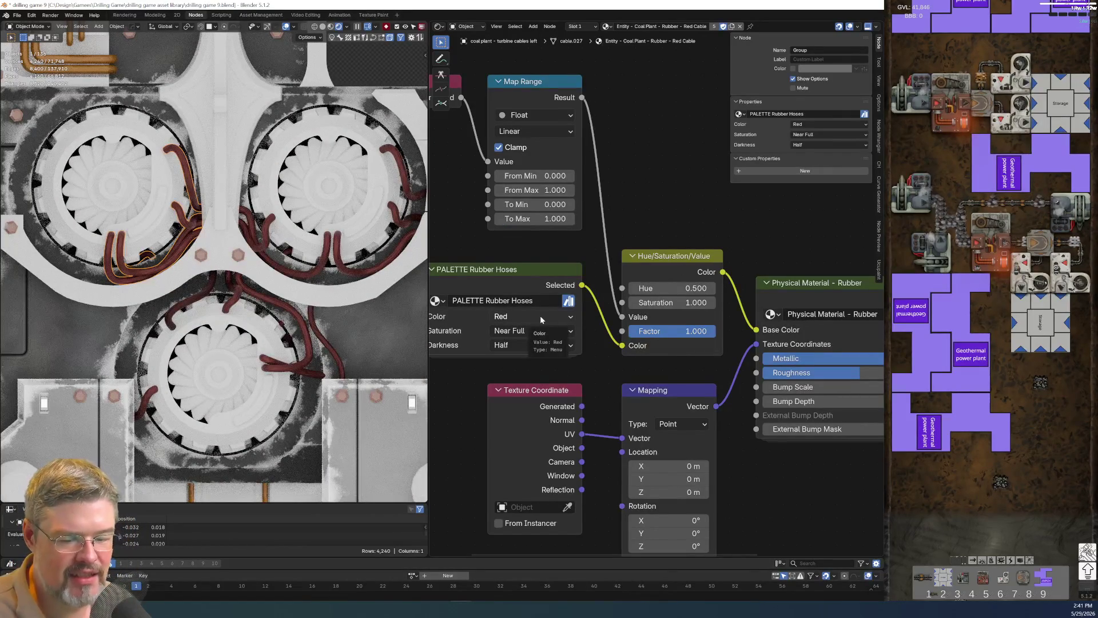
pyautogui.moveTo(535, 204); pyautogui.dragTo(481, 204)
pyautogui.press('Escape')
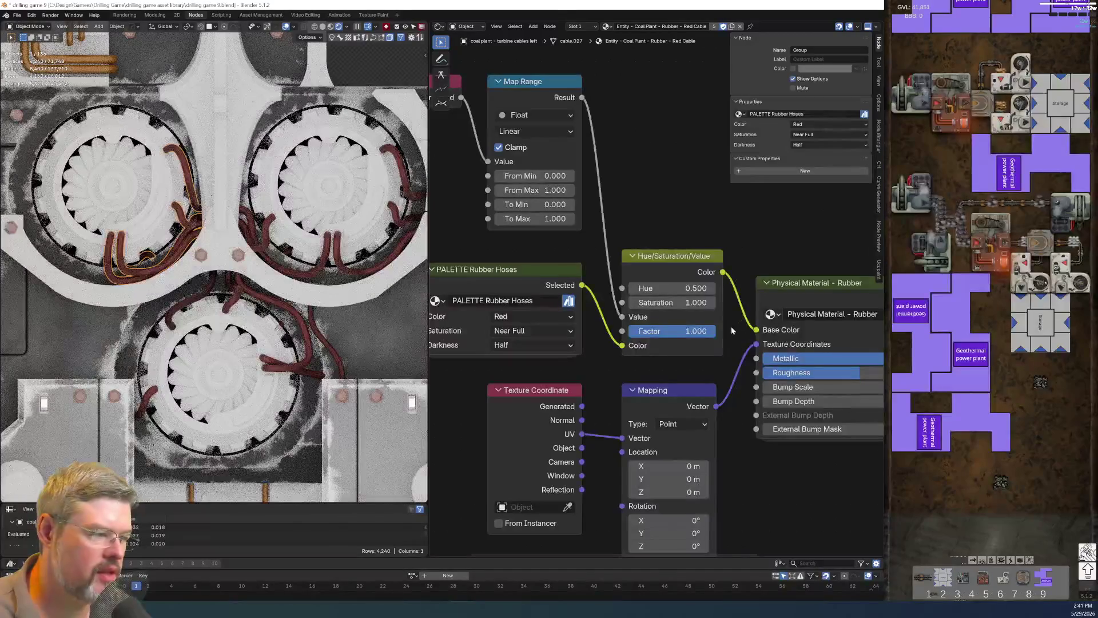
pyautogui.scroll(-2, 564, 249)
# Inspect the left turbine cable ends in Edit Mode local view, then return to Object Mode.
pyautogui.moveTo(563, 250); pyautogui.dragTo(674, 325, button='middle')
pyautogui.scroll(1, 674, 324)
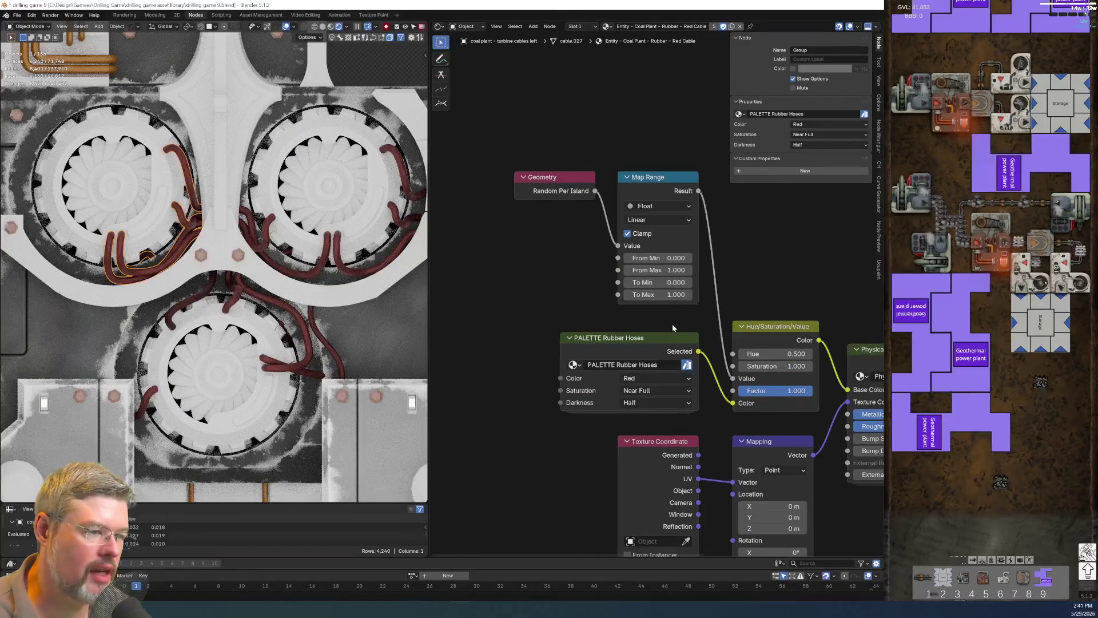
pyautogui.press('Tab')
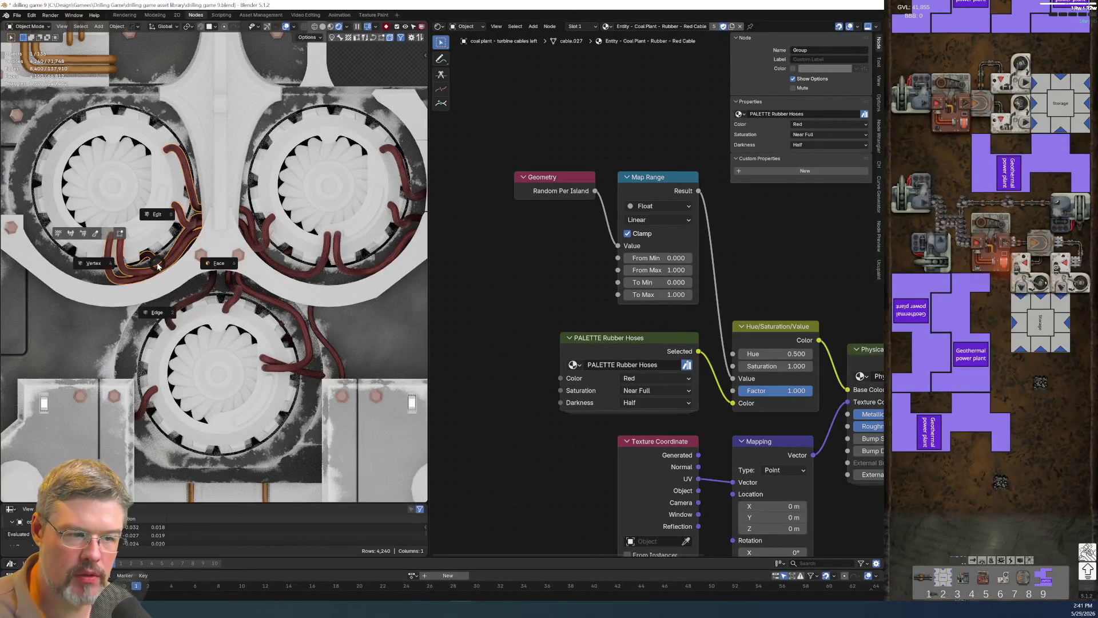
pyautogui.scroll(3, 136, 253)
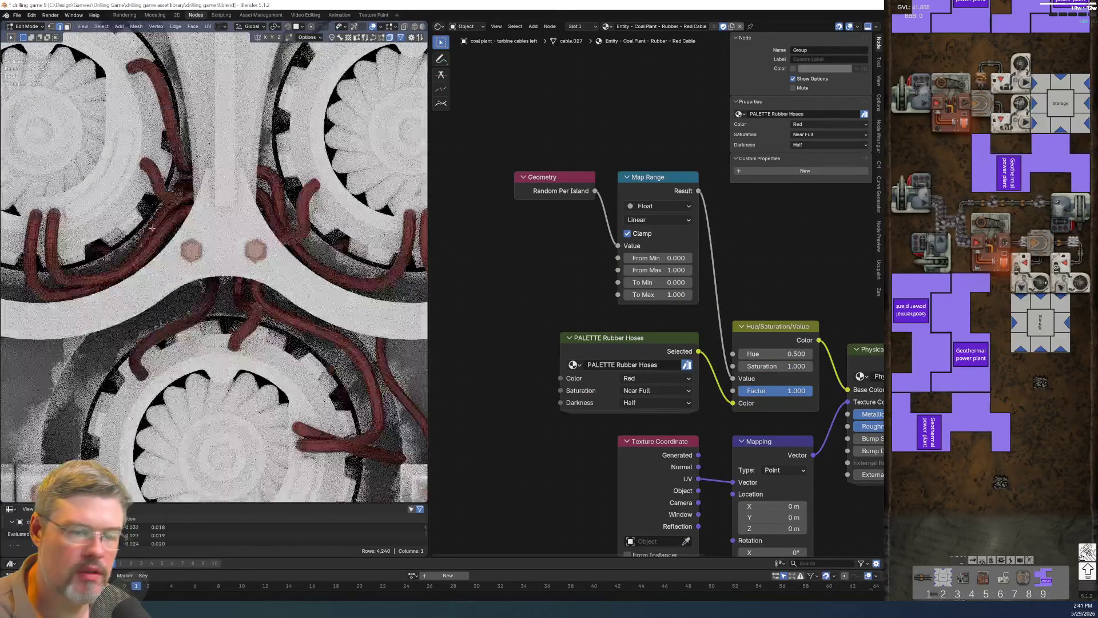
pyautogui.press('KP_Divide')
pyautogui.scroll(5, 313, 288)
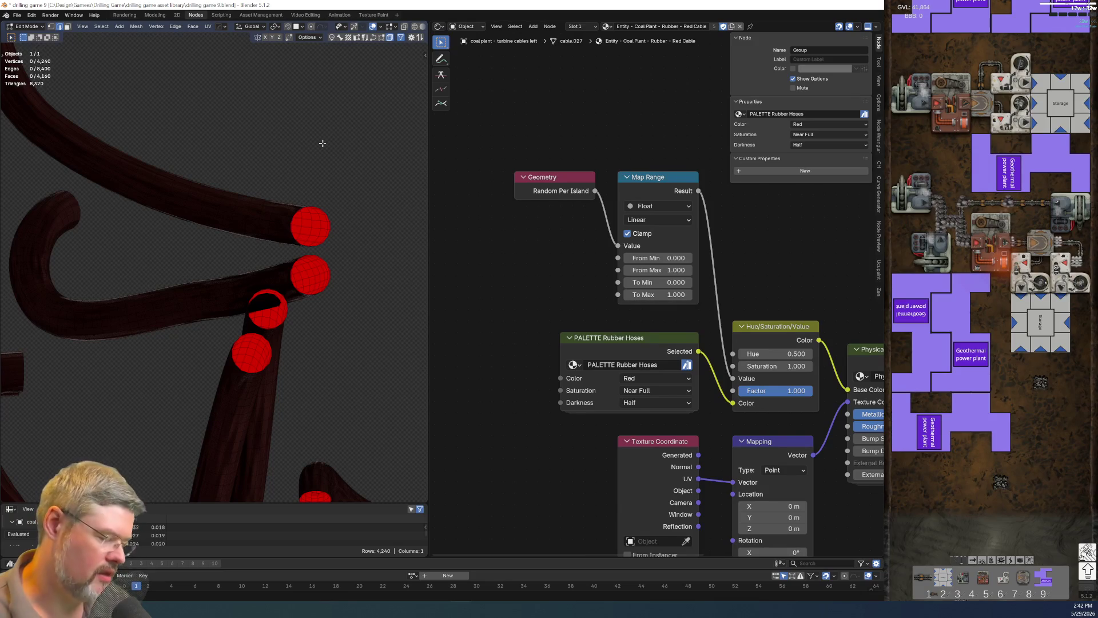
pyautogui.press('KP_Divide')
pyautogui.press('Tab')
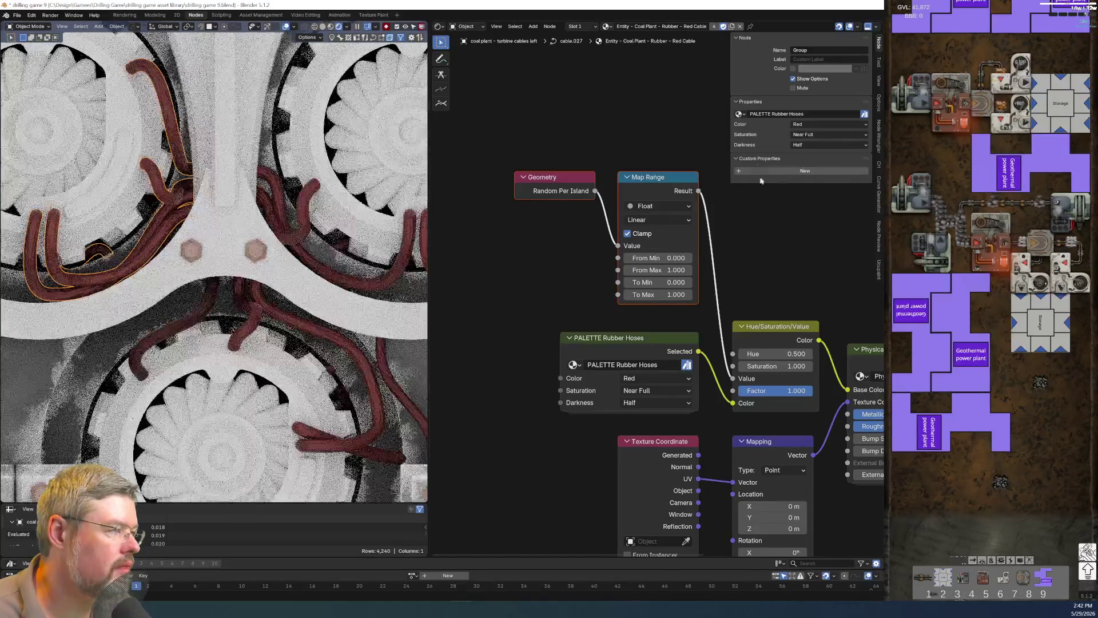
# Save the file and nudge the Geometry and Map Range nodes down.
pyautogui.click(17, 15)
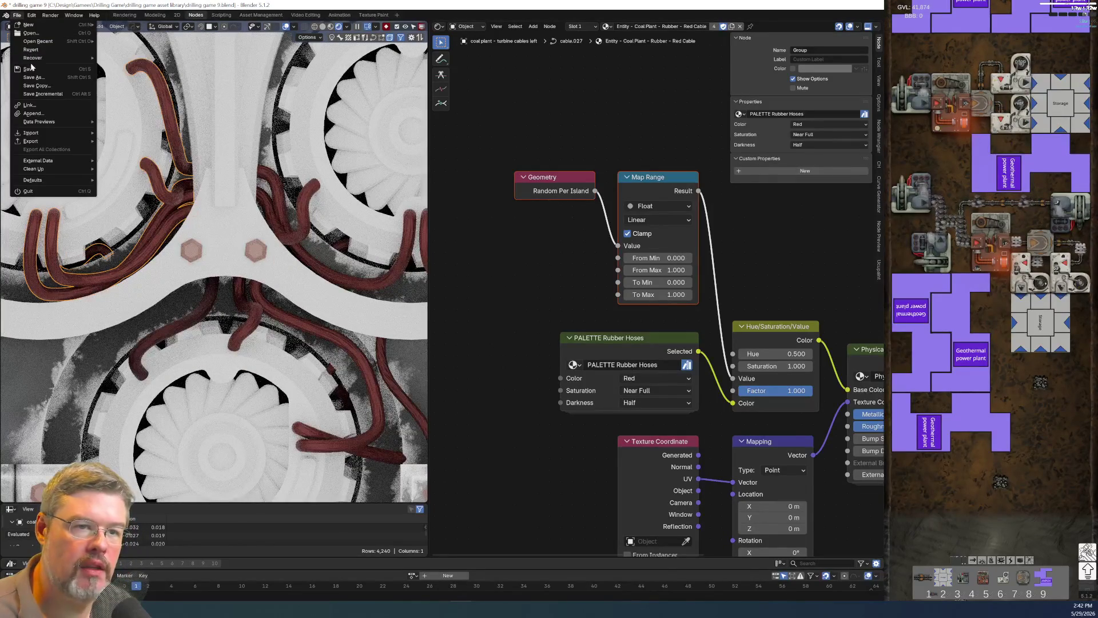
pyautogui.click(30, 69)
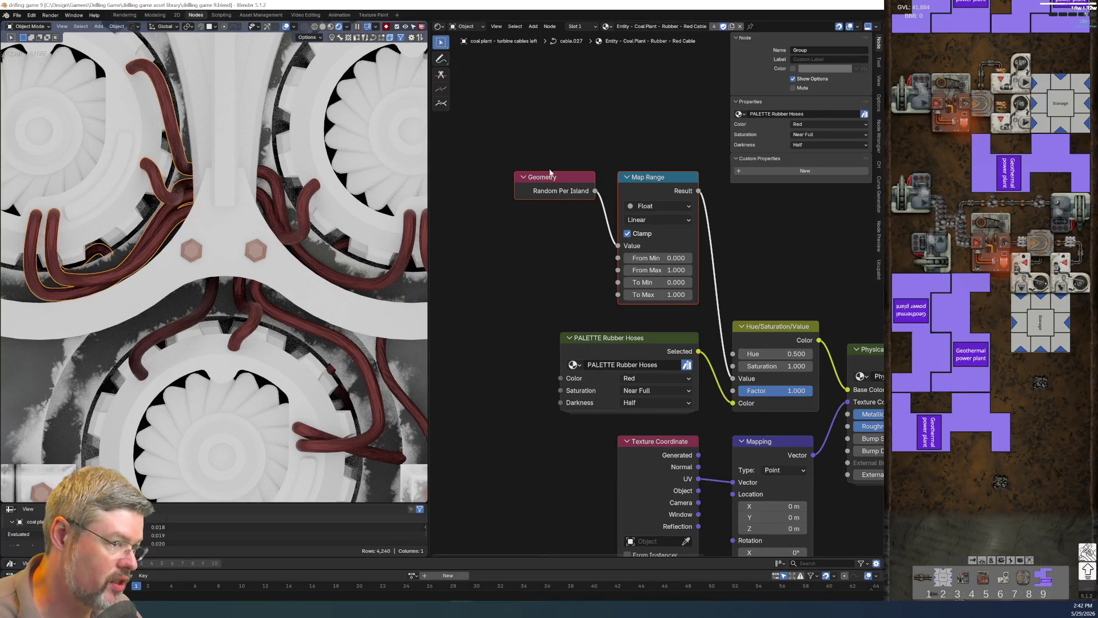
pyautogui.moveTo(532, 174); pyautogui.dragTo(532, 185)
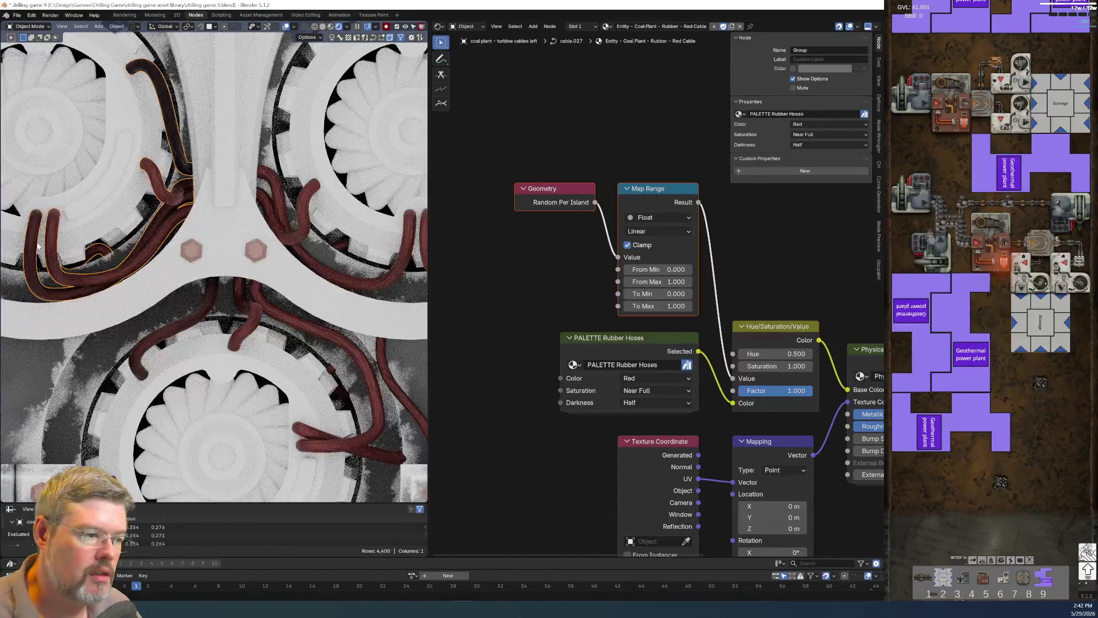
# Select the right, lower and body main cables, save again, and select the Geometry node.
pyautogui.click(303, 234)
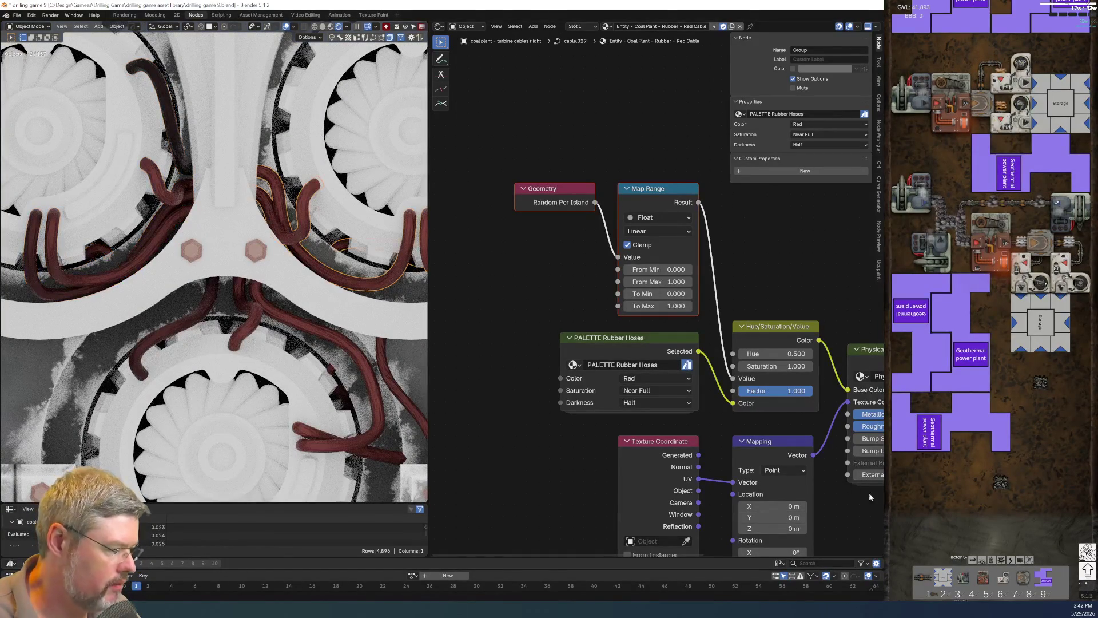
pyautogui.click(234, 309)
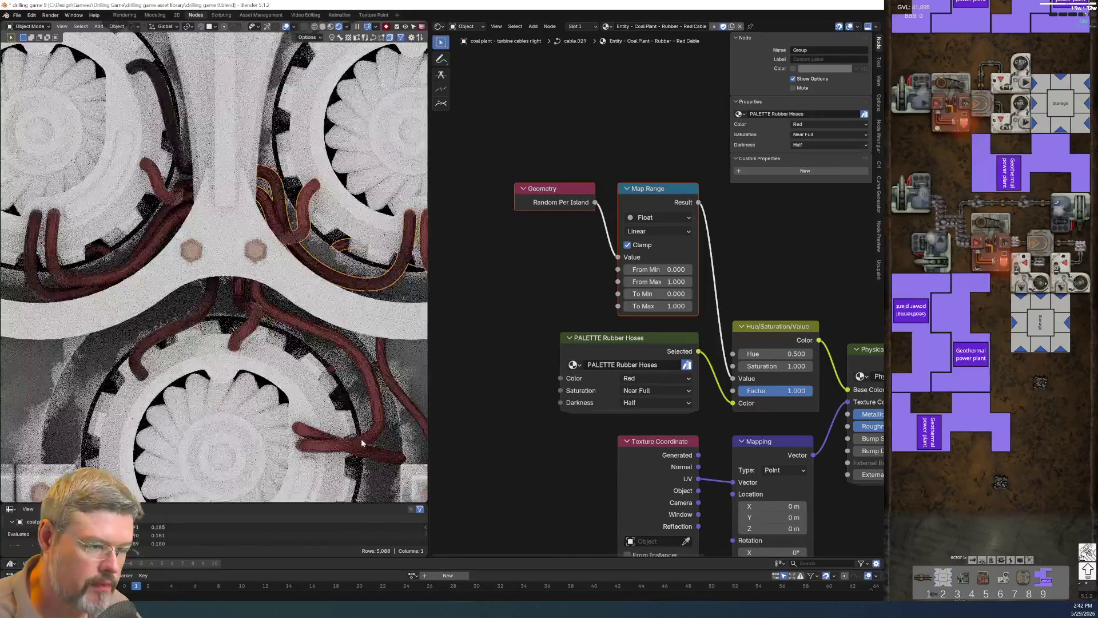
pyautogui.scroll(-4, 343, 377)
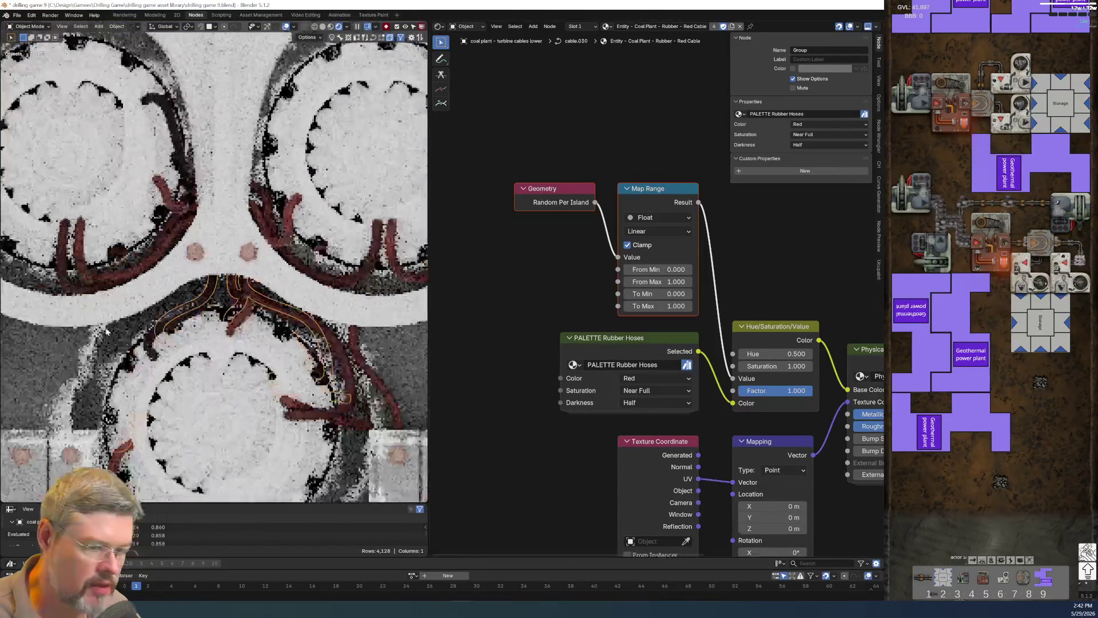
pyautogui.click(366, 393)
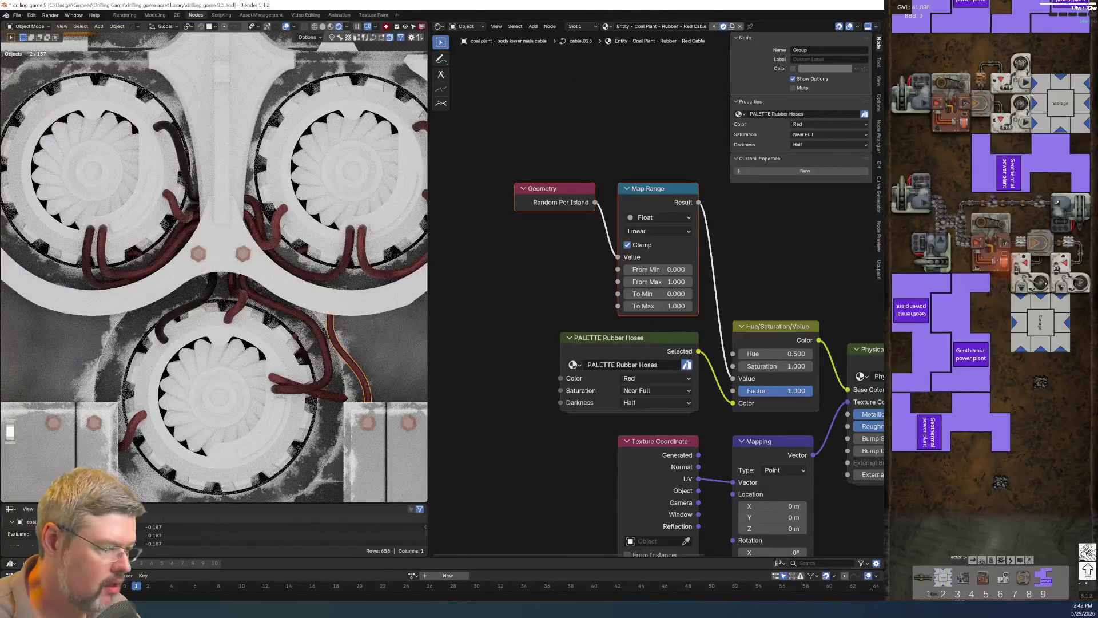
pyautogui.click(17, 15)
pyautogui.click(29, 69)
pyautogui.scroll(3, 150, 234)
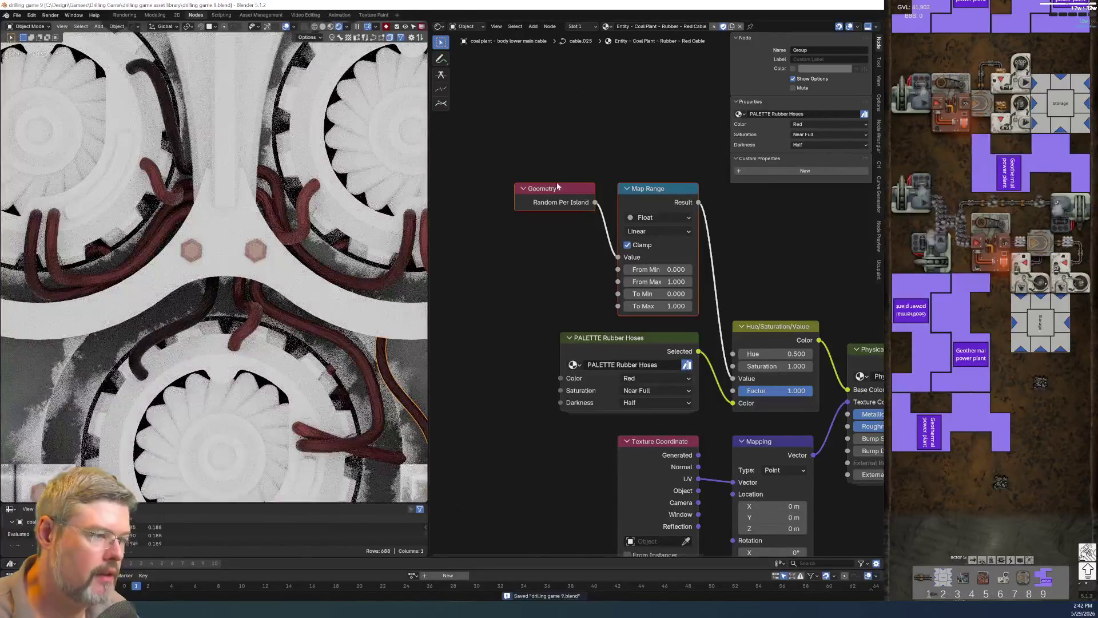
pyautogui.click(563, 189)
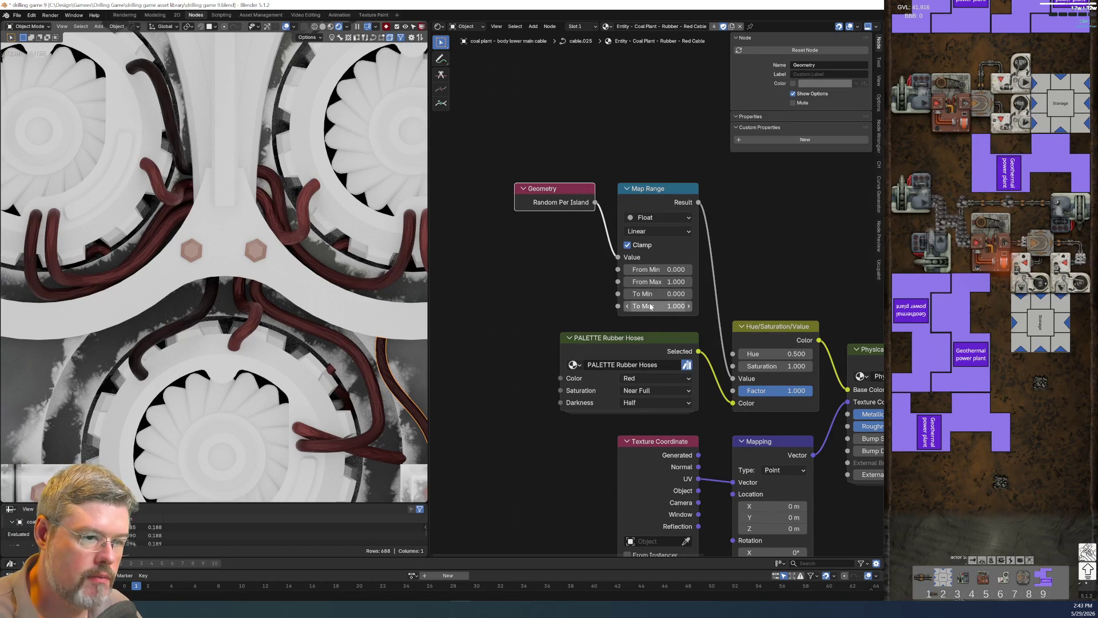
# Set Map Range To Min to 0 and To Max to 1.5, and save the file.
pyautogui.moveTo(651, 307)
pyautogui.mouseDown()
pyautogui.moveTo(684, 306)
pyautogui.moveTo(641, 293)
pyautogui.mouseUp()
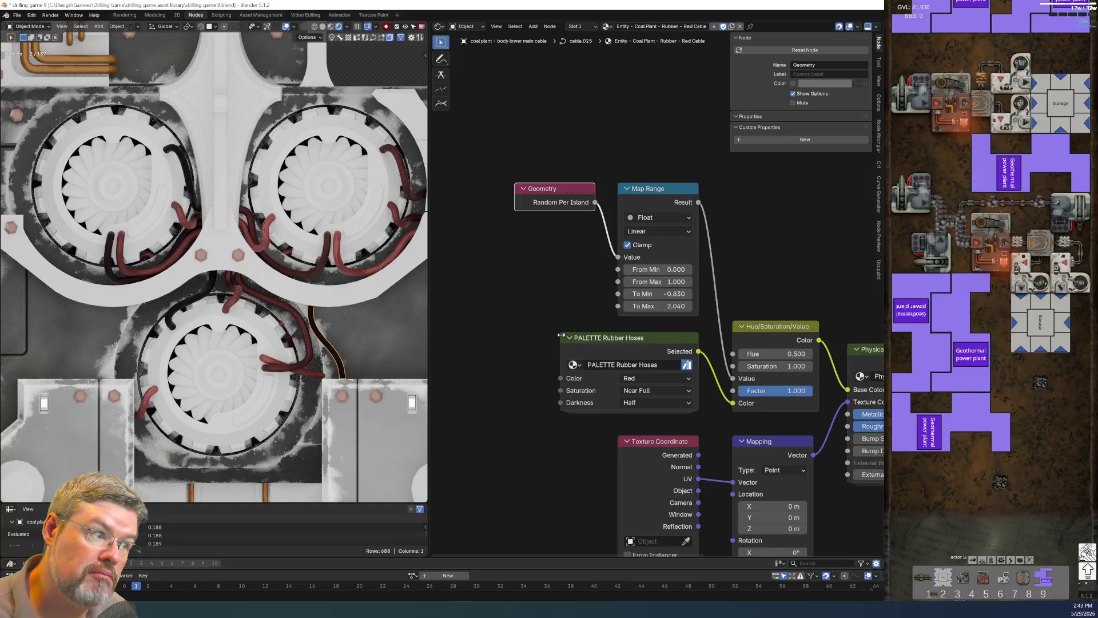
pyautogui.click(657, 293)
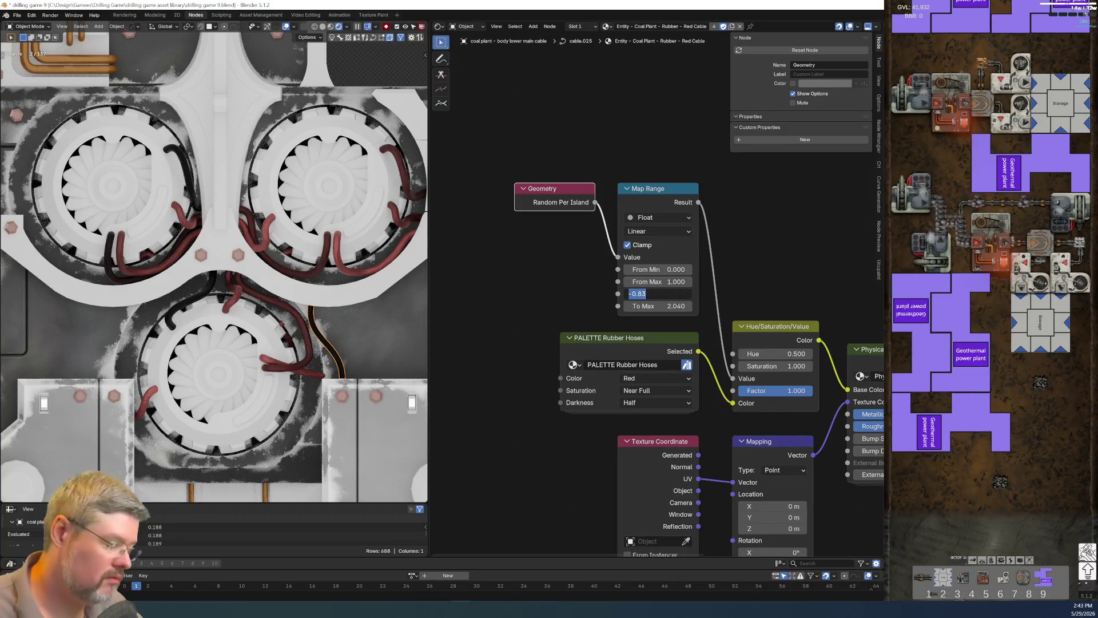
pyautogui.write('-.5')
pyautogui.press('Tab')
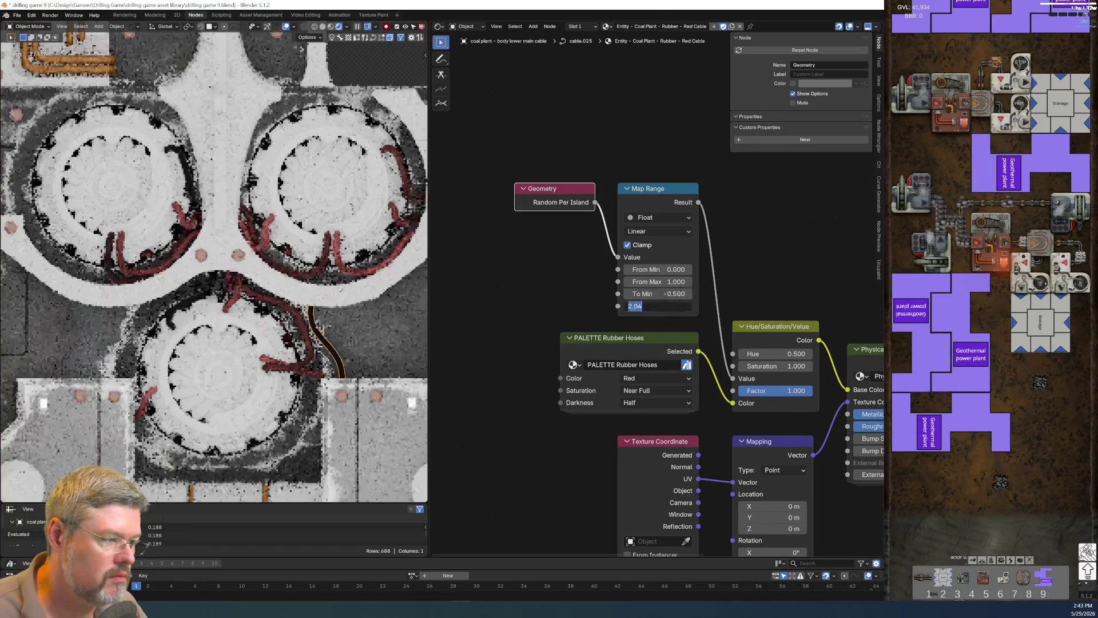
pyautogui.write('1')
pyautogui.press('Return')
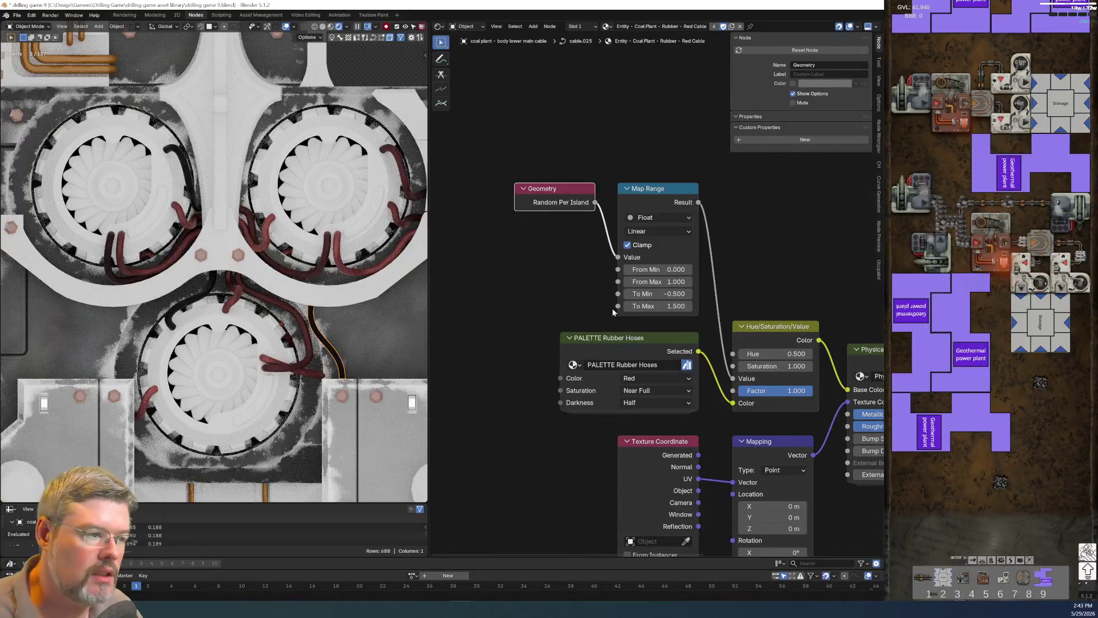
pyautogui.click(16, 15)
pyautogui.click(41, 70)
pyautogui.click(658, 294)
pyautogui.write('0')
pyautogui.press('Return')
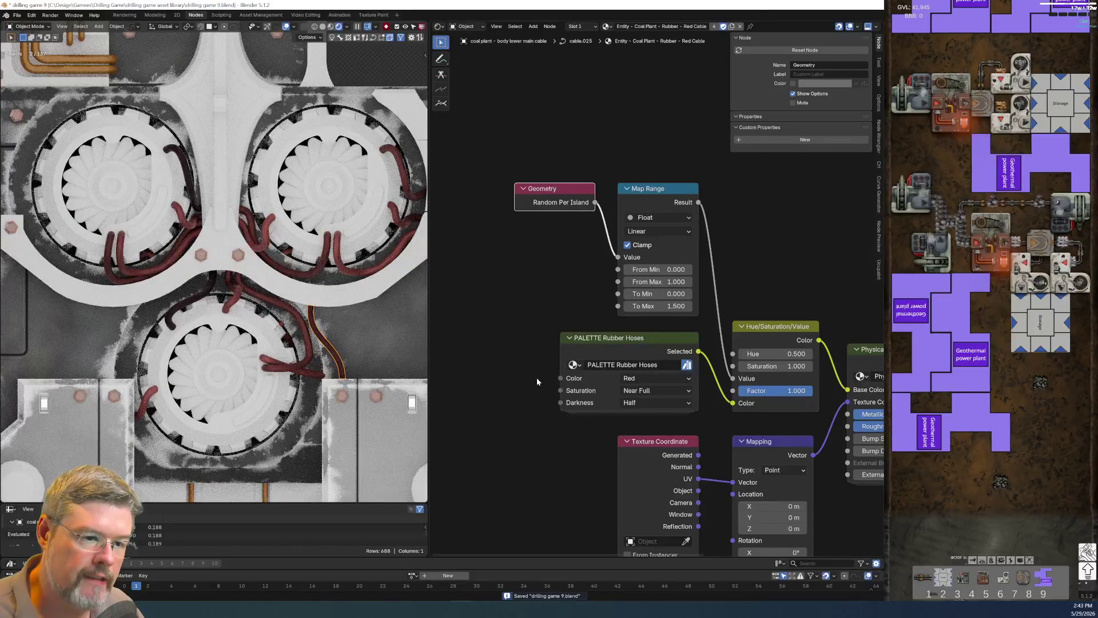
# Select a lower turbine cable and move the Geometry node left of Map Range.
pyautogui.click(180, 308)
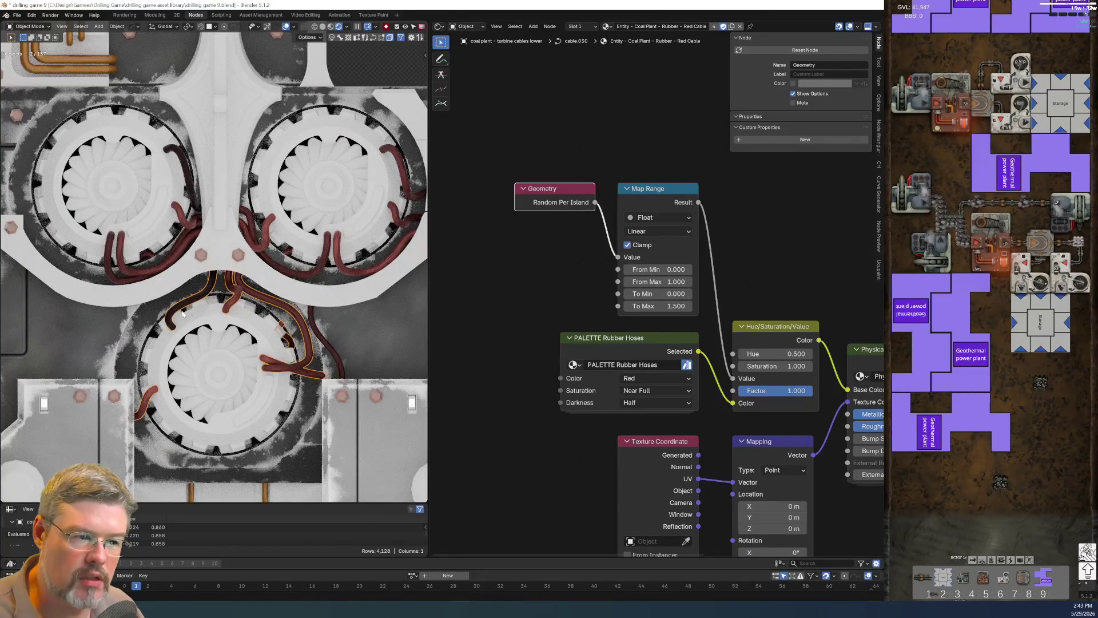
pyautogui.moveTo(543, 194); pyautogui.dragTo(480, 206)
pyautogui.scroll(-1, 482, 257)
pyautogui.hotkey('shift', 'a')
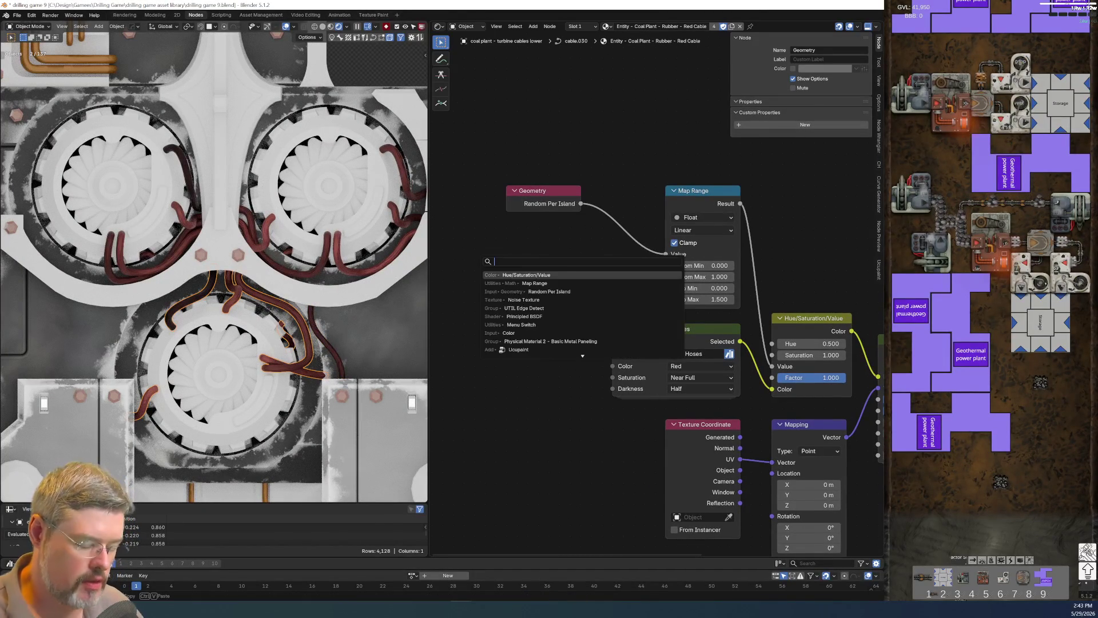
# Add a White Noise Texture node and shift it with the Geometry node to the left.
pyautogui.write('white')
pyautogui.press('Return')
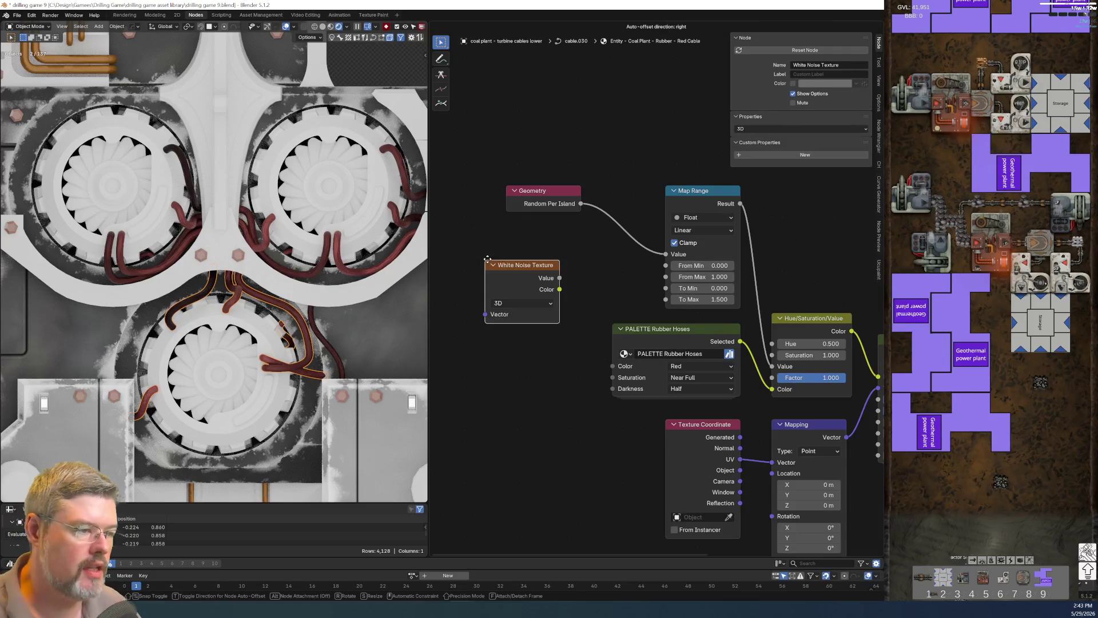
pyautogui.click(529, 267)
pyautogui.moveTo(543, 271); pyautogui.dragTo(676, 311, button='middle')
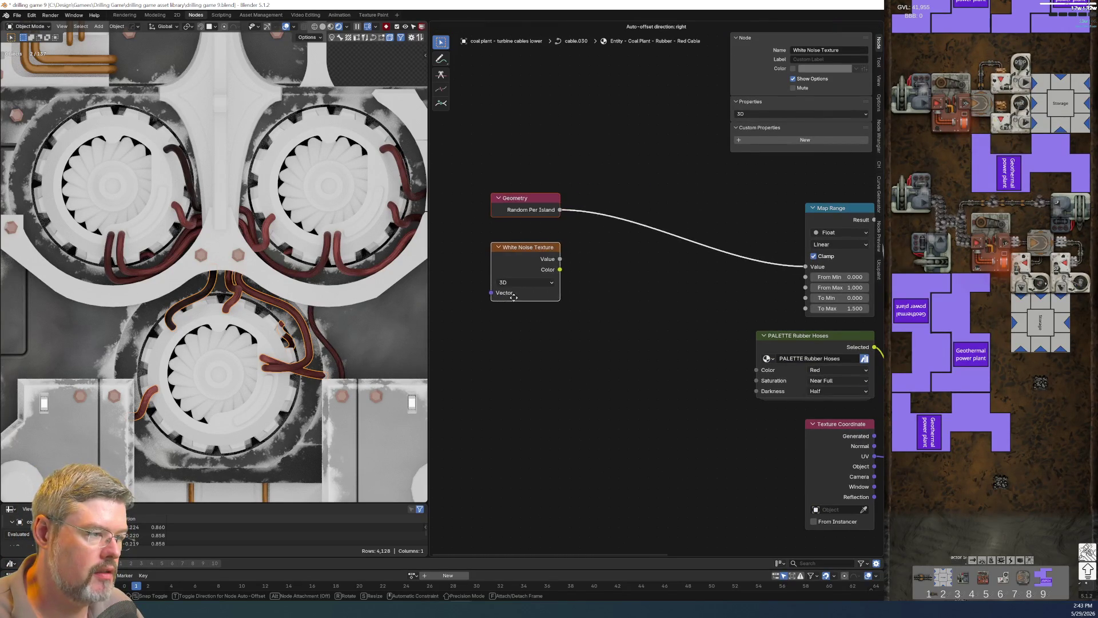
pyautogui.click(529, 312)
pyautogui.click(602, 316)
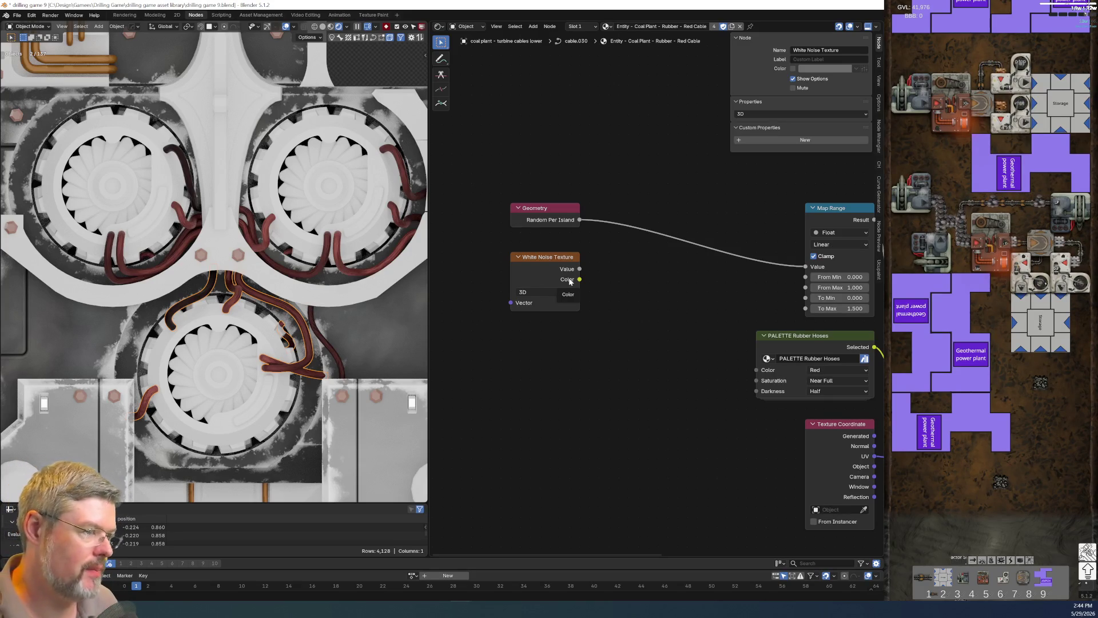
# Add a Math node to the material graph.
pyautogui.hotkey('shift', 'a')
pyautogui.click(578, 352)
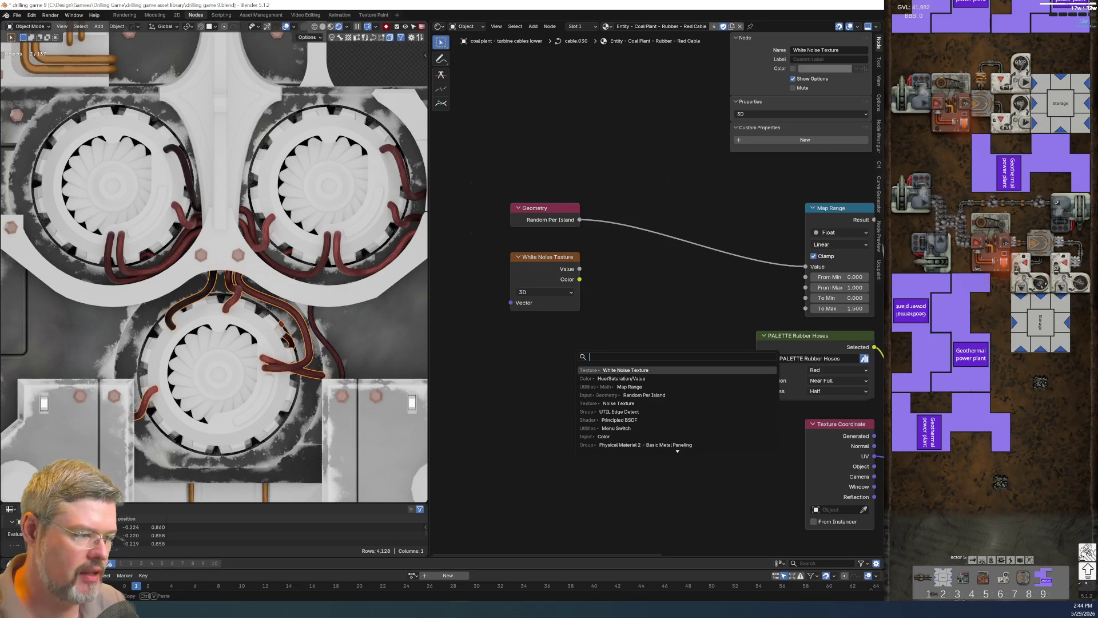
pyautogui.write('math')
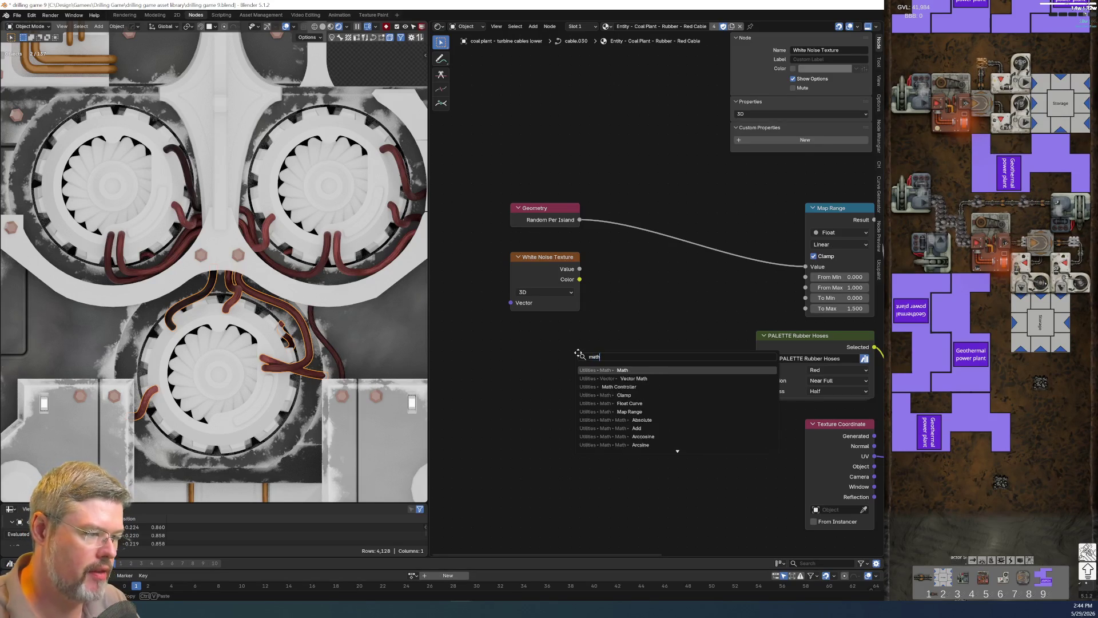
pyautogui.press('Return')
pyautogui.click(611, 380)
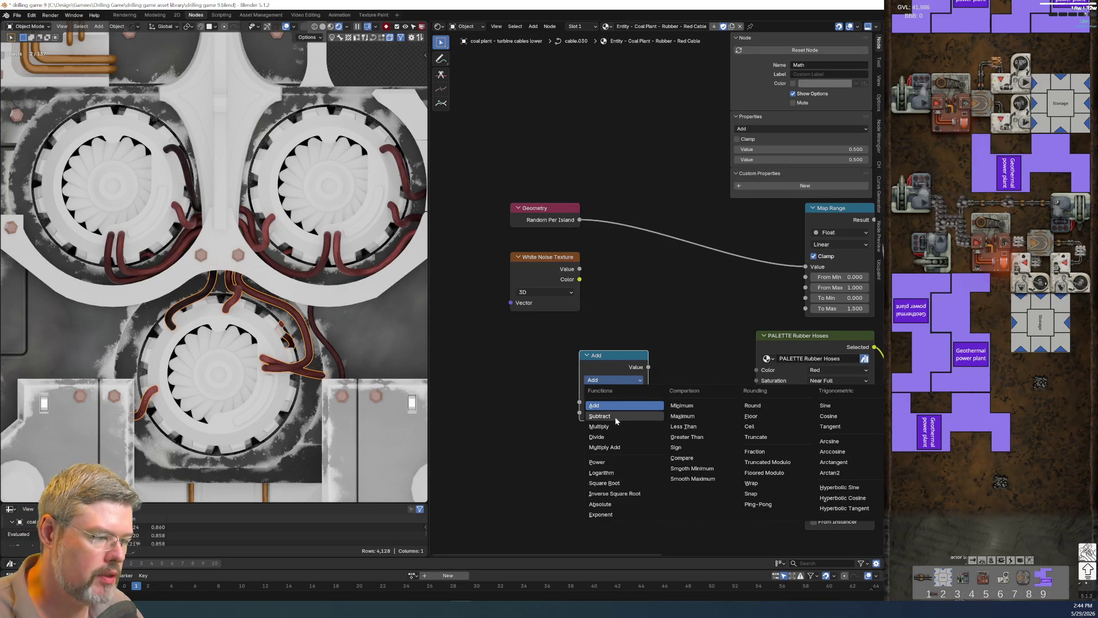
# Set the Math node to Multiply and duplicate it as a Power node.
pyautogui.click(612, 436)
pyautogui.click(611, 379)
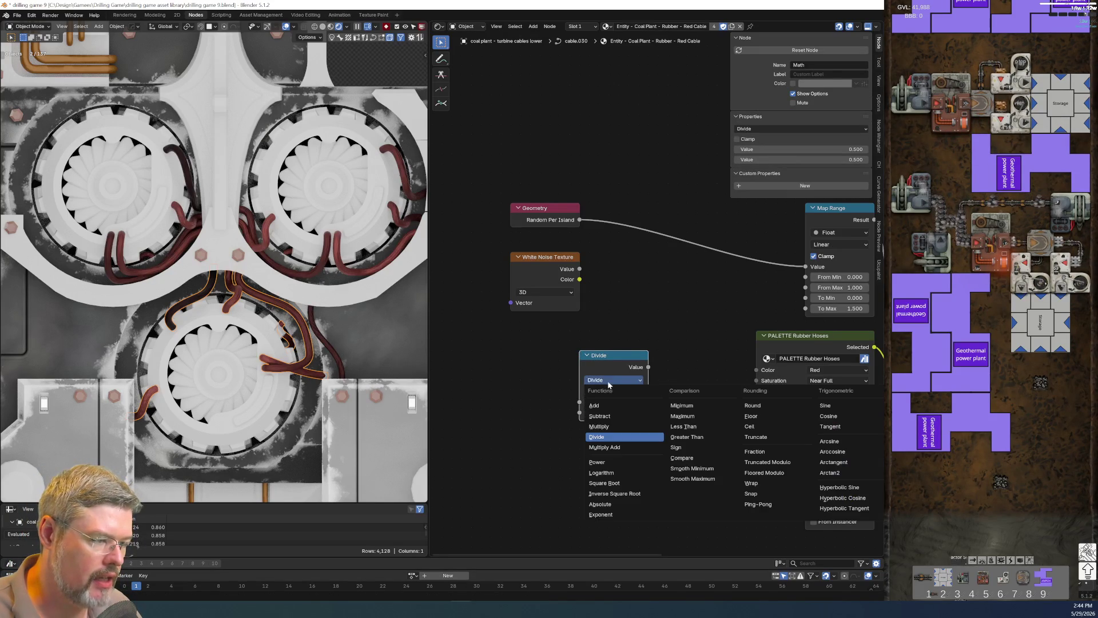
pyautogui.click(616, 430)
pyautogui.hotkey('shift', 'd')
pyautogui.click(713, 356)
pyautogui.click(702, 379)
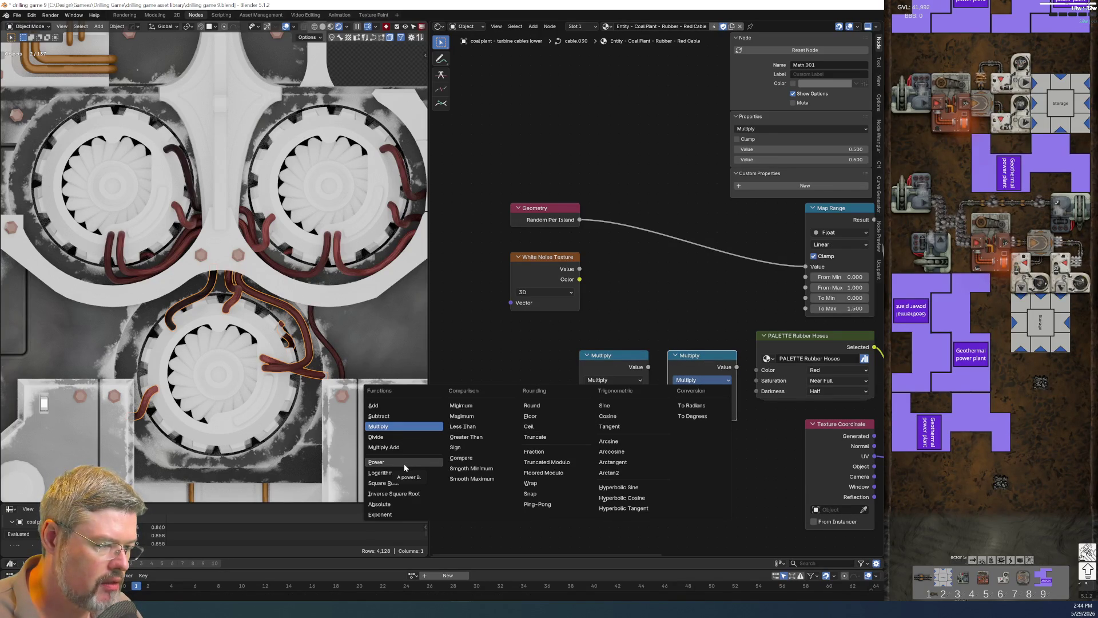
pyautogui.click(427, 462)
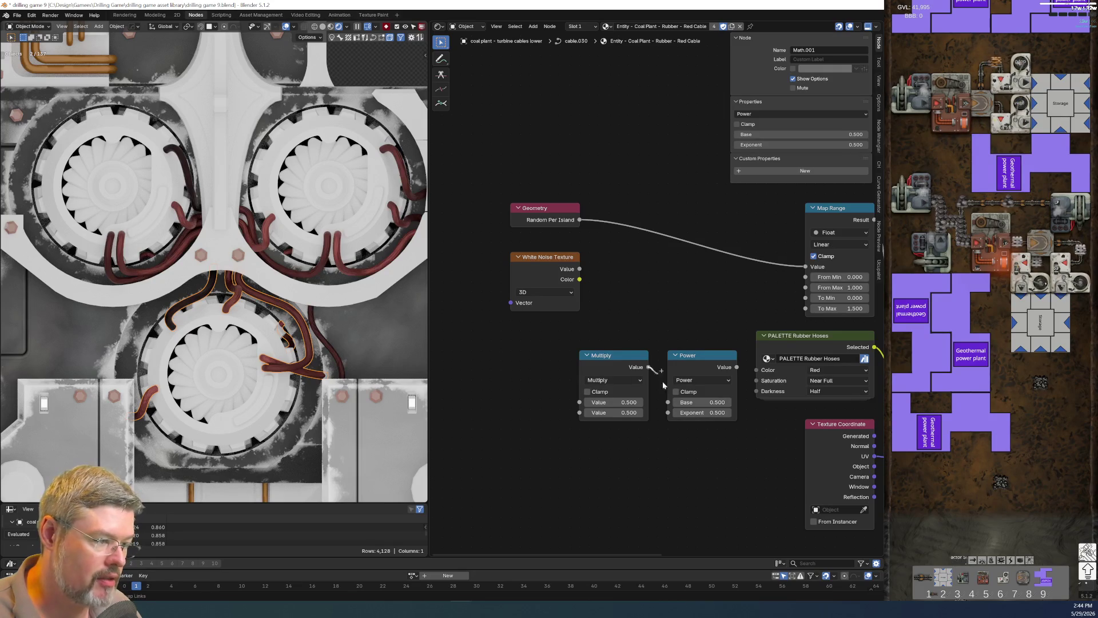
# Chain Random Per Island through Multiply and Power into Map Range's Value, then arrange the nodes.
pyautogui.moveTo(657, 399); pyautogui.dragTo(667, 402)
pyautogui.moveTo(579, 220); pyautogui.dragTo(580, 402)
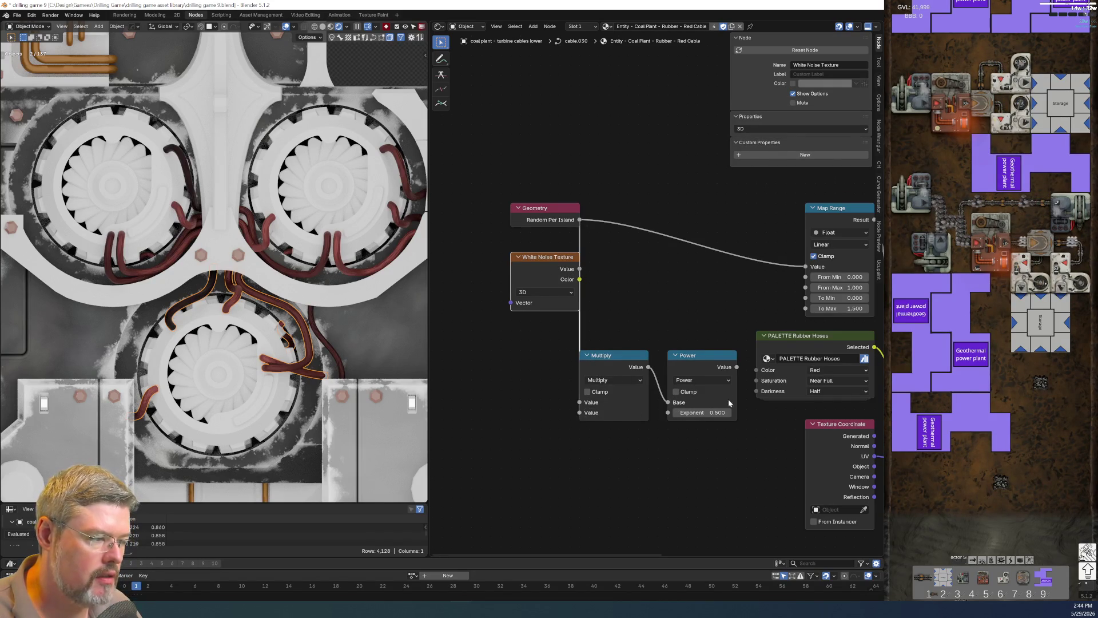
pyautogui.moveTo(736, 366); pyautogui.dragTo(806, 266)
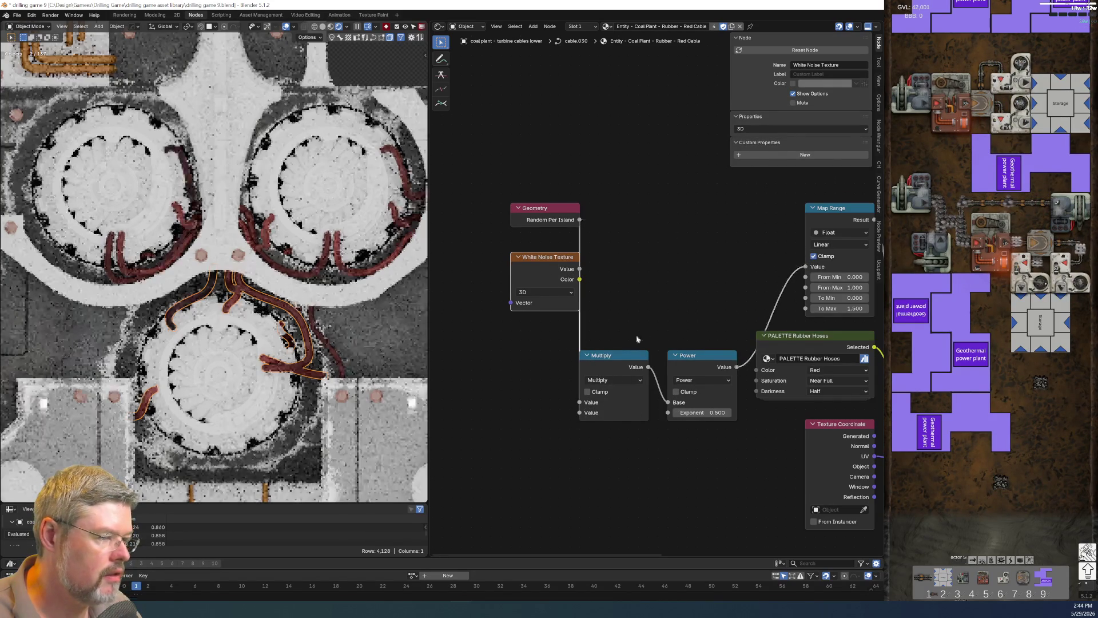
pyautogui.moveTo(647, 338); pyautogui.dragTo(709, 414)
pyautogui.press('g')
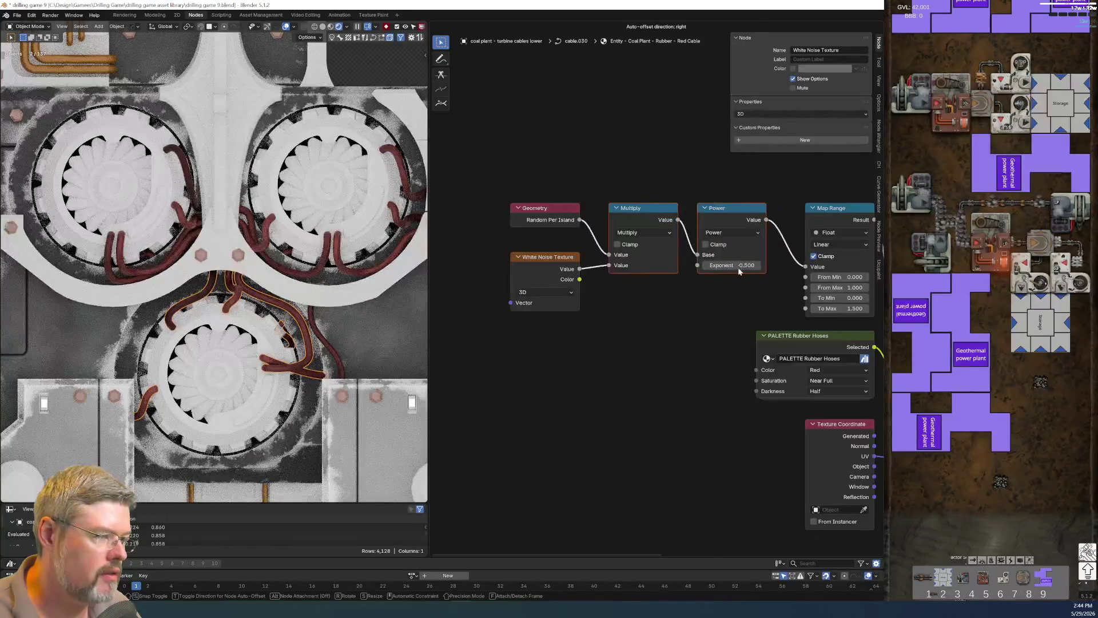
pyautogui.click(738, 267)
pyautogui.click(606, 382)
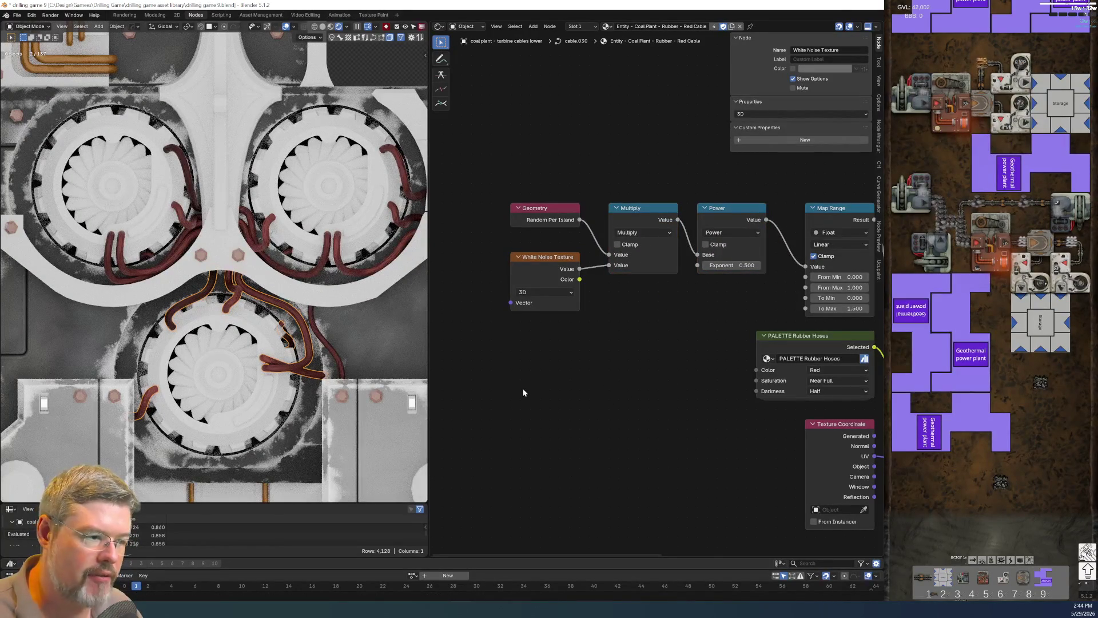
pyautogui.moveTo(511, 303); pyautogui.dragTo(411, 326)
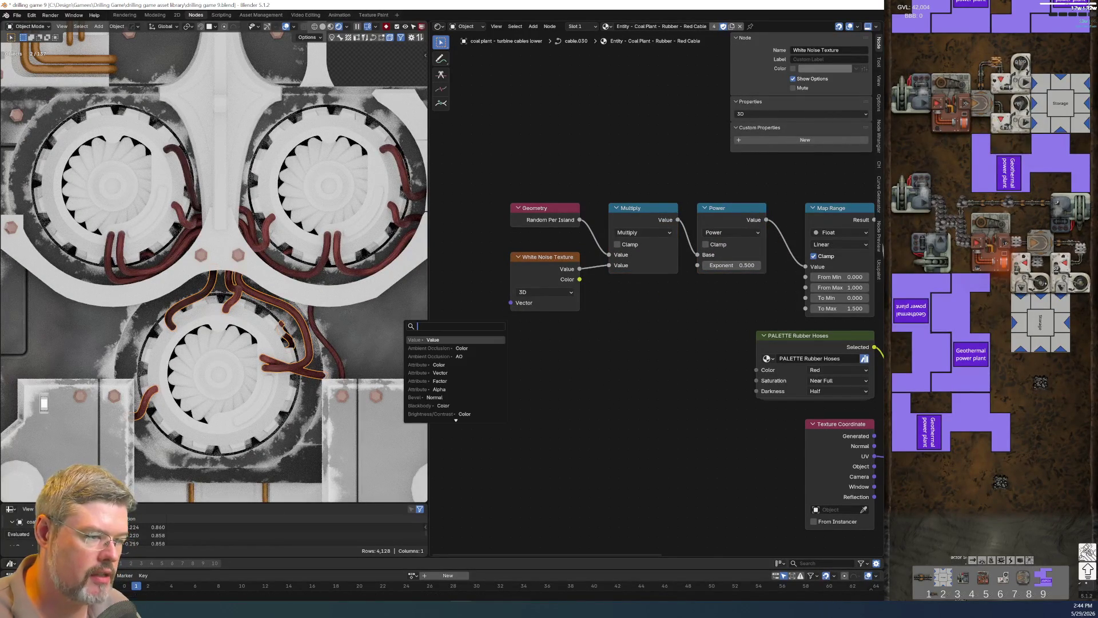
# Try a Value node on the noise Vector at 1 and -2.8, then delete it.
pyautogui.click(478, 339)
pyautogui.click(507, 360)
pyautogui.moveTo(508, 359); pyautogui.dragTo(616, 331, button='middle')
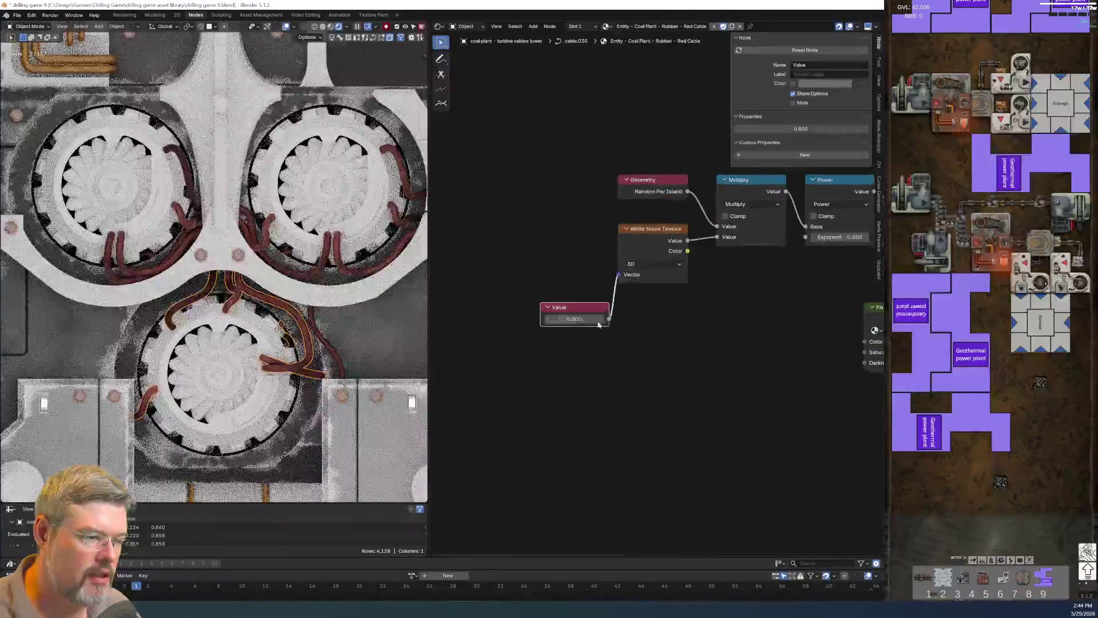
pyautogui.moveTo(574, 319); pyautogui.dragTo(658, 319)
pyautogui.moveTo(678, 398); pyautogui.dragTo(622, 412, button='middle')
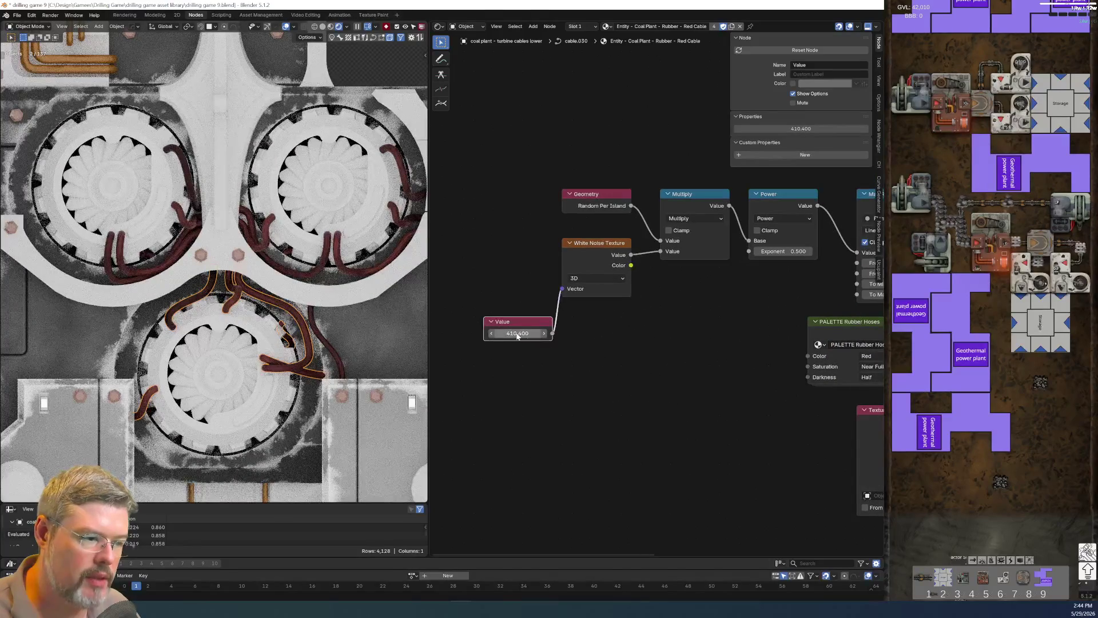
pyautogui.click(517, 334)
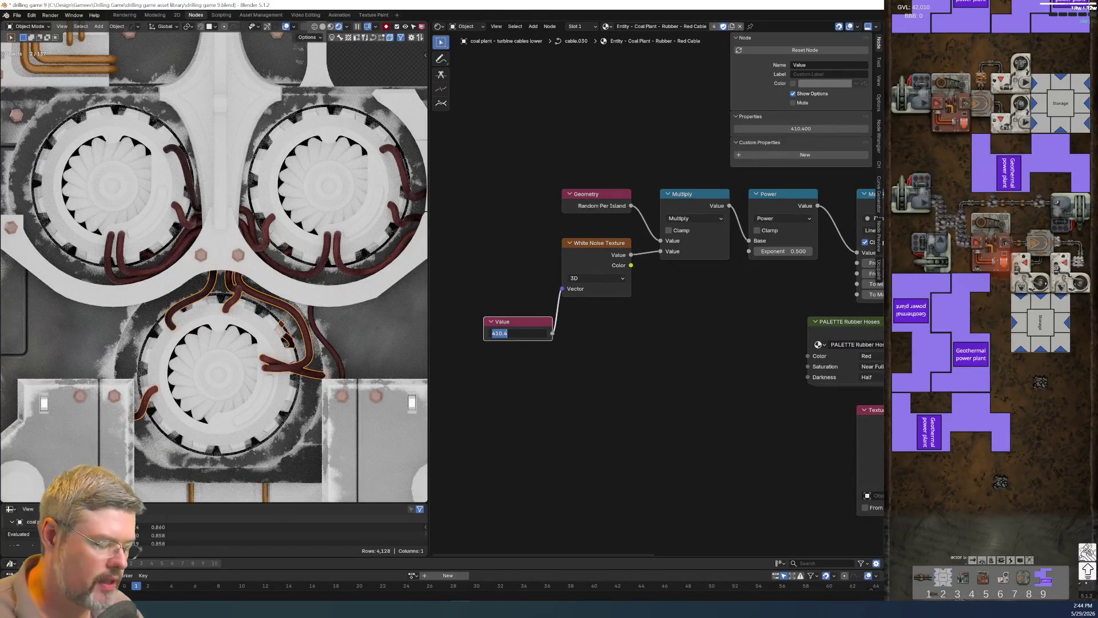
pyautogui.write('1')
pyautogui.press('Return')
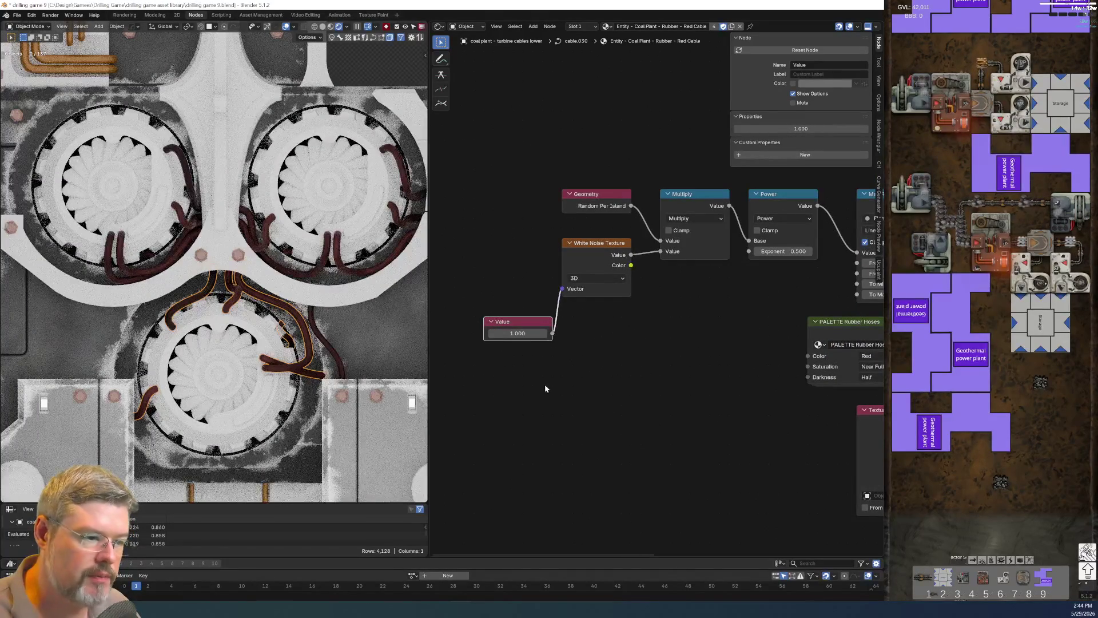
pyautogui.click(520, 334)
pyautogui.write('-2.8')
pyautogui.press('Return')
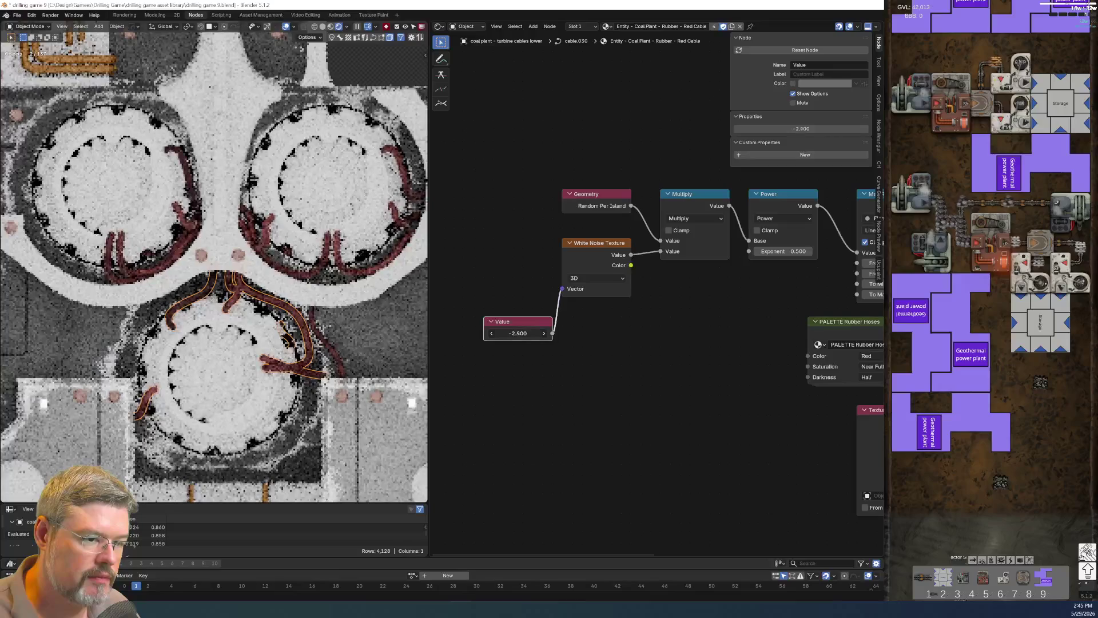
pyautogui.moveTo(518, 333)
pyautogui.mouseDown()
pyautogui.moveTo(500, 334)
pyautogui.moveTo(517, 338)
pyautogui.mouseUp()
pyautogui.scroll(-2, 534, 376)
pyautogui.write('-4.600')
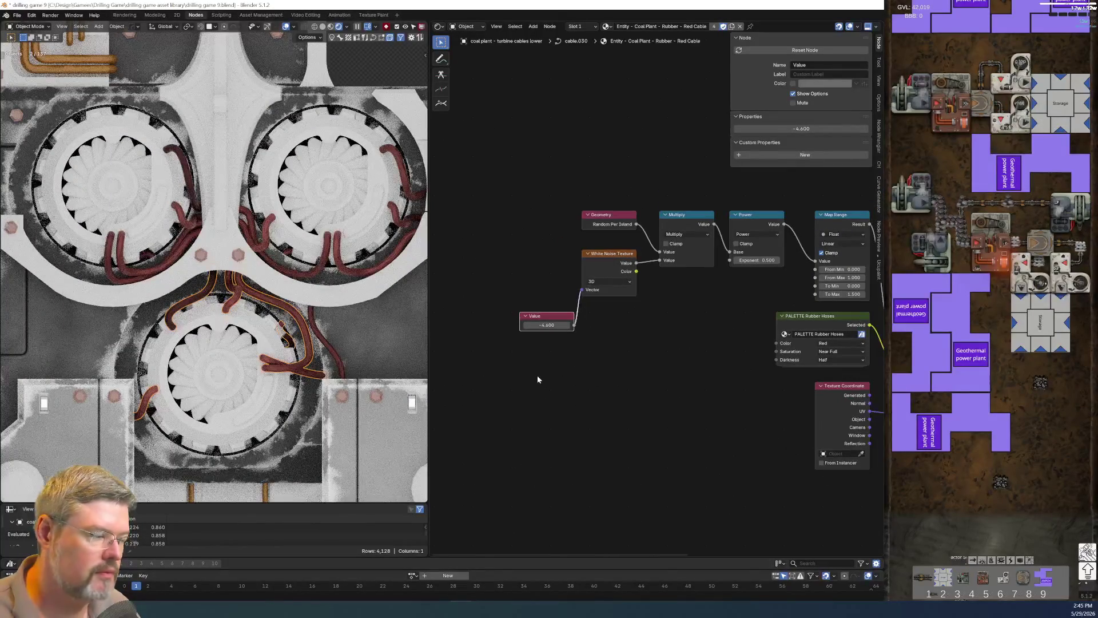
pyautogui.press('x')
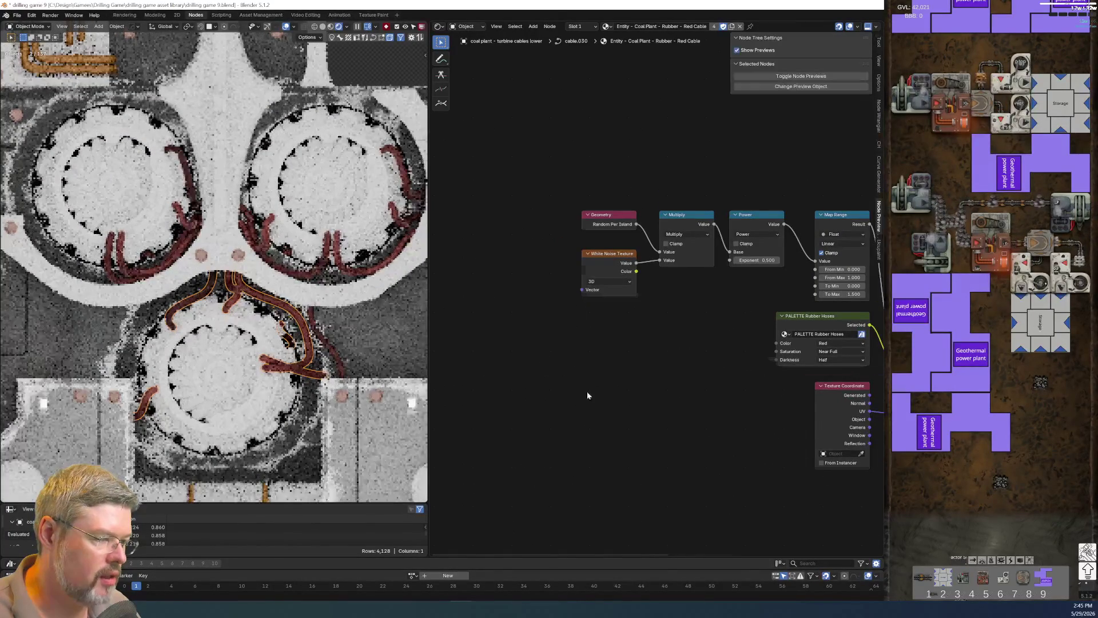
# Move Texture Coordinate beside White Noise and delete the extra Texture Coordinate.001 node.
pyautogui.scroll(-2, 587, 391)
pyautogui.moveTo(794, 365)
pyautogui.mouseDown()
pyautogui.moveTo(549, 268)
pyautogui.moveTo(559, 297)
pyautogui.mouseUp()
pyautogui.scroll(3, 567, 334)
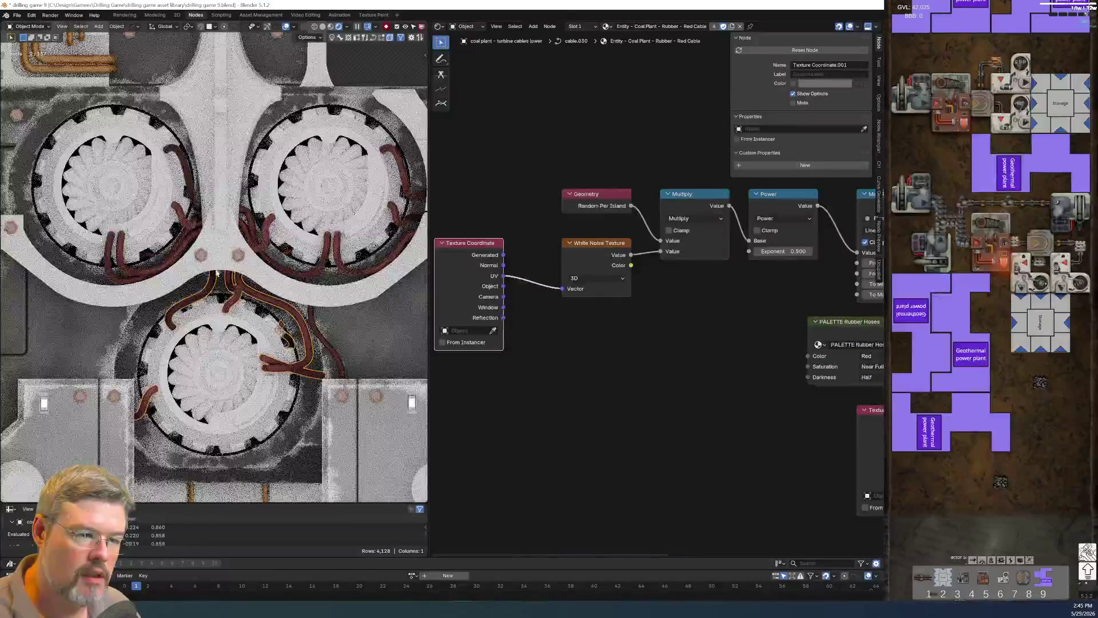
pyautogui.scroll(5, 348, 263)
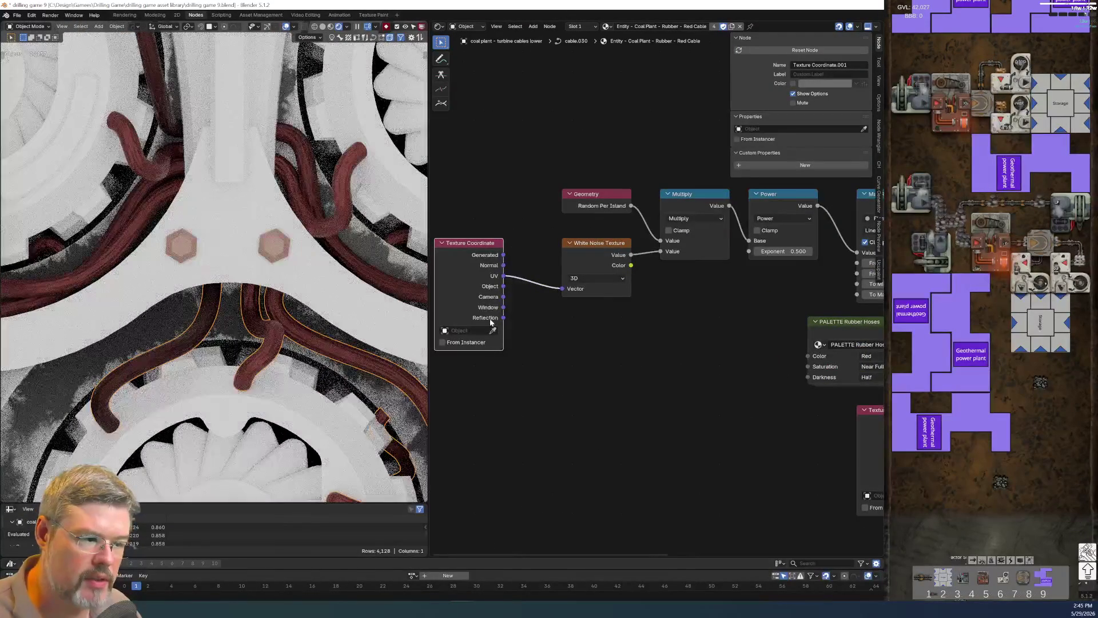
pyautogui.scroll(-2, 509, 392)
pyautogui.moveTo(615, 434); pyautogui.dragTo(562, 422, button='middle')
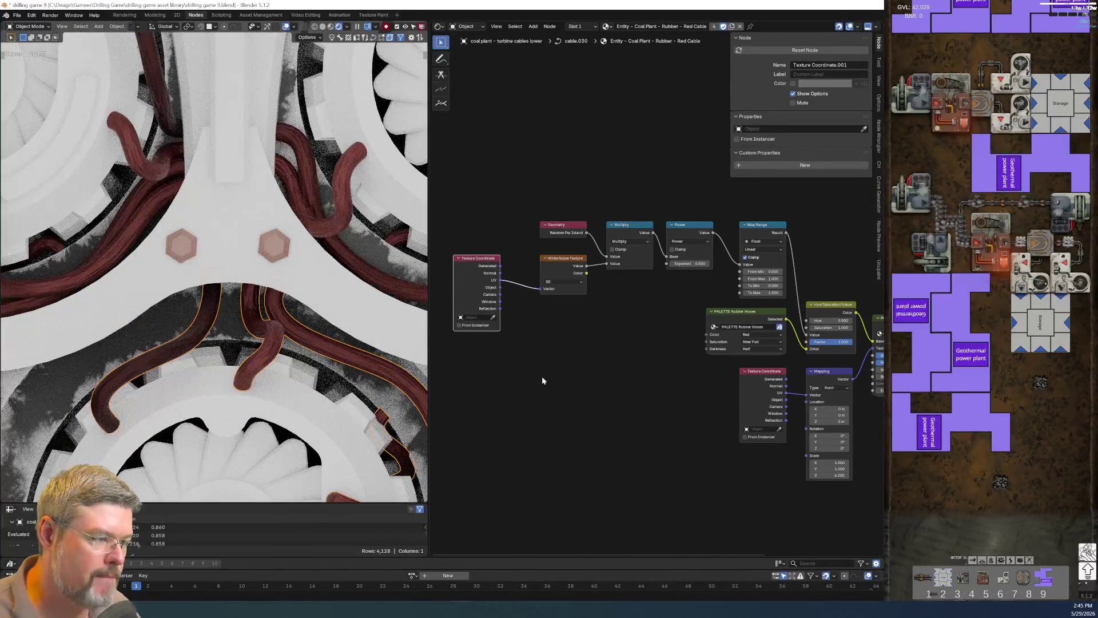
pyautogui.press('x')
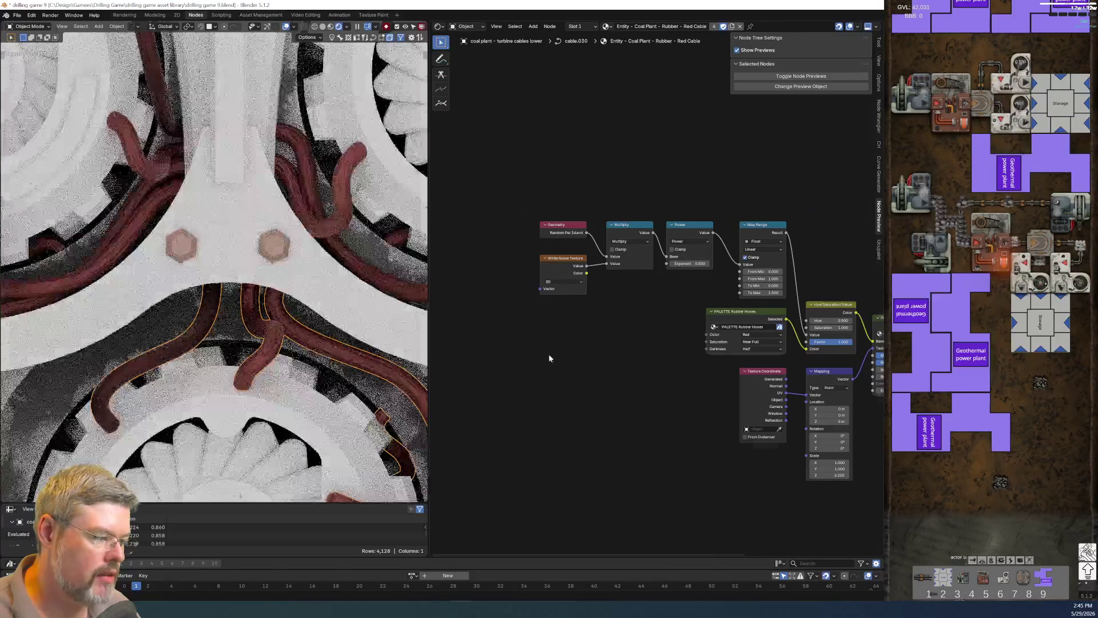
pyautogui.scroll(1, 549, 355)
pyautogui.scroll(-1, 552, 358)
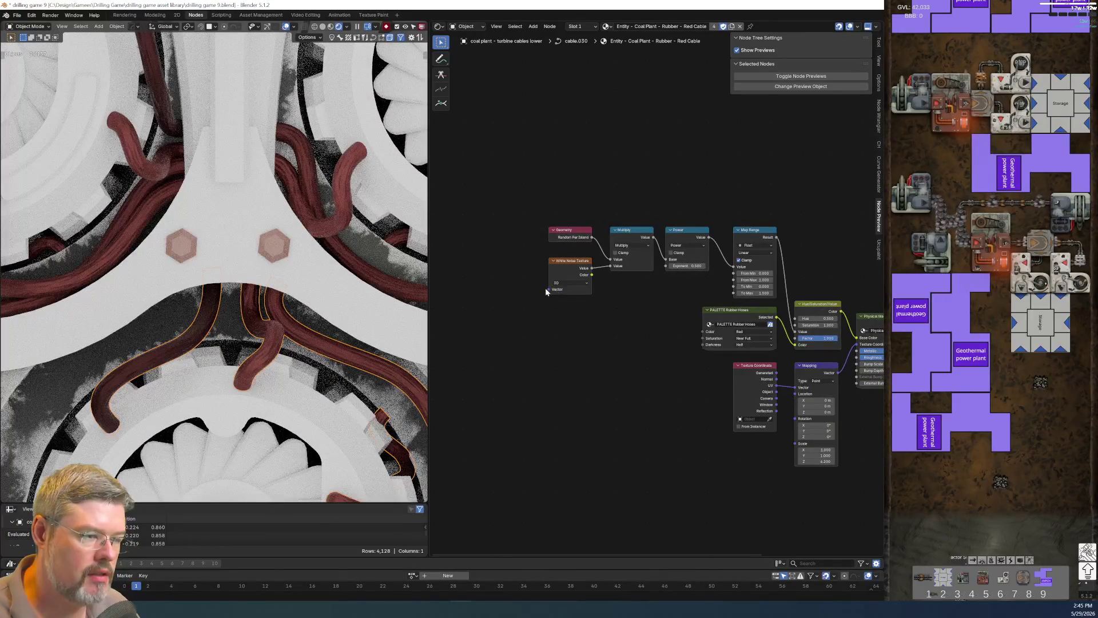
# Add a Value node labelled 'seed' linked into the White Noise Texture's Vector.
pyautogui.moveTo(523, 305); pyautogui.dragTo(522, 305)
pyautogui.write('value')
pyautogui.press('Return')
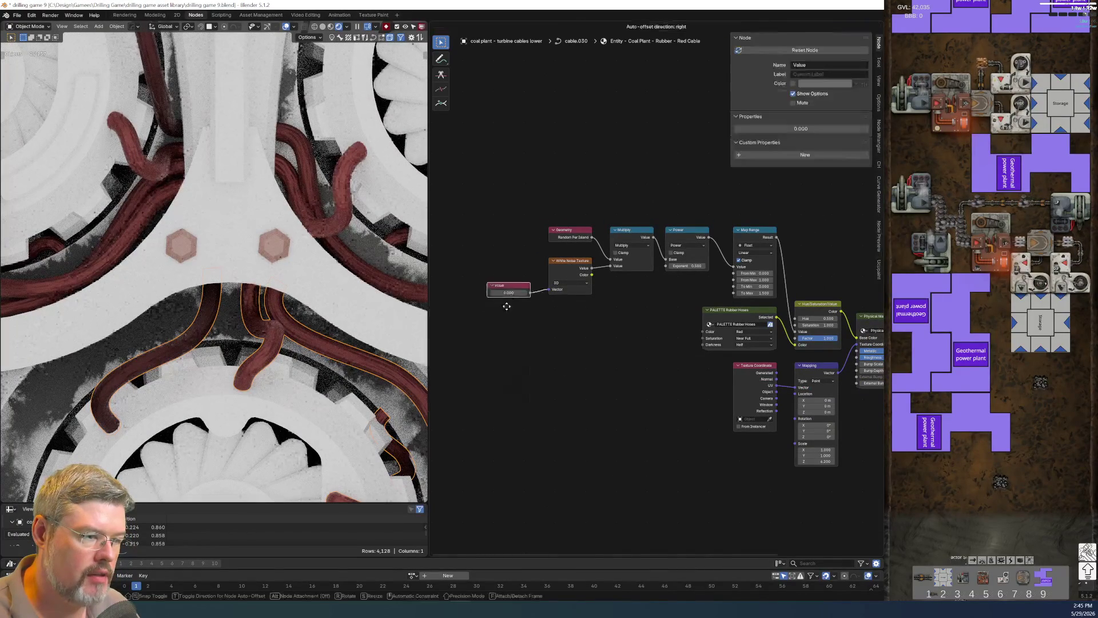
pyautogui.press('F2')
pyautogui.write('seed')
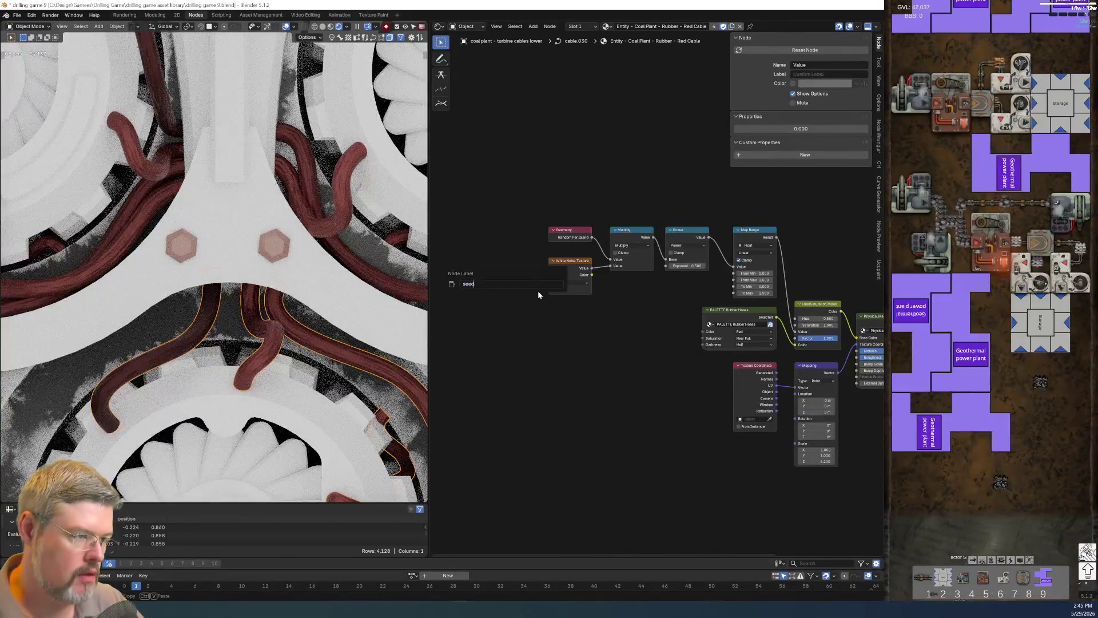
pyautogui.press('Return')
pyautogui.keyDown('ctrl'); pyautogui.scroll(3, 508, 286); pyautogui.keyUp('ctrl')
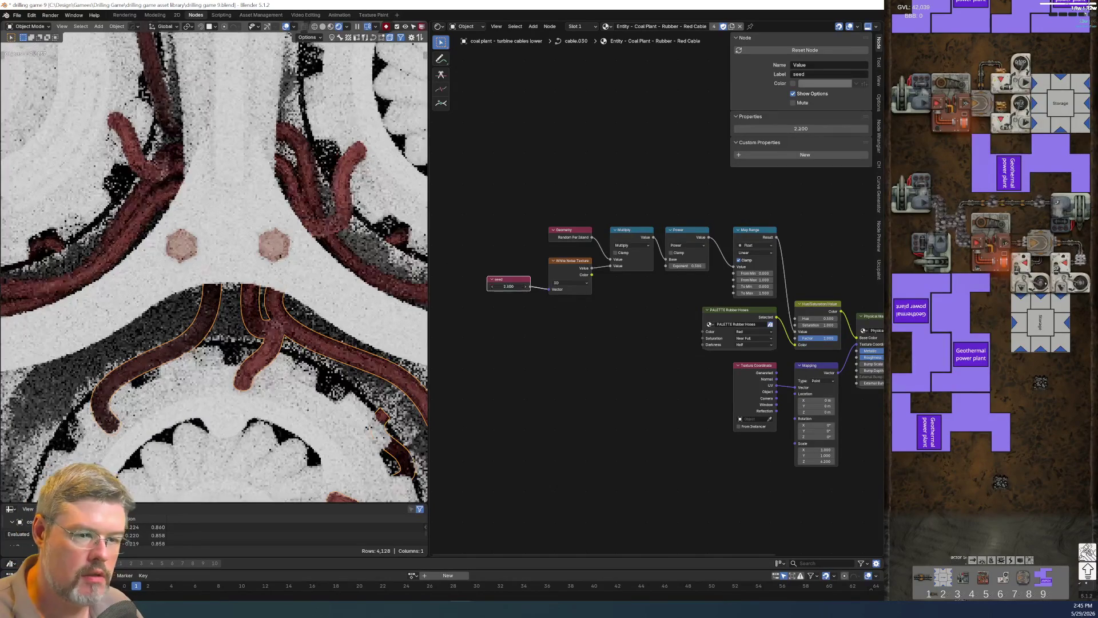
pyautogui.scroll(-3, 400, 383)
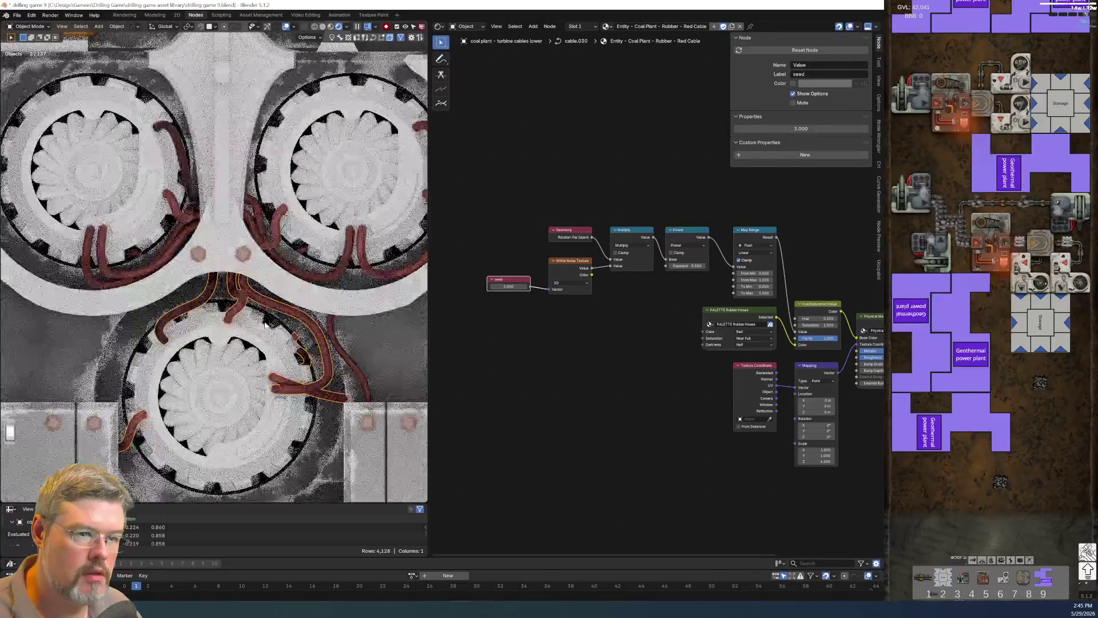
pyautogui.scroll(-1, 431, 383)
pyautogui.scroll(-3, 314, 335)
pyautogui.scroll(5, 501, 365)
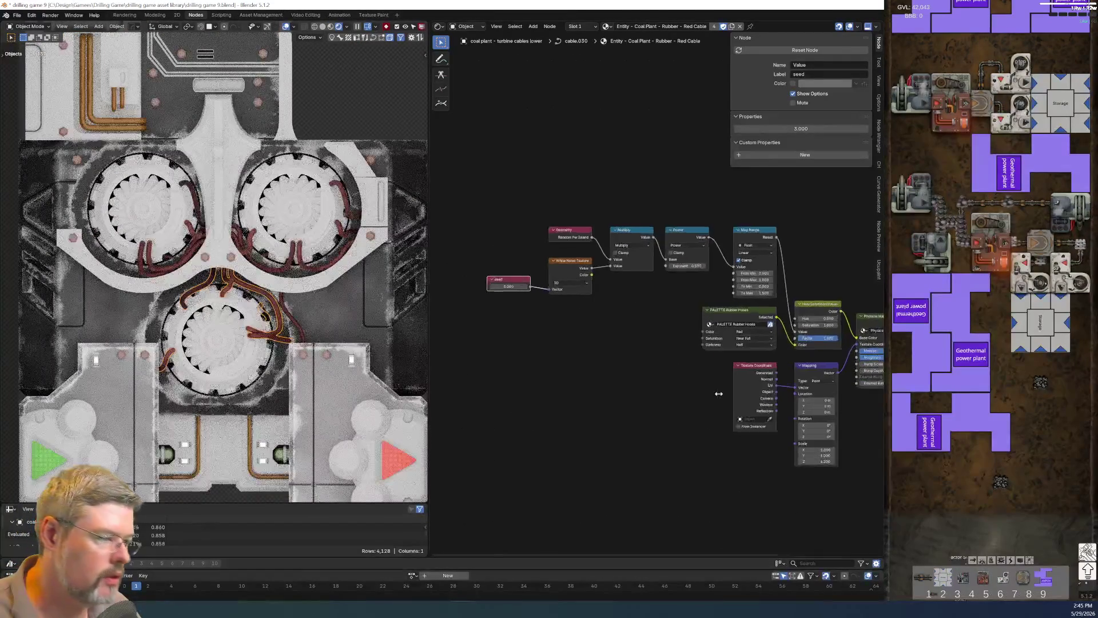
pyautogui.scroll(1, 561, 247)
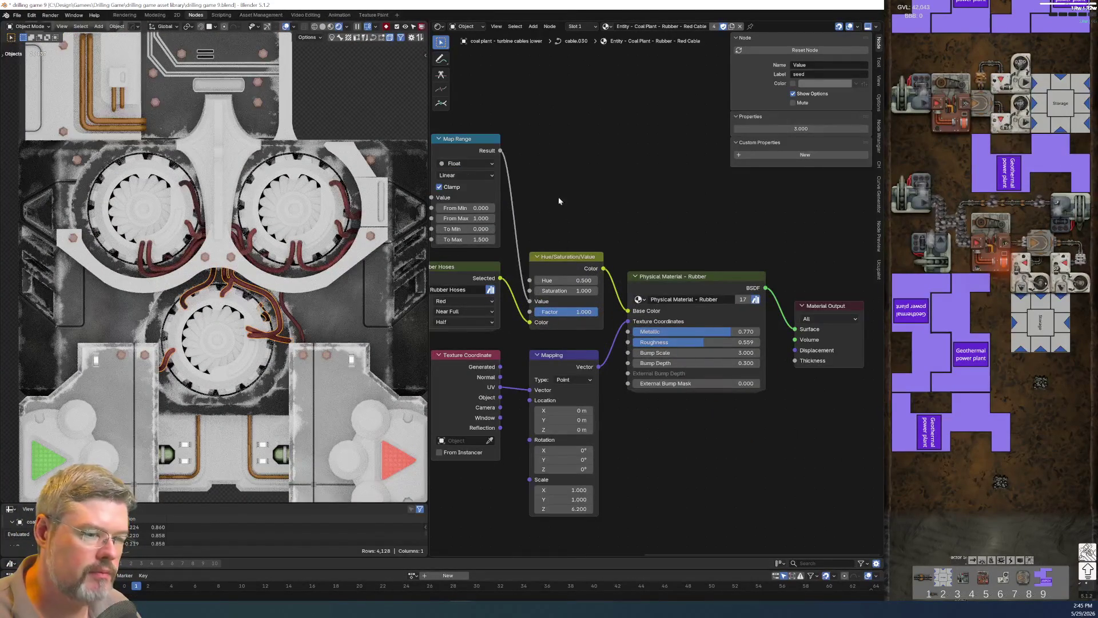
# Save the file as drilling game 9.blend.
pyautogui.click(17, 15)
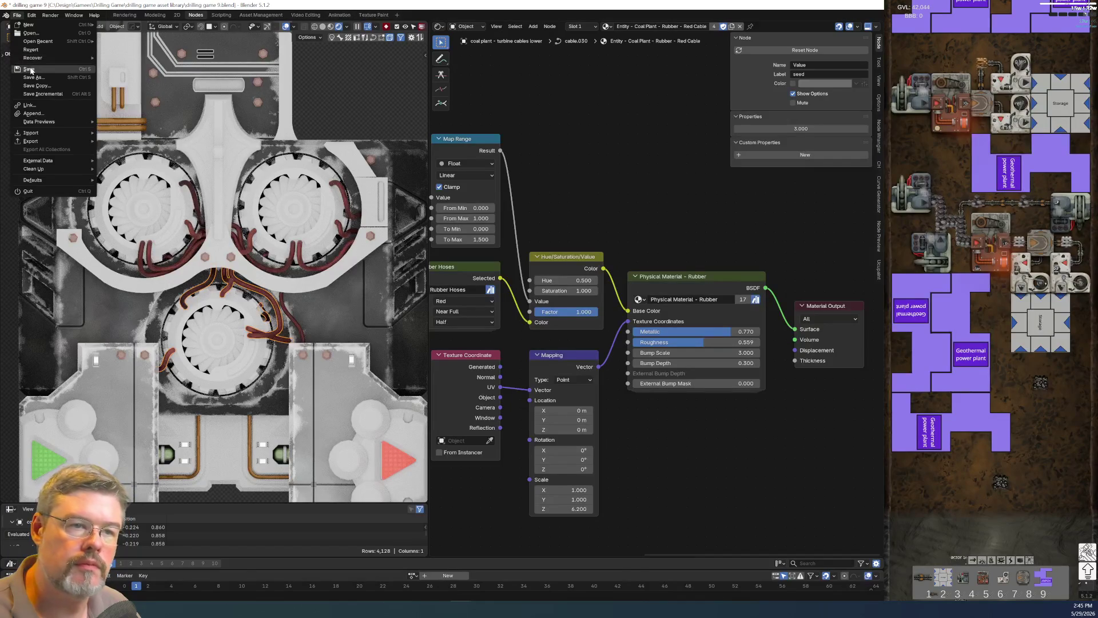
pyautogui.click(25, 69)
pyautogui.scroll(-5, 531, 305)
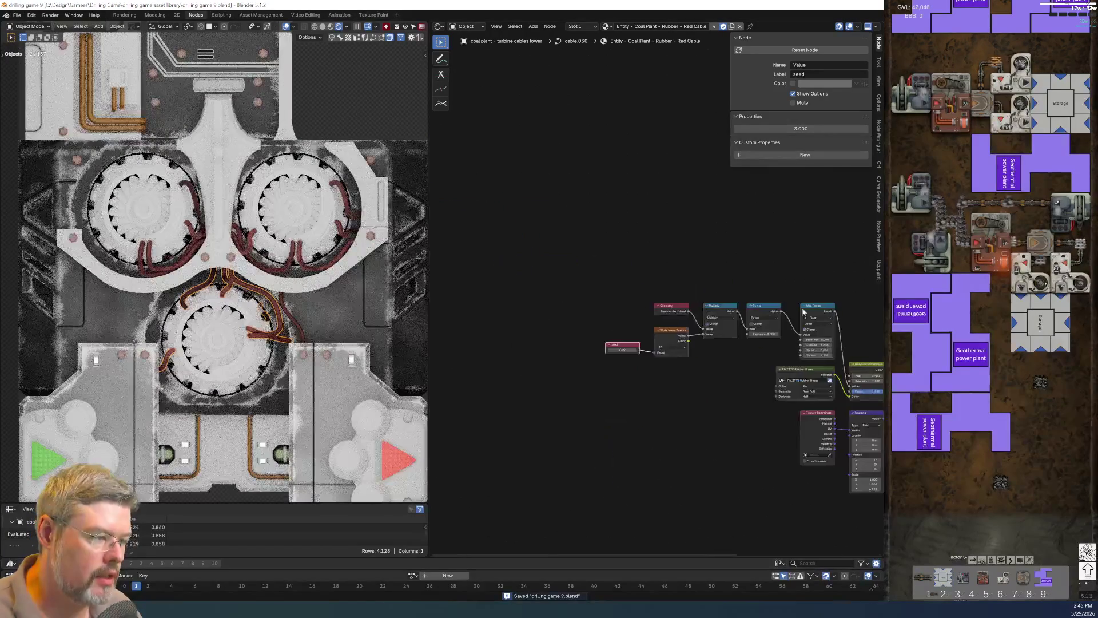
pyautogui.scroll(3, 531, 304)
pyautogui.moveTo(458, 259); pyautogui.dragTo(555, 388)
# Duplicate the seed noise chain and Map Range above, wiring the copied Power into the Map Range copy.
pyautogui.moveTo(555, 388); pyautogui.dragTo(624, 388, button='middle')
pyautogui.moveTo(525, 280); pyautogui.dragTo(718, 400)
pyautogui.press('g')
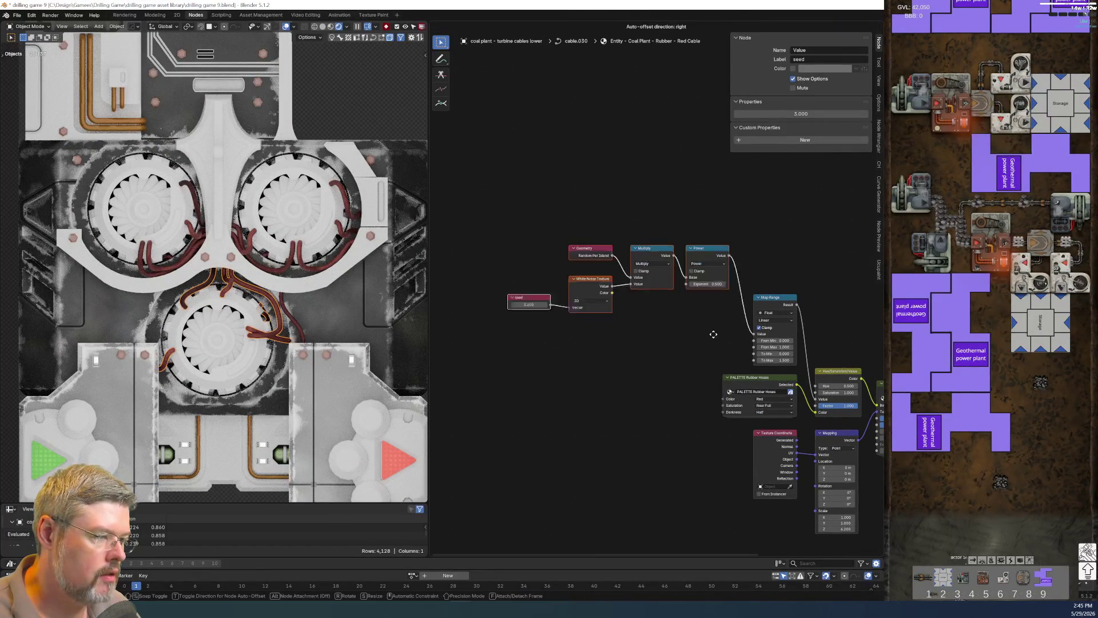
pyautogui.press('Escape')
pyautogui.hotkey('shift', 'd')
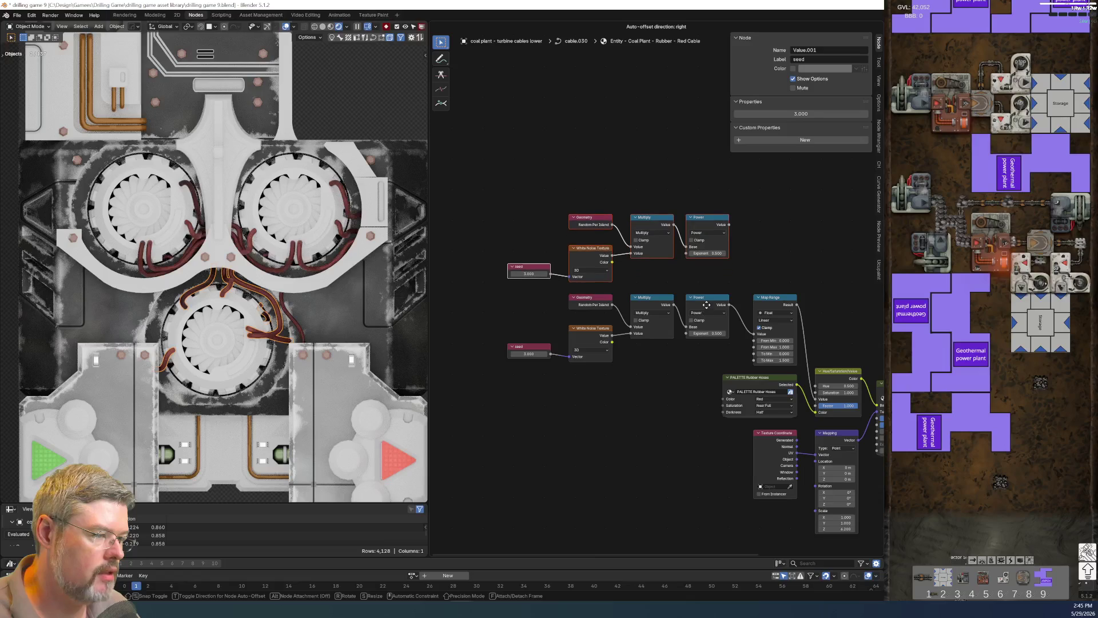
pyautogui.click(706, 306)
pyautogui.moveTo(751, 278); pyautogui.dragTo(780, 329)
pyautogui.hotkey('shift', 'd')
pyautogui.click(780, 245)
pyautogui.moveTo(729, 225); pyautogui.dragTo(752, 247)
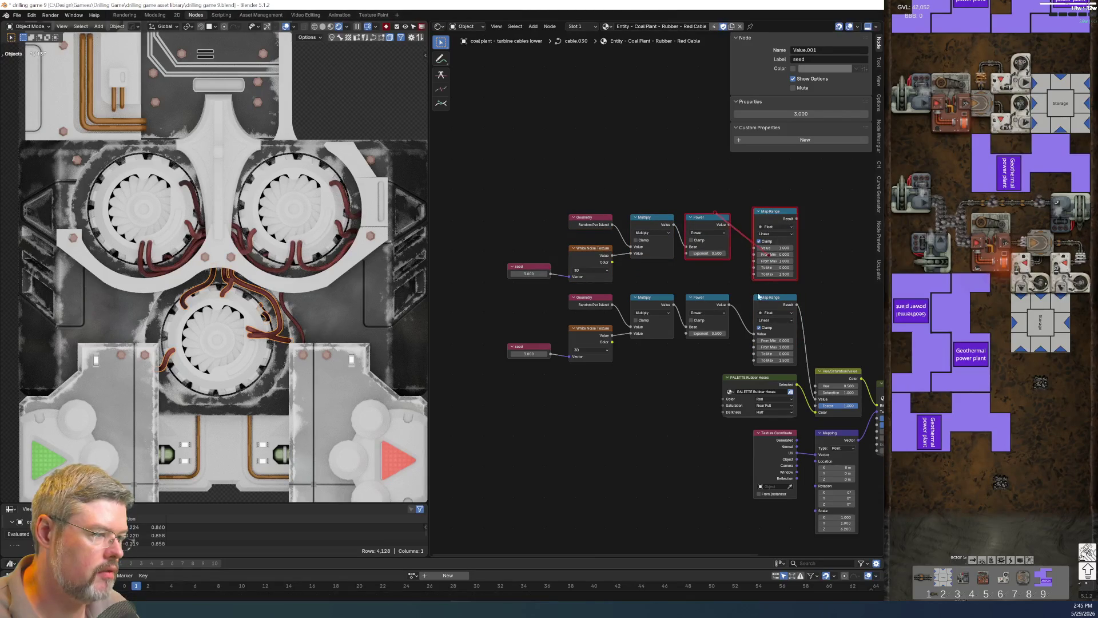
pyautogui.scroll(1, 529, 278)
# Label the upper seed node 'seed - hue' and the lower one 'seed - value'.
pyautogui.press('F2')
pyautogui.write('seed - hue')
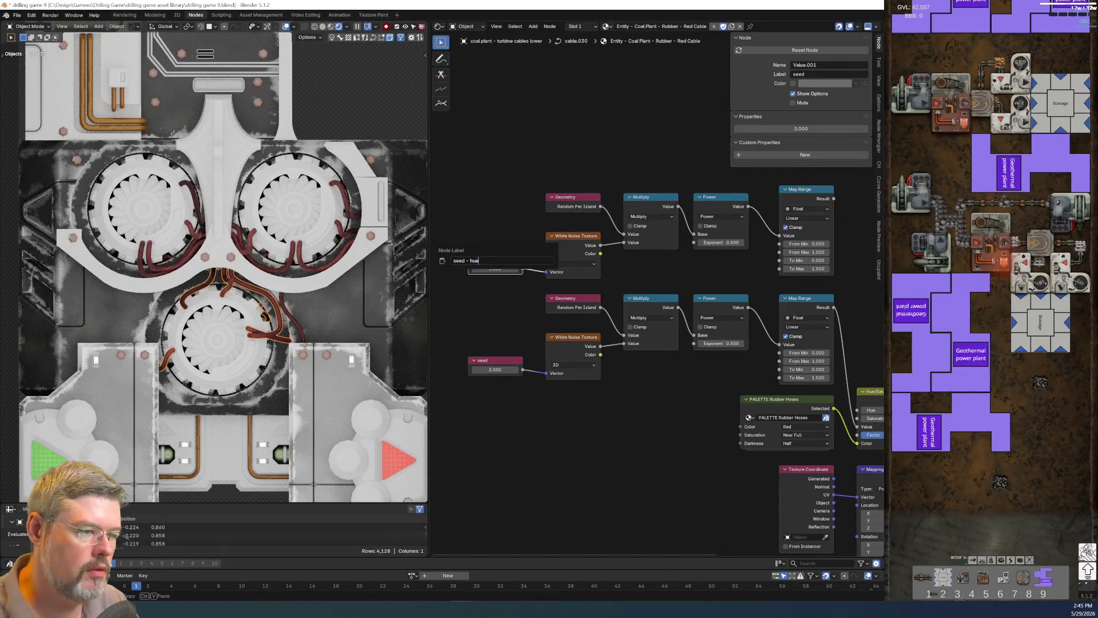
pyautogui.press('Return')
pyautogui.click(492, 362)
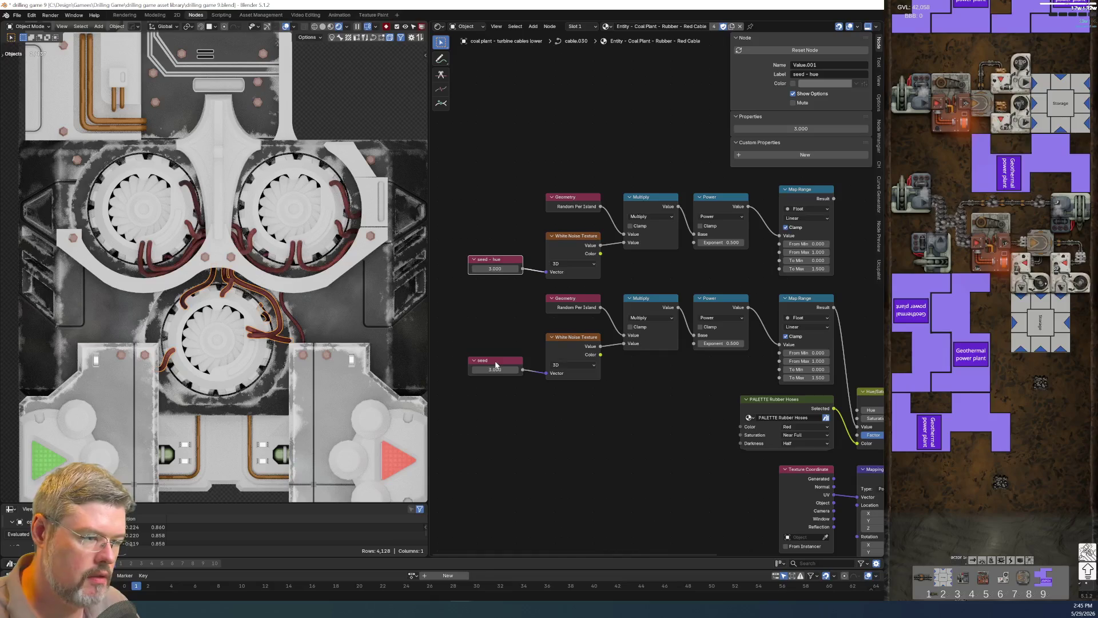
pyautogui.press('F2')
pyautogui.write('ue')
pyautogui.press('Return')
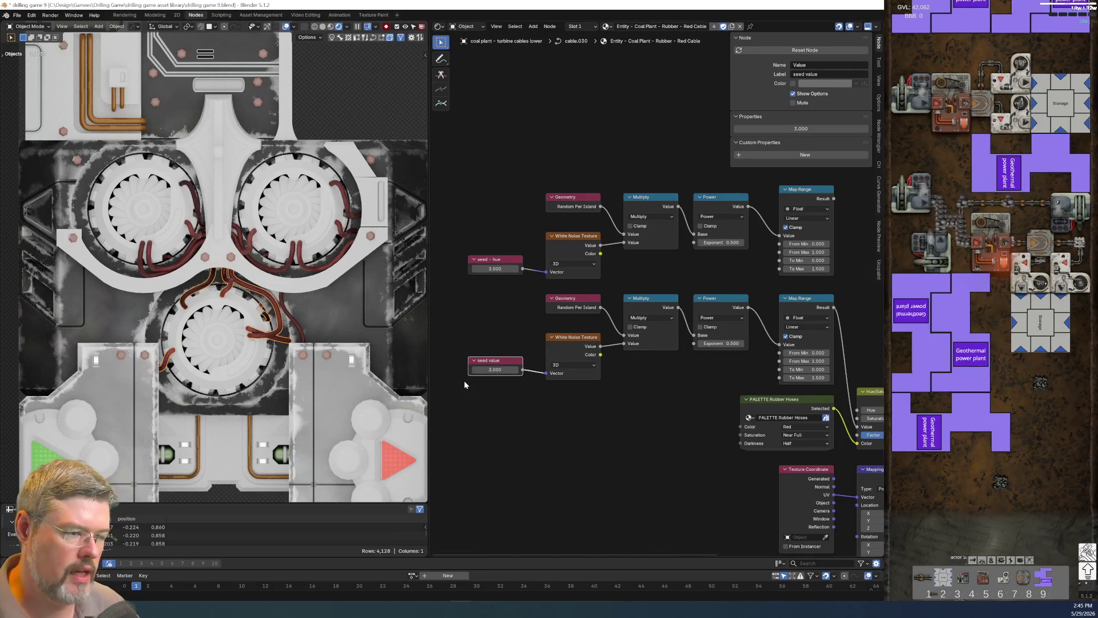
pyautogui.press('F2')
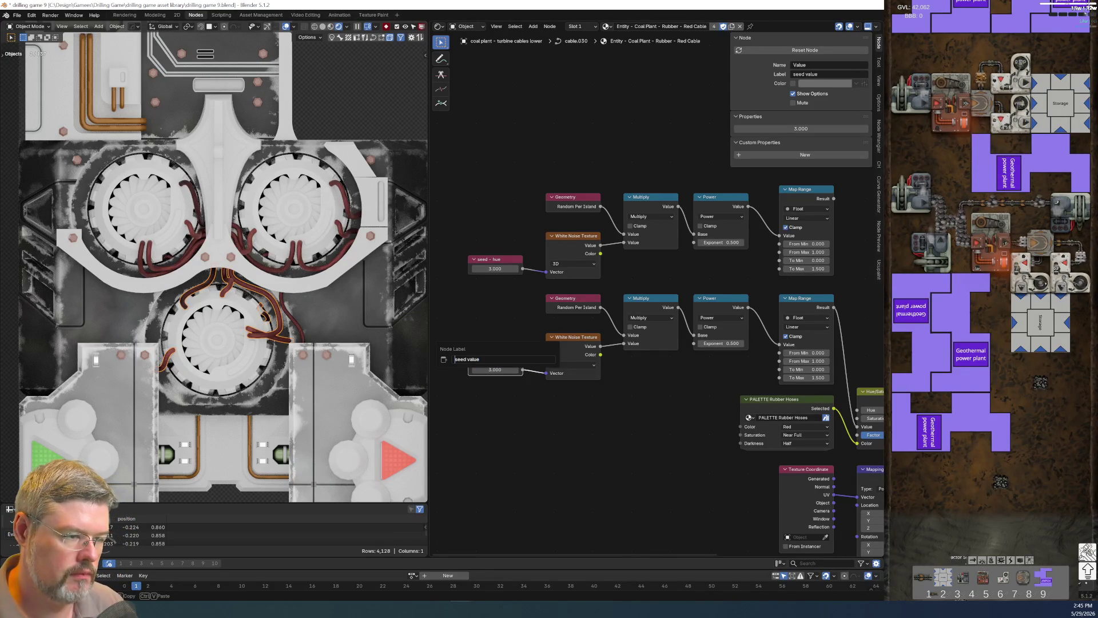
pyautogui.write('-')
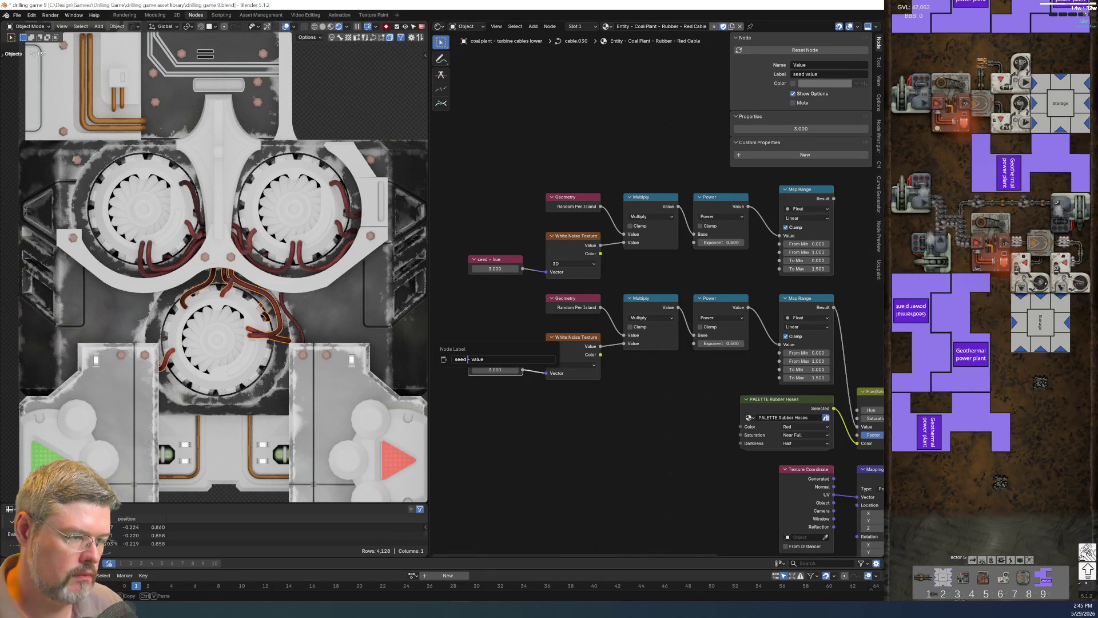
pyautogui.press('Return')
# Duplicate the Hue/Saturation/Value node and insert it into the link before Physical Material.
pyautogui.moveTo(562, 333); pyautogui.dragTo(457, 366, button='middle')
pyautogui.moveTo(698, 377); pyautogui.dragTo(604, 399, button='middle')
pyautogui.click(605, 399)
pyautogui.hotkey('shift', 'd')
pyautogui.click(595, 211)
pyautogui.moveTo(550, 414)
pyautogui.mouseDown()
pyautogui.moveTo(551, 292)
pyautogui.moveTo(565, 262)
pyautogui.mouseUp()
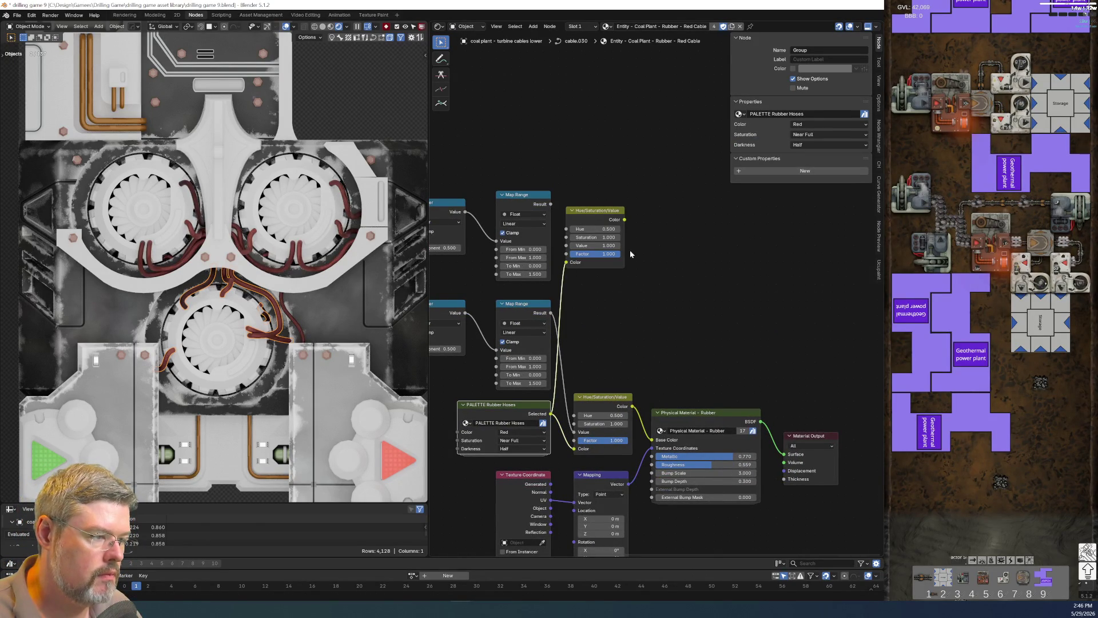
pyautogui.moveTo(656, 344); pyautogui.dragTo(512, 297, button='middle')
pyautogui.moveTo(519, 324); pyautogui.dragTo(692, 512)
pyautogui.press('g')
pyautogui.click(803, 497)
pyautogui.moveTo(503, 250)
pyautogui.mouseDown(button='middle')
pyautogui.moveTo(678, 354)
pyautogui.moveTo(654, 315)
pyautogui.mouseUp(button='middle')
pyautogui.moveTo(654, 315); pyautogui.dragTo(696, 393)
# Shift the Texture Coordinate, Mapping and top-row nodes right to make room.
pyautogui.scroll(-2, 620, 257)
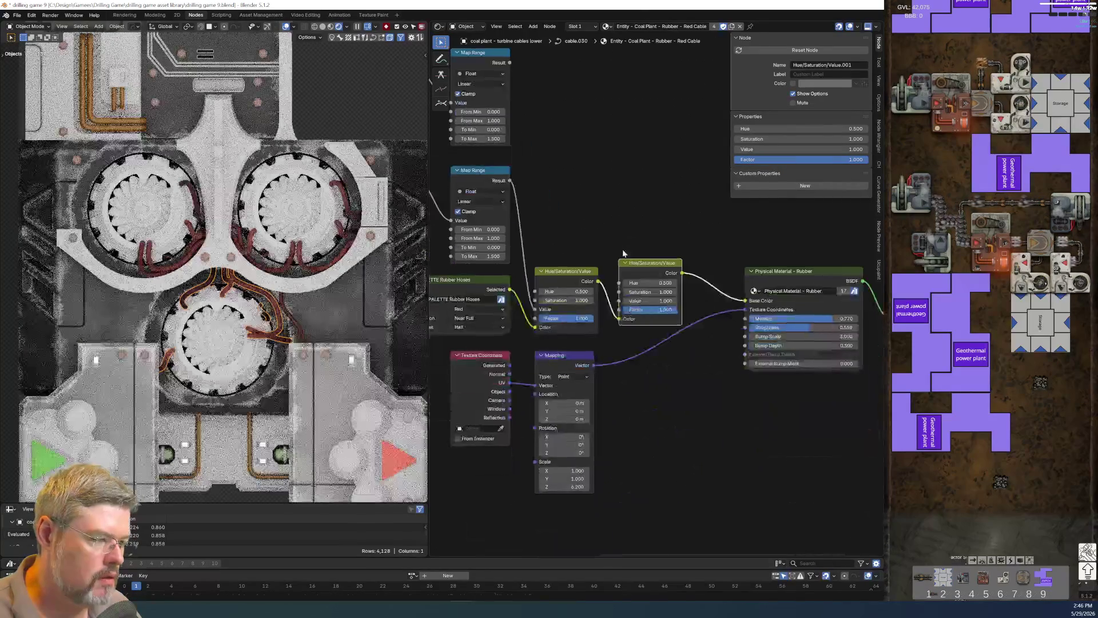
pyautogui.moveTo(491, 352); pyautogui.dragTo(621, 417)
pyautogui.press('g')
pyautogui.click(685, 416)
pyautogui.moveTo(632, 215)
pyautogui.mouseDown(button='middle')
pyautogui.moveTo(649, 237)
pyautogui.moveTo(837, 288)
pyautogui.mouseUp(button='middle')
pyautogui.moveTo(490, 176)
pyautogui.mouseDown()
pyautogui.moveTo(705, 263)
pyautogui.moveTo(750, 259)
pyautogui.mouseUp()
pyautogui.press('g')
pyautogui.click(767, 259)
pyautogui.scroll(2, 687, 286)
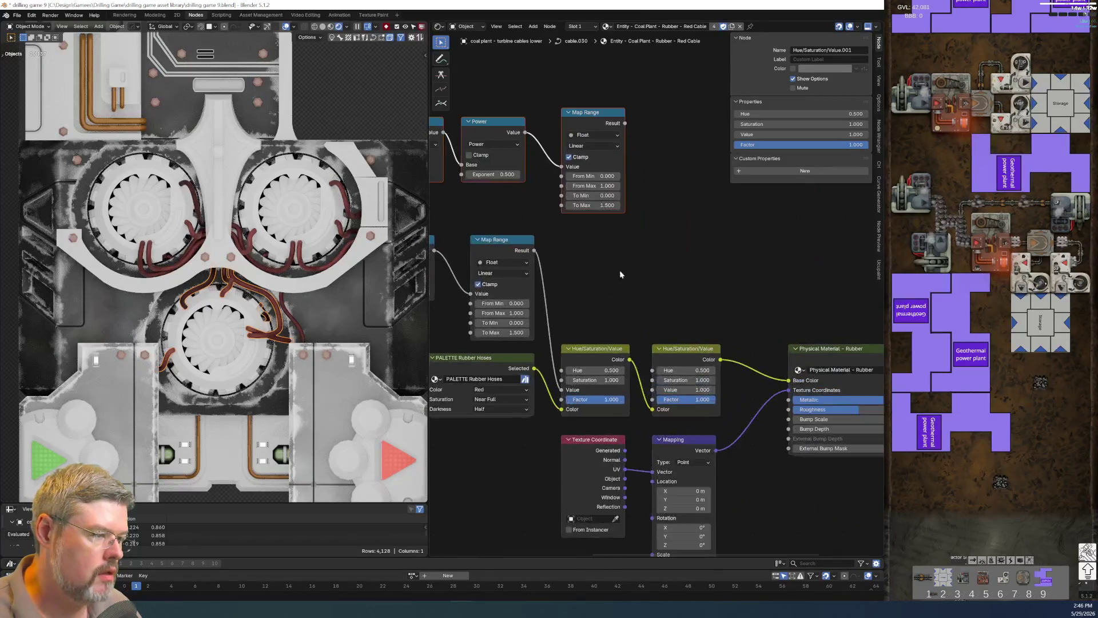
# Wire the upper Map Range result into the new Hue/Saturation/Value node's Saturation.
pyautogui.moveTo(625, 123)
pyautogui.mouseDown()
pyautogui.moveTo(677, 312)
pyautogui.moveTo(652, 389)
pyautogui.mouseUp()
pyautogui.moveTo(661, 278); pyautogui.dragTo(747, 347, button='middle')
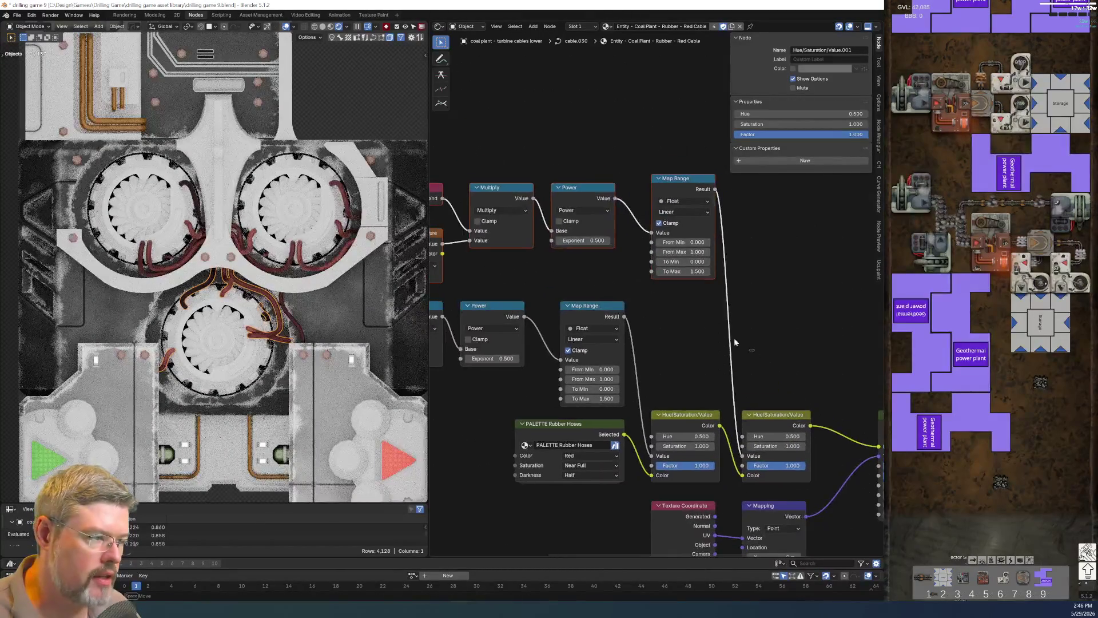
pyautogui.scroll(3, 698, 290)
pyautogui.click(652, 285)
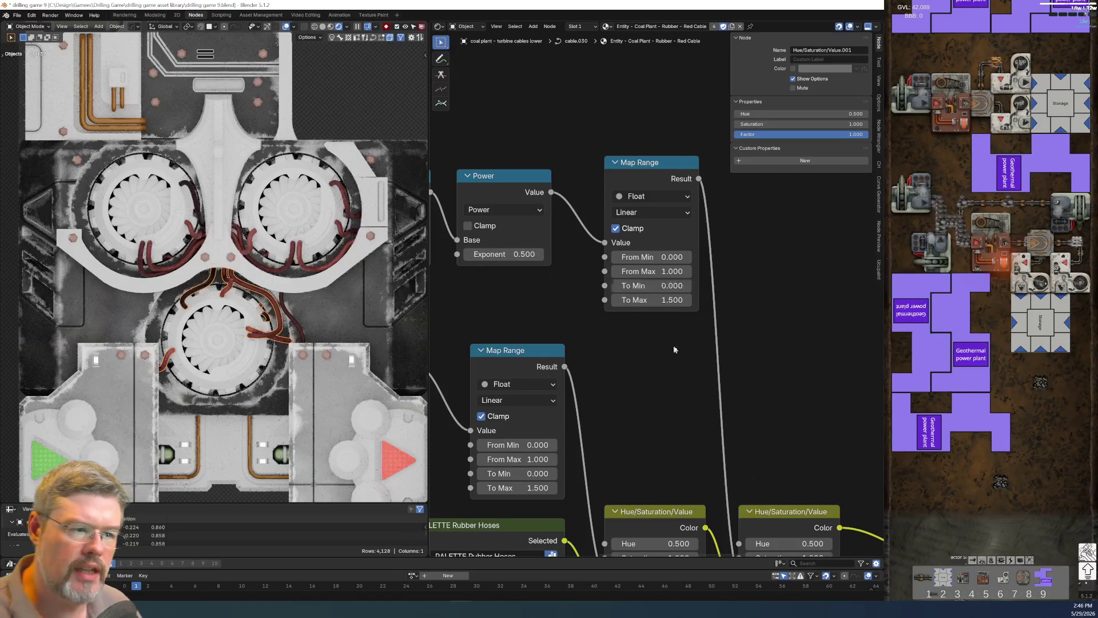
pyautogui.press('Return')
pyautogui.moveTo(681, 347); pyautogui.dragTo(684, 30, button='middle')
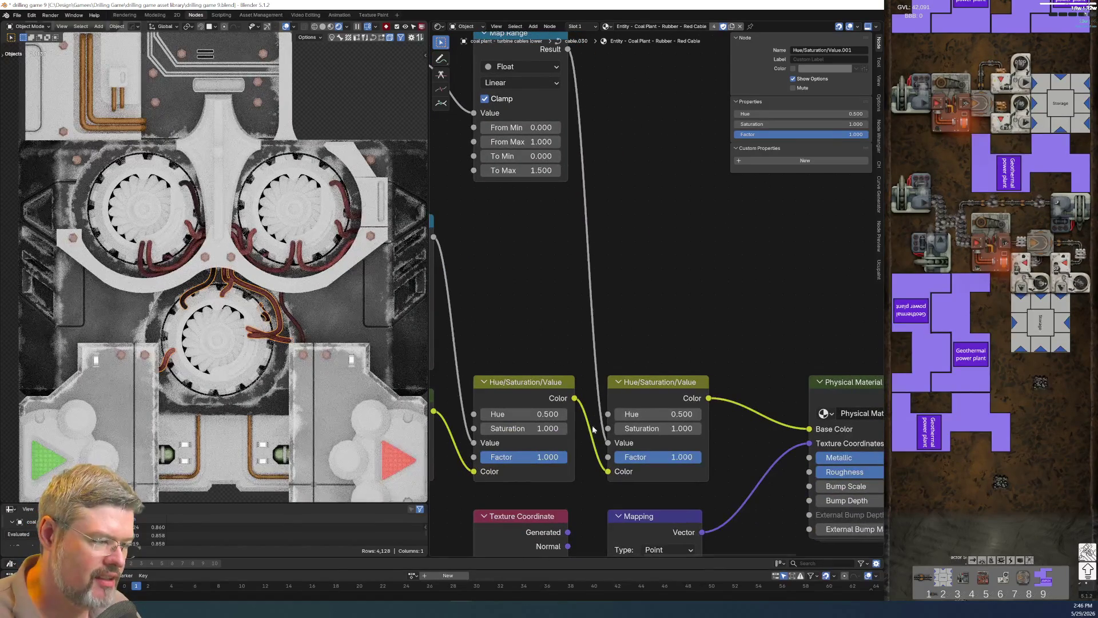
pyautogui.moveTo(608, 443); pyautogui.dragTo(608, 429)
pyautogui.moveTo(580, 328); pyautogui.dragTo(661, 410, button='middle')
pyautogui.scroll(2, 564, 313)
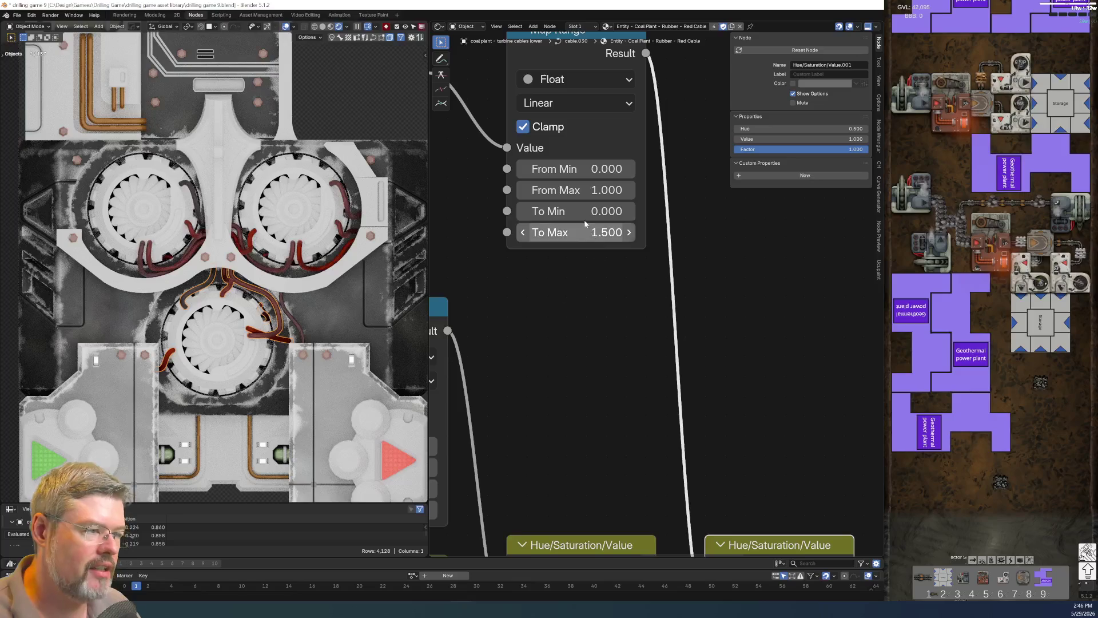
# Set the upper Map Range output range to -0.1 to 0.1.
pyautogui.click(571, 211)
pyautogui.write('-.1')
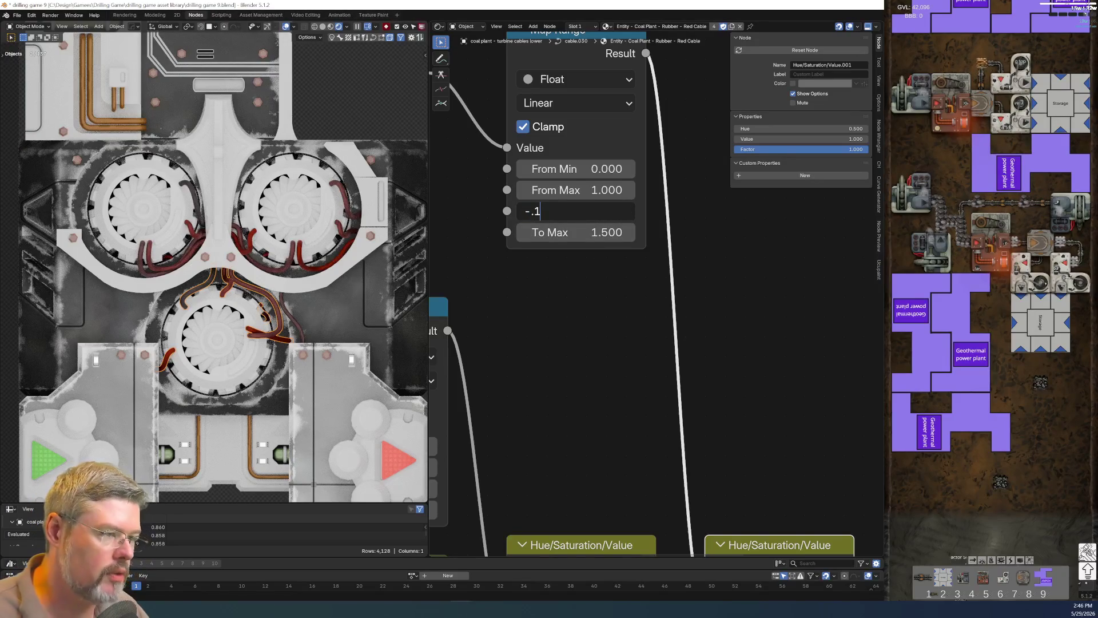
pyautogui.press('Tab')
pyautogui.write('.1')
pyautogui.press('Return')
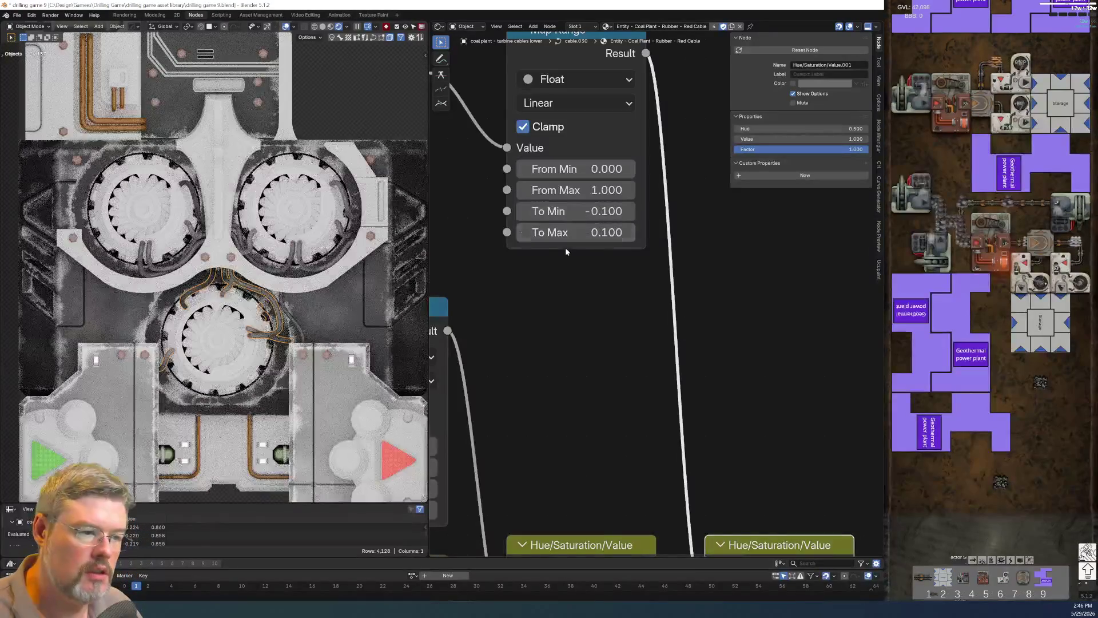
pyautogui.scroll(-5, 562, 252)
pyautogui.scroll(3, 661, 417)
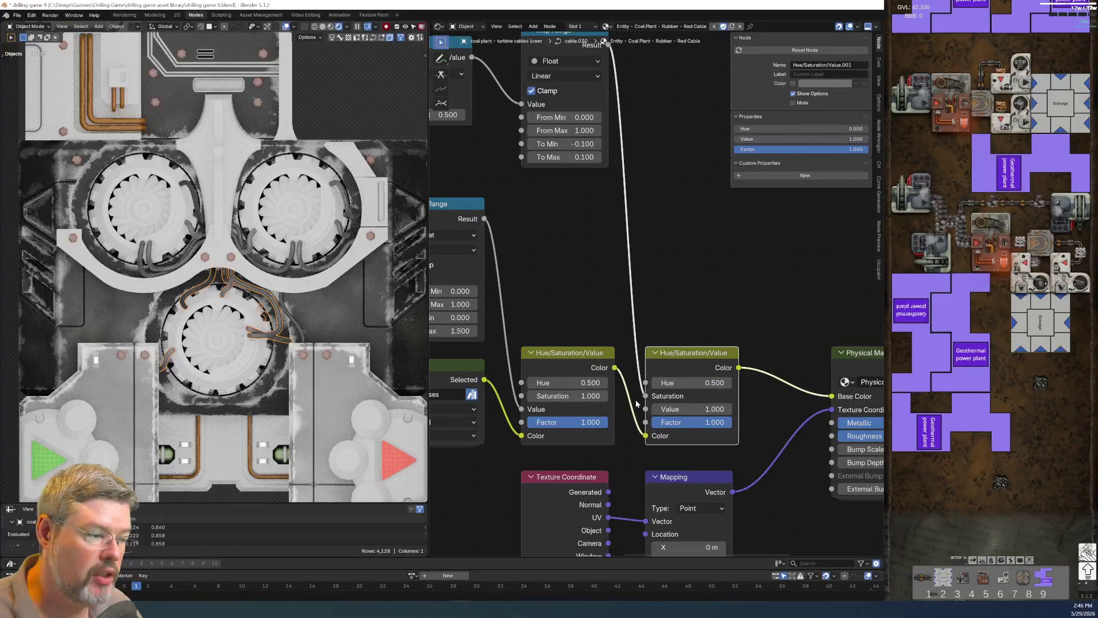
# Move the Map Range result link to Hue and raise the To Max value.
pyautogui.moveTo(644, 400); pyautogui.dragTo(643, 389)
pyautogui.scroll(-3, 566, 249)
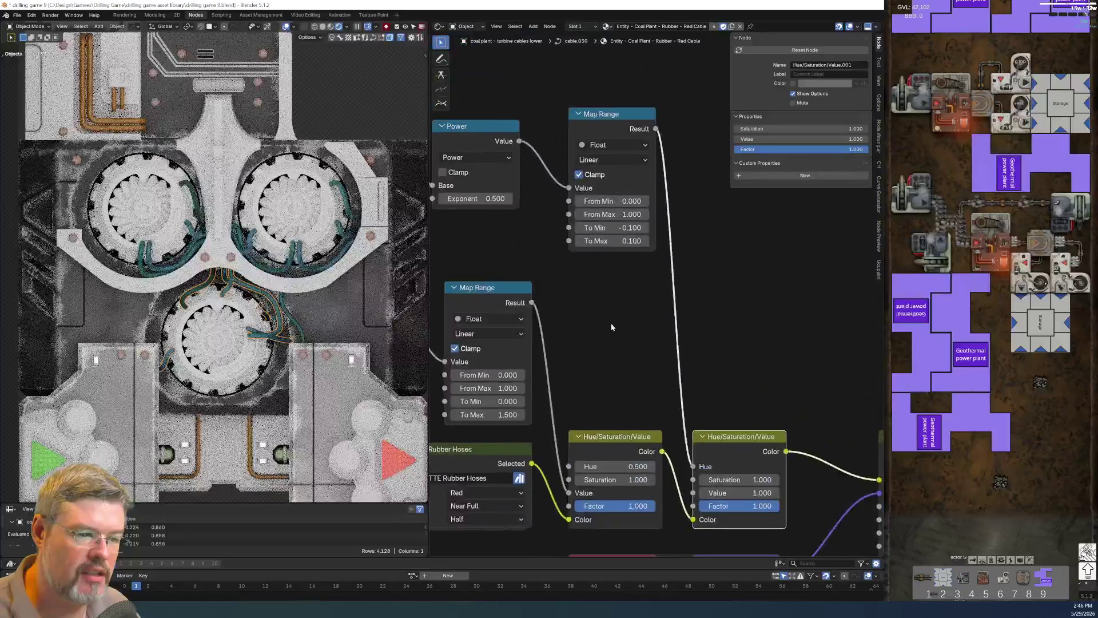
pyautogui.scroll(5, 635, 266)
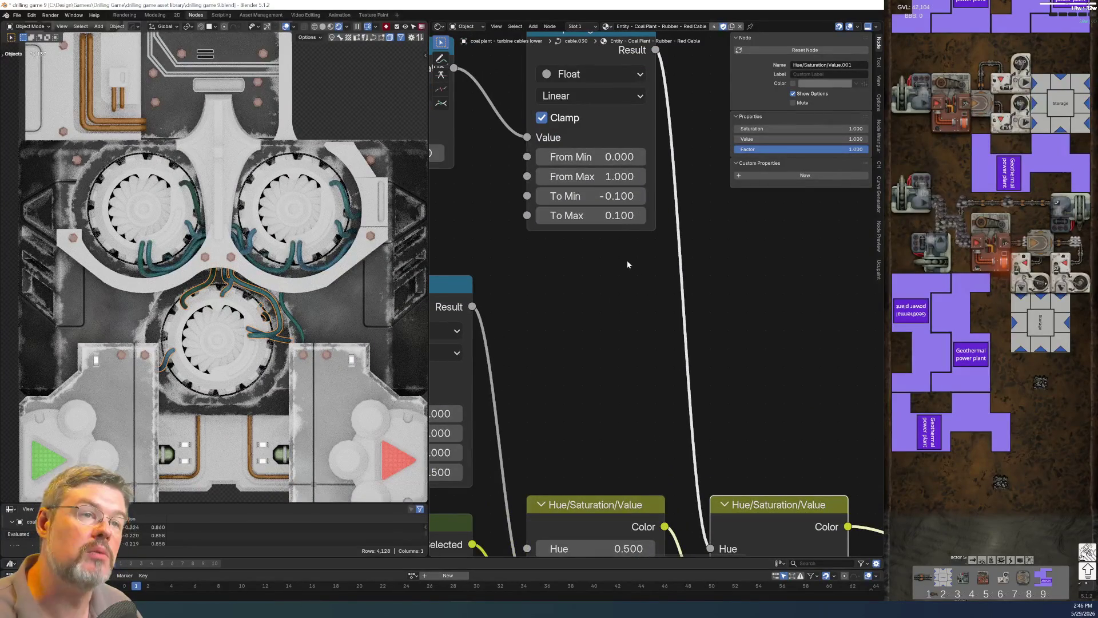
pyautogui.scroll(-2, 622, 260)
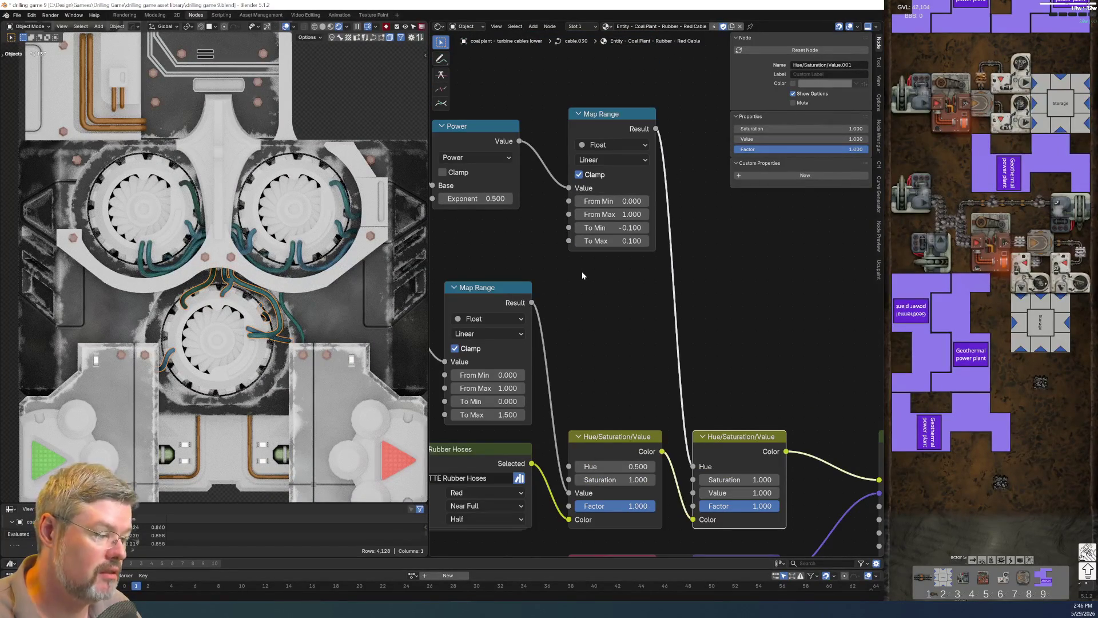
pyautogui.scroll(2, 582, 266)
pyautogui.moveTo(583, 221)
pyautogui.mouseDown()
pyautogui.moveTo(639, 222)
pyautogui.moveTo(647, 360)
pyautogui.mouseUp()
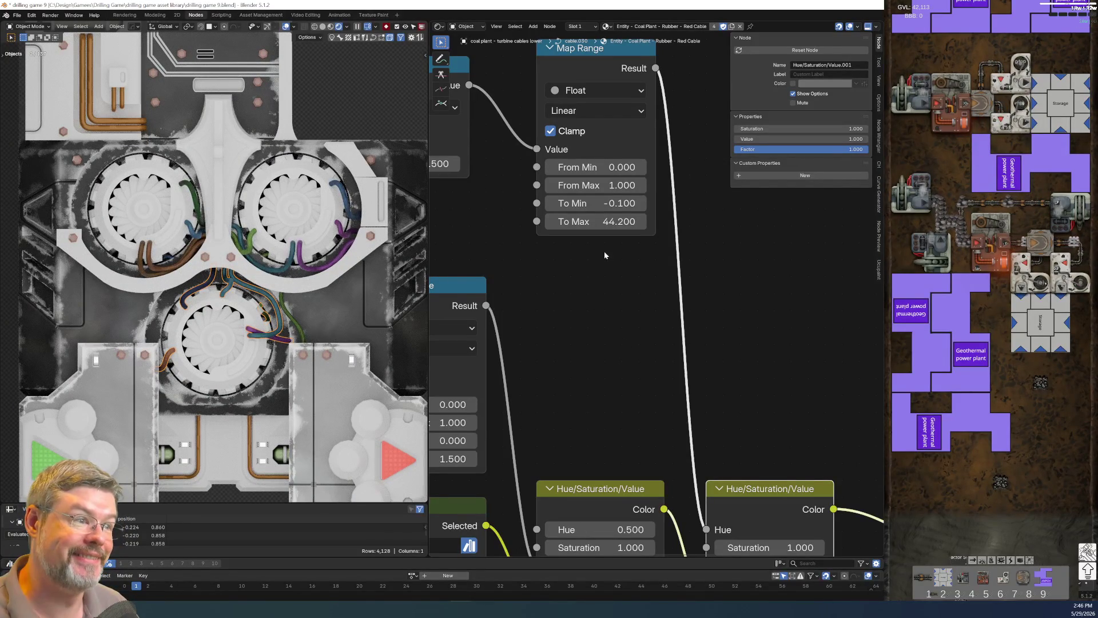
# Set the Map Range To Min and To Max both to 0.
pyautogui.click(606, 203)
pyautogui.write('0')
pyautogui.press('Tab')
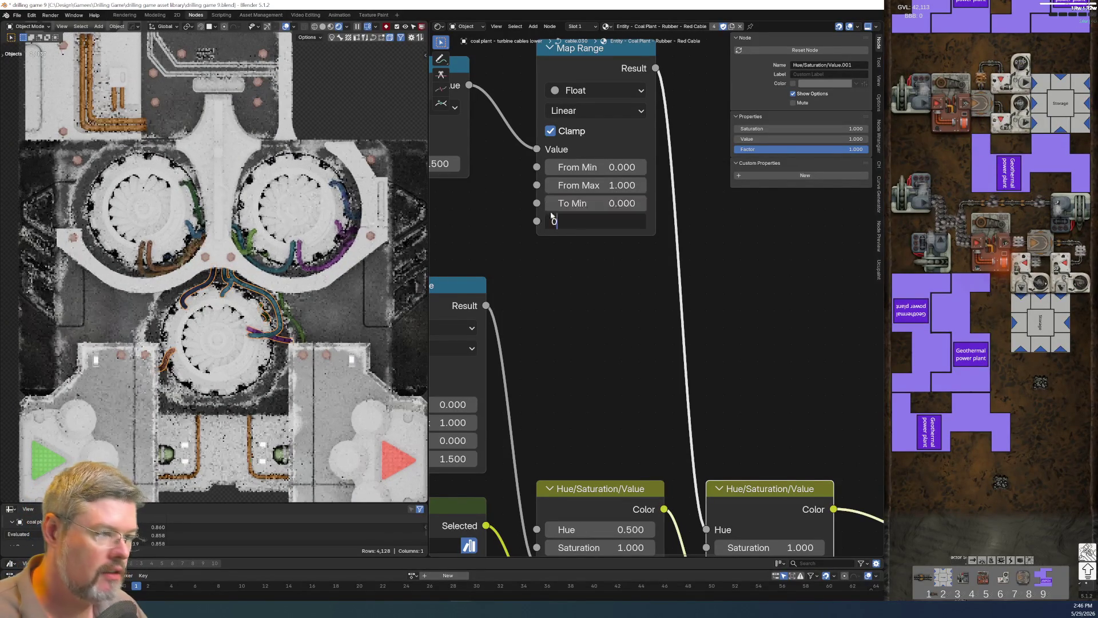
pyautogui.write('0')
pyautogui.press('Return')
pyautogui.moveTo(641, 377); pyautogui.dragTo(580, 257, button='middle')
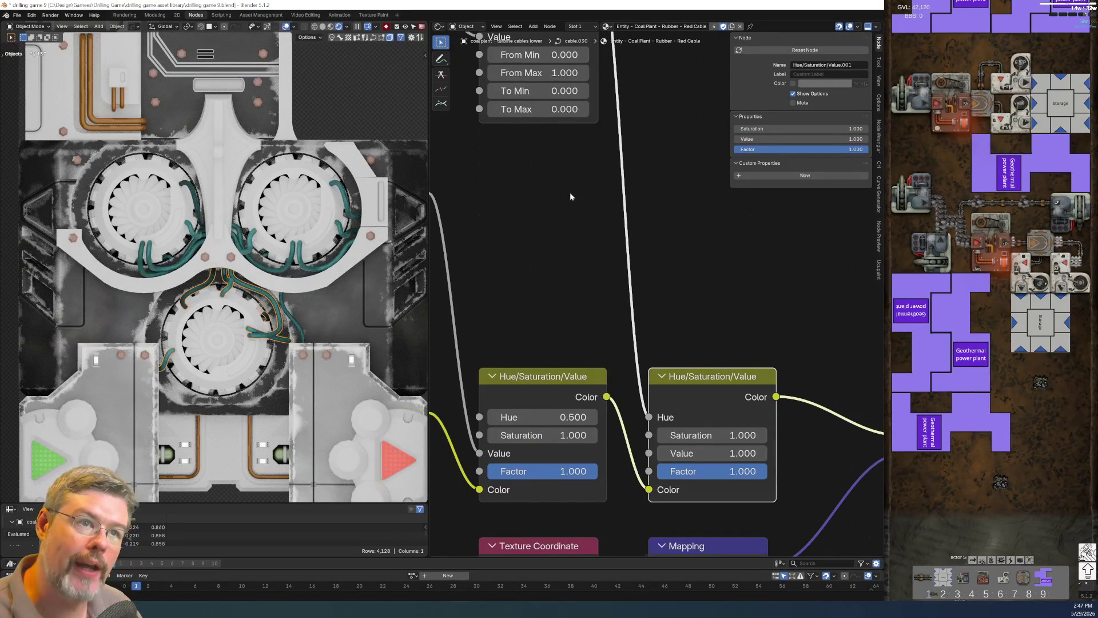
pyautogui.moveTo(570, 207)
pyautogui.mouseDown(button='middle')
pyautogui.moveTo(599, 307)
pyautogui.moveTo(585, 218)
pyautogui.moveTo(589, 314)
pyautogui.mouseUp(button='middle')
pyautogui.scroll(-1, 585, 217)
pyautogui.scroll(-1, 585, 218)
pyautogui.scroll(3, 589, 314)
# Try Map Range output values of 0.5, then 0.4 to 0.6.
pyautogui.moveTo(572, 277); pyautogui.dragTo(572, 298)
pyautogui.write('.5')
pyautogui.press('Return')
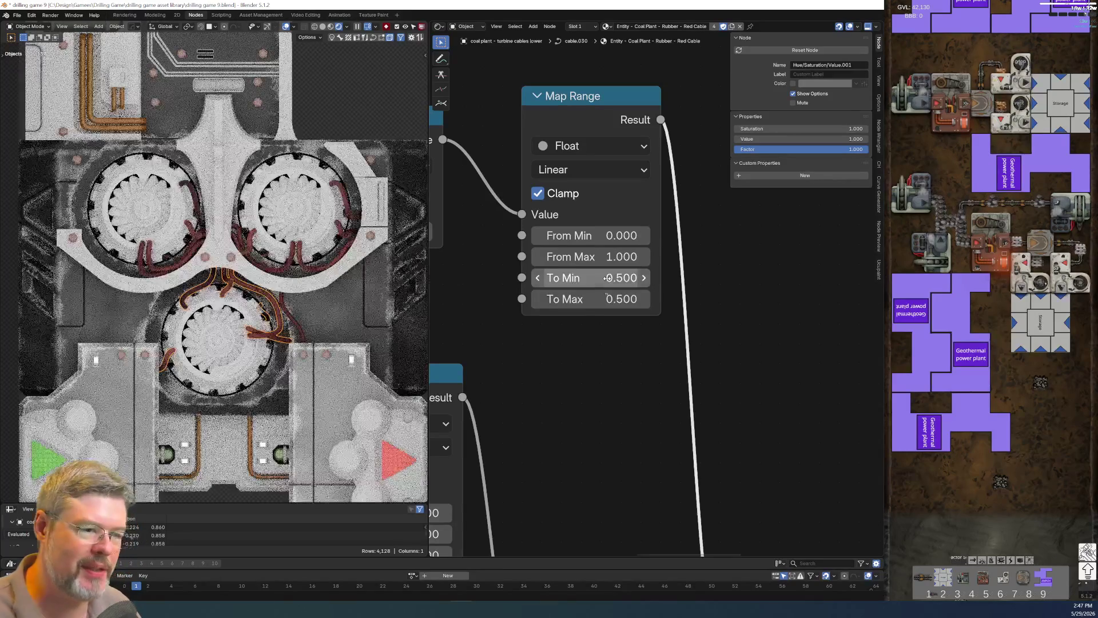
pyautogui.click(577, 285)
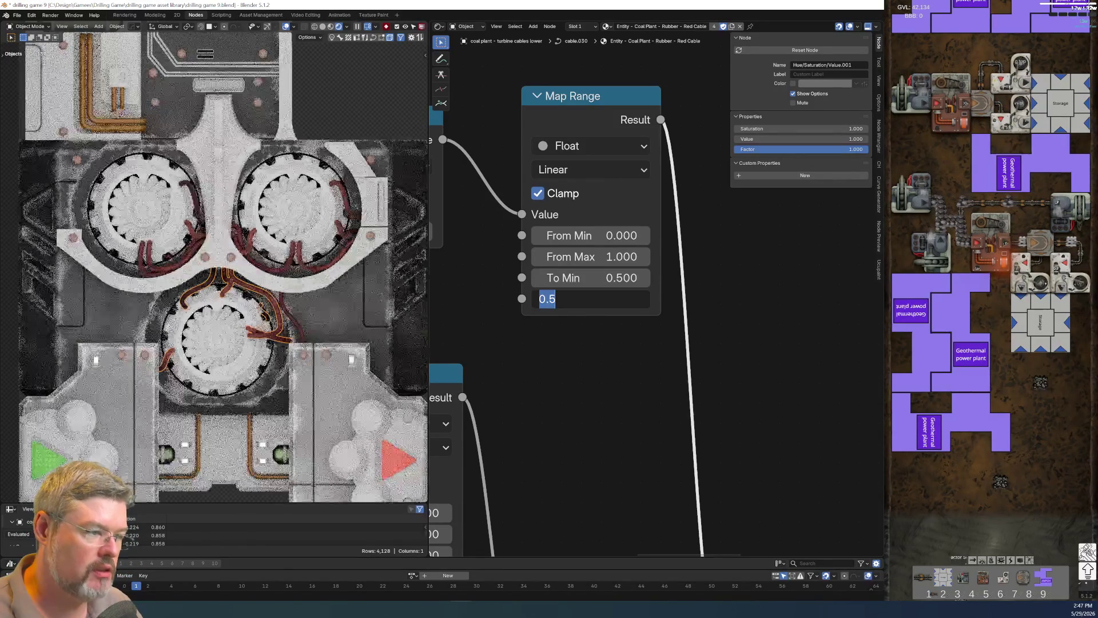
pyautogui.press('Return')
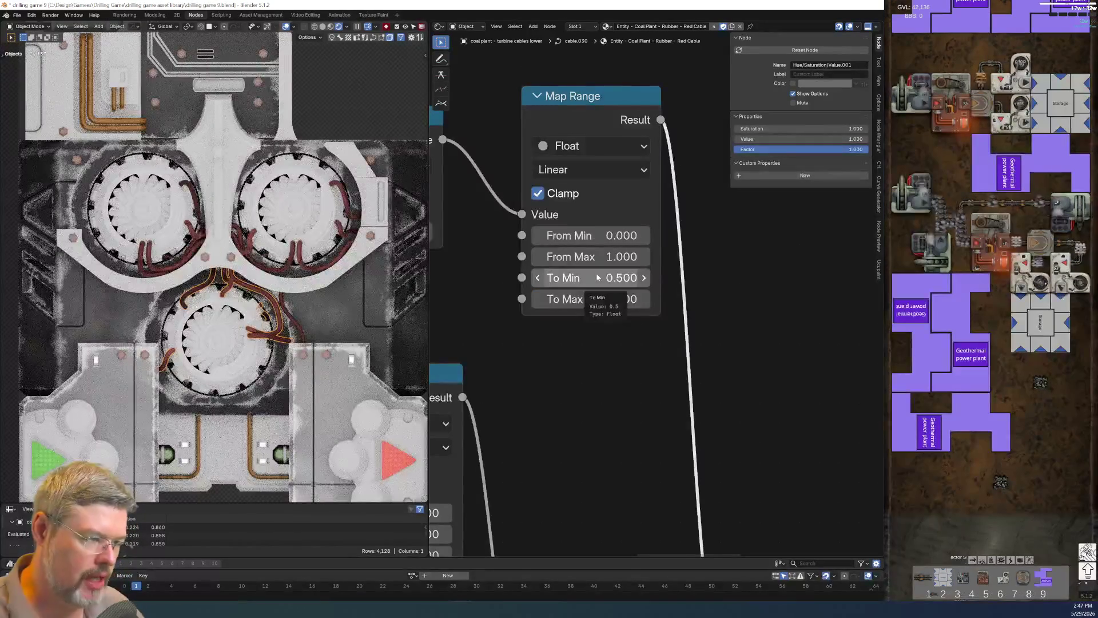
pyautogui.click(574, 278)
pyautogui.press('Return')
pyautogui.click(571, 277)
pyautogui.click(555, 278)
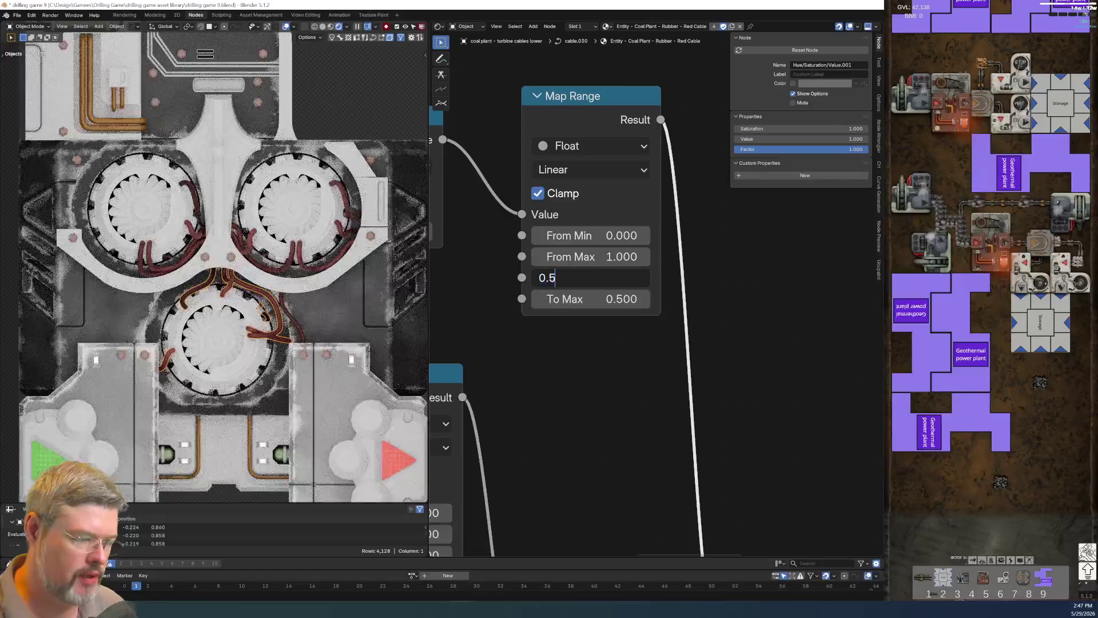
pyautogui.write('0.4')
pyautogui.press('Tab')
pyautogui.write('0.6')
pyautogui.press('BackSpace')
pyautogui.write('6')
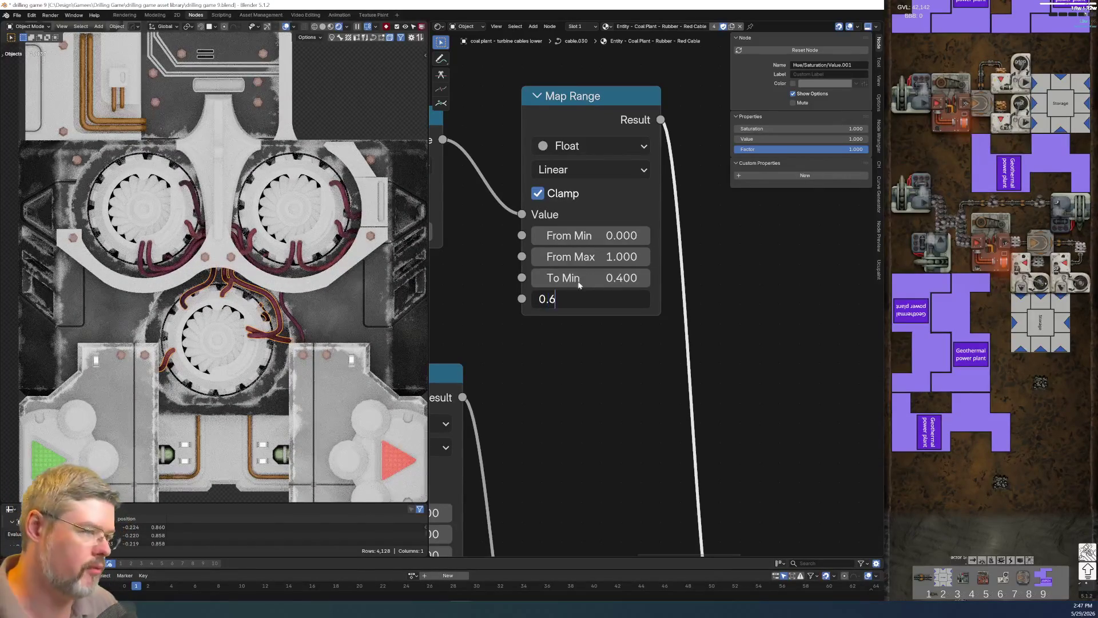
pyautogui.press('Return')
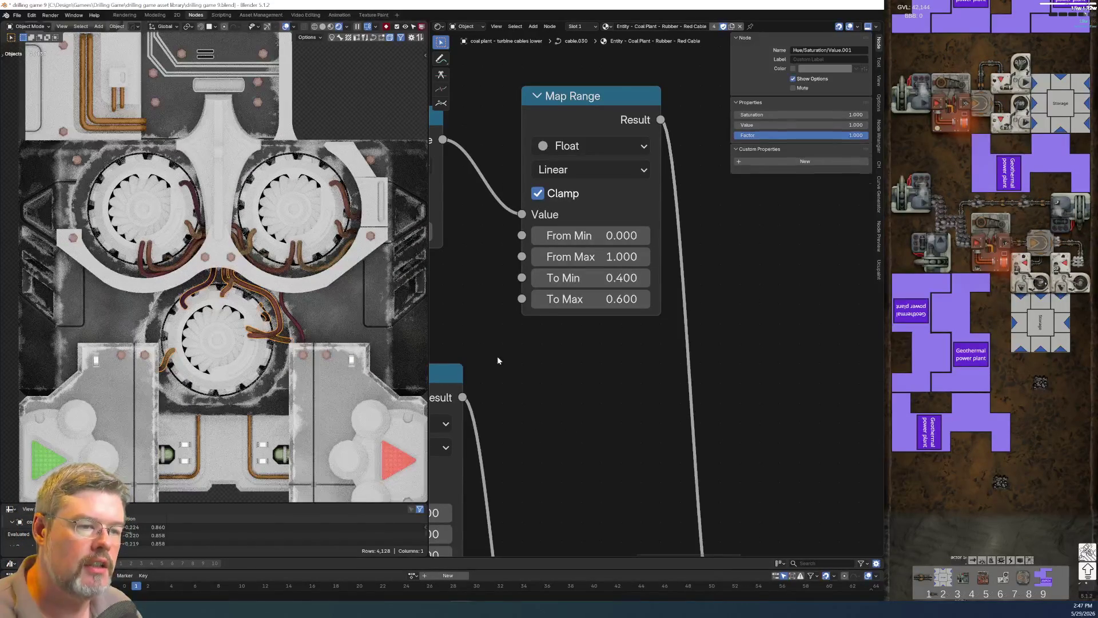
# Set Map Range To Min to 0.45 and To Max to 0.55.
pyautogui.click(589, 278)
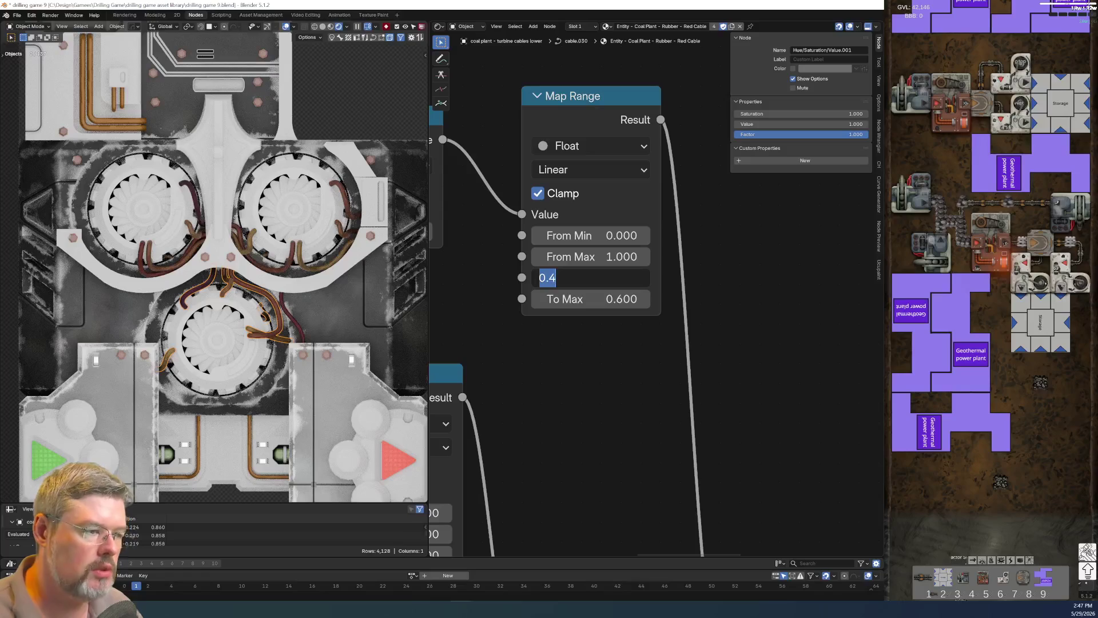
pyautogui.write('0.45')
pyautogui.press('Return')
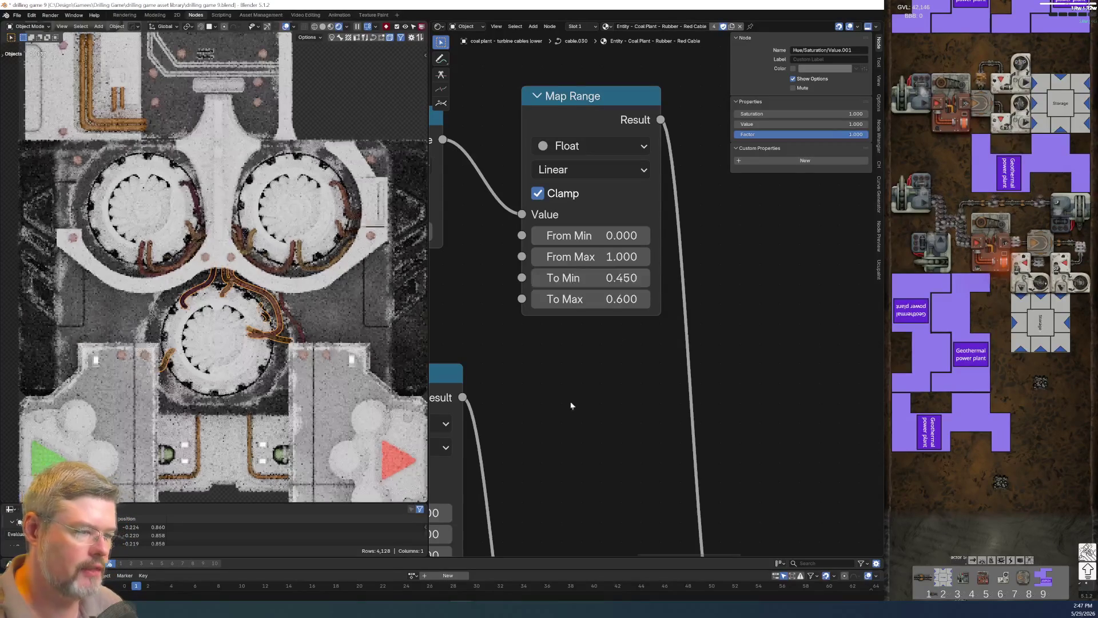
pyautogui.click(606, 299)
pyautogui.write('55')
pyautogui.press('Return')
pyautogui.scroll(-2, 595, 354)
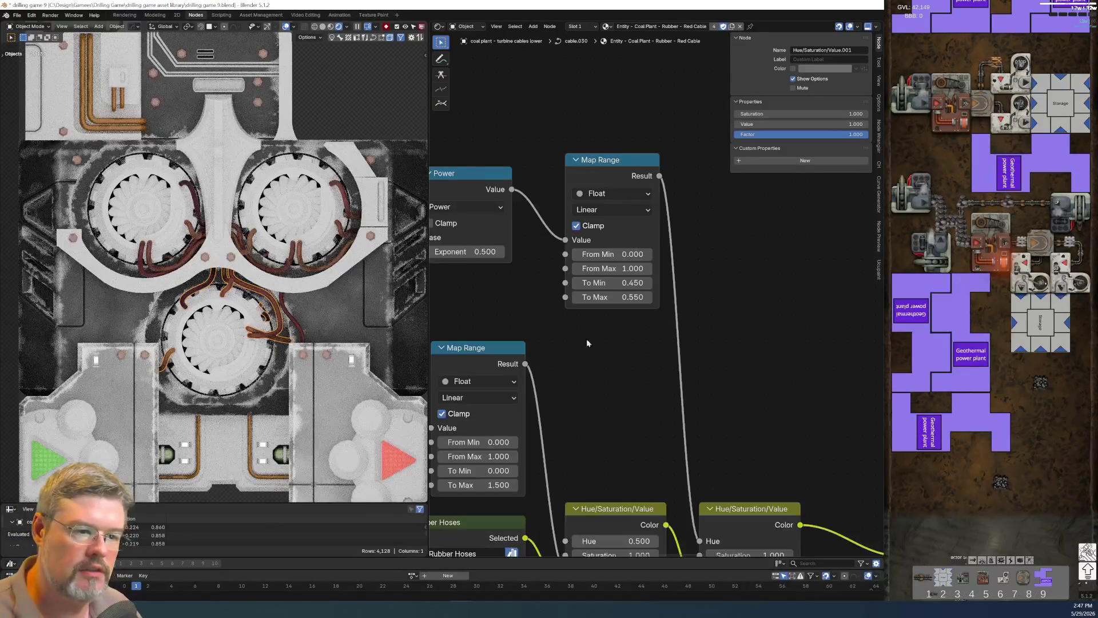
pyautogui.scroll(-4, 352, 349)
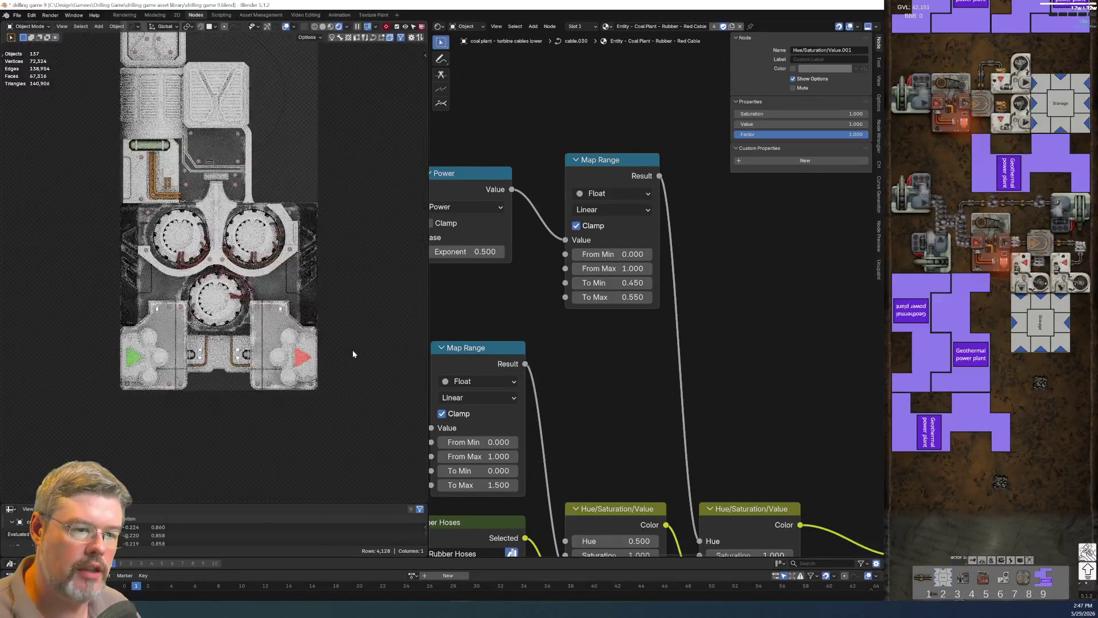
# Try Orange and then Yellow for the PALETTE Rubber Hoses colour.
pyautogui.scroll(3, 252, 359)
pyautogui.moveTo(647, 434)
pyautogui.mouseDown(button='middle')
pyautogui.moveTo(647, 469)
pyautogui.moveTo(444, 339)
pyautogui.mouseUp(button='middle')
pyautogui.scroll(-1, 444, 338)
pyautogui.click(566, 321)
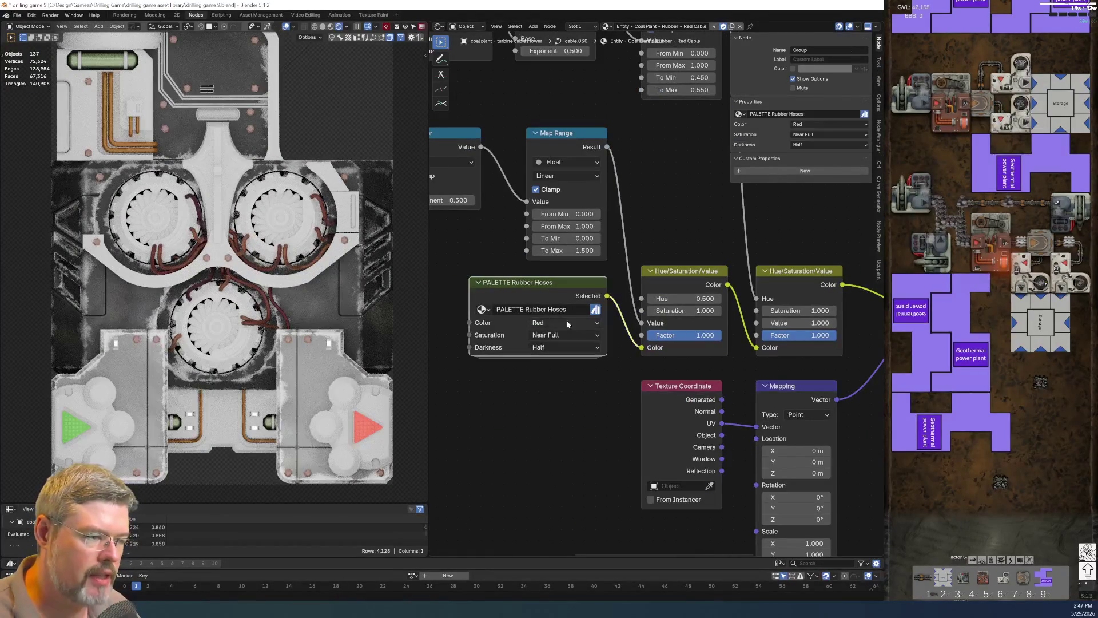
pyautogui.click(559, 347)
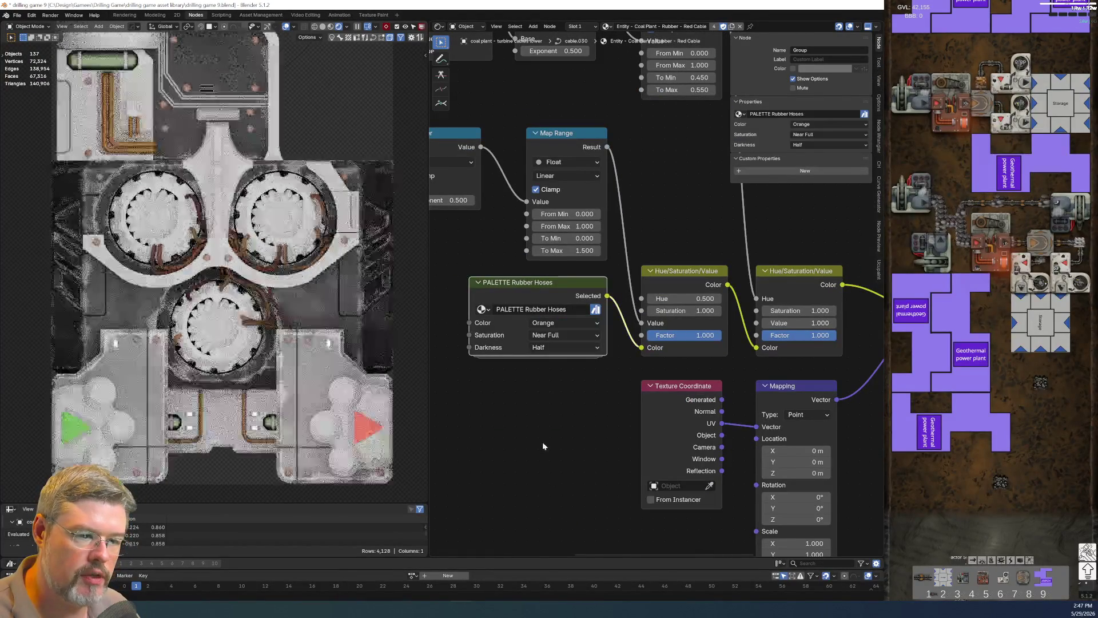
pyautogui.click(552, 324)
pyautogui.click(555, 359)
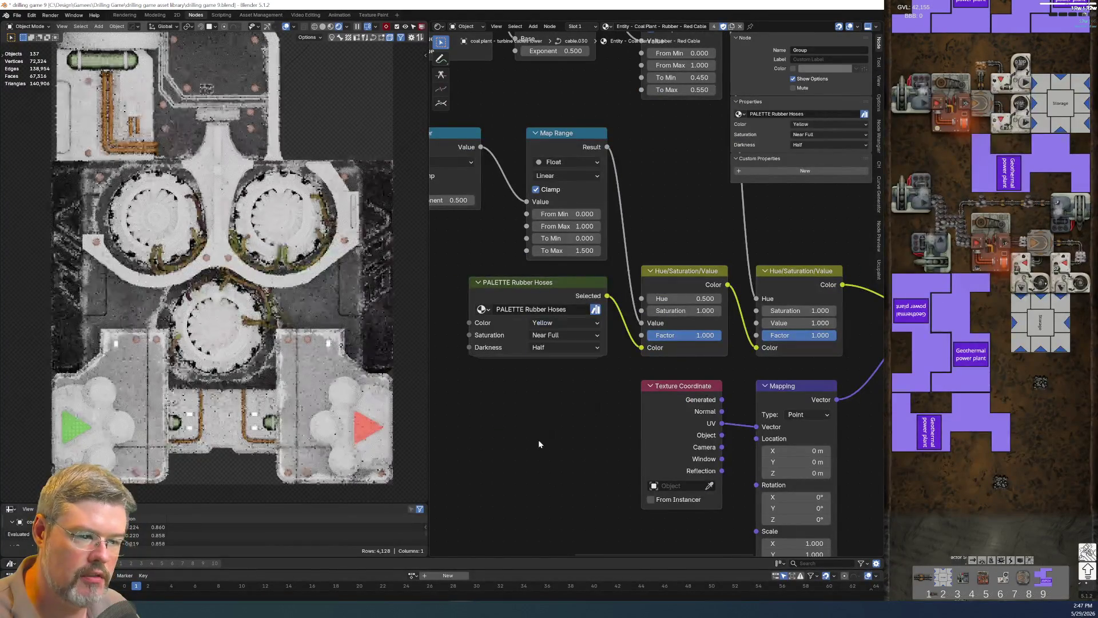
# Try Green and Magenta, settle the hose colour on Red, and save drilling game 9.blend.
pyautogui.click(555, 323)
pyautogui.click(559, 371)
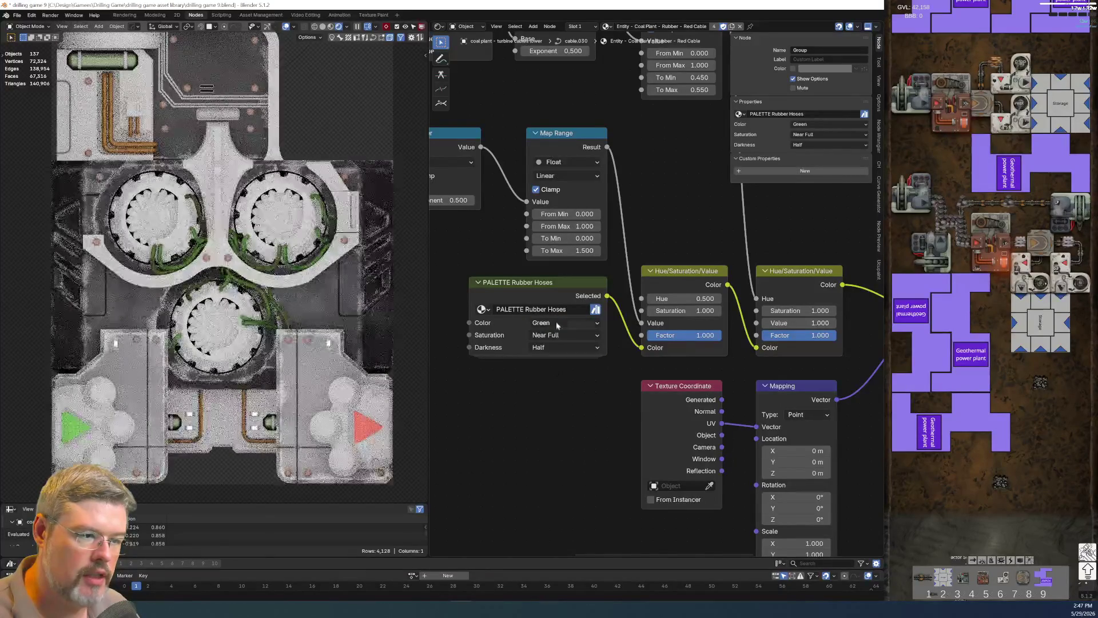
pyautogui.click(553, 322)
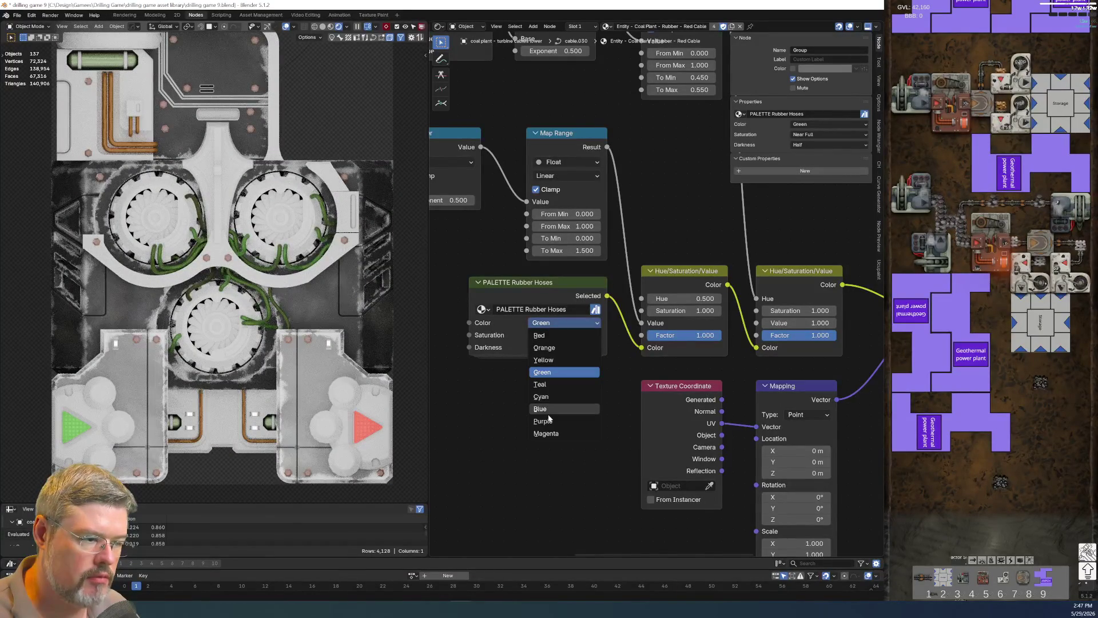
pyautogui.click(555, 433)
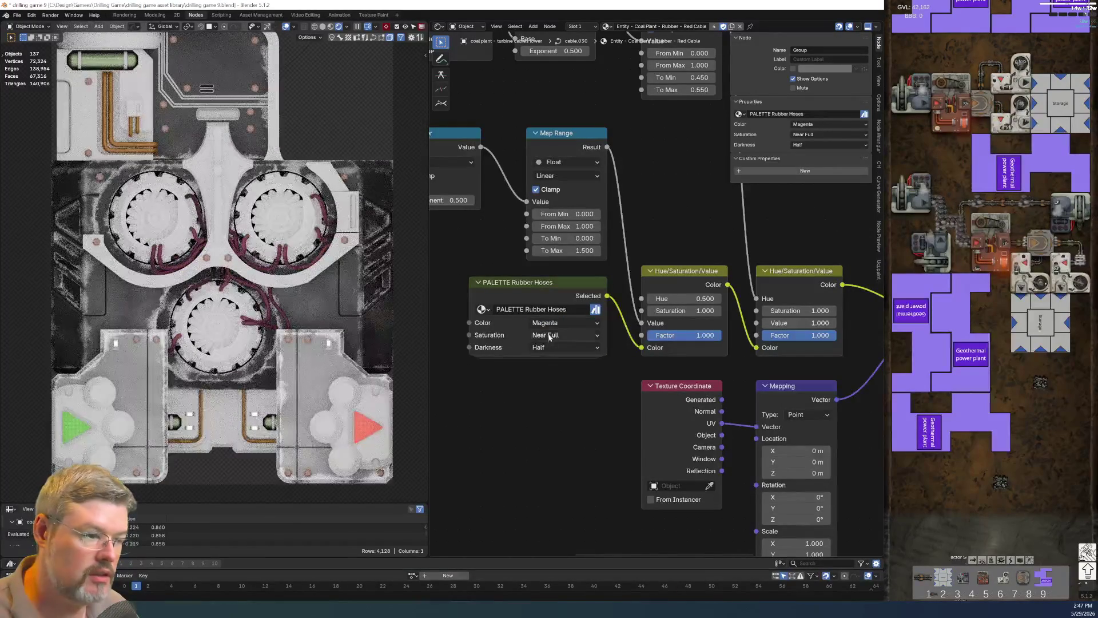
pyautogui.click(555, 322)
pyautogui.click(552, 336)
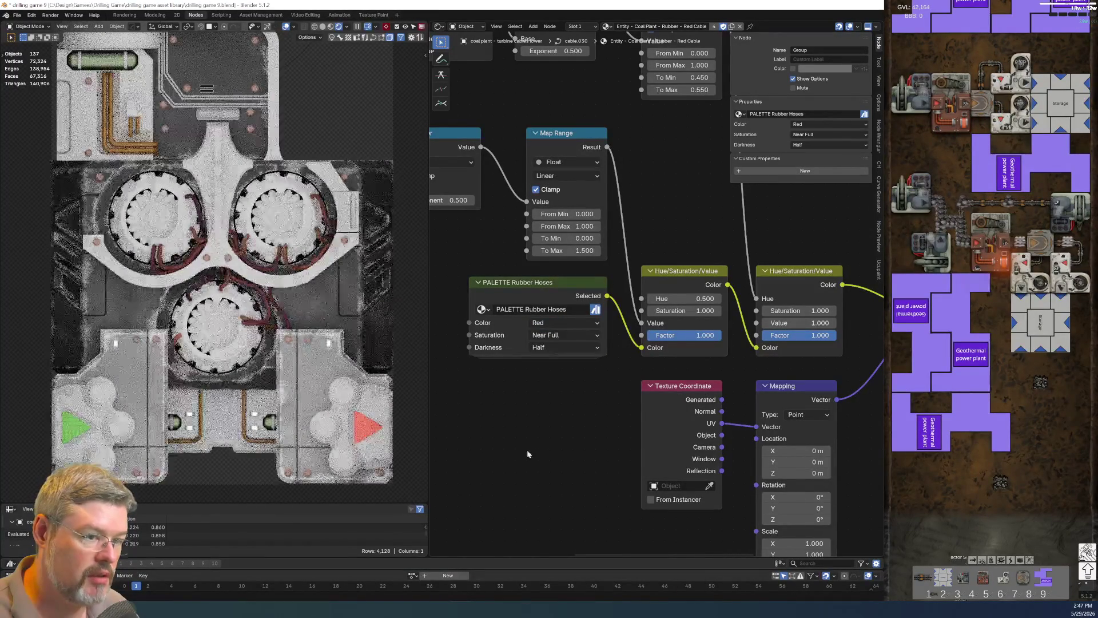
pyautogui.click(18, 15)
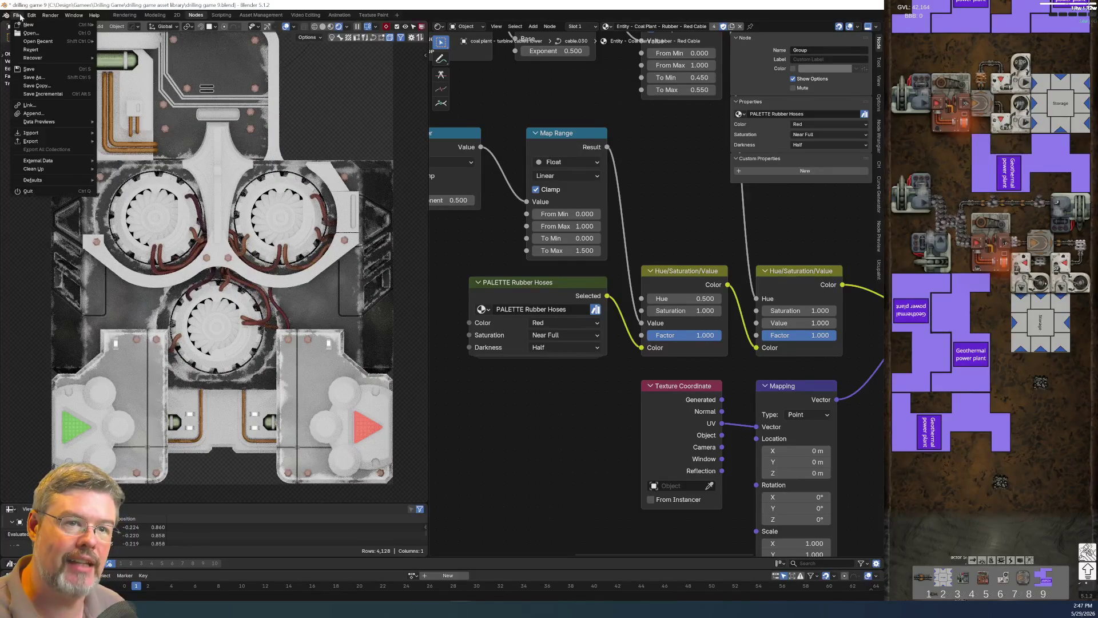
pyautogui.click(26, 70)
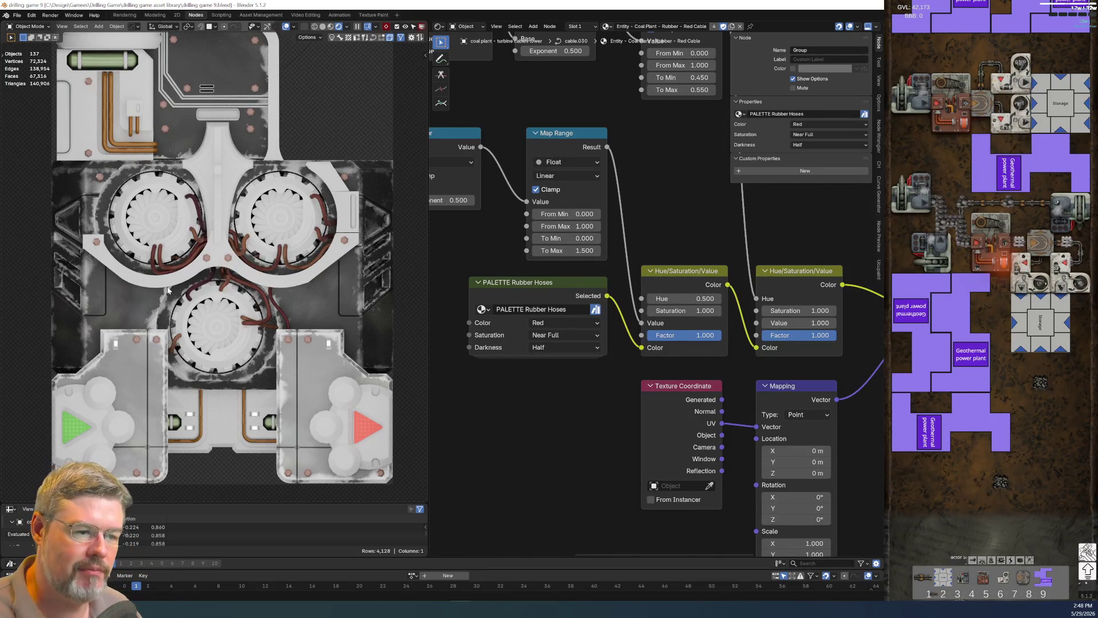
# Exit the rubber node group and return to the Modeling workspace in solid shading.
pyautogui.press('Tab')
pyautogui.scroll(3, 668, 384)
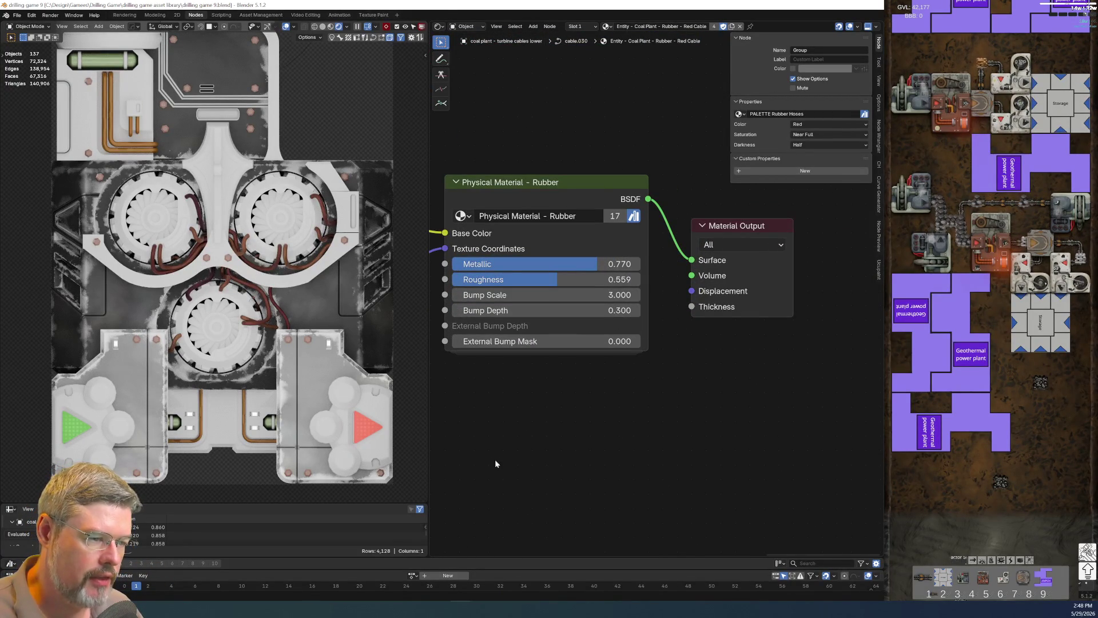
pyautogui.scroll(-3, 285, 291)
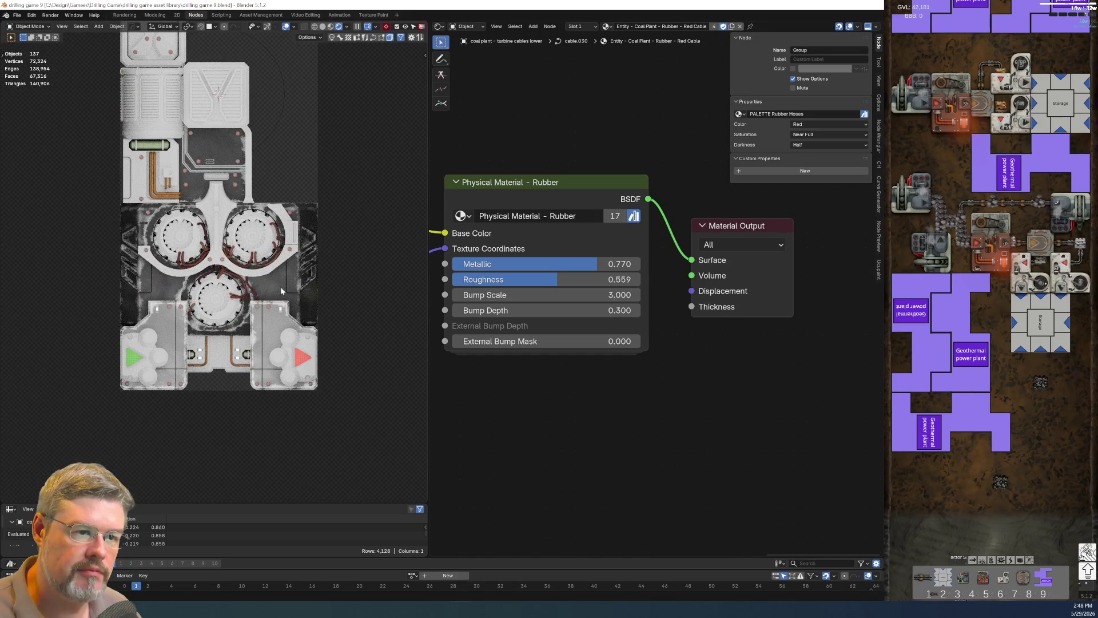
pyautogui.scroll(3, 275, 269)
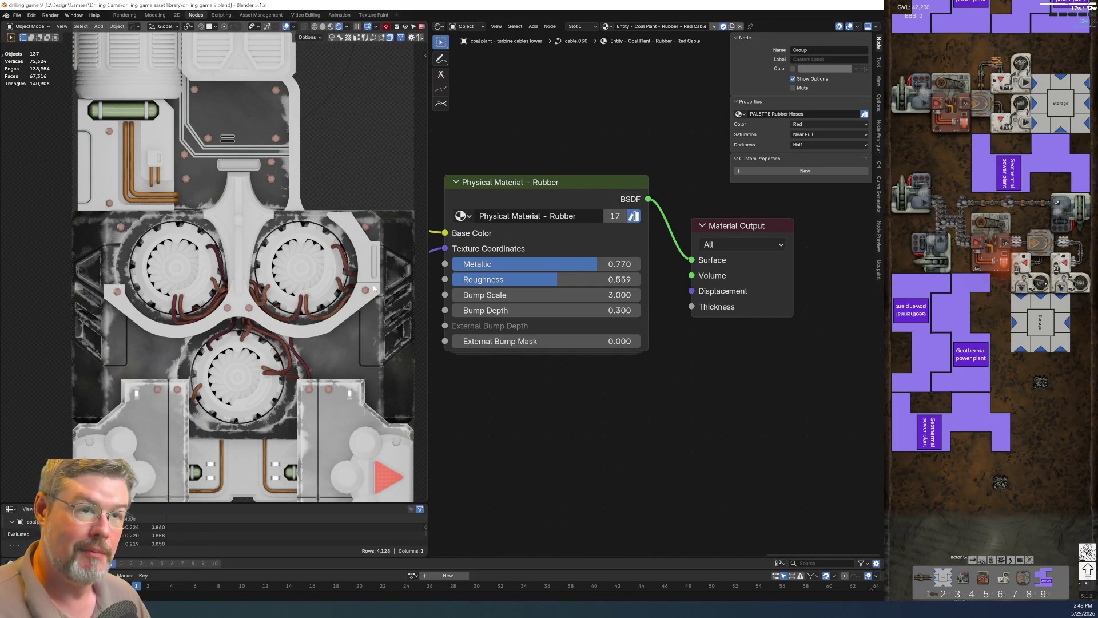
pyautogui.click(154, 15)
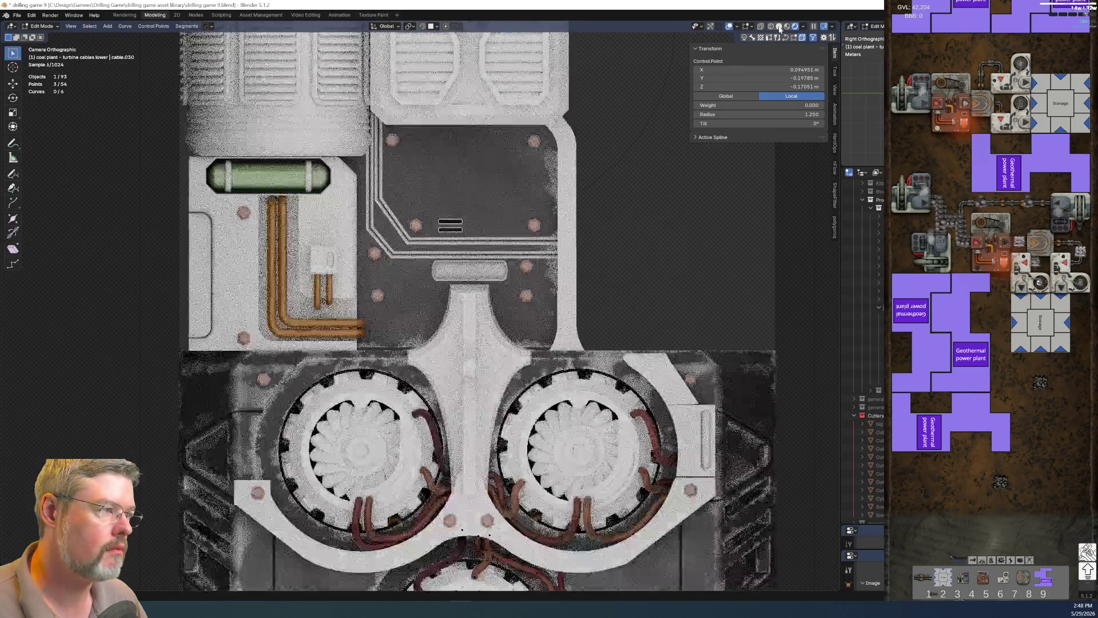
pyautogui.click(779, 26)
# Select body lower main in Object Mode, isolate it in Local view, and enter Edit Mode.
pyautogui.moveTo(576, 282)
pyautogui.mouseDown(button='middle')
pyautogui.moveTo(595, 271)
pyautogui.moveTo(459, 373)
pyautogui.moveTo(470, 377)
pyautogui.mouseUp(button='middle')
pyautogui.press('Tab')
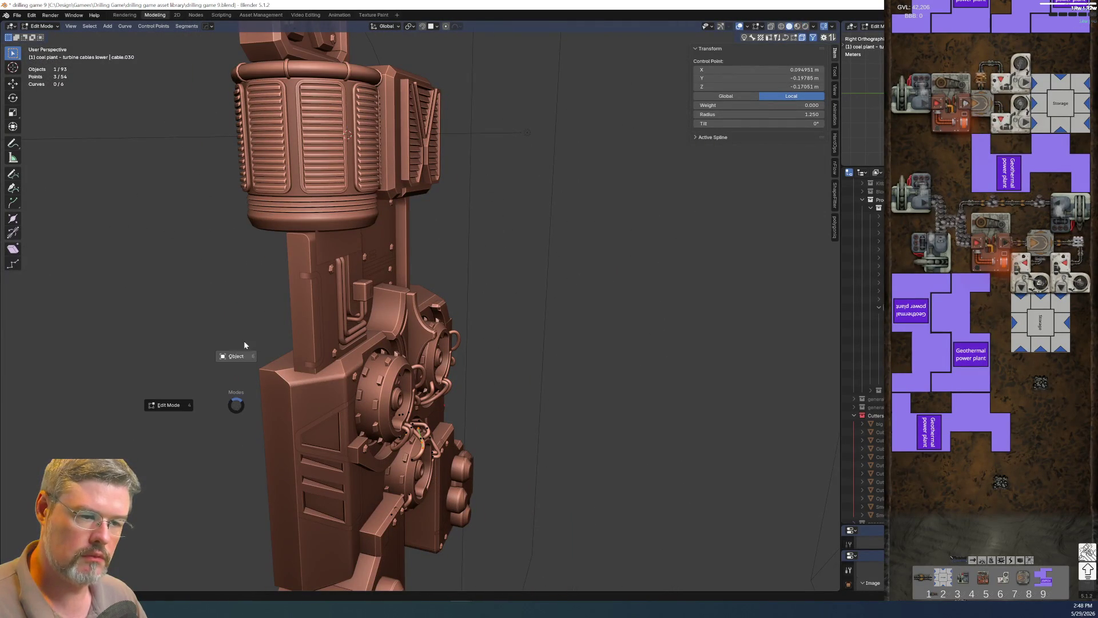
pyautogui.click(236, 348)
pyautogui.click(304, 417)
pyautogui.moveTo(304, 416)
pyautogui.mouseDown(button='middle')
pyautogui.moveTo(269, 409)
pyautogui.moveTo(355, 352)
pyautogui.moveTo(350, 256)
pyautogui.mouseUp(button='middle')
pyautogui.press('KP_Divide')
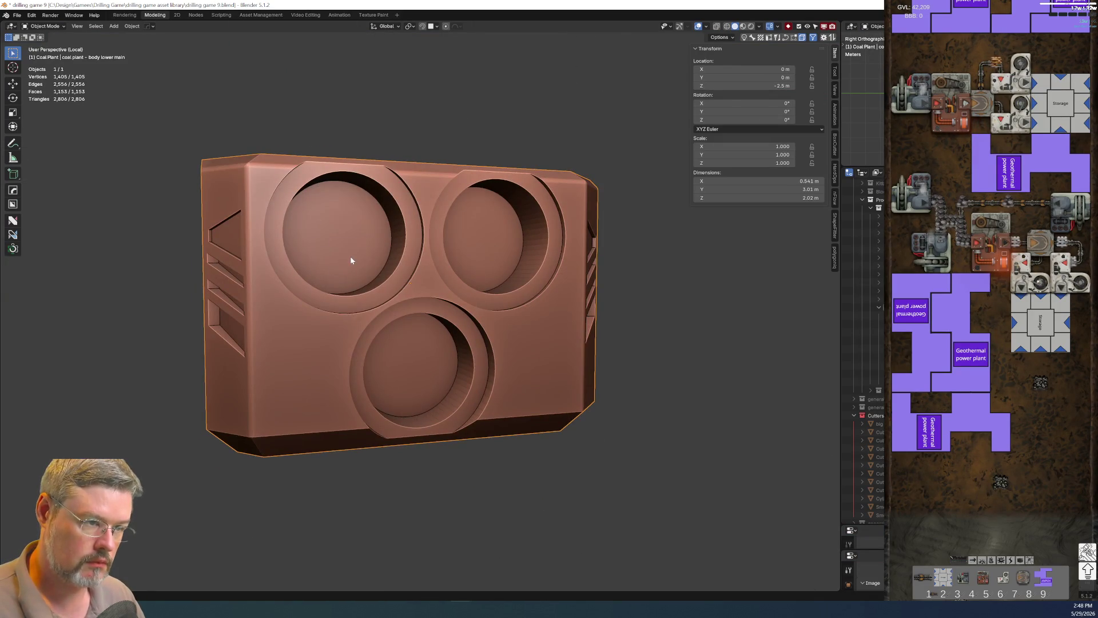
pyautogui.press('Tab')
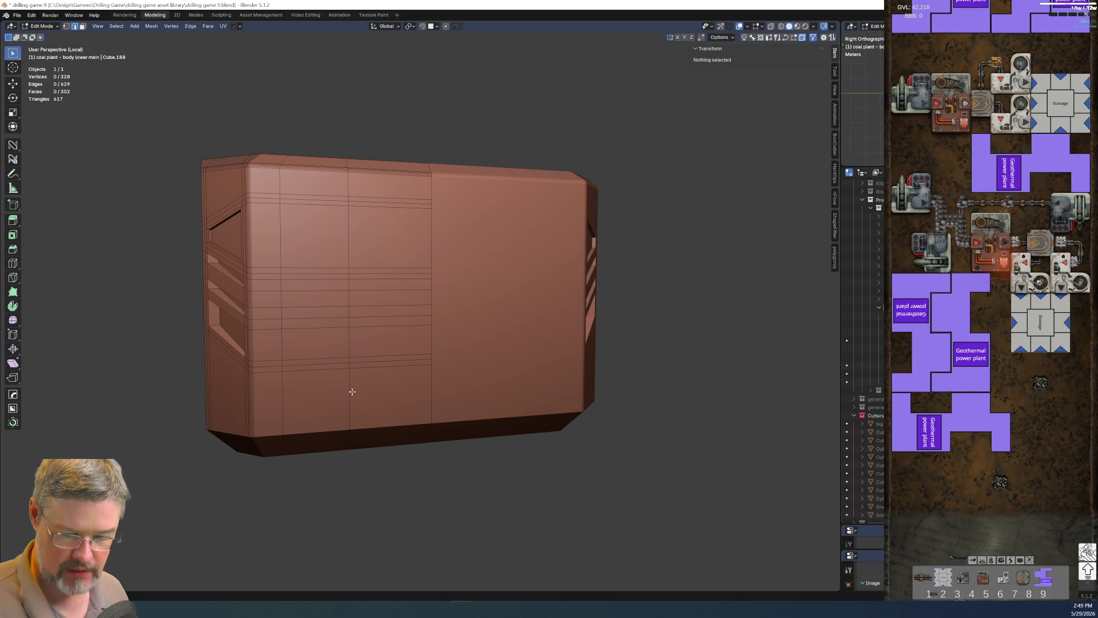
# Return to Object Mode and inspect the lower body's modifiers in a larger Properties editor.
pyautogui.press('Tab')
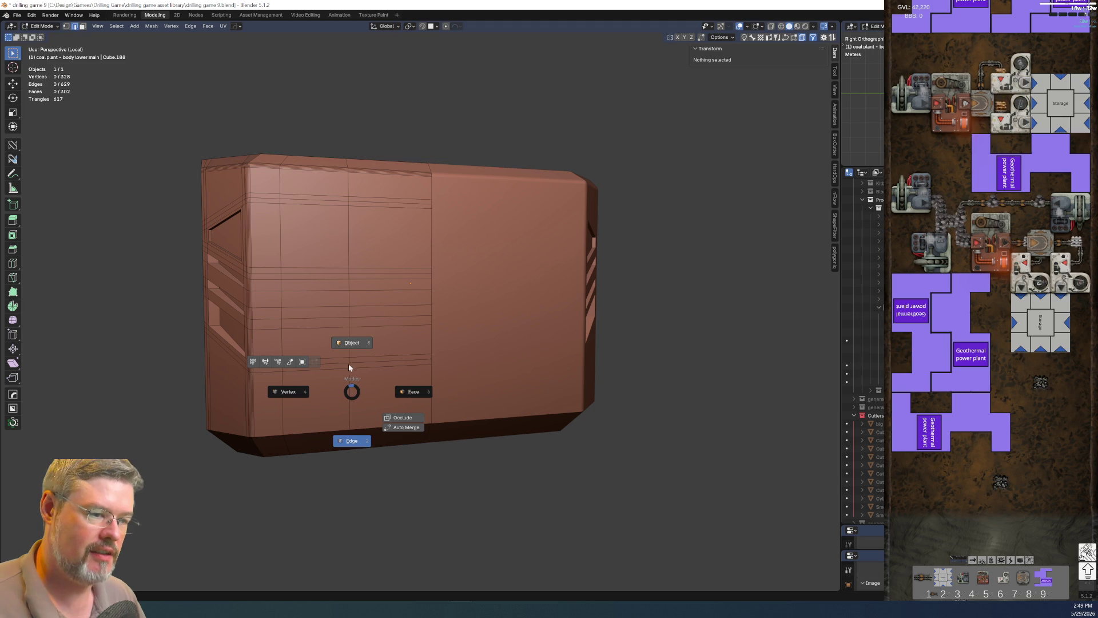
pyautogui.click(351, 345)
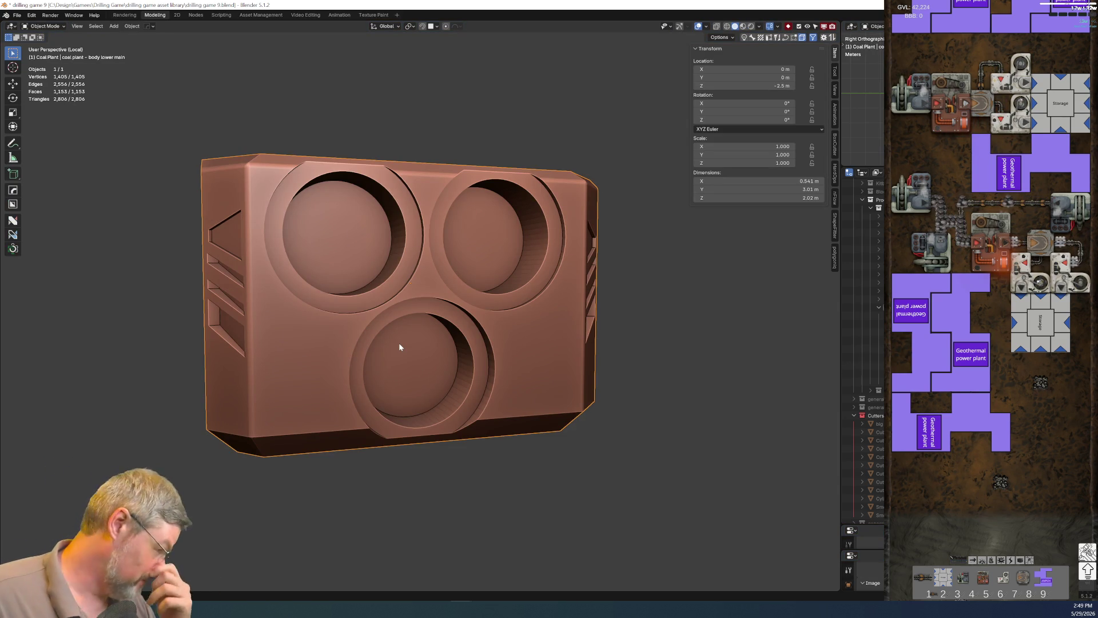
pyautogui.scroll(-2, 867, 343)
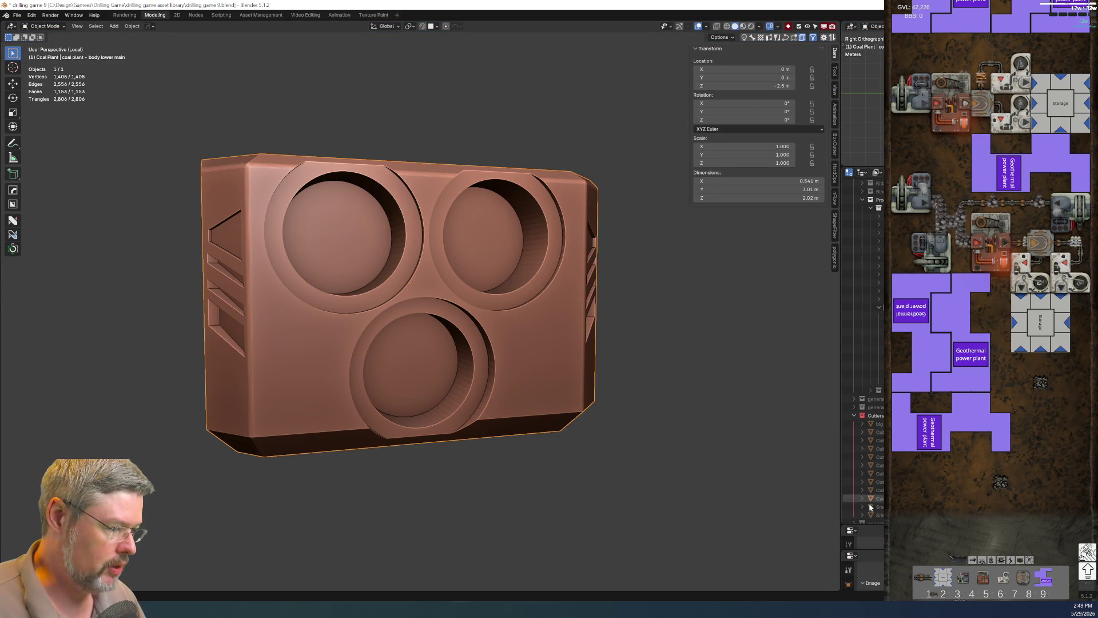
pyautogui.moveTo(881, 525); pyautogui.dragTo(880, 332)
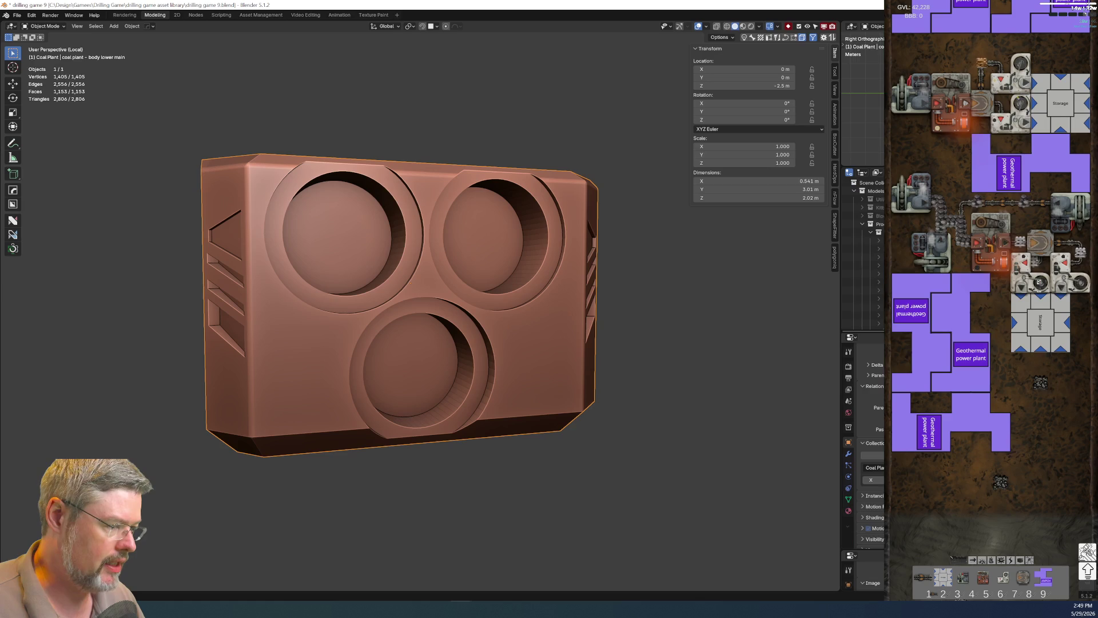
pyautogui.click(845, 453)
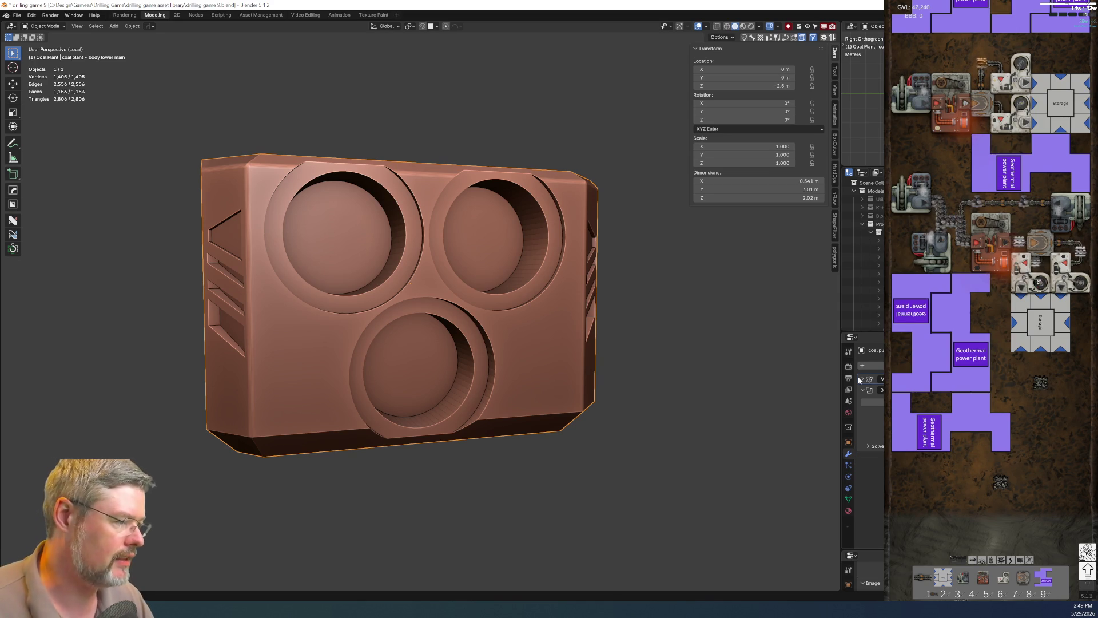
# Find and select Cylinder.017 in the Outliner, then exit Local view.
pyautogui.moveTo(878, 332); pyautogui.dragTo(878, 494)
pyautogui.scroll(-5, 864, 400)
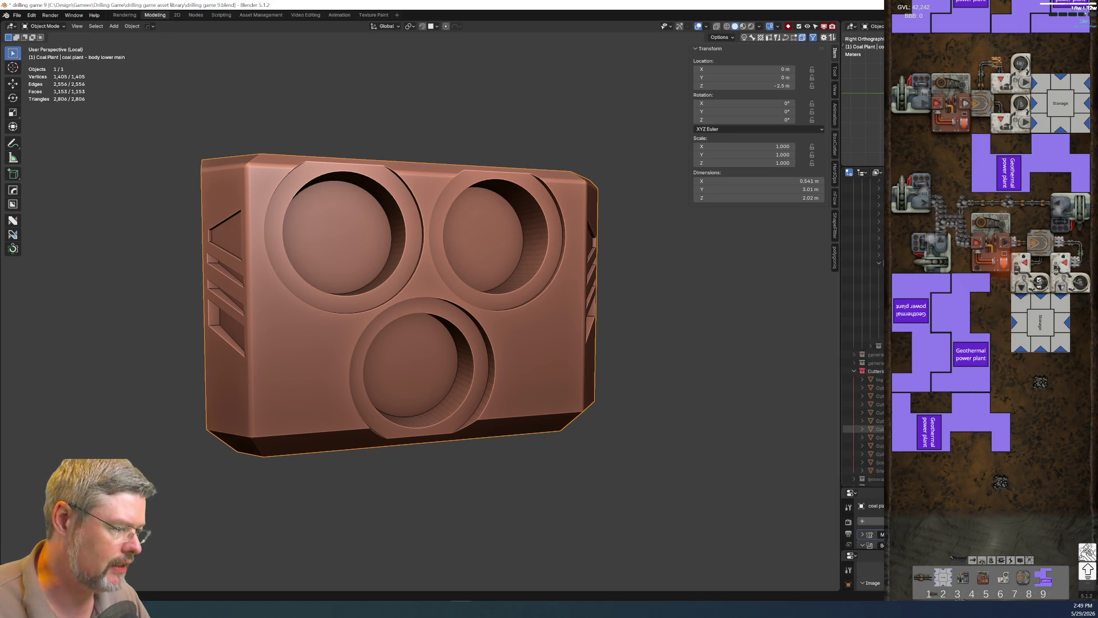
pyautogui.click(863, 319)
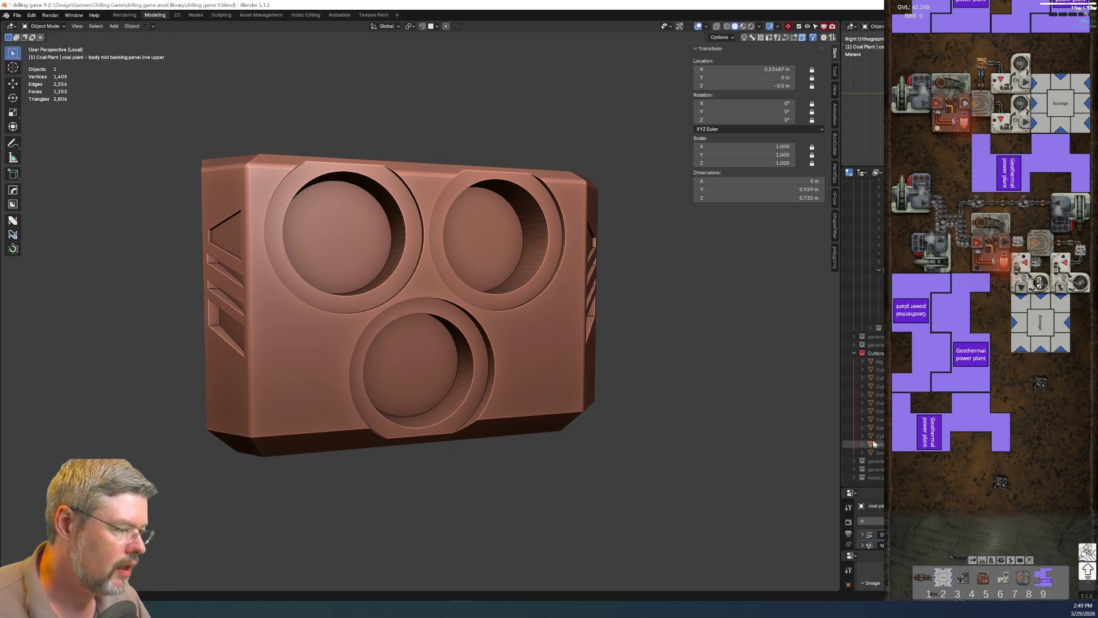
pyautogui.click(854, 353)
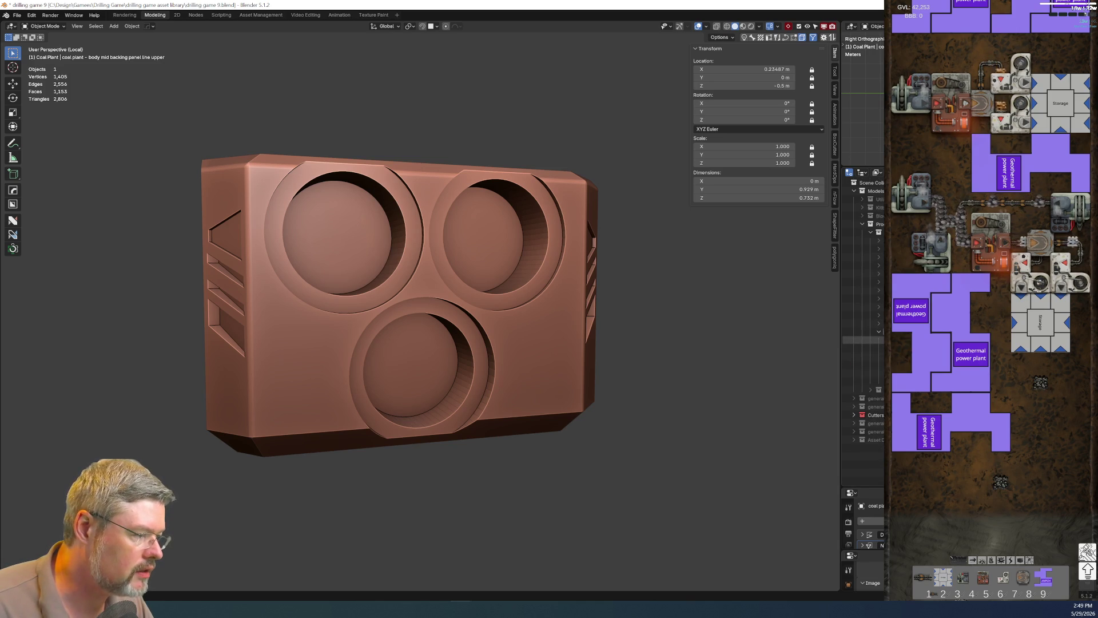
pyautogui.click(864, 398)
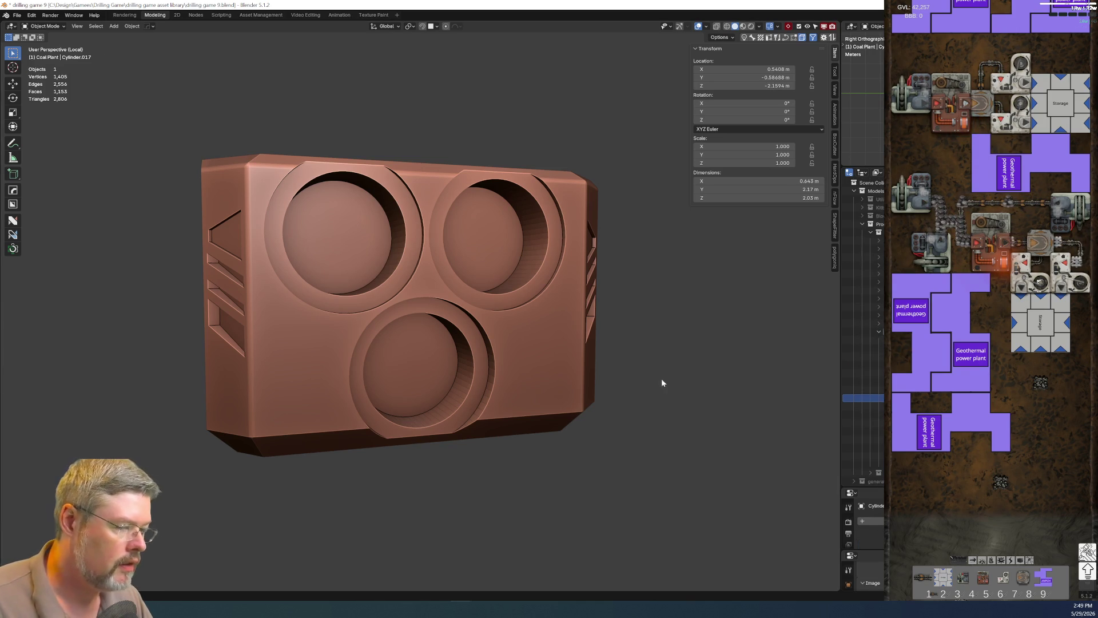
pyautogui.press('KP_Divide')
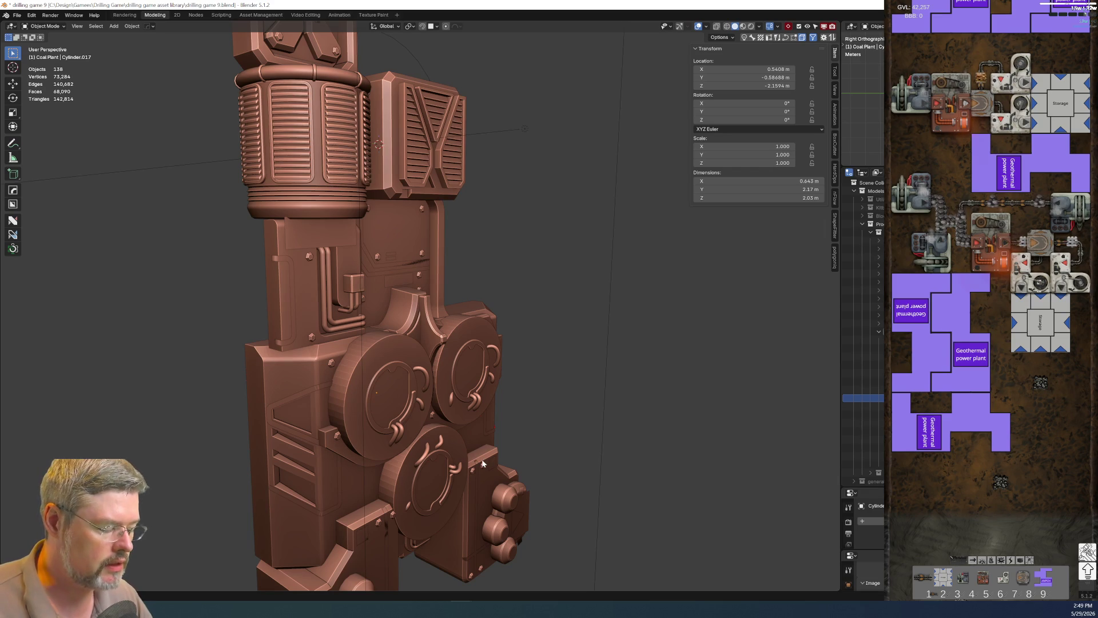
# Isolate the Cylinder.017 turbine cylinders in Local view and enter Edit Mode.
pyautogui.click(864, 398)
pyautogui.press('KP_Divide')
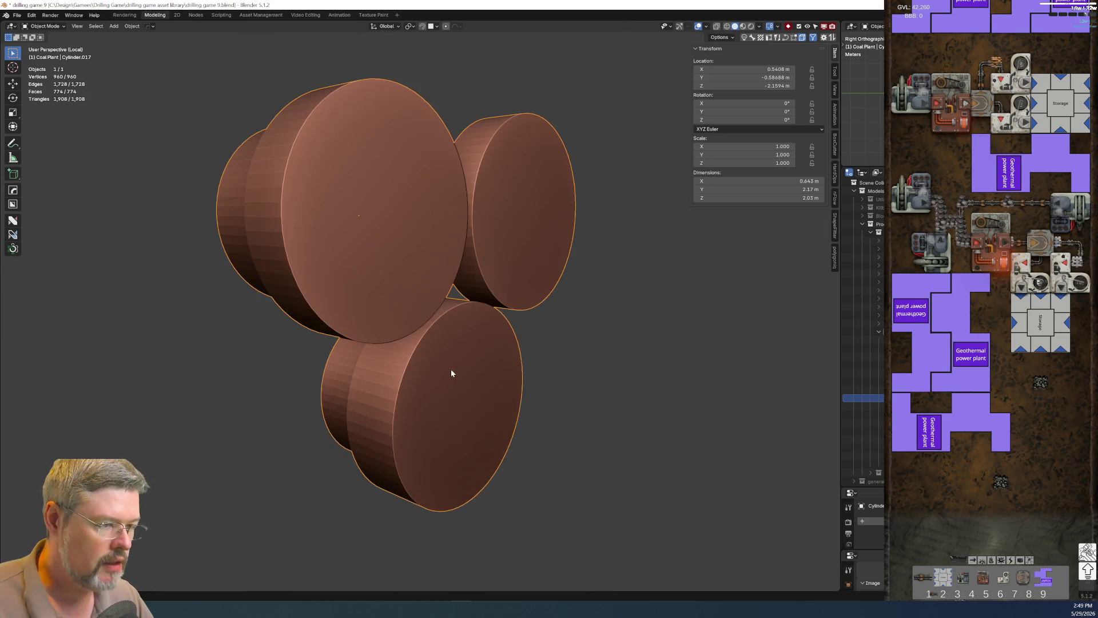
pyautogui.moveTo(452, 322); pyautogui.dragTo(368, 332, button='middle')
pyautogui.press('Tab')
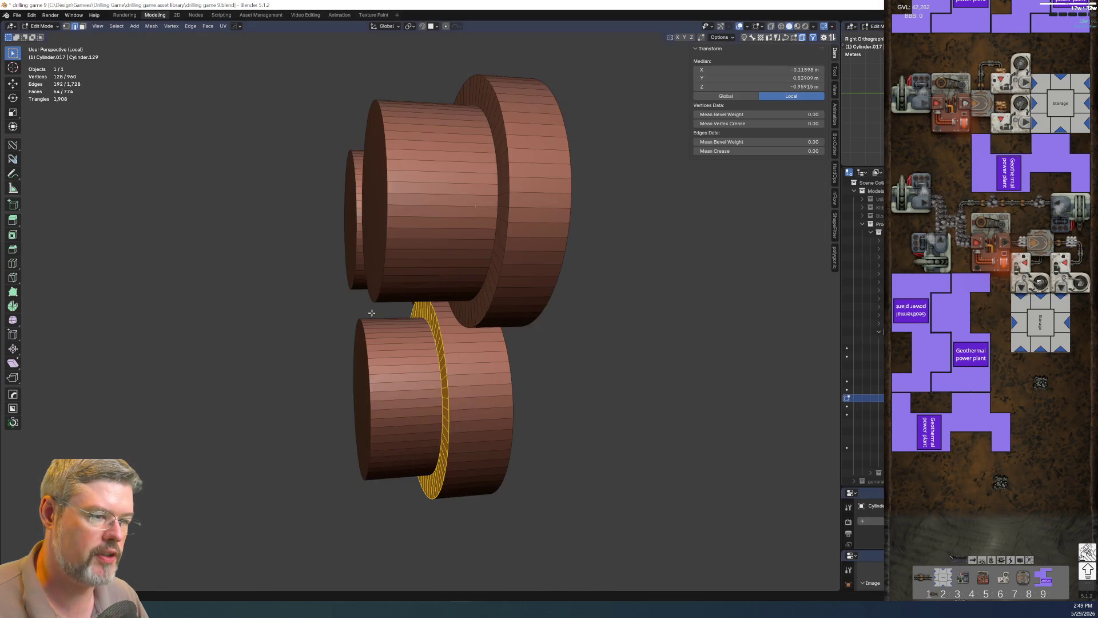
# Select the cylinders' face rings and move them about 0.07 m along X.
pyautogui.moveTo(486, 311); pyautogui.dragTo(491, 333, button='middle')
pyautogui.keyDown('alt'); pyautogui.keyDown('shift'); pyautogui.click(489, 324); pyautogui.keyUp('shift'); pyautogui.keyUp('alt')
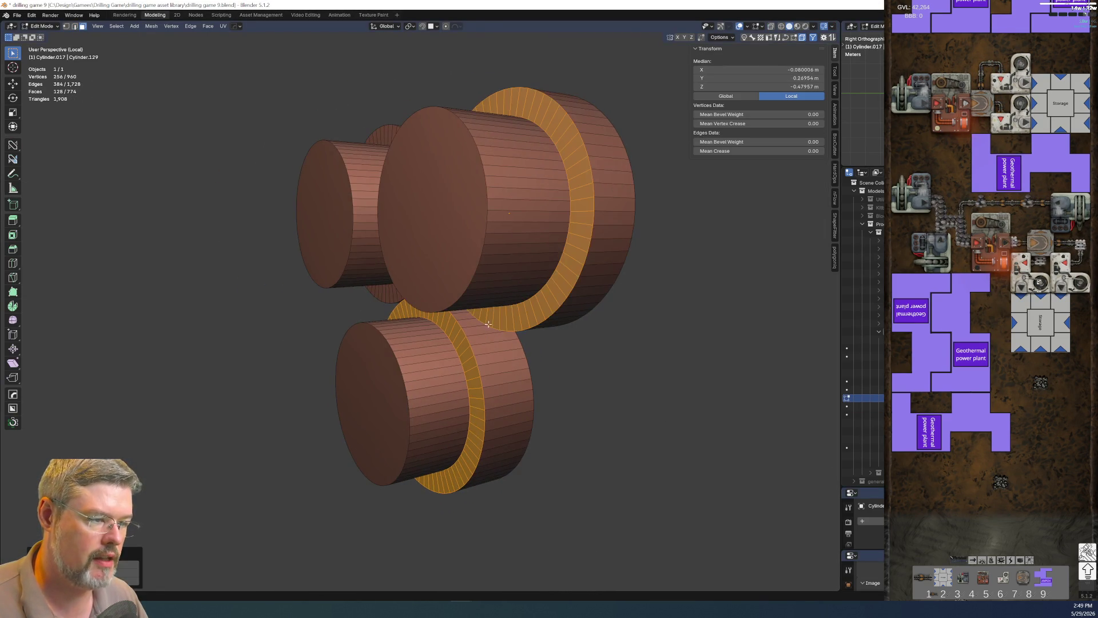
pyautogui.keyDown('alt'); pyautogui.keyDown('shift'); pyautogui.click(380, 295); pyautogui.keyUp('shift'); pyautogui.keyUp('alt')
pyautogui.moveTo(390, 293); pyautogui.dragTo(400, 307, button='middle')
pyautogui.press('g')
pyautogui.press('x')
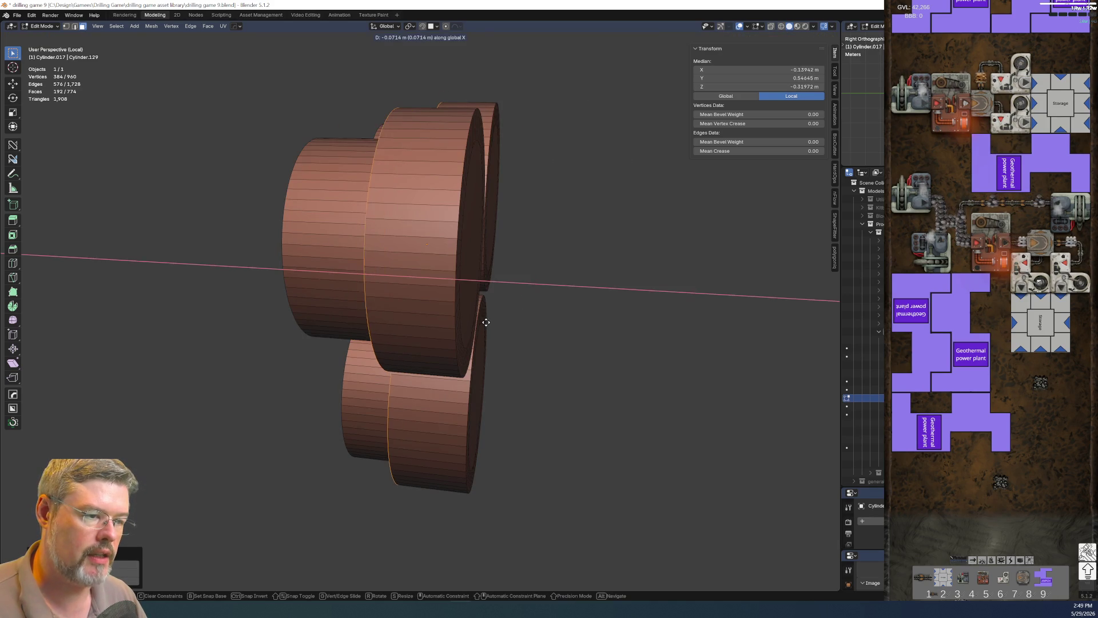
pyautogui.click(493, 321)
# Select the cylinders' end caps for extraction.
pyautogui.moveTo(492, 321); pyautogui.dragTo(415, 268, button='middle')
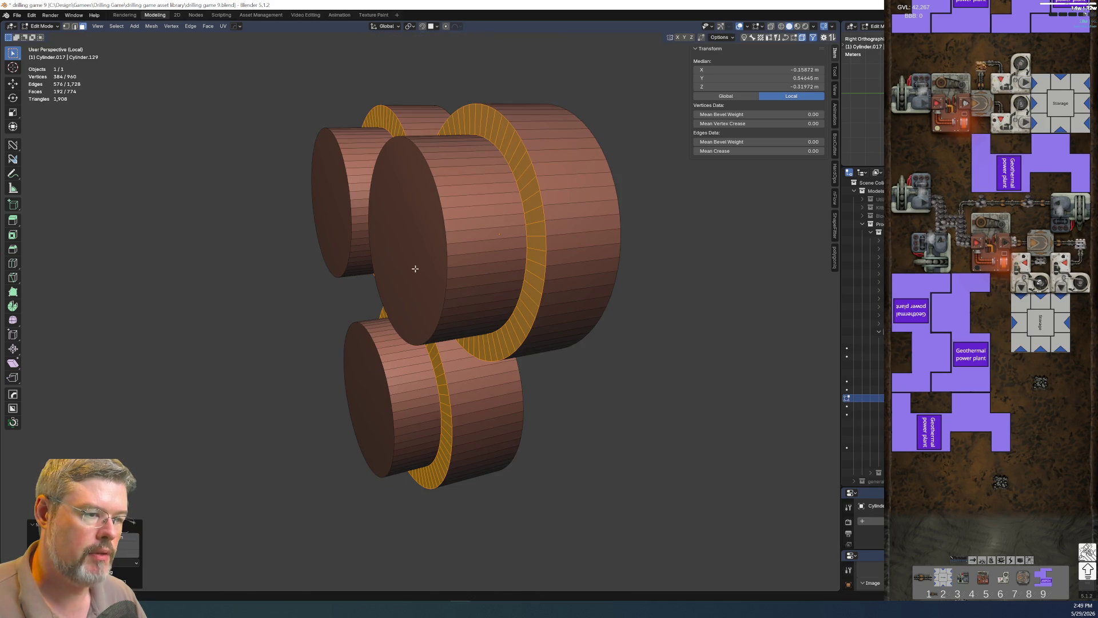
pyautogui.click(335, 212)
pyautogui.keyDown('shift'); pyautogui.click(392, 230); pyautogui.keyUp('shift')
pyautogui.moveTo(367, 359)
pyautogui.mouseDown(button='middle')
pyautogui.moveTo(515, 344)
pyautogui.moveTo(573, 351)
pyautogui.mouseUp(button='middle')
# Extract the end caps as a separate piece with HOps and nudge it along X.
pyautogui.press('q')
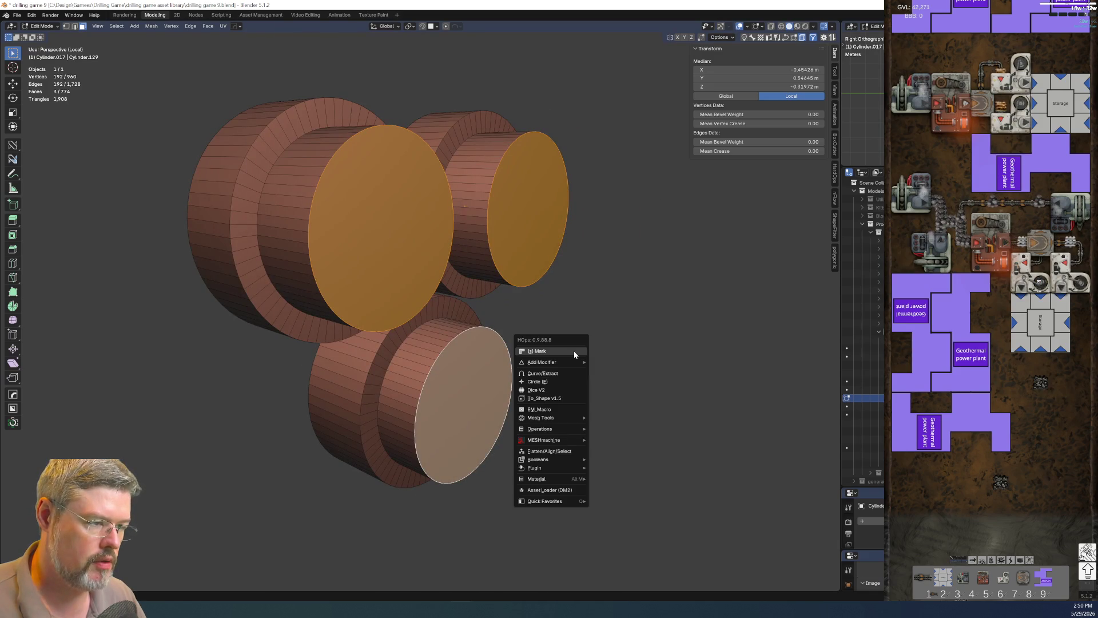
pyautogui.click(558, 373)
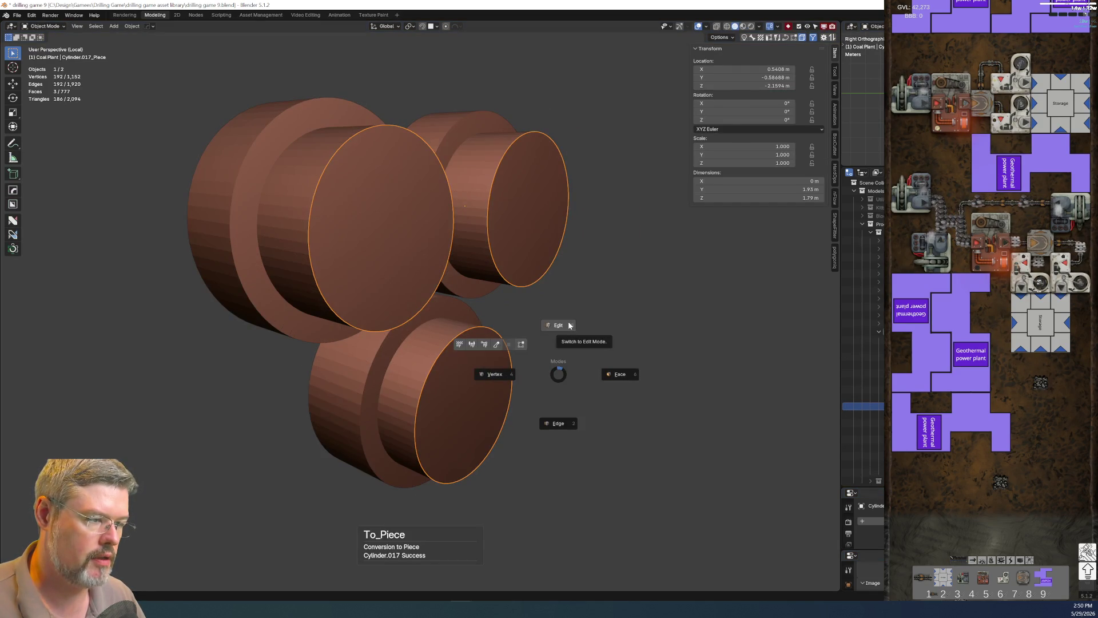
pyautogui.press('Tab')
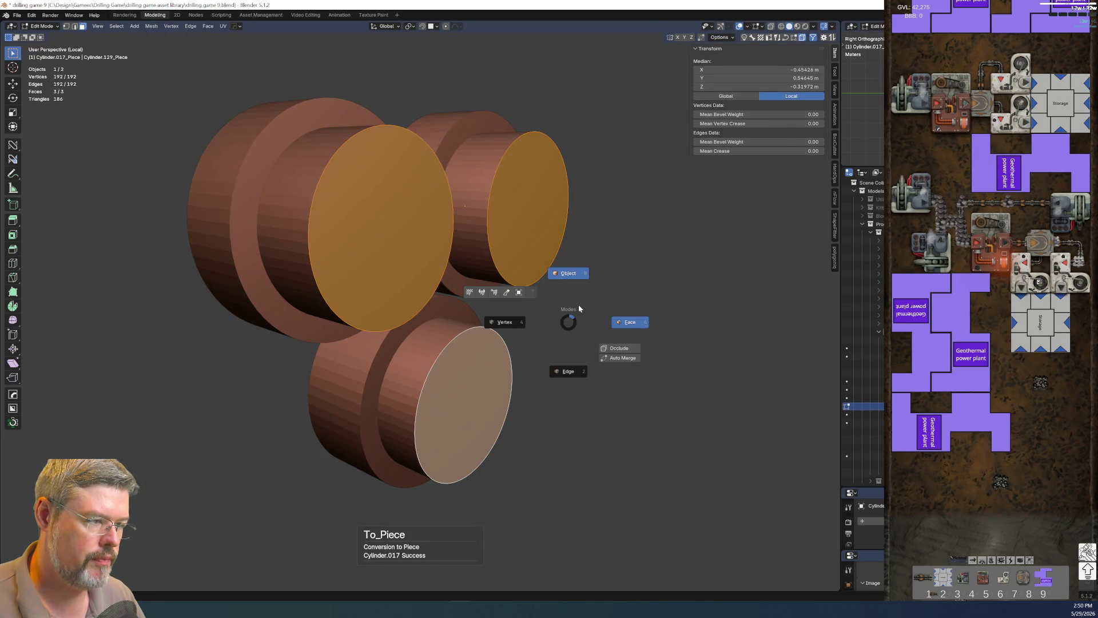
pyautogui.moveTo(579, 304); pyautogui.dragTo(610, 314, button='middle')
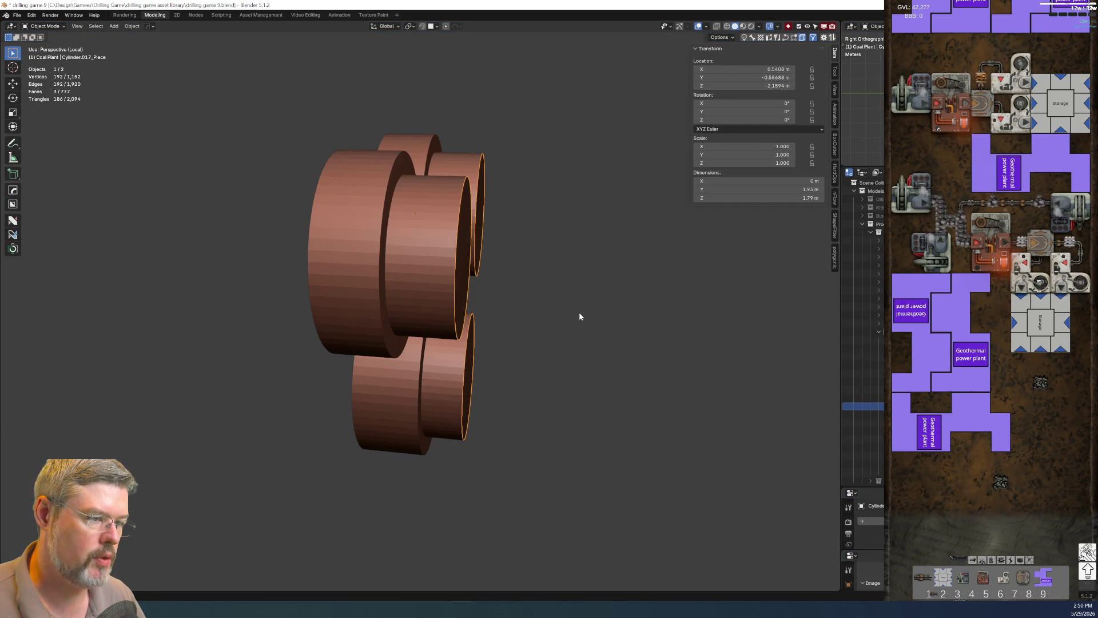
pyautogui.press('g')
pyautogui.press('x')
pyautogui.click(530, 347)
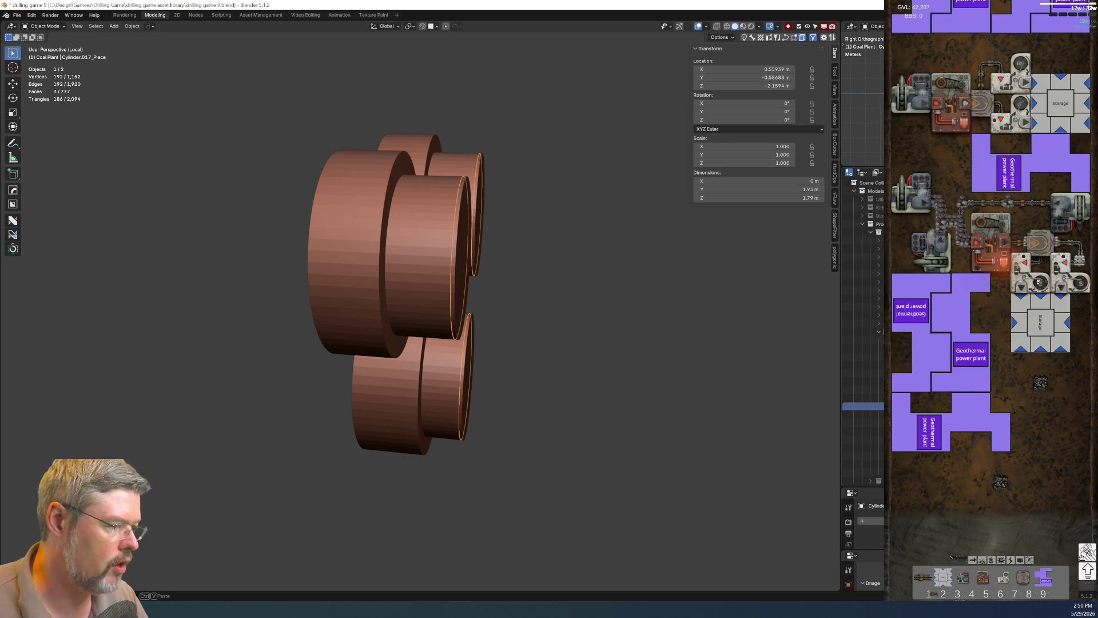
# Rename the extracted piece 'coal plant - turbine glow' and exit Local view.
pyautogui.click(864, 348)
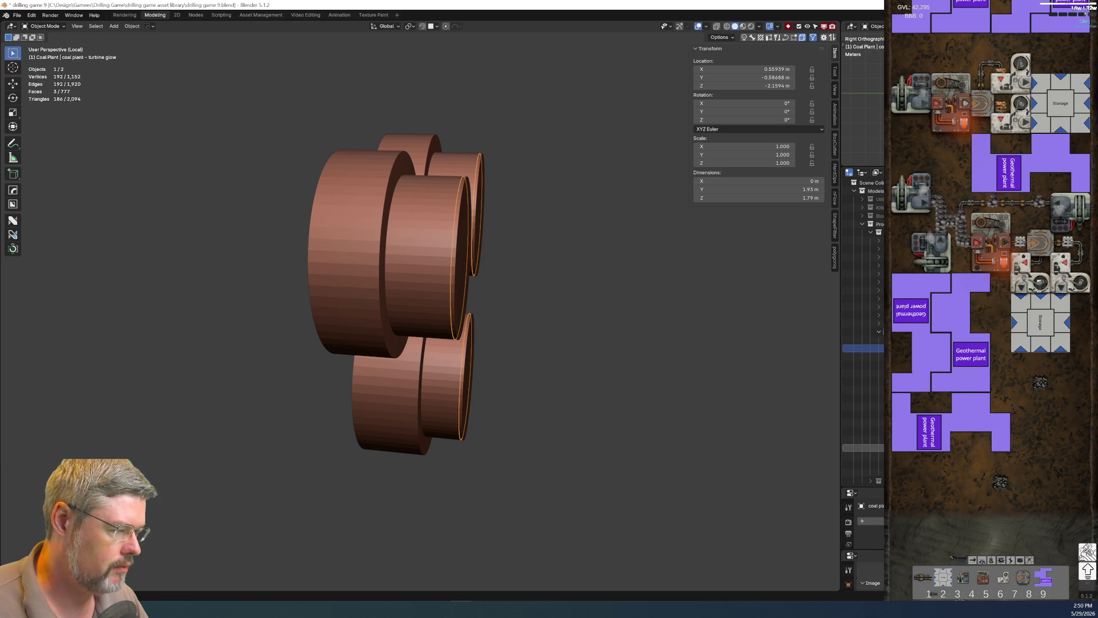
pyautogui.click(864, 456)
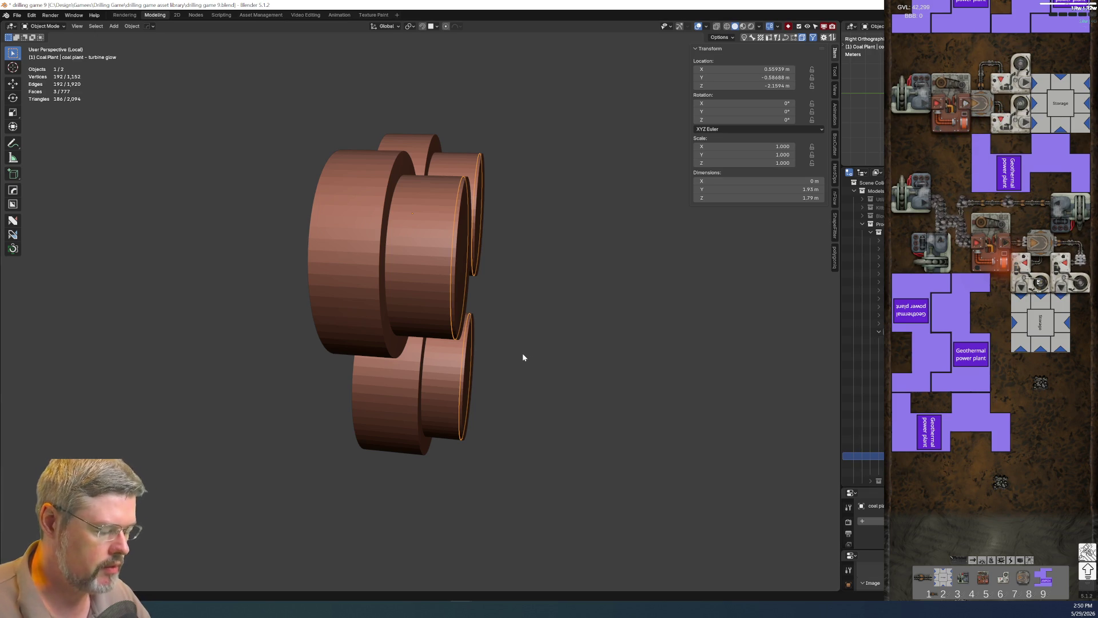
pyautogui.press('KP_Divide')
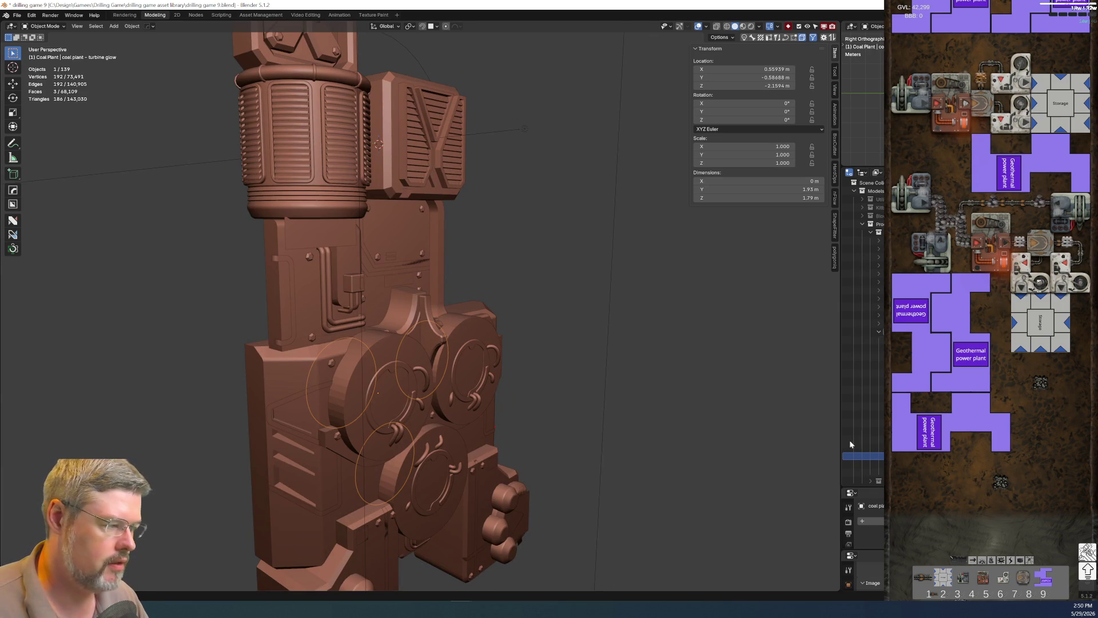
# Make the coal plant - turbine glow piece the active object in the Outliner.
pyautogui.keyDown('ctrl'); pyautogui.click(863, 439); pyautogui.keyUp('ctrl')
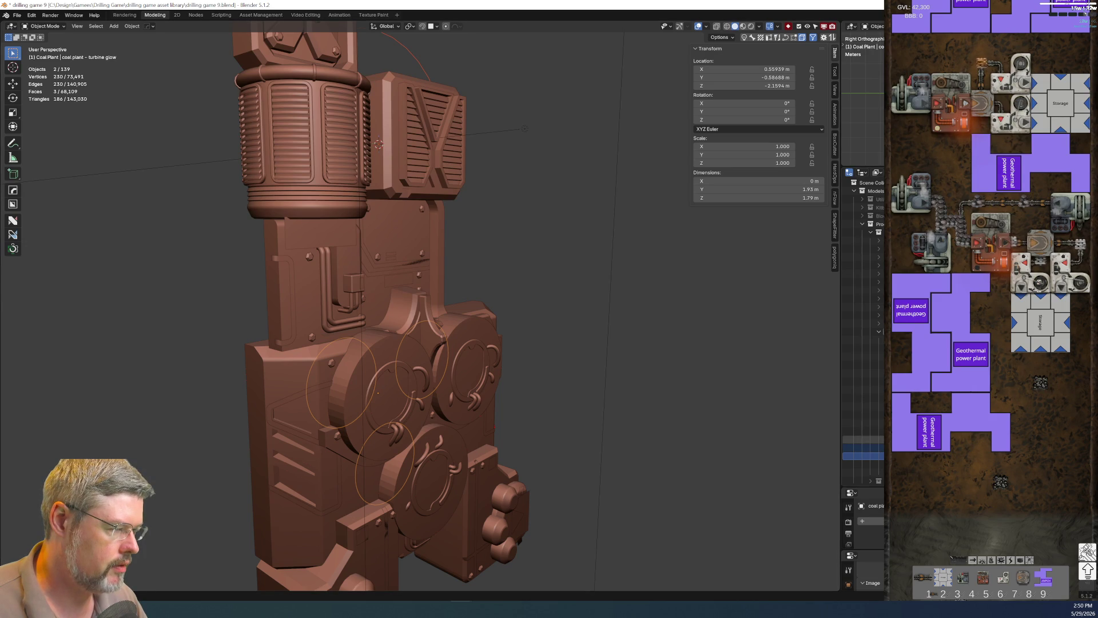
pyautogui.keyDown('ctrl'); pyautogui.click(863, 448); pyautogui.keyUp('ctrl')
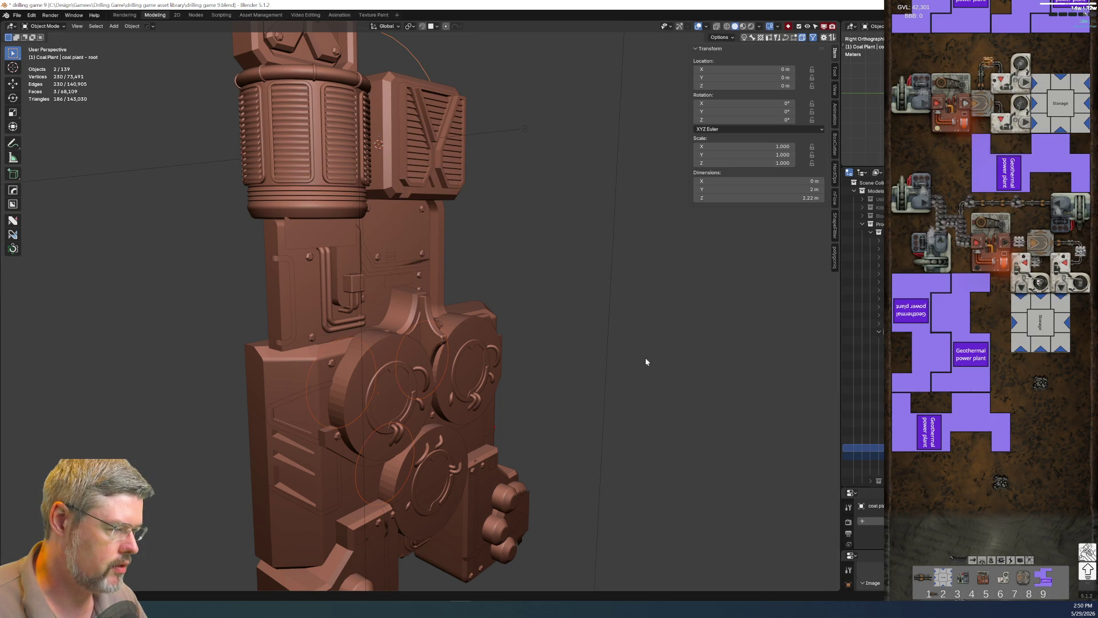
pyautogui.rightClick(525, 299)
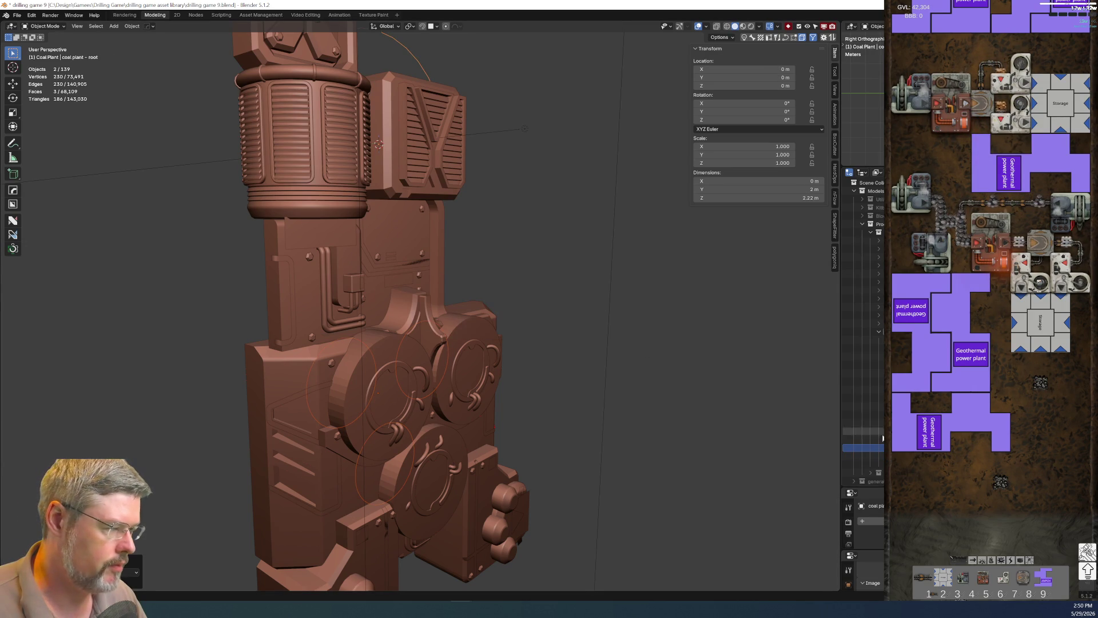
pyautogui.scroll(-5, 863, 400)
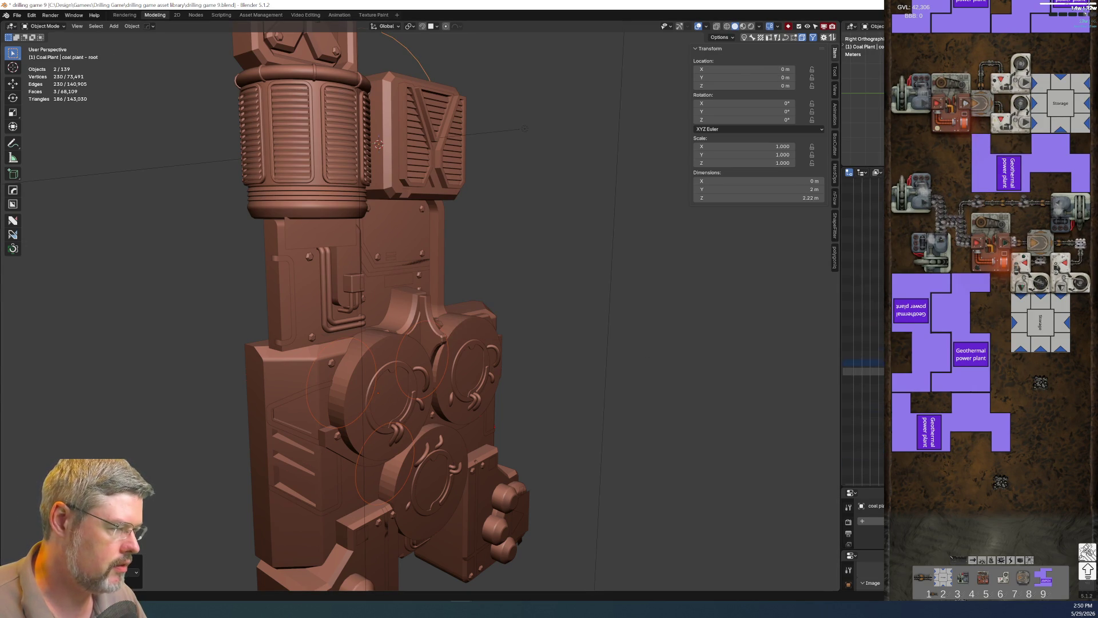
pyautogui.click(863, 345)
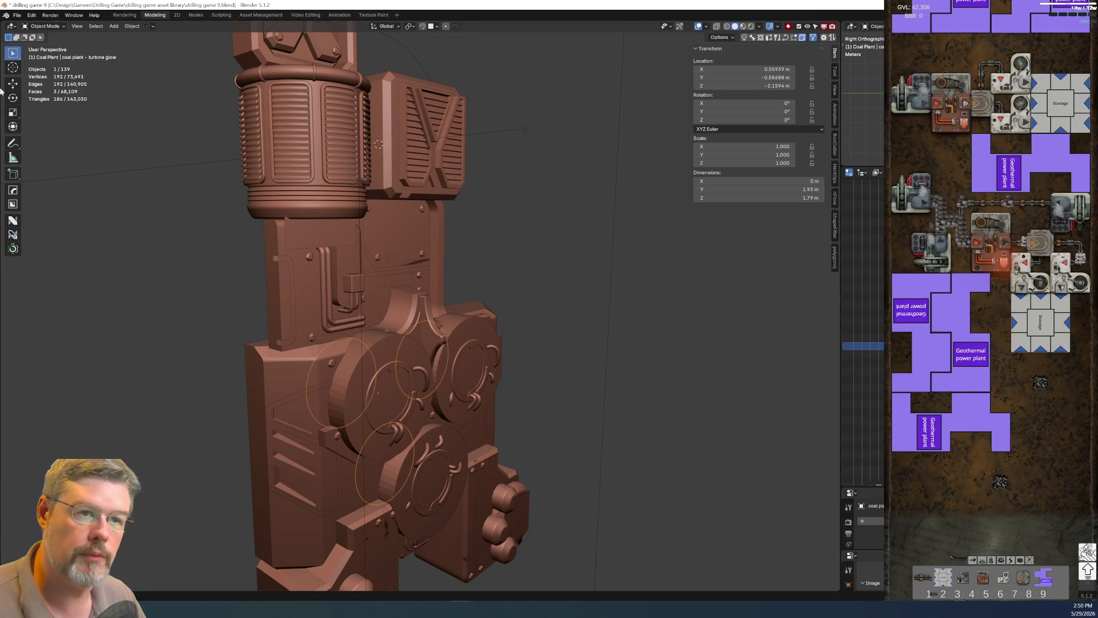
# Save drilling game 9.blend and switch to the Nodes workspace.
pyautogui.click(17, 14)
pyautogui.click(29, 71)
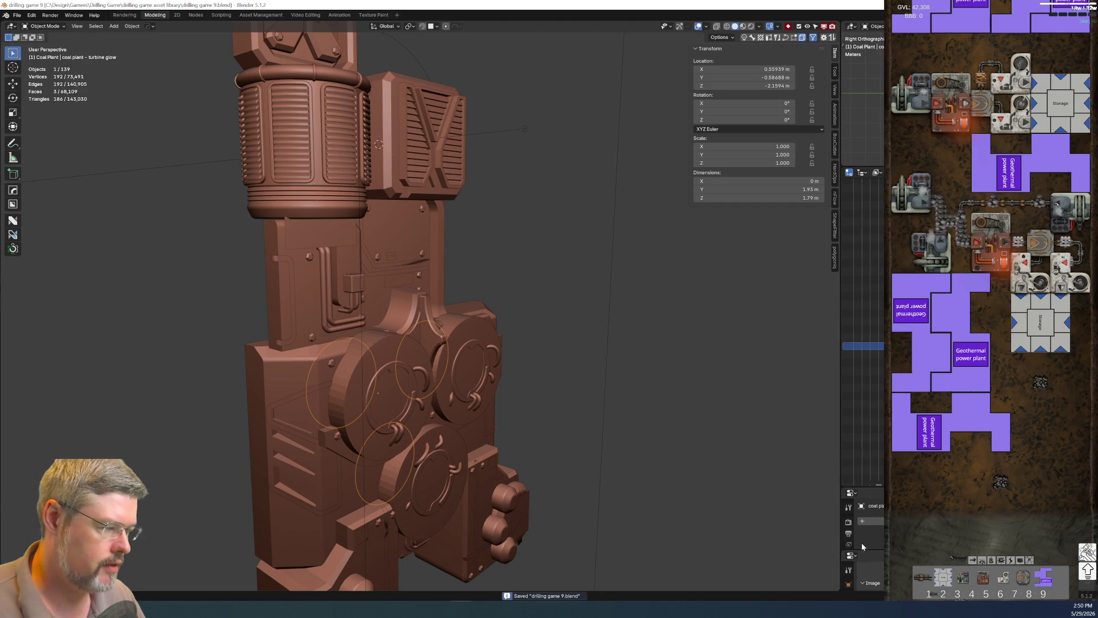
pyautogui.click(195, 15)
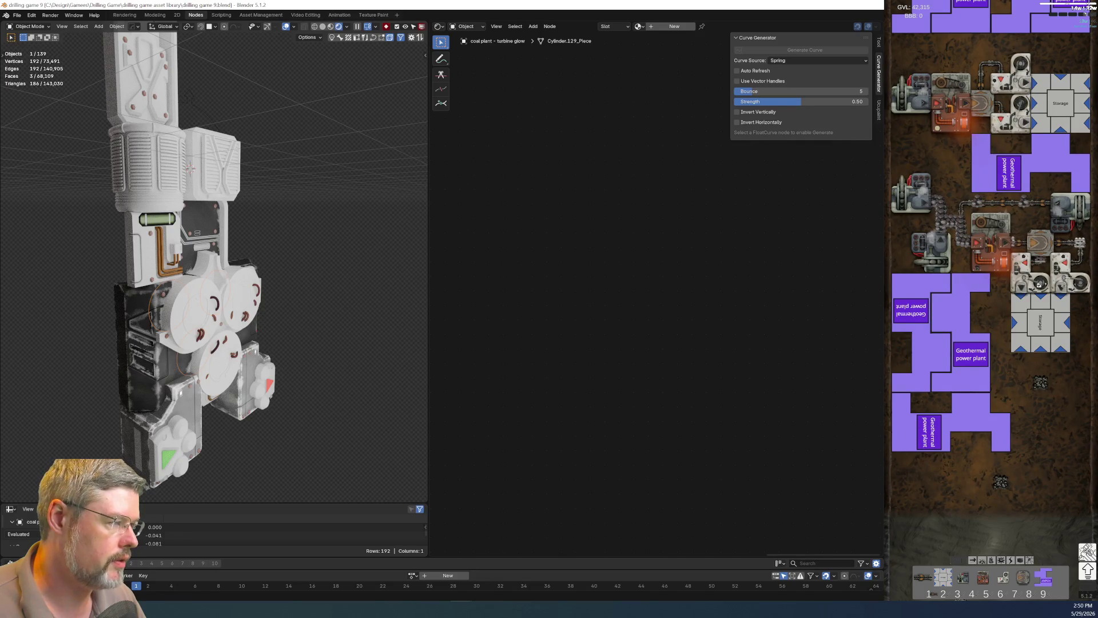
# Undo to remove the round cover over the turbine, then save drilling game 9.blend.
pyautogui.hotkey('ctrl', 'z')
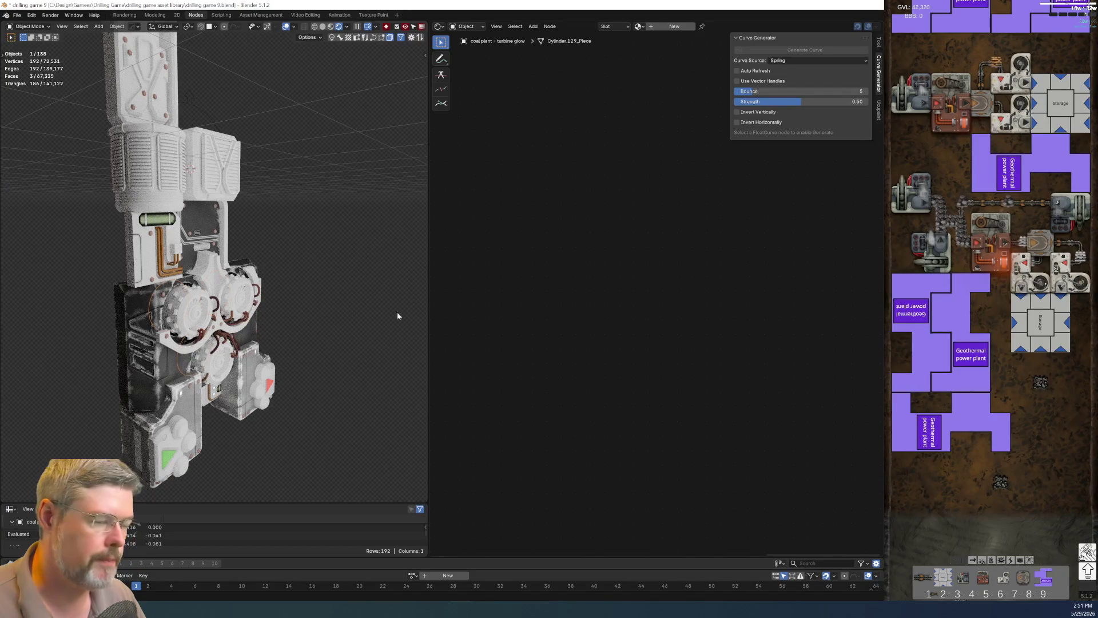
pyautogui.click(17, 15)
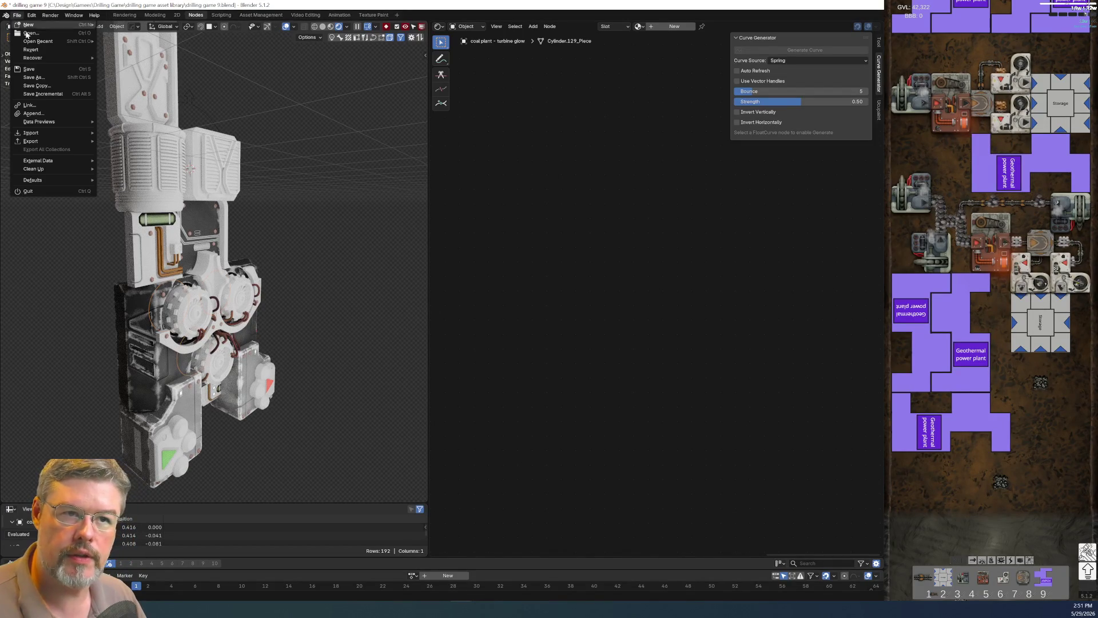
pyautogui.click(40, 69)
pyautogui.scroll(6, 316, 319)
pyautogui.scroll(-3, 138, 307)
pyautogui.scroll(2, 136, 304)
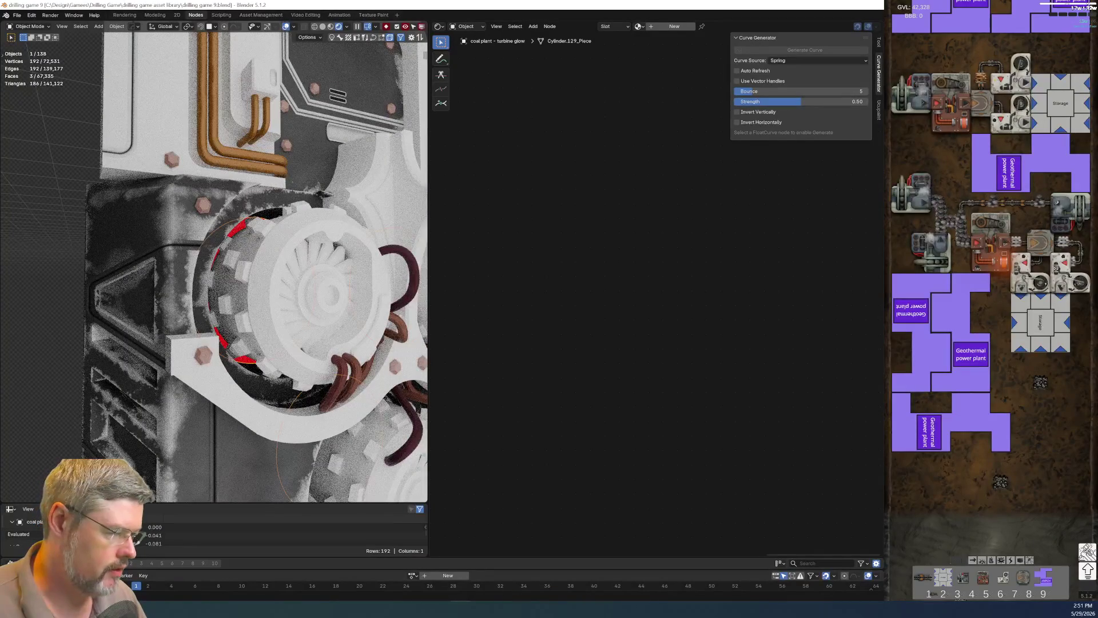
pyautogui.hotkey('ctrl', 'Tab')
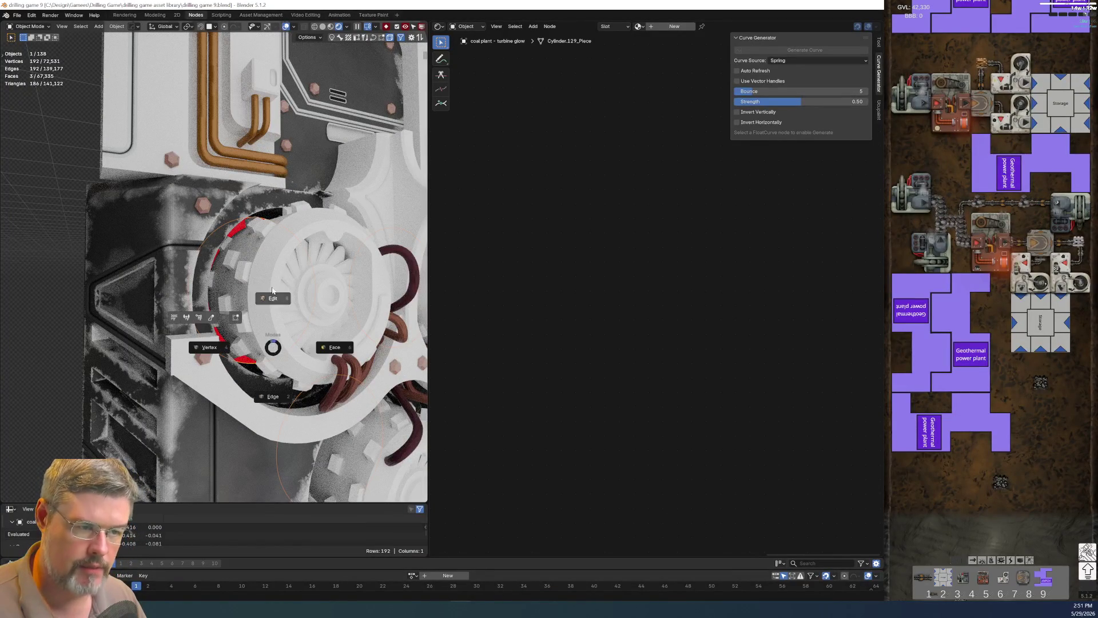
# Enter Edit Mode on the turbine glow piece and select all of its geometry.
pyautogui.click(266, 298)
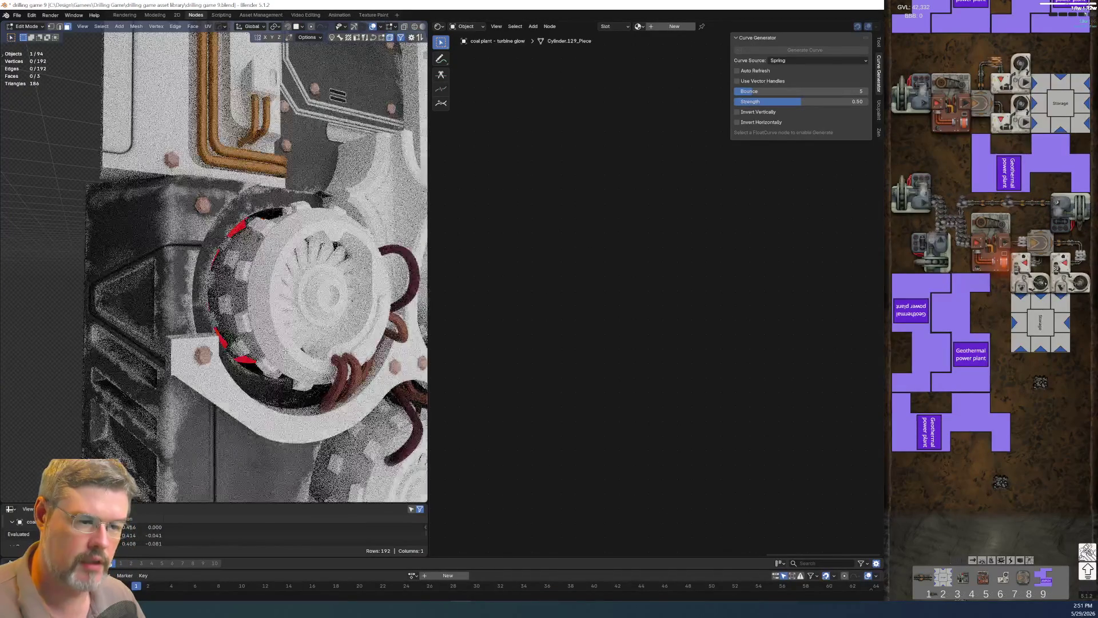
pyautogui.rightClick(285, 350)
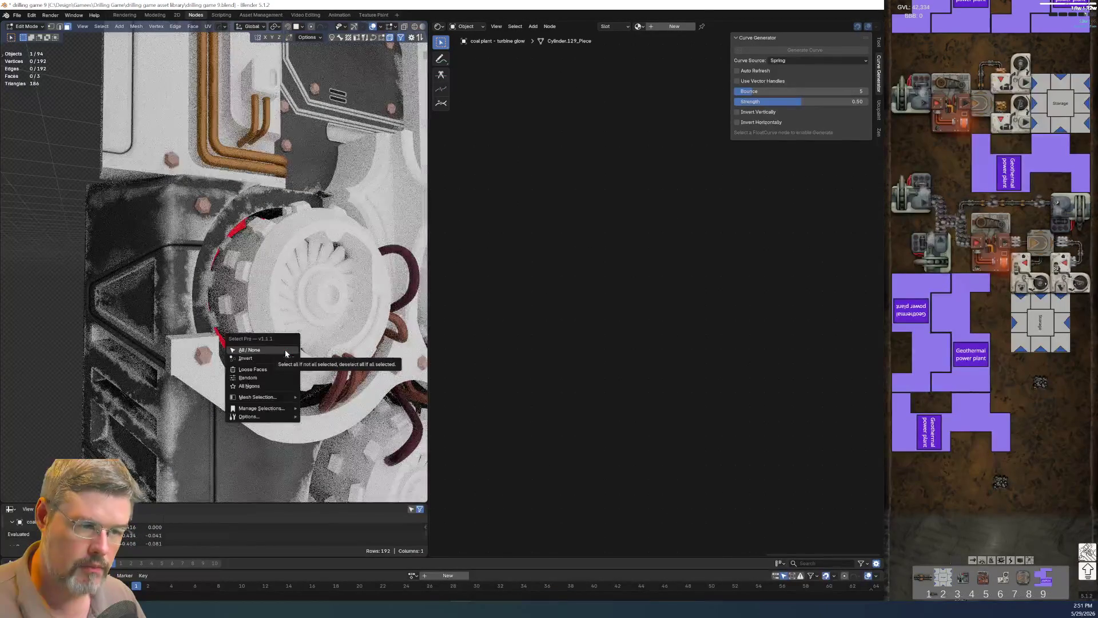
pyautogui.press('Escape')
pyautogui.rightClick(284, 350)
pyautogui.press('Escape')
pyautogui.press('a')
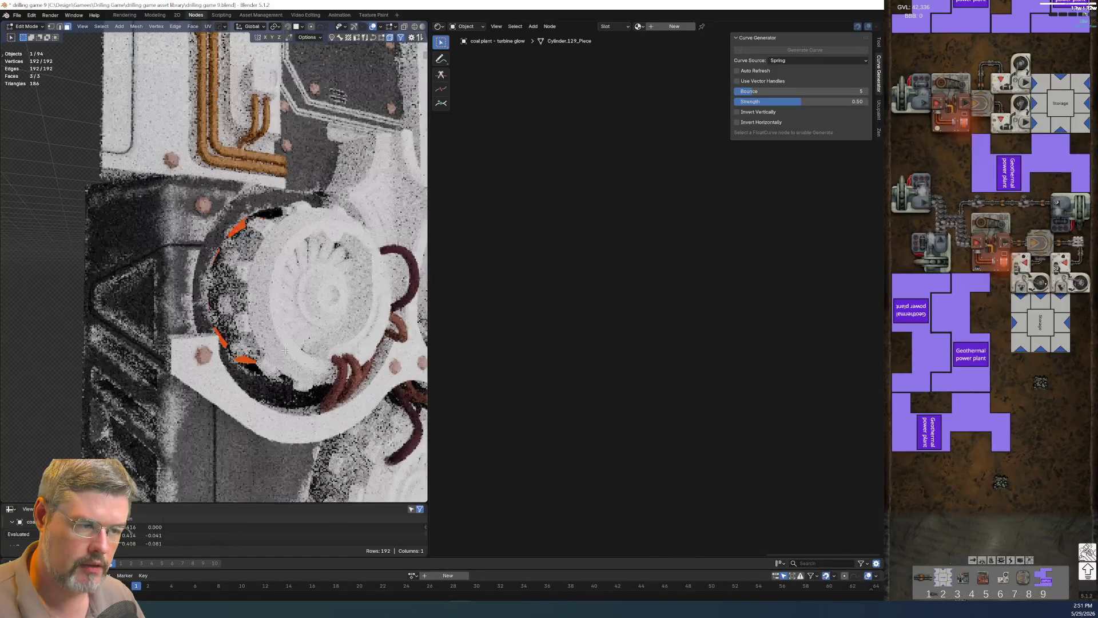
# Flip Normals on all faces (undoing a mistaken Flip UV), return to Object Mode, add a material.
pyautogui.press('F3')
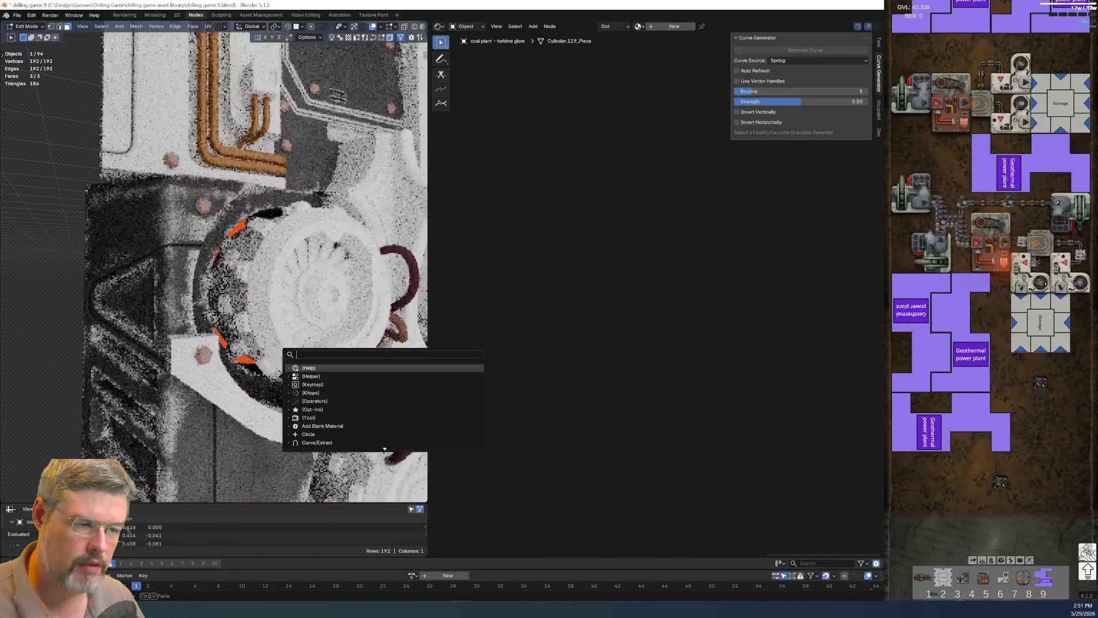
pyautogui.write('flip uv')
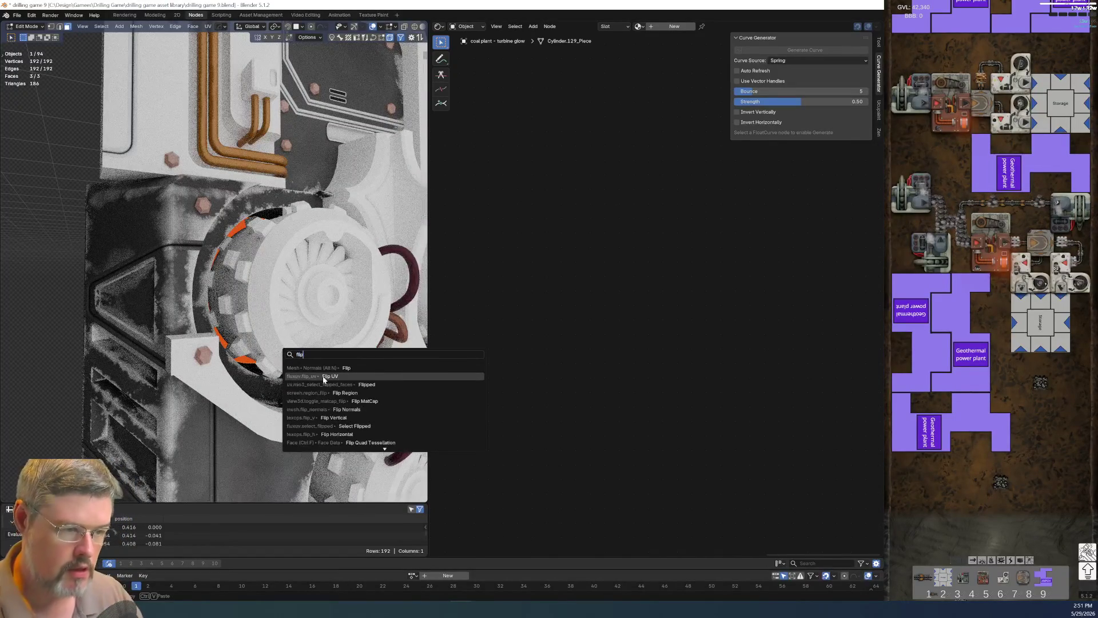
pyautogui.press('Return')
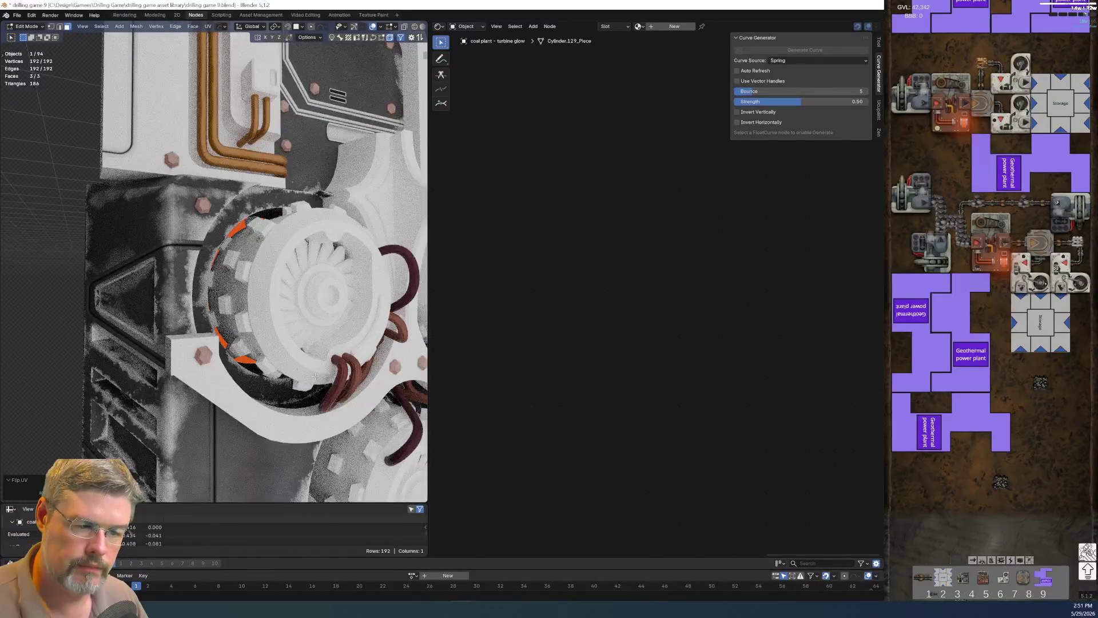
pyautogui.hotkey('ctrl', 'z')
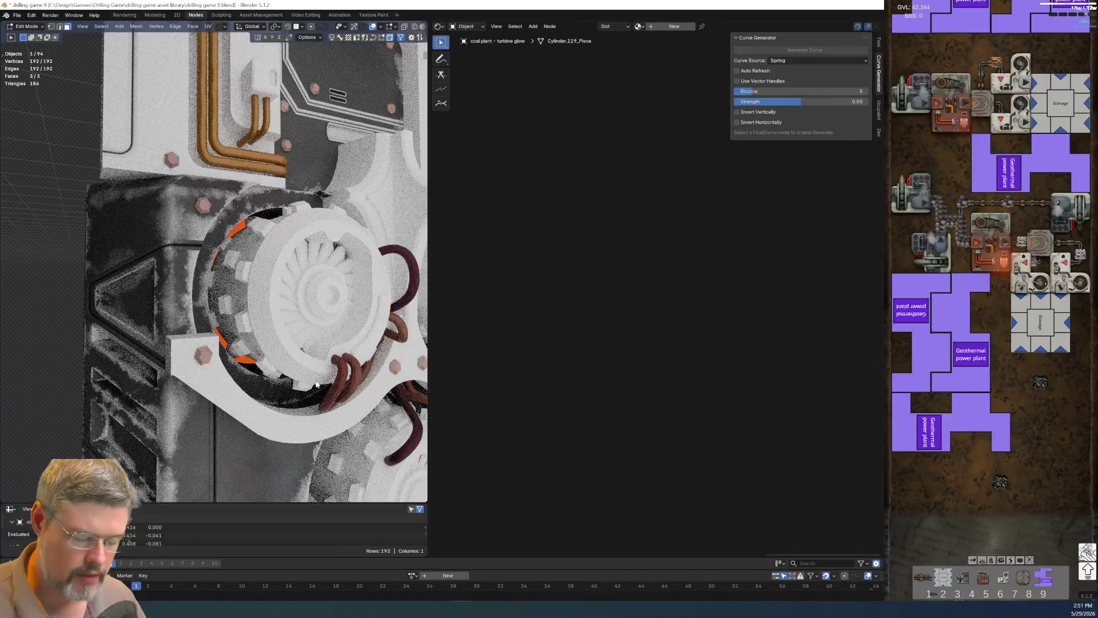
pyautogui.press('F3')
pyautogui.write('flip norm')
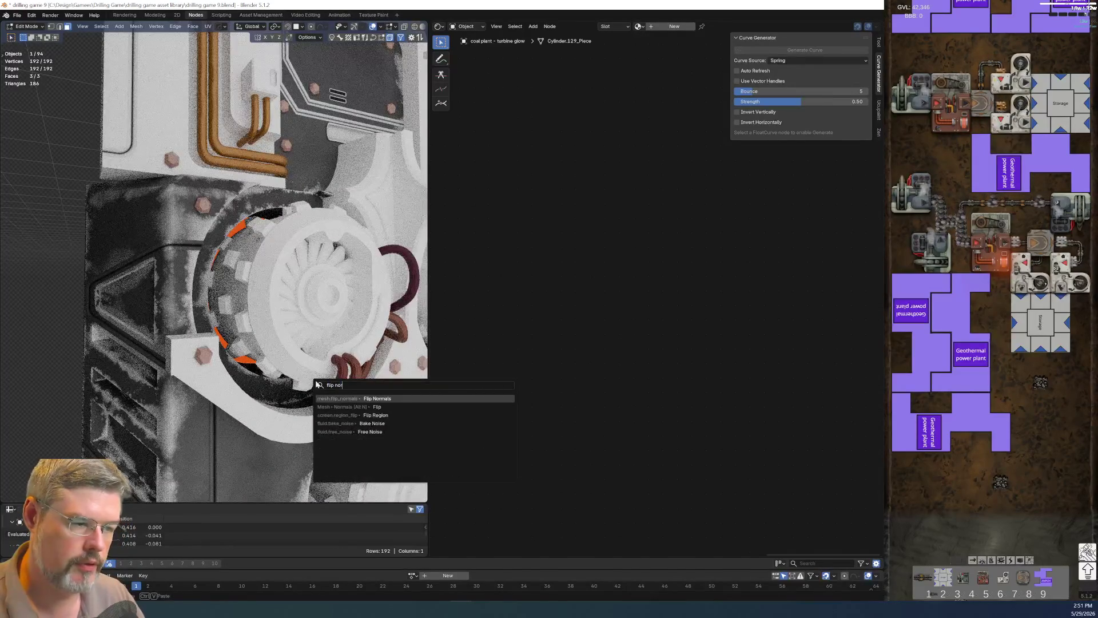
pyautogui.press('Return')
pyautogui.press('Tab')
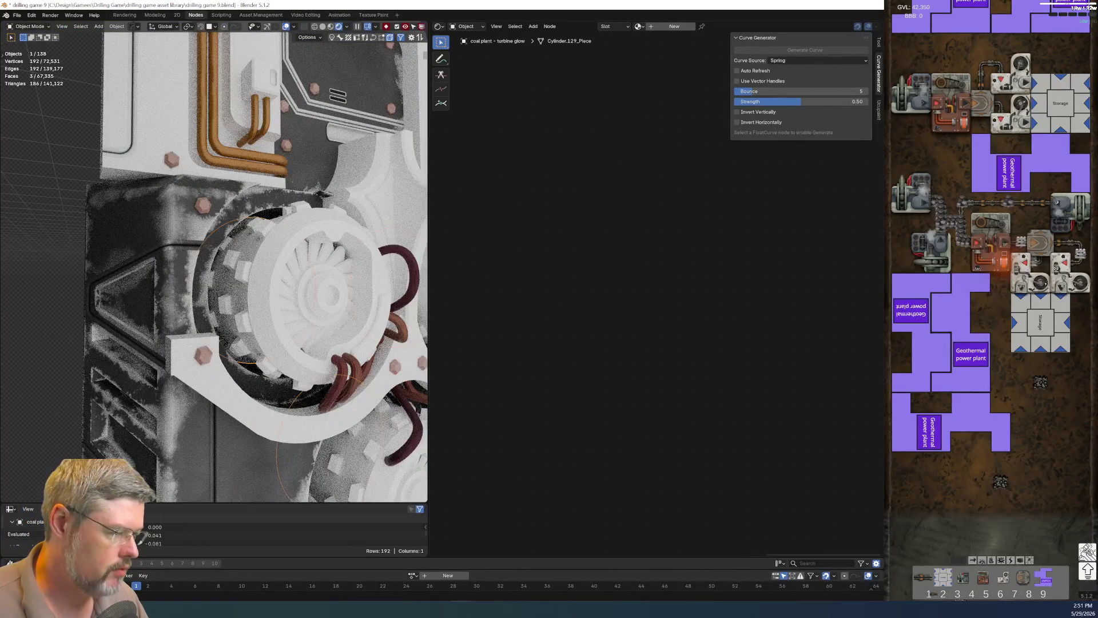
pyautogui.click(674, 27)
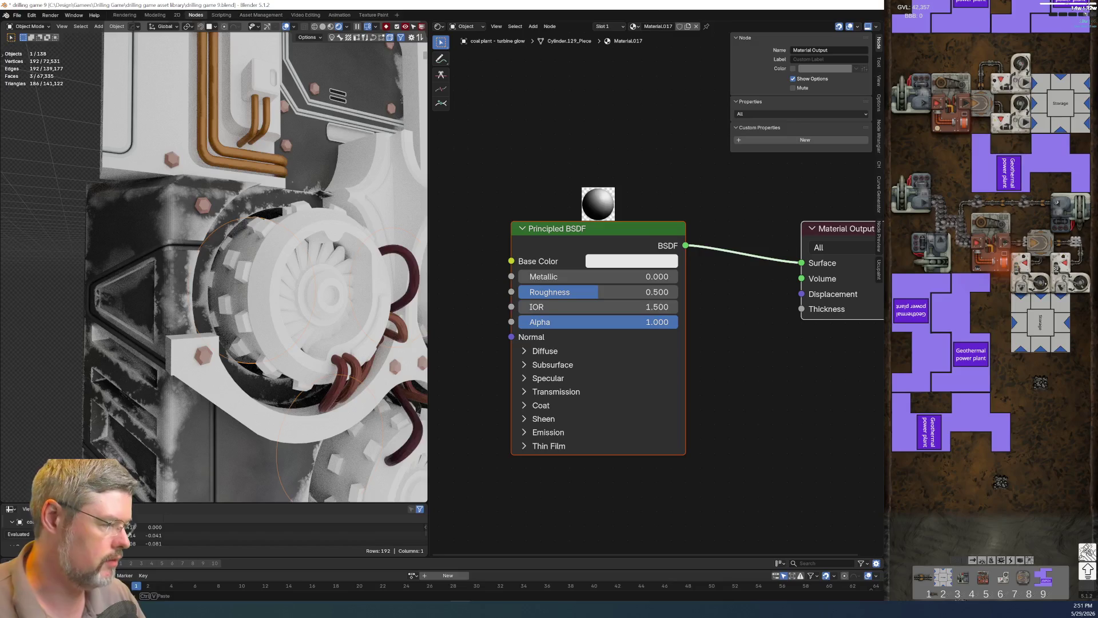
# Assign the 'entity - coal plant - turbine glow' material and save the file.
pyautogui.click(634, 27)
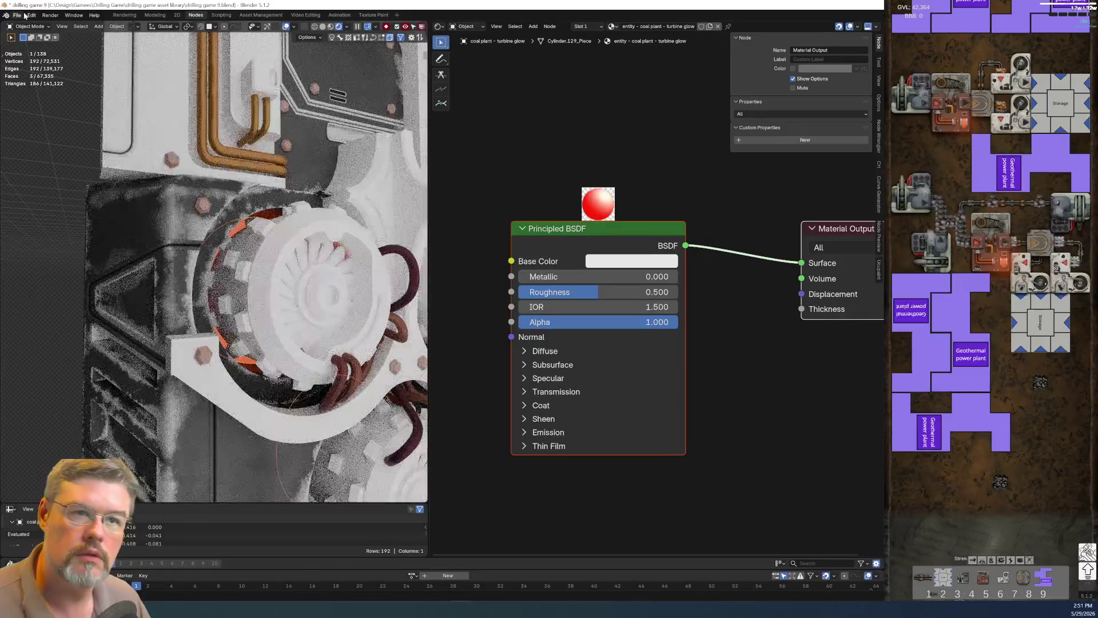
pyautogui.click(25, 16)
pyautogui.click(36, 72)
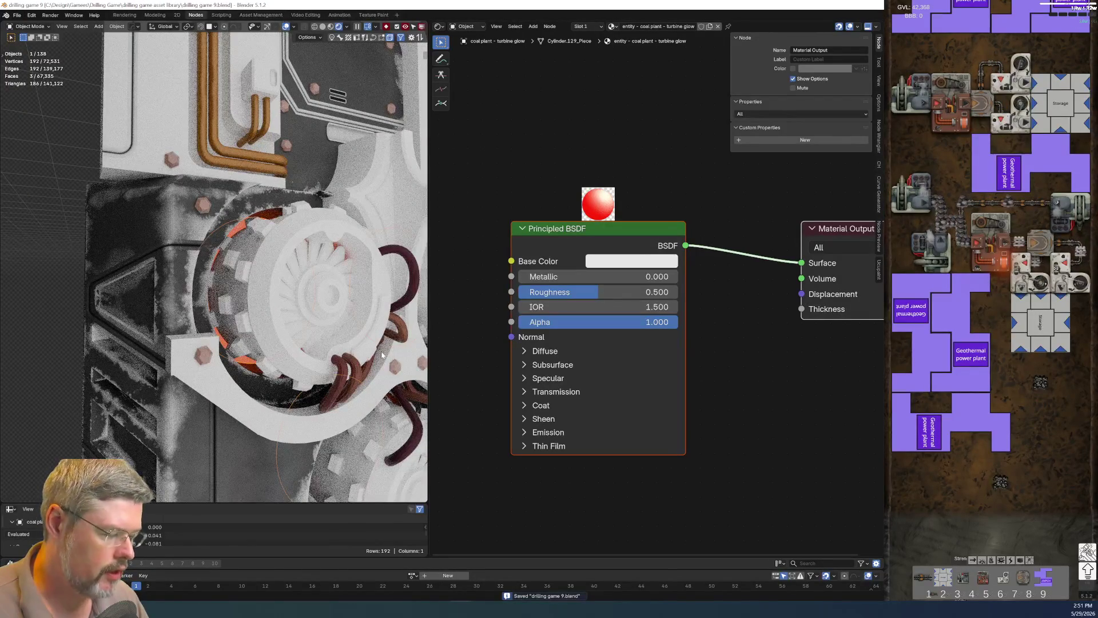
# View the three turbines from top view and save drilling game 9.blend again.
pyautogui.press('KP_7')
pyautogui.scroll(5, 355, 286)
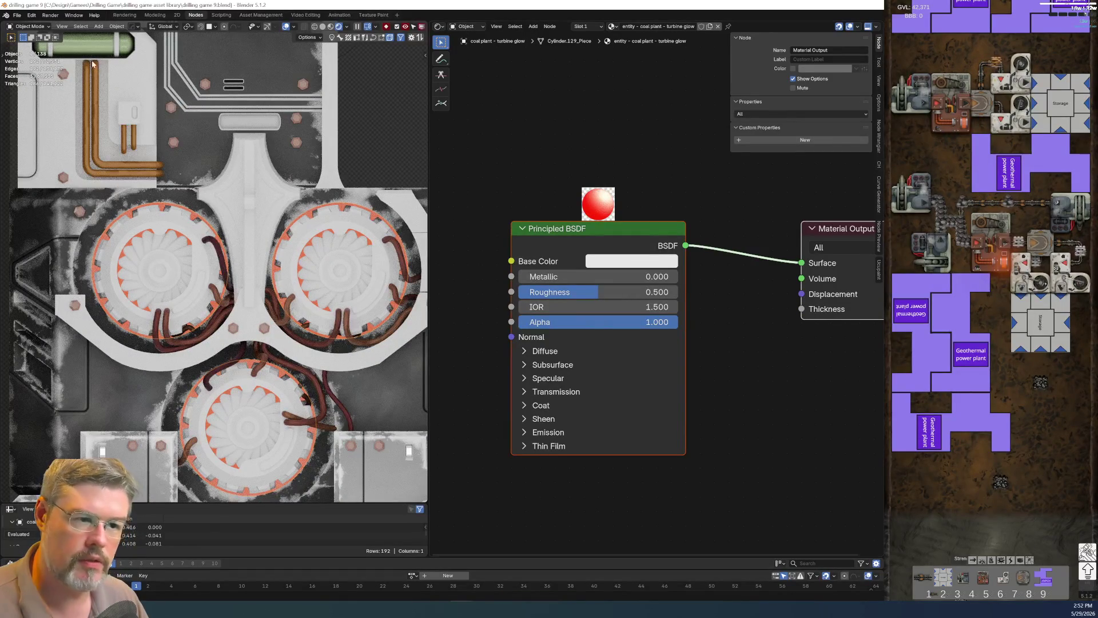
pyautogui.click(18, 15)
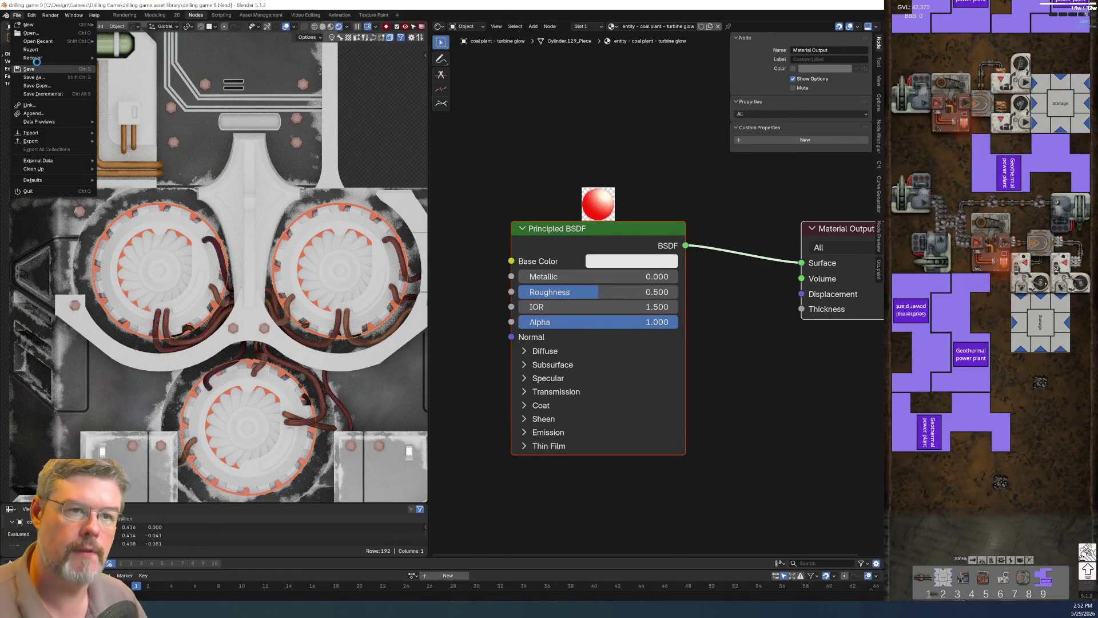
pyautogui.click(37, 67)
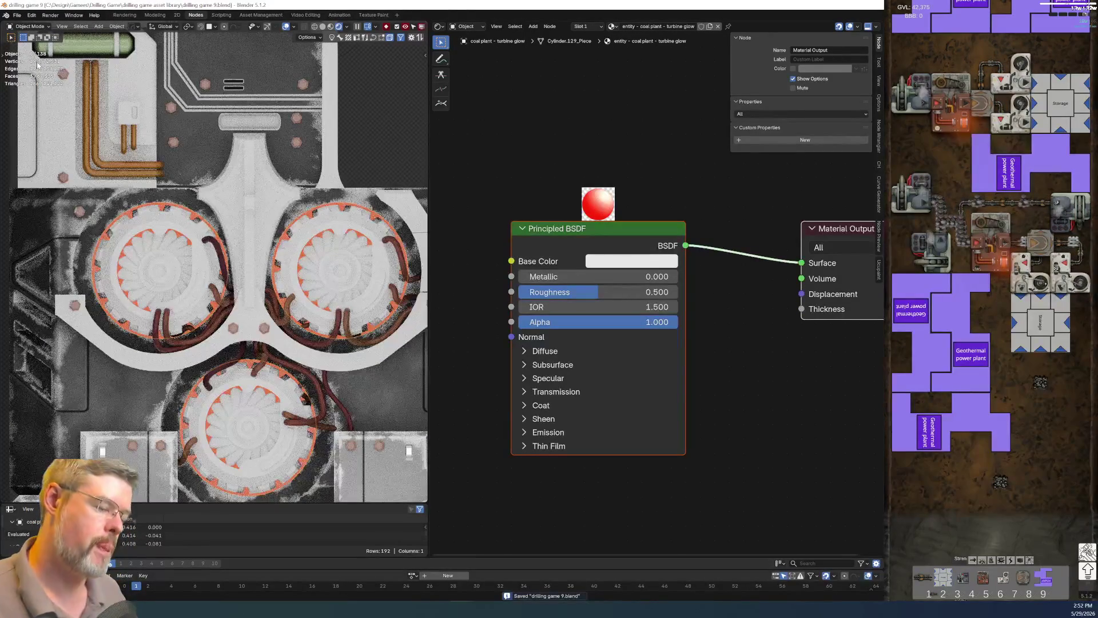
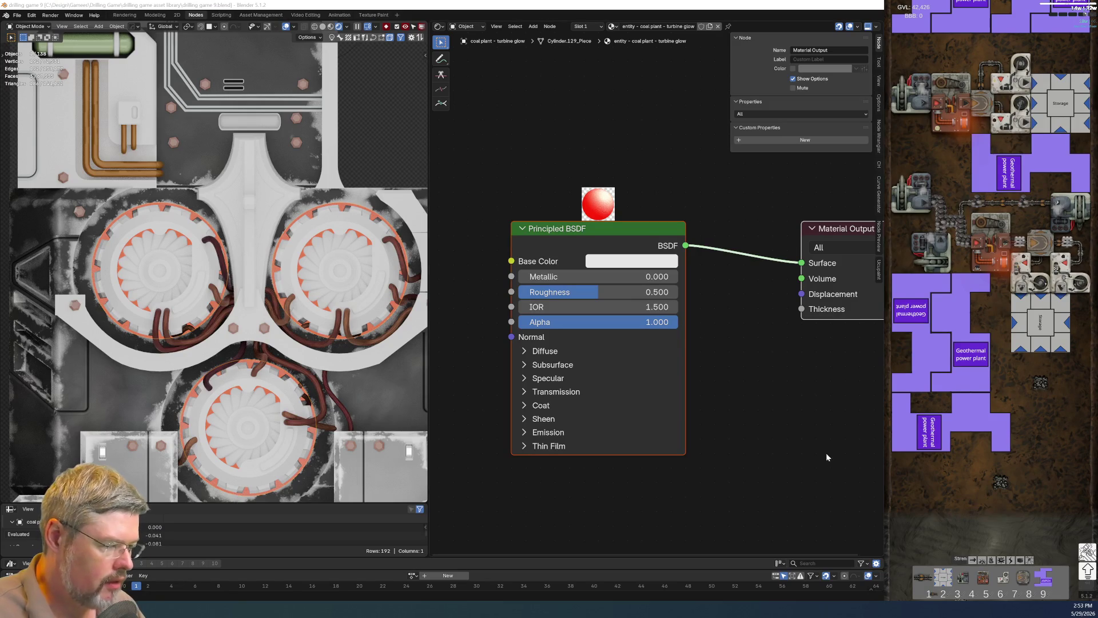
# Save the file and isolate the three turbine-glow discs in local view.
pyautogui.hotkey('ctrl', 's')
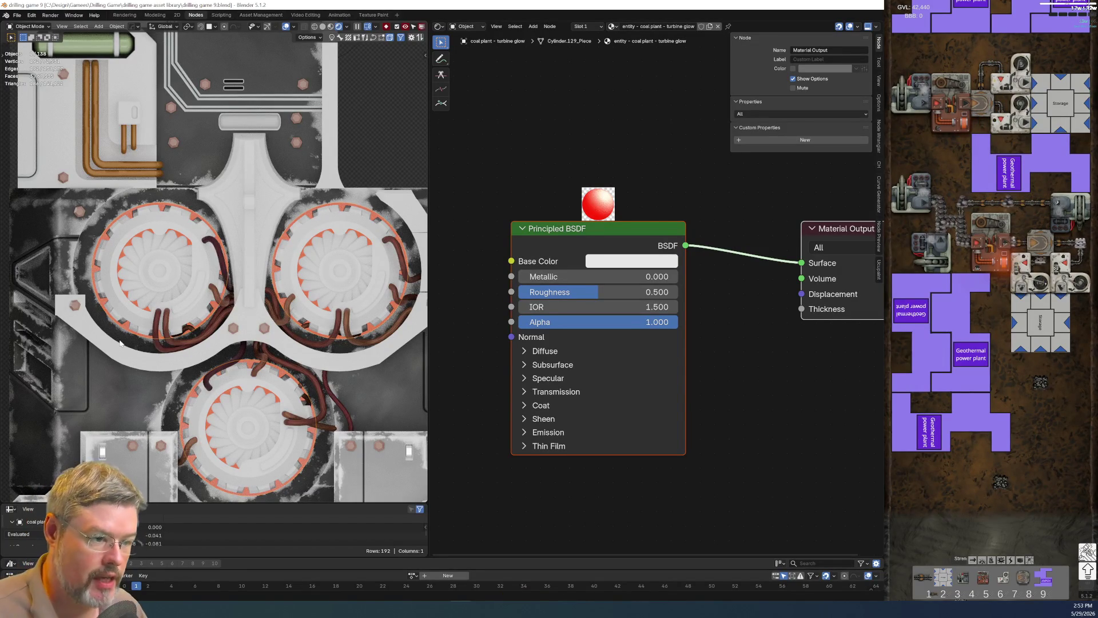
pyautogui.scroll(-3, 293, 349)
pyautogui.press('KP_Divide')
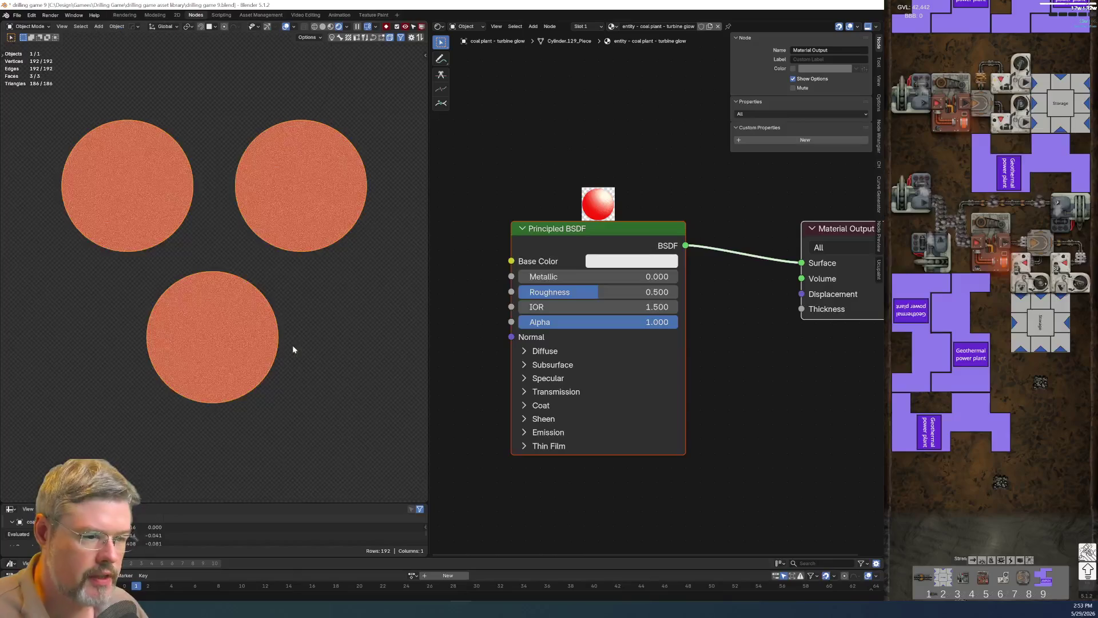
pyautogui.scroll(-1, 528, 198)
pyautogui.moveTo(527, 197); pyautogui.dragTo(552, 228, button='middle')
# Add a UTIL Edge Detect node and wire its Value into the Material Output Surface.
pyautogui.hotkey('shift', 'a')
pyautogui.write('edge')
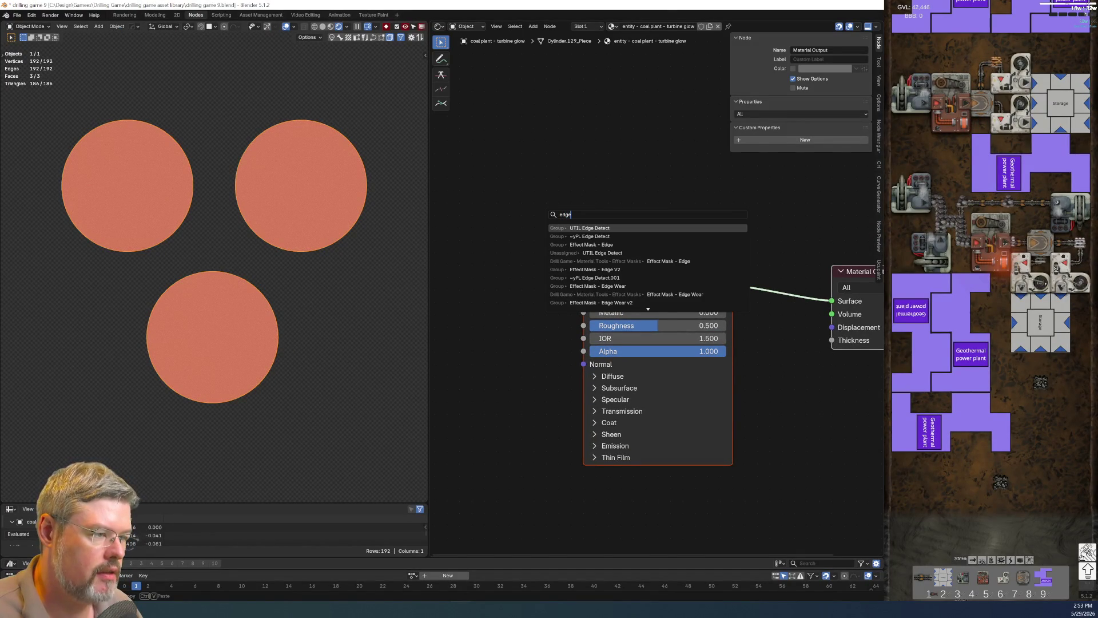
pyautogui.click(573, 228)
pyautogui.click(494, 191)
pyautogui.moveTo(571, 199)
pyautogui.mouseDown()
pyautogui.moveTo(593, 242)
pyautogui.moveTo(832, 301)
pyautogui.mouseUp()
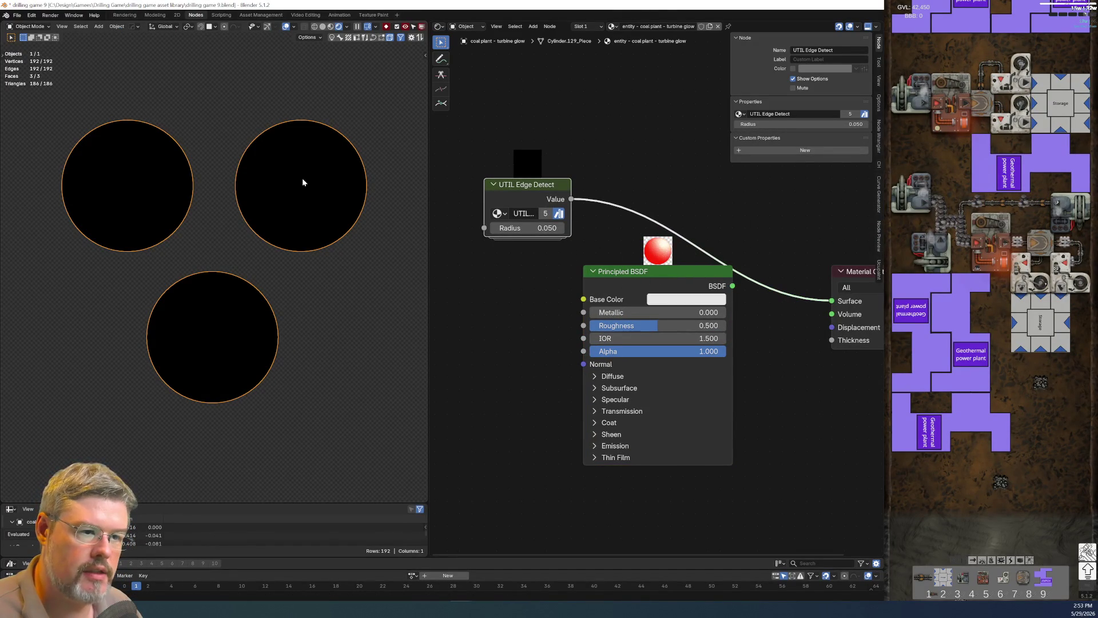
pyautogui.scroll(1, 305, 189)
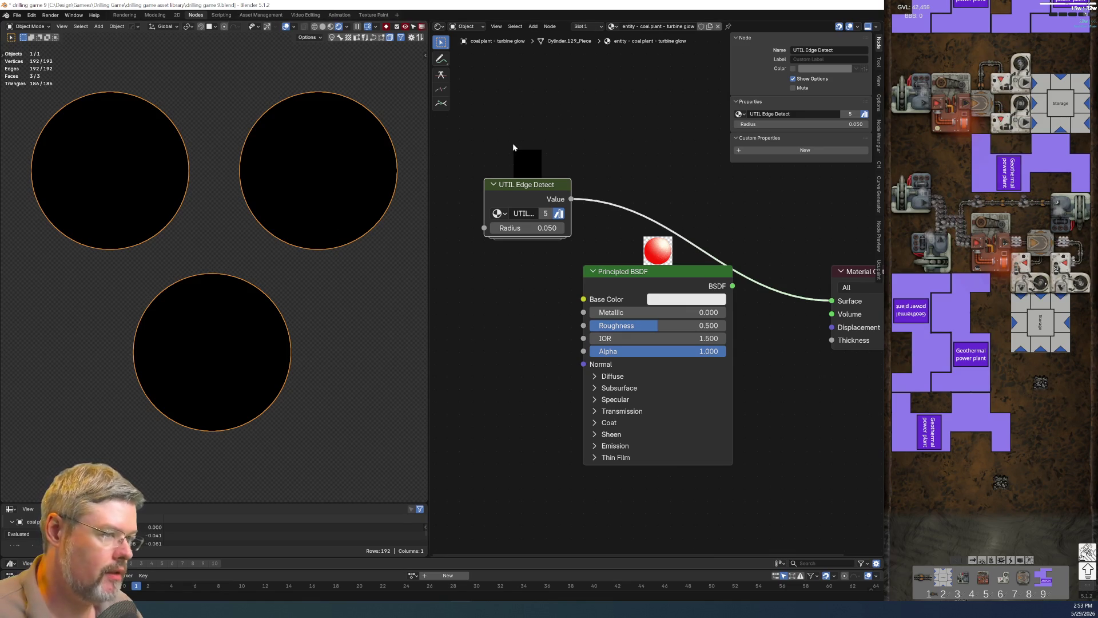
# Replace Edge Detect with a Geometry node whose Position drives the Surface.
pyautogui.press('x')
pyautogui.hotkey('shift', 'a')
pyautogui.write('ge')
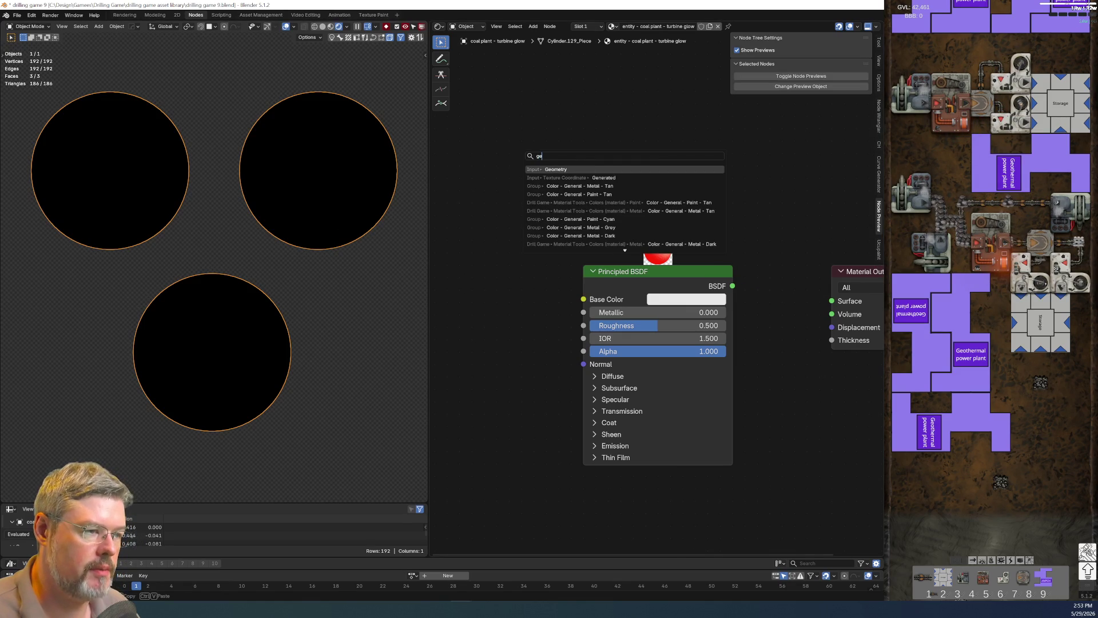
pyautogui.press('Return')
pyautogui.click(499, 121)
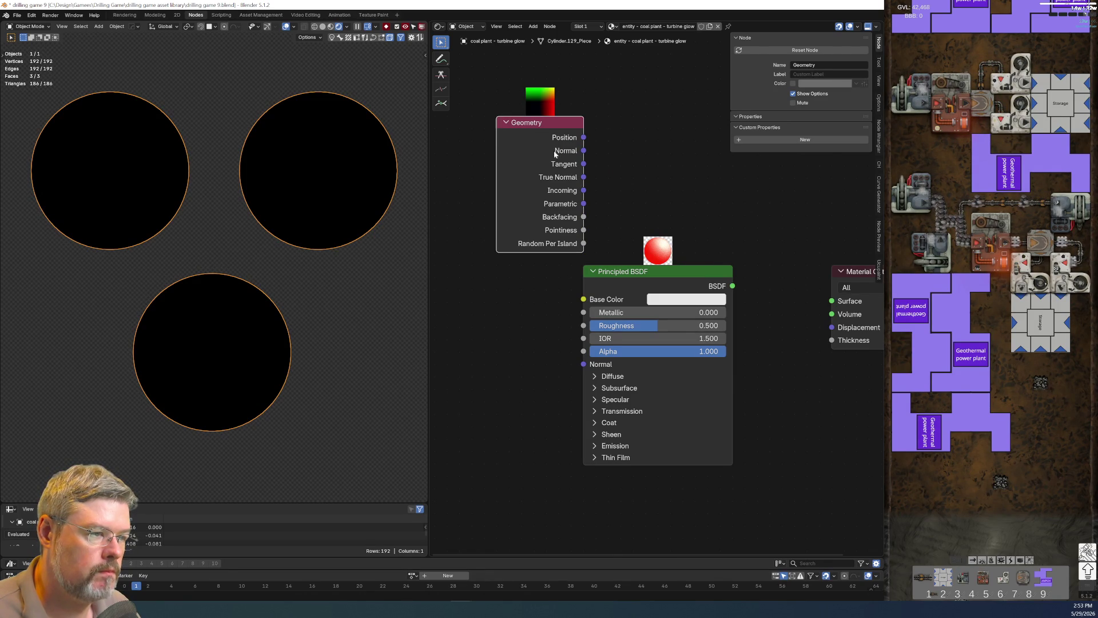
pyautogui.moveTo(585, 139)
pyautogui.mouseDown()
pyautogui.moveTo(824, 279)
pyautogui.moveTo(832, 301)
pyautogui.mouseUp()
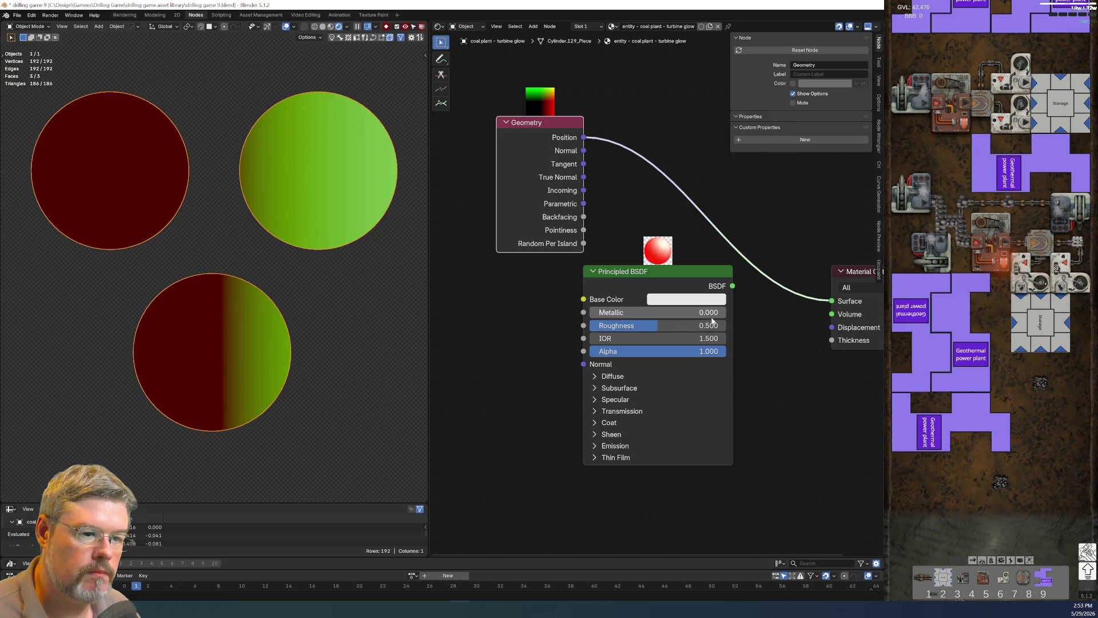
pyautogui.scroll(-7, 376, 286)
pyautogui.scroll(4, 345, 290)
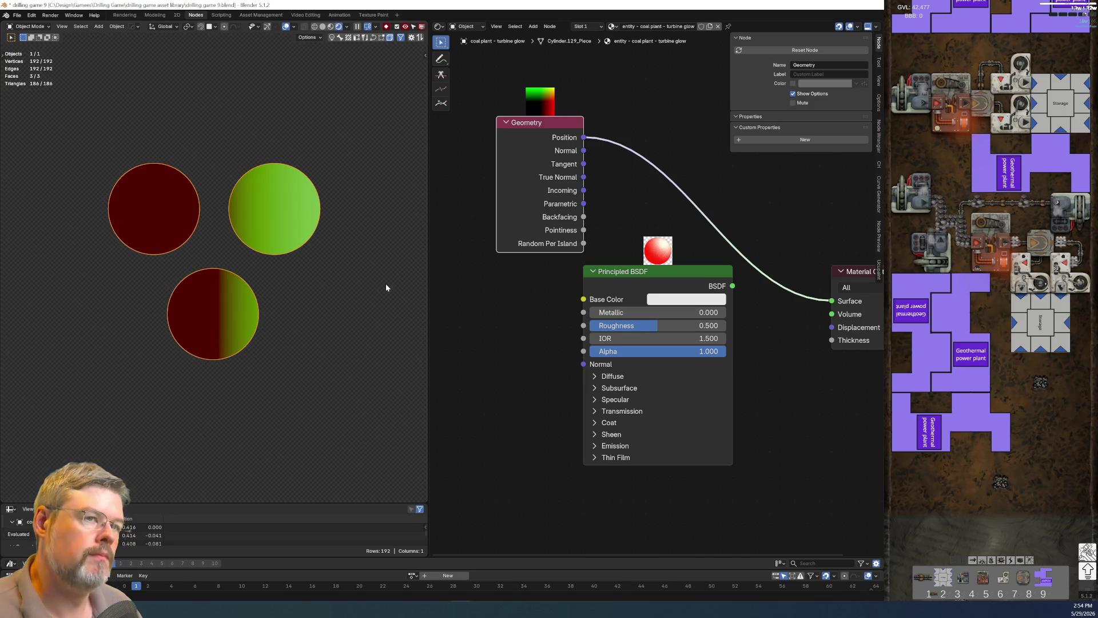
# Save the file and switch the discs into Edit Mode.
pyautogui.click(21, 17)
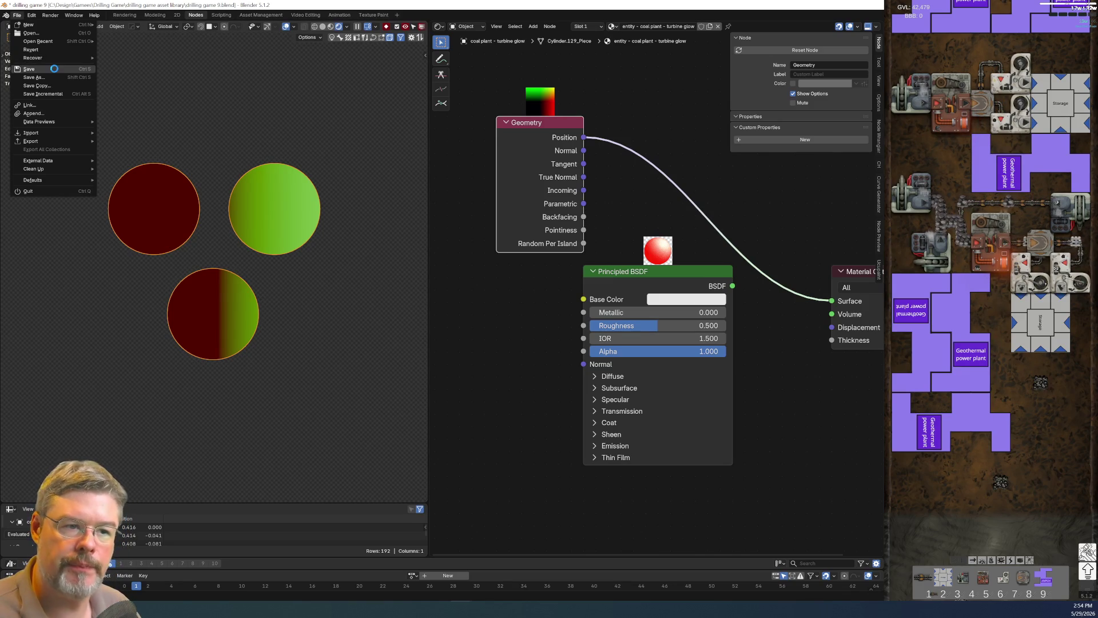
pyautogui.click(53, 67)
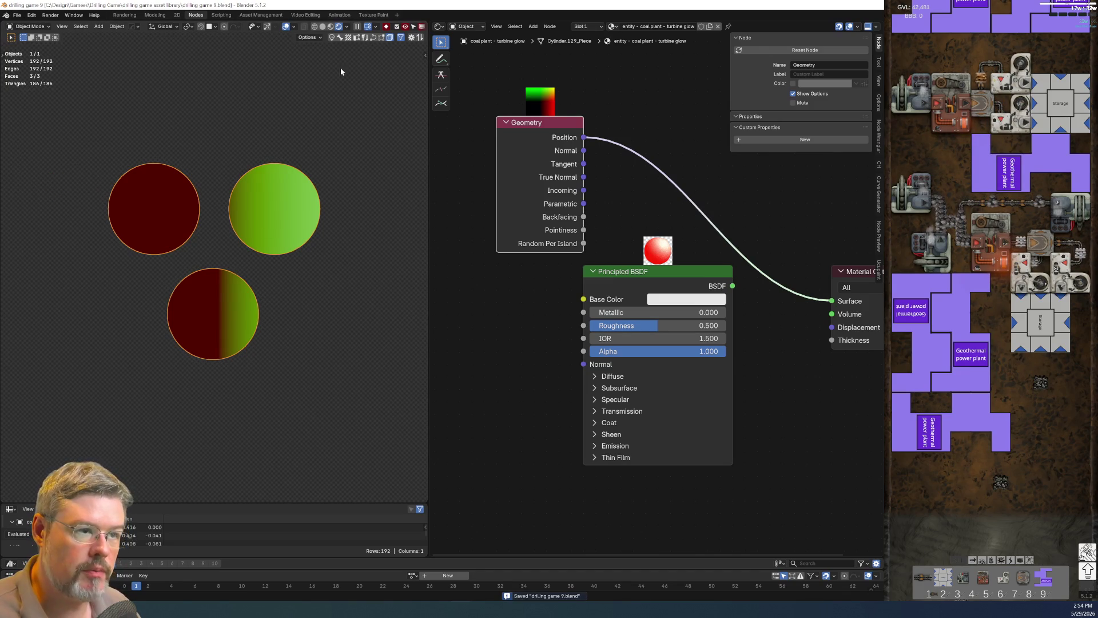
pyautogui.moveTo(270, 160)
pyautogui.mouseDown(button='middle')
pyautogui.moveTo(310, 173)
pyautogui.moveTo(300, 227)
pyautogui.moveTo(257, 207)
pyautogui.moveTo(255, 167)
pyautogui.moveTo(236, 184)
pyautogui.mouseUp(button='middle')
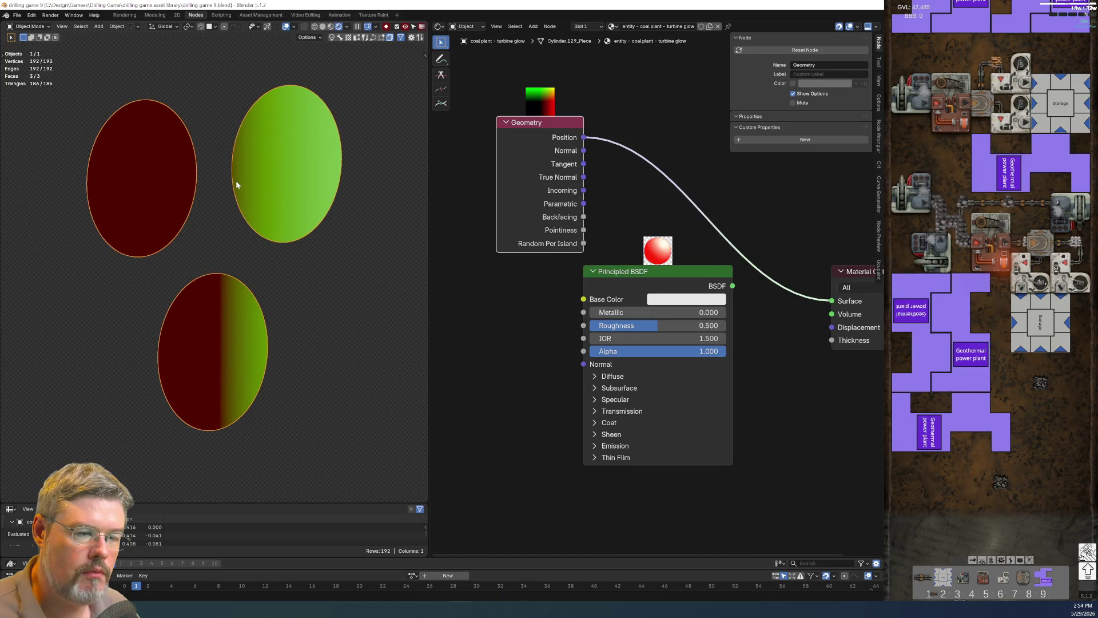
pyautogui.hotkey('ctrl', 'Tab')
pyautogui.click(243, 146)
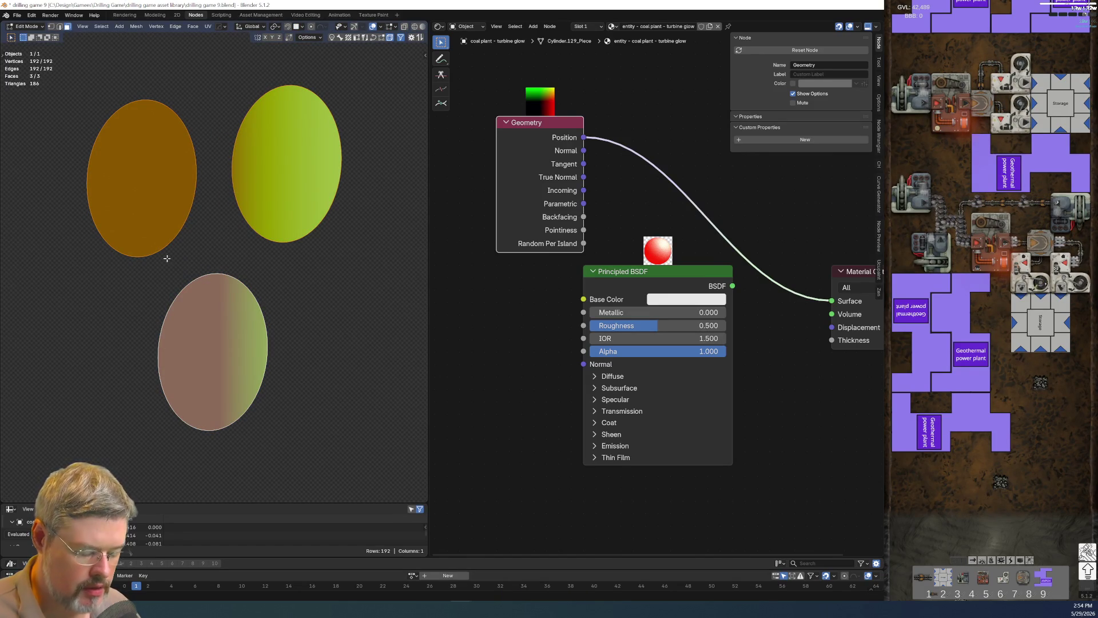
# Separate the disc mesh into its loose parts and return to Object Mode.
pyautogui.press('p')
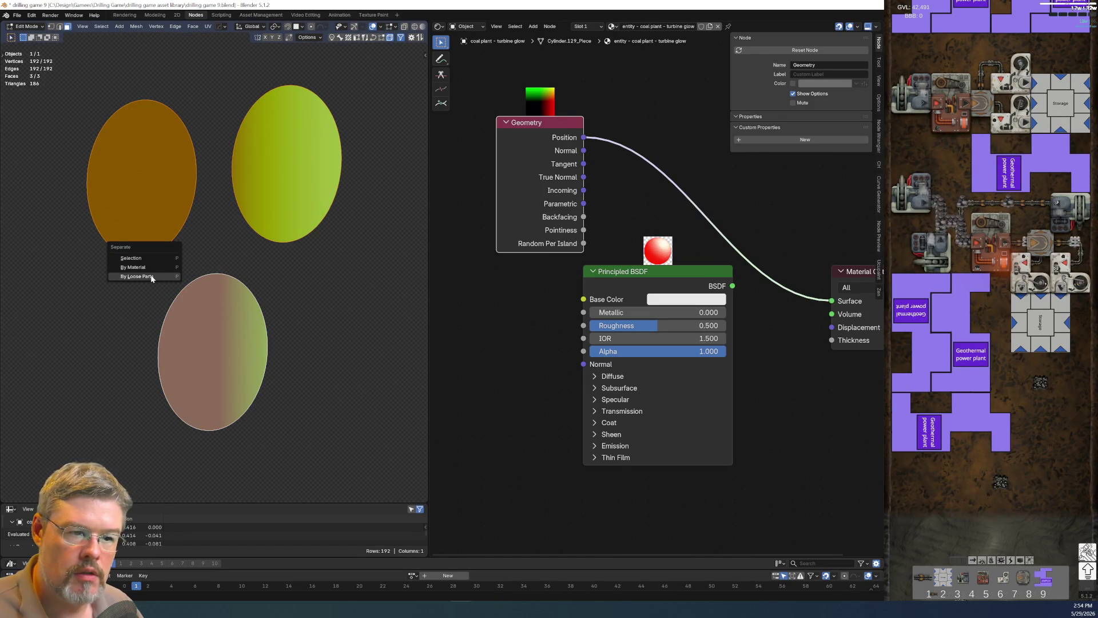
pyautogui.click(151, 276)
pyautogui.hotkey('ctrl', 'Tab')
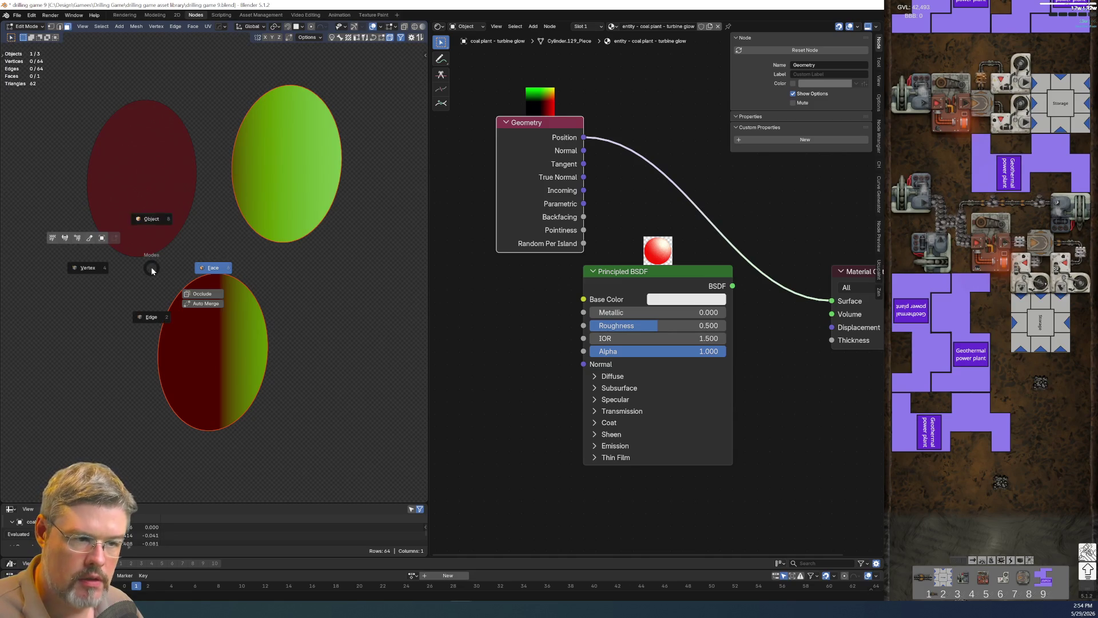
pyautogui.click(162, 235)
pyautogui.click(126, 200)
pyautogui.press('F2')
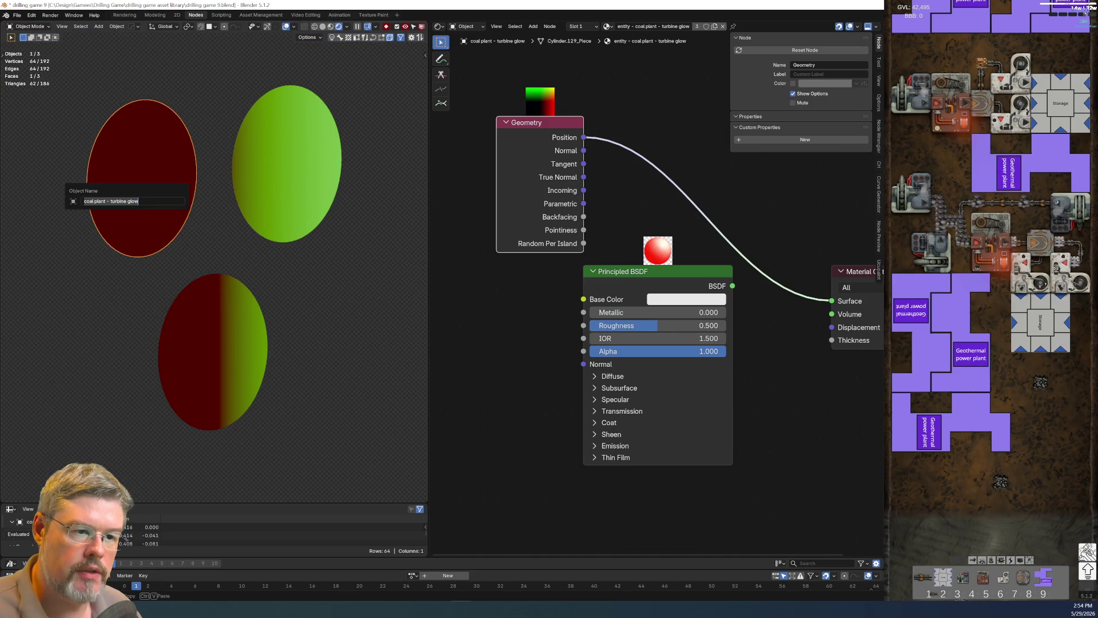
# Rename the right disc to 'coal plant - turbine glow right'.
pyautogui.click(246, 182)
pyautogui.press('F2')
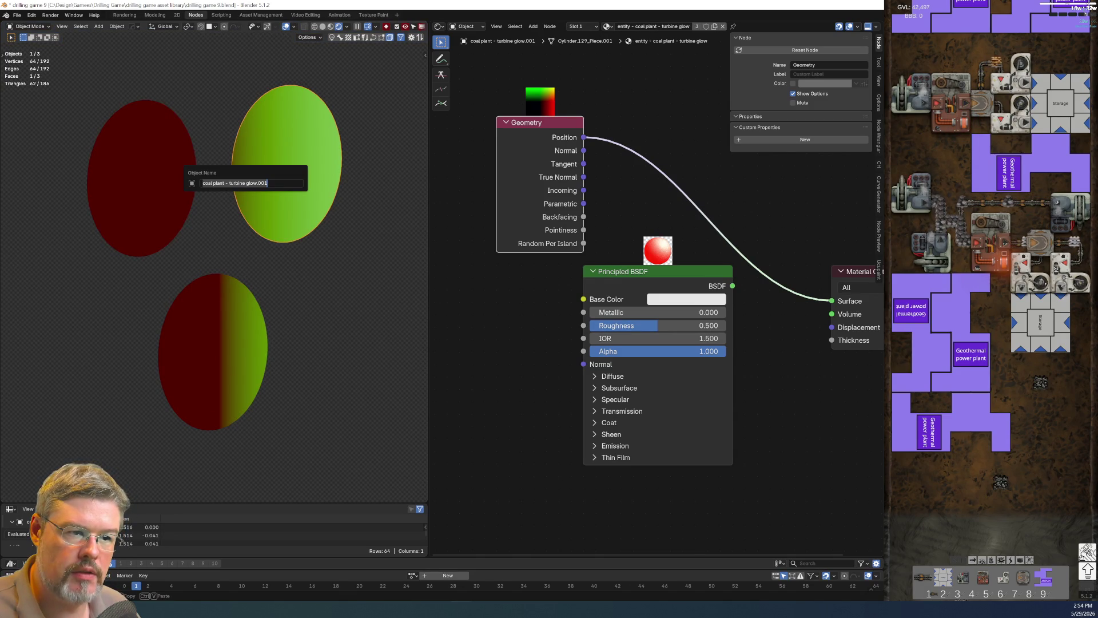
pyautogui.press('End')
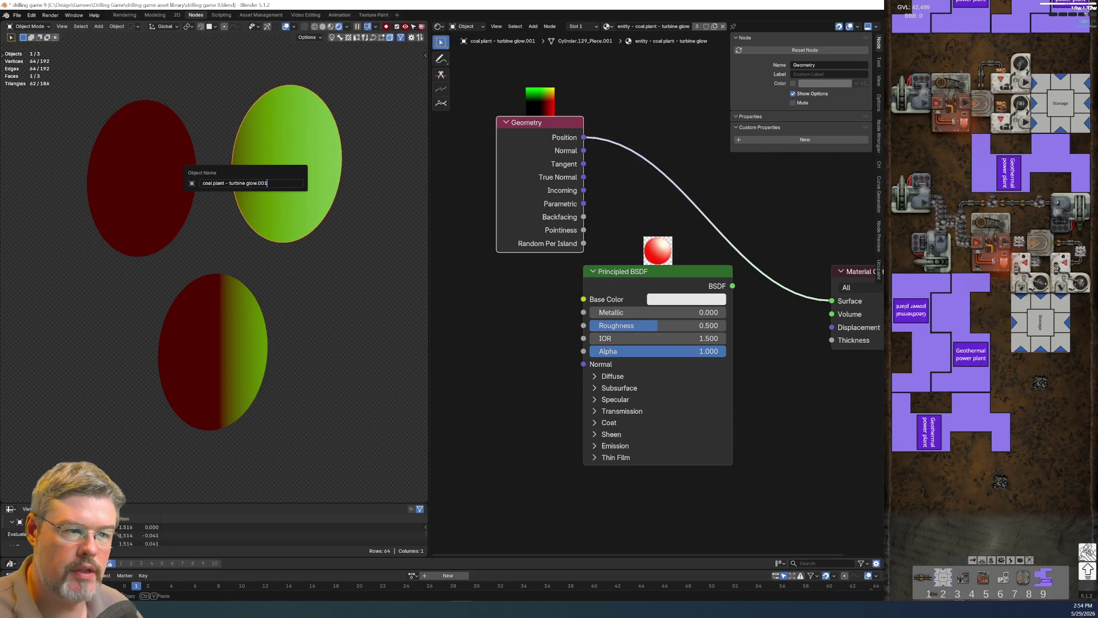
pyautogui.press('BackSpace')
pyautogui.press('BackSpace')
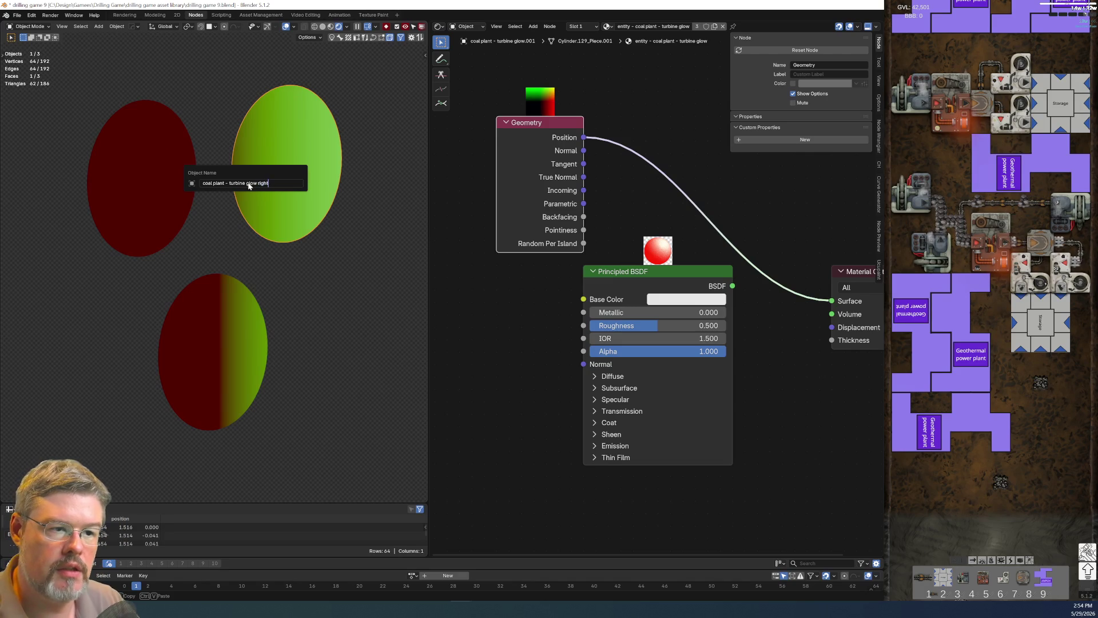
pyautogui.press('Return')
# Rename the bottom disc to 'coal plant - turbine glow bottom'.
pyautogui.click(222, 294)
pyautogui.press('F2')
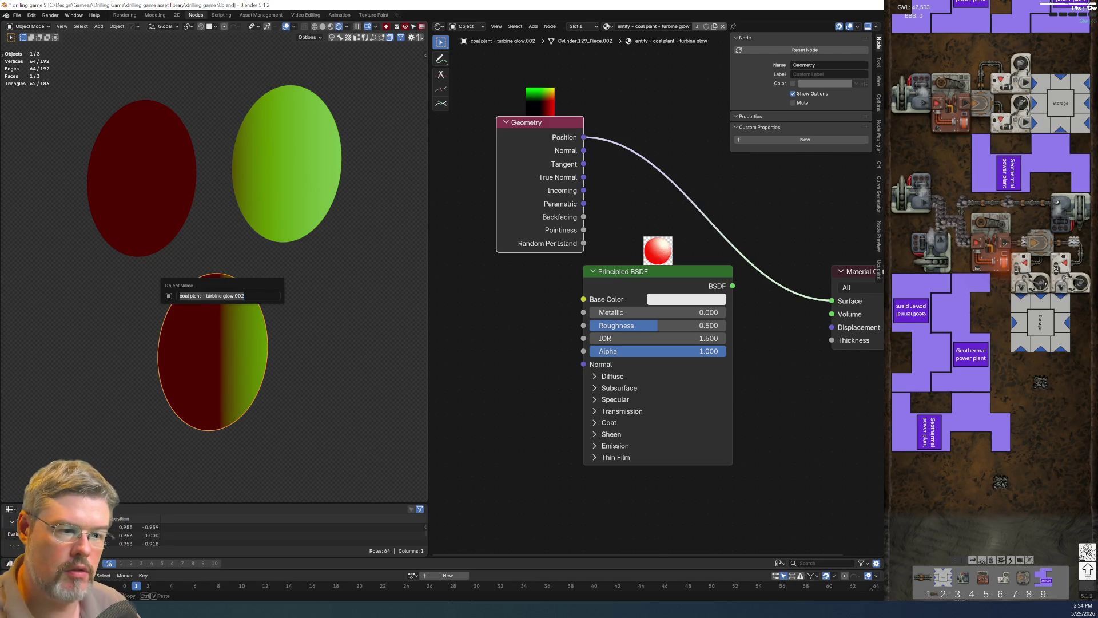
pyautogui.press('End')
pyautogui.press('BackSpace')
pyautogui.press('BackSpace')
pyautogui.press('BackSpace')
pyautogui.write('botto')
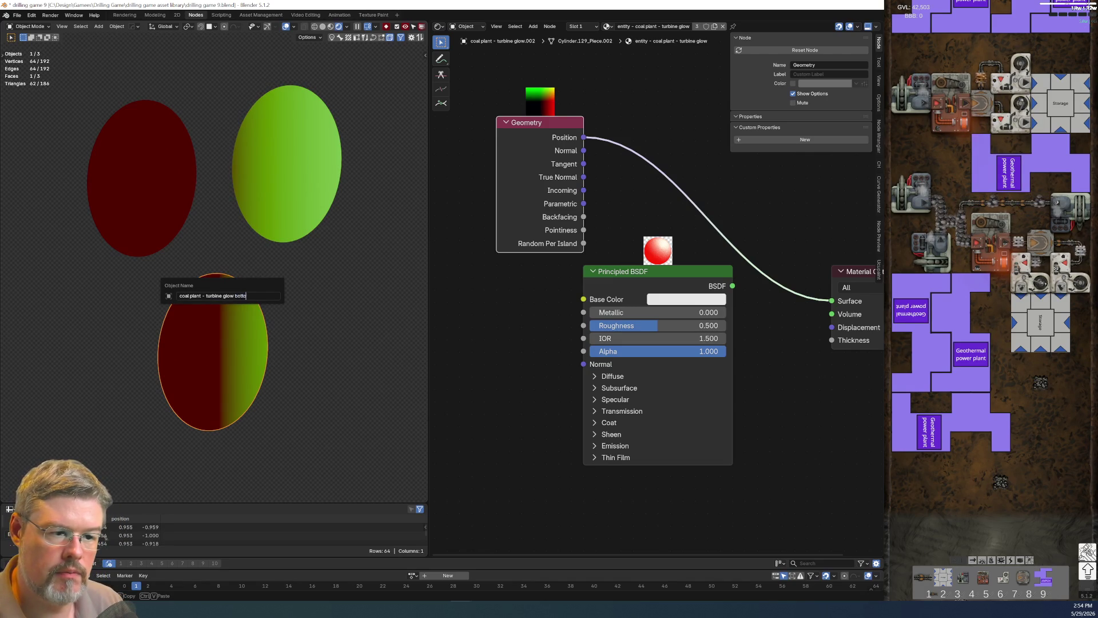
pyautogui.write('m')
pyautogui.press('Return')
# Rename the upper-left disc to 'coal plant - turbine glow left'.
pyautogui.click(161, 229)
pyautogui.press('F2')
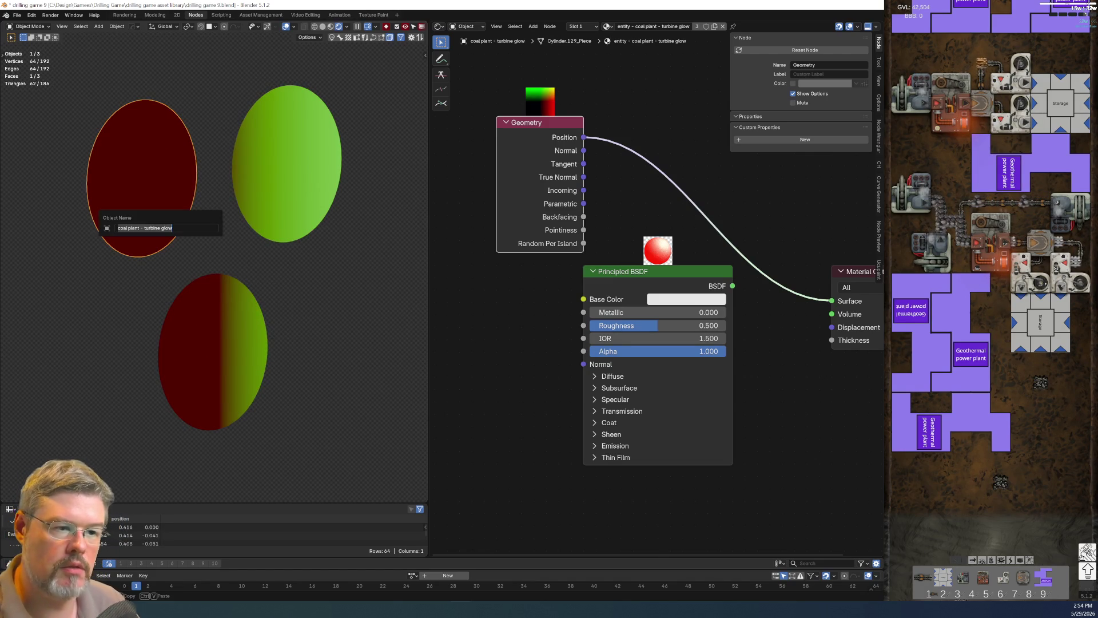
pyautogui.press('End')
pyautogui.press('BackSpace')
pyautogui.write('left')
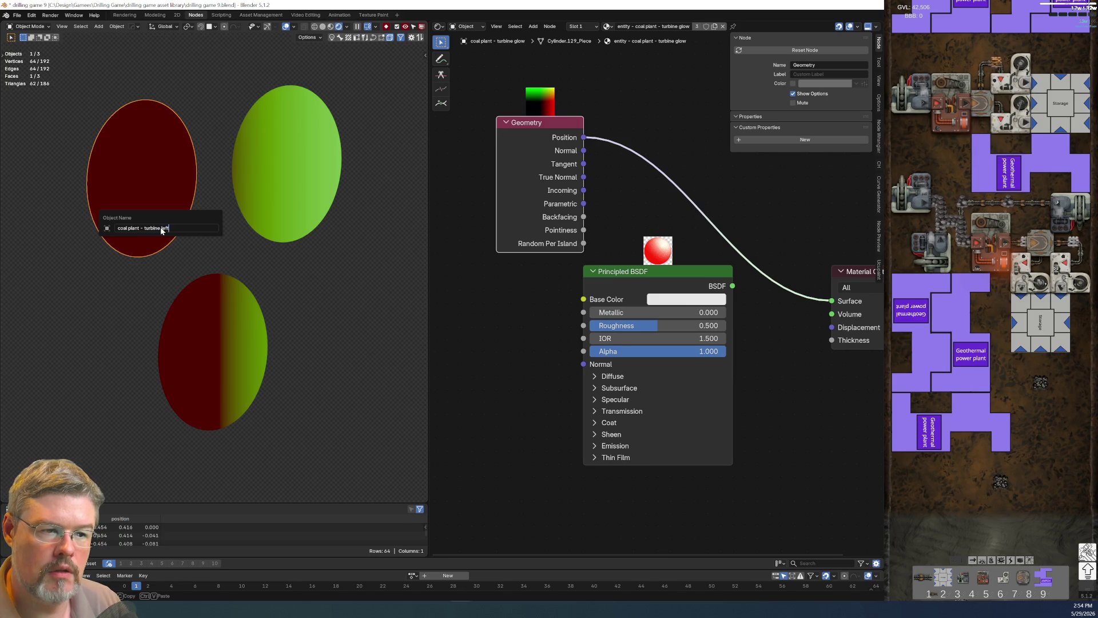
pyautogui.press('Return')
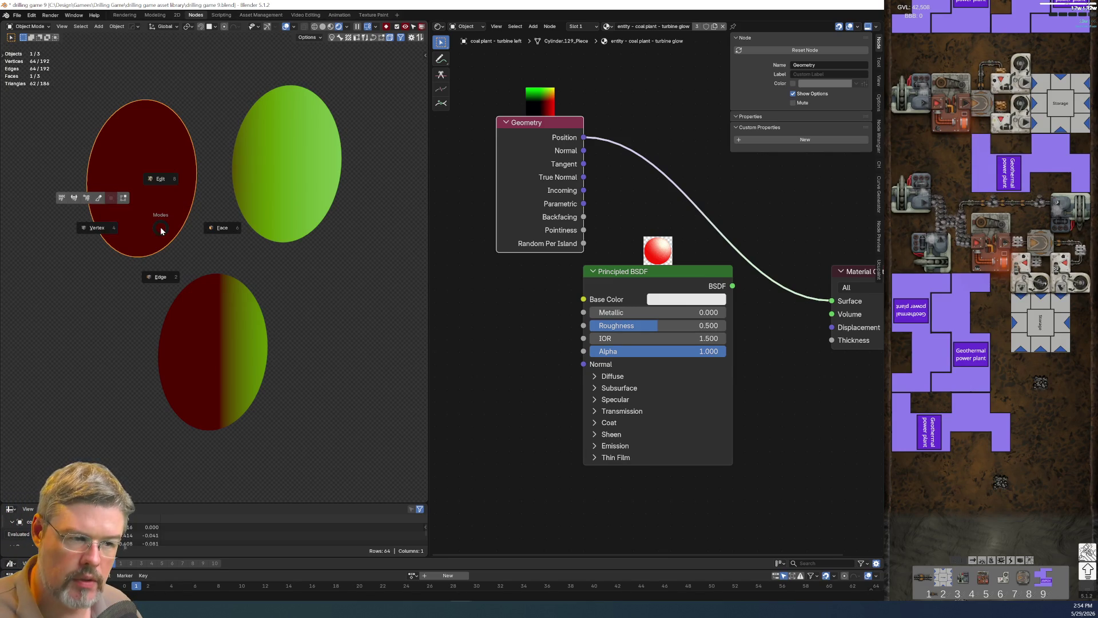
pyautogui.press('F2')
pyautogui.hotkey('ctrl', 'Left')
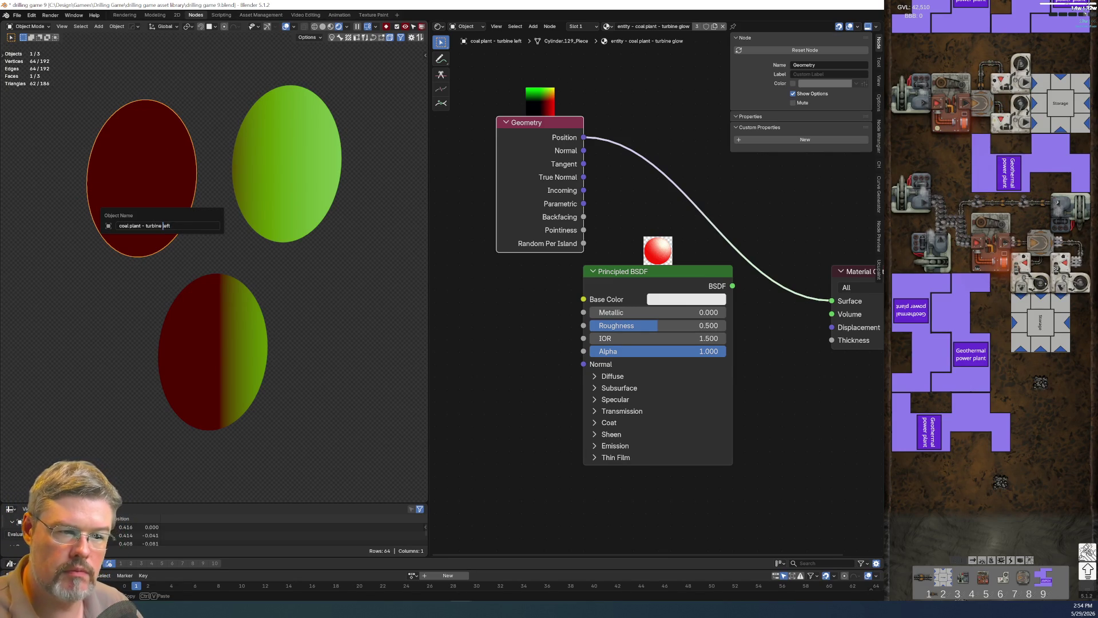
pyautogui.write('glow')
pyautogui.press('Return')
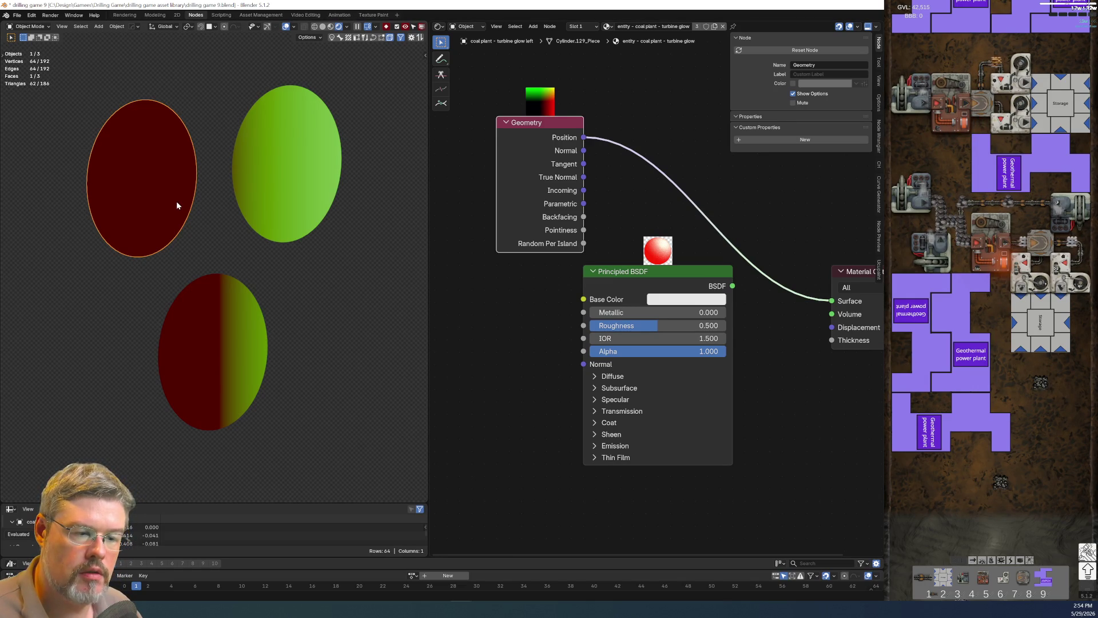
# Set the left, right and bottom discs' origins to geometry, then select the top-left disc's Geometry node.
pyautogui.hotkey('shift', 's')
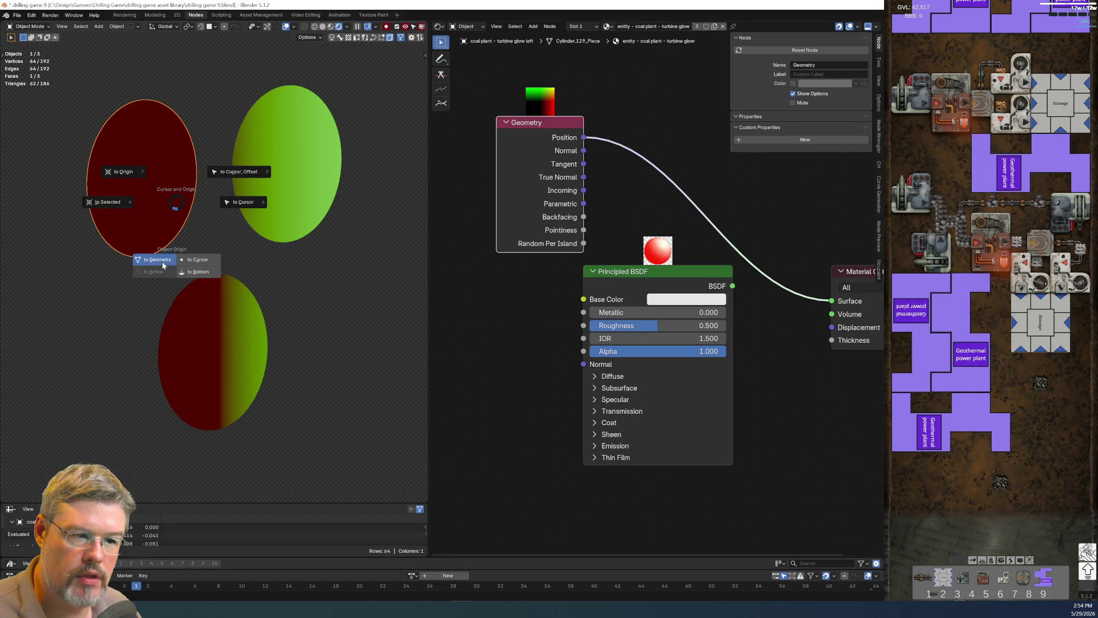
pyautogui.click(163, 265)
pyautogui.click(255, 202)
pyautogui.hotkey('shift', 's')
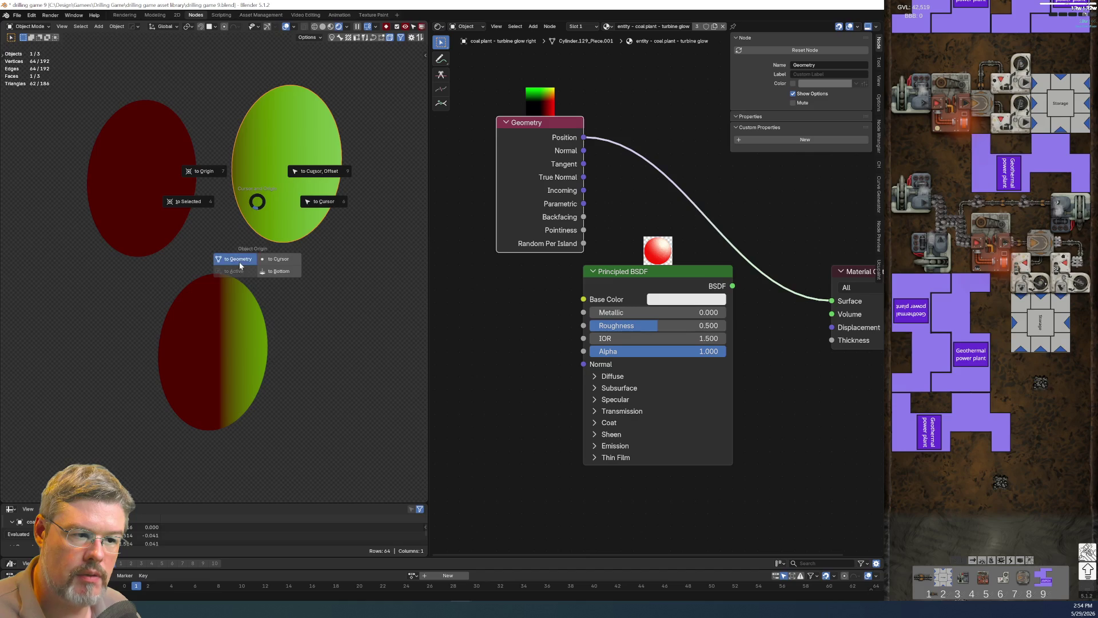
pyautogui.click(239, 265)
pyautogui.click(235, 345)
pyautogui.hotkey('shift', 's')
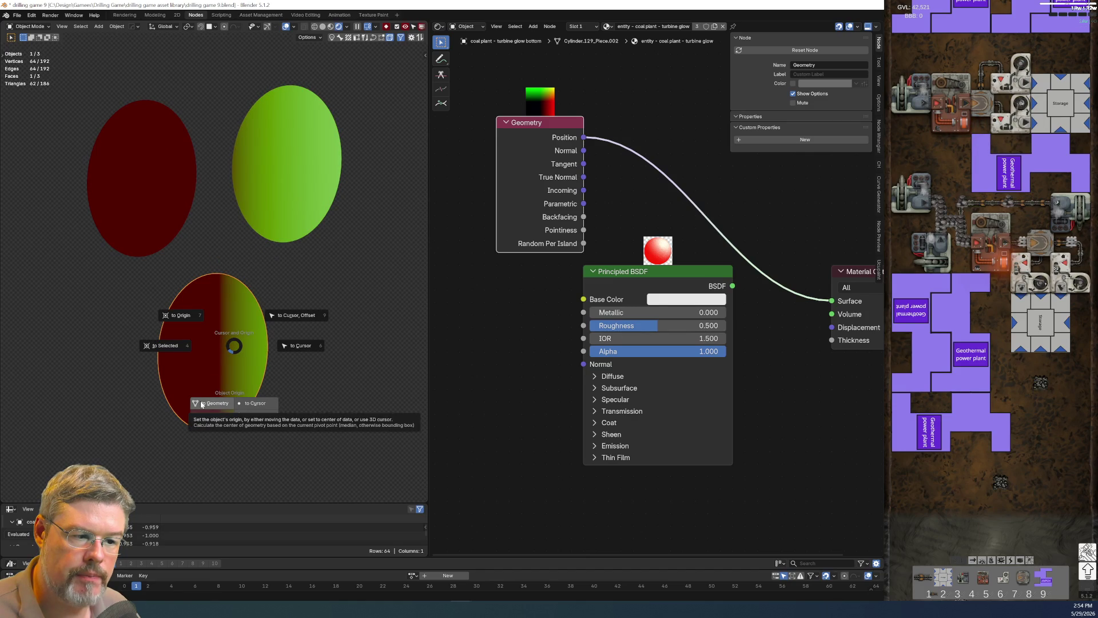
pyautogui.click(202, 404)
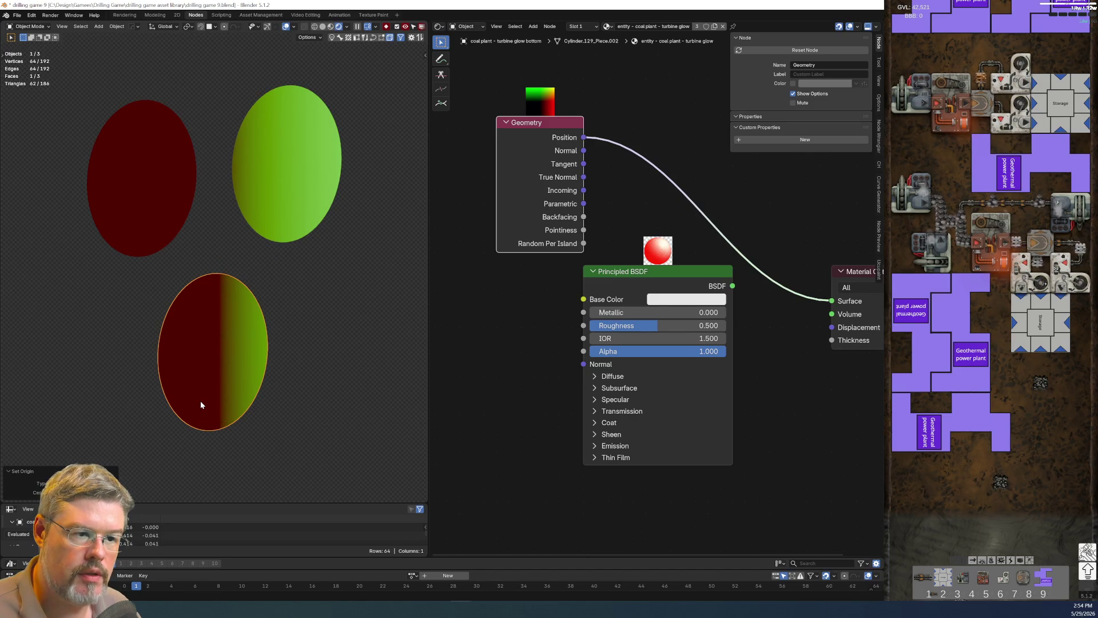
pyautogui.click(161, 235)
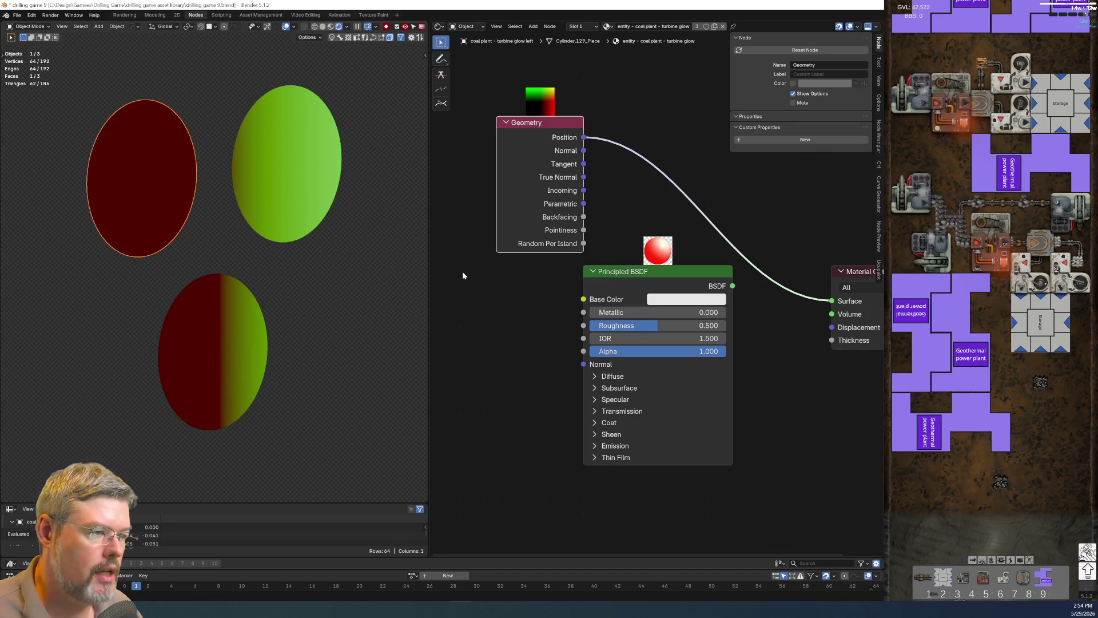
pyautogui.moveTo(483, 119)
pyautogui.mouseDown()
pyautogui.moveTo(558, 222)
pyautogui.moveTo(587, 234)
pyautogui.mouseUp()
# Replace the Geometry node with a Vector Math node connected to Surface.
pyautogui.press('x')
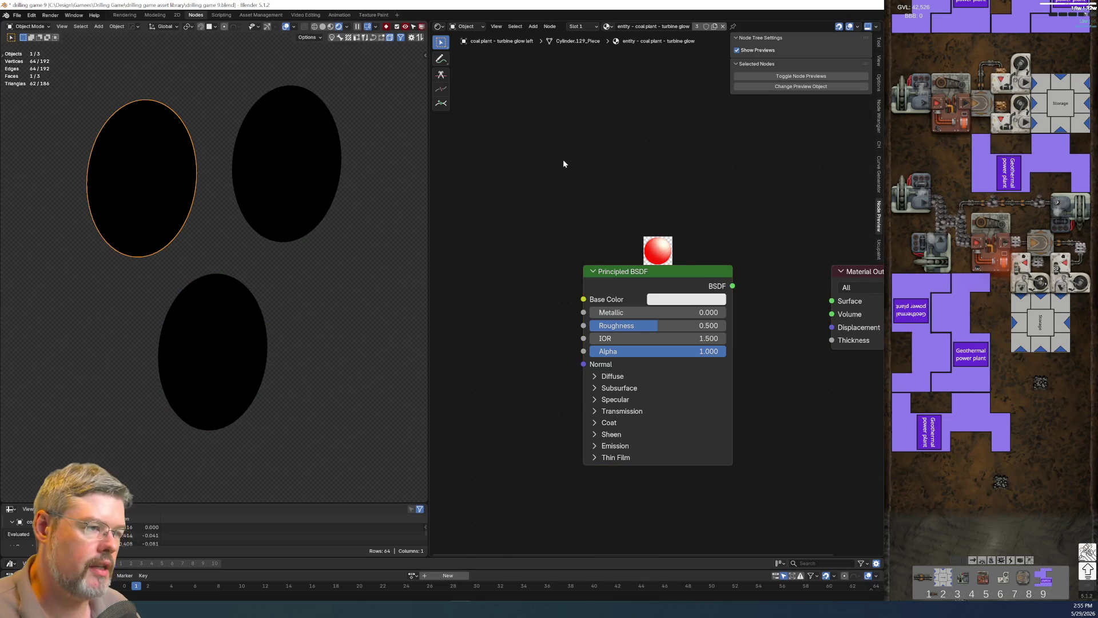
pyautogui.hotkey('shift', 'a')
pyautogui.click(563, 163)
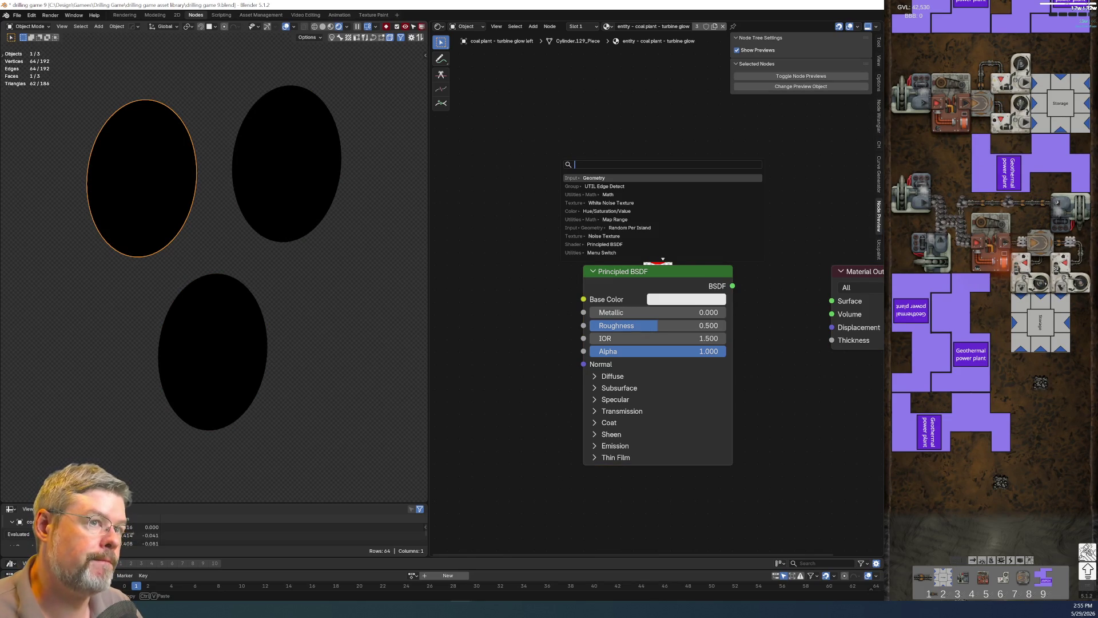
pyautogui.write('vec')
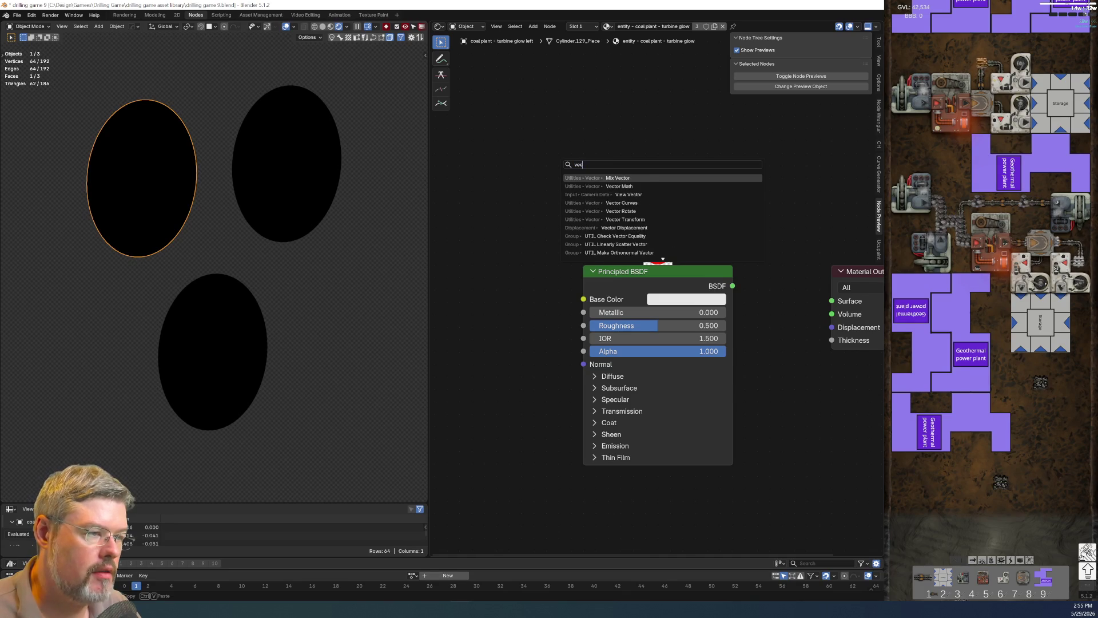
pyautogui.press('Down')
pyautogui.press('Return')
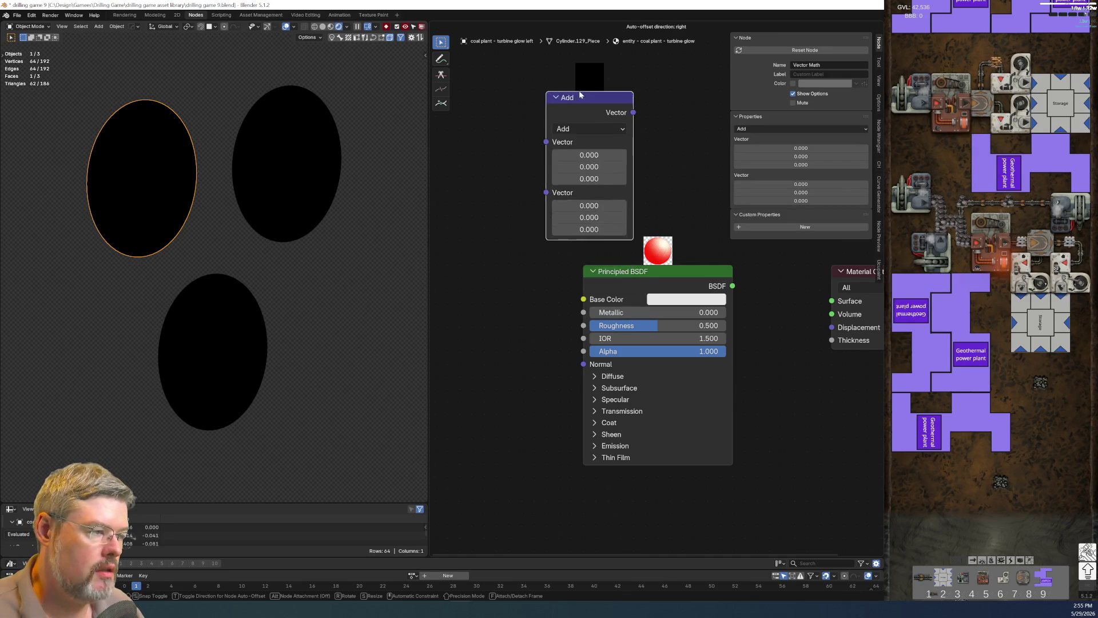
pyautogui.scroll(-2, 856, 175)
pyautogui.moveTo(536, 143); pyautogui.dragTo(672, 284)
pyautogui.moveTo(672, 284); pyautogui.dragTo(757, 298, button='middle')
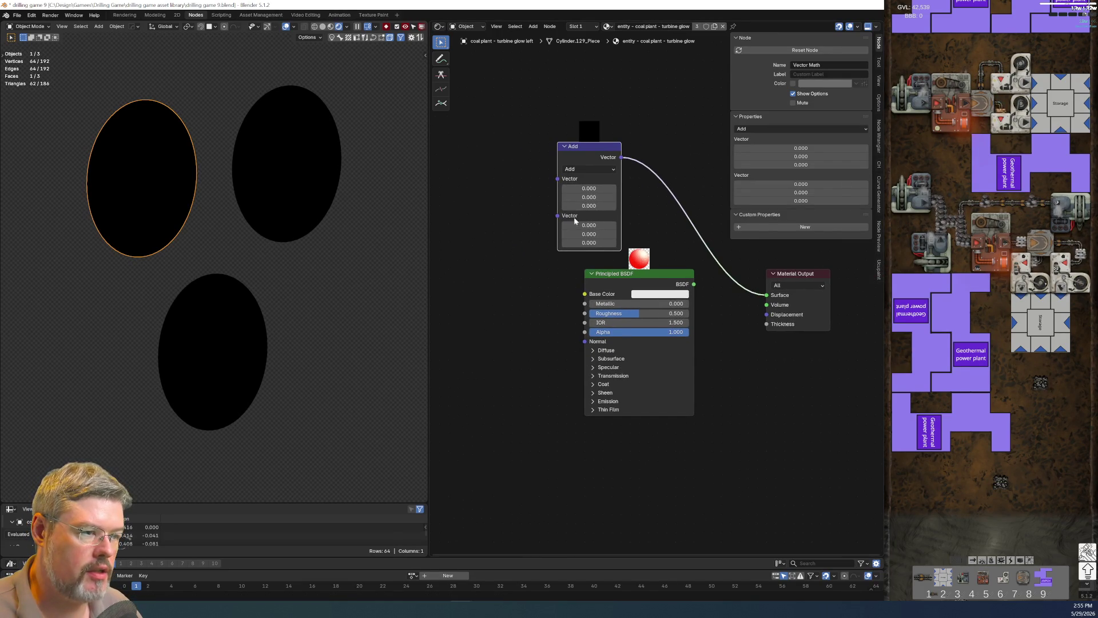
# Set the Vector Math operation to Length feeding Surface and add a Ctrl+T mapping setup.
pyautogui.click(579, 169)
pyautogui.click(585, 308)
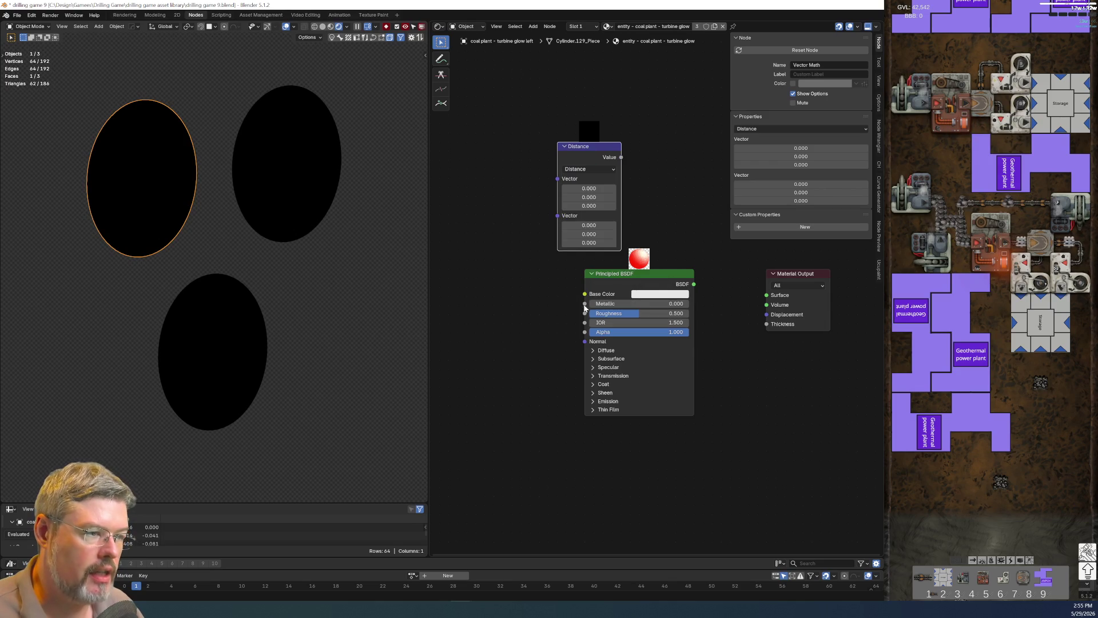
pyautogui.moveTo(621, 158)
pyautogui.mouseDown()
pyautogui.moveTo(742, 298)
pyautogui.moveTo(763, 295)
pyautogui.mouseUp()
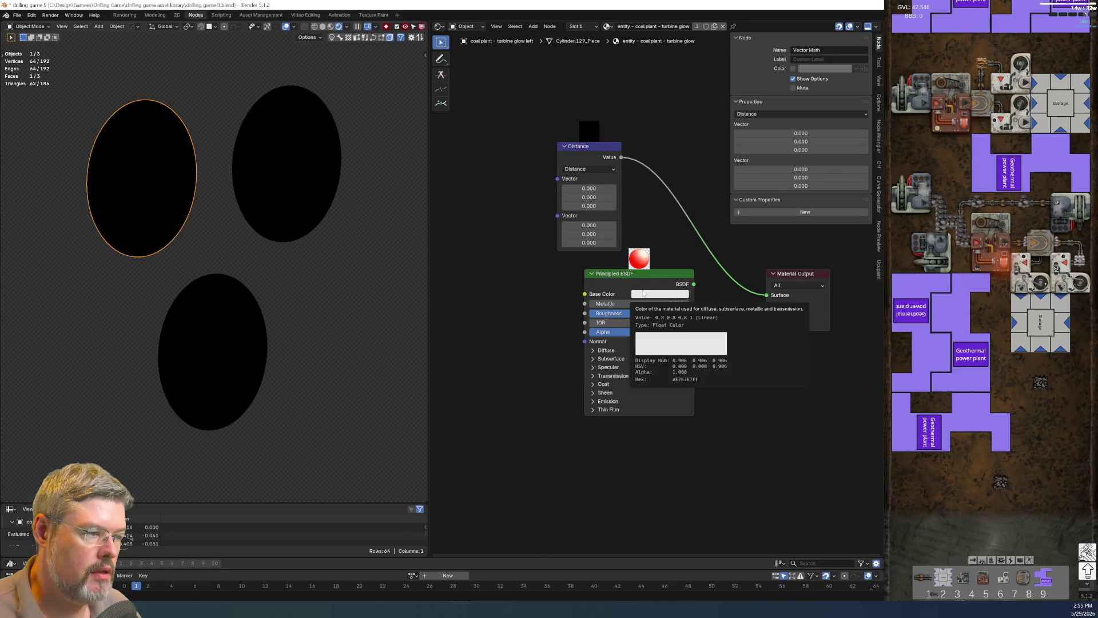
pyautogui.click(589, 169)
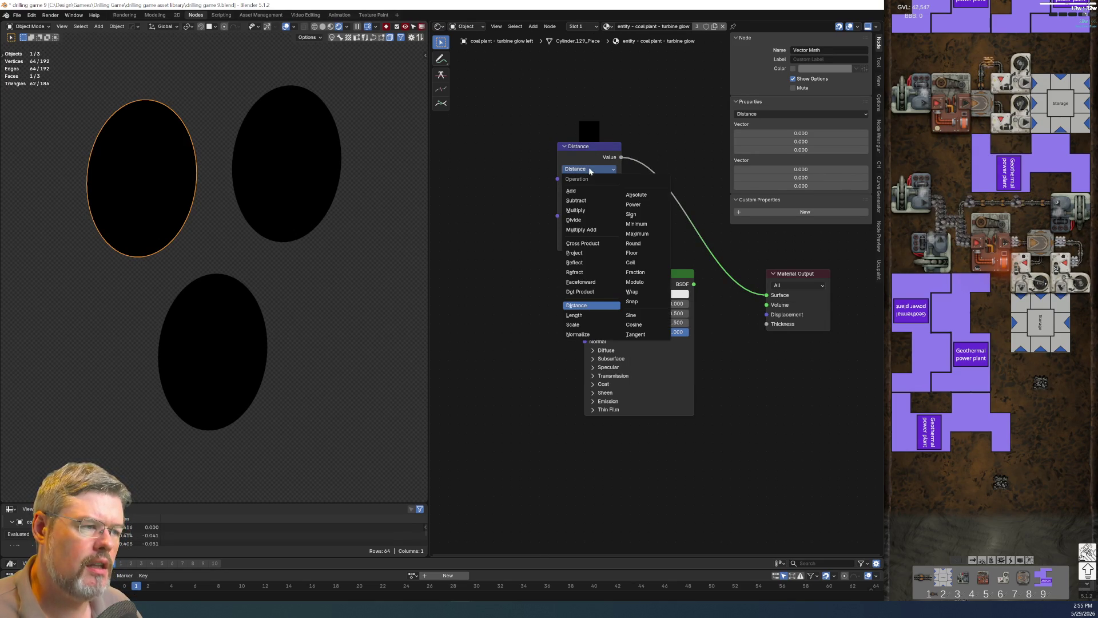
pyautogui.click(590, 314)
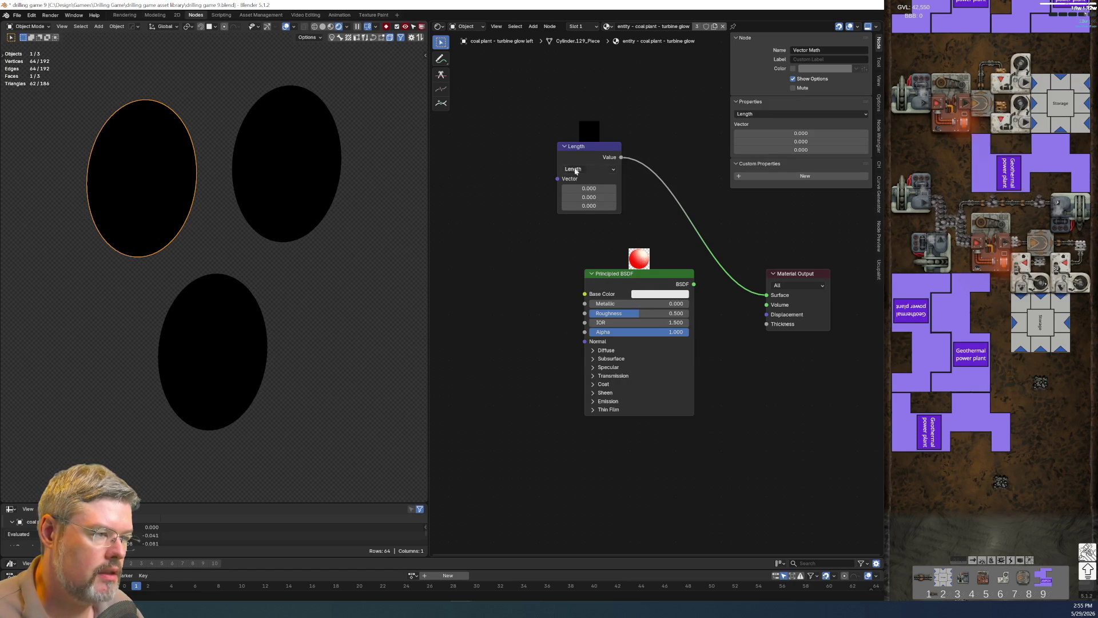
pyautogui.click(578, 147)
pyautogui.hotkey('ctrl', 't')
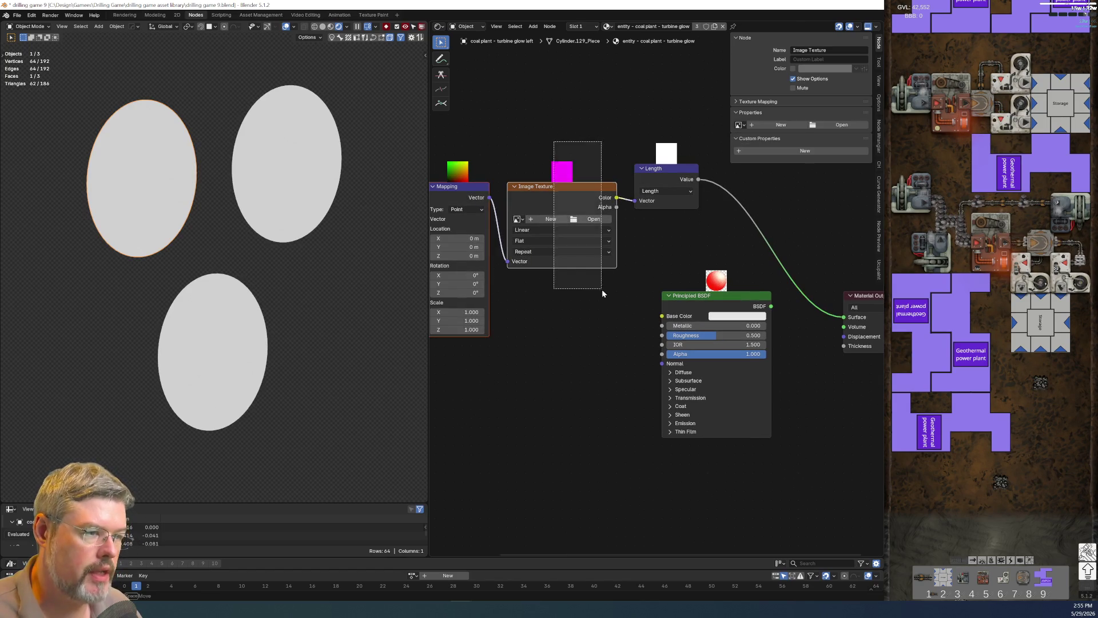
# Drop the Image Texture and route Texture Coordinate's Object output through Mapping into Length.
pyautogui.press('Delete')
pyautogui.hotkey('ctrl', 't')
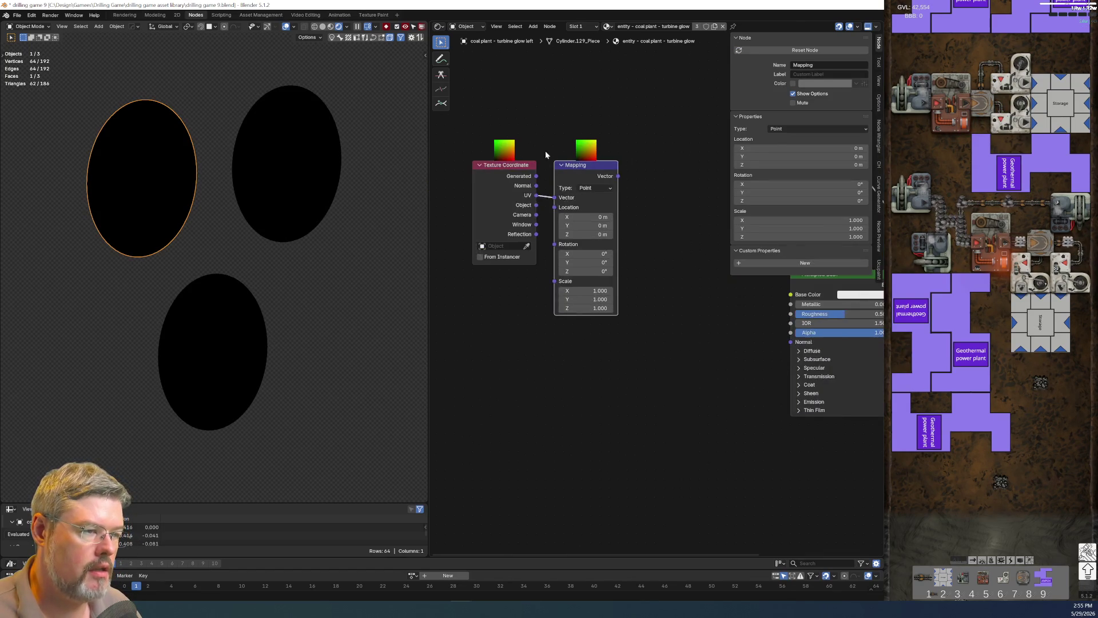
pyautogui.press('g')
pyautogui.click(667, 284)
pyautogui.moveTo(678, 198)
pyautogui.mouseDown()
pyautogui.moveTo(722, 218)
pyautogui.moveTo(715, 210)
pyautogui.mouseUp()
pyautogui.press('Escape')
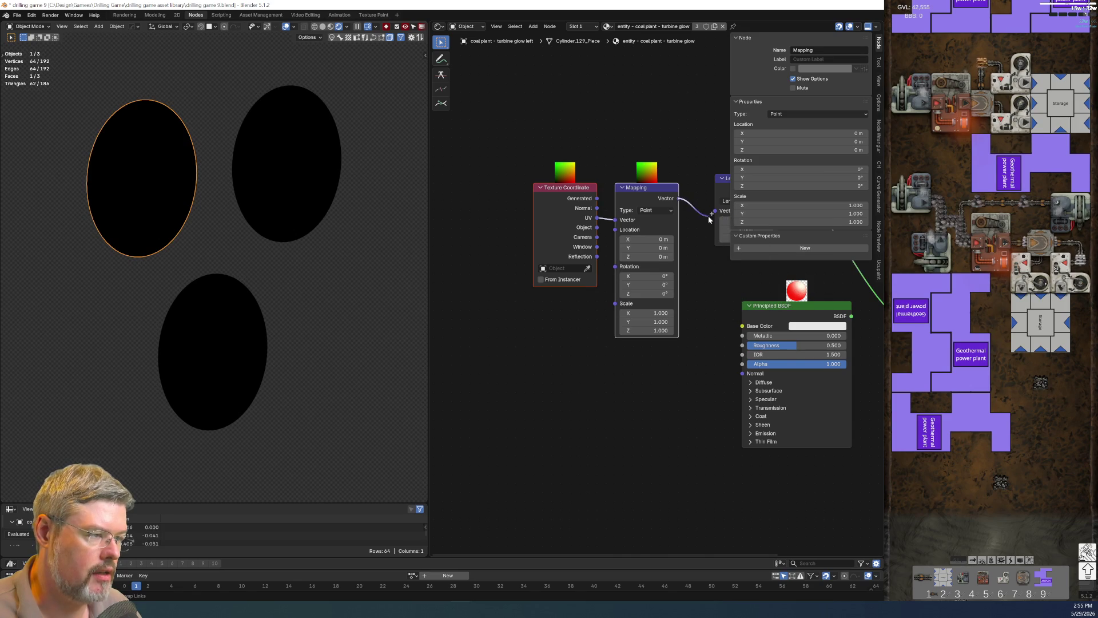
pyautogui.press('g')
pyautogui.click(664, 273)
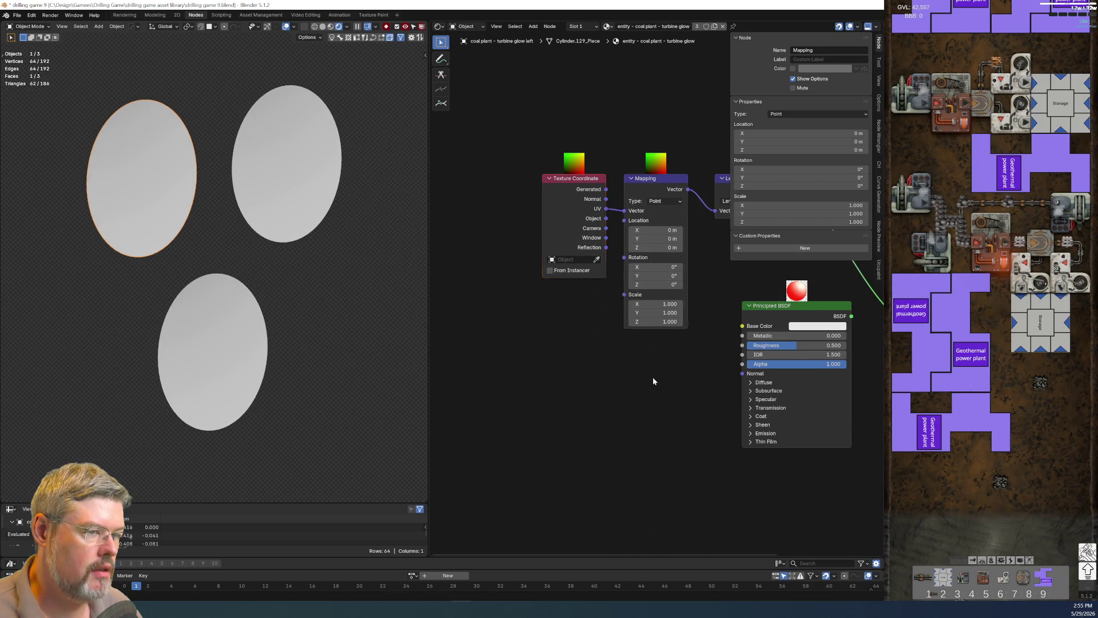
pyautogui.scroll(2, 651, 373)
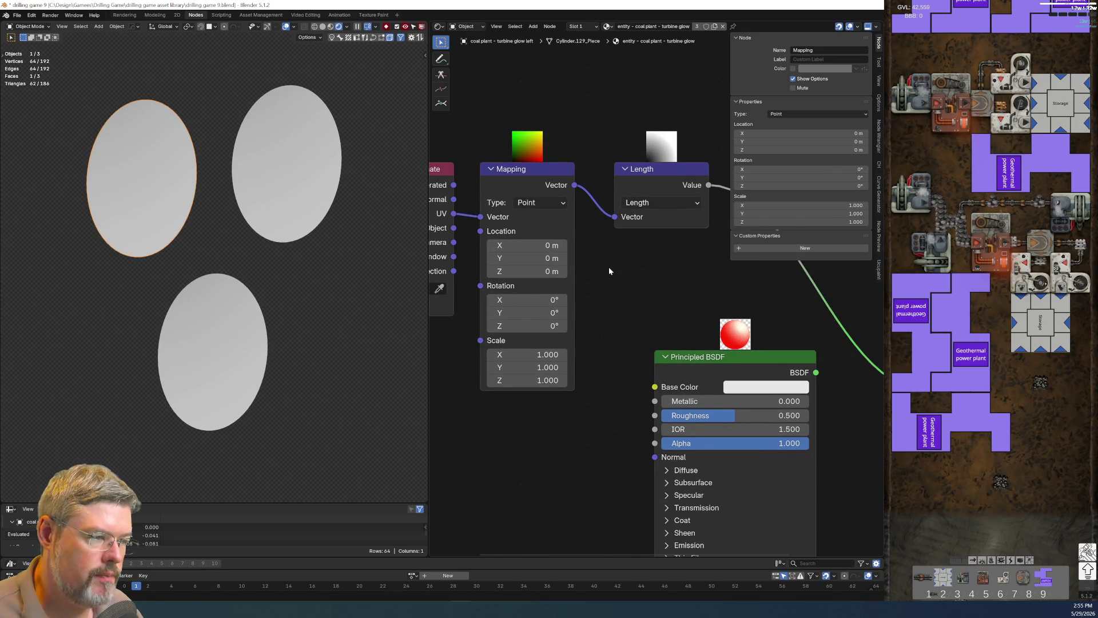
pyautogui.moveTo(454, 227)
pyautogui.mouseDown()
pyautogui.moveTo(498, 222)
pyautogui.moveTo(480, 216)
pyautogui.mouseUp()
pyautogui.press('Escape')
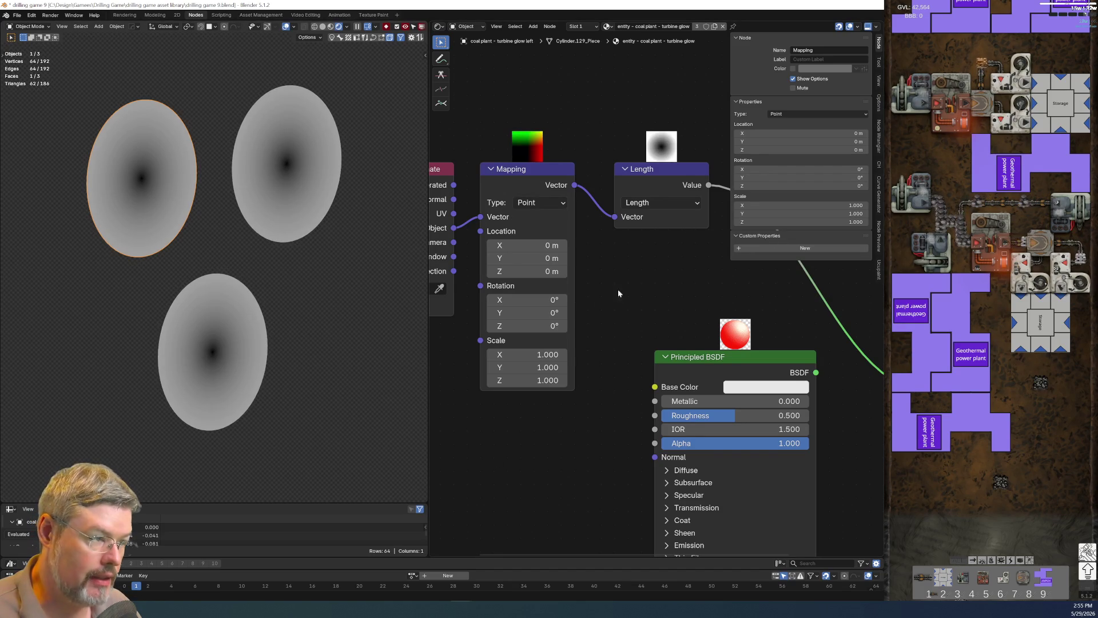
pyautogui.scroll(-1, 579, 308)
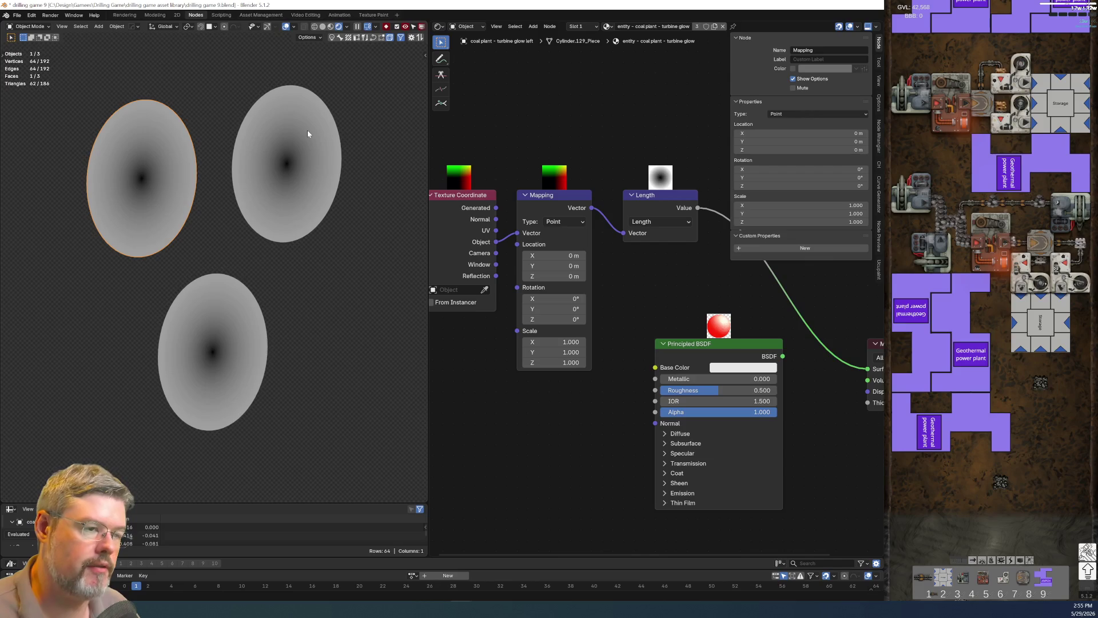
# Check the disc's Y dimension of 0.831 m in the N panel.
pyautogui.scroll(-1, 647, 316)
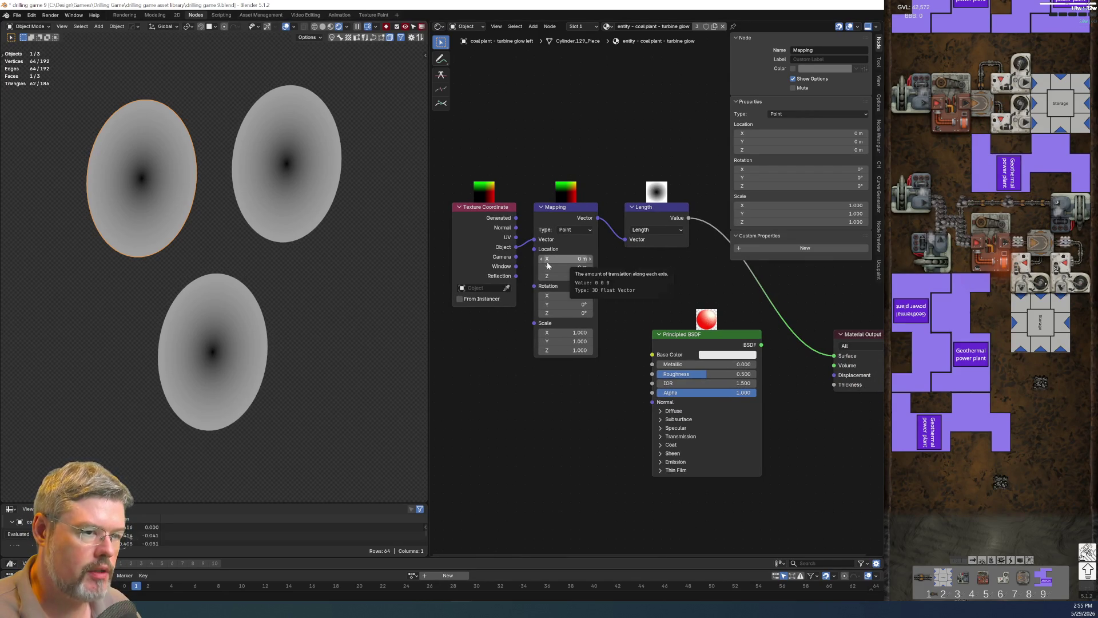
pyautogui.press('n')
pyautogui.click(332, 189)
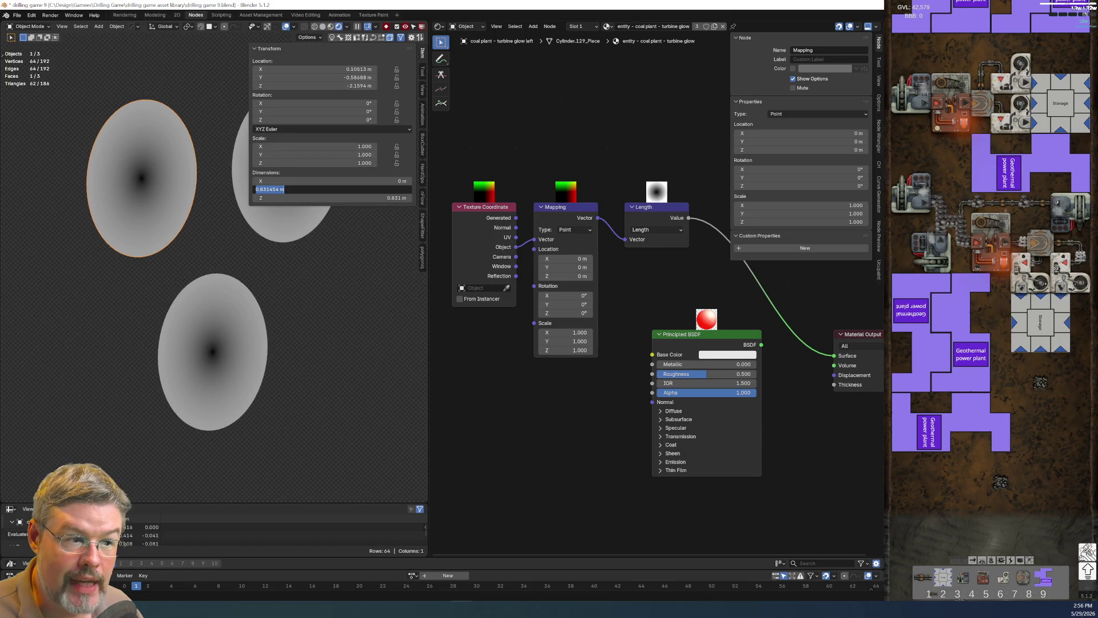
pyautogui.press('Return')
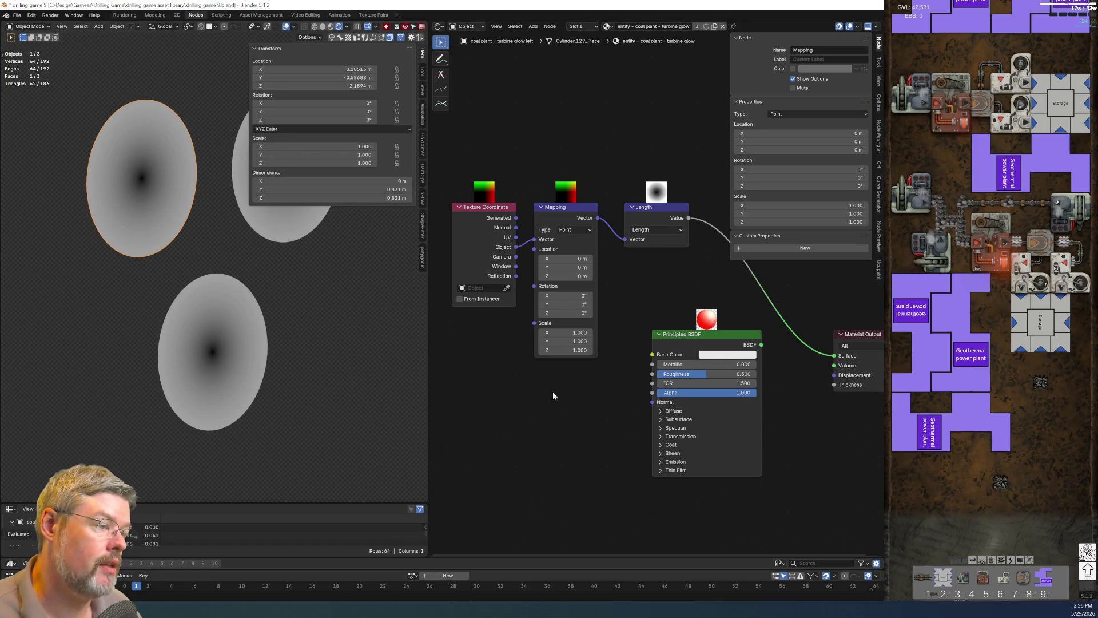
pyautogui.scroll(-4, 553, 381)
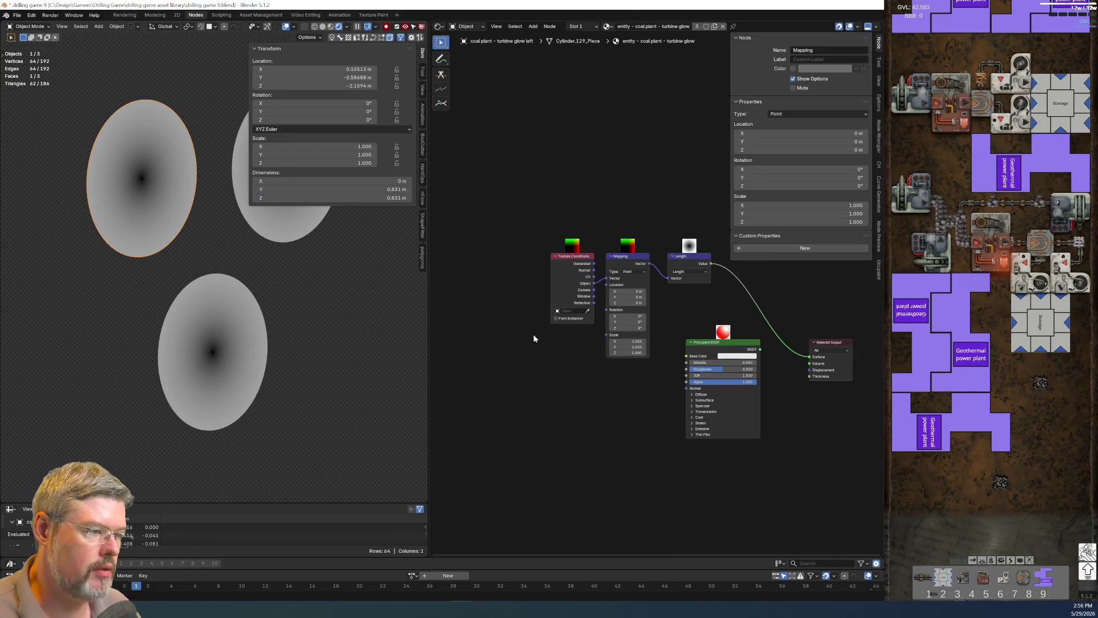
pyautogui.moveTo(727, 313); pyautogui.dragTo(588, 326, button='middle')
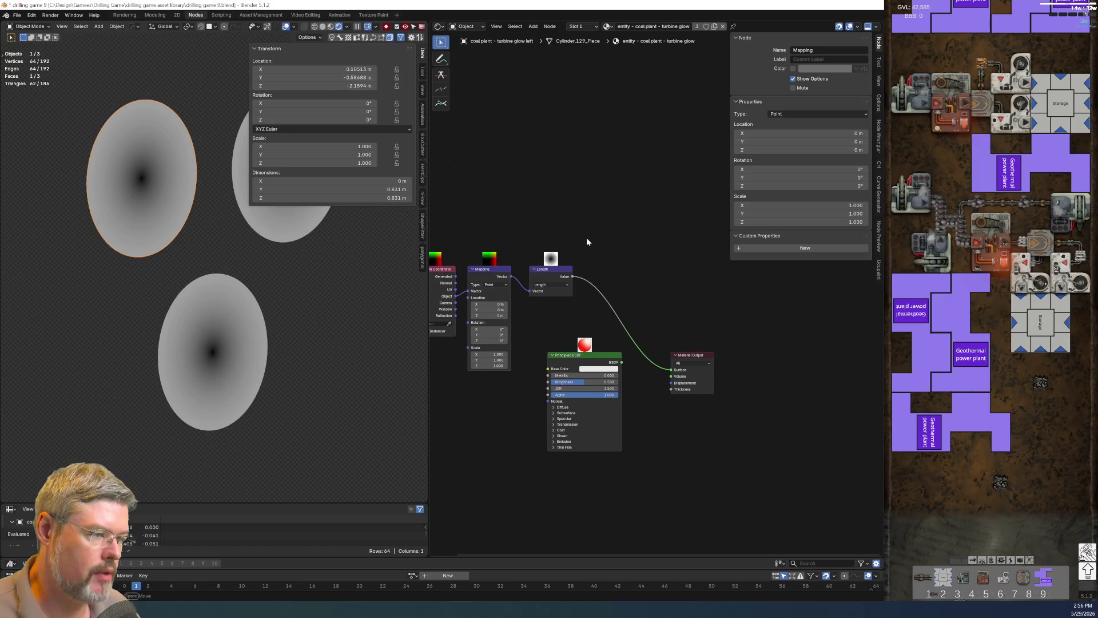
# Insert a Map Range between Length and the output with From Max 0.831.
pyautogui.hotkey('shift', 'a')
pyautogui.write('map range')
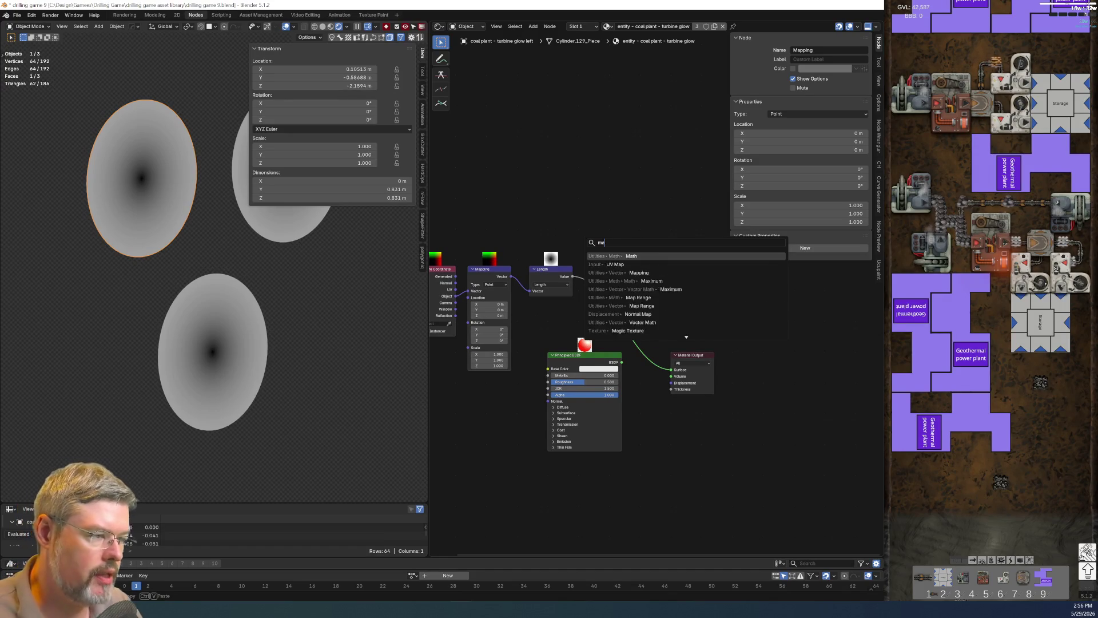
pyautogui.press('Return')
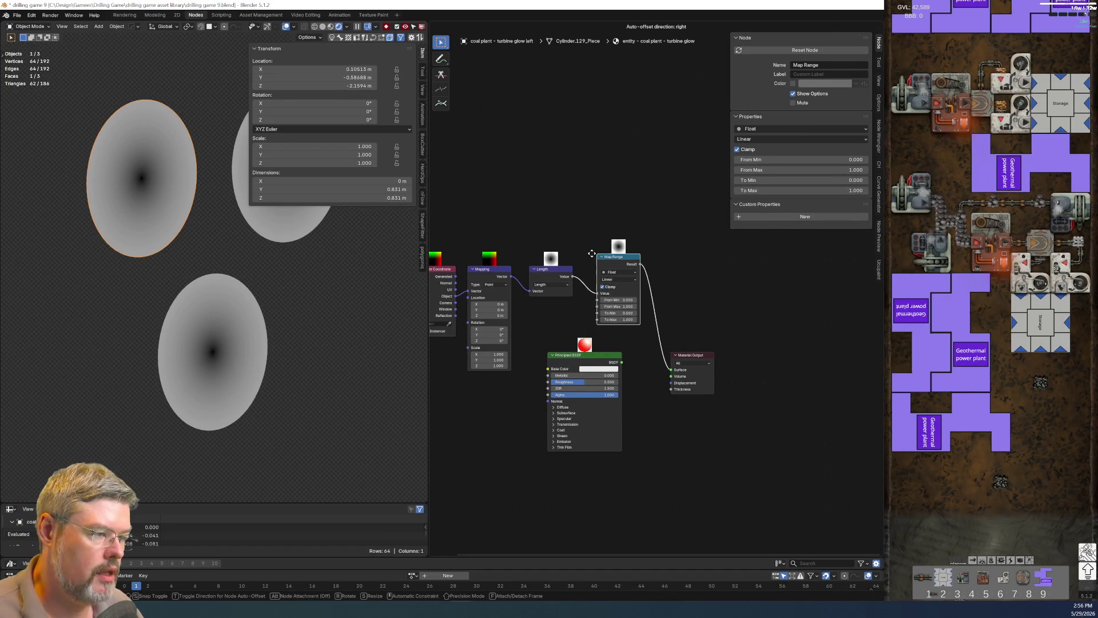
pyautogui.click(584, 265)
pyautogui.scroll(2, 676, 335)
pyautogui.scroll(1, 658, 326)
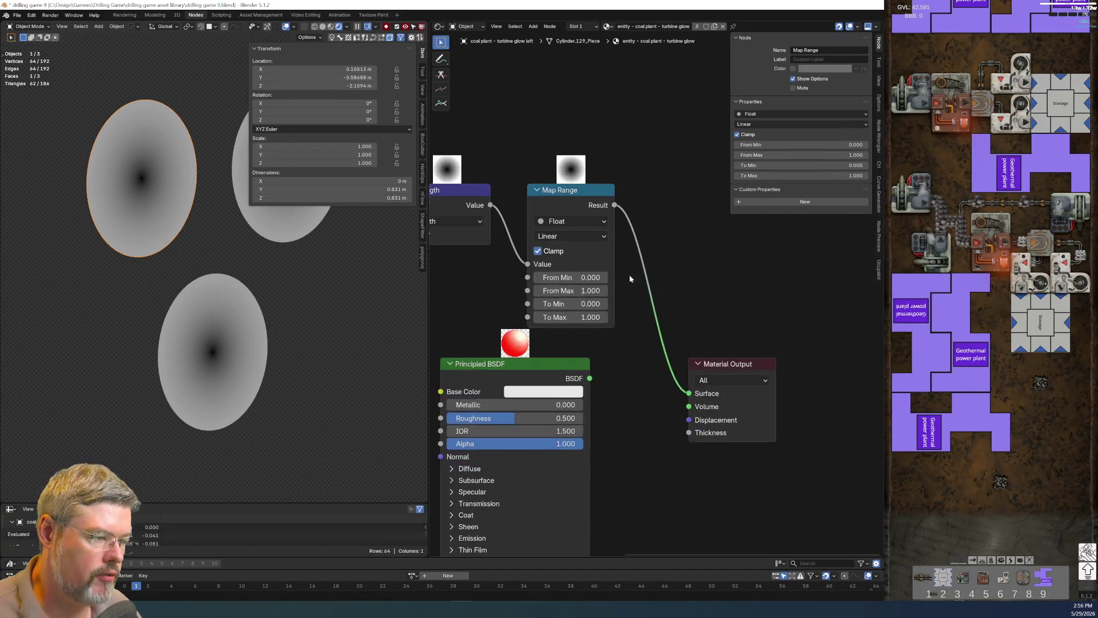
pyautogui.click(570, 291)
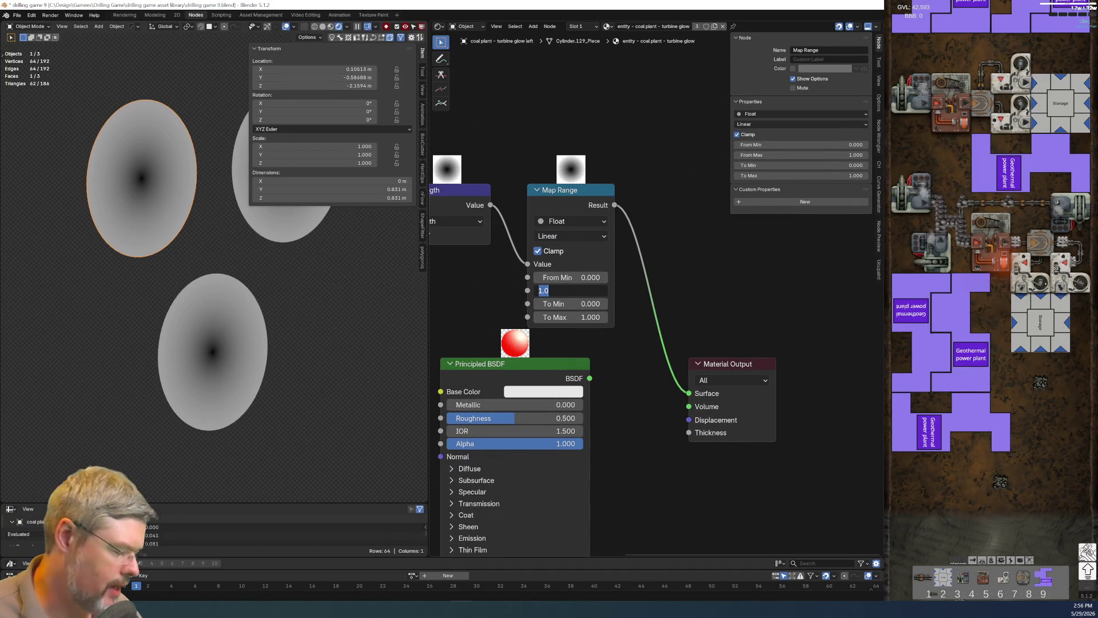
pyautogui.write('.831')
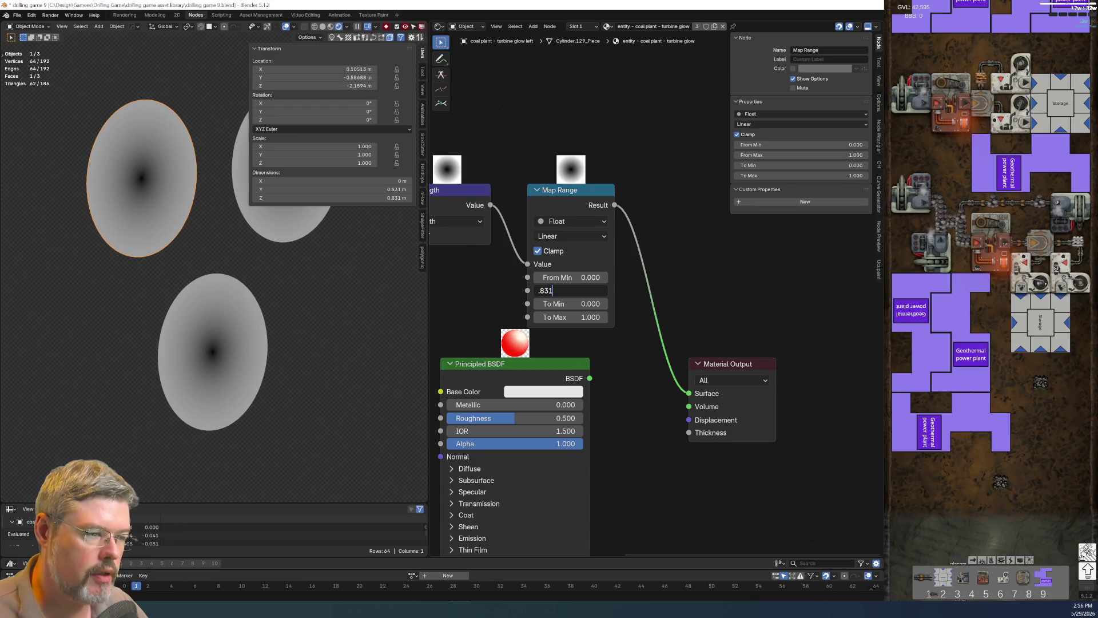
pyautogui.press('Return')
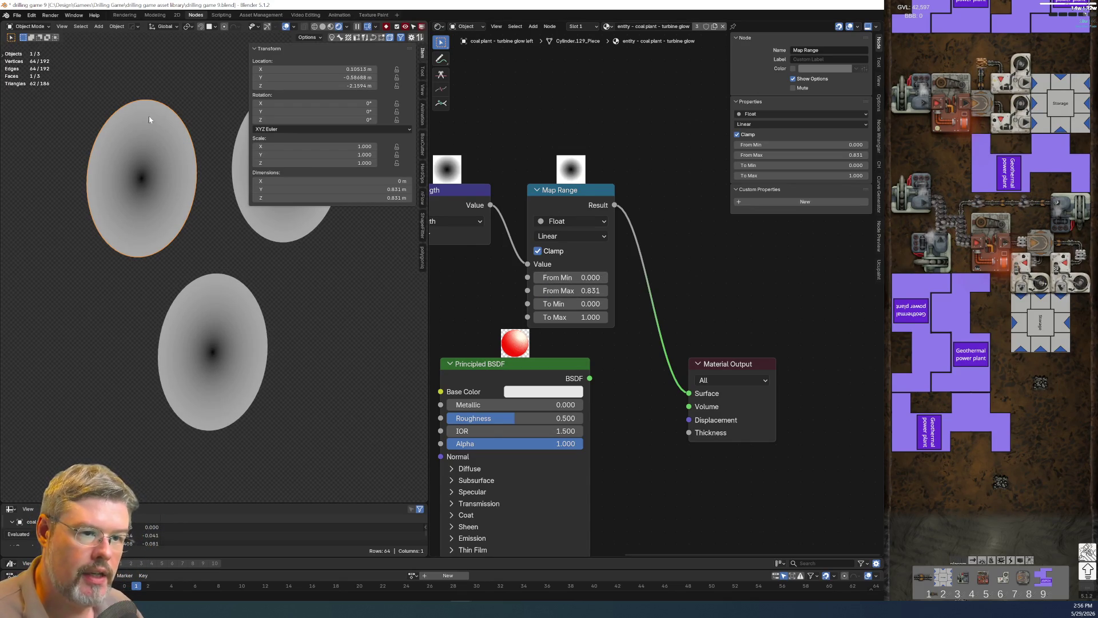
pyautogui.scroll(-2, 632, 389)
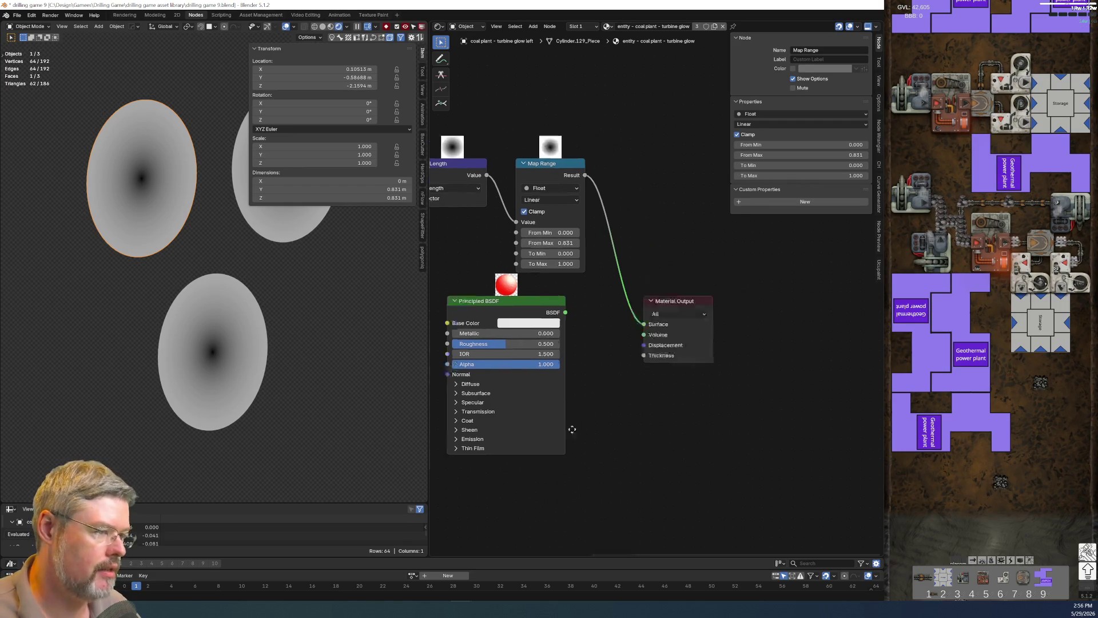
pyautogui.hotkey('shift', 'a')
# Add a Float Curve on the Map Range link and bow its curve upward with a new point.
pyautogui.write('float cu')
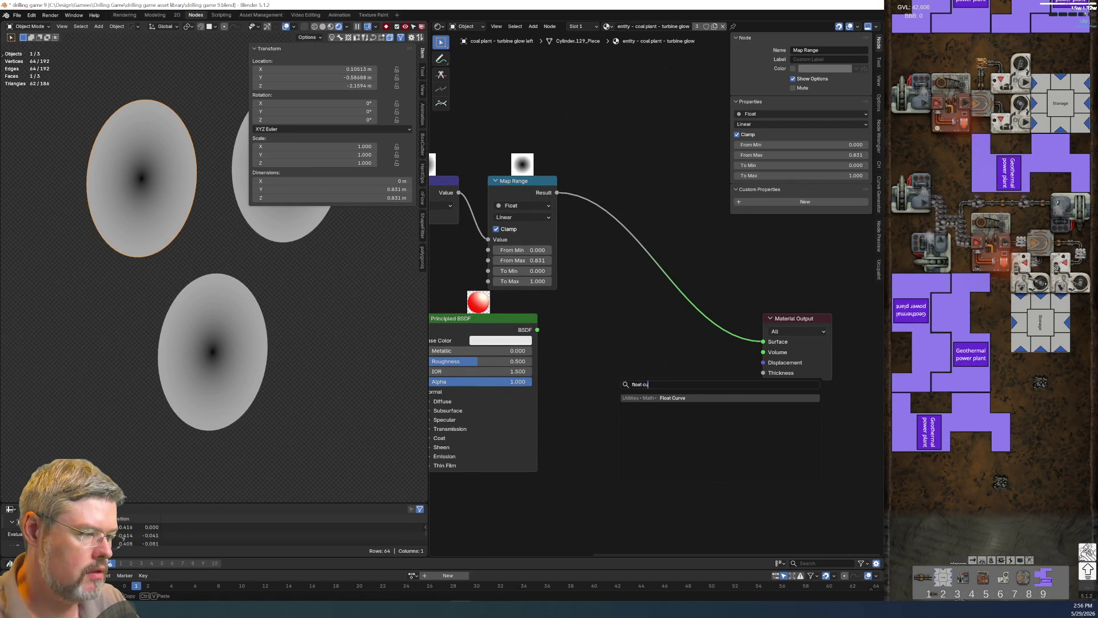
pyautogui.press('Return')
pyautogui.click(603, 260)
pyautogui.moveTo(635, 263); pyautogui.dragTo(640, 250)
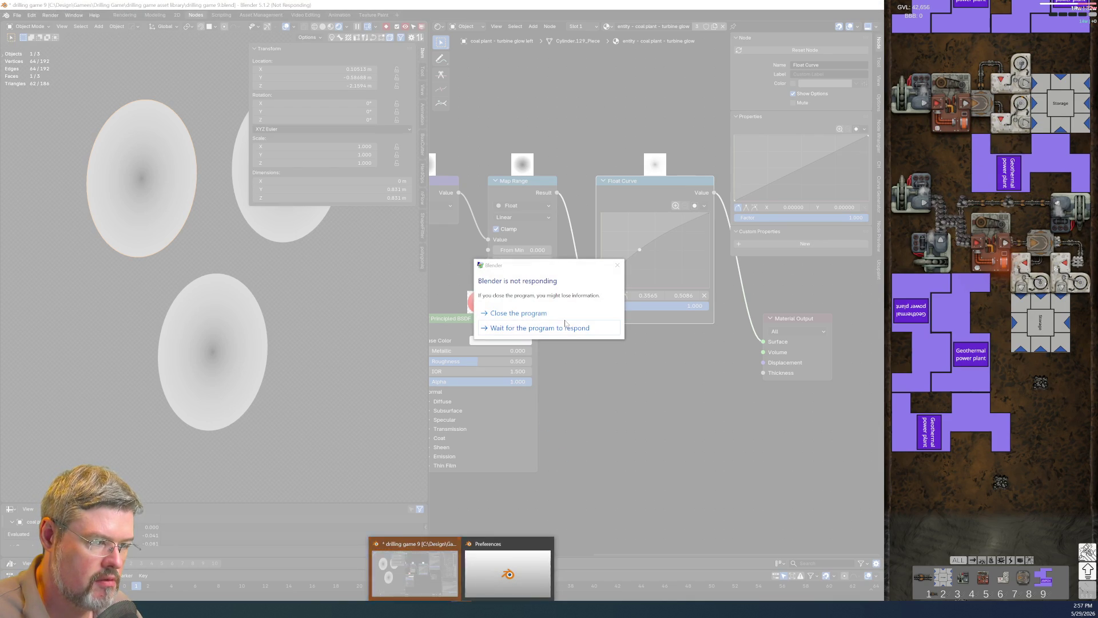
# Shut down the frozen Blender session.
pyautogui.click(564, 312)
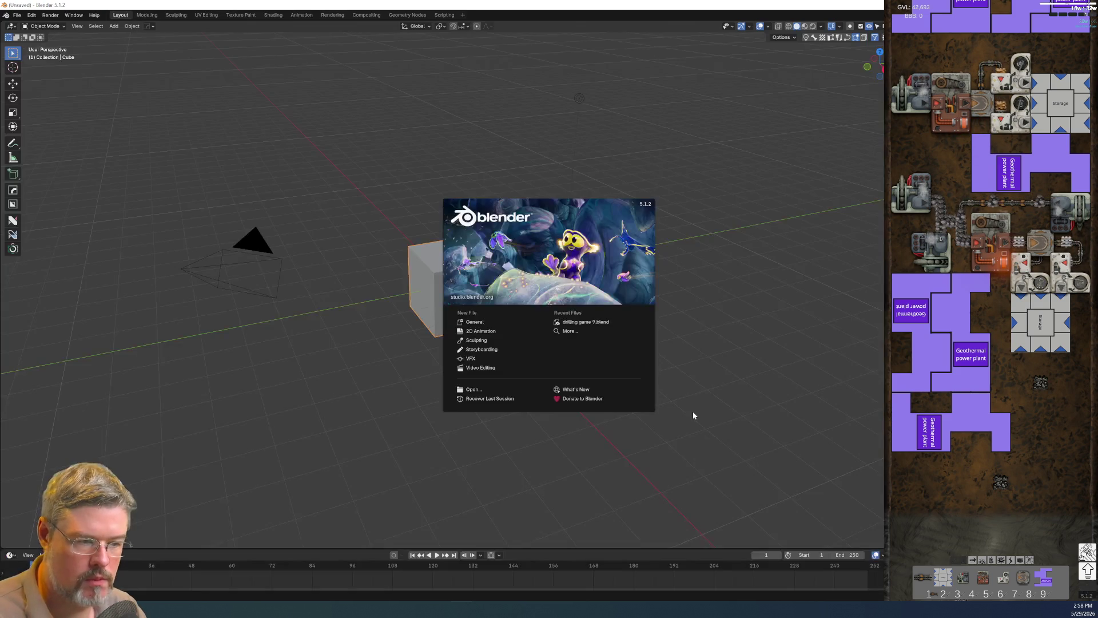
# Open drilling game 9.blend and enter face Edit Mode on the glow ellipses.
pyautogui.click(609, 321)
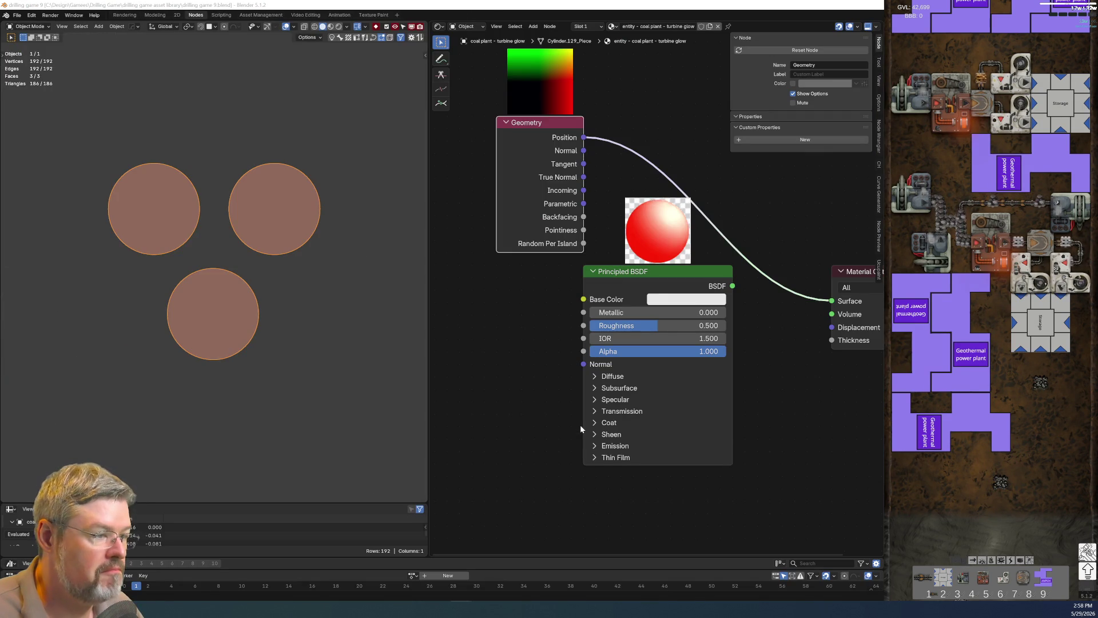
pyautogui.moveTo(238, 263)
pyautogui.mouseDown(button='middle')
pyautogui.moveTo(284, 269)
pyautogui.moveTo(345, 351)
pyautogui.mouseUp(button='middle')
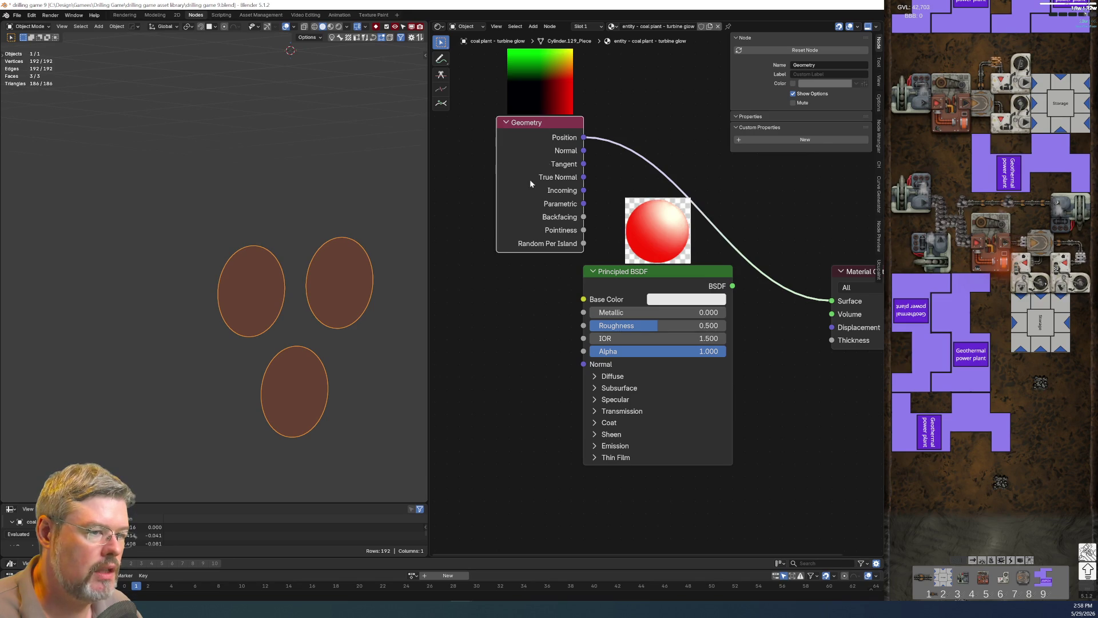
pyautogui.press('x')
pyautogui.press('Tab')
pyautogui.press('3')
pyautogui.moveTo(345, 269); pyautogui.dragTo(320, 221)
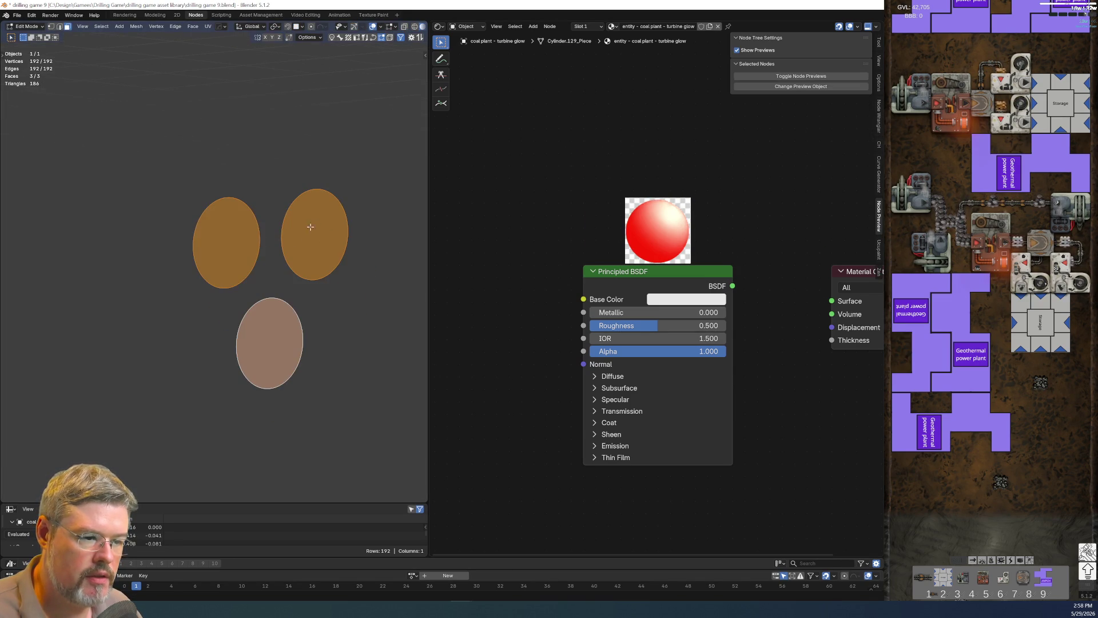
# Separate the ellipse faces into separate objects and return to Object Mode.
pyautogui.press('p')
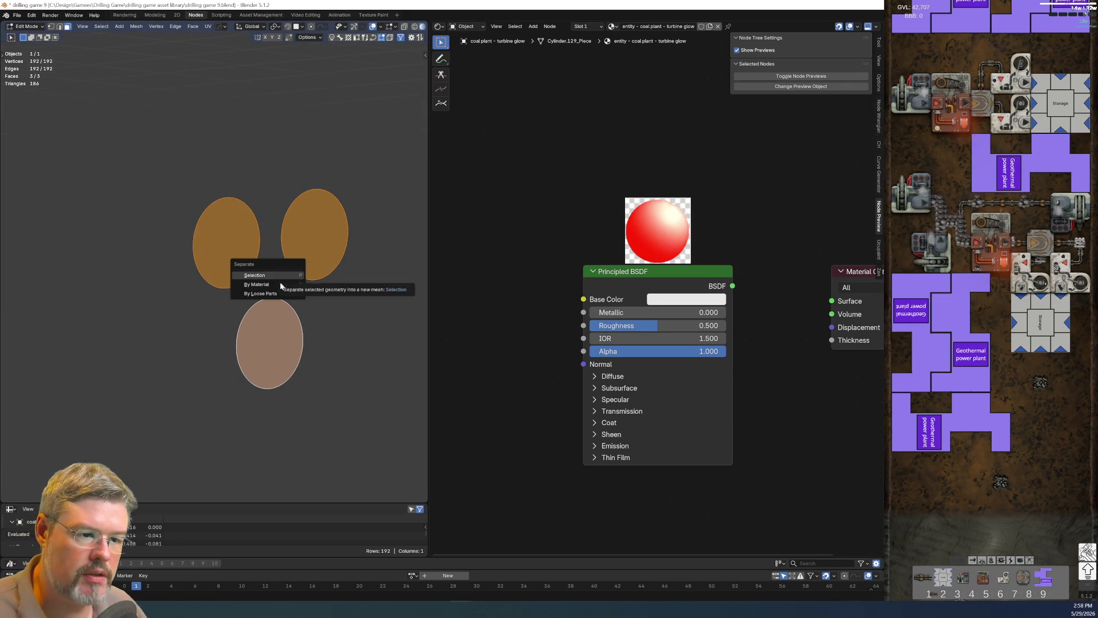
pyautogui.click(276, 292)
pyautogui.hotkey('ctrl', 'Tab')
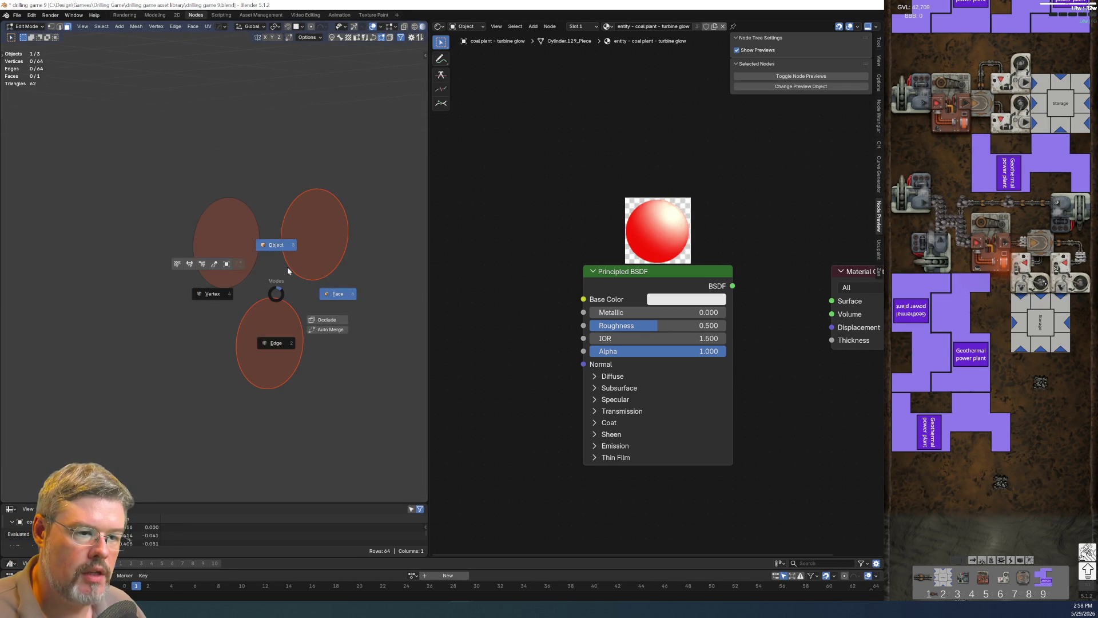
pyautogui.click(250, 263)
# Rename the left and right ellipses to turbine glow left and turbine glow right.
pyautogui.click(250, 263)
pyautogui.press('F2')
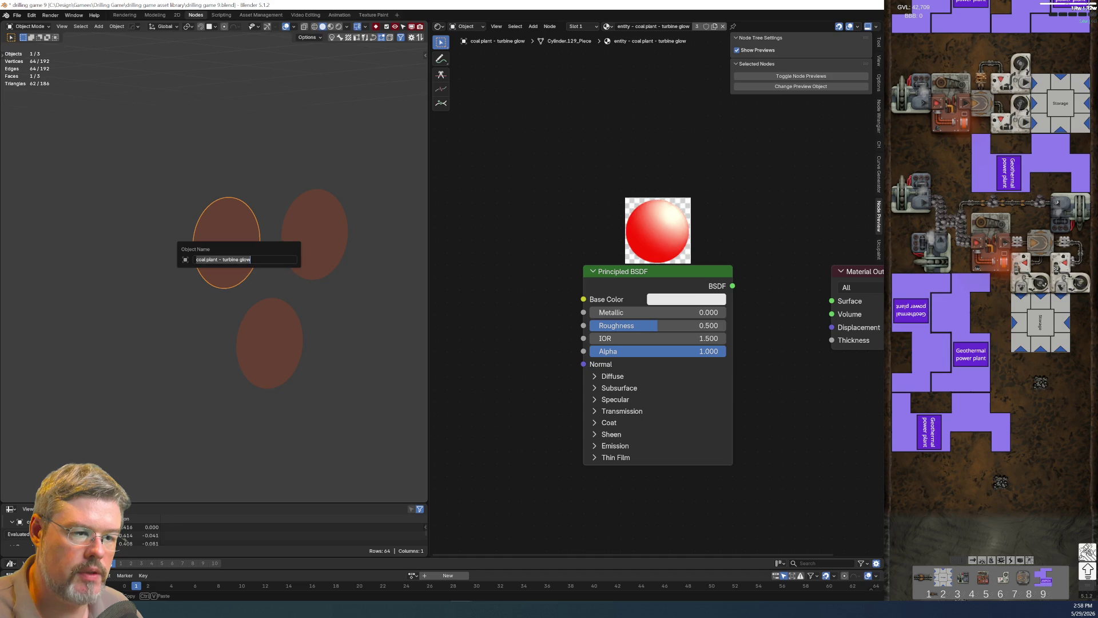
pyautogui.press('End')
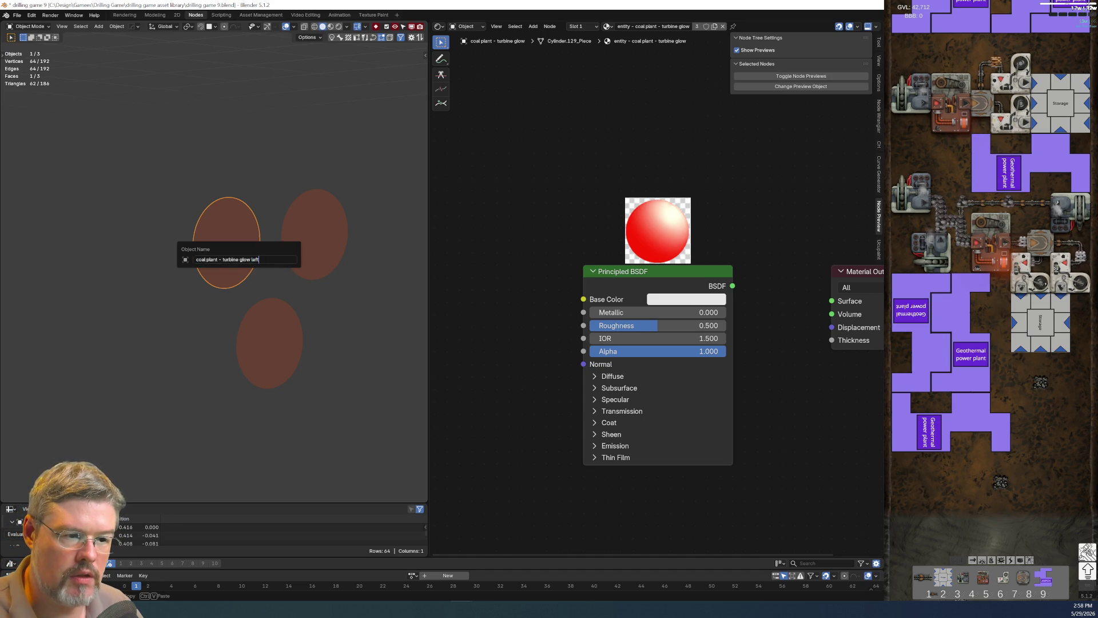
pyautogui.press('Return')
pyautogui.click(319, 238)
pyautogui.press('F2')
pyautogui.press('End')
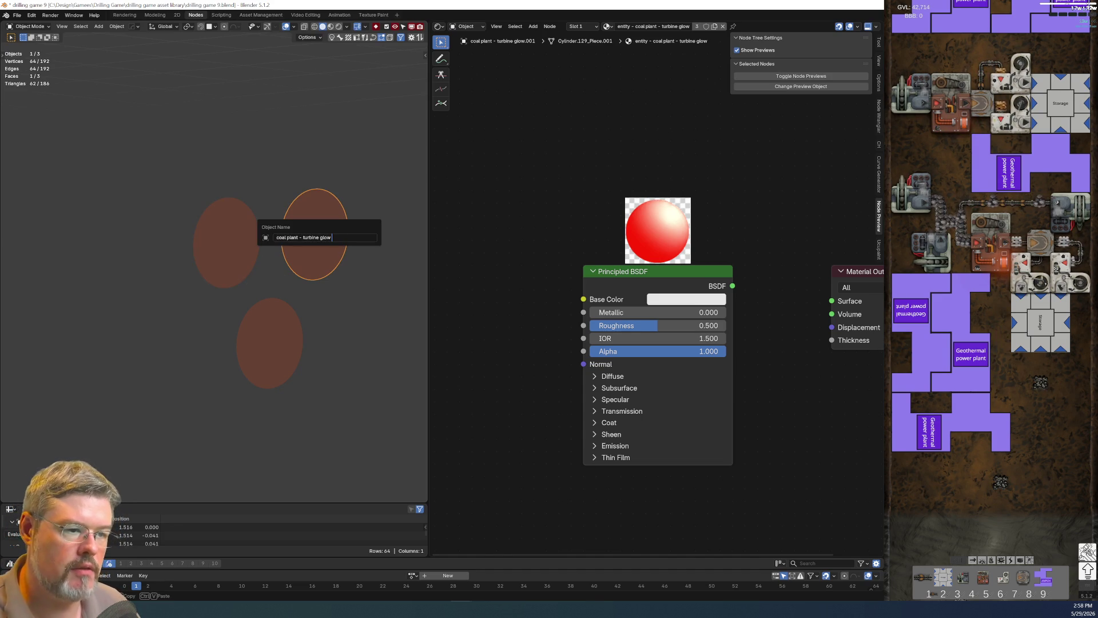
pyautogui.press('BackSpace')
pyautogui.press('BackSpace')
pyautogui.press('BackSpace')
pyautogui.write('right')
pyautogui.press('Return')
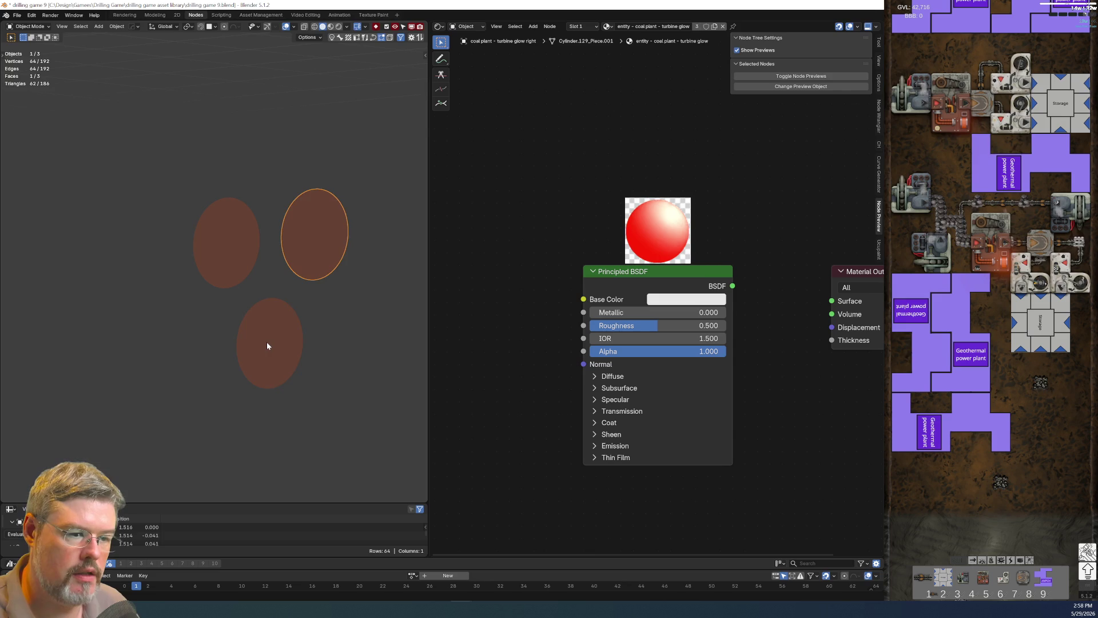
# Rename the bottom ellipse to turbine glow lower and save drilling game 9.blend.
pyautogui.click(269, 343)
pyautogui.press('F2')
pyautogui.press('End')
pyautogui.write('ower')
pyautogui.press('Return')
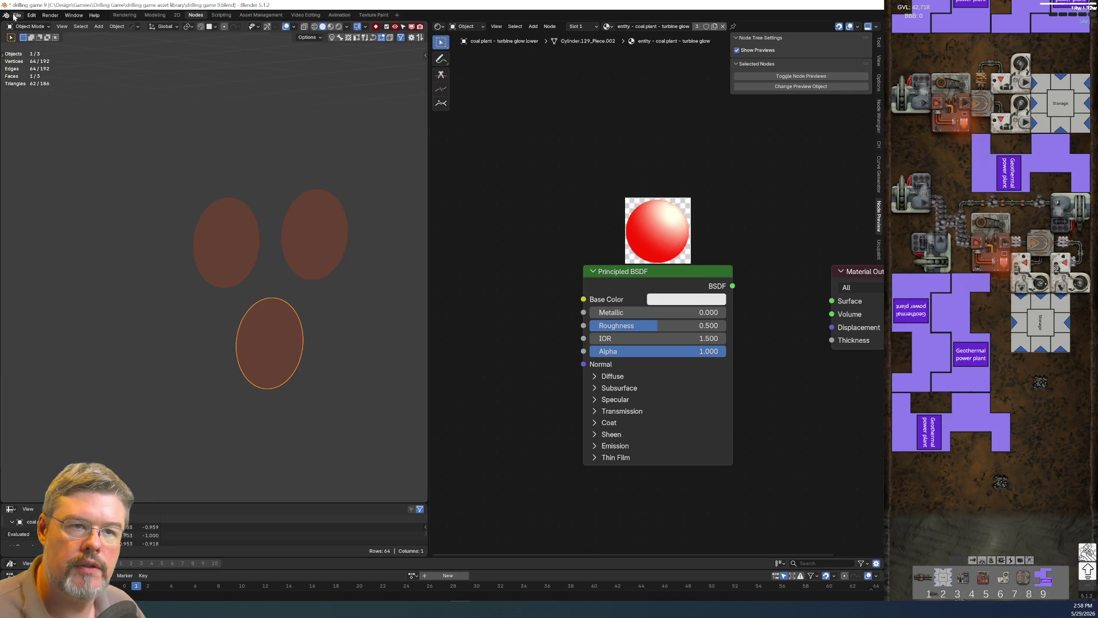
pyautogui.click(15, 15)
pyautogui.click(56, 70)
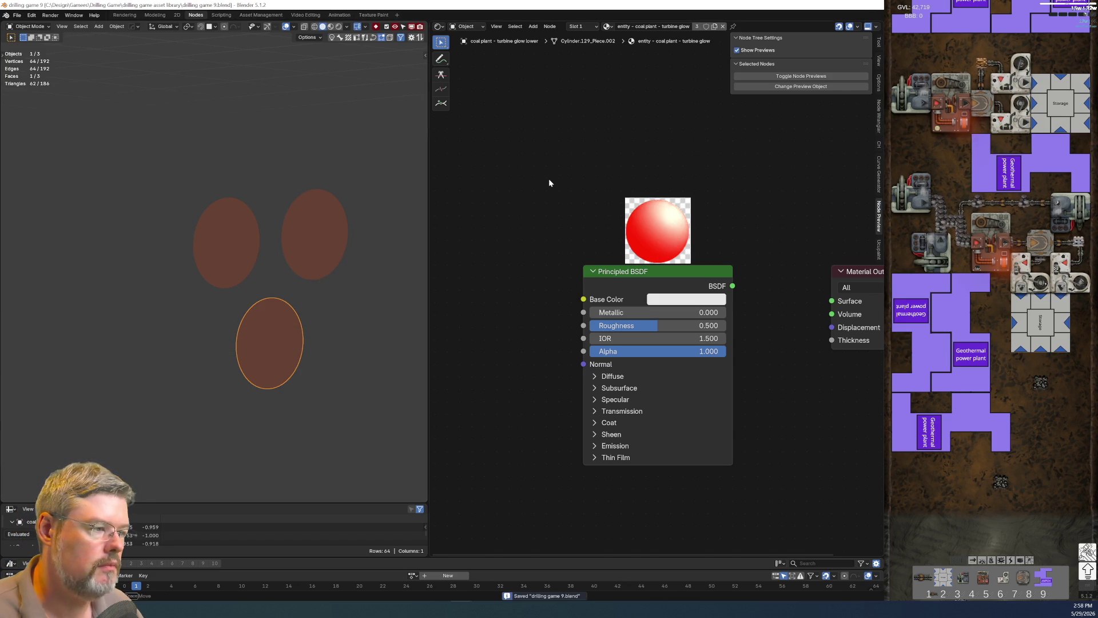
# Switch the viewport to Rendered shading and widen the node editor.
pyautogui.click(331, 27)
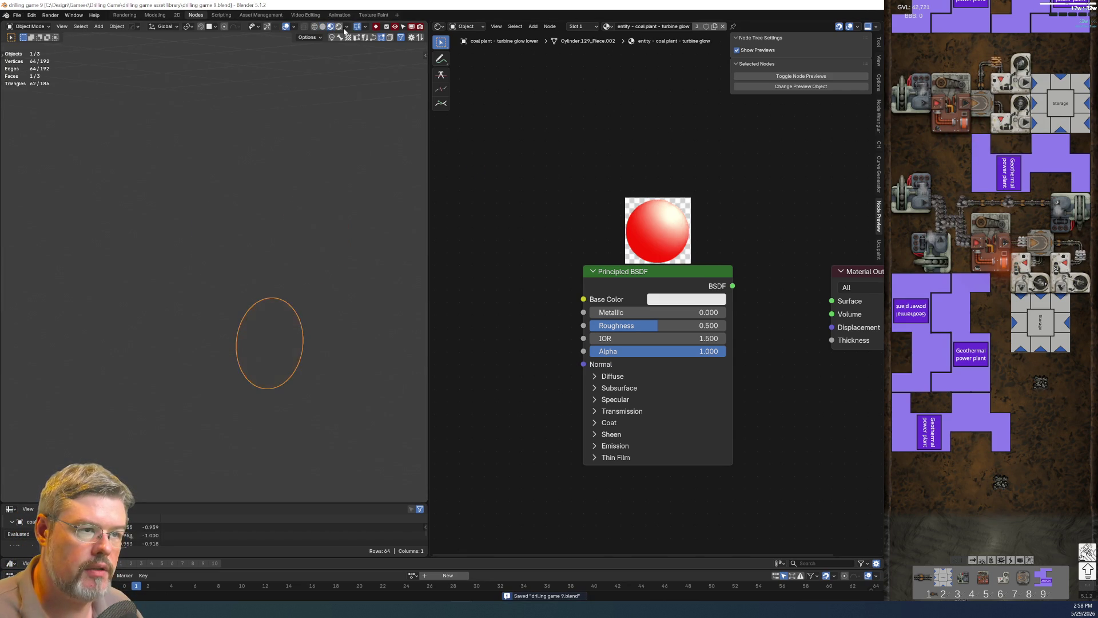
pyautogui.click(339, 27)
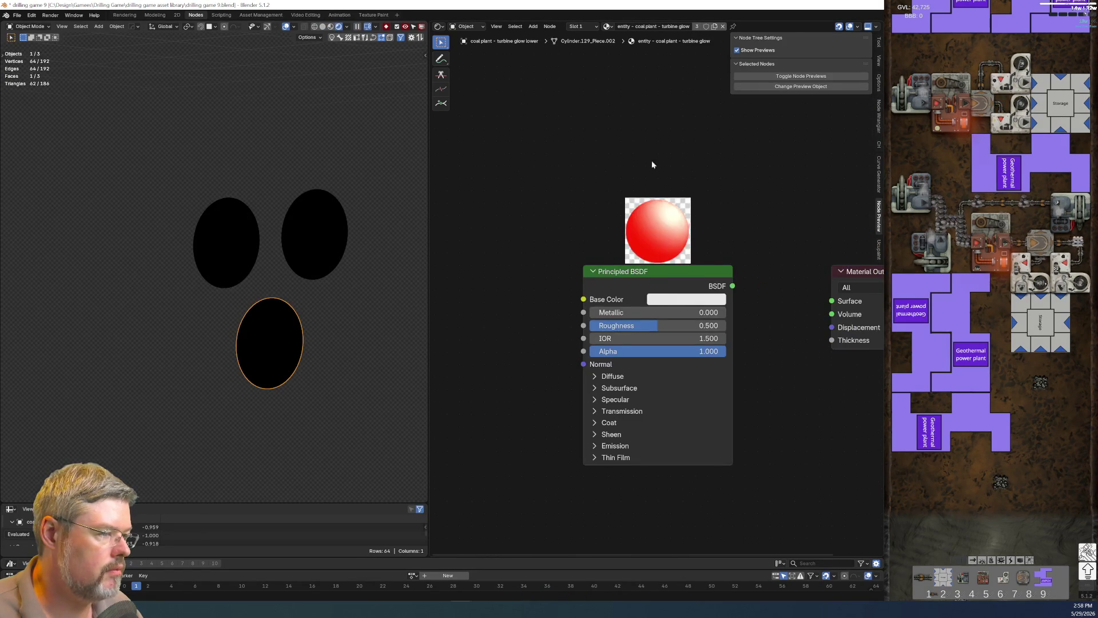
pyautogui.scroll(-2, 677, 188)
pyautogui.moveTo(427, 322); pyautogui.dragTo(314, 321)
# Add a Vector Math node and set its operation to Length.
pyautogui.hotkey('shift', 'a')
pyautogui.write('vector add')
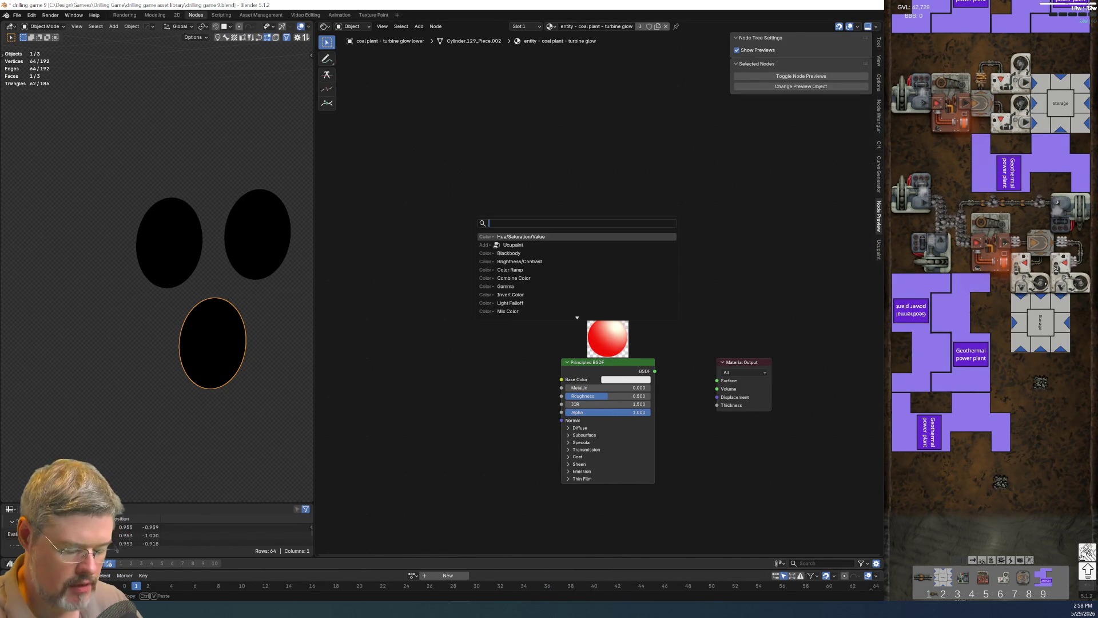
pyautogui.press('Return')
pyautogui.click(479, 216)
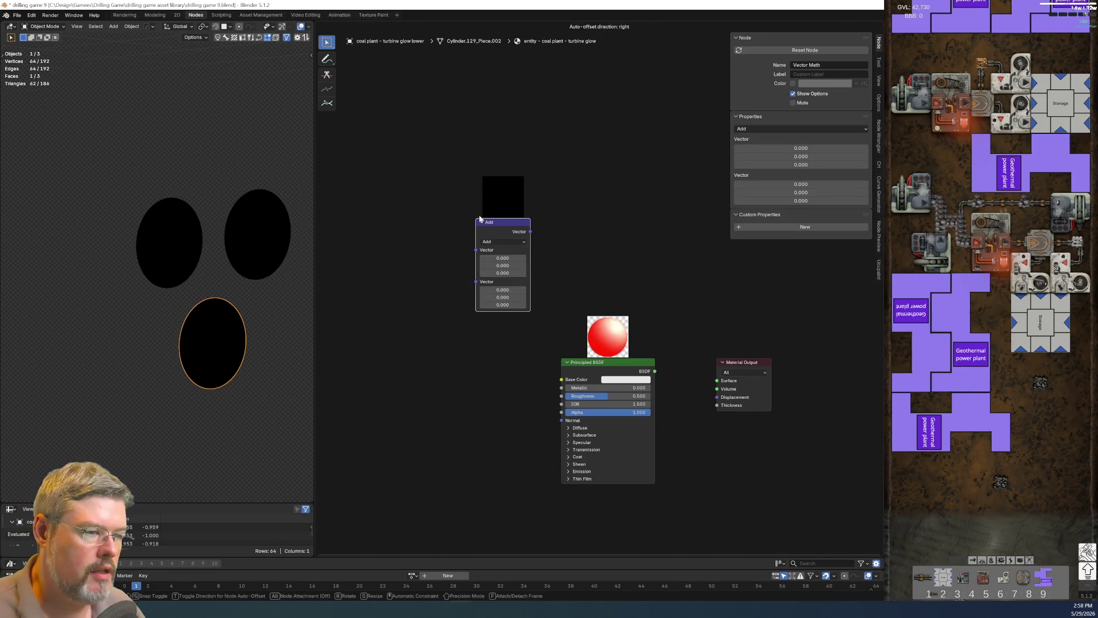
pyautogui.click(513, 242)
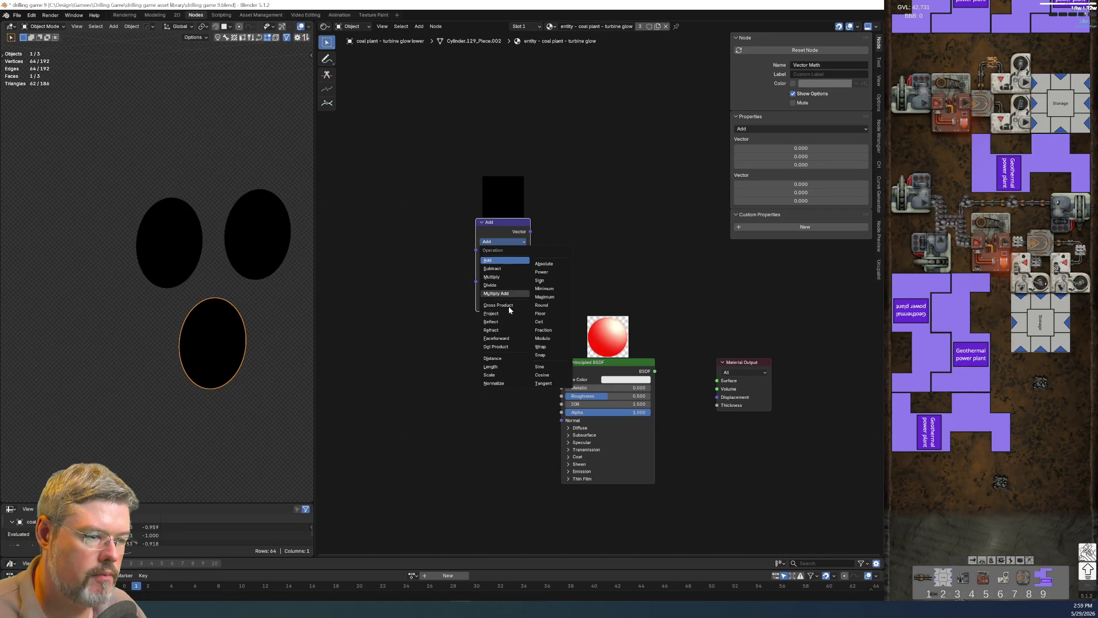
pyautogui.click(502, 367)
# Feed the Length node from Object coordinates through Mapping, removing the Image Texture.
pyautogui.hotkey('ctrl', 't')
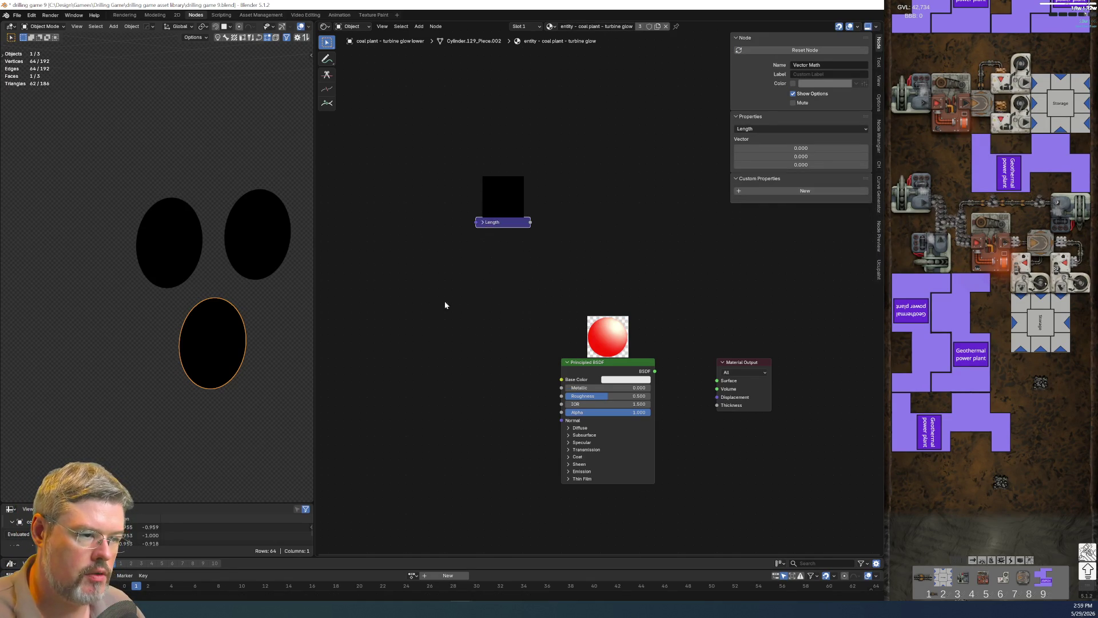
pyautogui.click(452, 290)
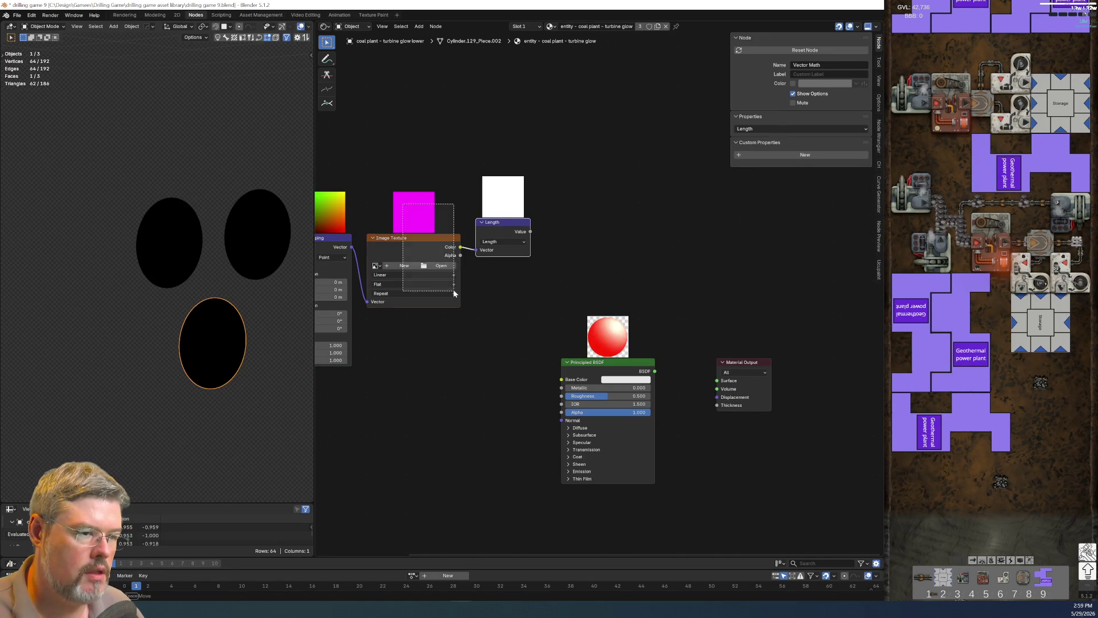
pyautogui.press('x')
pyautogui.moveTo(351, 247); pyautogui.dragTo(476, 252)
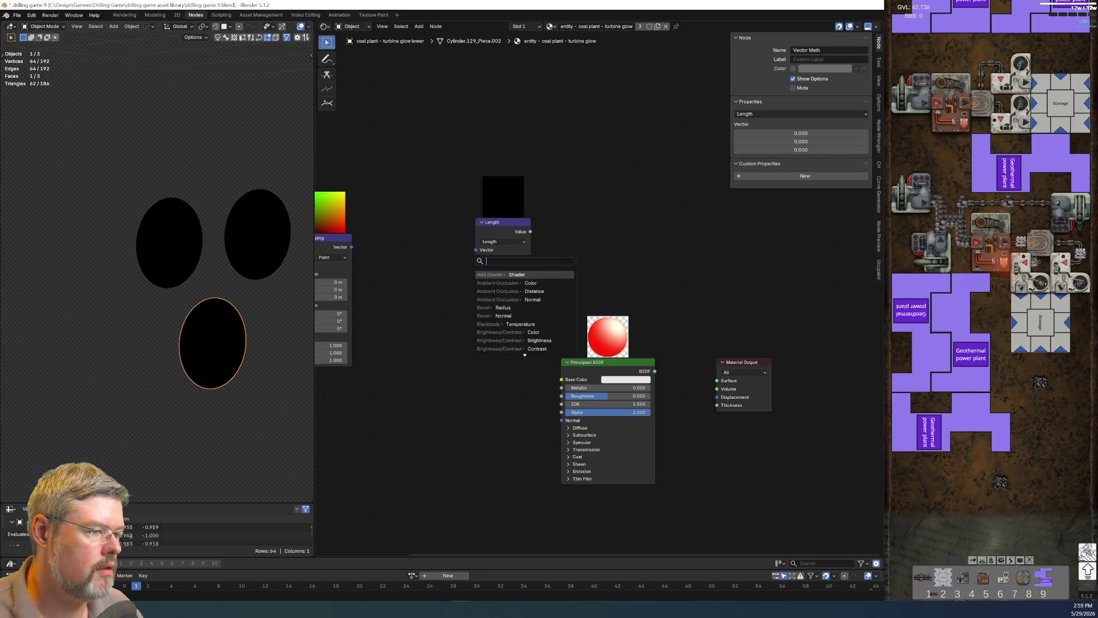
pyautogui.click(849, 26)
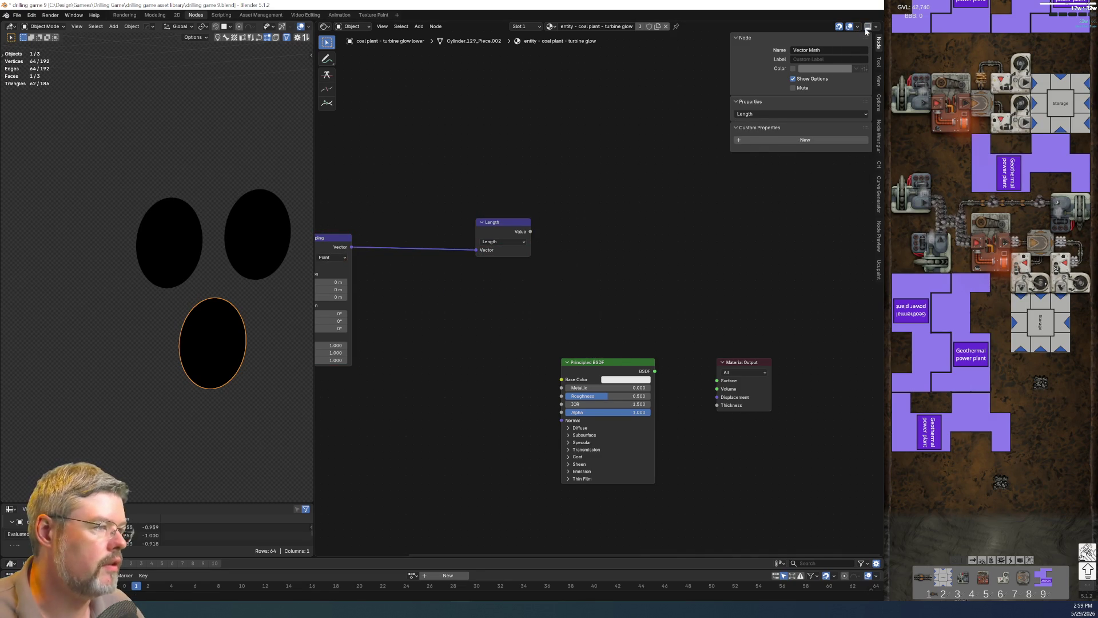
pyautogui.press('Home')
pyautogui.moveTo(407, 275); pyautogui.dragTo(424, 268)
pyautogui.moveTo(386, 224); pyautogui.dragTo(445, 366)
pyautogui.press('g')
pyautogui.click(540, 336)
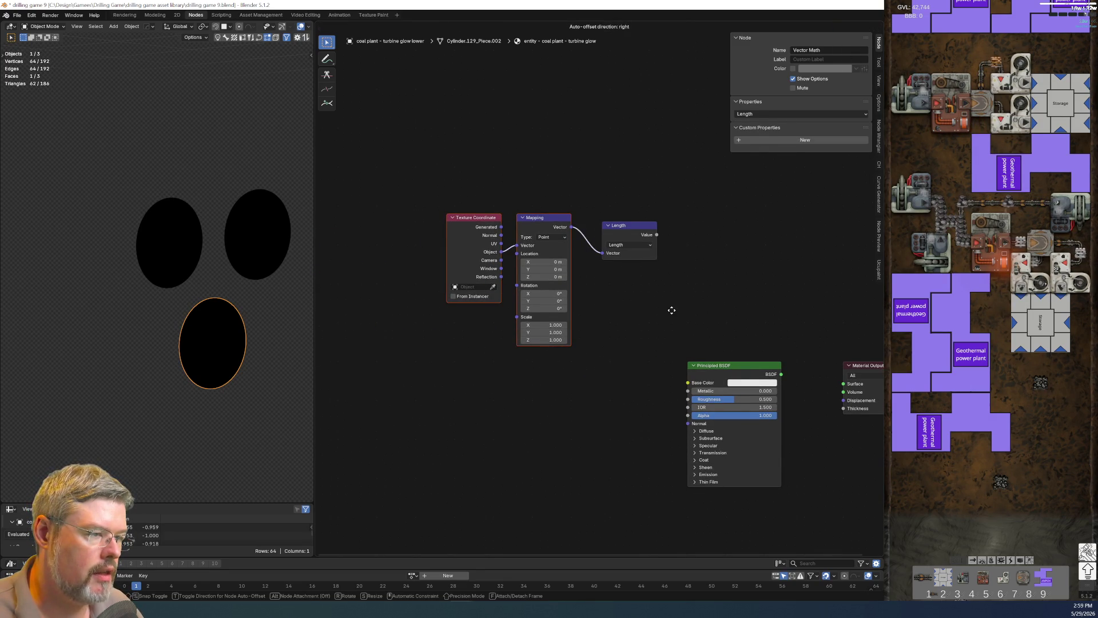
# Connect the Length Value output to the material Surface.
pyautogui.press('g')
pyautogui.click(679, 312)
pyautogui.moveTo(679, 311); pyautogui.dragTo(542, 289, button='middle')
pyautogui.moveTo(516, 208)
pyautogui.mouseDown()
pyautogui.moveTo(692, 342)
pyautogui.moveTo(684, 335)
pyautogui.mouseUp()
pyautogui.press('Home')
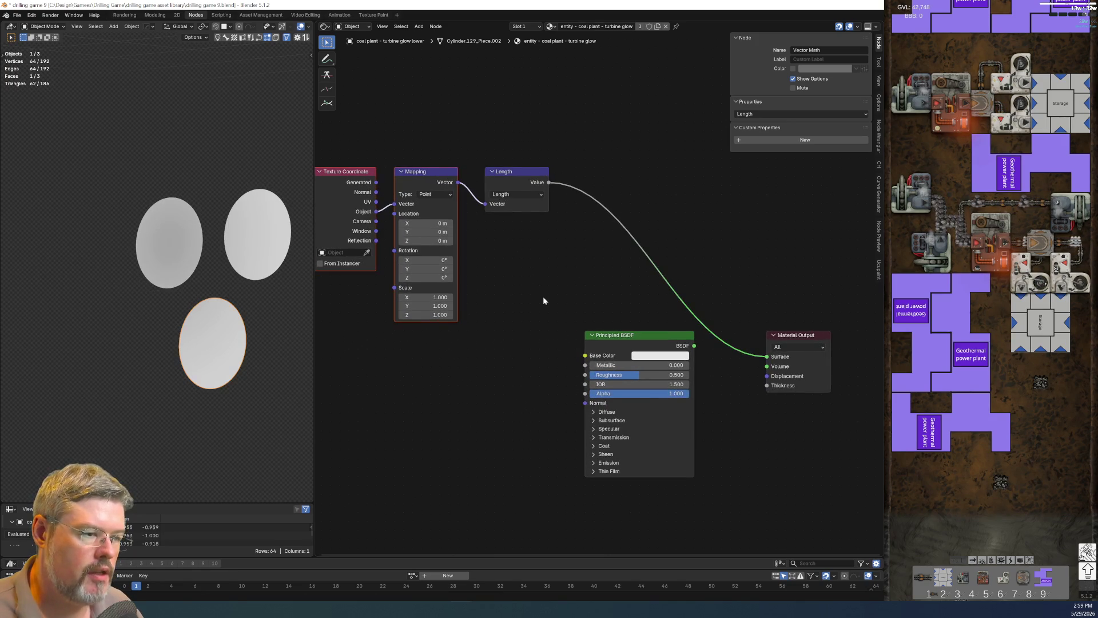
# Set the left, right and bottom ellipses' origins to their geometry, then save.
pyautogui.click(166, 231)
pyautogui.hotkey('shift', 'ctrl', 'c')
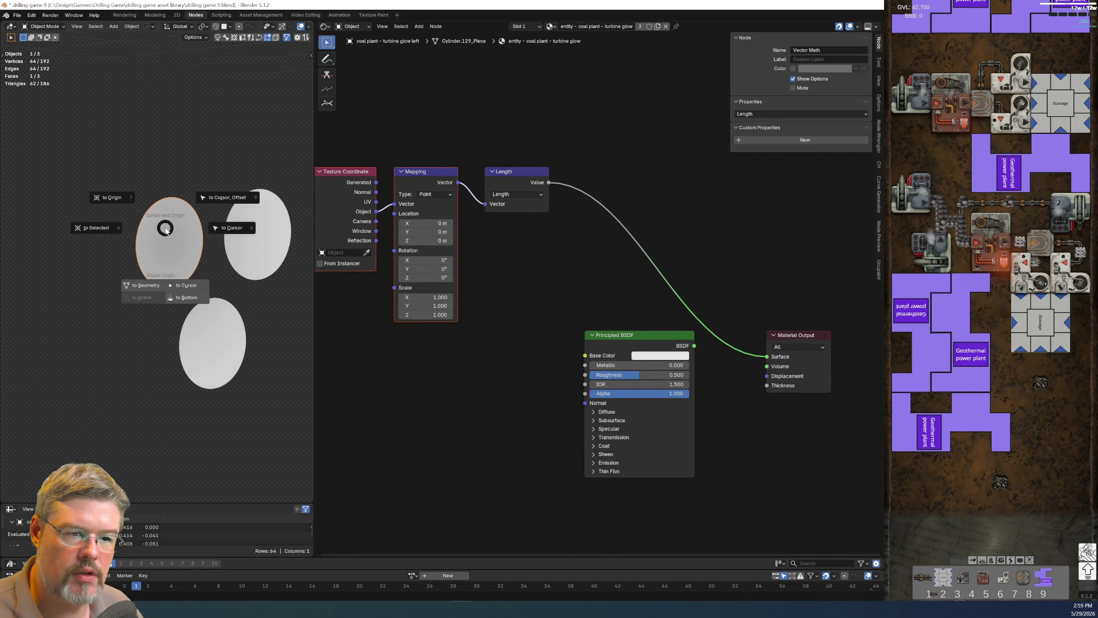
pyautogui.click(151, 284)
pyautogui.click(252, 256)
pyautogui.hotkey('shift', 'ctrl', 'c')
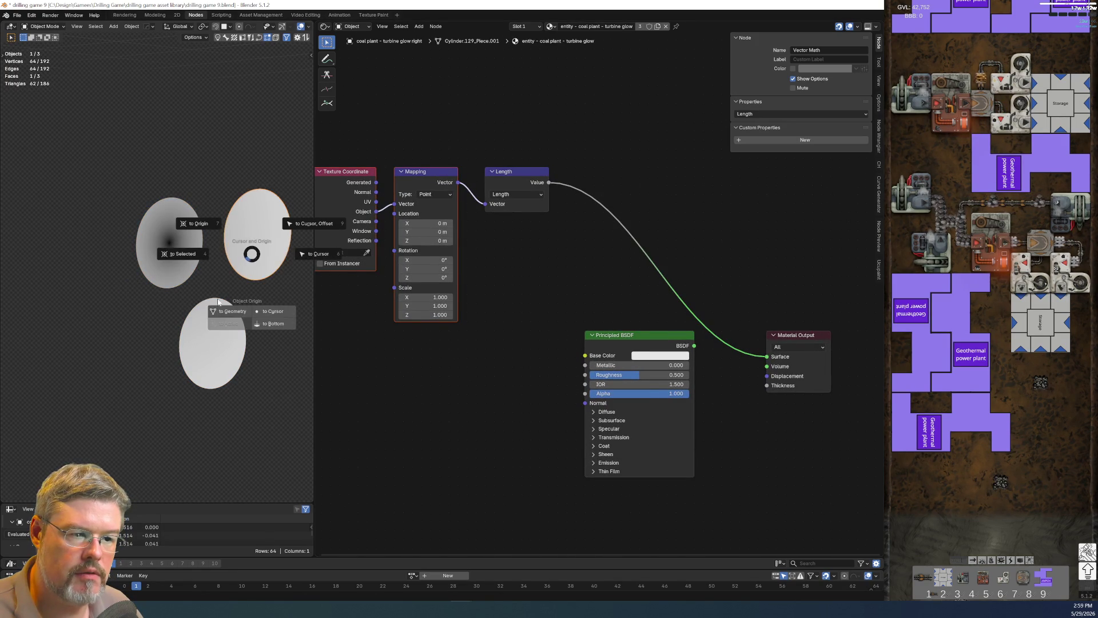
pyautogui.click(230, 312)
pyautogui.click(218, 347)
pyautogui.hotkey('shift', 'ctrl', 'c')
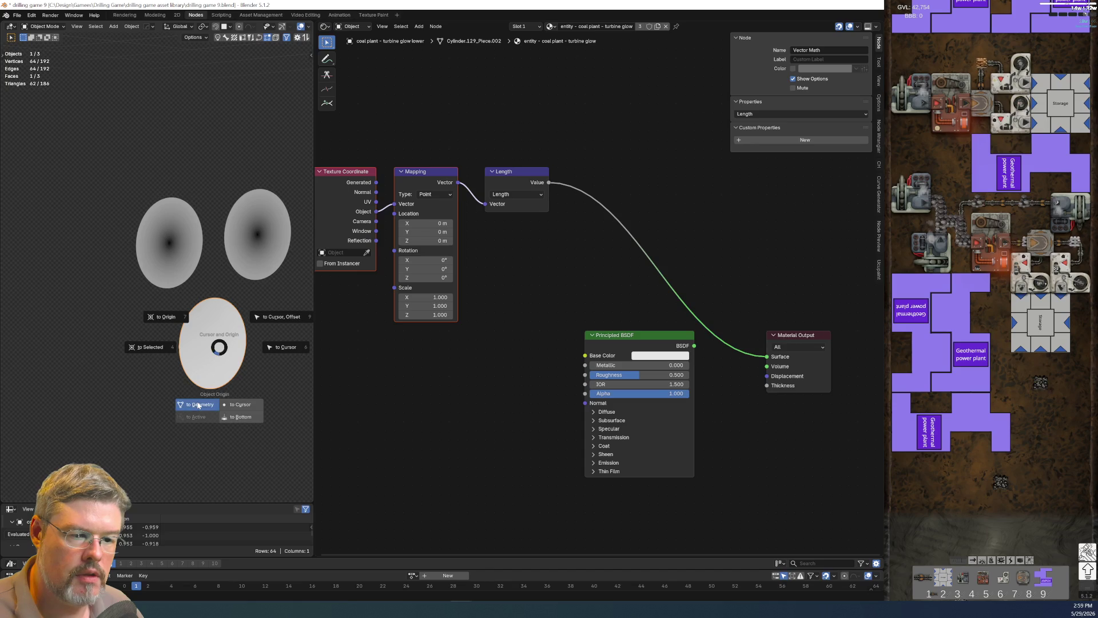
pyautogui.click(194, 404)
pyautogui.click(17, 15)
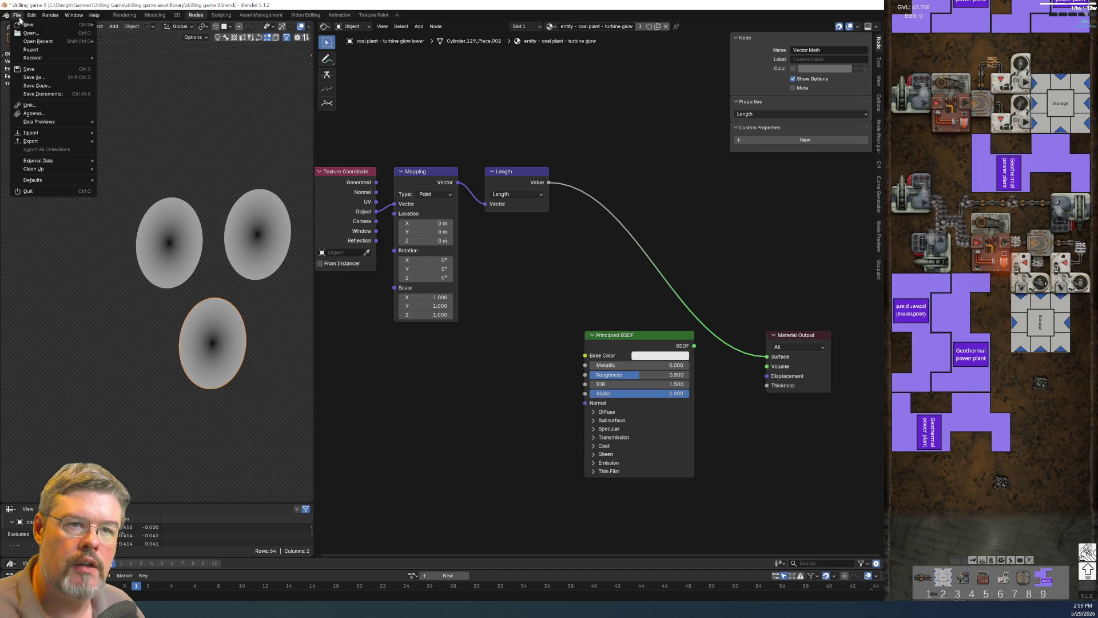
pyautogui.click(44, 67)
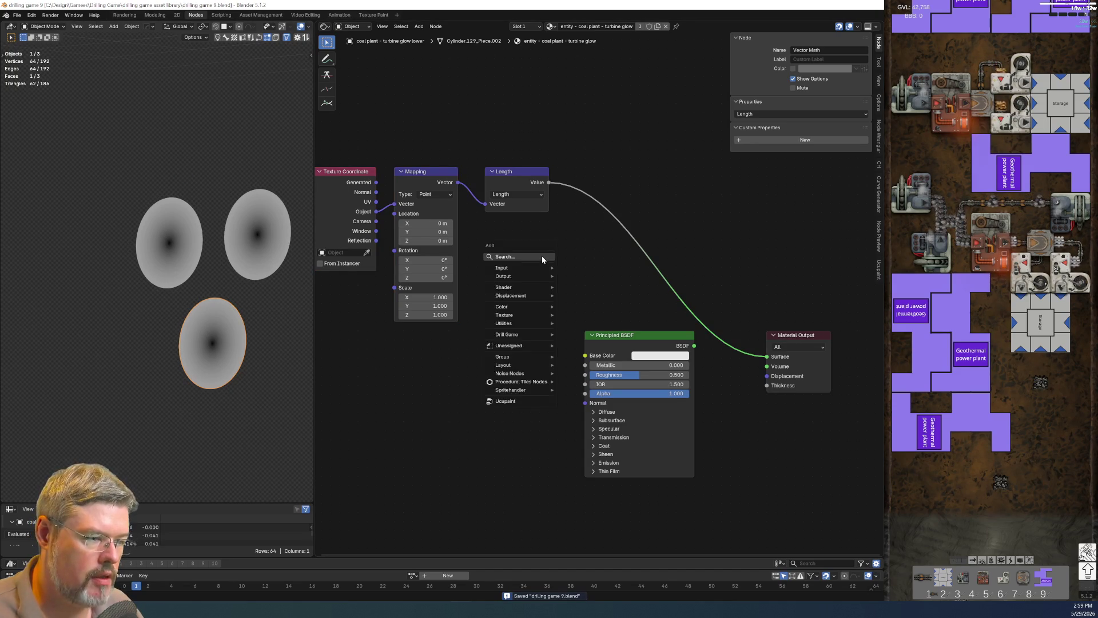
# Insert a Map Range node after Length with From Max 0.831.
pyautogui.hotkey('shift', 'a')
pyautogui.write('map range')
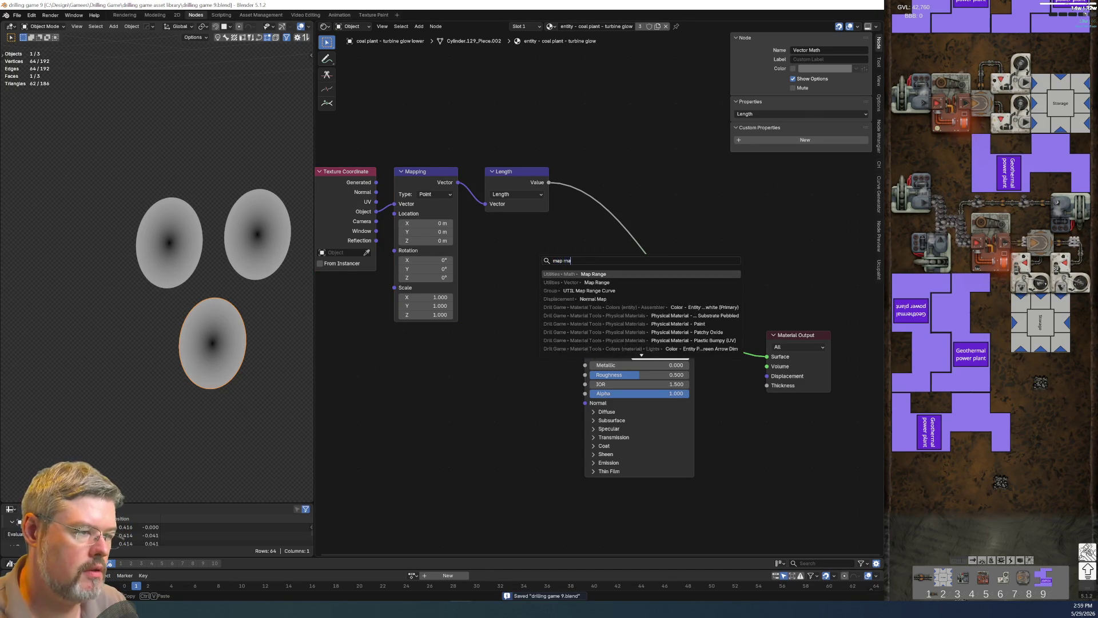
pyautogui.press('Return')
pyautogui.click(568, 158)
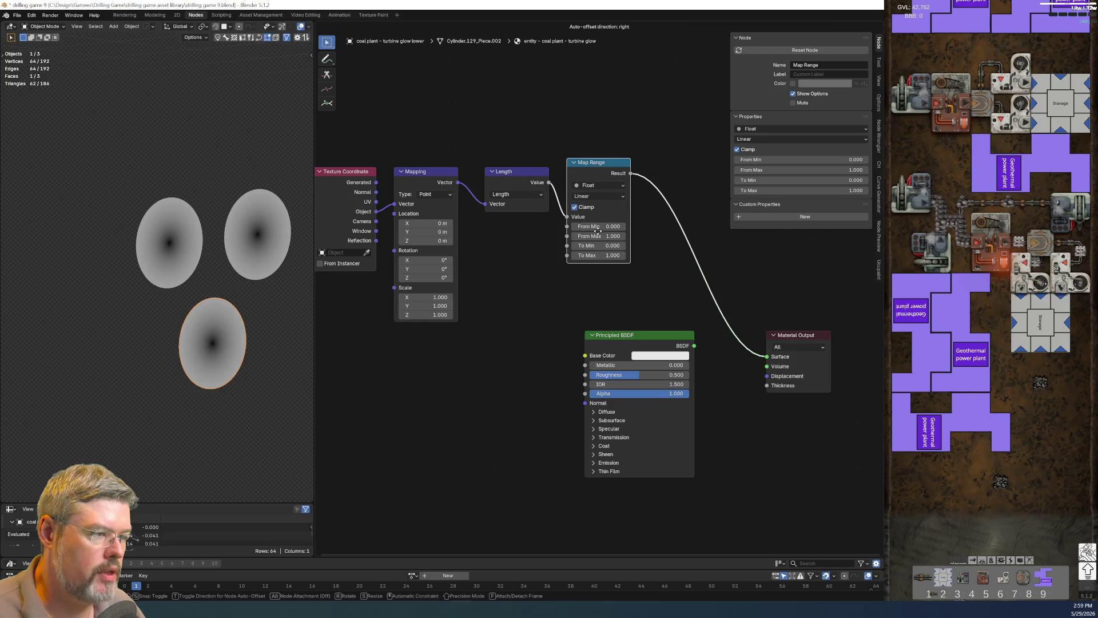
pyautogui.click(604, 243)
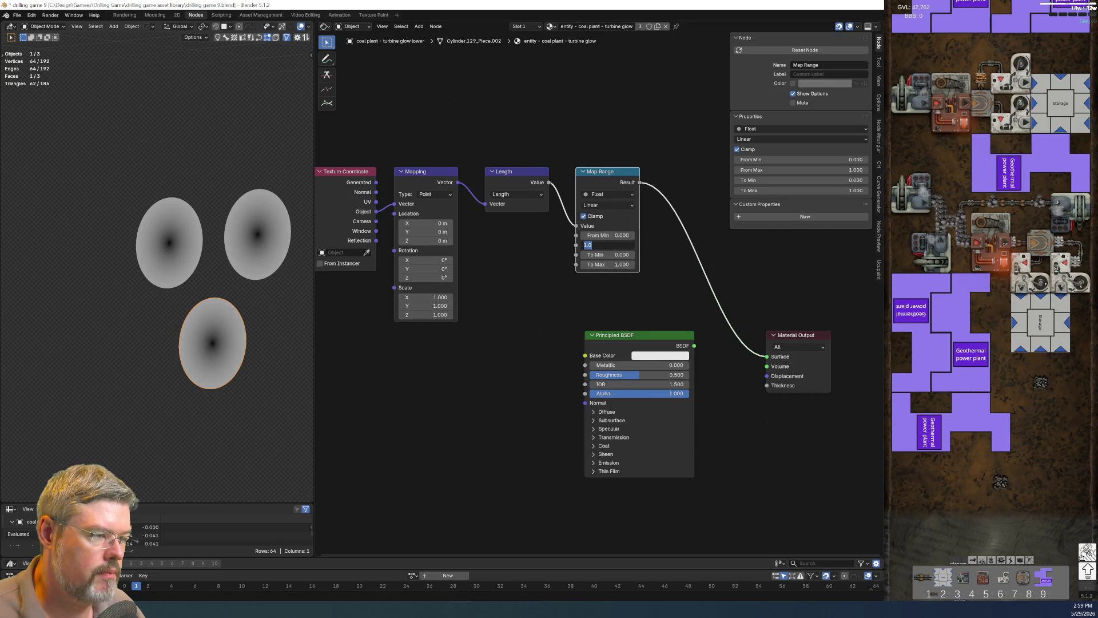
pyautogui.write('.831')
pyautogui.press('Return')
# Add an Emission node and splice it into the link to Material Output.
pyautogui.scroll(-1, 536, 327)
pyautogui.moveTo(605, 319)
pyautogui.mouseDown(button='middle')
pyautogui.moveTo(347, 296)
pyautogui.moveTo(414, 296)
pyautogui.mouseUp(button='middle')
pyautogui.moveTo(492, 390); pyautogui.dragTo(475, 407)
pyautogui.hotkey('shift', 'a')
pyautogui.write('em')
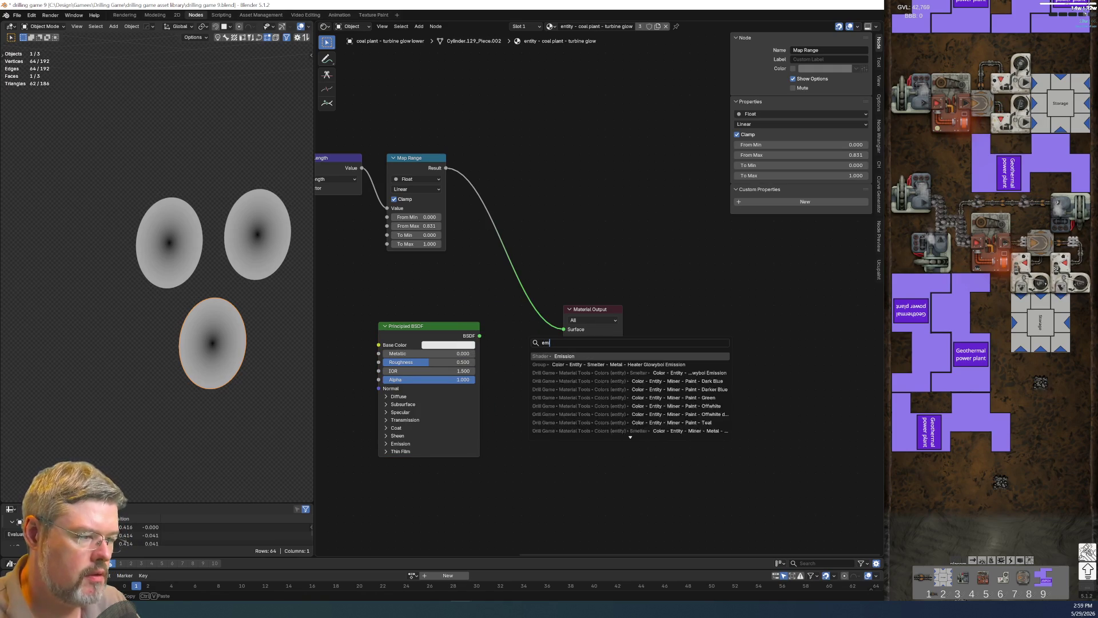
pyautogui.press('Return')
pyautogui.click(577, 369)
pyautogui.moveTo(556, 270); pyautogui.dragTo(640, 340)
pyautogui.moveTo(613, 410)
pyautogui.mouseDown()
pyautogui.moveTo(601, 318)
pyautogui.moveTo(562, 327)
pyautogui.mouseUp()
# Drive Emission Strength from Map Range, give it the orange colour, and delete Principled BSDF.
pyautogui.moveTo(452, 170); pyautogui.dragTo(530, 355)
pyautogui.click(387, 444)
pyautogui.hotkey('ctrl', 'c')
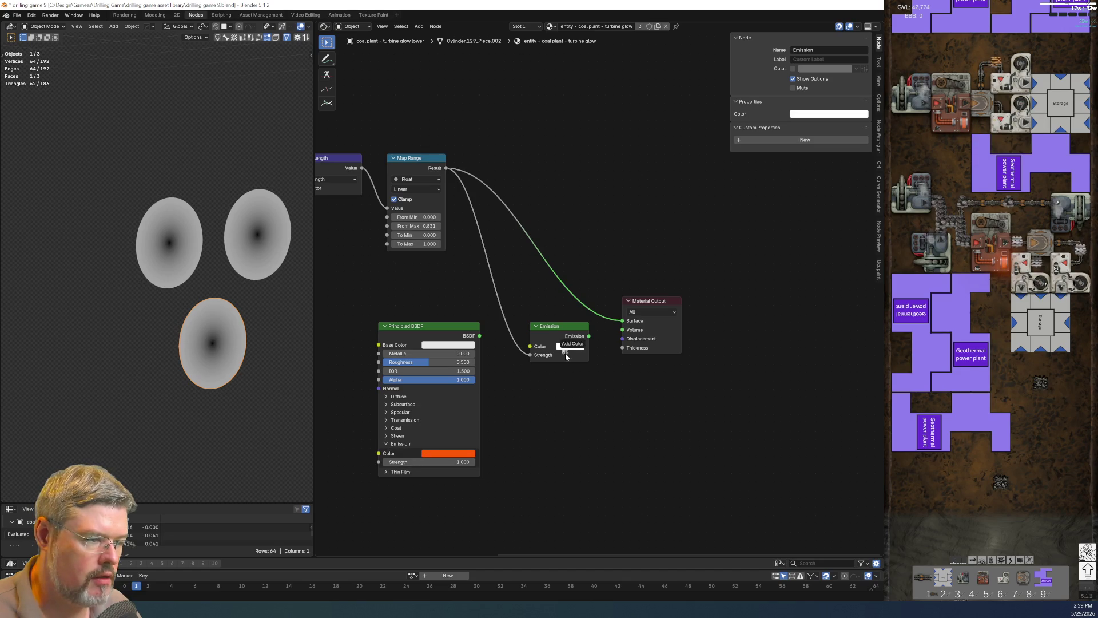
pyautogui.hotkey('ctrl', 'v')
pyautogui.click(436, 338)
pyautogui.press('x')
pyautogui.moveTo(595, 330)
pyautogui.mouseDown()
pyautogui.moveTo(623, 322)
pyautogui.moveTo(569, 339)
pyautogui.moveTo(623, 320)
pyautogui.mouseUp()
# Save the file, confirm the To Min value, and reposition the Emission node.
pyautogui.click(20, 15)
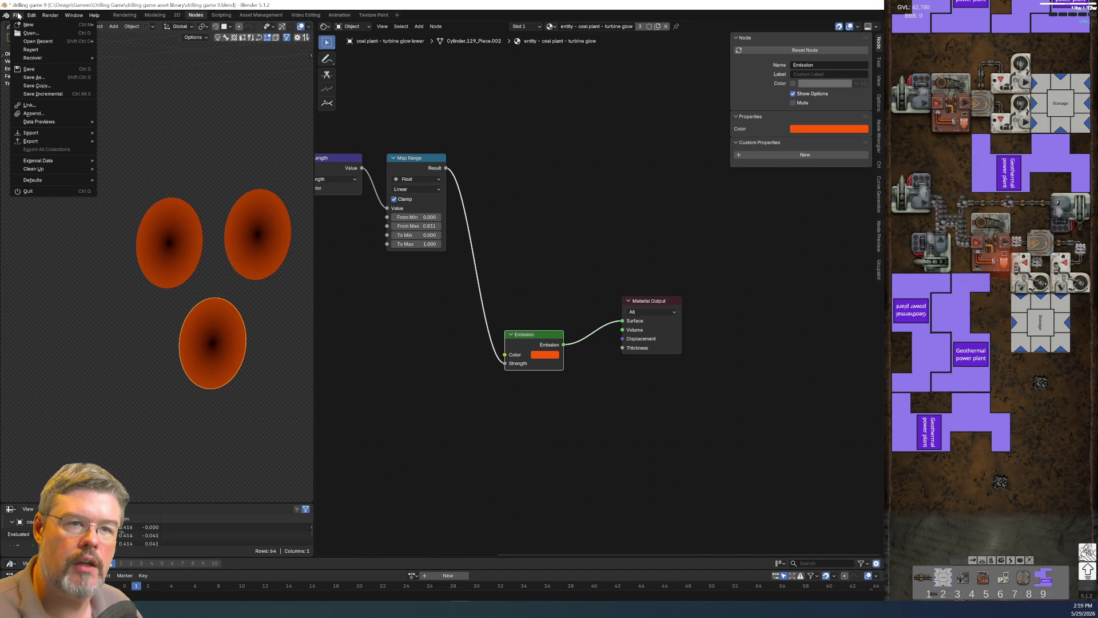
pyautogui.hotkey('ctrl', 's')
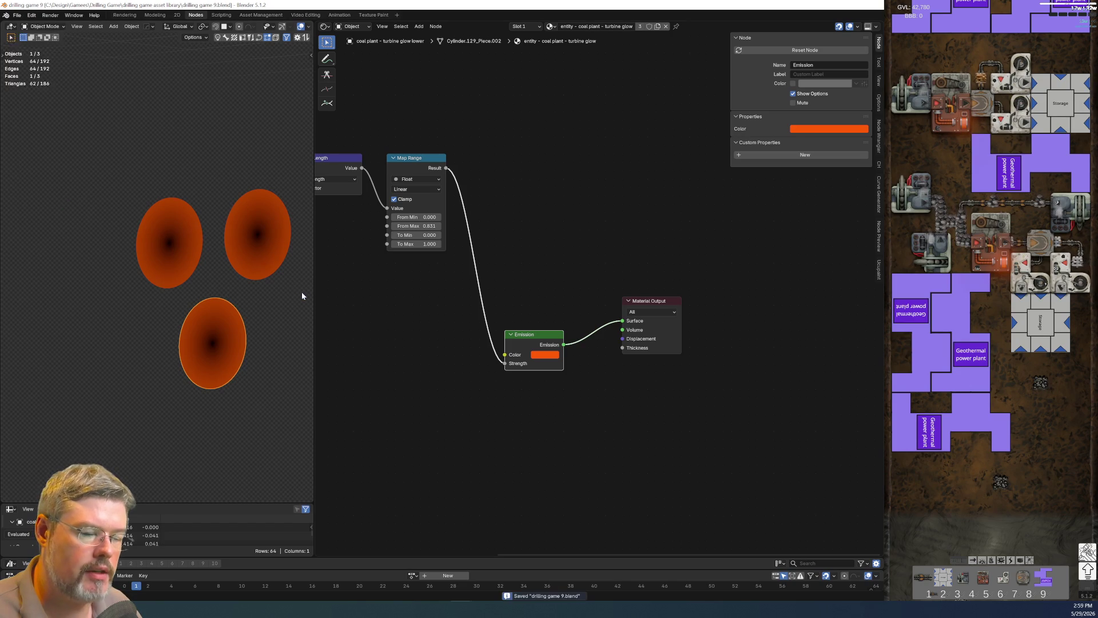
pyautogui.click(421, 235)
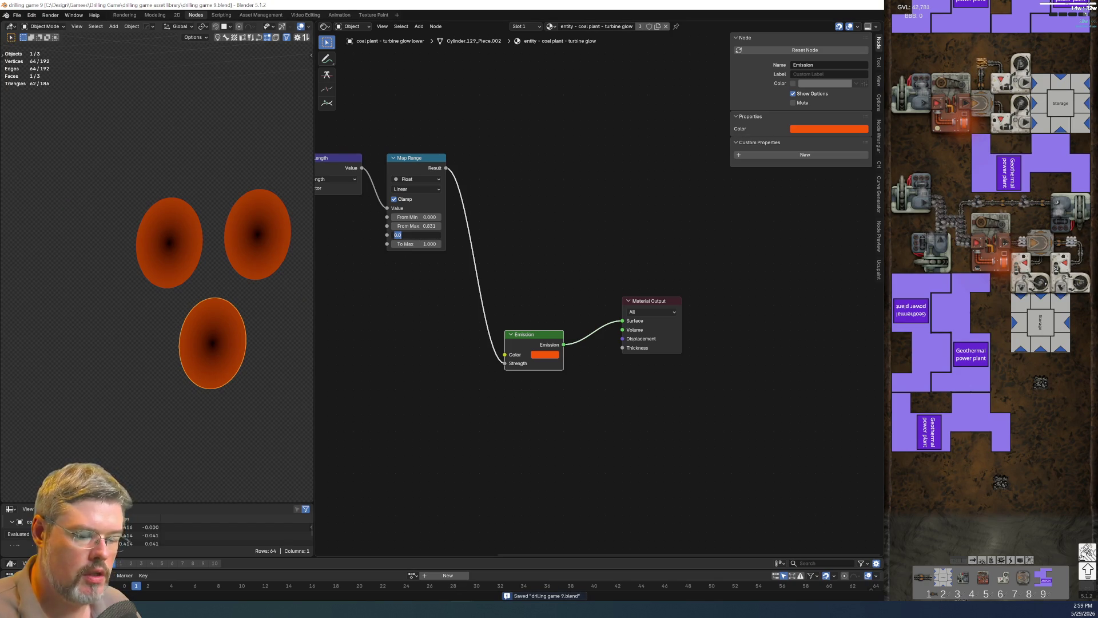
pyautogui.press('Return')
pyautogui.moveTo(400, 330); pyautogui.dragTo(426, 437, button='middle')
pyautogui.press('g')
pyautogui.click(614, 459)
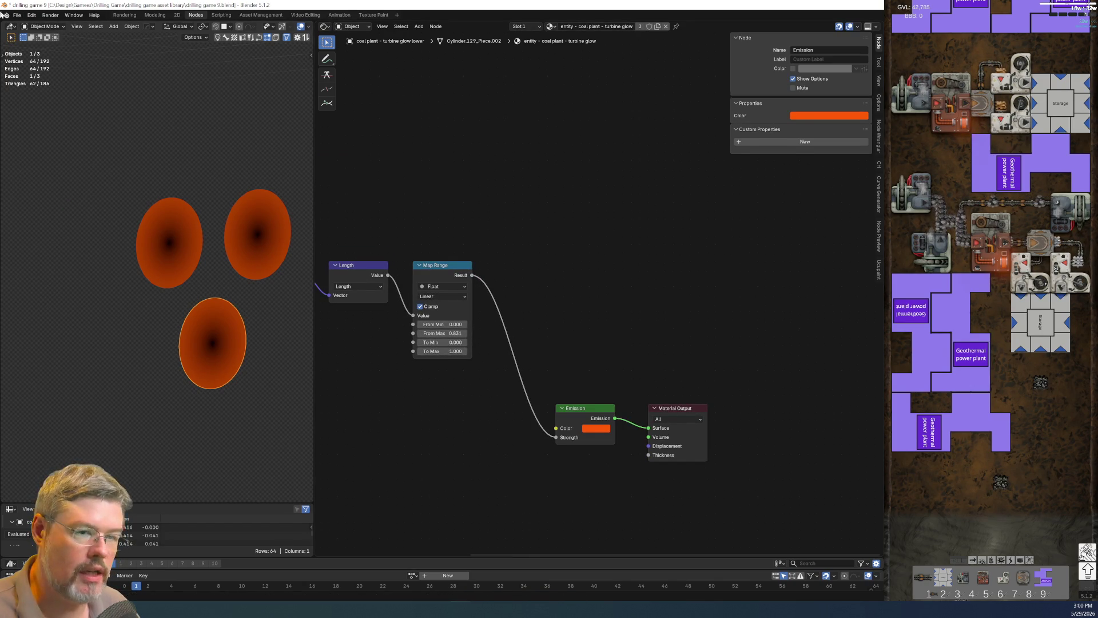
pyautogui.click(17, 15)
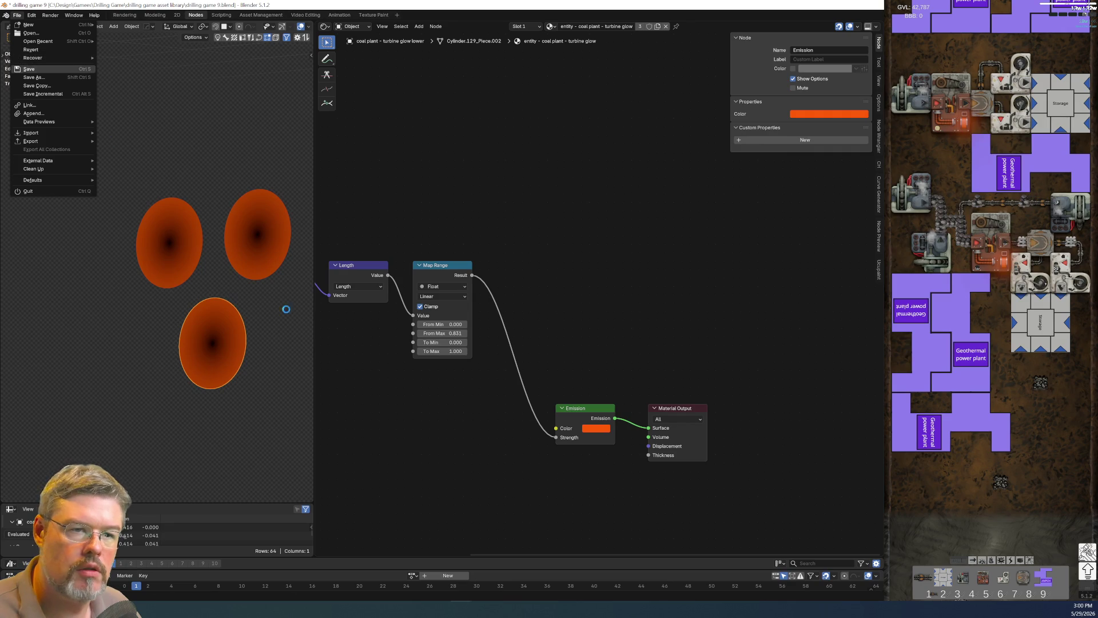
pyautogui.click(28, 69)
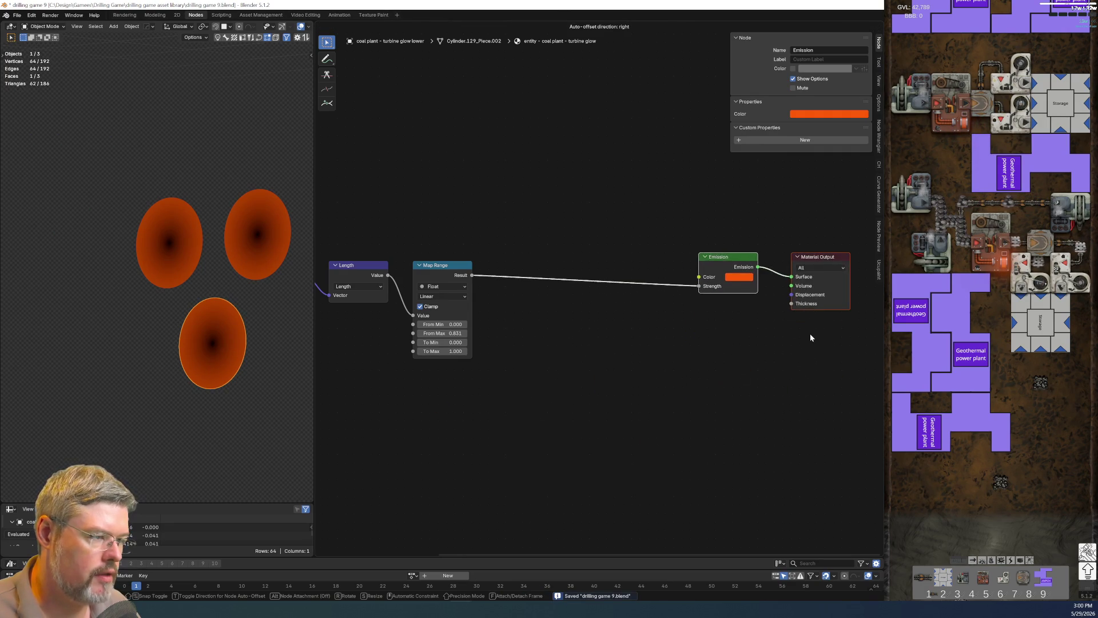
pyautogui.click(810, 334)
pyautogui.hotkey('shift', 'a')
# Insert a Float Curve between Map Range and Emission Strength, sloping down left to right.
pyautogui.write('float c')
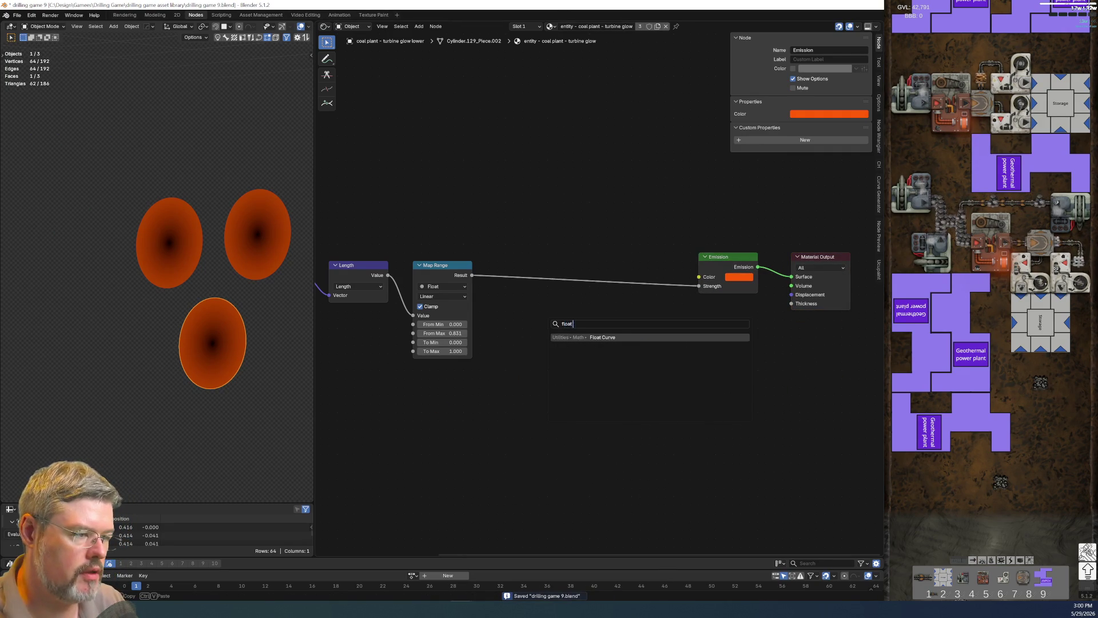
pyautogui.press('Return')
pyautogui.click(515, 341)
pyautogui.scroll(2, 434, 338)
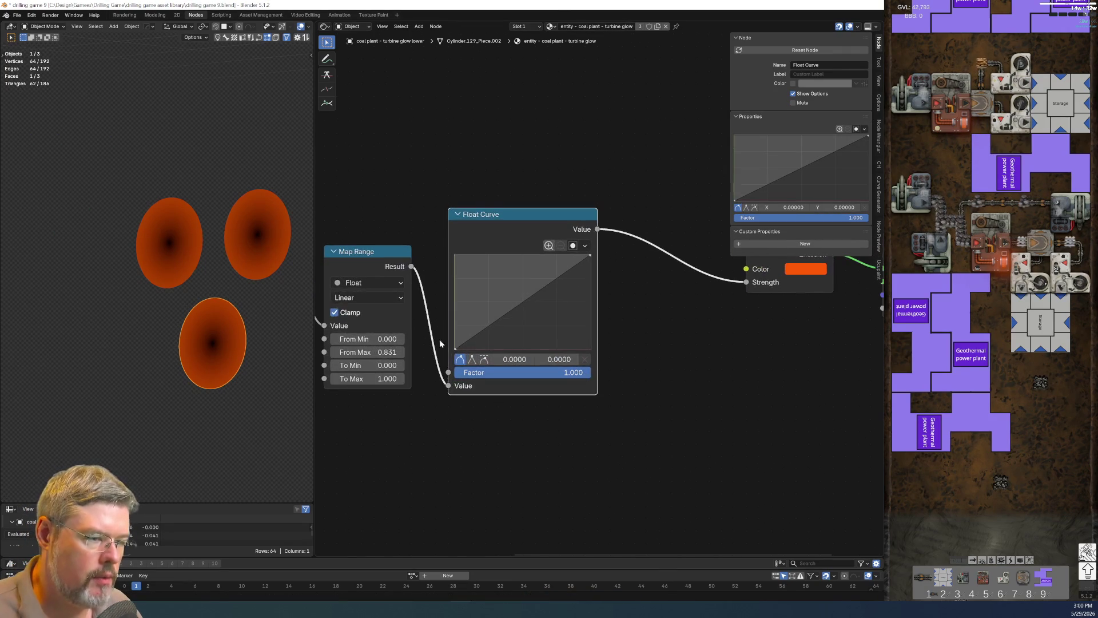
pyautogui.moveTo(455, 350); pyautogui.dragTo(455, 255)
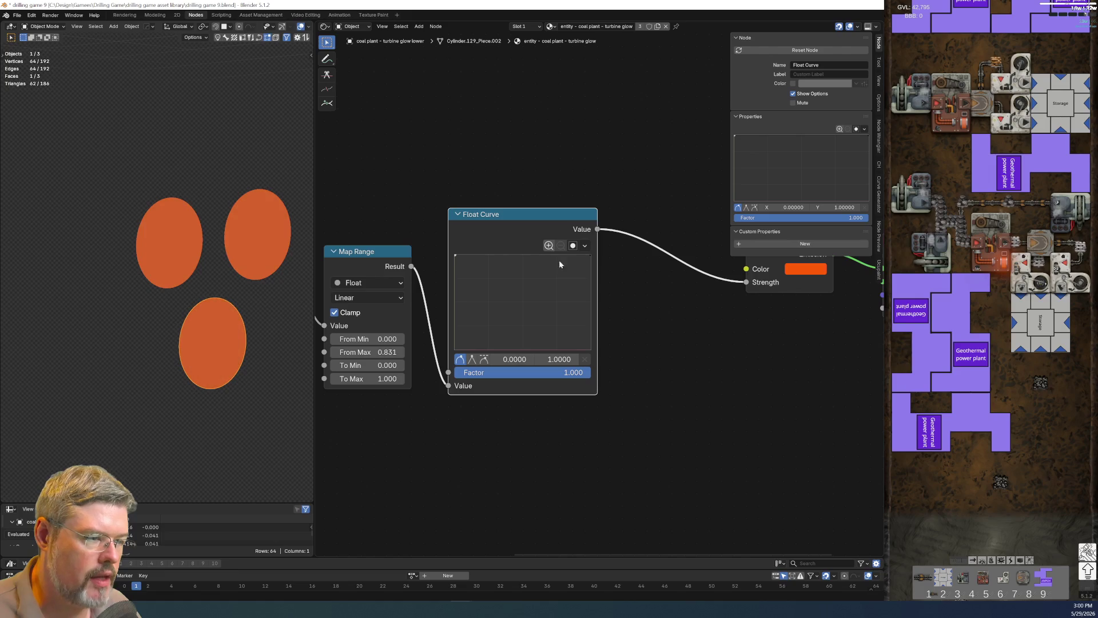
pyautogui.moveTo(588, 255); pyautogui.dragTo(590, 349)
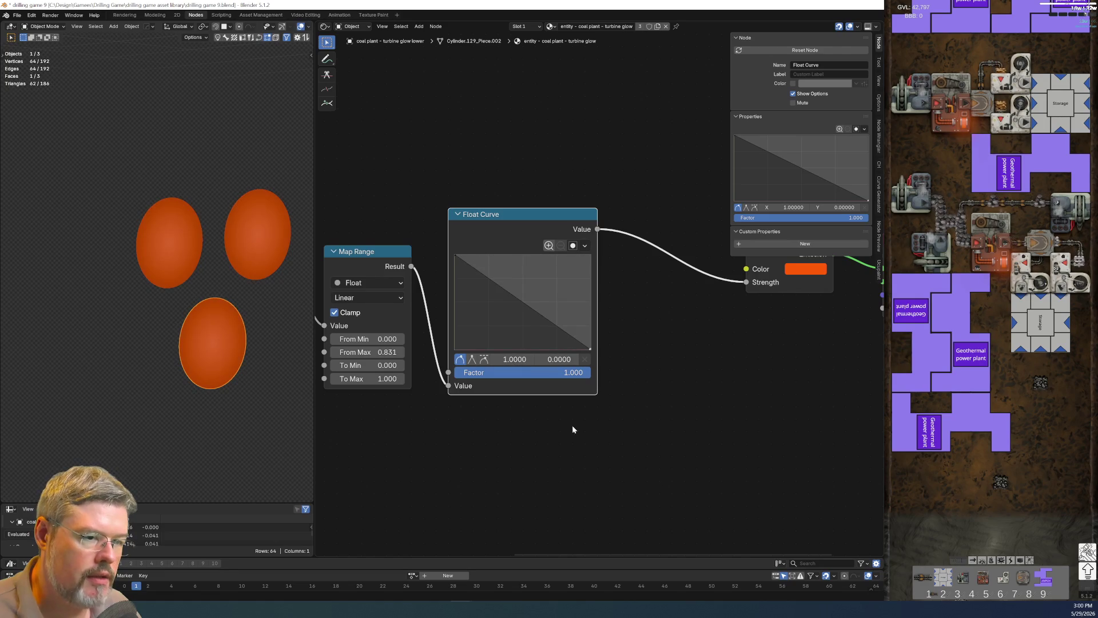
pyautogui.moveTo(560, 395); pyautogui.dragTo(615, 411, button='middle')
# Refine the Float Curve points into a steep bowed falloff ending at zero.
pyautogui.scroll(1, 520, 298)
pyautogui.moveTo(658, 385)
pyautogui.mouseDown()
pyautogui.moveTo(552, 386)
pyautogui.moveTo(580, 378)
pyautogui.mouseUp()
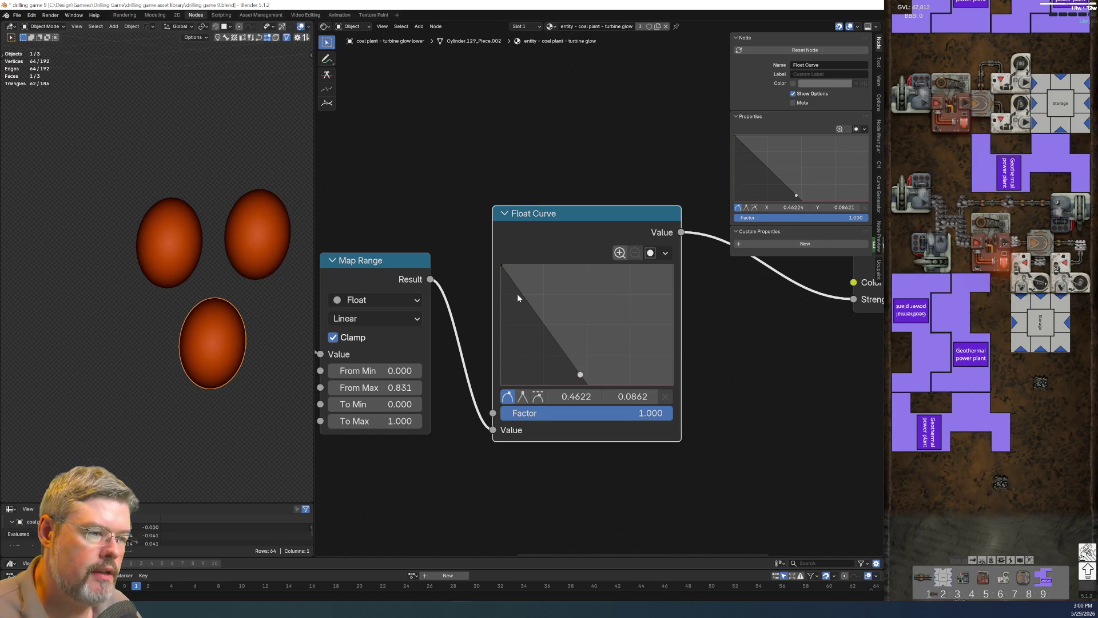
pyautogui.moveTo(504, 266)
pyautogui.mouseDown()
pyautogui.moveTo(540, 266)
pyautogui.moveTo(539, 307)
pyautogui.moveTo(549, 310)
pyautogui.moveTo(550, 265)
pyautogui.mouseUp()
pyautogui.moveTo(591, 379)
pyautogui.mouseDown()
pyautogui.moveTo(611, 377)
pyautogui.moveTo(589, 377)
pyautogui.mouseUp()
pyautogui.moveTo(550, 265); pyautogui.dragTo(501, 265)
pyautogui.moveTo(588, 374); pyautogui.dragTo(574, 387)
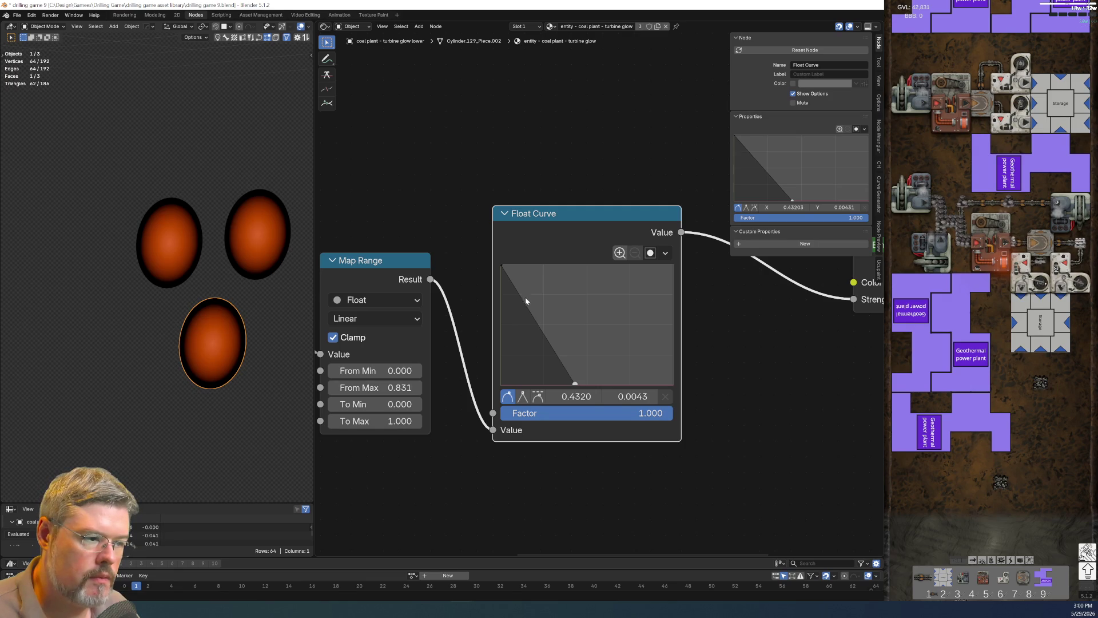
pyautogui.moveTo(517, 291)
pyautogui.mouseDown()
pyautogui.moveTo(527, 281)
pyautogui.moveTo(518, 270)
pyautogui.mouseUp()
pyautogui.moveTo(574, 387); pyautogui.dragTo(585, 408)
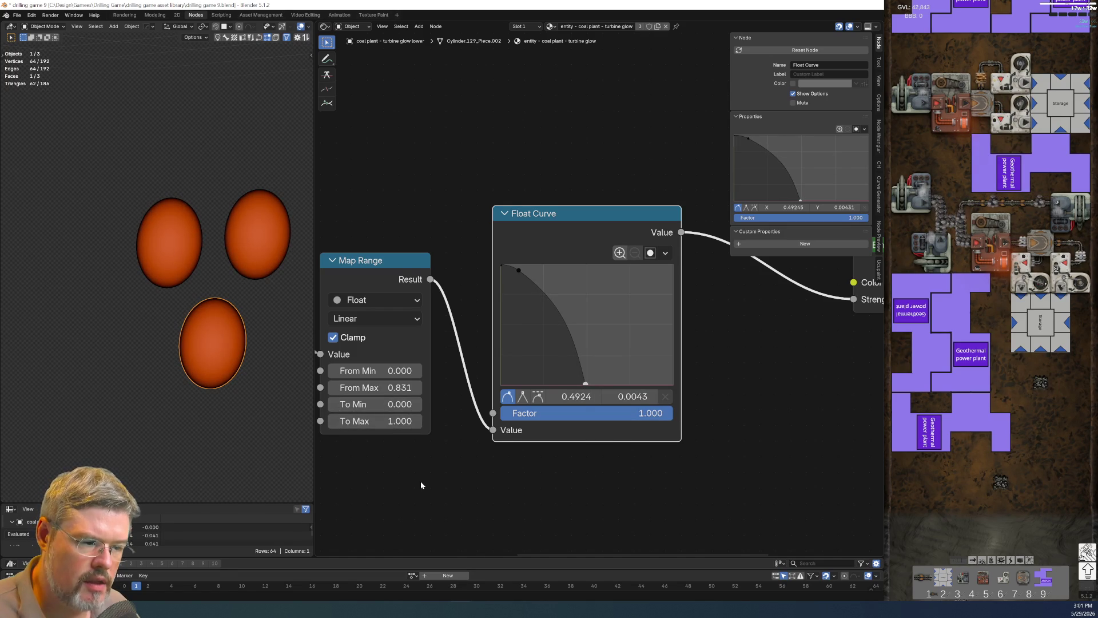
pyautogui.click(388, 390)
# Halve the Map Range From Max to 0.415 by entering 0.831/2.
pyautogui.click(387, 390)
pyautogui.write('+0')
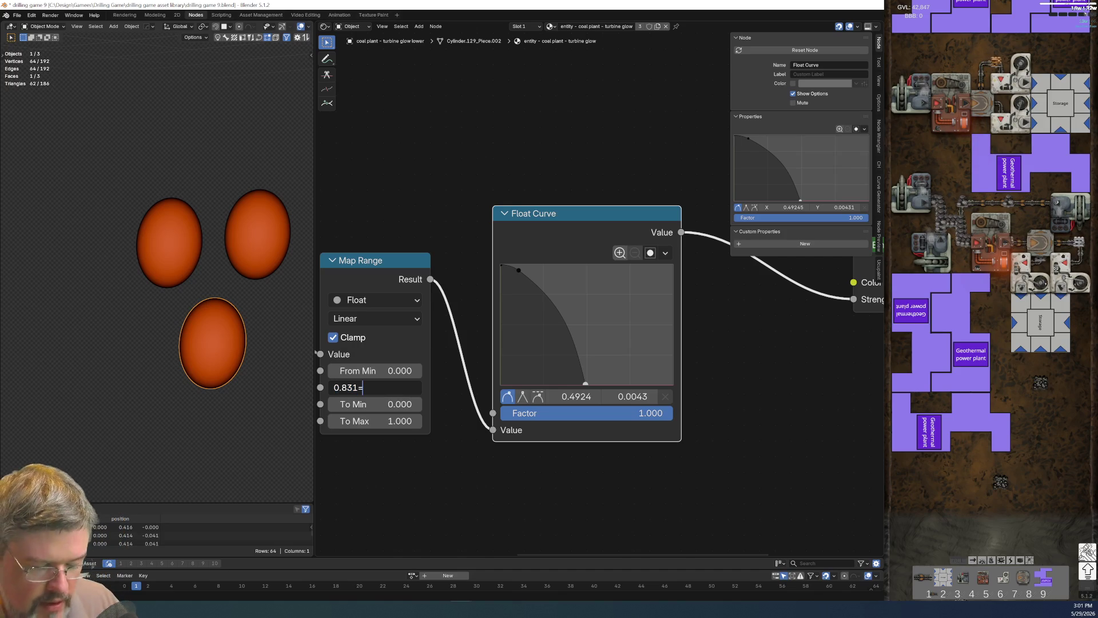
pyautogui.press('BackSpace')
pyautogui.press('BackSpace')
pyautogui.write('/2')
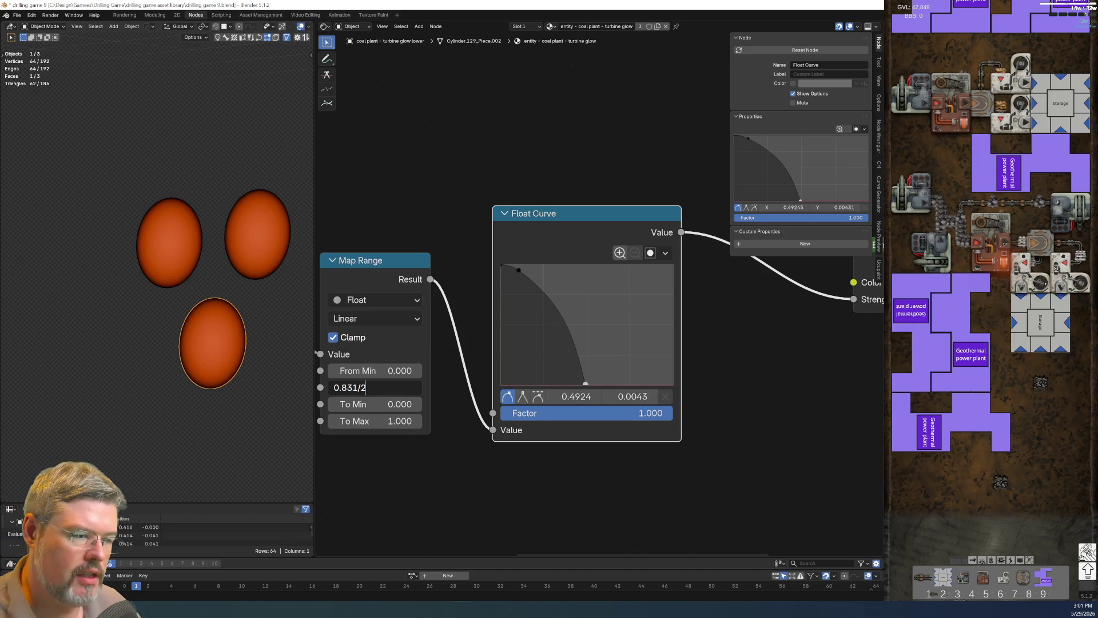
pyautogui.press('Return')
# Reshape the Float Curve points into a rounded falloff.
pyautogui.moveTo(585, 384); pyautogui.dragTo(667, 384)
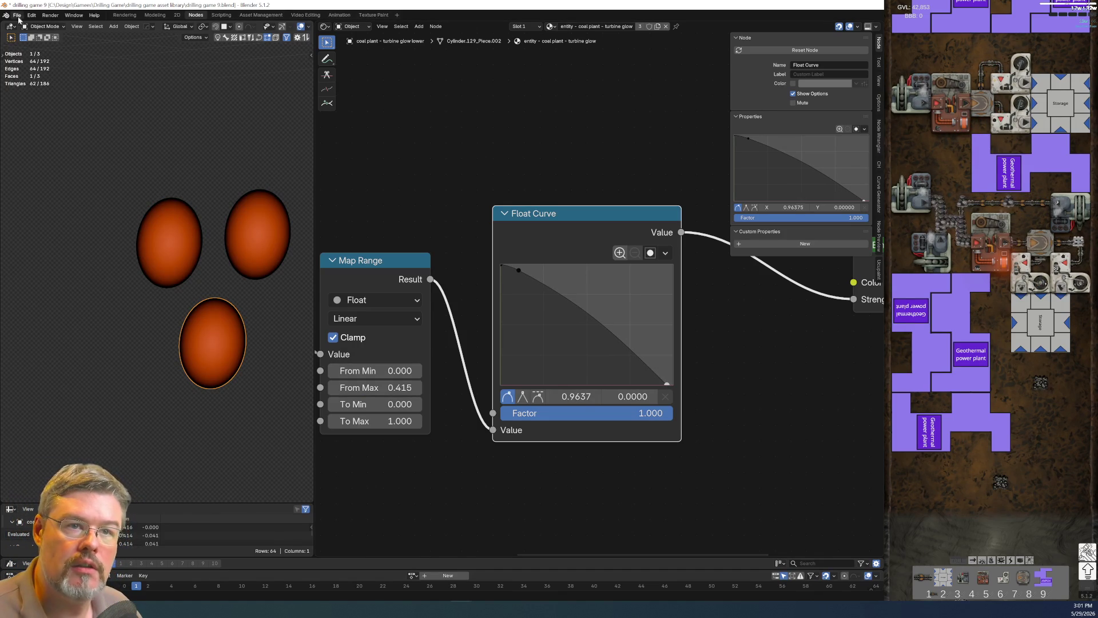
pyautogui.click(17, 15)
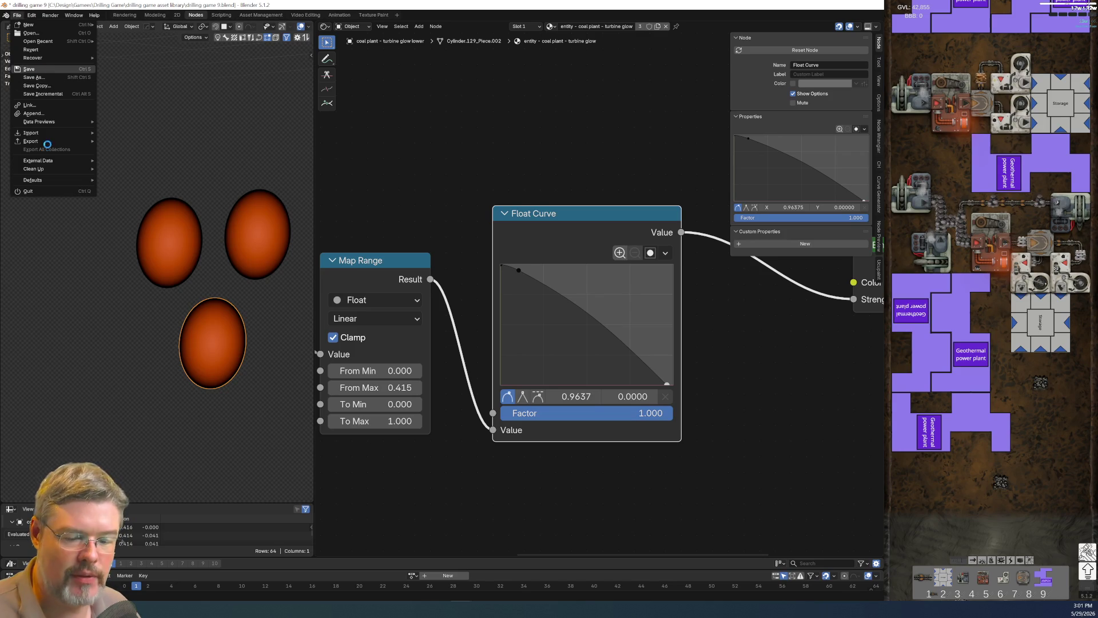
pyautogui.moveTo(602, 400); pyautogui.dragTo(589, 400)
pyautogui.moveTo(519, 270)
pyautogui.mouseDown()
pyautogui.moveTo(595, 286)
pyautogui.moveTo(585, 287)
pyautogui.mouseUp()
# Save the file, switch to the front view of the textured machine, and select the left gear.
pyautogui.scroll(-2, 522, 517)
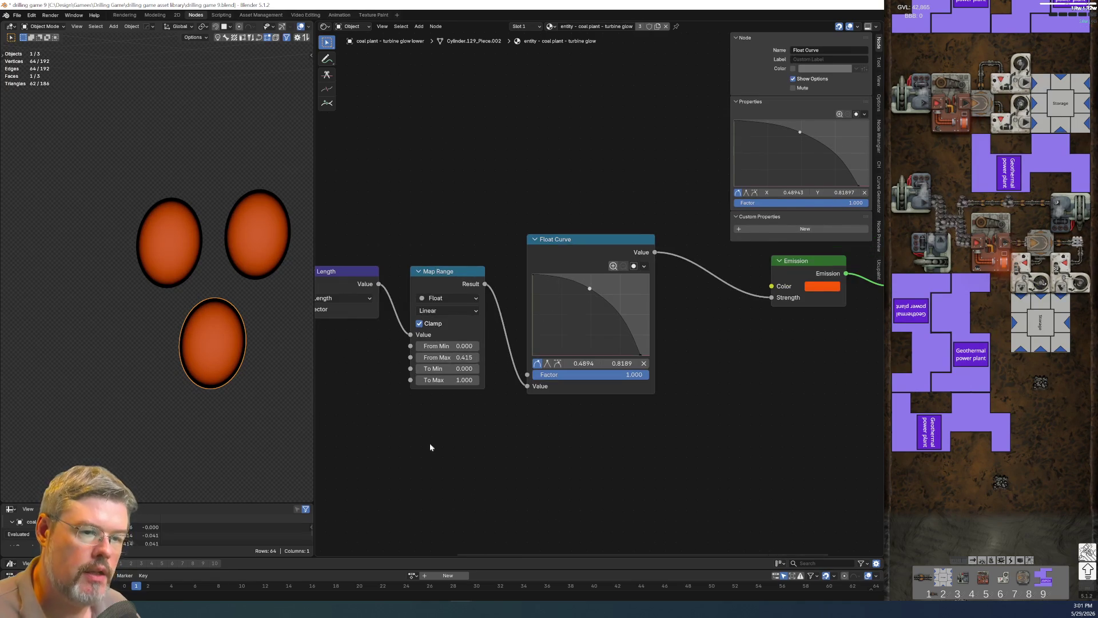
pyautogui.click(16, 16)
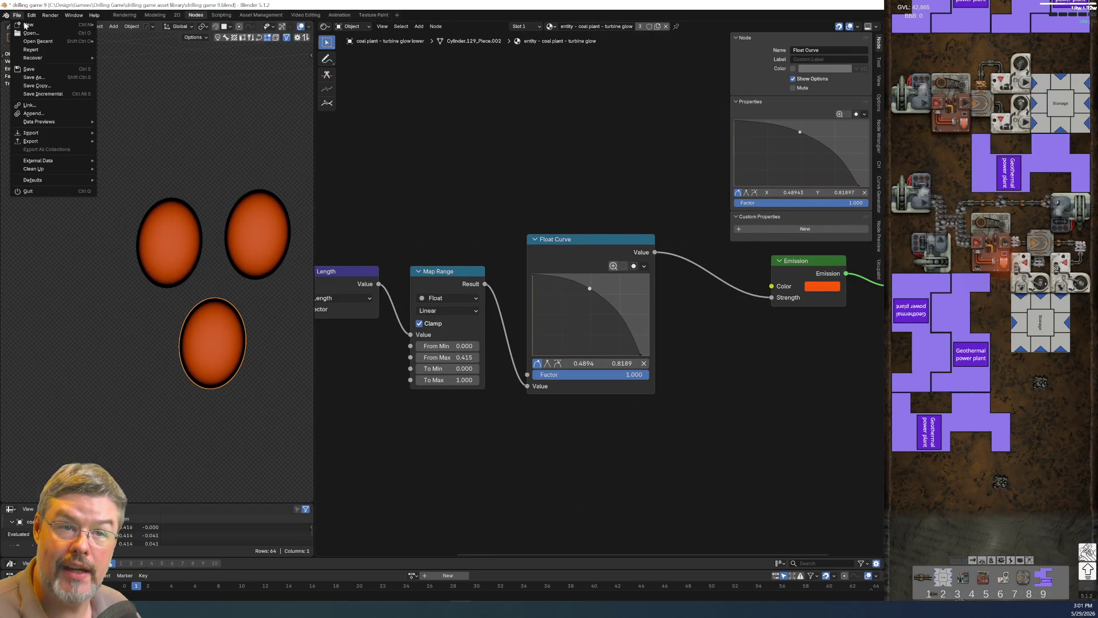
pyautogui.click(29, 69)
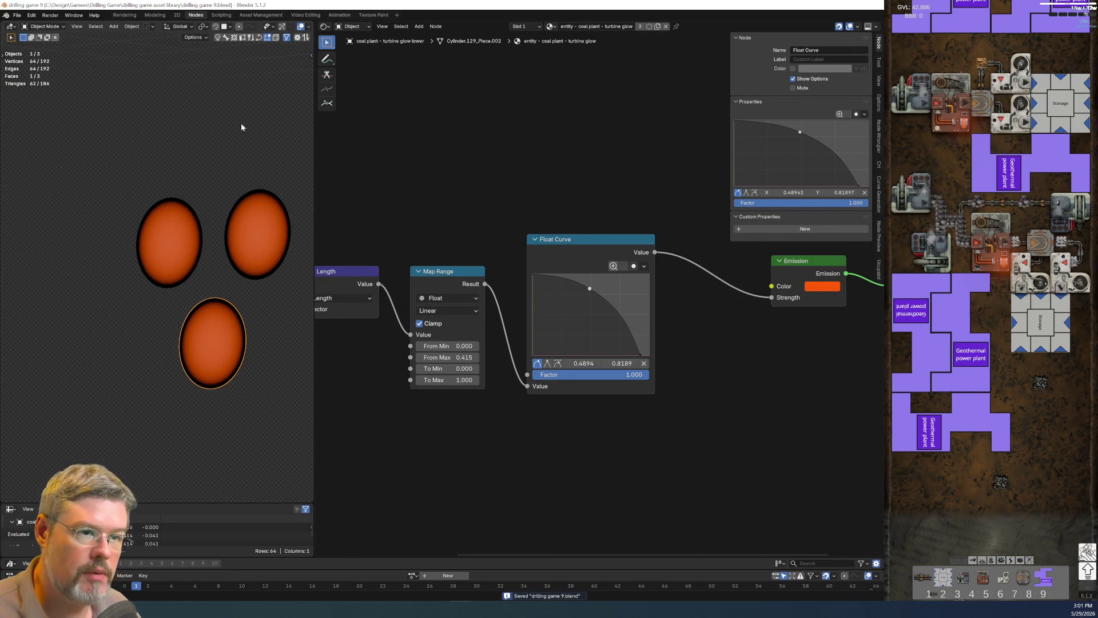
pyautogui.press('KP_0')
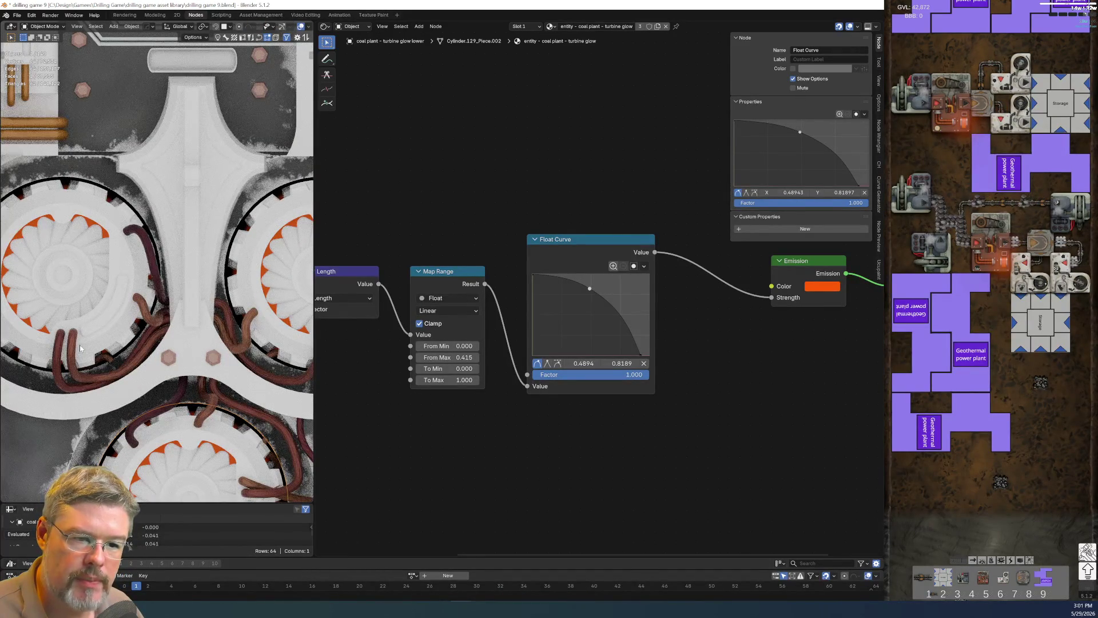
pyautogui.click(44, 191)
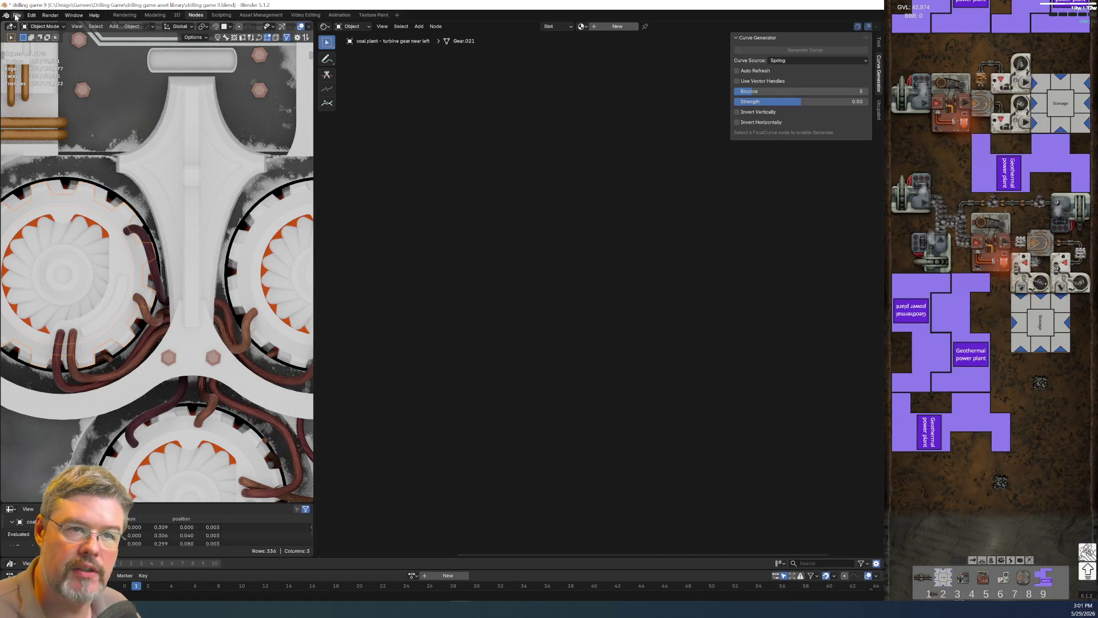
# Save the file and assign the miner brass material to the gear.
pyautogui.click(17, 15)
pyautogui.click(38, 69)
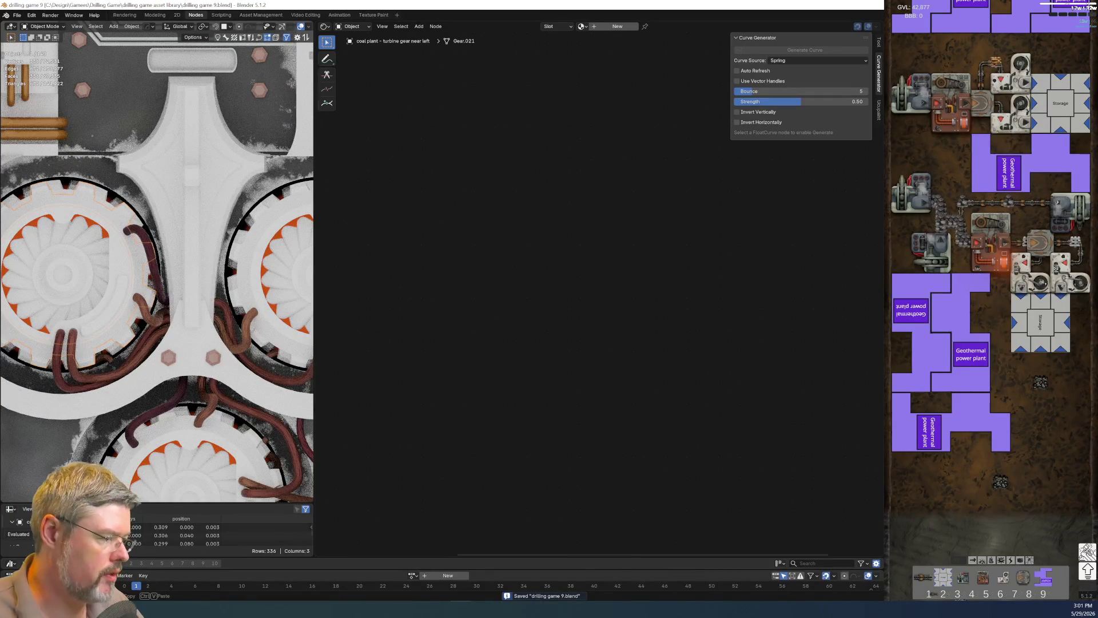
pyautogui.hotkey('ctrl', 'v')
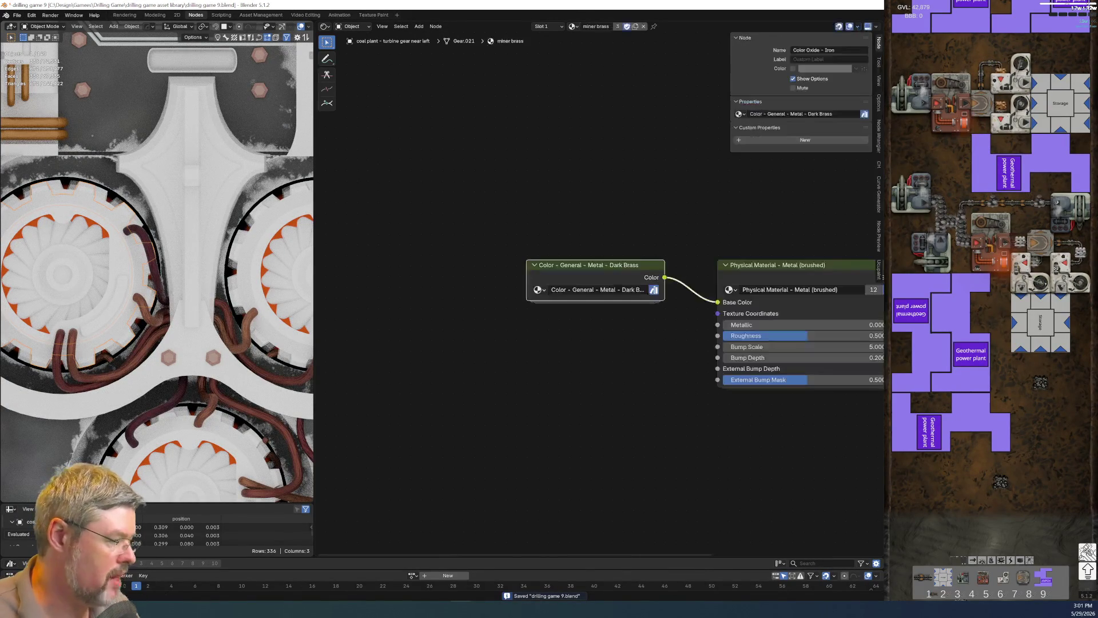
pyautogui.press('Home')
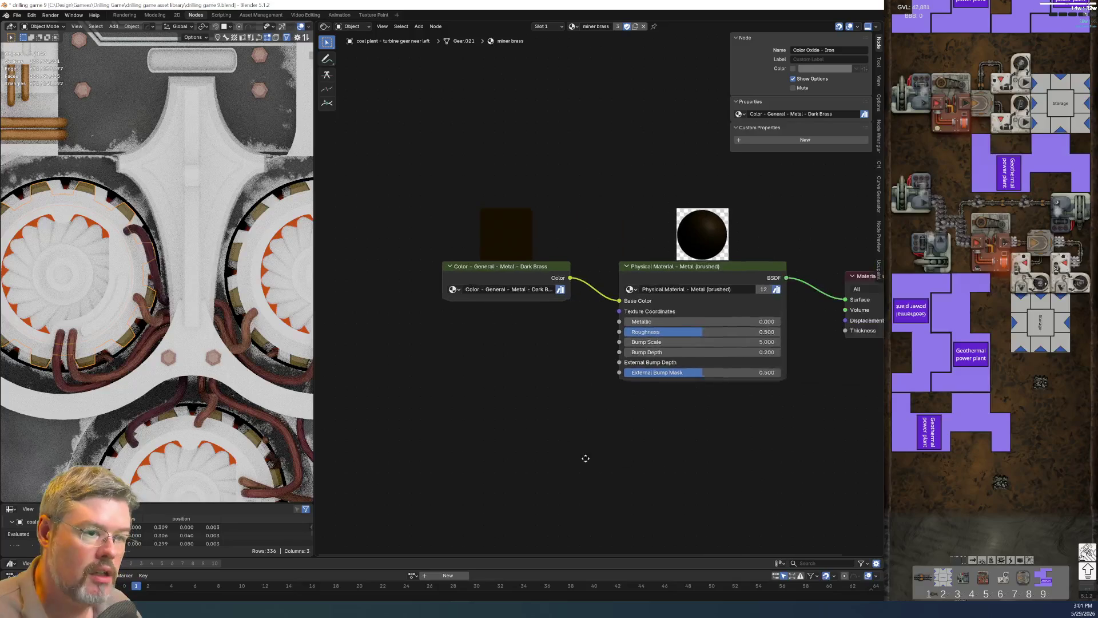
# Make the material single-user and rename it 'entity - coal plant - metal - turbine gear brass'.
pyautogui.click(617, 27)
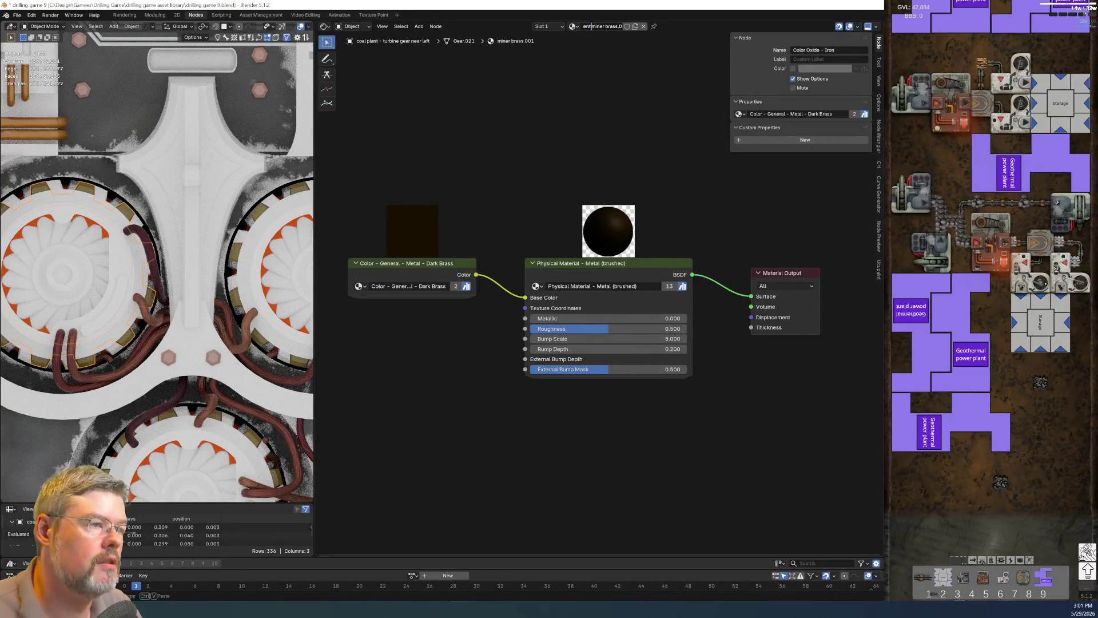
pyautogui.write('ant -')
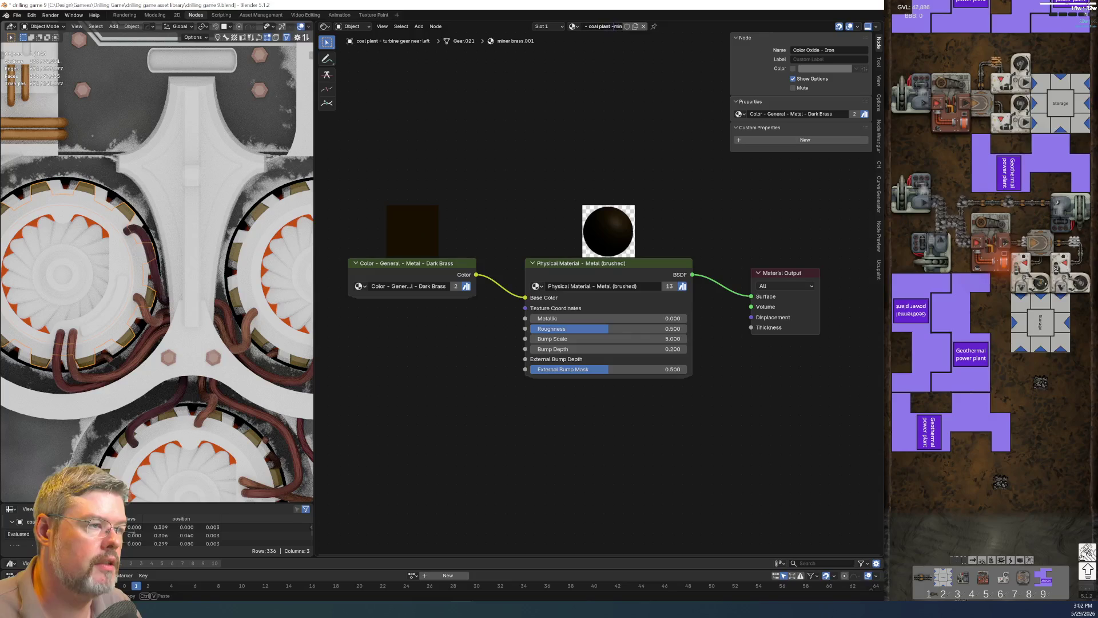
pyautogui.hotkey('ctrl', 'Delete')
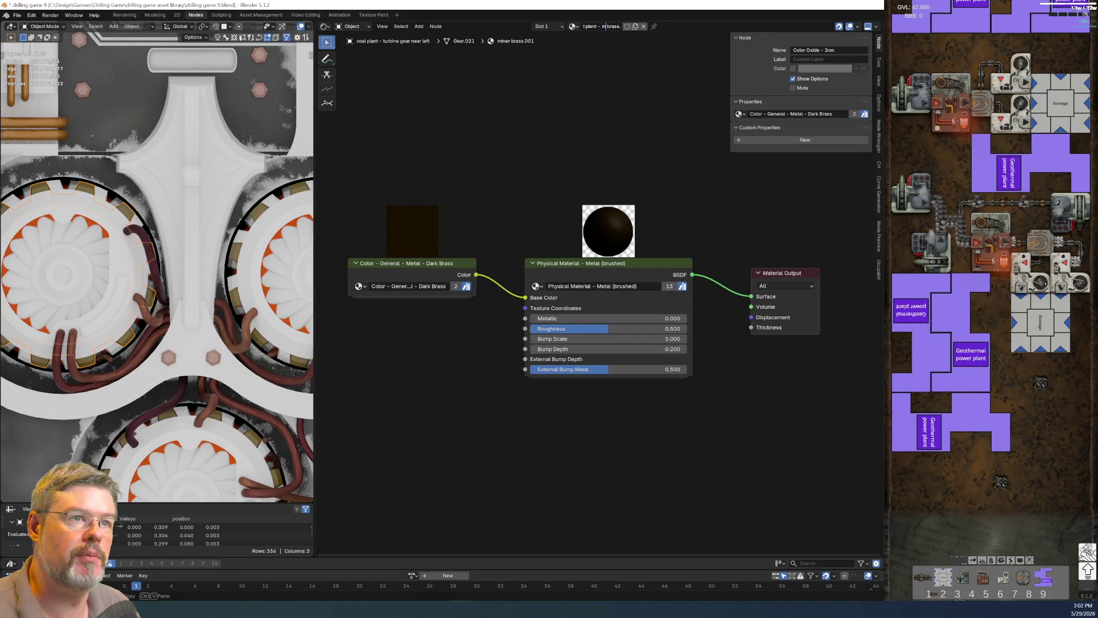
pyautogui.write('- turbine gear')
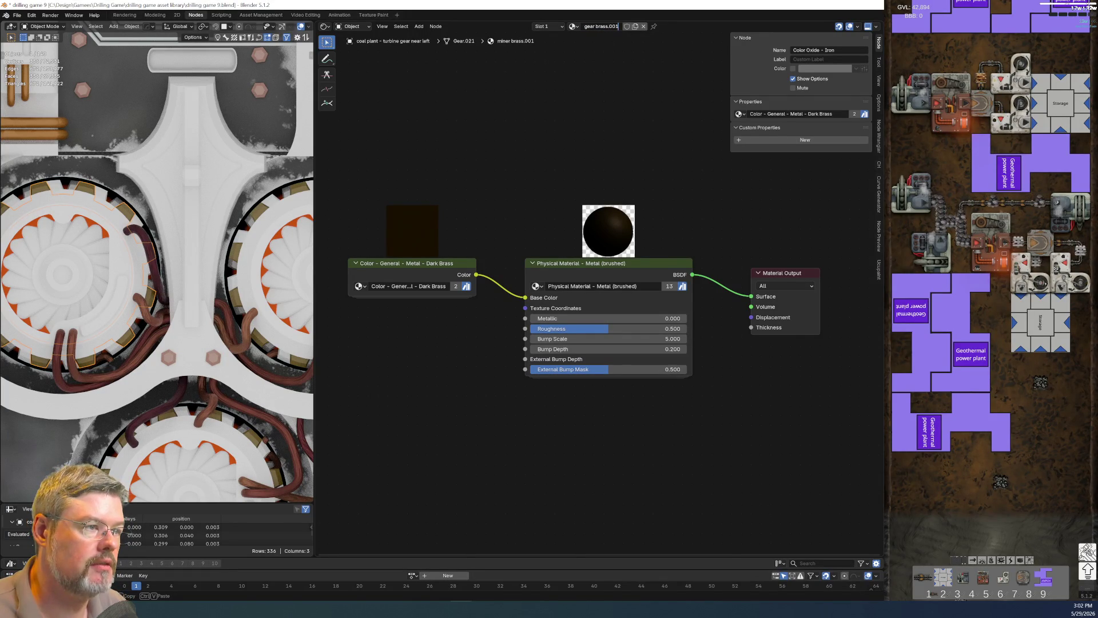
pyautogui.press('Return')
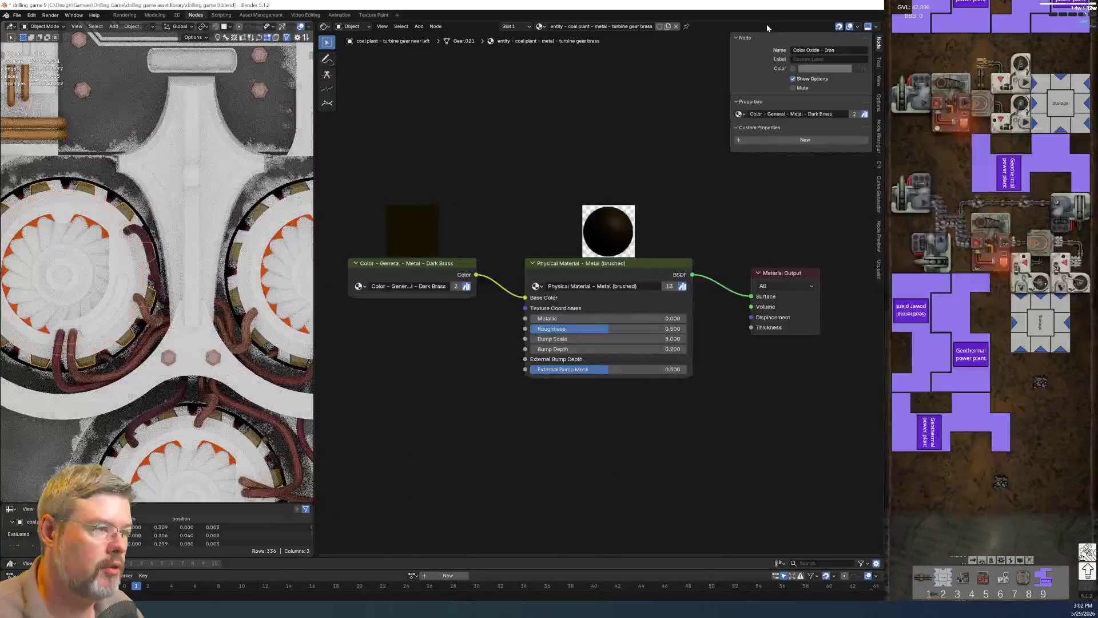
# Enable the fake user on the turbine gear brass material.
pyautogui.click(659, 27)
pyautogui.moveTo(402, 245); pyautogui.dragTo(500, 182, button='middle')
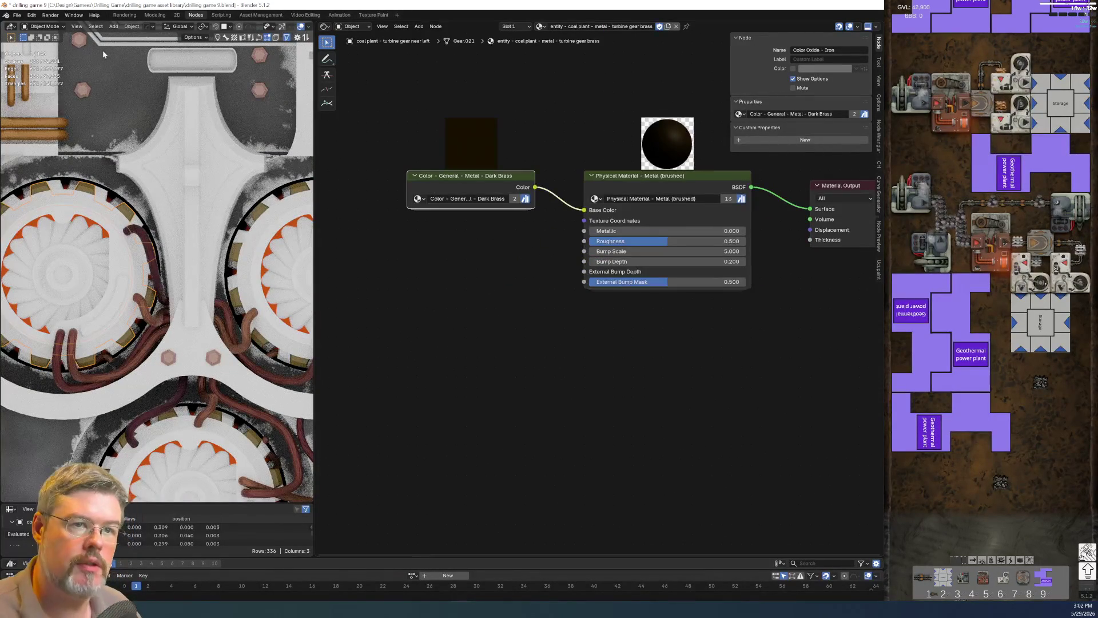
pyautogui.click(17, 15)
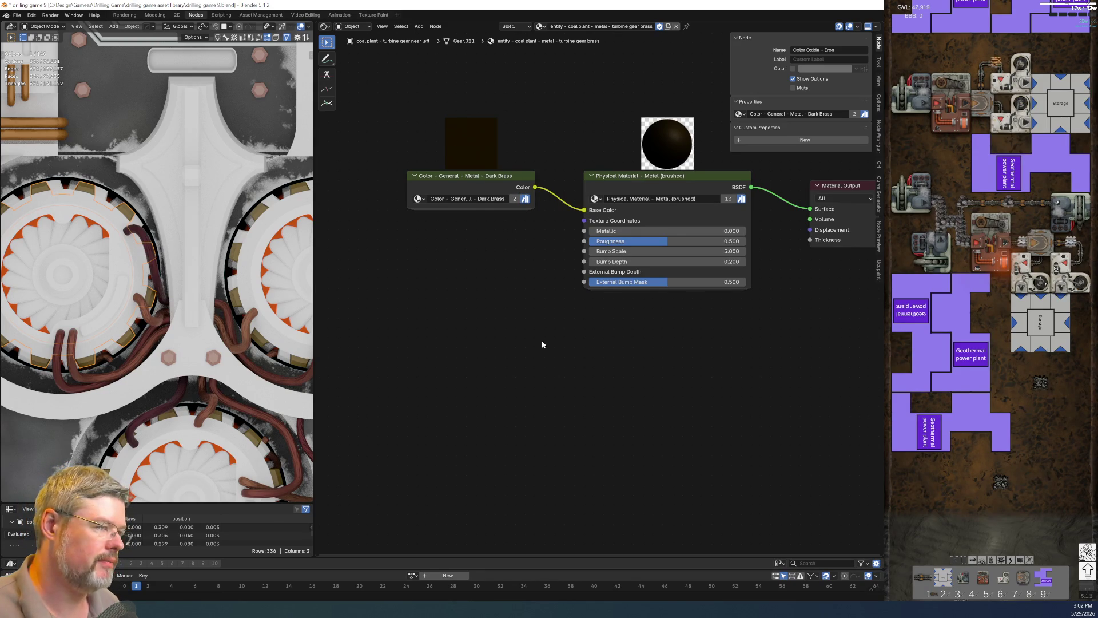
# Copy the Rust Base node from inside the Dark Brass group and save the file.
pyautogui.click(484, 196)
pyautogui.press('Tab')
pyautogui.moveTo(552, 208); pyautogui.dragTo(608, 329)
pyautogui.hotkey('ctrl', 'c')
pyautogui.press('F2')
pyautogui.press('Escape')
pyautogui.press('Tab')
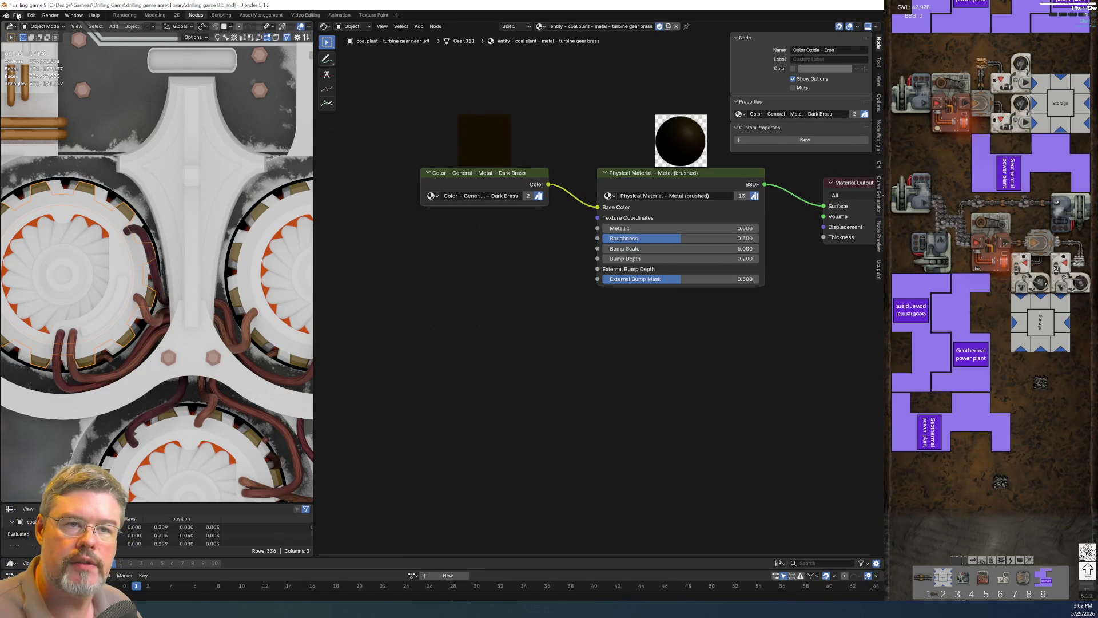
pyautogui.click(17, 15)
pyautogui.click(40, 69)
pyautogui.moveTo(430, 316); pyautogui.dragTo(467, 268, button='middle')
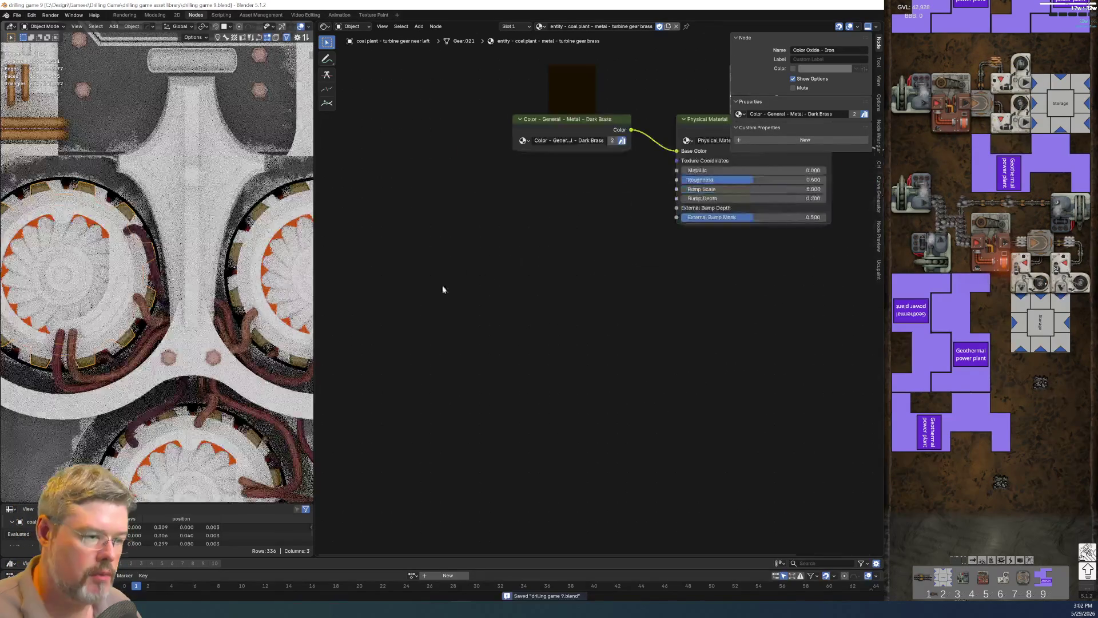
# Paste the two Rust Base colour nodes, group them with Ctrl+G, and stack them vertically.
pyautogui.hotkey('ctrl', 'v')
pyautogui.hotkey('ctrl', 'v')
pyautogui.moveTo(377, 232); pyautogui.dragTo(591, 441)
pyautogui.hotkey('ctrl', 'g')
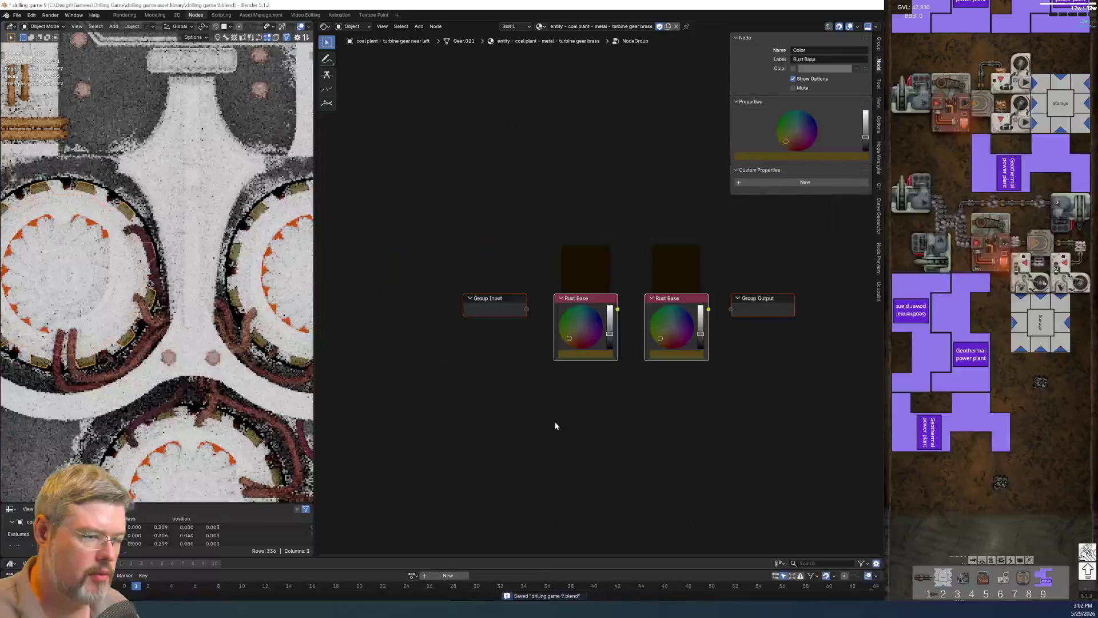
pyautogui.moveTo(492, 298)
pyautogui.mouseDown()
pyautogui.moveTo(497, 276)
pyautogui.moveTo(694, 199)
pyautogui.mouseUp()
pyautogui.moveTo(738, 286)
pyautogui.mouseDown(button='middle')
pyautogui.moveTo(429, 270)
pyautogui.moveTo(595, 243)
pyautogui.mouseUp(button='middle')
pyautogui.click(529, 293)
pyautogui.moveTo(530, 294)
pyautogui.mouseDown()
pyautogui.moveTo(447, 375)
pyautogui.moveTo(452, 350)
pyautogui.mouseUp()
# Label the upper colour node brass and the lower one copper.
pyautogui.click(426, 272)
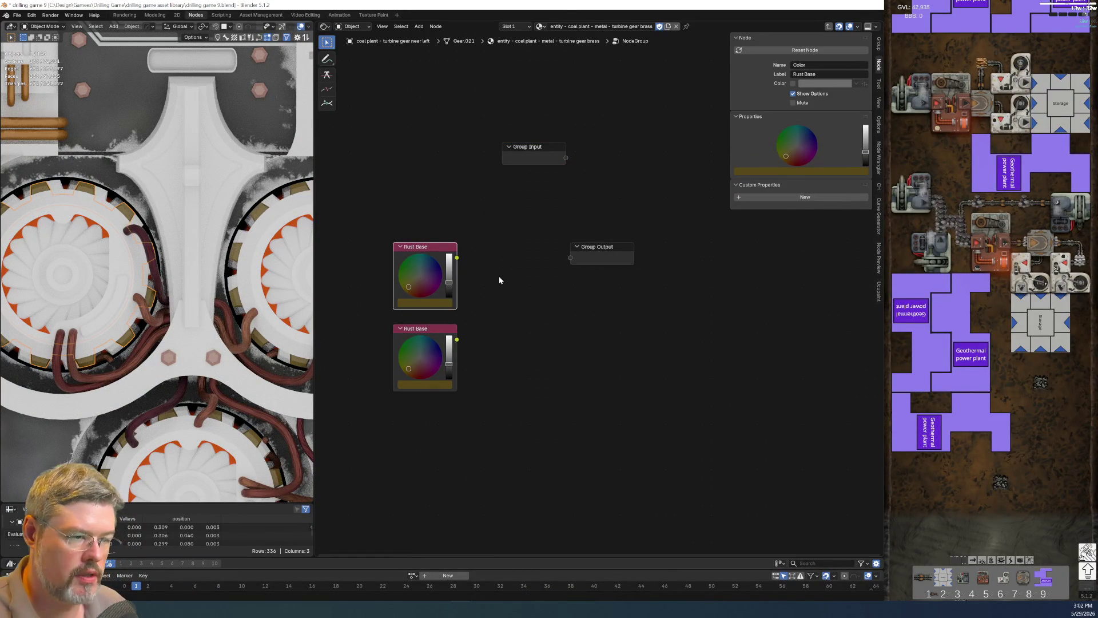
pyautogui.press('F2')
pyautogui.write('brass')
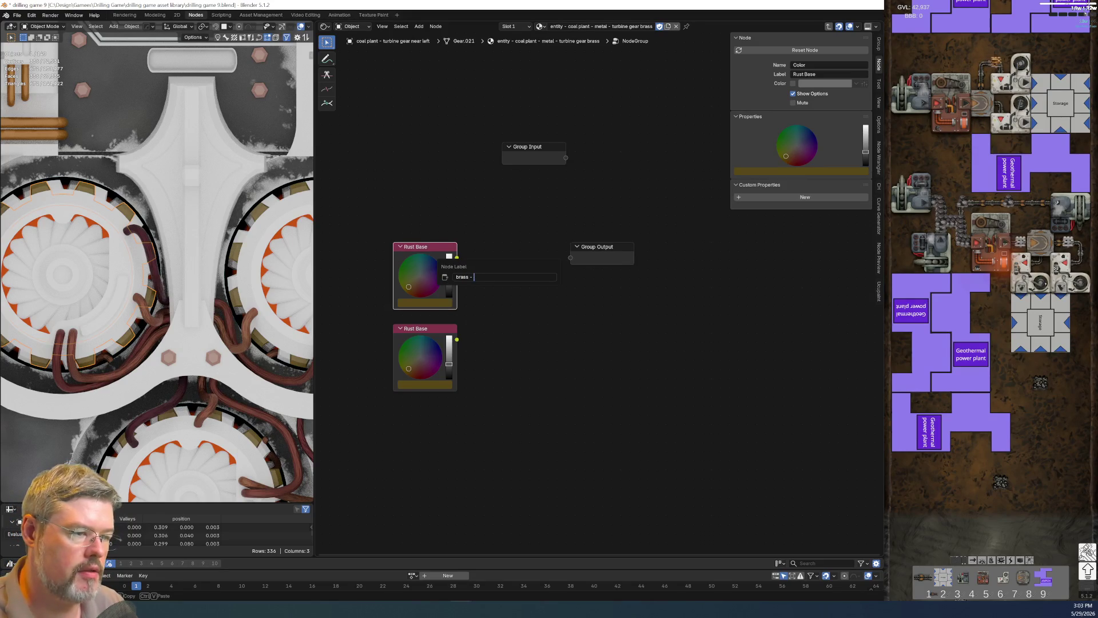
pyautogui.press('Return')
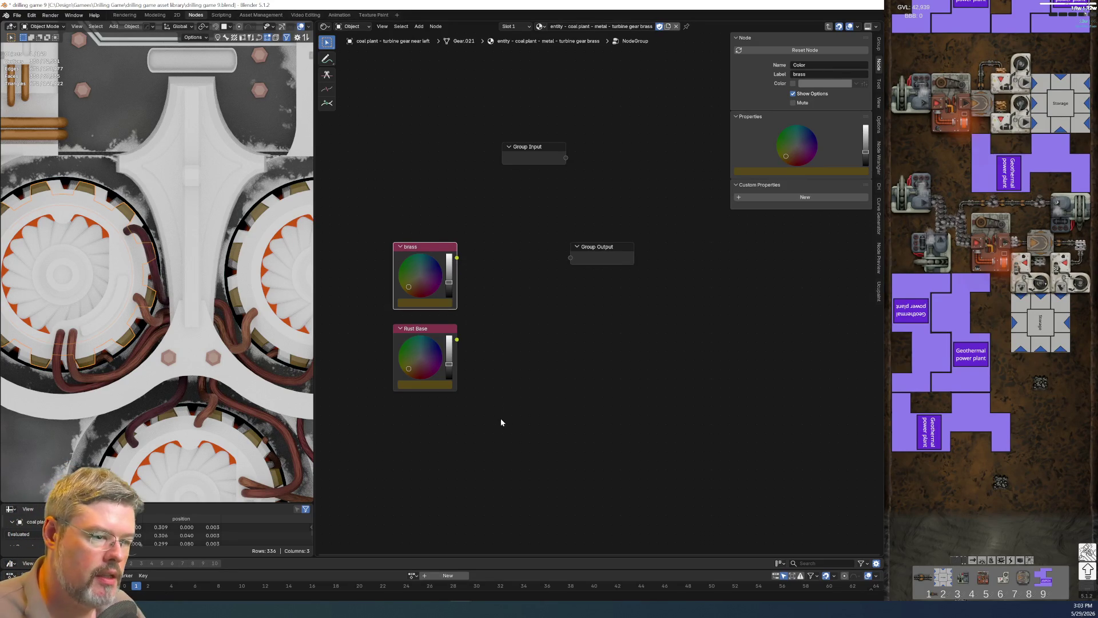
pyautogui.click(433, 339)
pyautogui.press('F2')
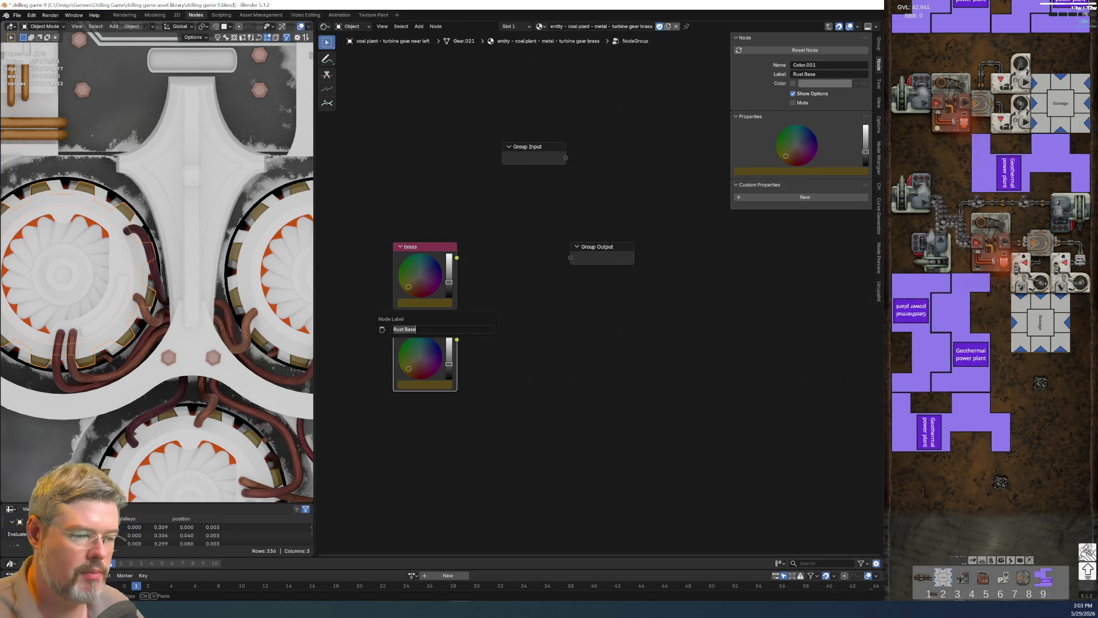
pyautogui.write('co')
pyautogui.press('Return')
# Add the Color - General - Element - Metal - Copper group node below the colour nodes.
pyautogui.hotkey('shift', 'a')
pyautogui.write('mix')
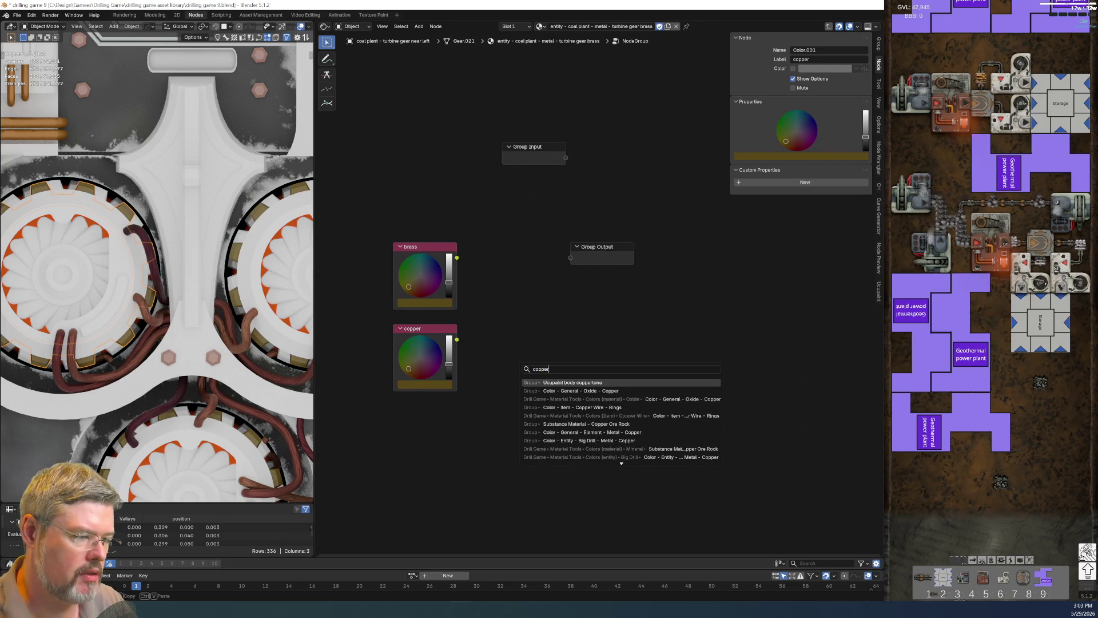
pyautogui.press('Escape')
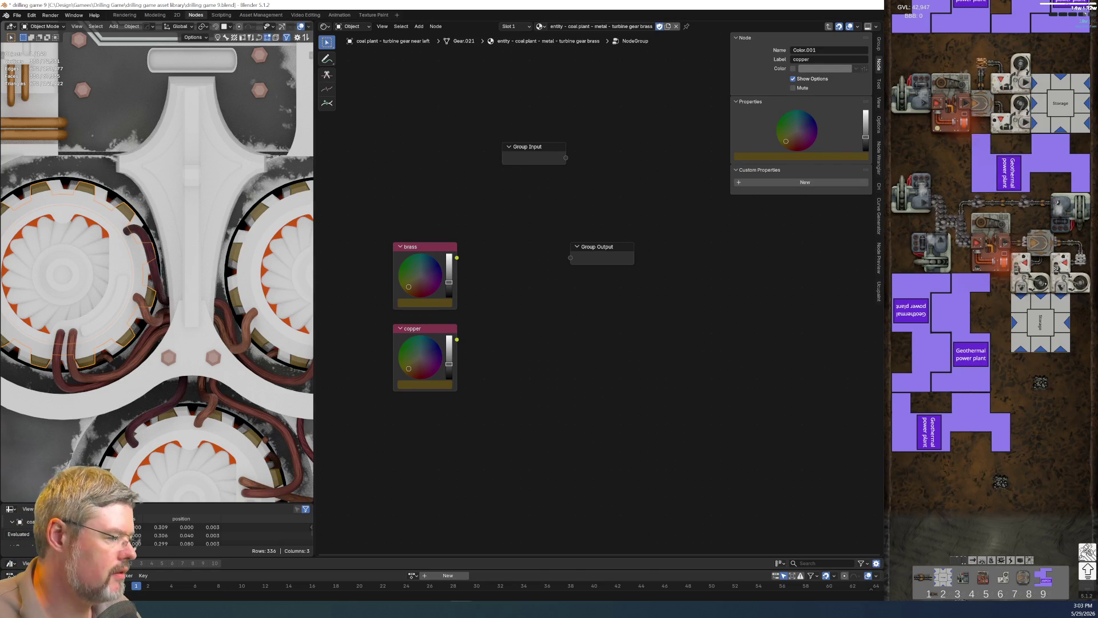
pyautogui.hotkey('shift', 'a')
pyautogui.write('col')
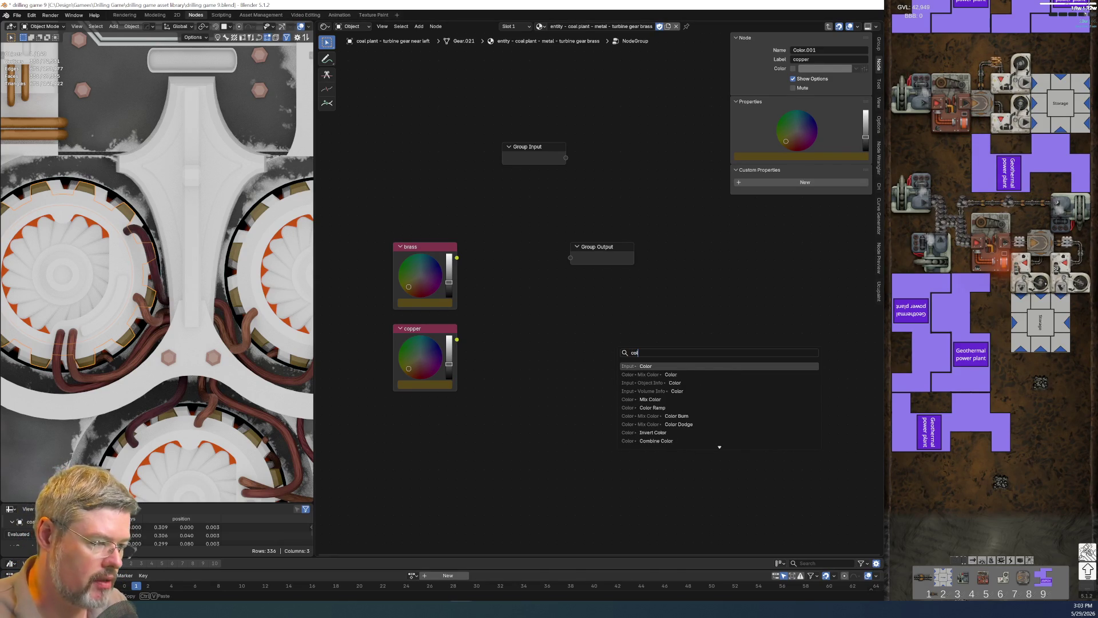
pyautogui.press('BackSpace')
pyautogui.write('pper')
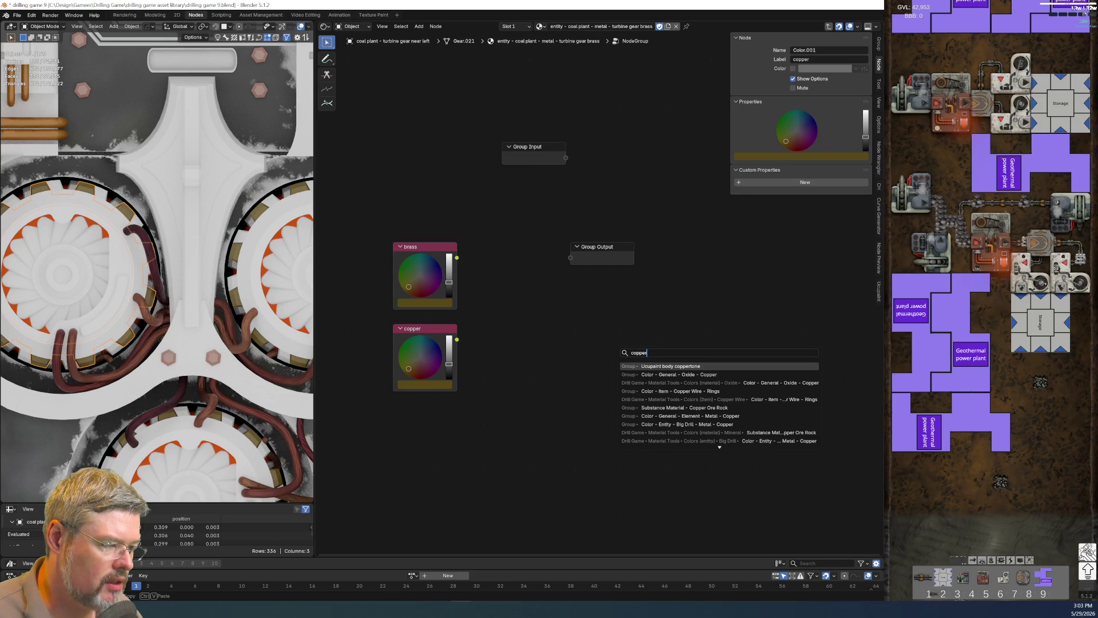
pyautogui.press('Down')
pyautogui.press('Down')
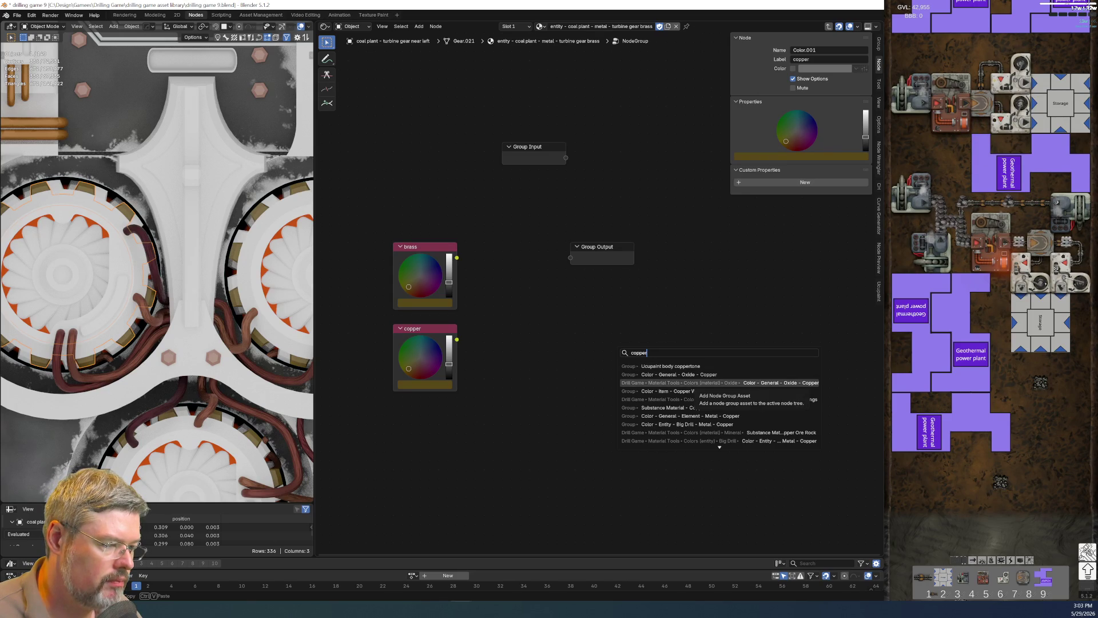
pyautogui.press('Down')
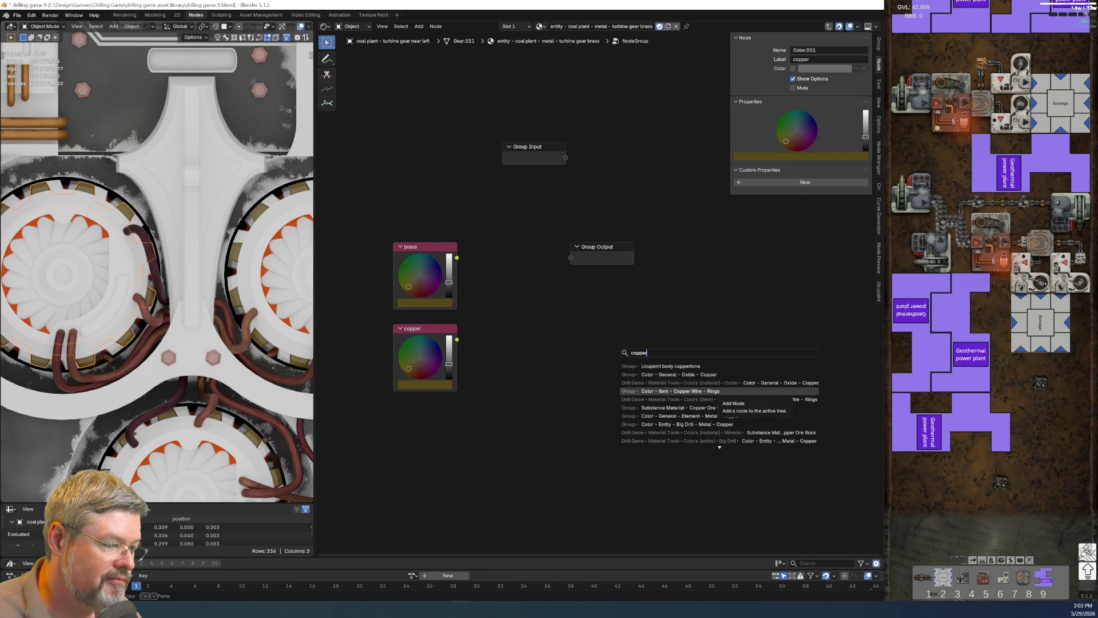
pyautogui.press('Down')
pyautogui.press('Down')
pyautogui.press('Return')
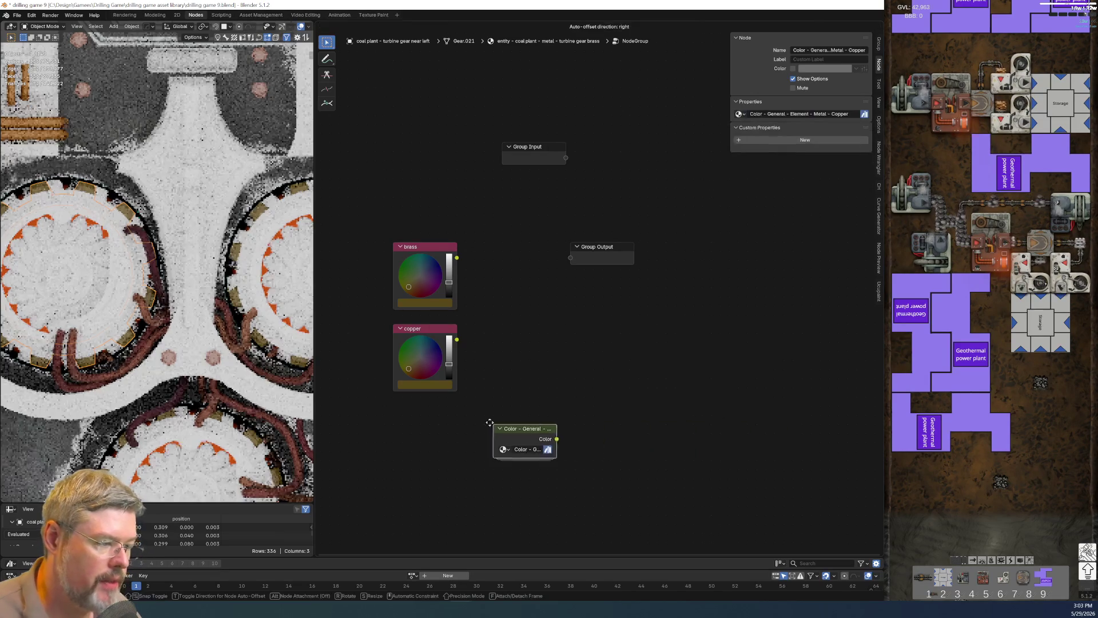
pyautogui.click(427, 423)
# Label the Copper group's colour node copper, copy it out, and delete the old copper node.
pyautogui.press('Tab')
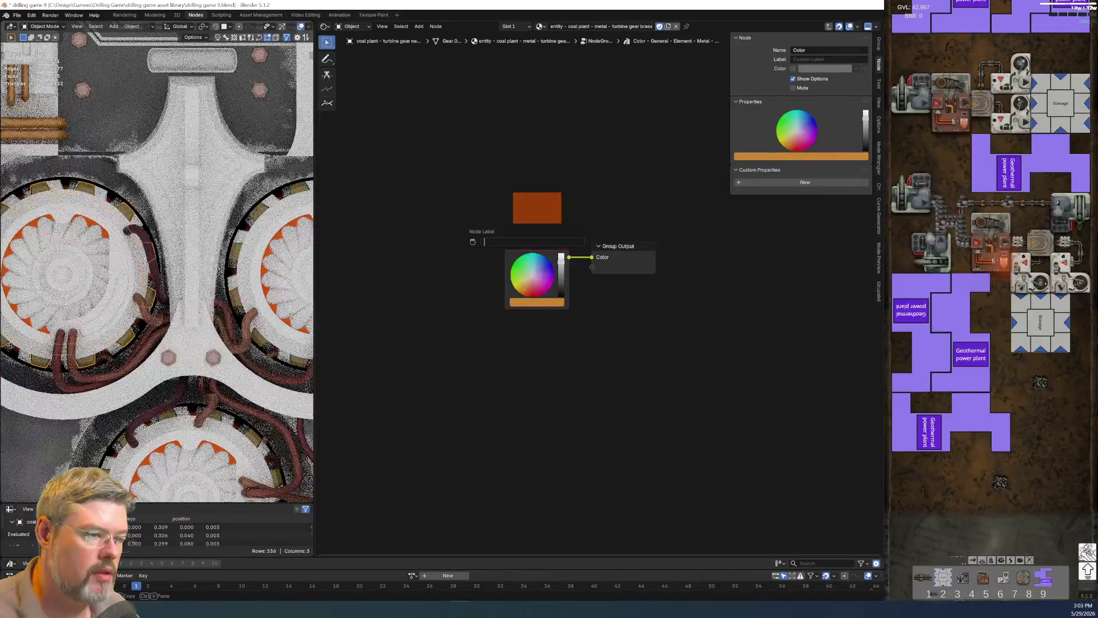
pyautogui.click(531, 250)
pyautogui.press('F2')
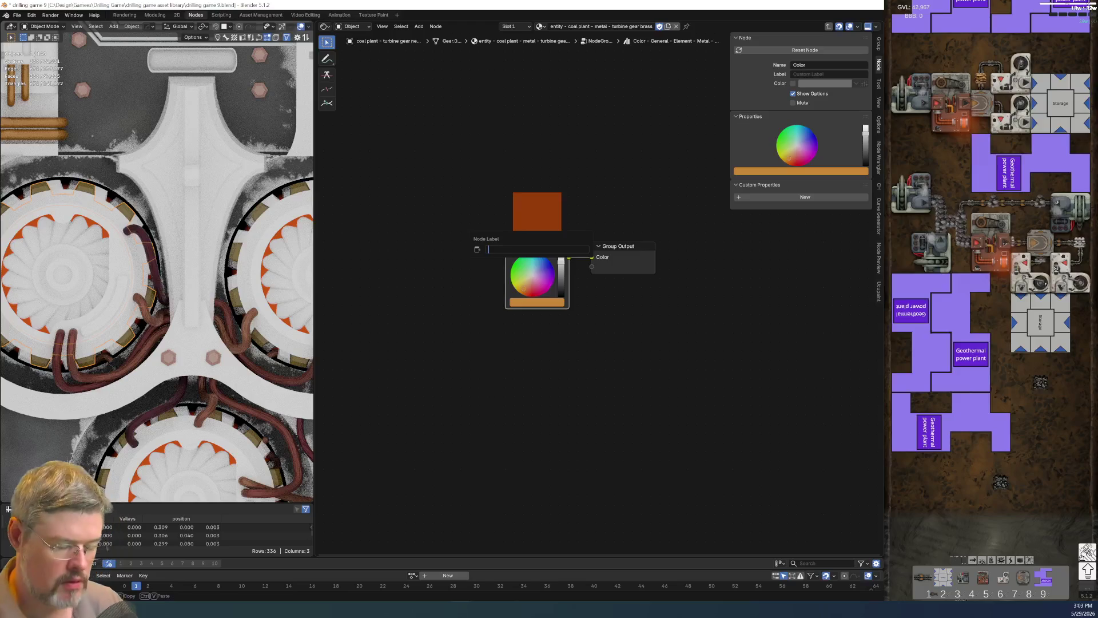
pyautogui.write('copper')
pyautogui.press('Return')
pyautogui.hotkey('ctrl', 'c')
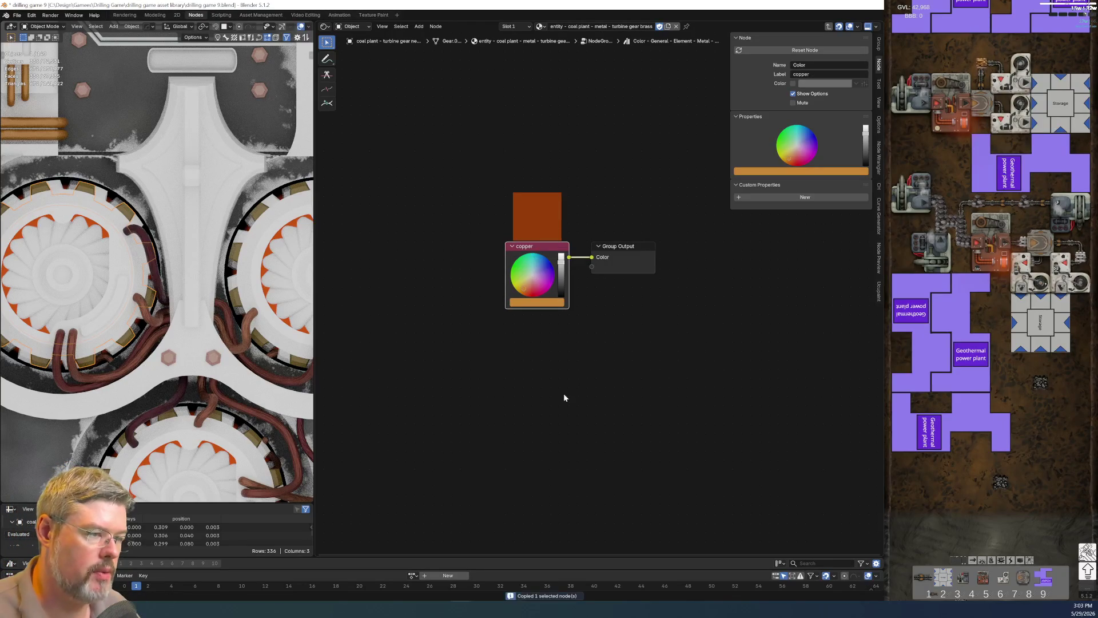
pyautogui.press('Tab')
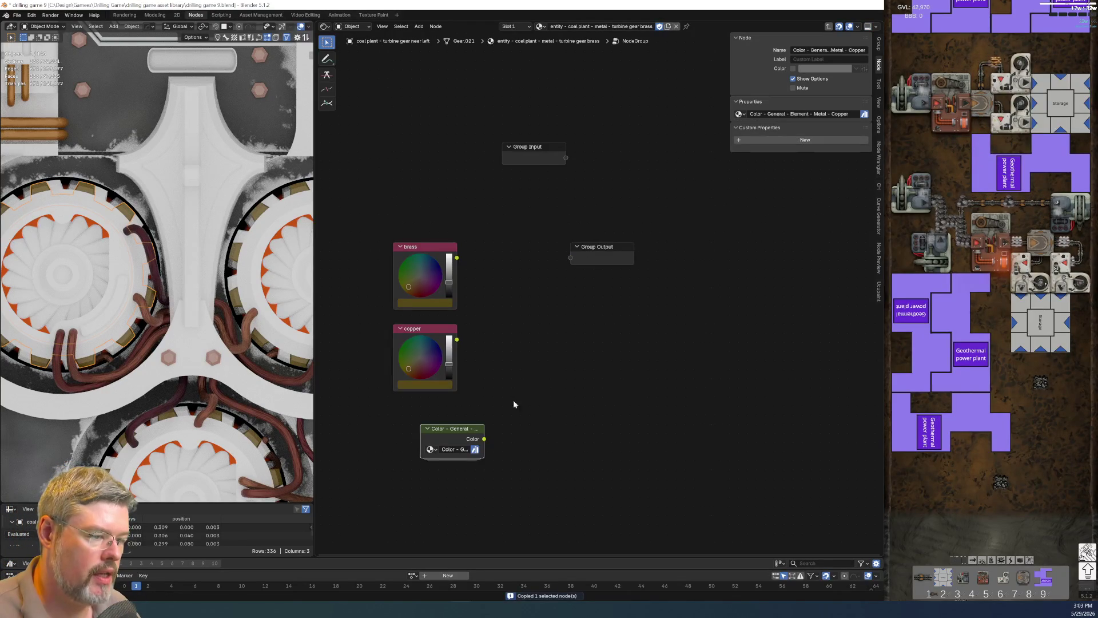
pyautogui.hotkey('ctrl', 'v')
pyautogui.click(452, 440)
pyautogui.press('x')
pyautogui.moveTo(355, 326); pyautogui.dragTo(421, 406)
# Place the copper node below brass and connect both colours to the Group Output.
pyautogui.press('x')
pyautogui.moveTo(503, 350); pyautogui.dragTo(394, 341)
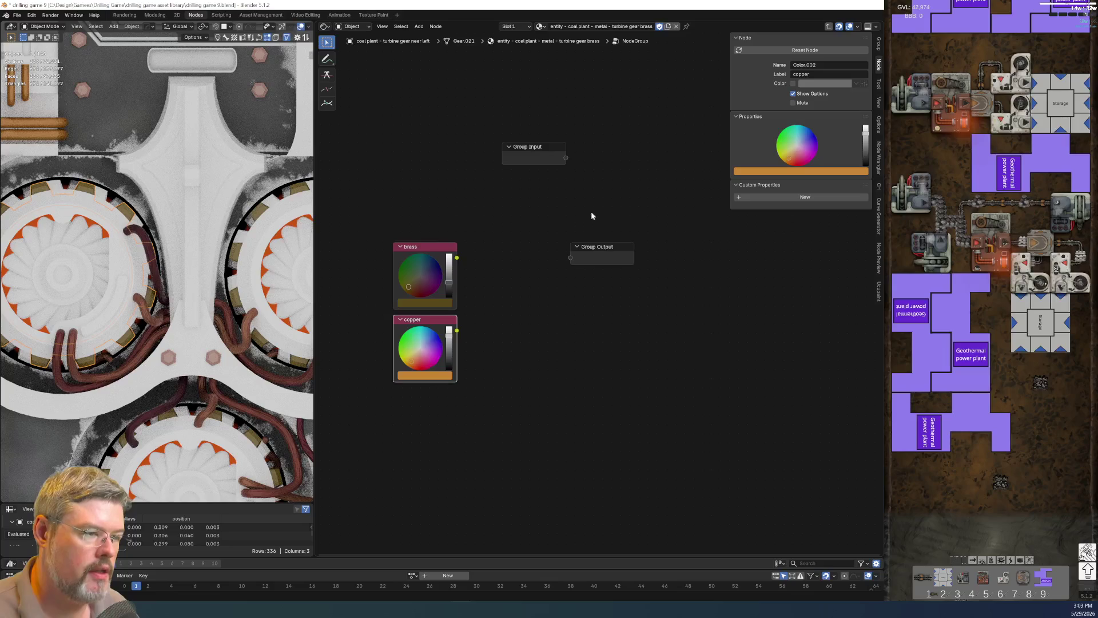
pyautogui.moveTo(456, 257)
pyautogui.mouseDown()
pyautogui.moveTo(647, 258)
pyautogui.moveTo(571, 257)
pyautogui.mouseUp()
pyautogui.moveTo(457, 330); pyautogui.dragTo(571, 267)
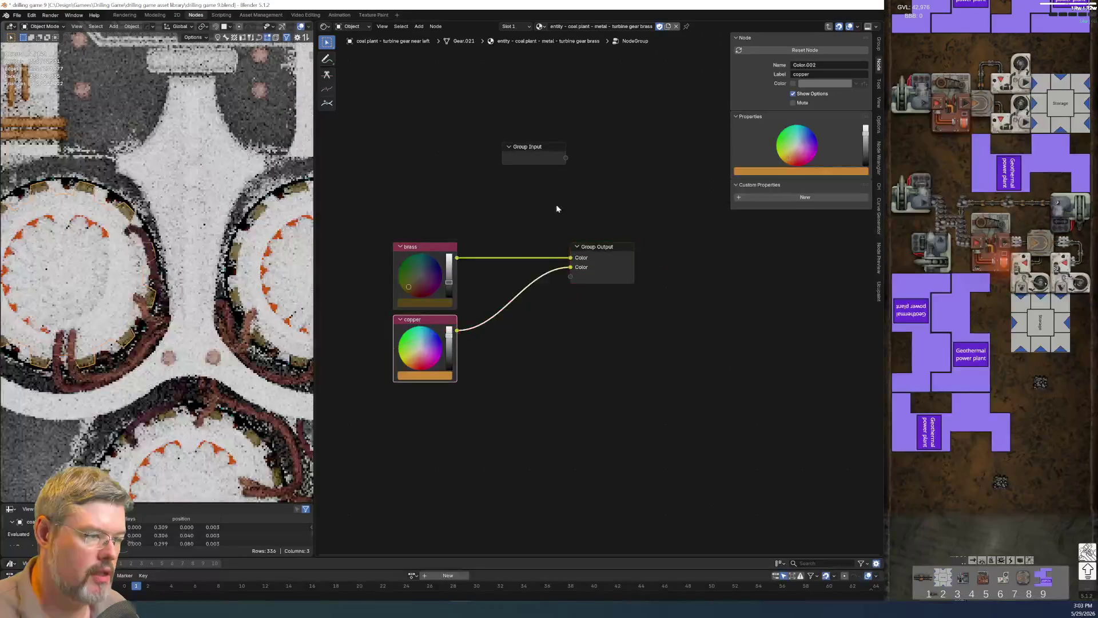
# Add a Menu Switch fed by brass and copper, driven by a group input named Material.
pyautogui.hotkey('shift', 'a')
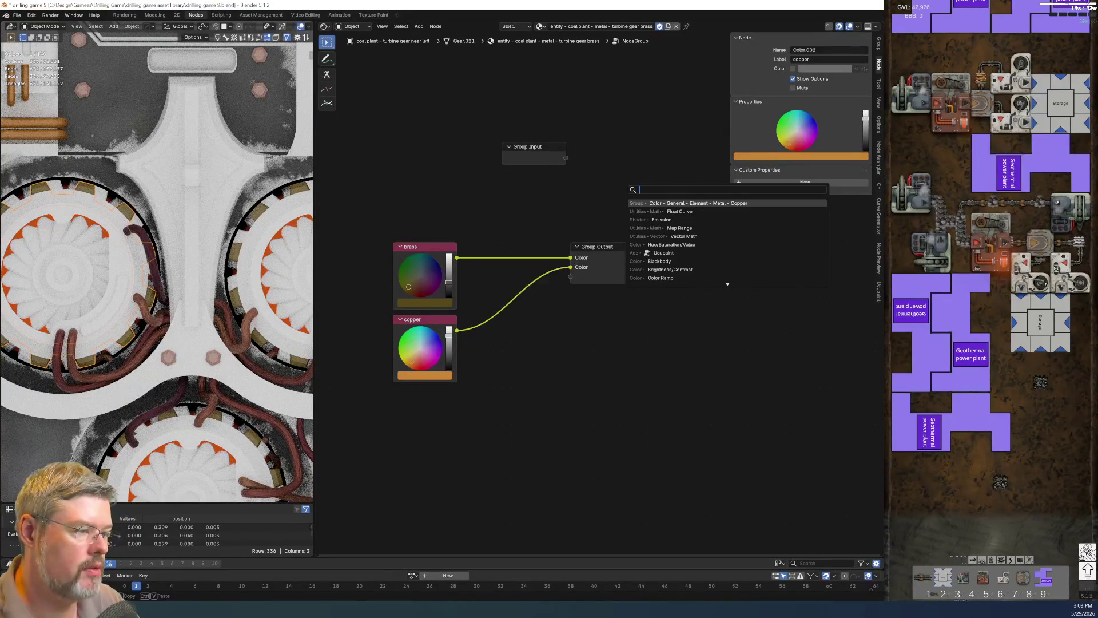
pyautogui.write('menu switch')
pyautogui.press('Return')
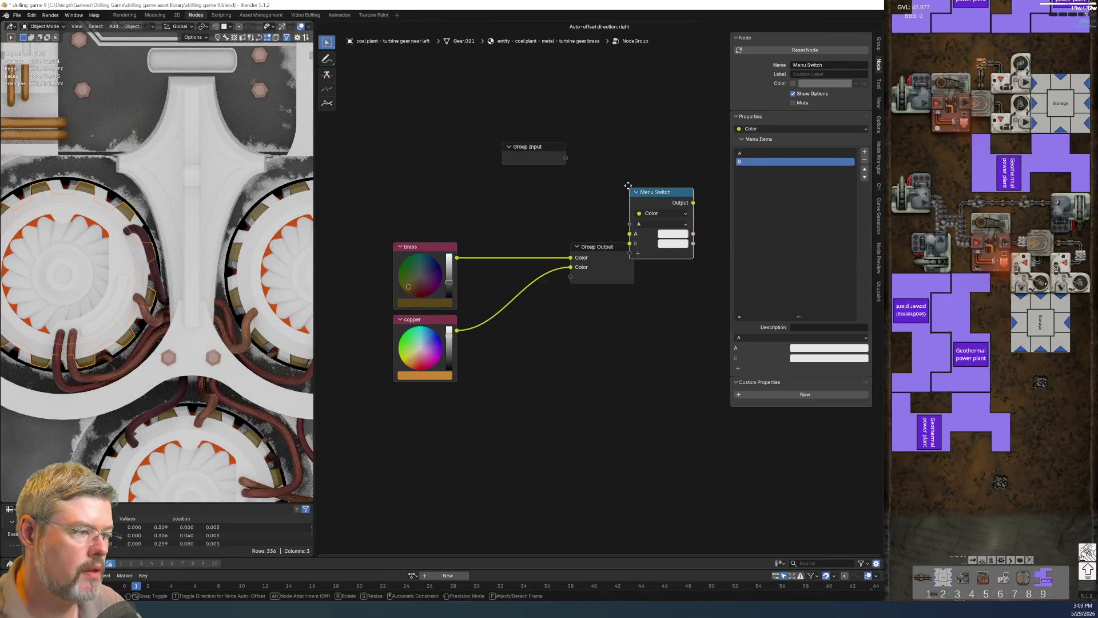
pyautogui.click(549, 339)
pyautogui.moveTo(456, 257); pyautogui.dragTo(538, 377)
pyautogui.moveTo(456, 330); pyautogui.dragTo(538, 387)
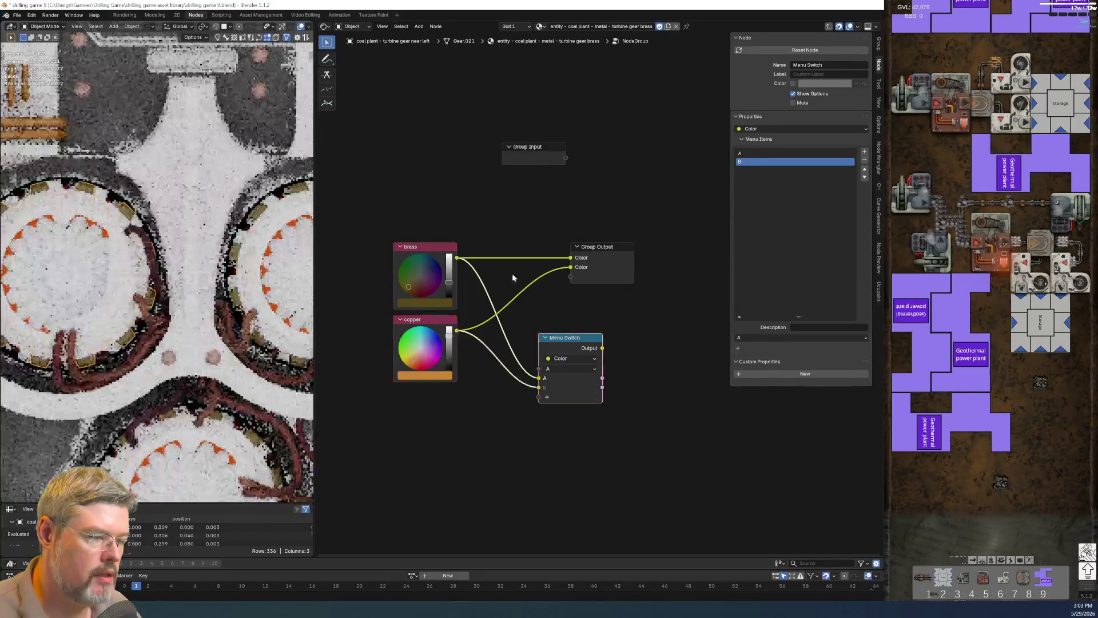
pyautogui.moveTo(566, 158); pyautogui.dragTo(538, 368)
pyautogui.click(544, 154)
pyautogui.doubleClick(752, 149)
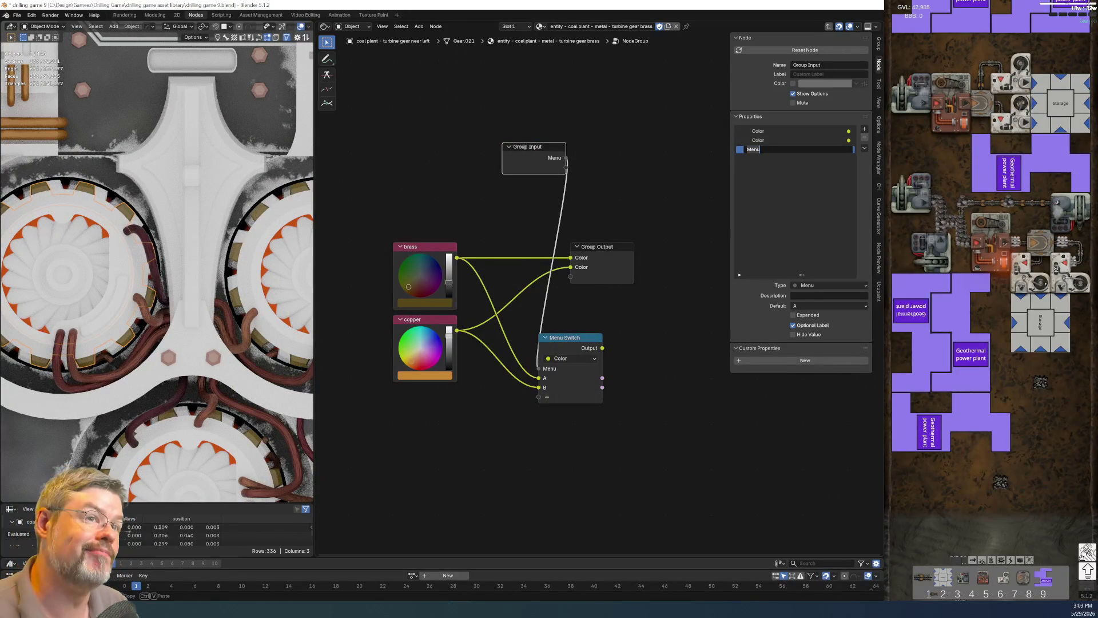
pyautogui.write('ial')
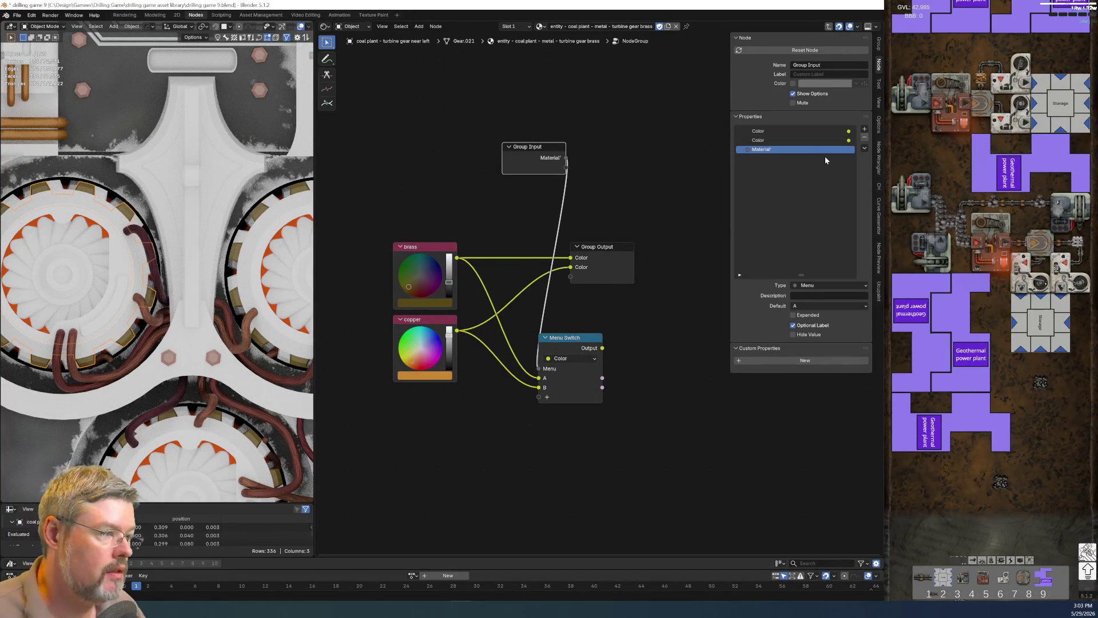
pyautogui.press('Return')
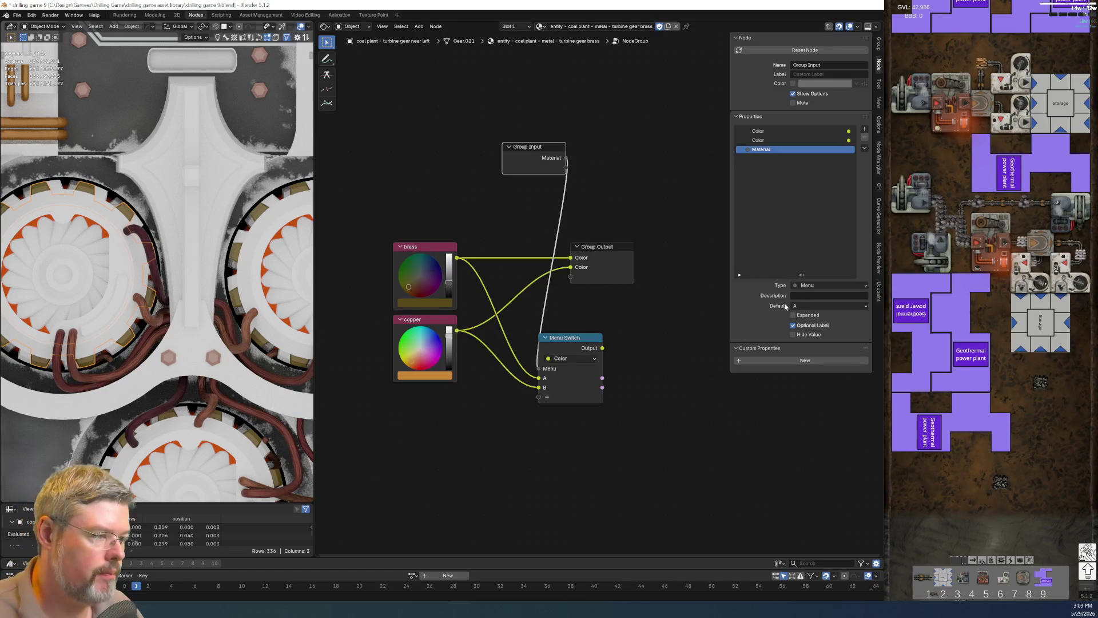
# Rename the two group colour outputs Brass and Copper.
pyautogui.click(606, 247)
pyautogui.click(833, 132)
pyautogui.doubleClick(833, 133)
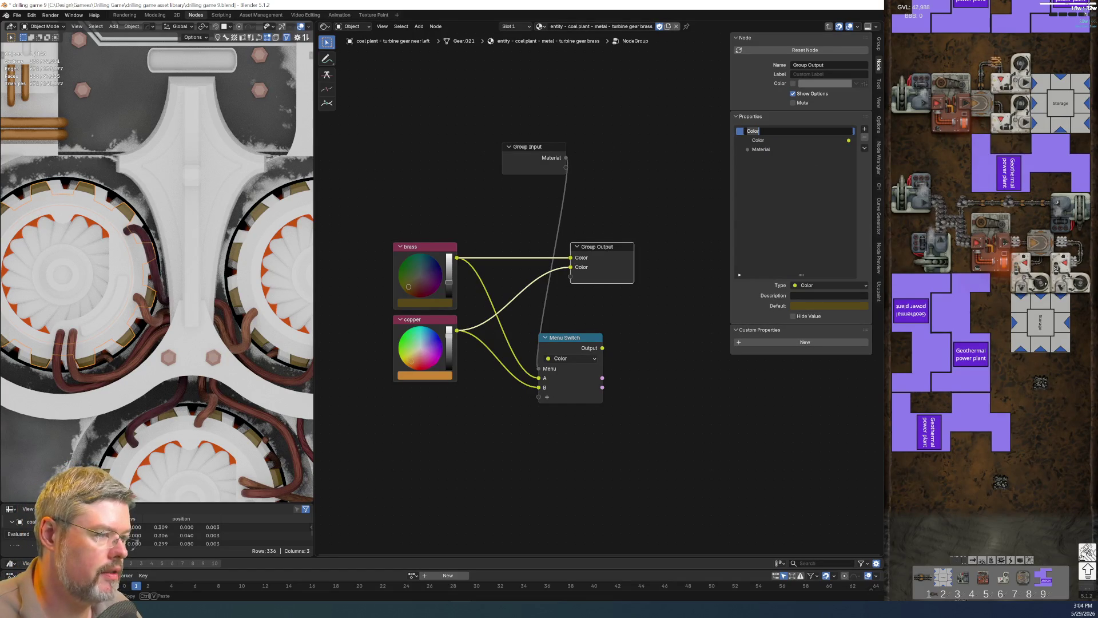
pyautogui.write('Bras')
pyautogui.press('Return')
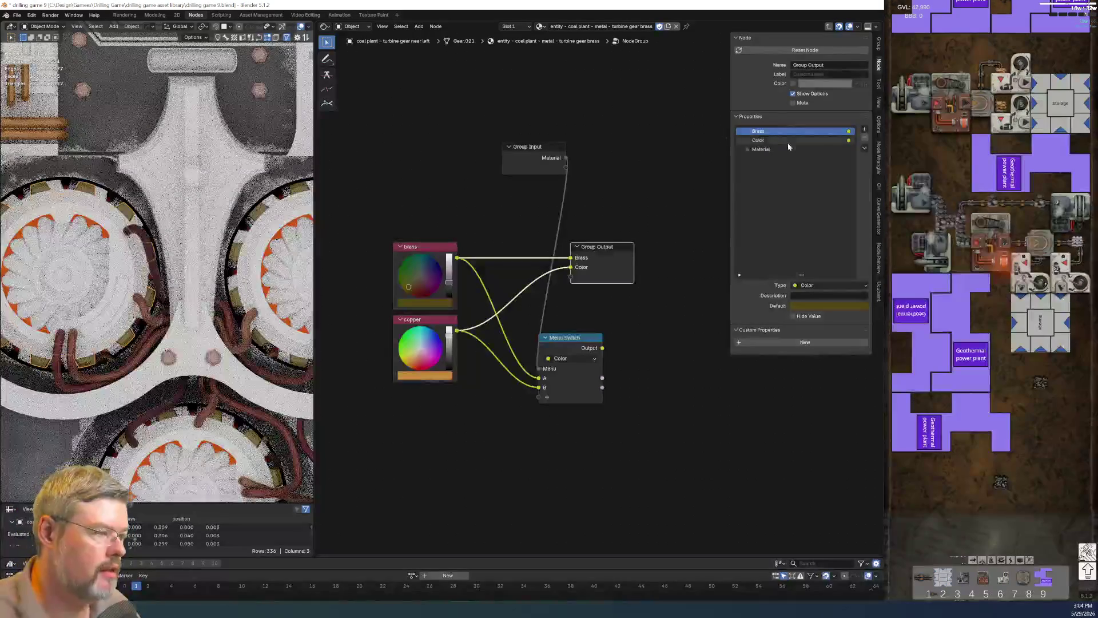
pyautogui.doubleClick(788, 142)
pyautogui.write('C')
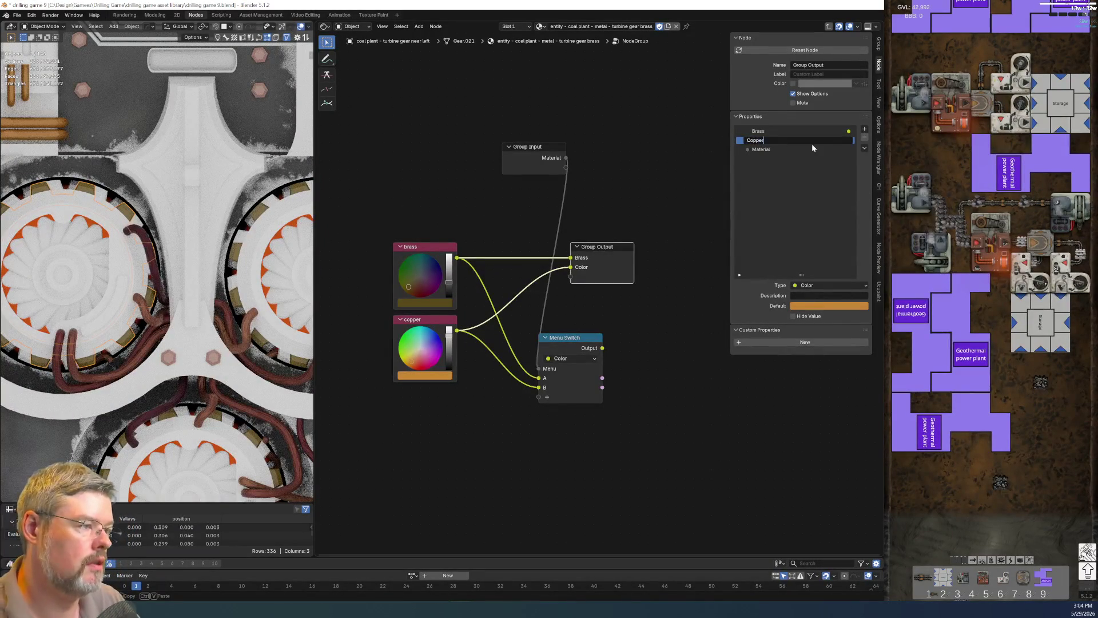
pyautogui.press('Return')
# Add an Elements panel to the group interface with a new input inside it.
pyautogui.click(858, 119)
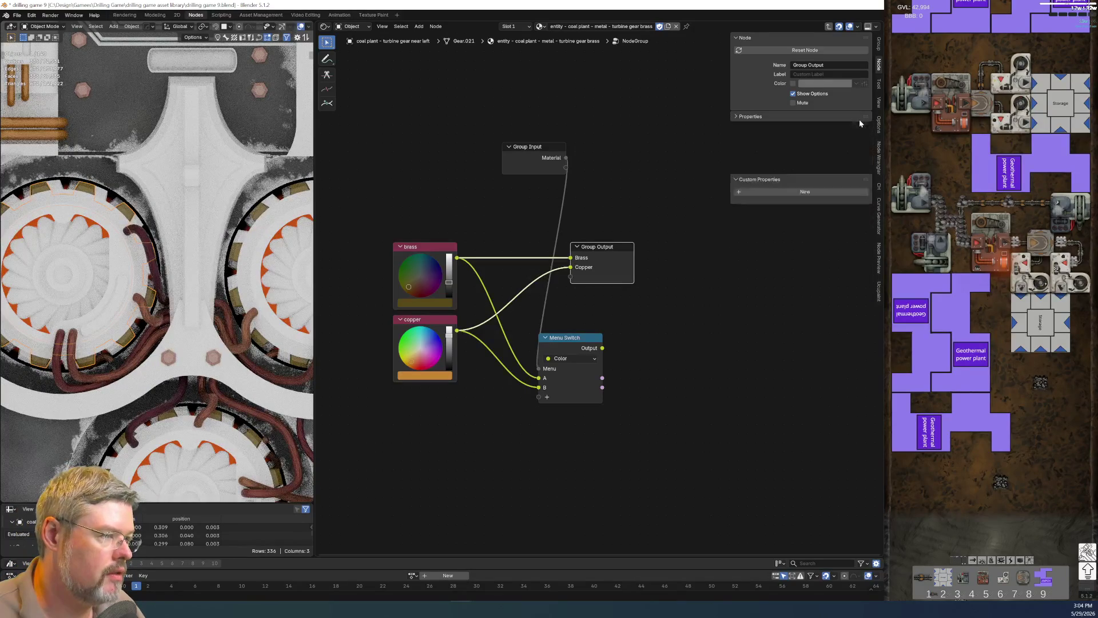
pyautogui.click(849, 118)
pyautogui.click(864, 129)
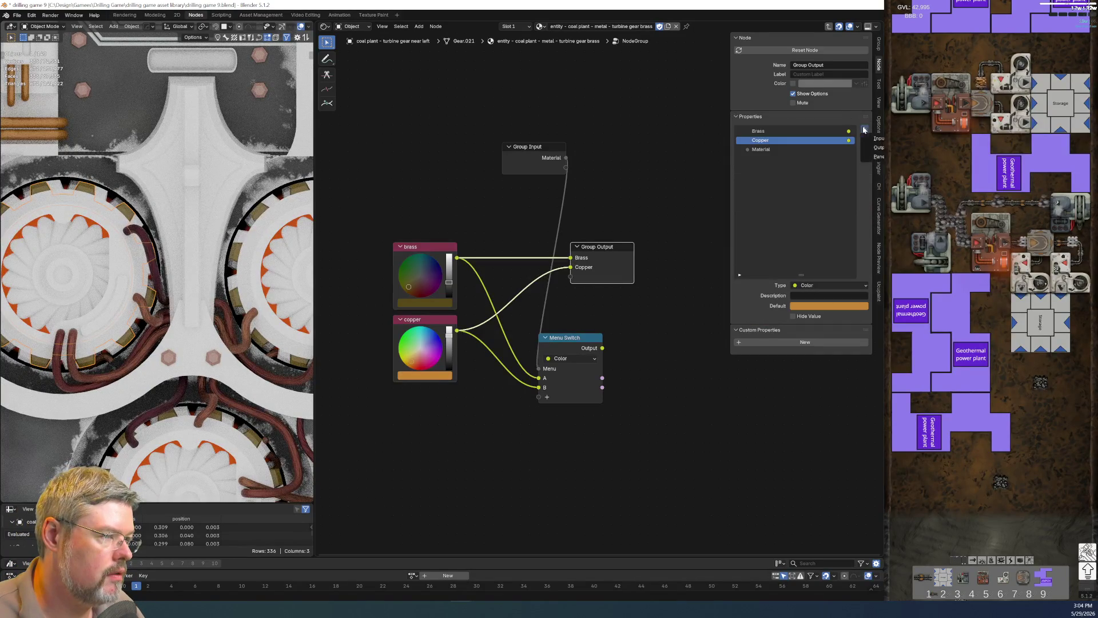
pyautogui.click(879, 155)
pyautogui.write('Eleme')
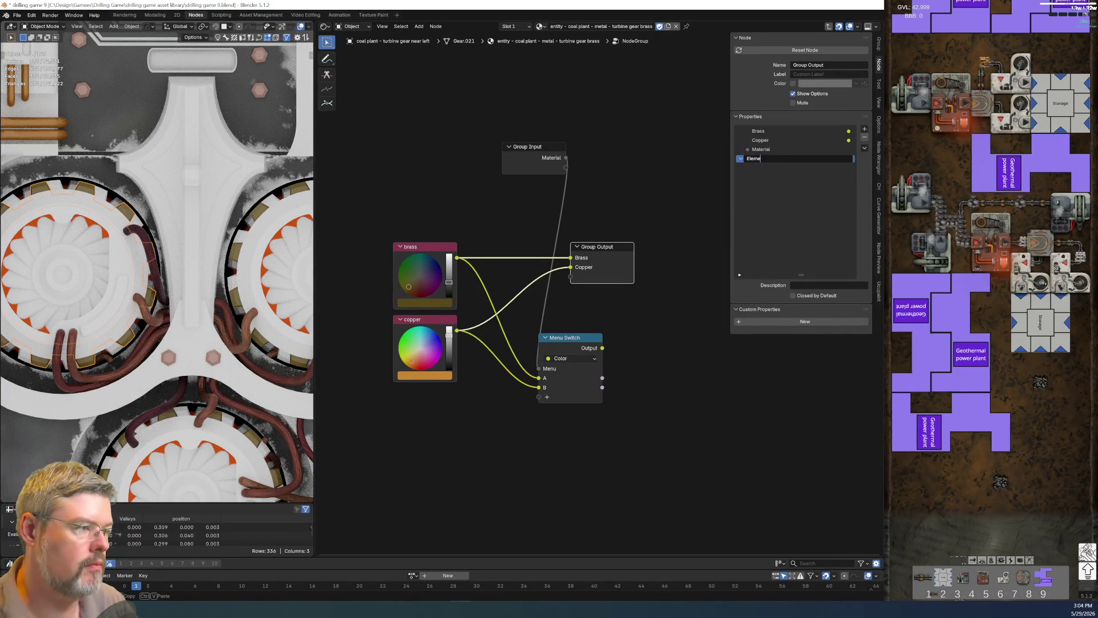
pyautogui.write('nts')
pyautogui.press('Return')
pyautogui.click(864, 131)
pyautogui.click(875, 138)
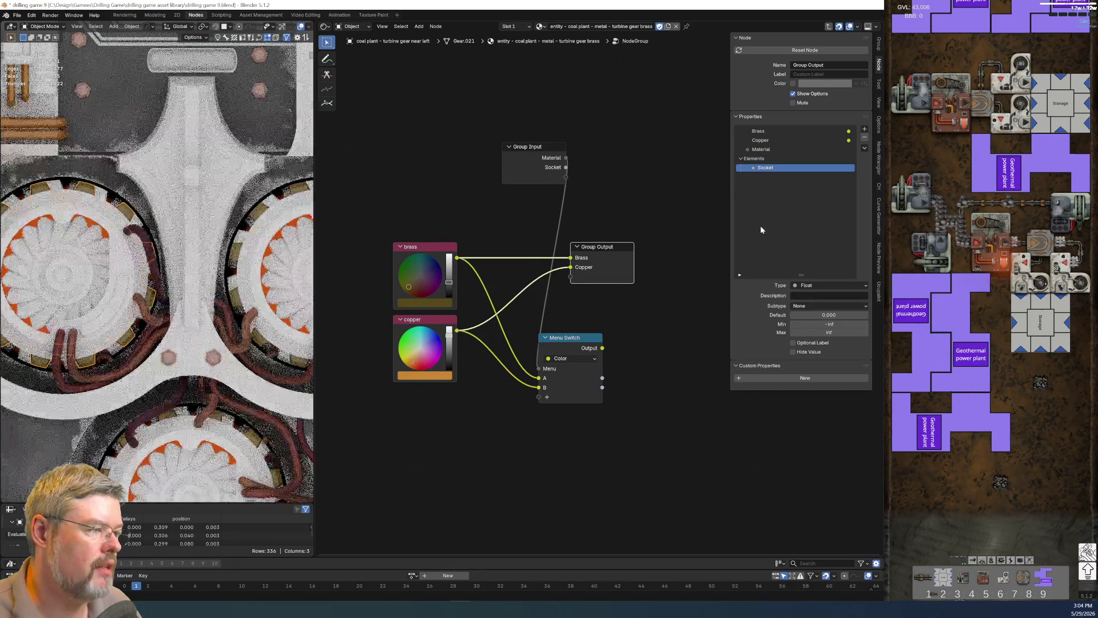
# Undo the stray Socket, add a Selected group output from the Menu Switch, and move it to the top.
pyautogui.hotkey('ctrl', 'z')
pyautogui.moveTo(602, 348)
pyautogui.mouseDown()
pyautogui.moveTo(611, 320)
pyautogui.moveTo(569, 278)
pyautogui.mouseUp()
pyautogui.doubleClick(754, 159)
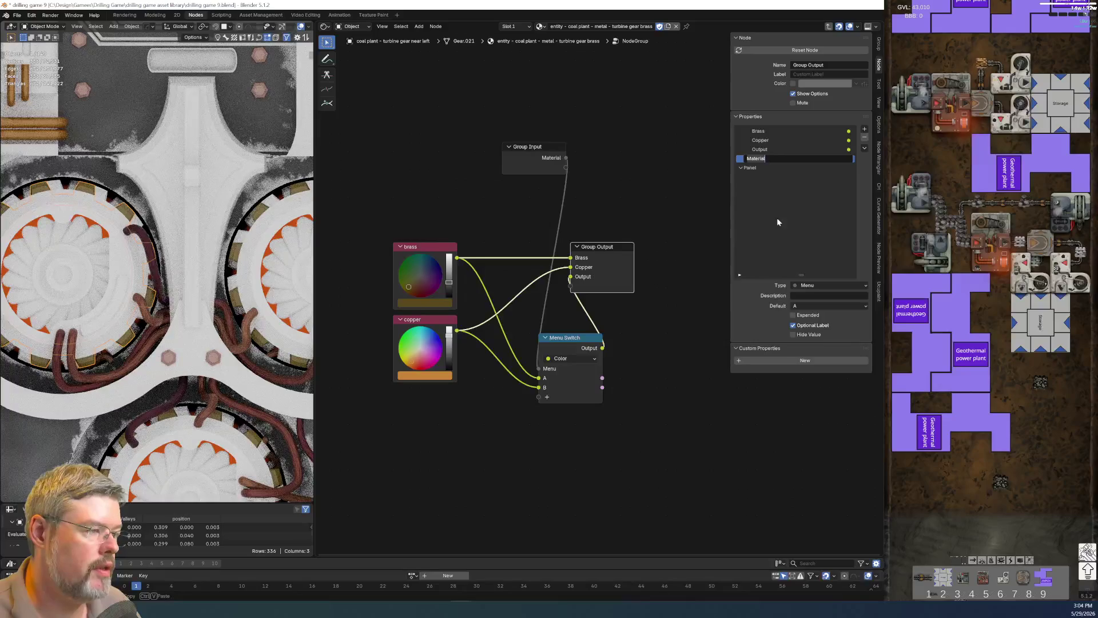
pyautogui.doubleClick(755, 149)
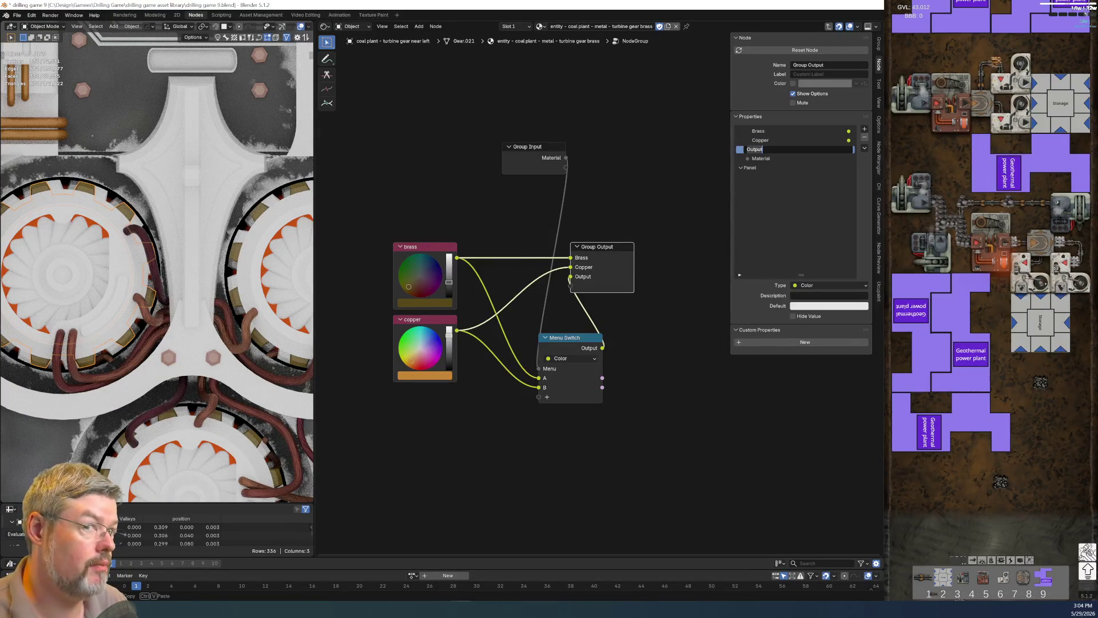
pyautogui.write('Selected')
pyautogui.press('Return')
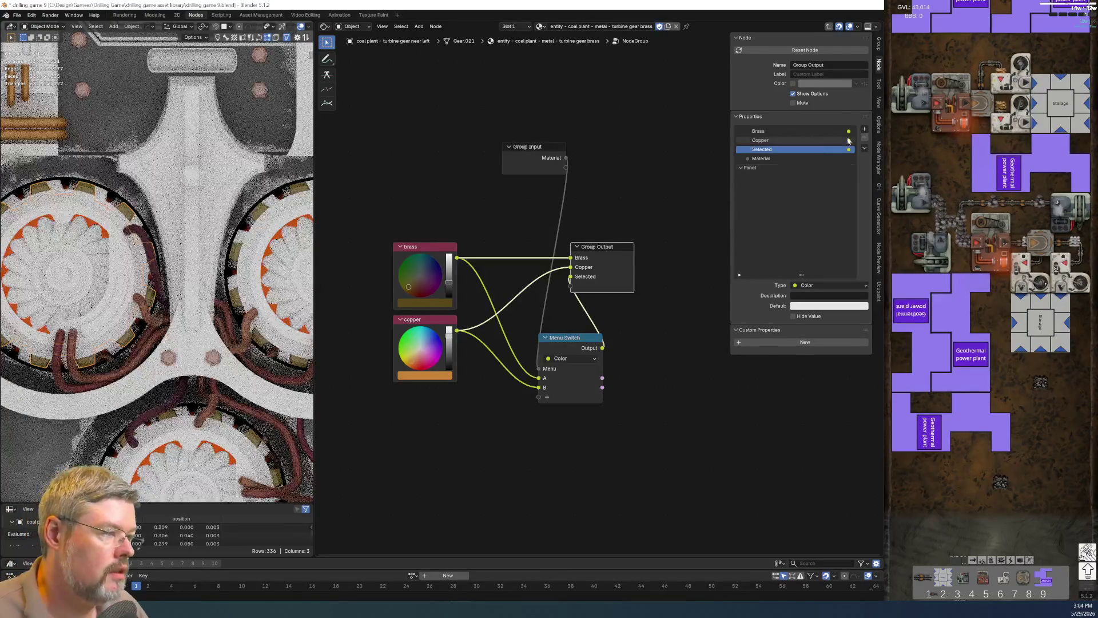
pyautogui.moveTo(770, 149)
pyautogui.mouseDown()
pyautogui.moveTo(766, 121)
pyautogui.moveTo(759, 169)
pyautogui.mouseUp()
# Rename Copper's panel to Elemental and move Brass into a new Alloy panel.
pyautogui.doubleClick(753, 159)
pyautogui.write('Element')
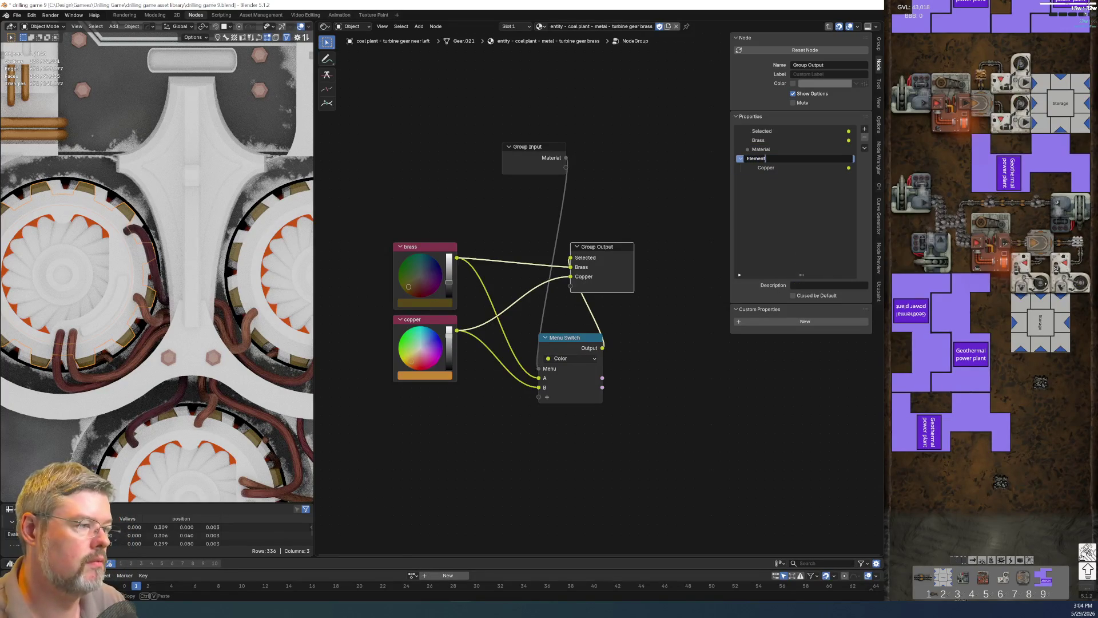
pyautogui.write('al')
pyautogui.press('Return')
pyautogui.click(864, 130)
pyautogui.click(875, 164)
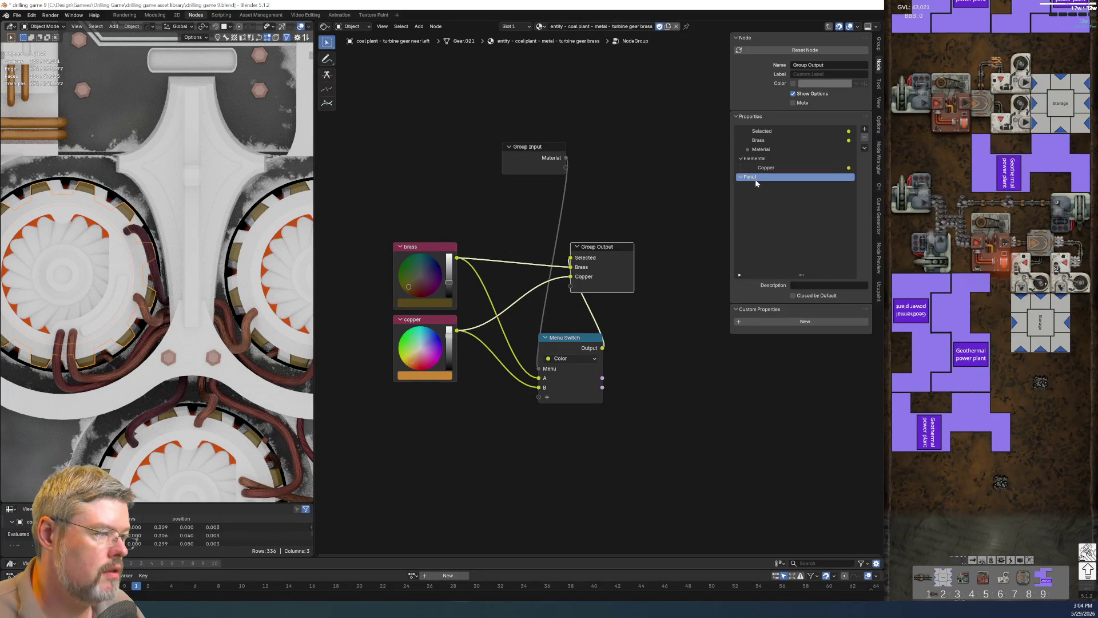
pyautogui.doubleClick(754, 178)
pyautogui.write('Al')
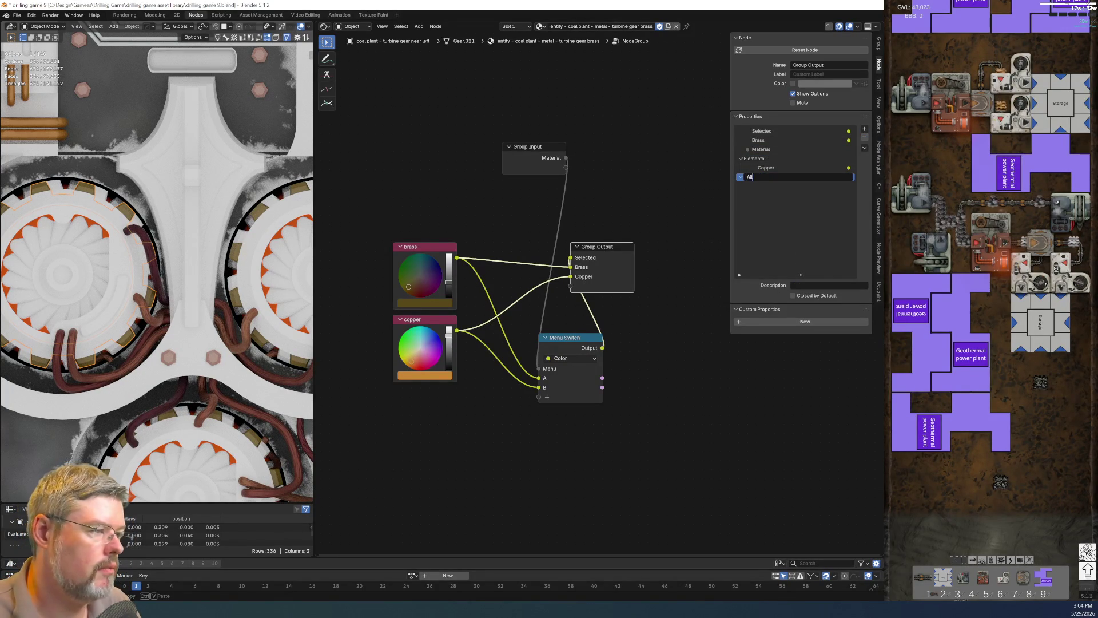
pyautogui.press('Return')
pyautogui.moveTo(758, 140)
pyautogui.mouseDown()
pyautogui.moveTo(754, 184)
pyautogui.moveTo(760, 177)
pyautogui.mouseUp()
# Rearrange the nodes: Menu Switch beside Group Input, copper above brass, colour nodes lower.
pyautogui.press('g')
pyautogui.click(701, 305)
pyautogui.moveTo(572, 337)
pyautogui.mouseDown()
pyautogui.moveTo(608, 177)
pyautogui.moveTo(581, 174)
pyautogui.mouseUp()
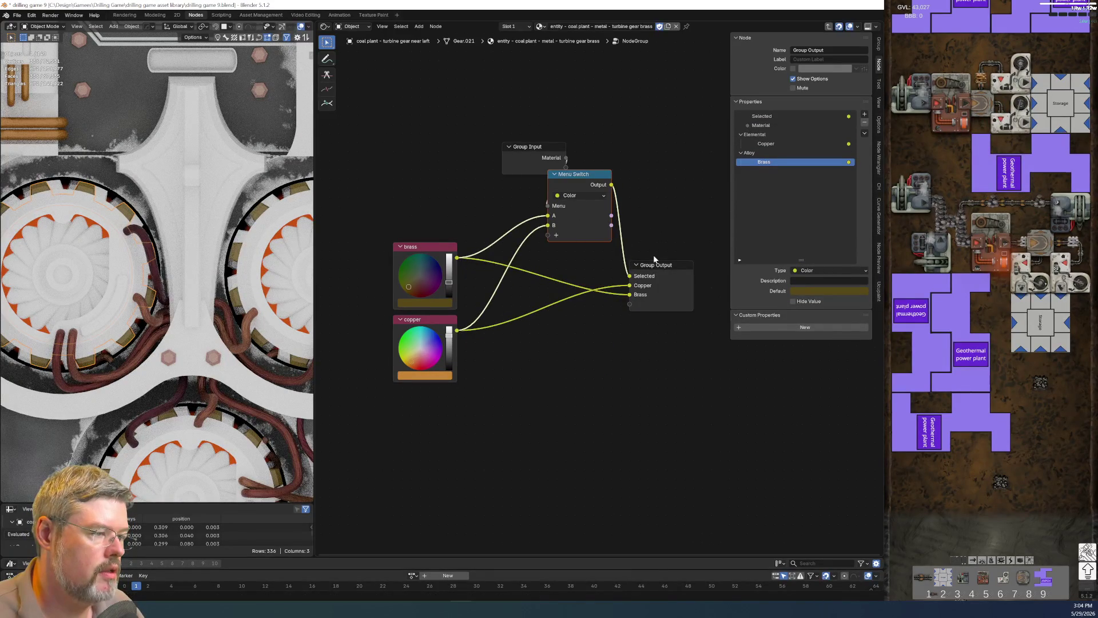
pyautogui.click(675, 279)
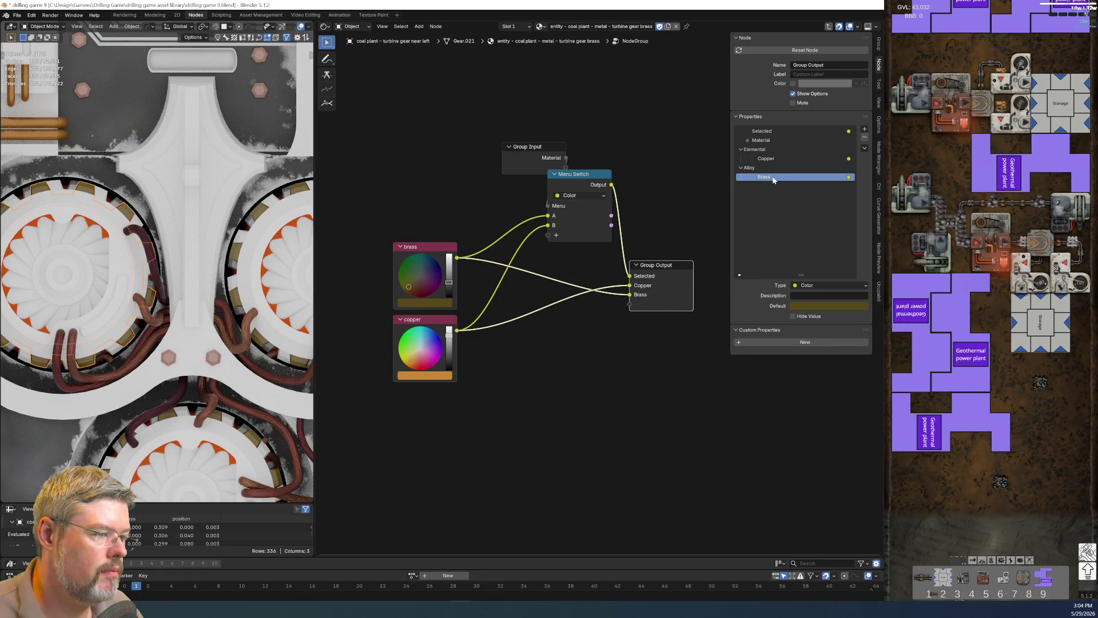
pyautogui.scroll(-2, 507, 325)
pyautogui.moveTo(401, 293); pyautogui.dragTo(488, 343)
pyautogui.press('g')
pyautogui.click(488, 226)
pyautogui.moveTo(399, 122)
pyautogui.mouseDown()
pyautogui.moveTo(483, 297)
pyautogui.moveTo(435, 228)
pyautogui.mouseUp()
pyautogui.press('g')
pyautogui.click(458, 408)
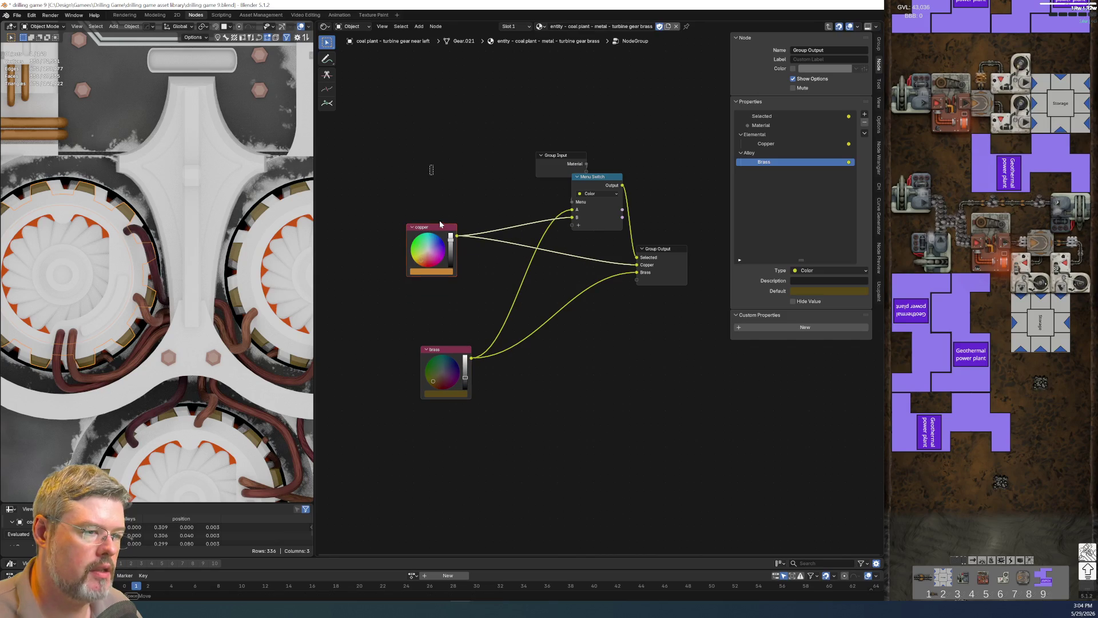
# Wrap the copper node in an Elements frame and the brass node in an Alloys frame below it.
pyautogui.hotkey('ctrl', 'j')
pyautogui.press('F2')
pyautogui.write('Elements')
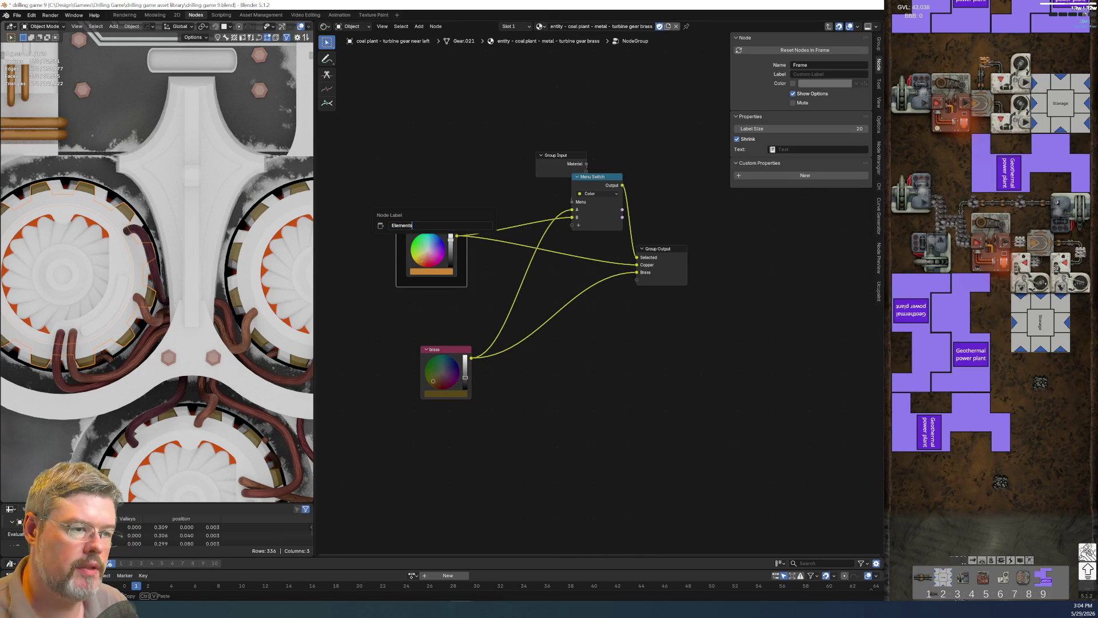
pyautogui.press('Return')
pyautogui.click(436, 350)
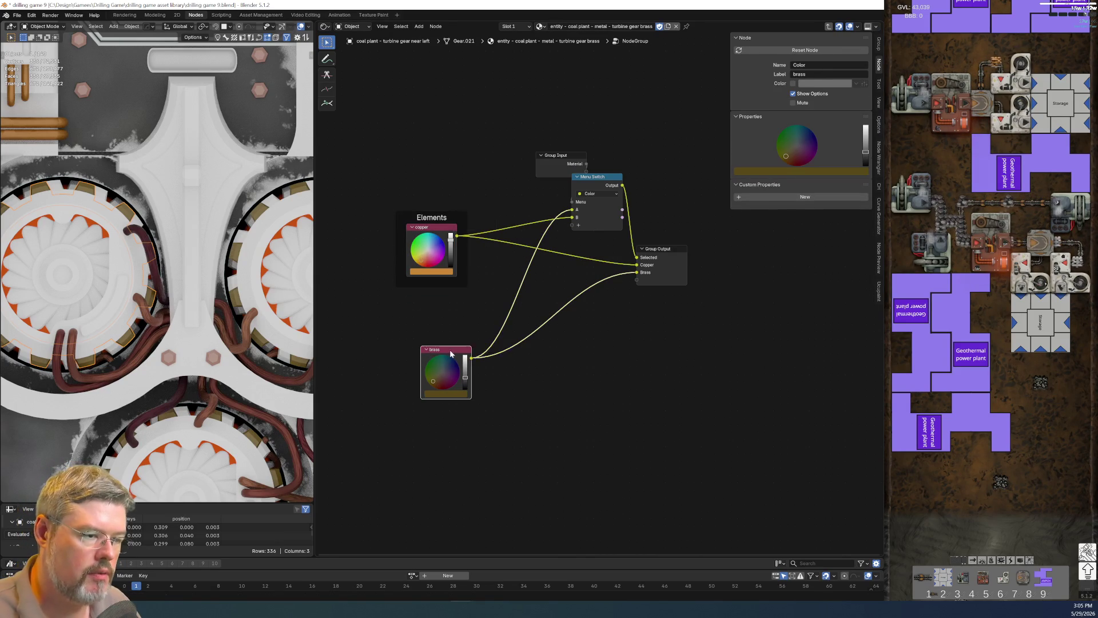
pyautogui.press('F2')
pyautogui.write('Al')
pyautogui.press('Escape')
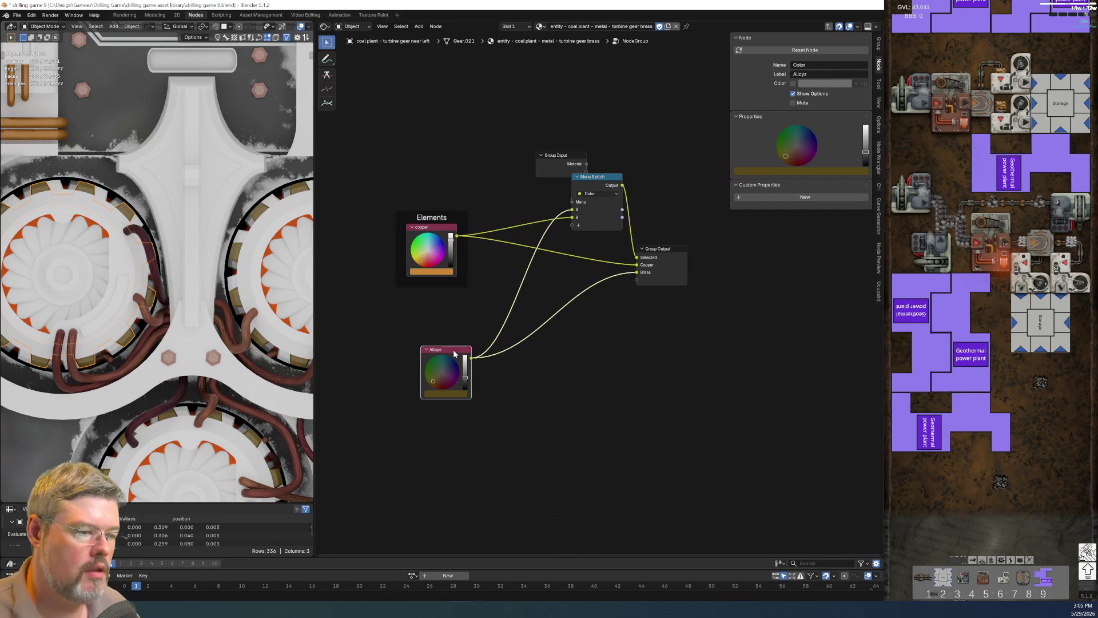
pyautogui.hotkey('ctrl', 'j')
pyautogui.press('F2')
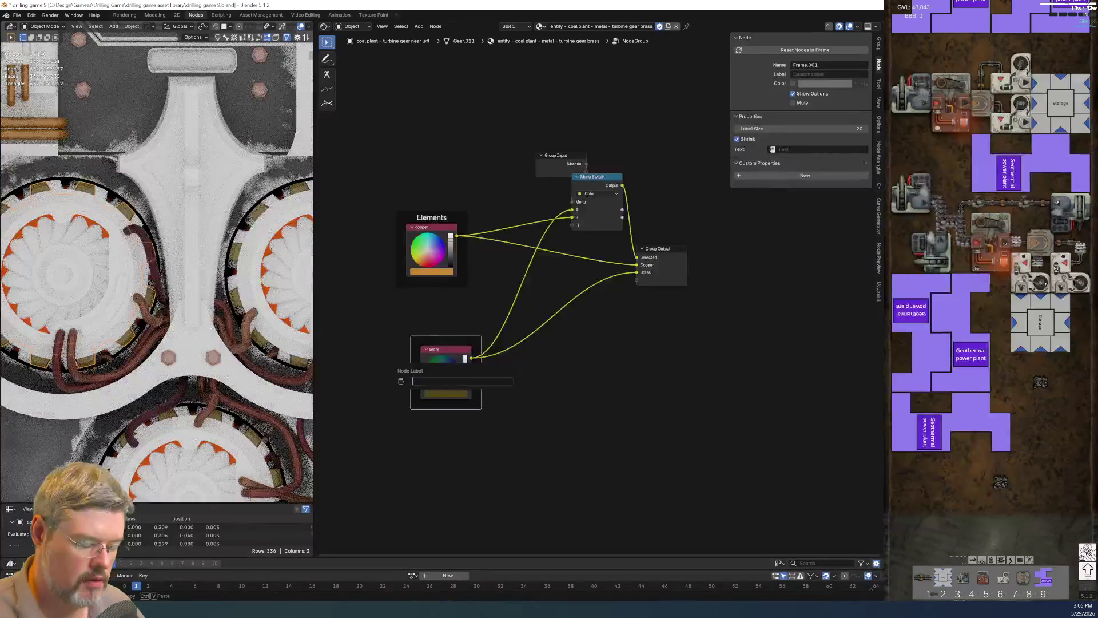
pyautogui.write('Alloys')
pyautogui.press('Return')
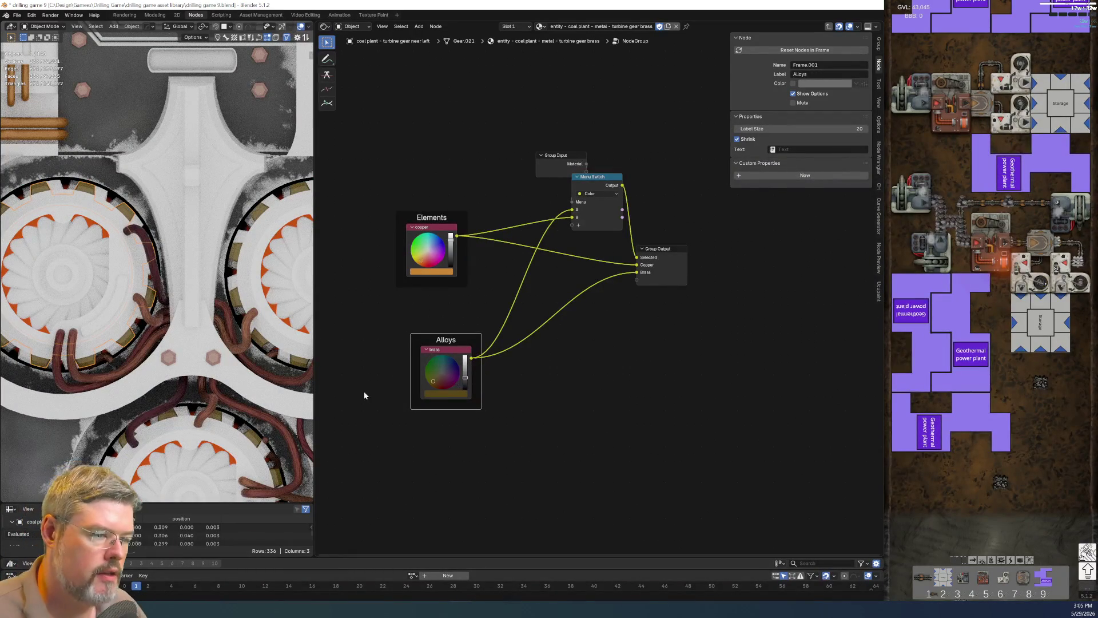
pyautogui.moveTo(448, 334); pyautogui.dragTo(434, 305)
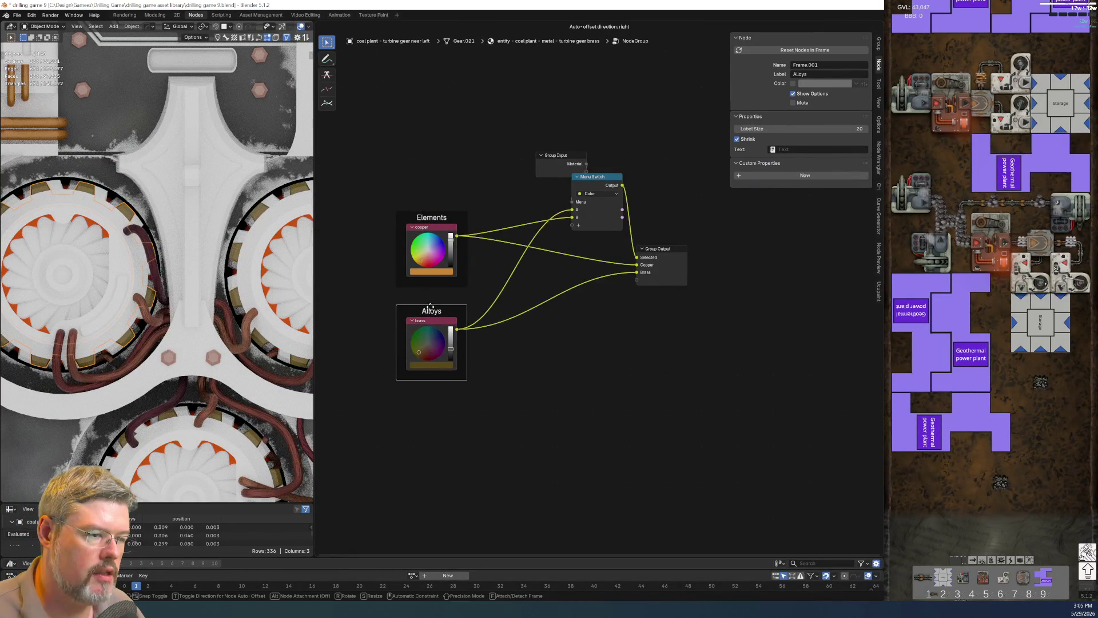
# Name the Menu Switch options Brass and Copper, with Copper listed first.
pyautogui.click(596, 178)
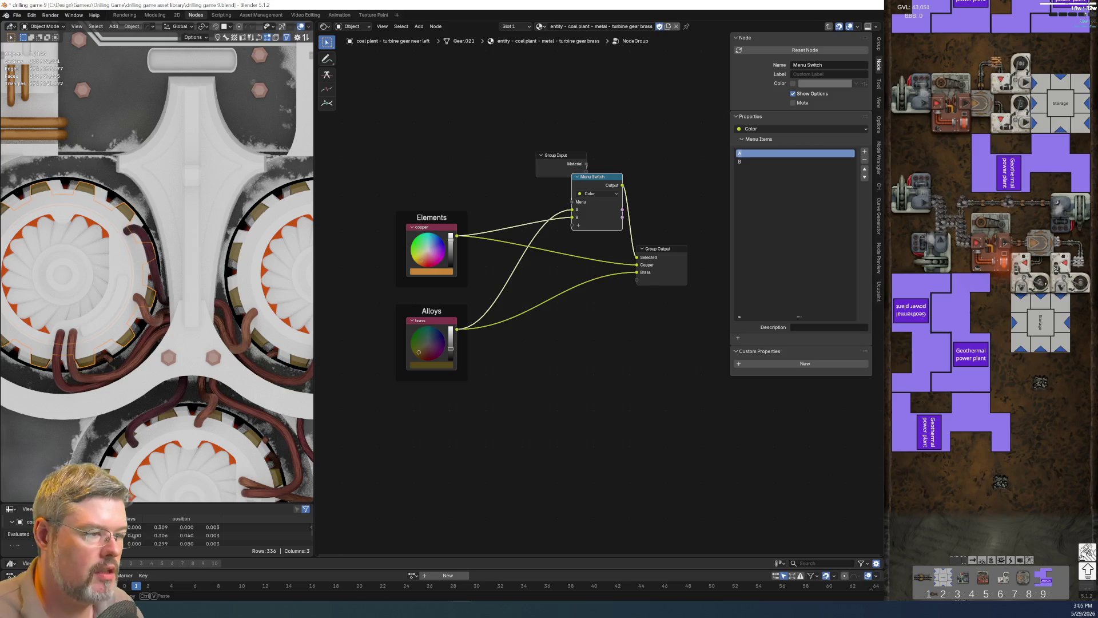
pyautogui.write('s')
pyautogui.press('Tab')
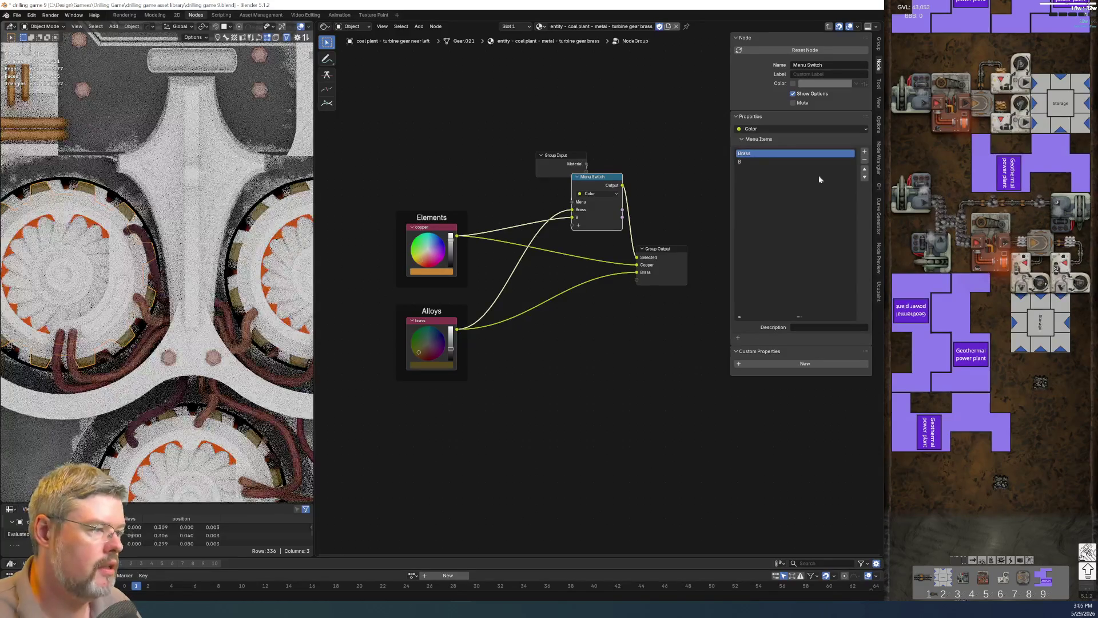
pyautogui.write('Copper')
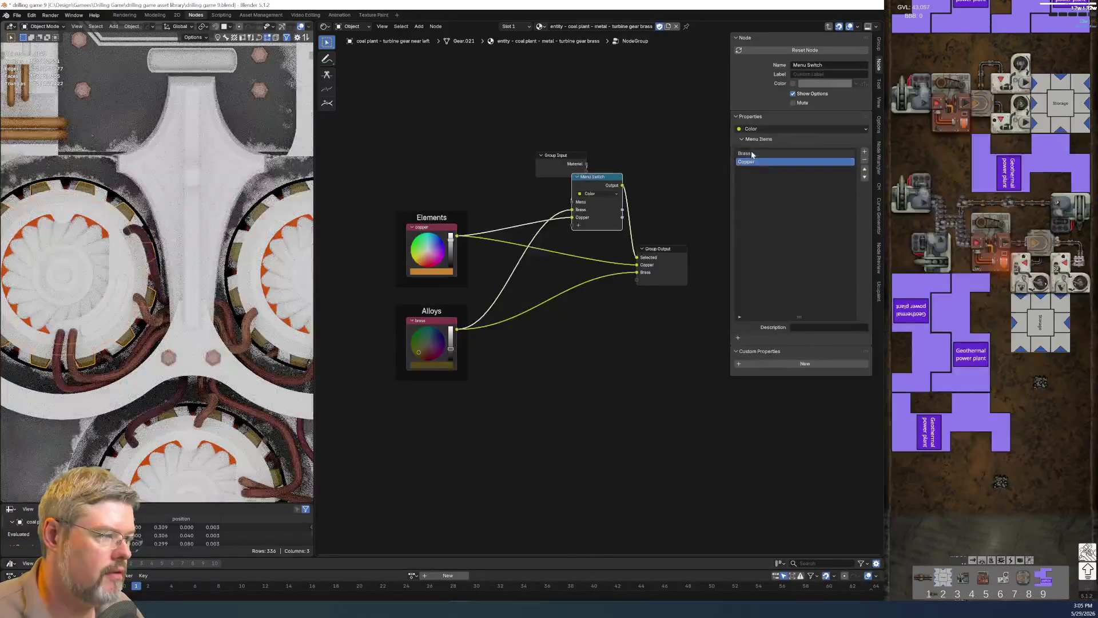
pyautogui.moveTo(743, 165); pyautogui.dragTo(750, 144)
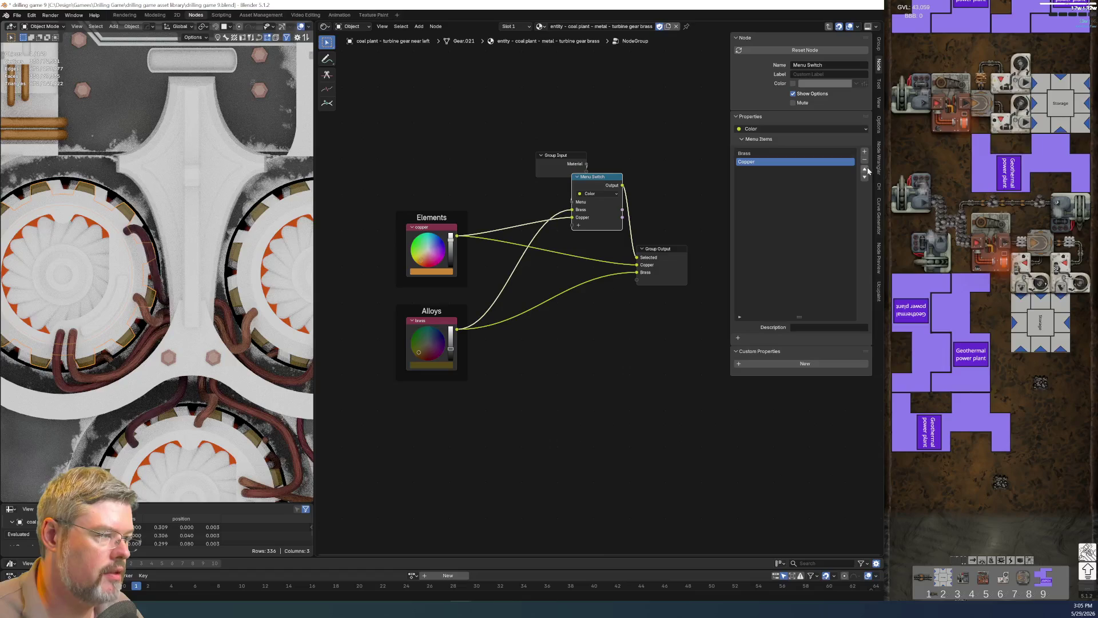
# Tidy the layout of Group Input, Menu Switch and Group Output.
pyautogui.moveTo(664, 249); pyautogui.dragTo(684, 250)
pyautogui.moveTo(513, 100); pyautogui.dragTo(595, 156)
pyautogui.press('g')
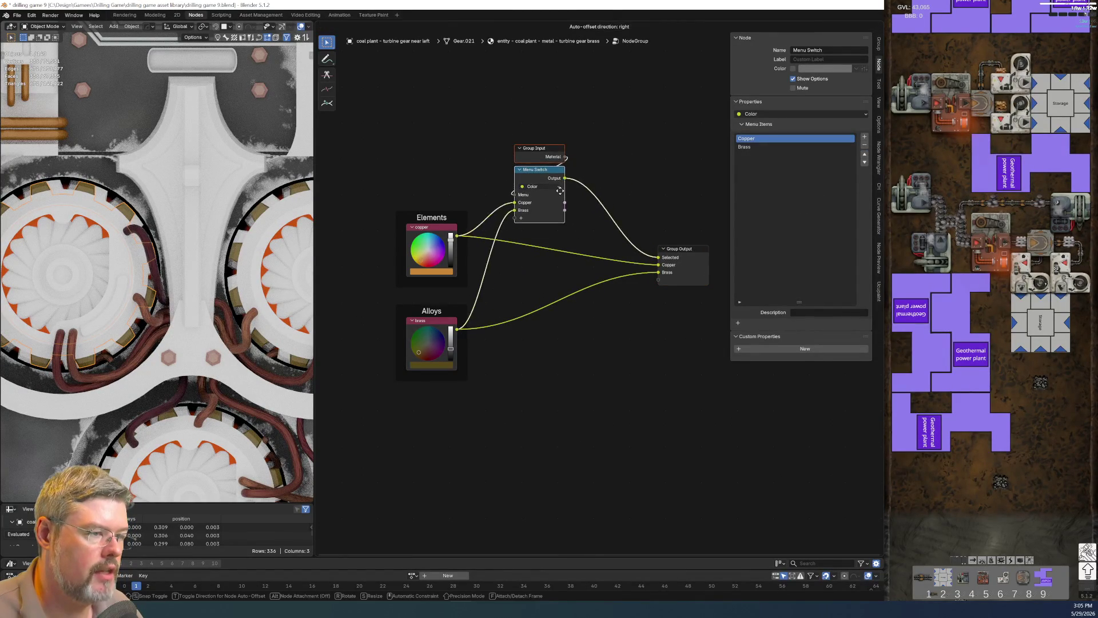
pyautogui.click(554, 156)
pyautogui.moveTo(657, 260); pyautogui.dragTo(598, 231)
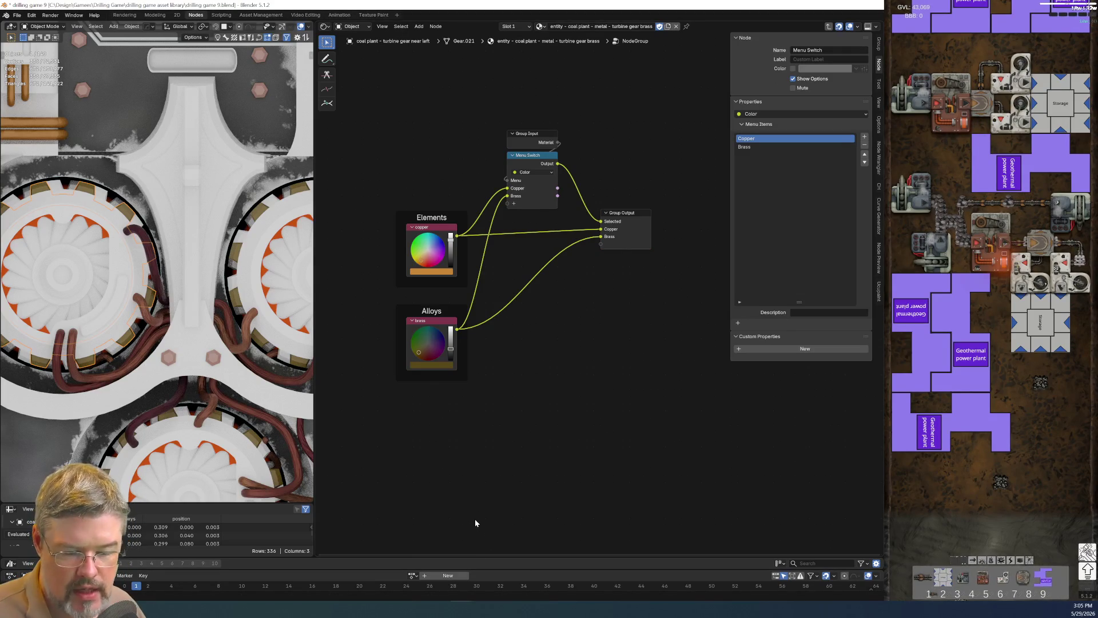
# Save drilling game 9.blend and return to the parent material.
pyautogui.click(23, 14)
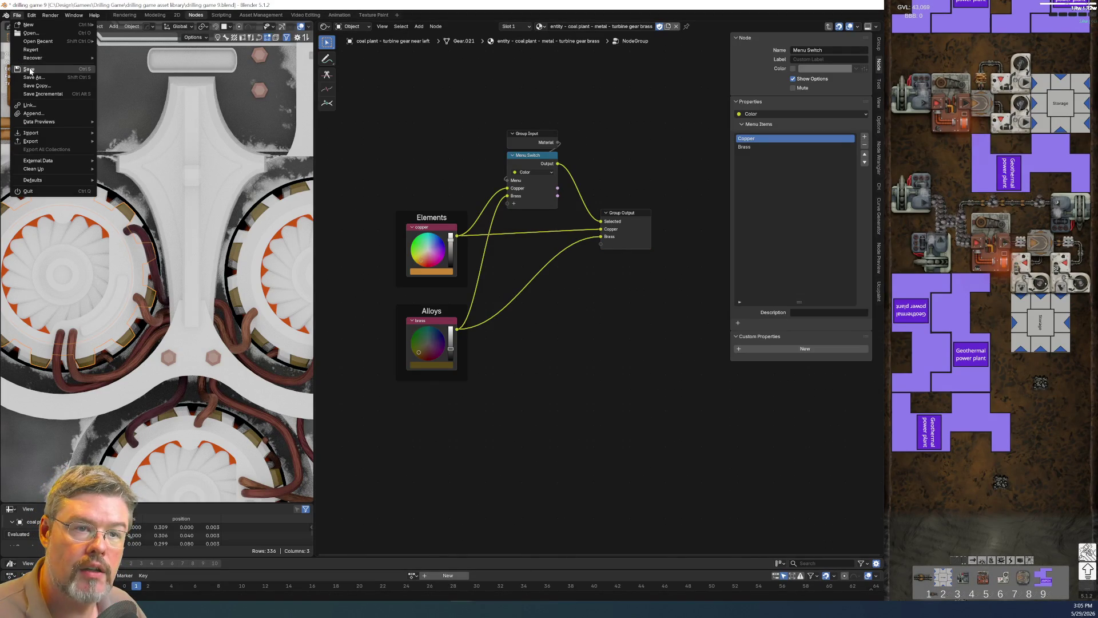
pyautogui.click(29, 68)
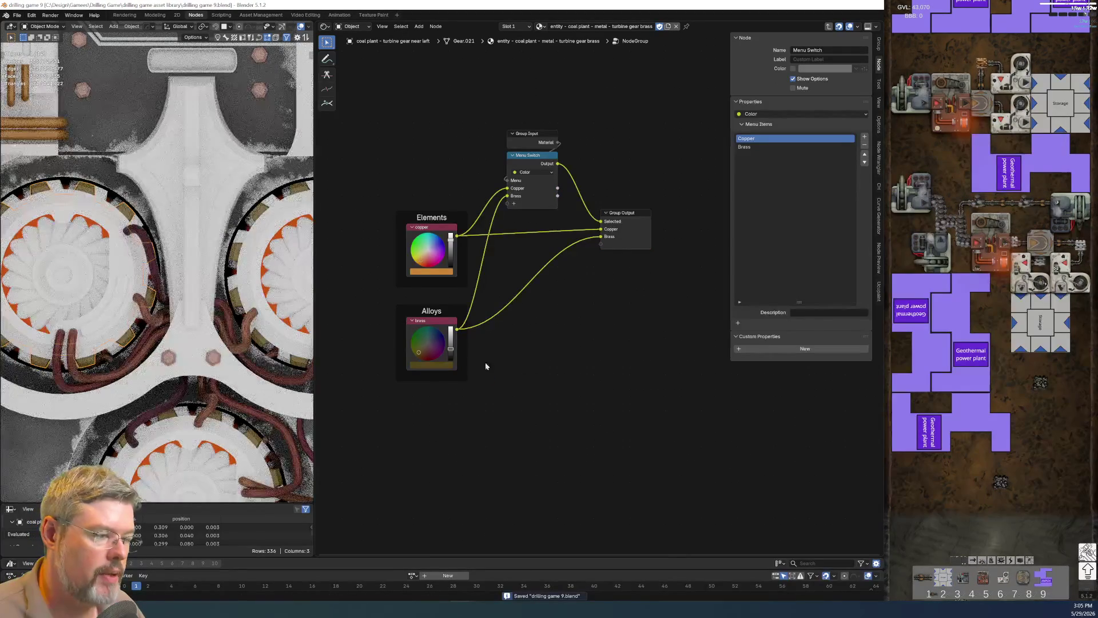
pyautogui.press('Tab')
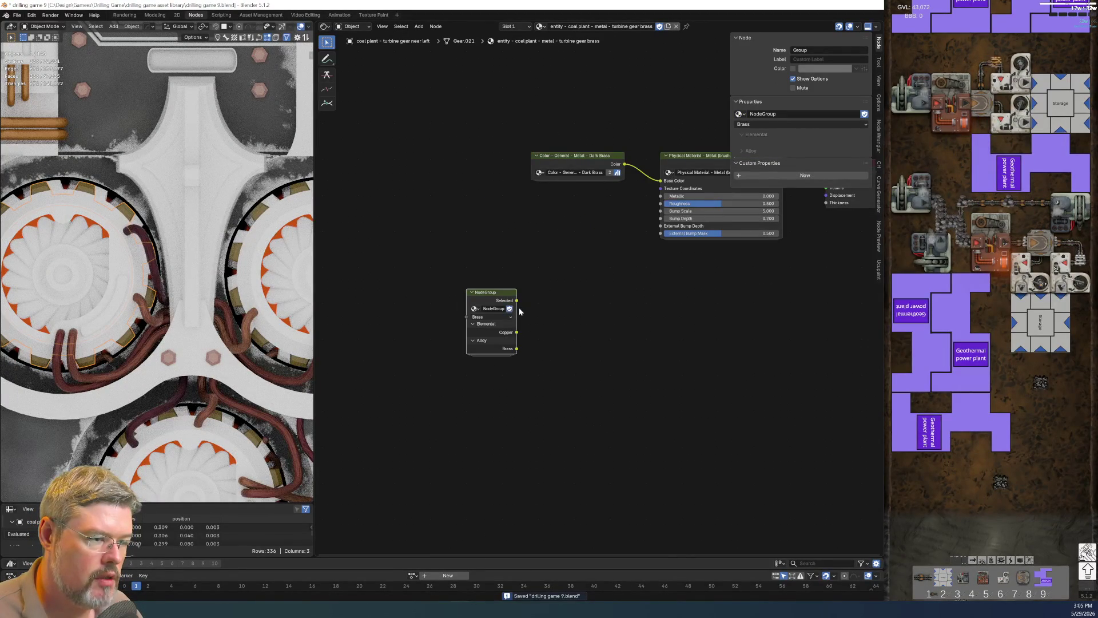
# Rename the node group to PALETTE - Named Metals and save the file.
pyautogui.moveTo(517, 293); pyautogui.dragTo(553, 293)
pyautogui.doubleClick(493, 309)
pyautogui.write('PALETTE - Named Metals')
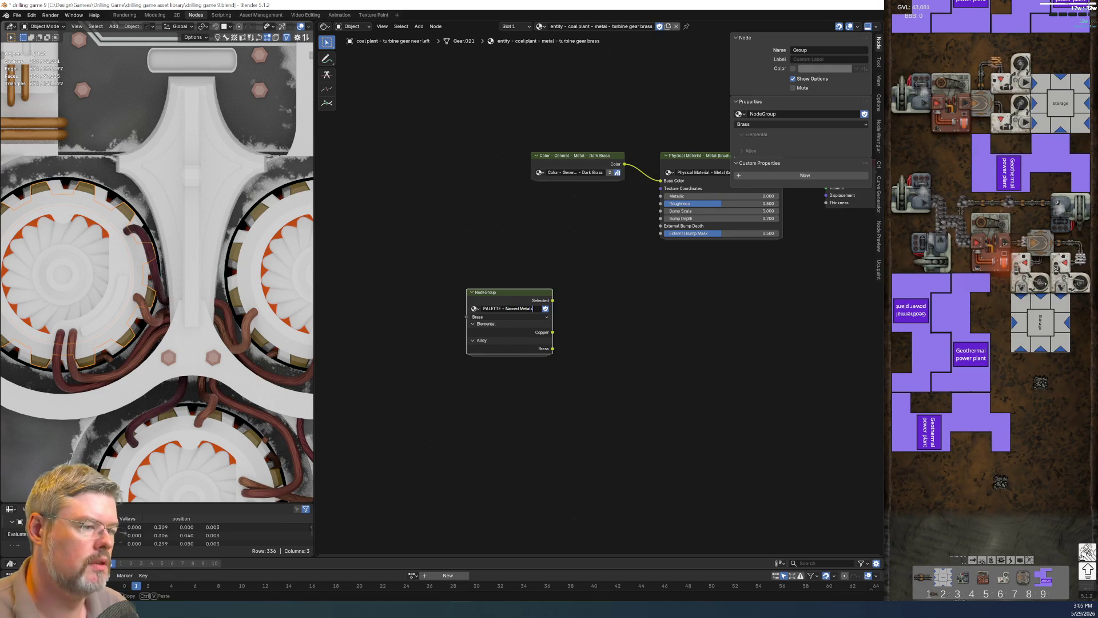
pyautogui.press('Return')
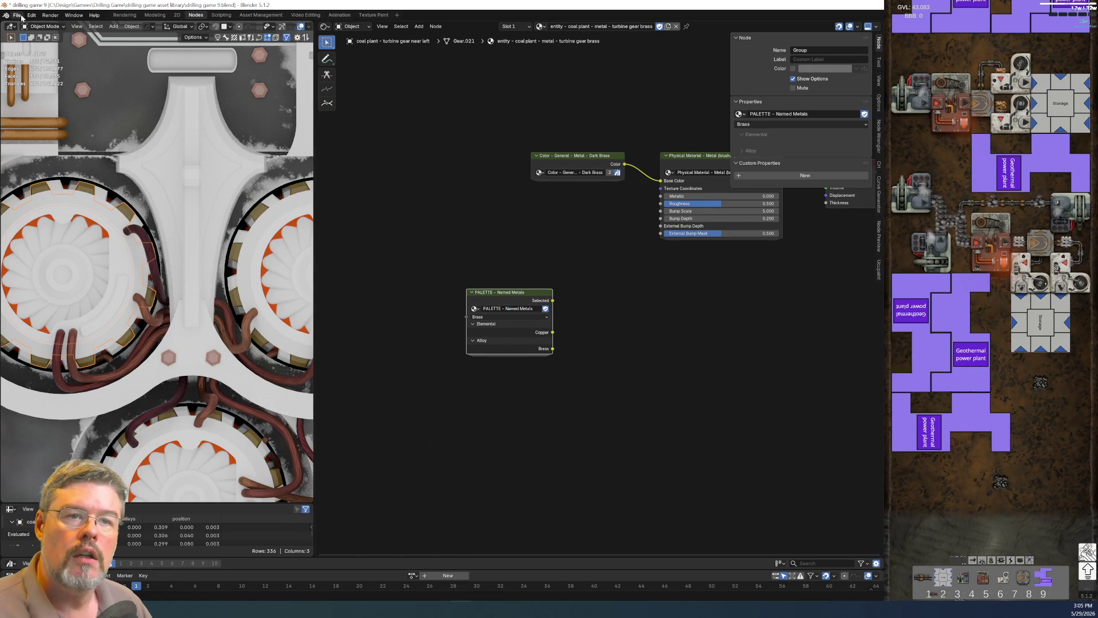
pyautogui.click(19, 16)
pyautogui.hotkey('ctrl', 's')
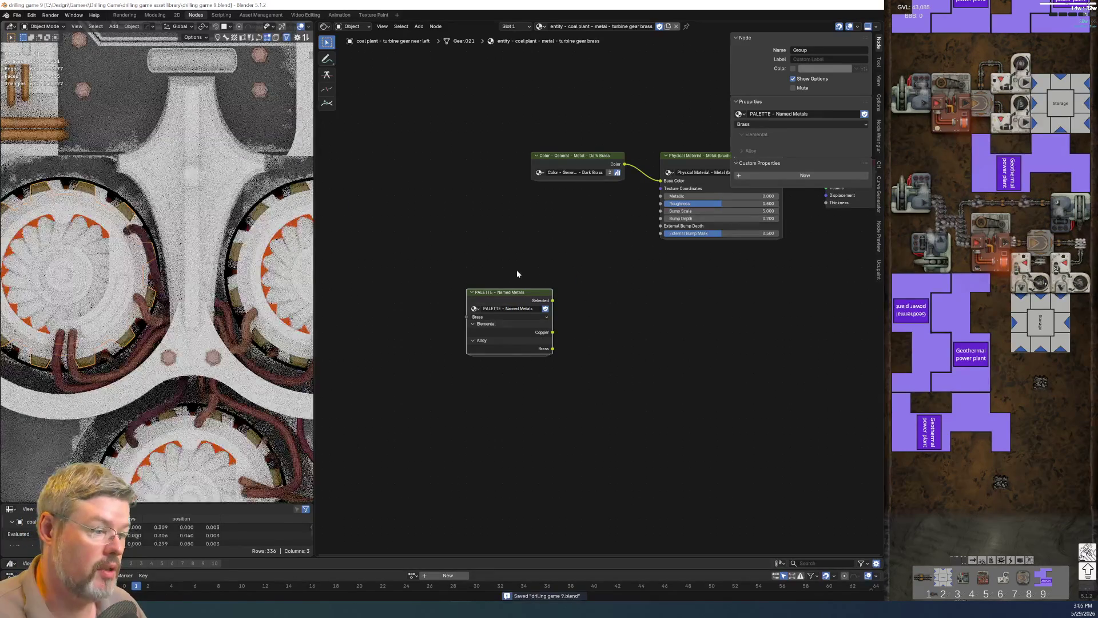
# Place the palette node under the Color node and mark its node group as an asset.
pyautogui.moveTo(530, 300); pyautogui.dragTo(603, 198)
pyautogui.press('Home')
pyautogui.rightClick(424, 324)
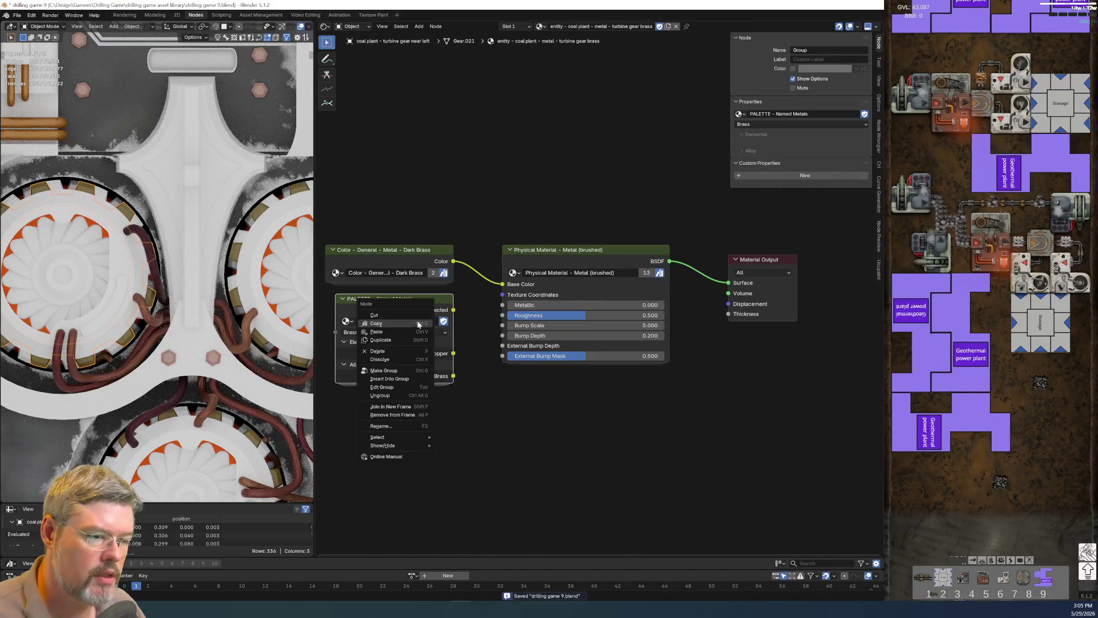
pyautogui.rightClick(415, 319)
pyautogui.click(369, 355)
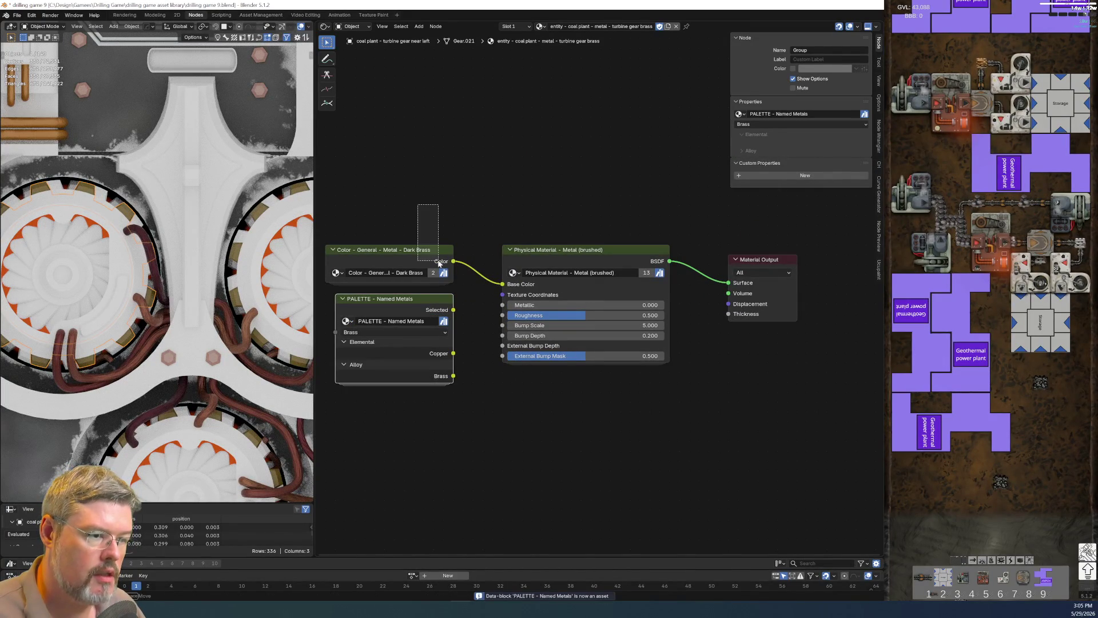
# Delete the Dark Brass node, link the palette's Brass output to Base Color, and hide unused sockets.
pyautogui.press('x')
pyautogui.moveTo(453, 309); pyautogui.dragTo(502, 283)
pyautogui.moveTo(430, 259); pyautogui.dragTo(481, 220, button='middle')
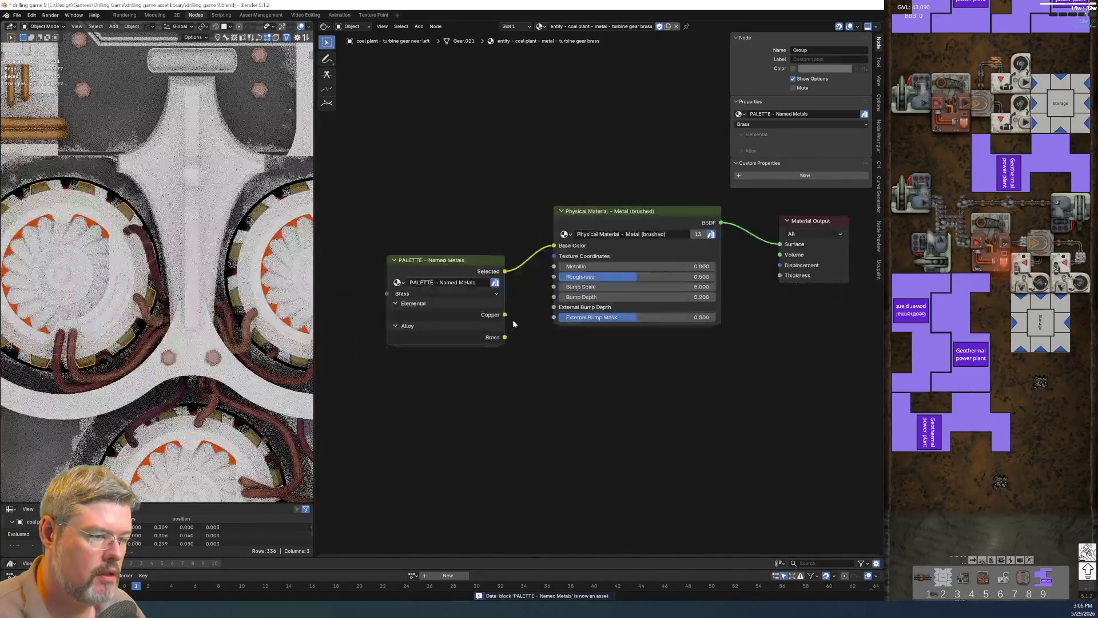
pyautogui.moveTo(504, 337); pyautogui.dragTo(547, 256)
pyautogui.moveTo(461, 268)
pyautogui.mouseDown()
pyautogui.moveTo(462, 208)
pyautogui.moveTo(461, 224)
pyautogui.mouseUp()
pyautogui.hotkey('ctrl', 'h')
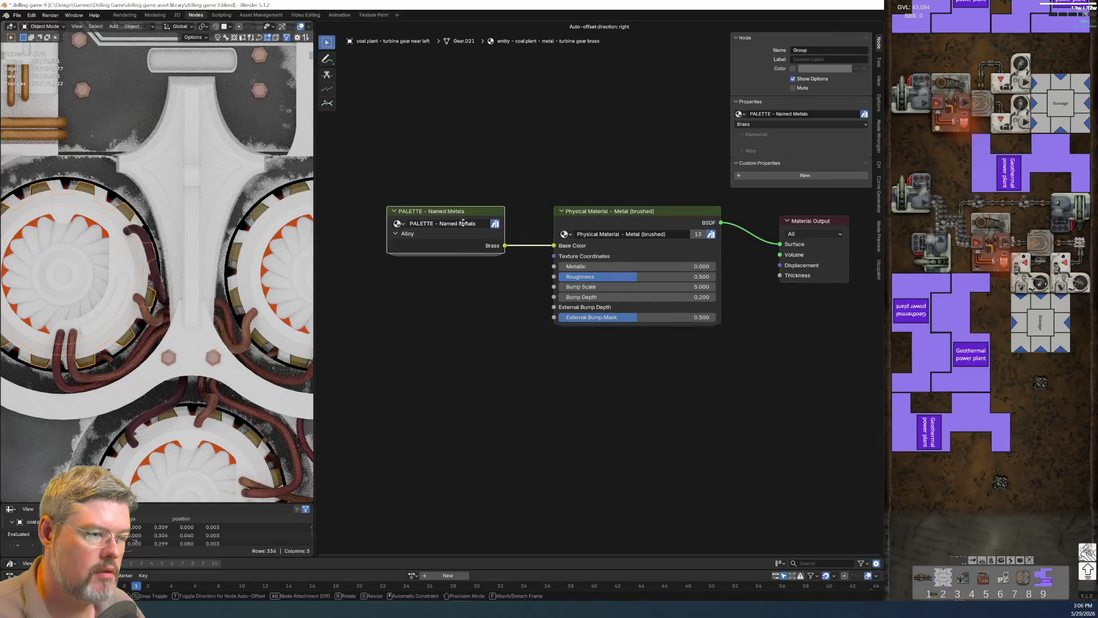
pyautogui.click(408, 404)
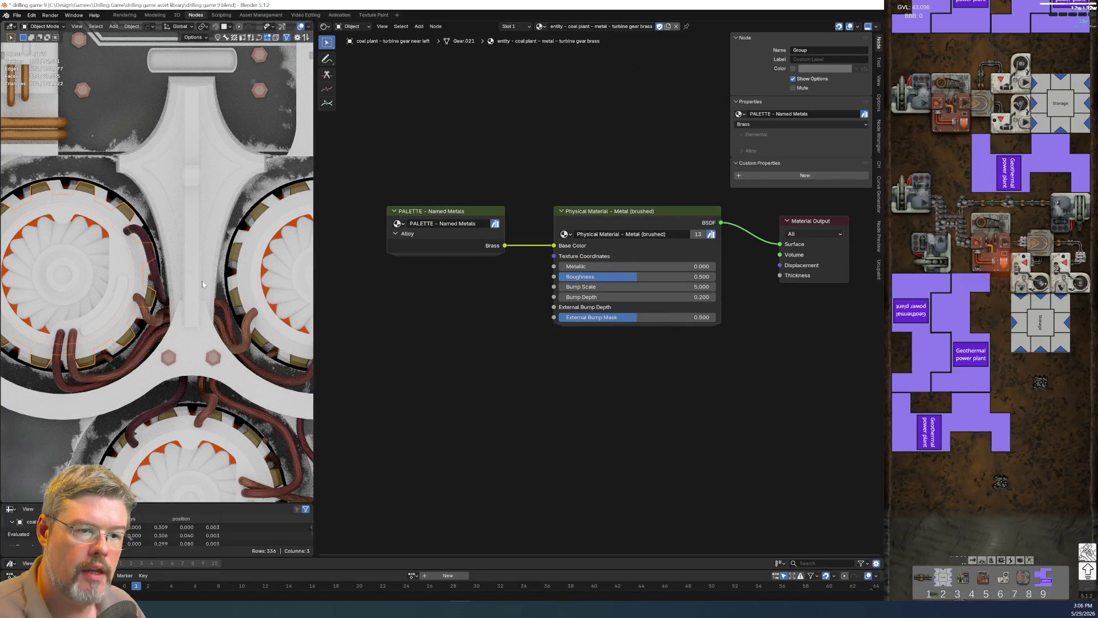
pyautogui.moveTo(552, 389); pyautogui.dragTo(492, 405, button='middle')
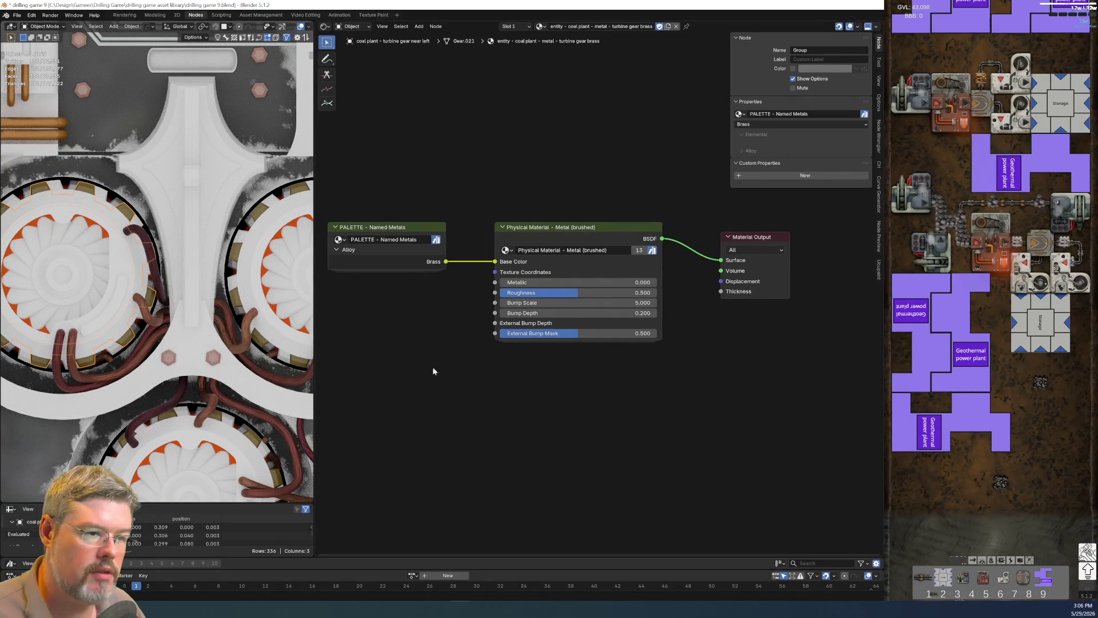
pyautogui.scroll(2, 628, 433)
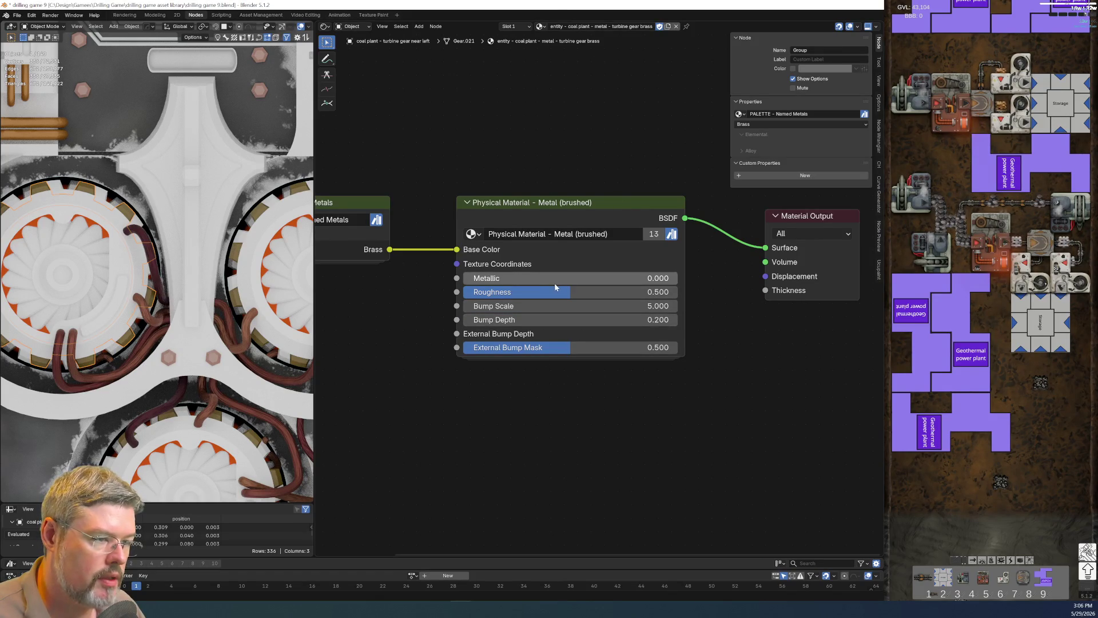
# Set Metallic 0.711, Roughness 0.452, External Bump Mask 0 and Bump Depth 36.5, then save the file.
pyautogui.moveTo(551, 279)
pyautogui.mouseDown()
pyautogui.moveTo(660, 280)
pyautogui.moveTo(669, 292)
pyautogui.moveTo(598, 279)
pyautogui.moveTo(612, 279)
pyautogui.mouseUp()
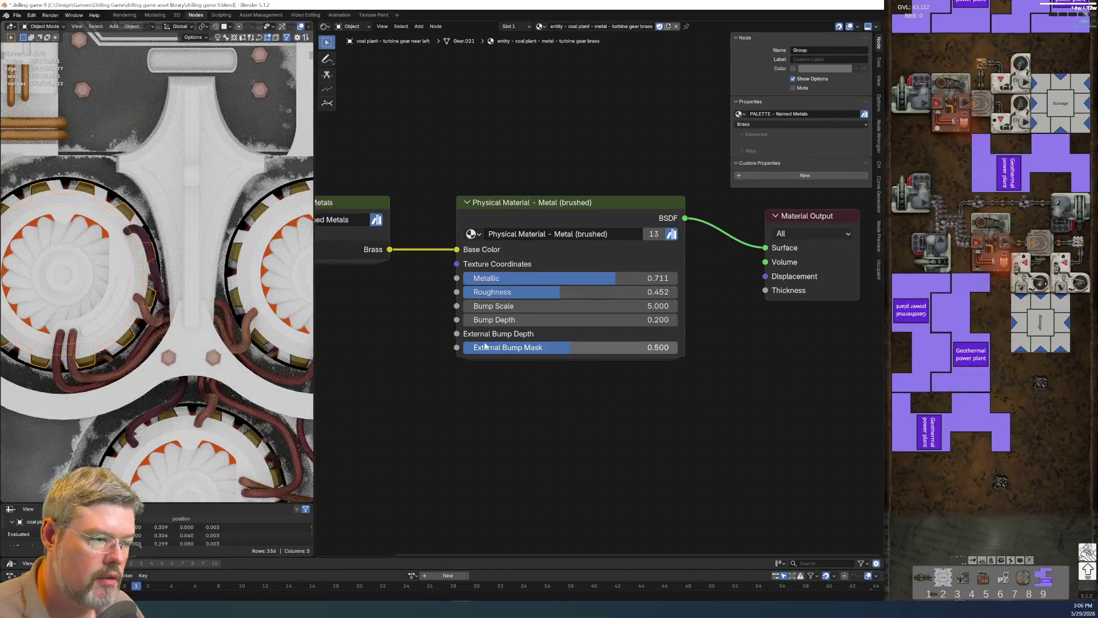
pyautogui.press('BackSpace')
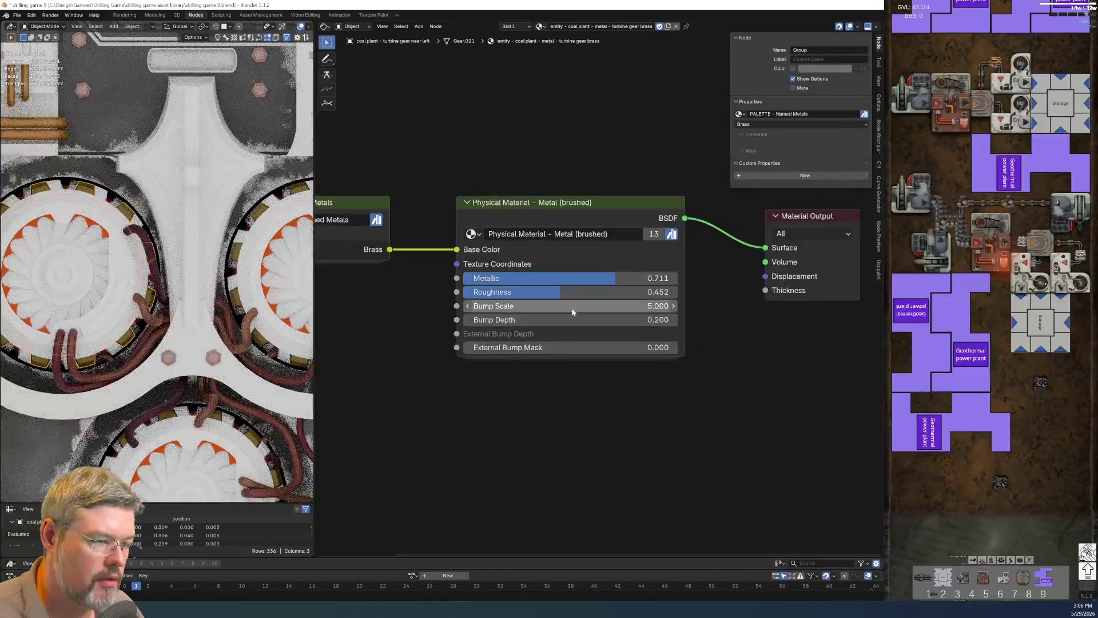
pyautogui.moveTo(562, 322); pyautogui.dragTo(594, 322)
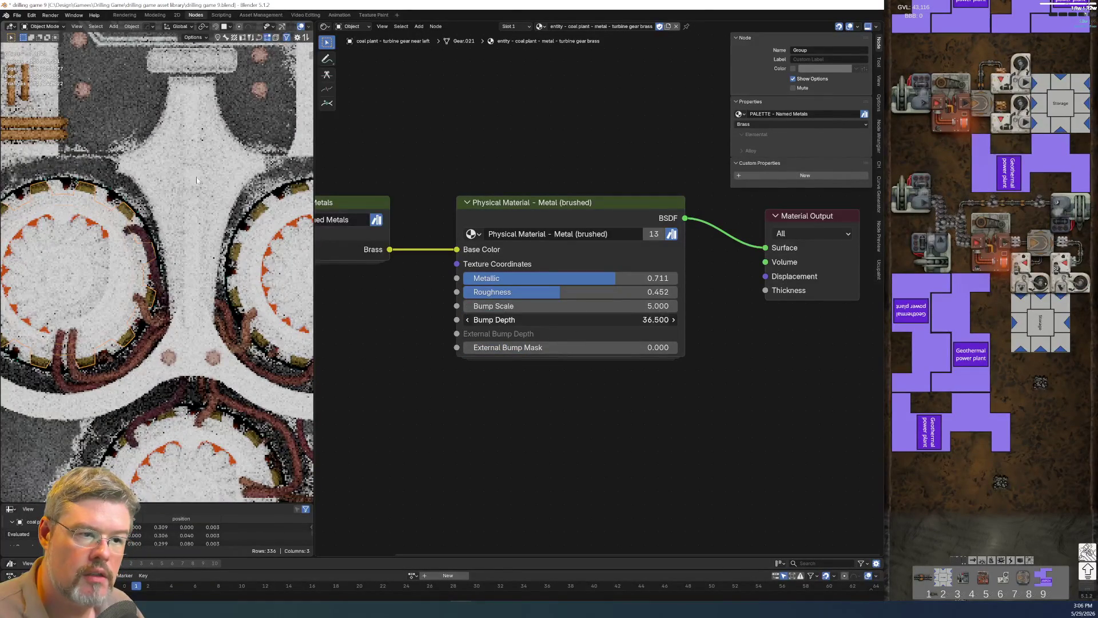
pyautogui.scroll(6, 132, 217)
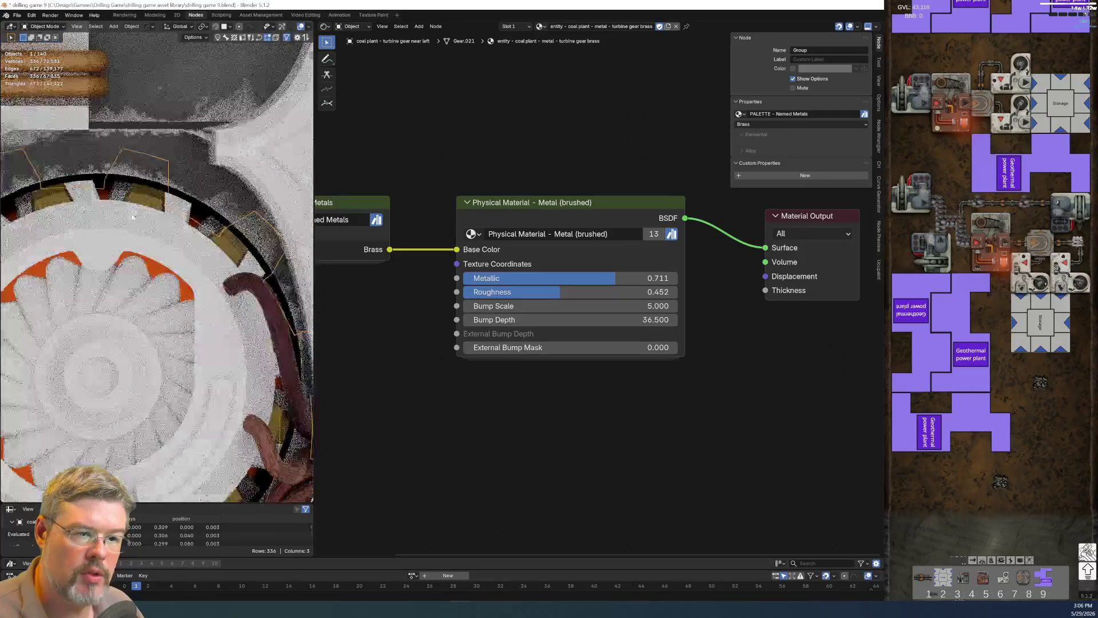
pyautogui.scroll(4, 132, 216)
pyautogui.scroll(-7, 215, 241)
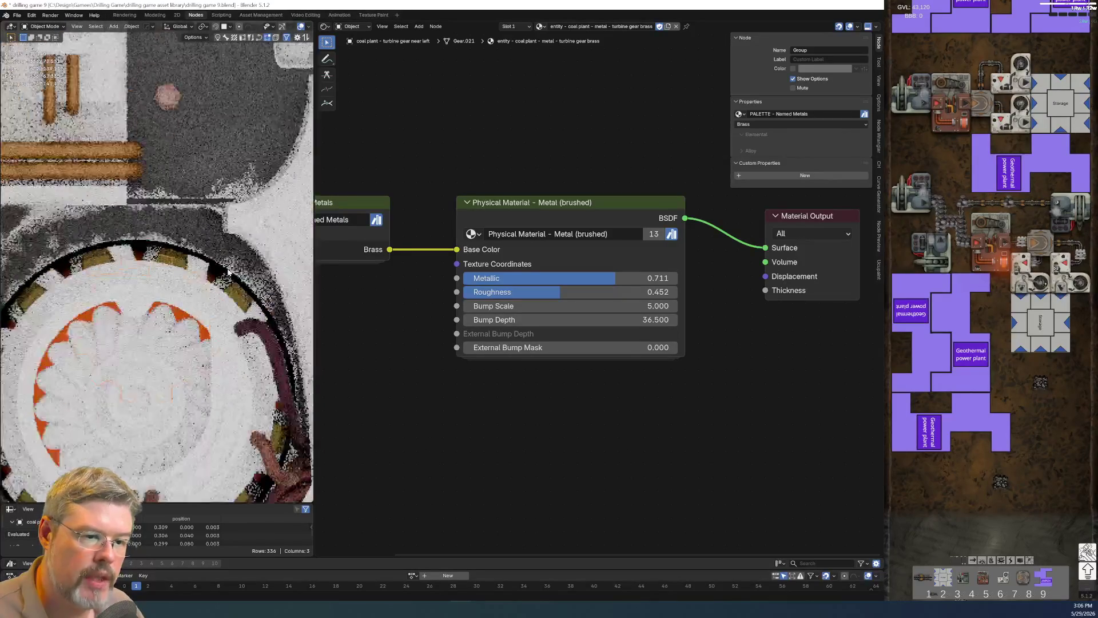
pyautogui.scroll(-3, 223, 278)
pyautogui.click(17, 15)
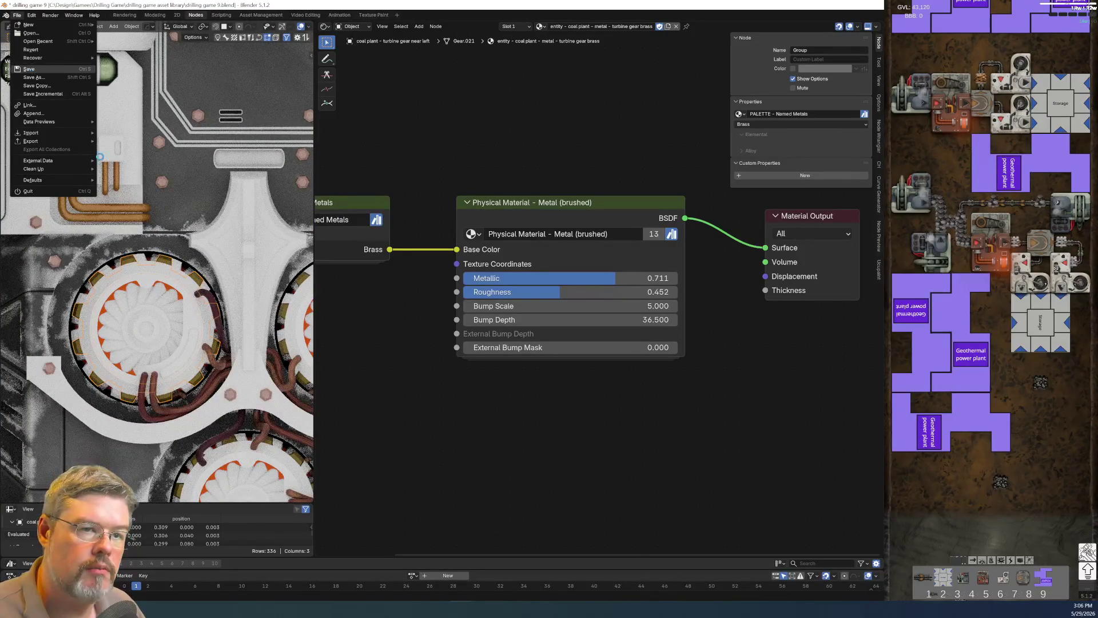
pyautogui.scroll(-6, 475, 411)
pyautogui.hotkey('shift', 'a')
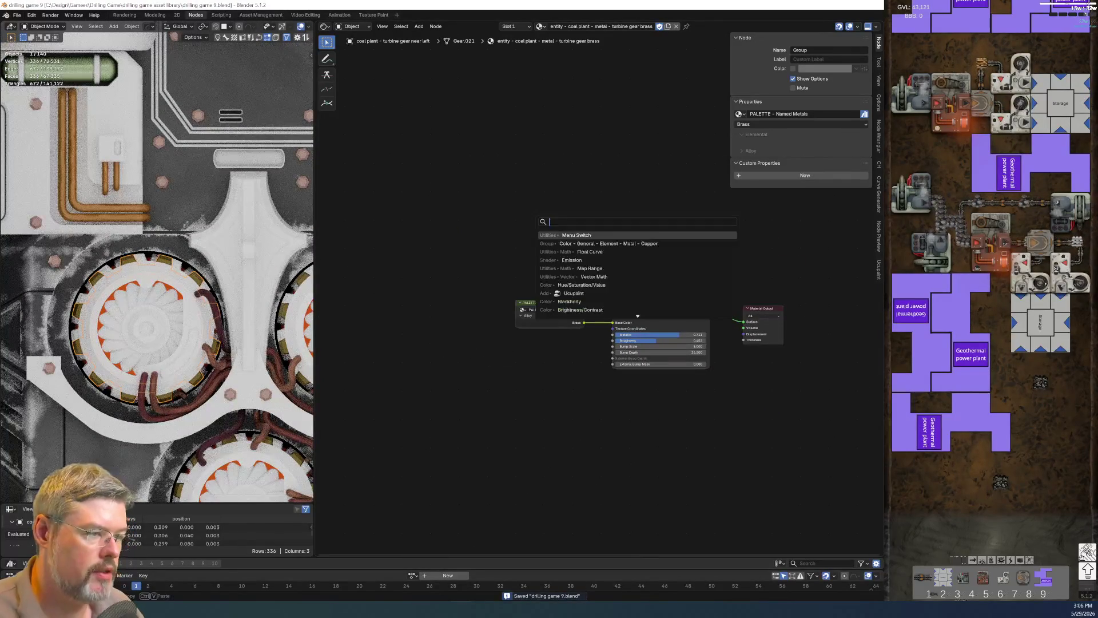
pyautogui.write('edge')
# Add a UTIL Edge Detect node and place it above the palette node.
pyautogui.press('Return')
pyautogui.press('Escape')
pyautogui.hotkey('shift', 'a')
pyautogui.write('edge w')
pyautogui.press('BackSpace')
pyautogui.write('d')
pyautogui.press('Return')
pyautogui.click(480, 232)
pyautogui.press('Home')
pyautogui.scroll(1, 480, 231)
pyautogui.moveTo(562, 166)
pyautogui.mouseDown()
pyautogui.moveTo(612, 166)
pyautogui.moveTo(549, 246)
pyautogui.mouseUp()
pyautogui.click(608, 200)
pyautogui.moveTo(608, 201); pyautogui.dragTo(543, 214, button='middle')
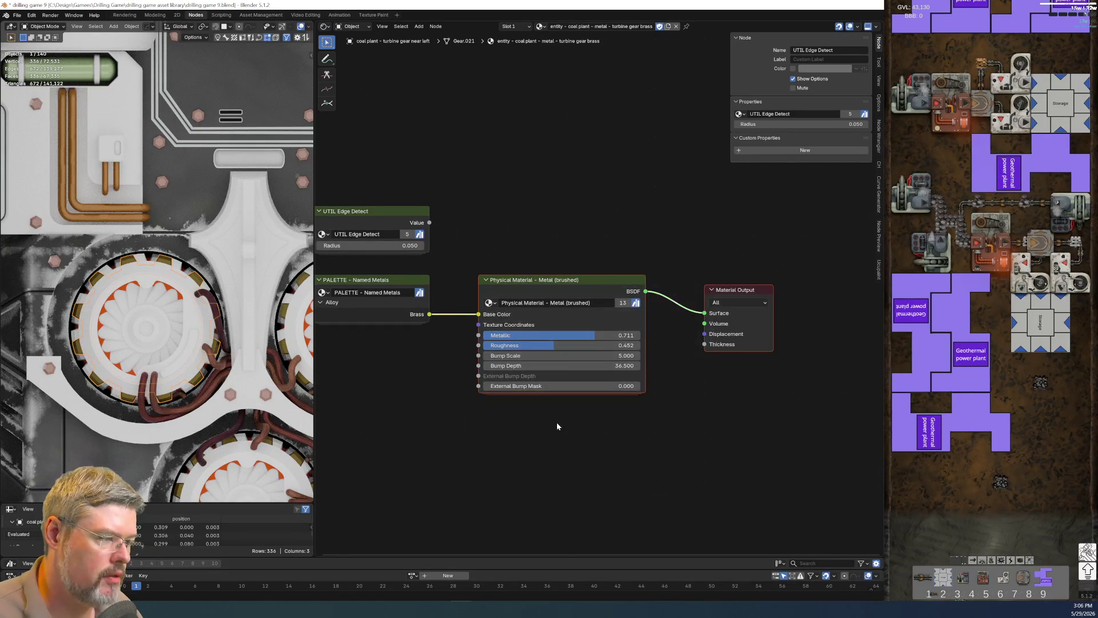
# Shift the material and Material Output nodes right to make room.
pyautogui.press('g')
pyautogui.moveTo(848, 337); pyautogui.dragTo(842, 319)
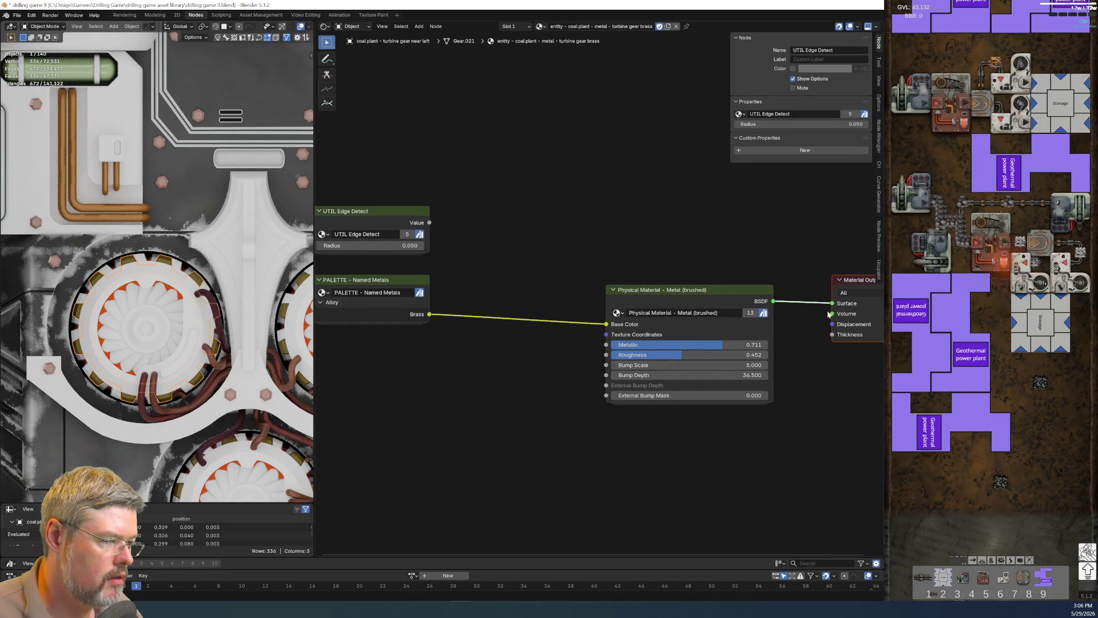
pyautogui.moveTo(729, 296); pyautogui.dragTo(729, 295)
pyautogui.press('g')
pyautogui.click(768, 286)
# Insert a Hue/Saturation/Value node on the Brass–Base Color link and preview the Edge Detect mask.
pyautogui.hotkey('shift', 'a')
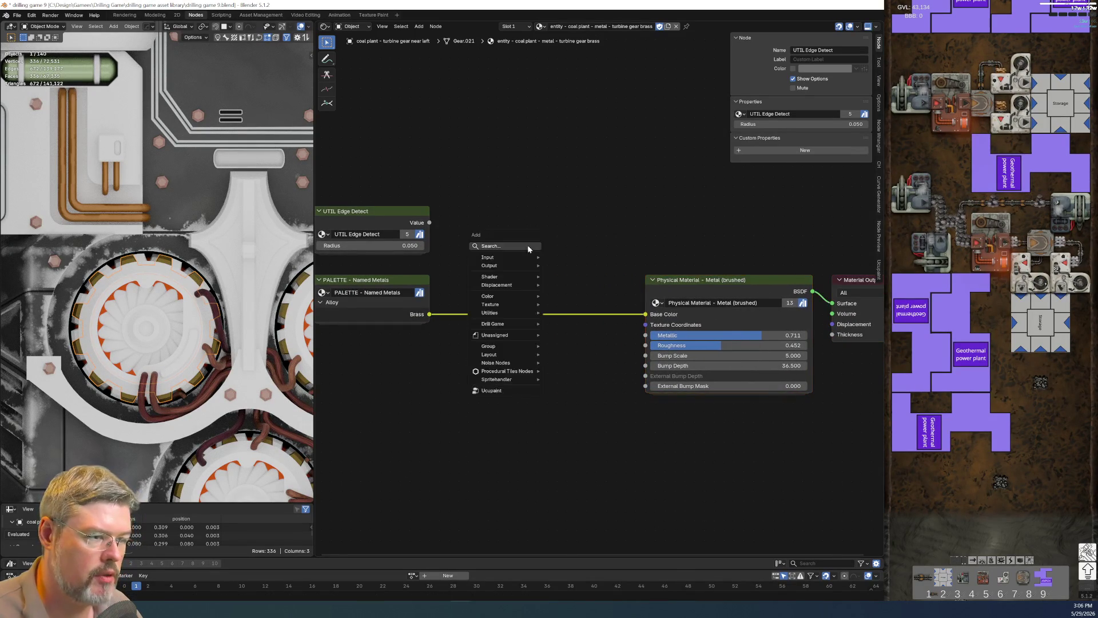
pyautogui.write('h')
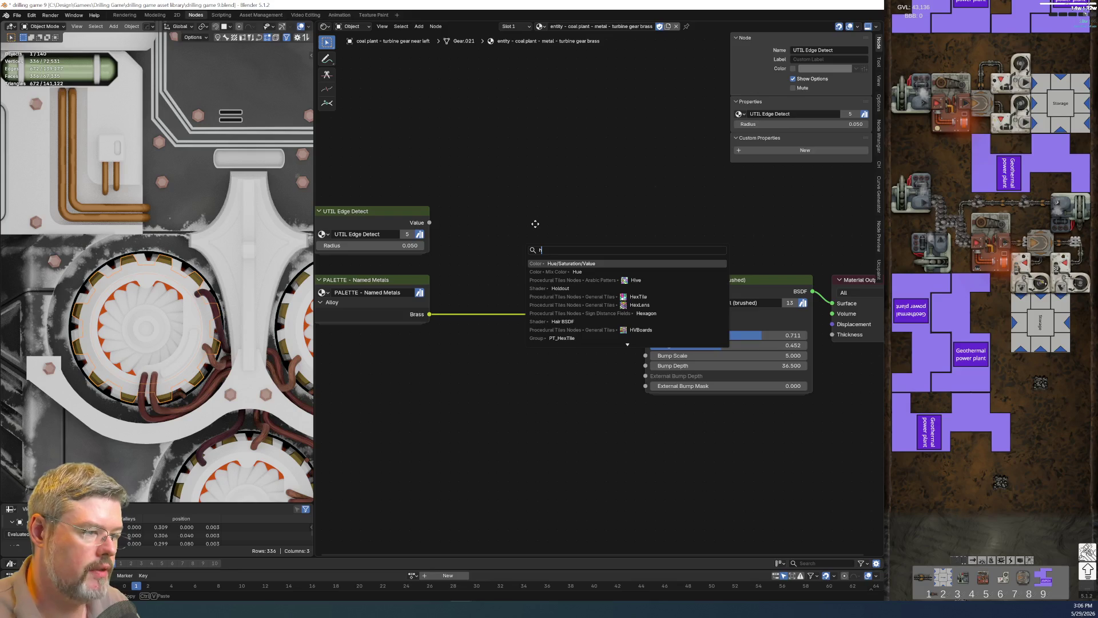
pyautogui.press('Return')
pyautogui.click(538, 265)
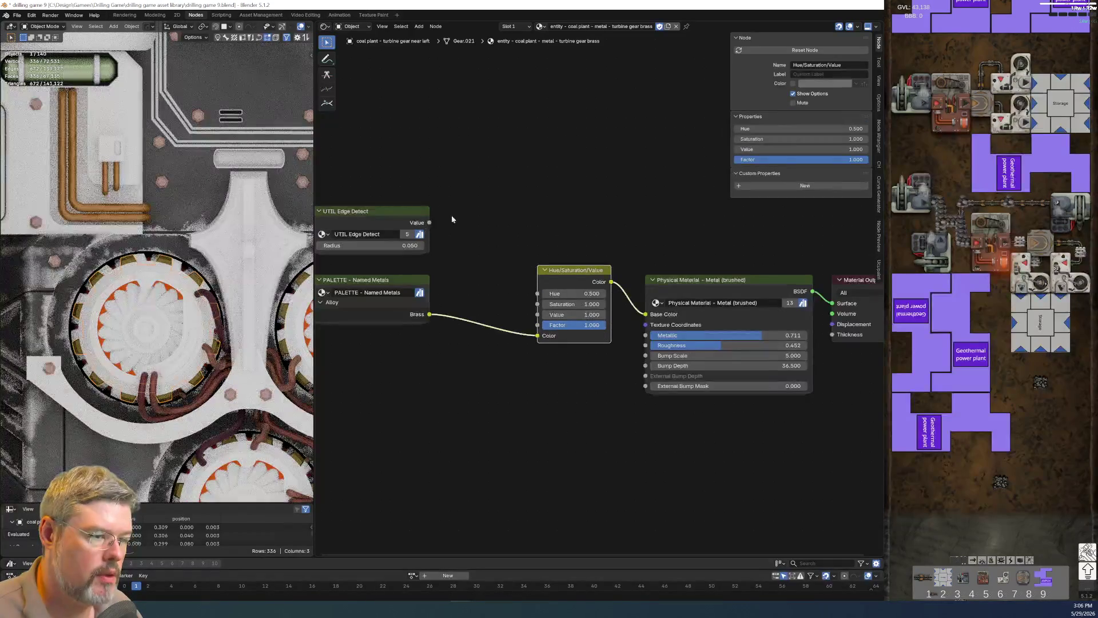
pyautogui.moveTo(374, 253); pyautogui.dragTo(504, 237, button='middle')
pyautogui.moveTo(525, 308); pyautogui.dragTo(534, 297)
pyautogui.moveTo(720, 320)
pyautogui.mouseDown()
pyautogui.moveTo(691, 366)
pyautogui.moveTo(691, 389)
pyautogui.moveTo(701, 389)
pyautogui.mouseUp()
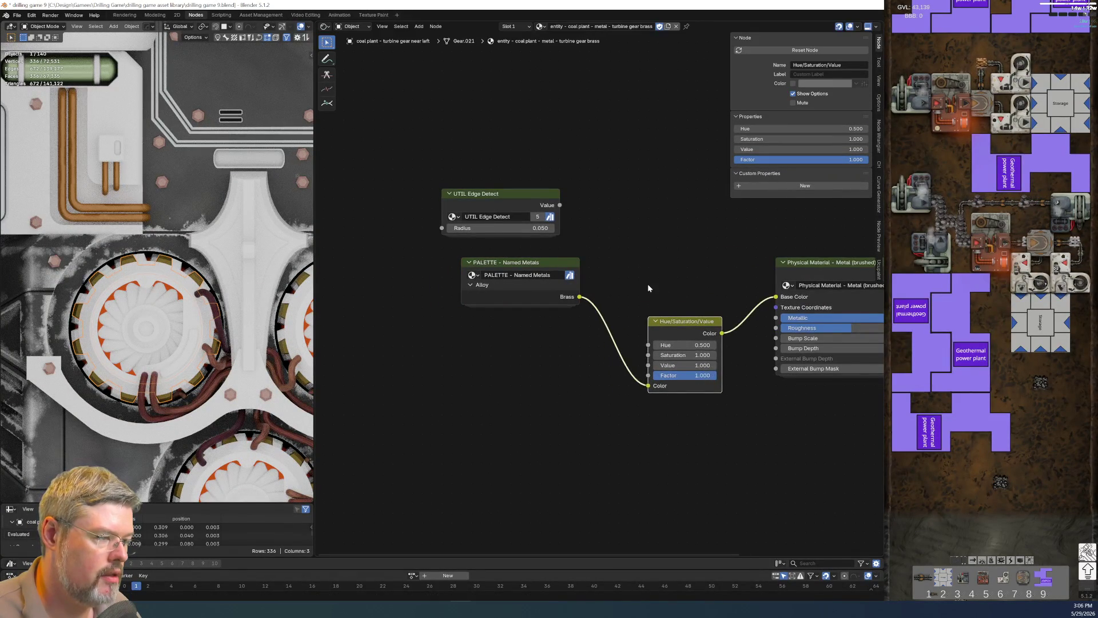
pyautogui.scroll(1, 640, 288)
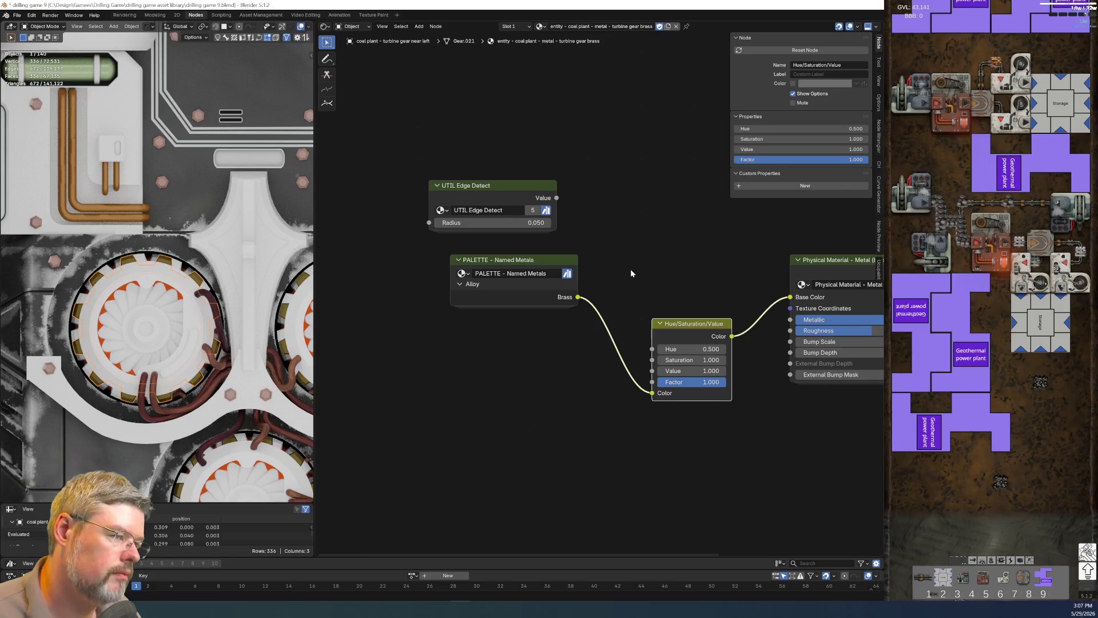
pyautogui.moveTo(631, 270); pyautogui.dragTo(563, 245, button='middle')
pyautogui.keyDown('ctrl'); pyautogui.keyDown('shift'); pyautogui.click(452, 169); pyautogui.keyUp('shift'); pyautogui.keyUp('ctrl')
pyautogui.press('Home')
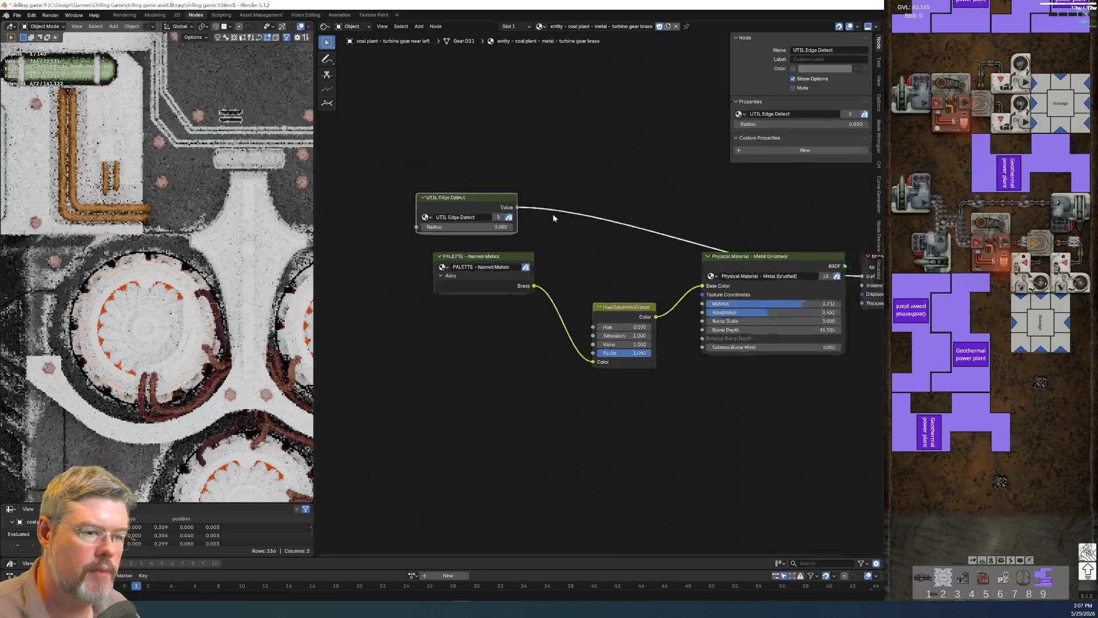
# Set the Edge Detect radius to 0.010.
pyautogui.scroll(2, 181, 264)
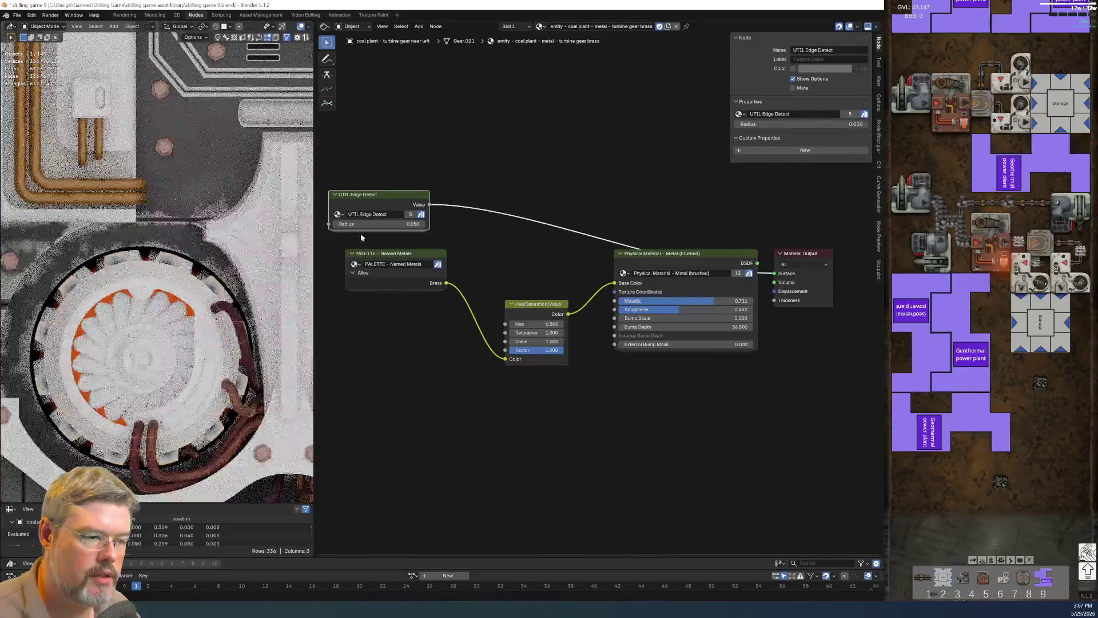
pyautogui.press('Home')
pyautogui.moveTo(400, 217)
pyautogui.mouseDown()
pyautogui.moveTo(413, 217)
pyautogui.moveTo(395, 218)
pyautogui.mouseUp()
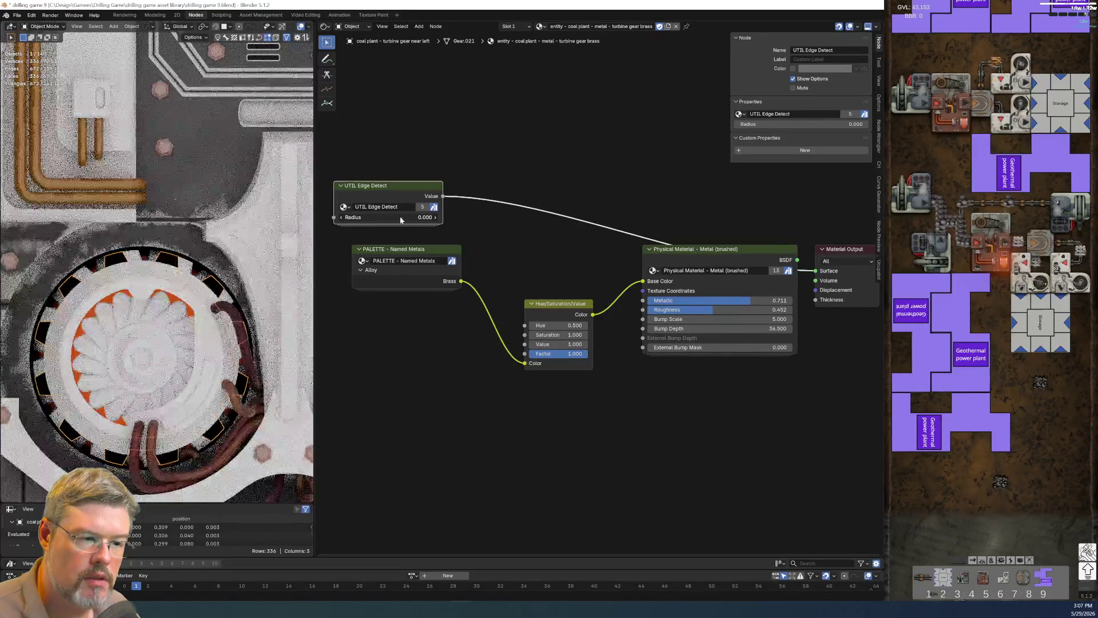
pyautogui.moveTo(436, 238); pyautogui.dragTo(605, 244, button='middle')
pyautogui.scroll(3, 605, 243)
pyautogui.click(564, 193)
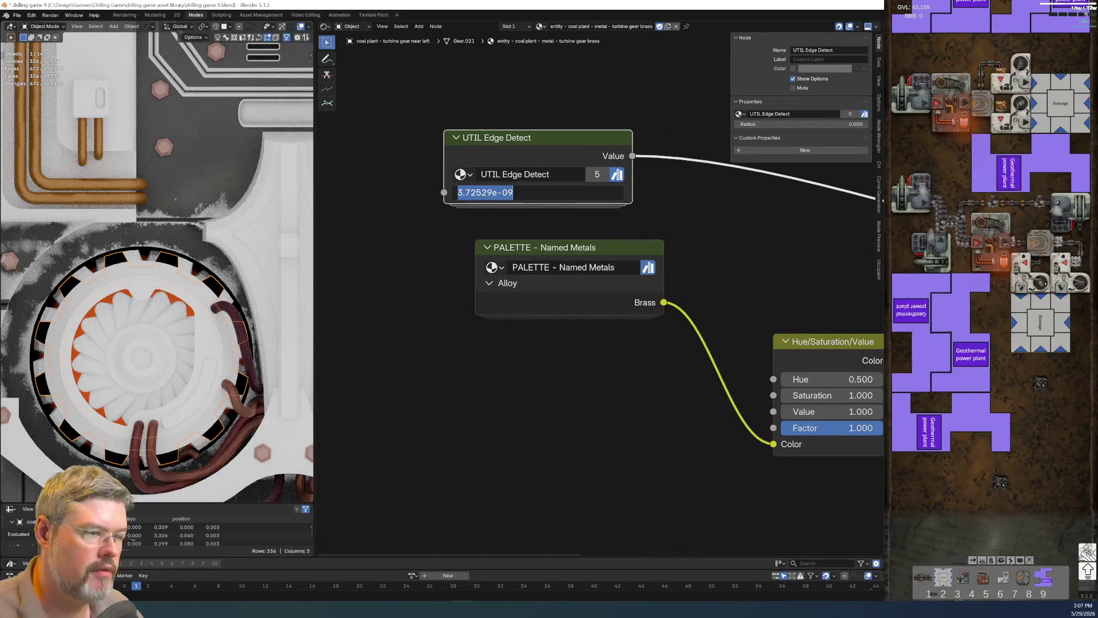
pyautogui.press('BackSpace')
pyautogui.write('0.010')
pyautogui.press('Return')
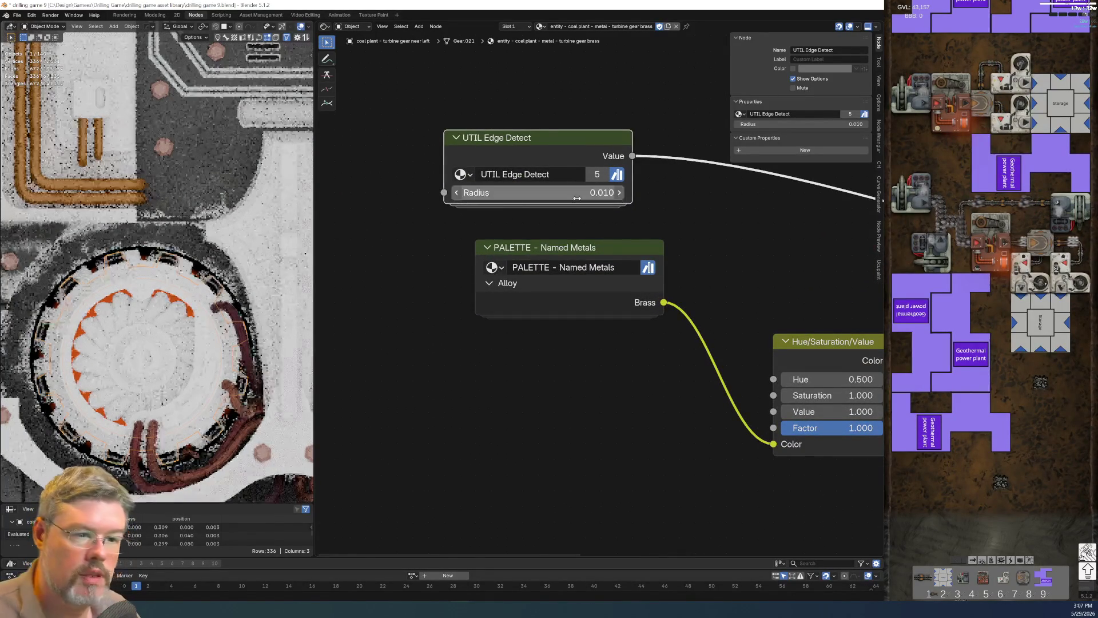
pyautogui.scroll(-2, 544, 338)
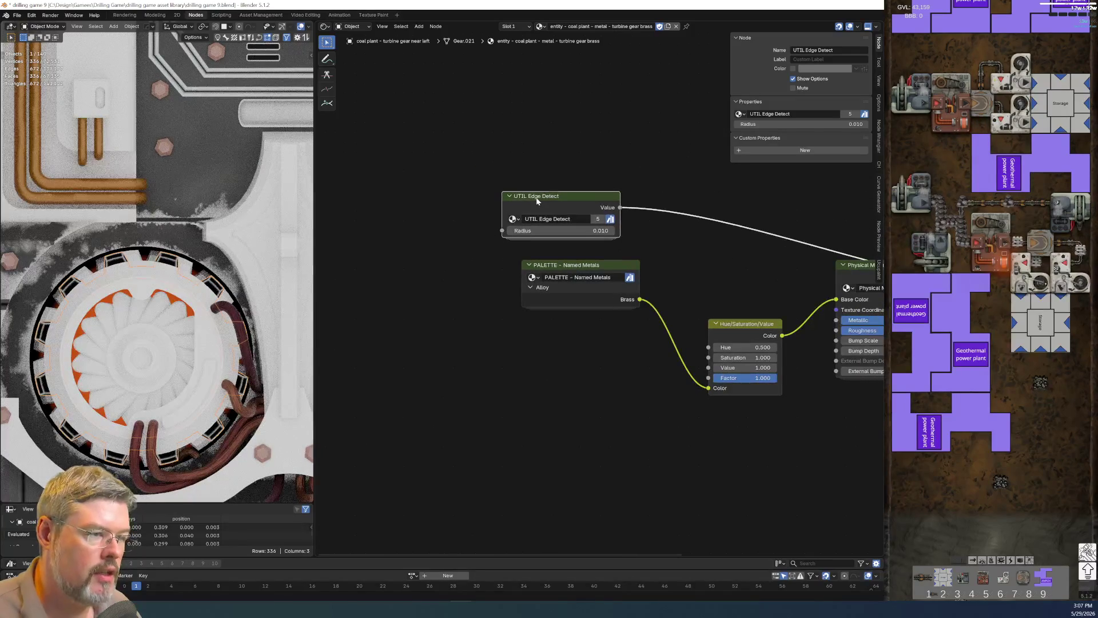
# Replace the image texture and Mapping with a Noise Texture driven by Object coordinates.
pyautogui.hotkey('ctrl', 't')
pyautogui.moveTo(337, 152); pyautogui.dragTo(486, 180, button='middle')
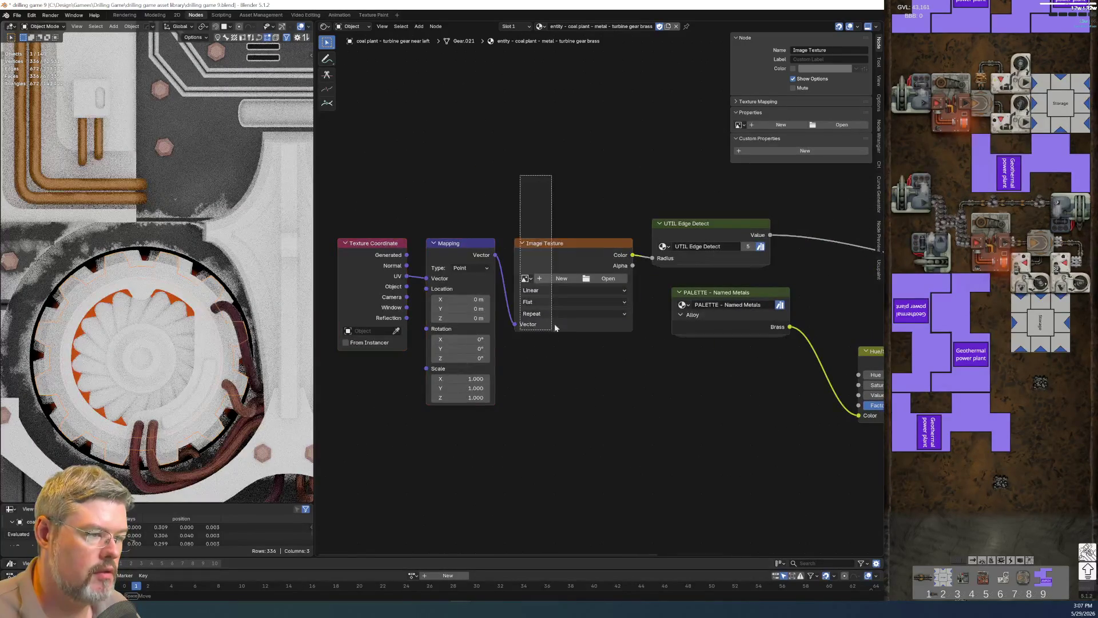
pyautogui.press('x')
pyautogui.hotkey('shift', 'a')
pyautogui.write('noise te')
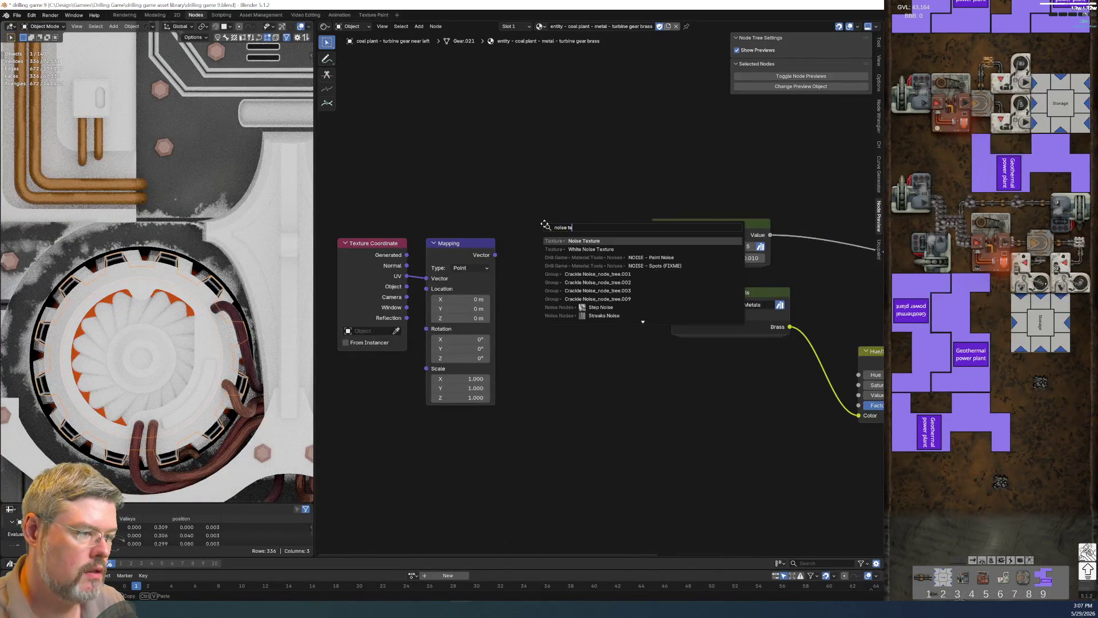
pyautogui.press('Return')
pyautogui.click(545, 224)
pyautogui.moveTo(425, 200); pyautogui.dragTo(485, 376)
pyautogui.press('x')
pyautogui.moveTo(407, 286); pyautogui.dragTo(544, 293)
# Group the Texture Coordinate node and return to the main material tree.
pyautogui.click(384, 246)
pyautogui.hotkey('ctrl', 'g')
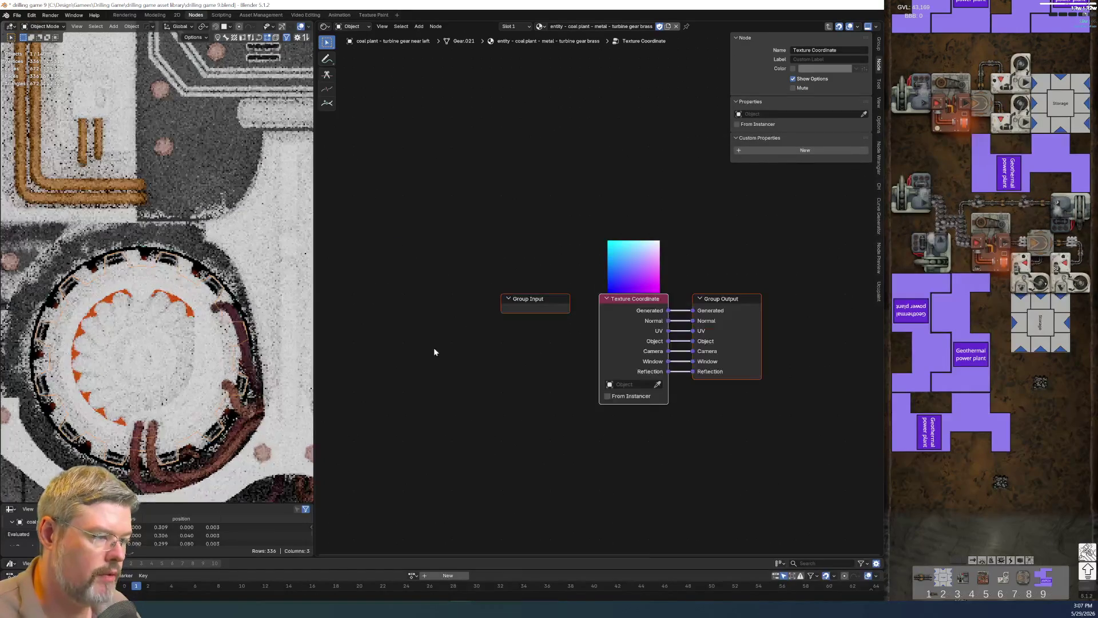
pyautogui.press('Tab')
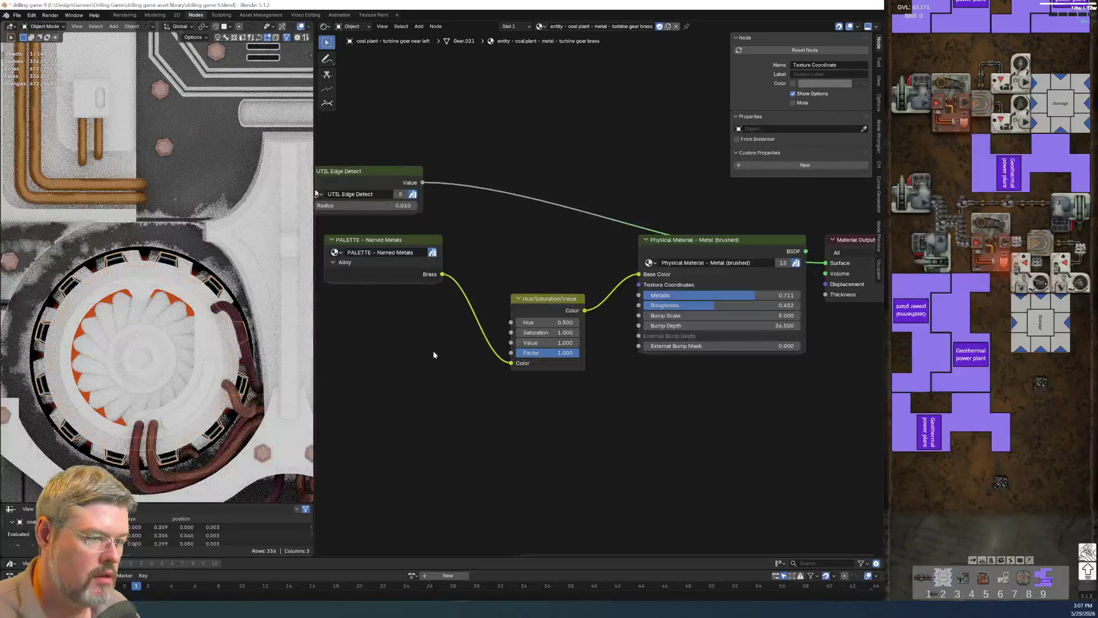
pyautogui.moveTo(393, 176)
pyautogui.mouseDown(button='middle')
pyautogui.moveTo(528, 250)
pyautogui.moveTo(430, 253)
pyautogui.mouseUp(button='middle')
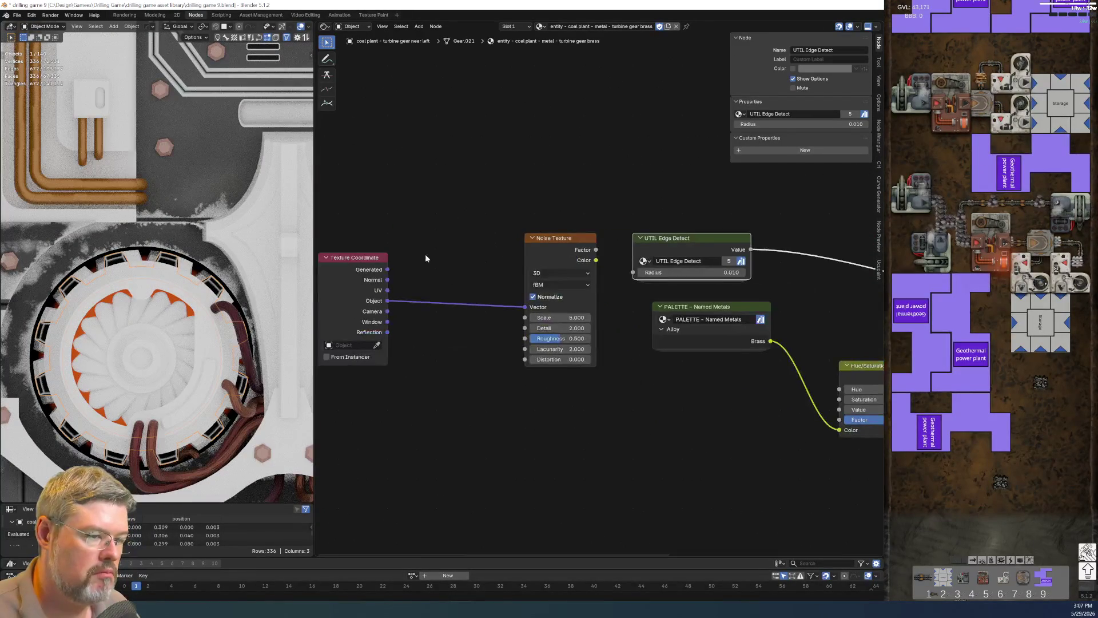
# Hide the Texture Coordinate node's unused sockets and switch the noise to Ridged Multifractal.
pyautogui.hotkey('ctrl', 'h')
pyautogui.moveTo(378, 270)
pyautogui.mouseDown()
pyautogui.moveTo(495, 242)
pyautogui.moveTo(476, 250)
pyautogui.mouseUp()
pyautogui.click(555, 283)
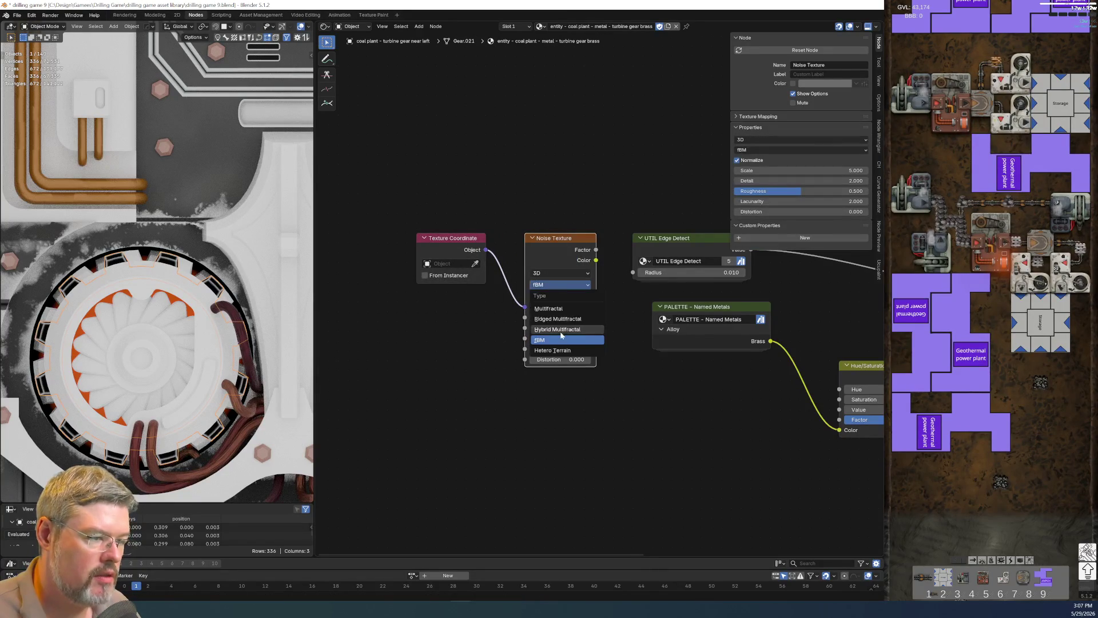
pyautogui.click(556, 319)
# Set the noise Scale 7, Detail 7, Lacunarity 4 and Gain 100.
pyautogui.click(557, 306)
pyautogui.press('Tab')
pyautogui.write('7')
pyautogui.press('Return')
pyautogui.click(575, 337)
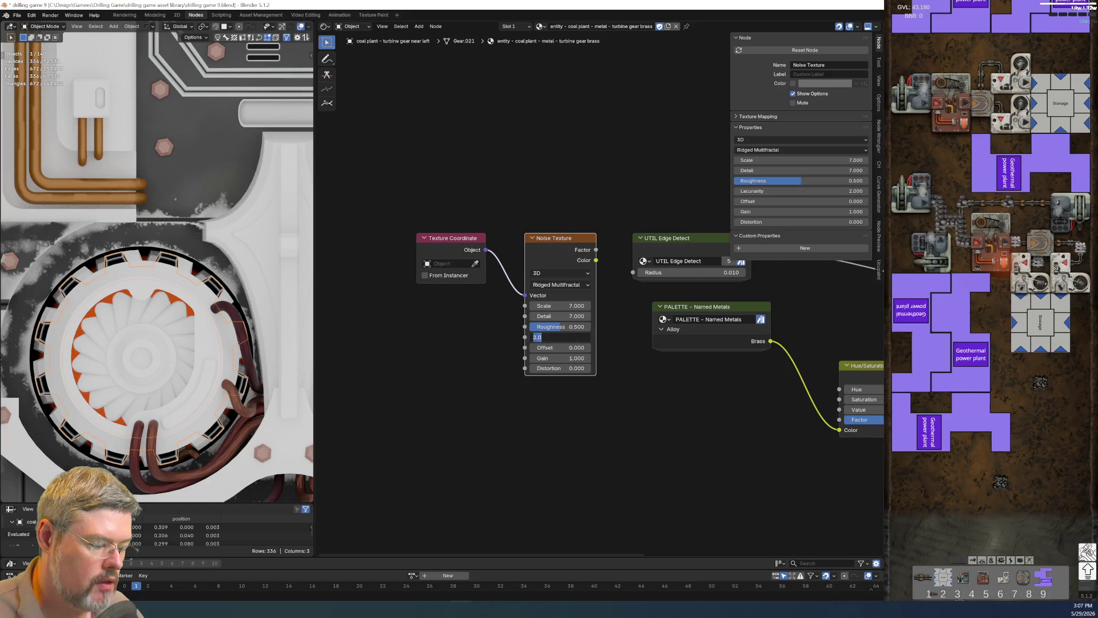
pyautogui.write('4.000')
pyautogui.press('Return')
pyautogui.click(548, 357)
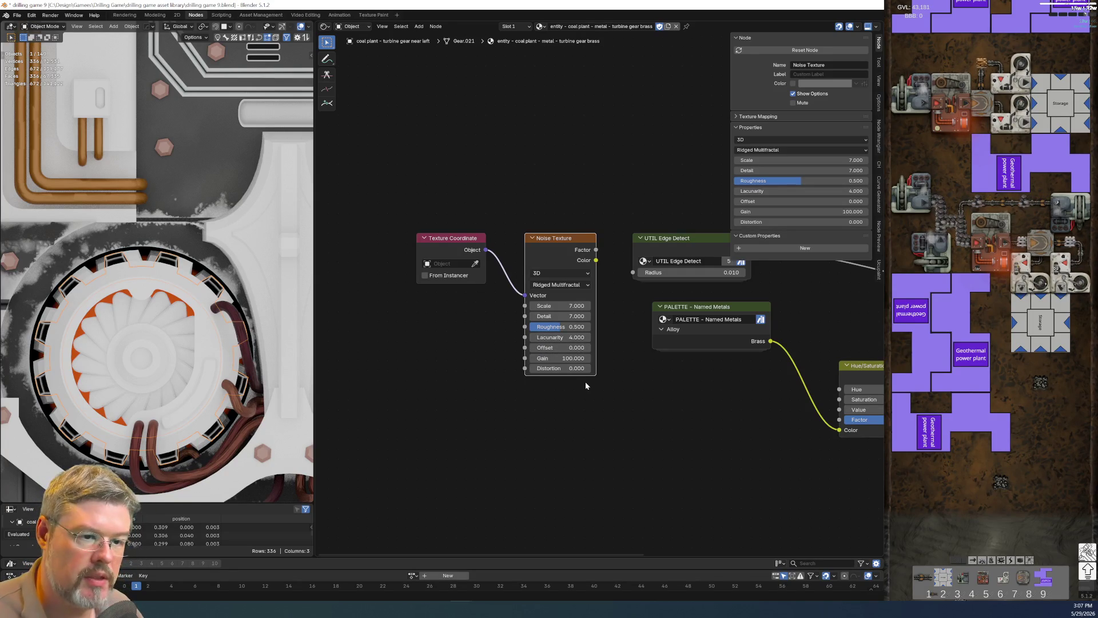
# Reframe the graph and move the coordinate and noise nodes further left.
pyautogui.press('Home')
pyautogui.moveTo(535, 210); pyautogui.dragTo(614, 271, button='middle')
pyautogui.moveTo(614, 271); pyautogui.dragTo(523, 261)
pyautogui.doubleClick(522, 261)
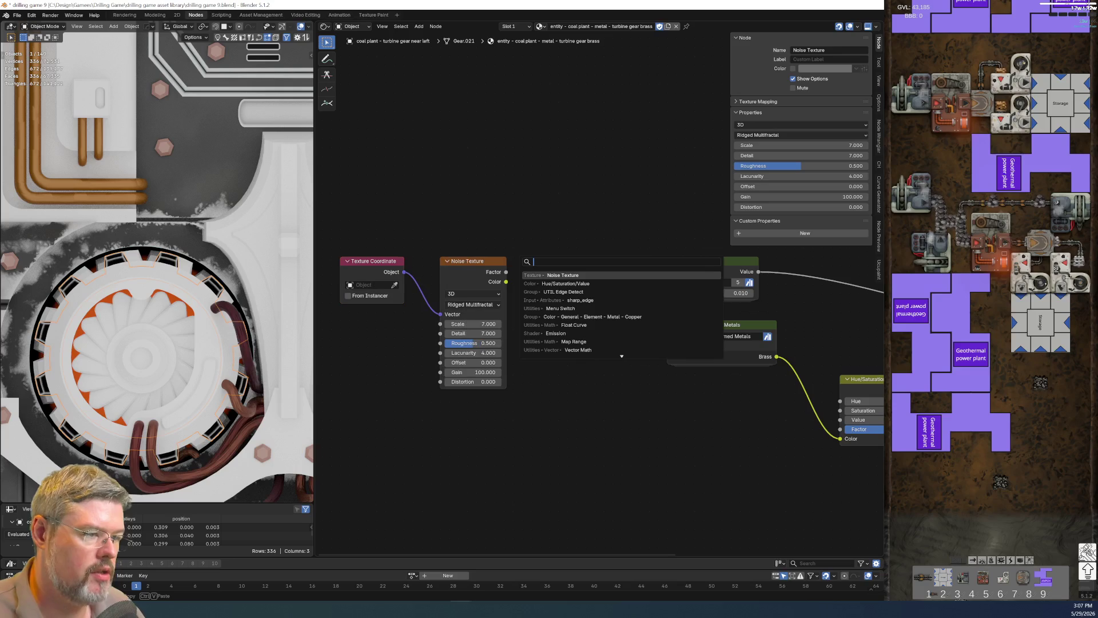
# Insert a Map Range node on the Noise Factor to Edge Detect Radius link.
pyautogui.write('map range')
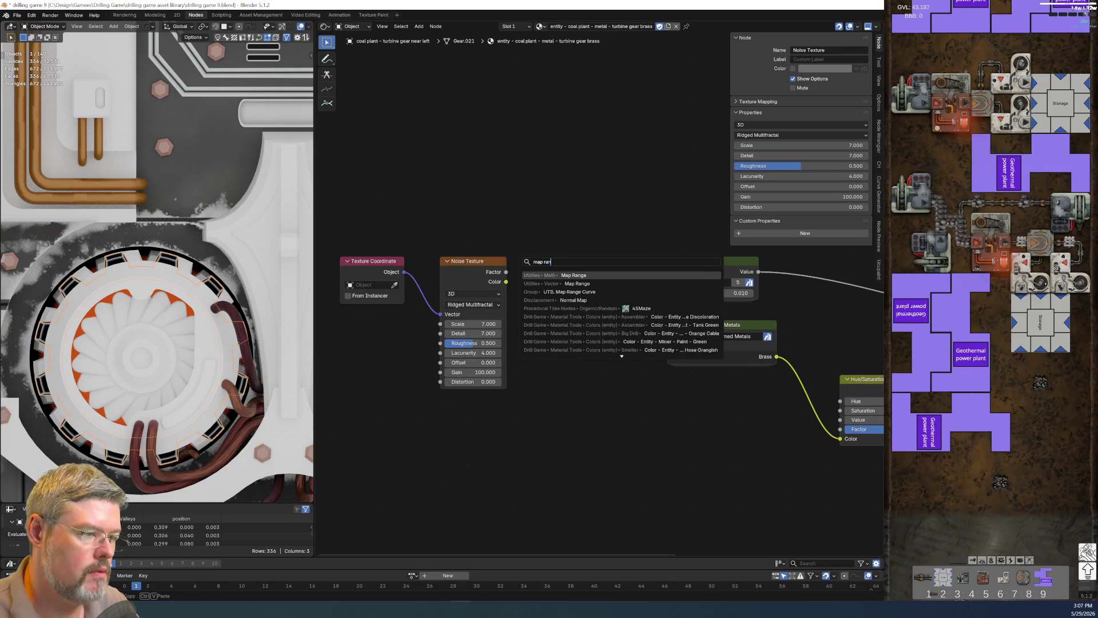
pyautogui.press('Return')
pyautogui.click(536, 278)
pyautogui.moveTo(580, 290); pyautogui.dragTo(649, 293)
pyautogui.moveTo(506, 272)
pyautogui.mouseDown()
pyautogui.moveTo(533, 332)
pyautogui.moveTo(607, 279)
pyautogui.moveTo(607, 298)
pyautogui.mouseUp()
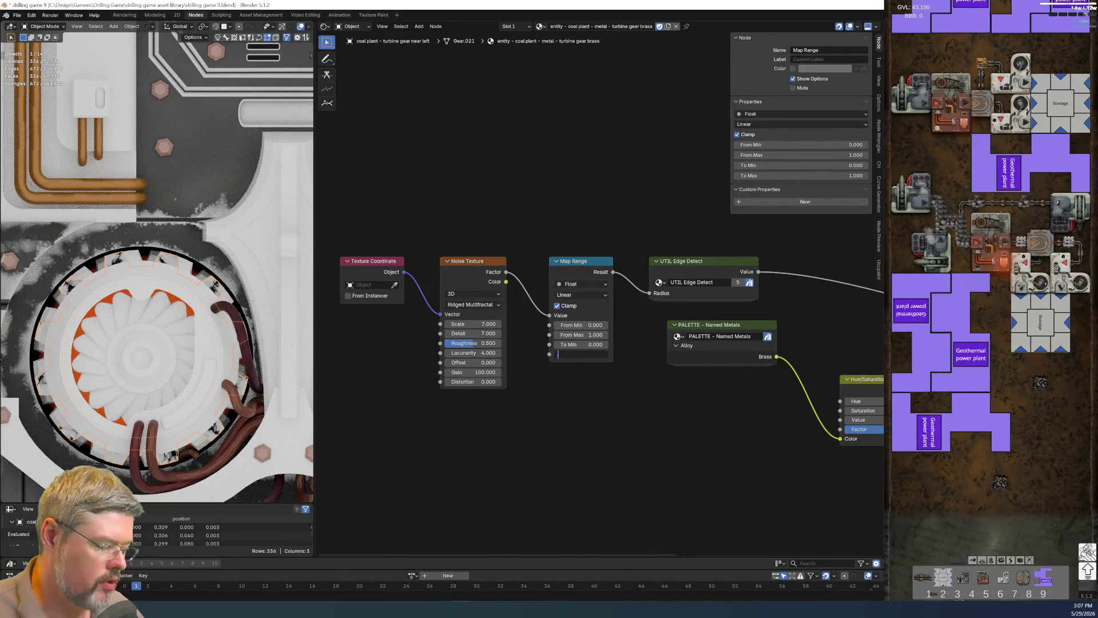
pyautogui.write('-')
# Set the Map Range To Max value to 0.05.
pyautogui.press('Return')
pyautogui.scroll(1, 612, 391)
pyautogui.click(517, 353)
pyautogui.write('.100')
pyautogui.press('Return')
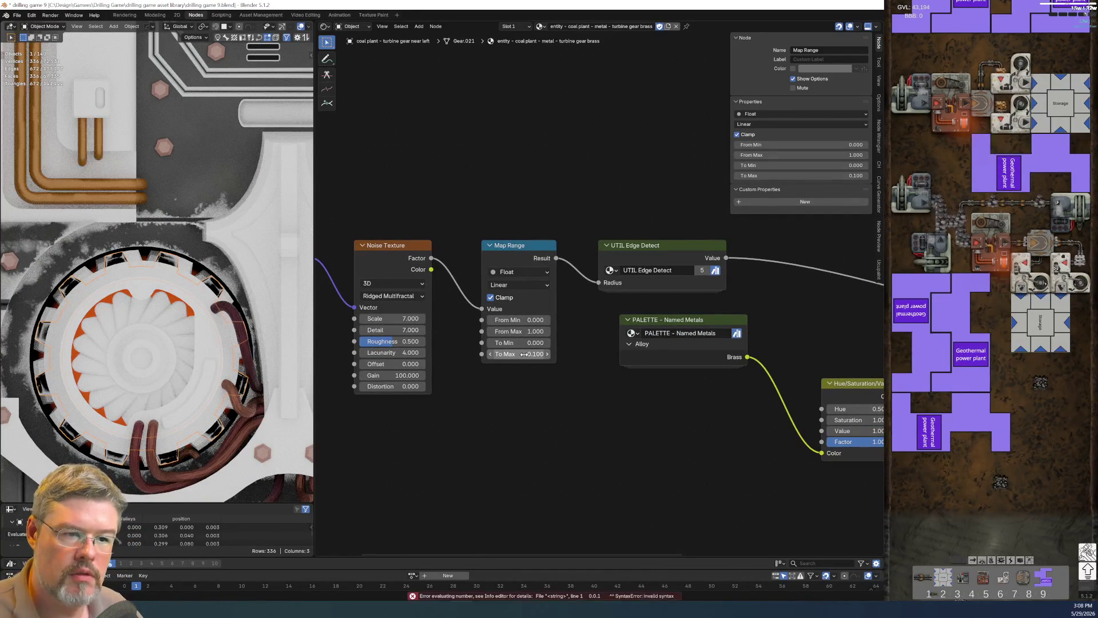
pyautogui.click(521, 354)
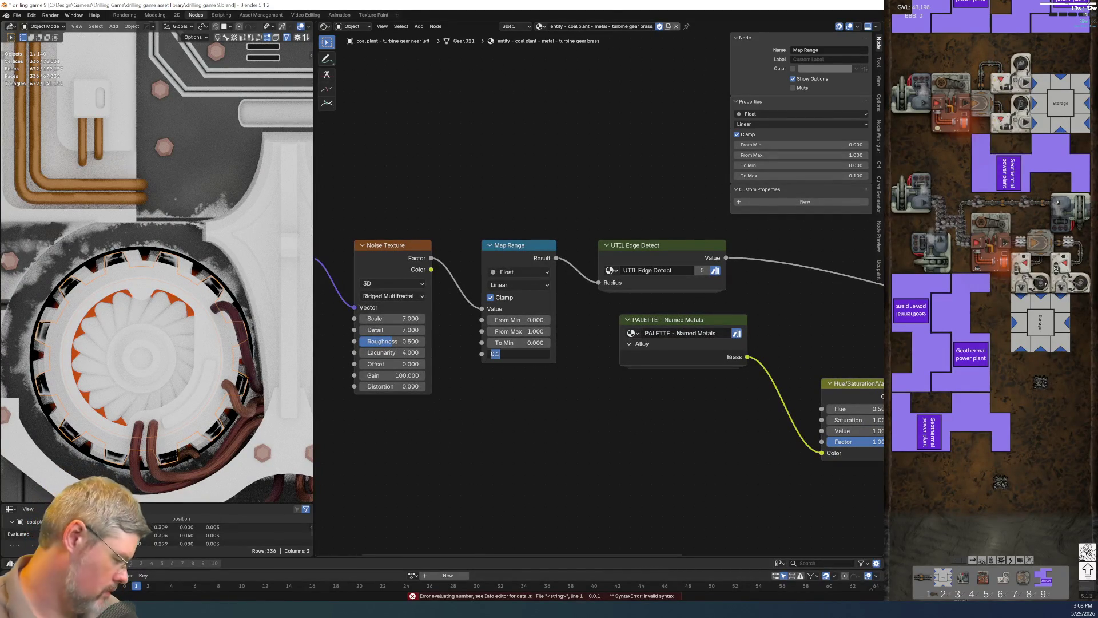
pyautogui.write('1')
pyautogui.press('Return')
pyautogui.scroll(3, 510, 403)
pyautogui.click(454, 398)
pyautogui.write('0.05')
pyautogui.press('Return')
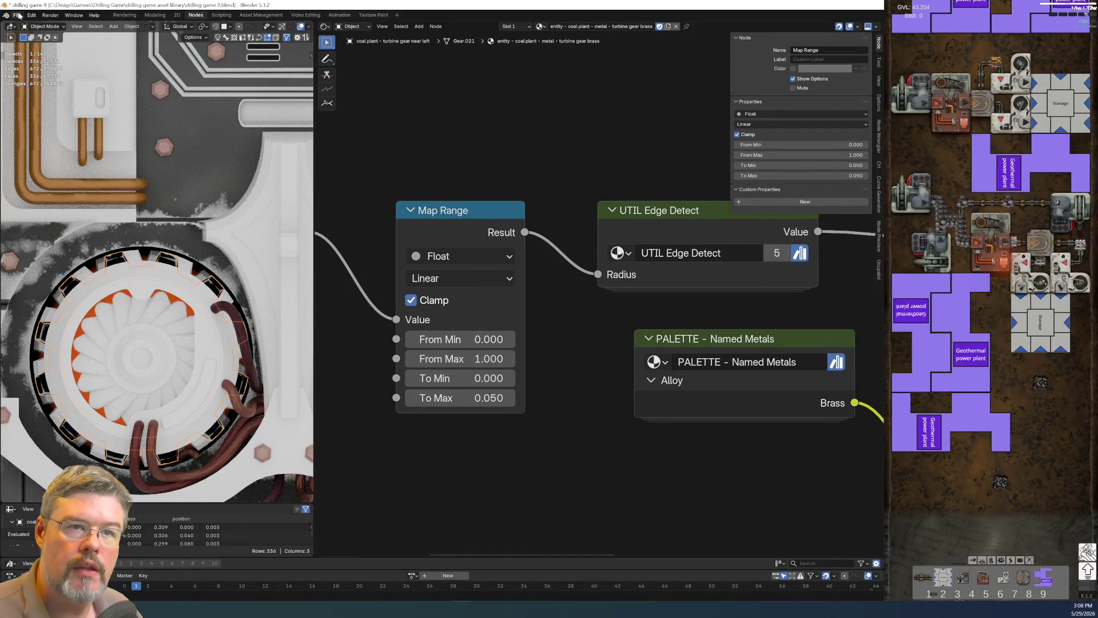
# Save the blend file.
pyautogui.click(17, 15)
pyautogui.moveTo(505, 417)
pyautogui.mouseDown(button='middle')
pyautogui.moveTo(400, 372)
pyautogui.moveTo(474, 292)
pyautogui.moveTo(572, 263)
pyautogui.mouseUp(button='middle')
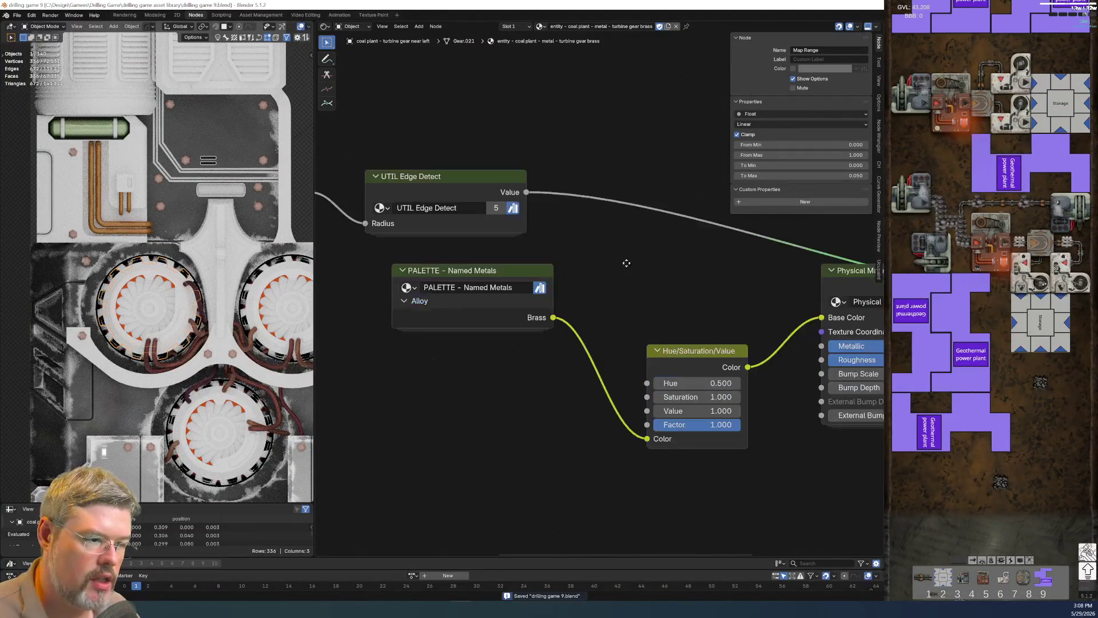
pyautogui.scroll(-4, 557, 307)
pyautogui.scroll(-1, 557, 307)
pyautogui.moveTo(380, 218); pyautogui.dragTo(449, 291)
# Shift the Texture Coordinate, noise and Map Range nodes into a tidier layout.
pyautogui.press('g')
pyautogui.click(455, 291)
pyautogui.moveTo(380, 217); pyautogui.dragTo(533, 375)
pyautogui.press('g')
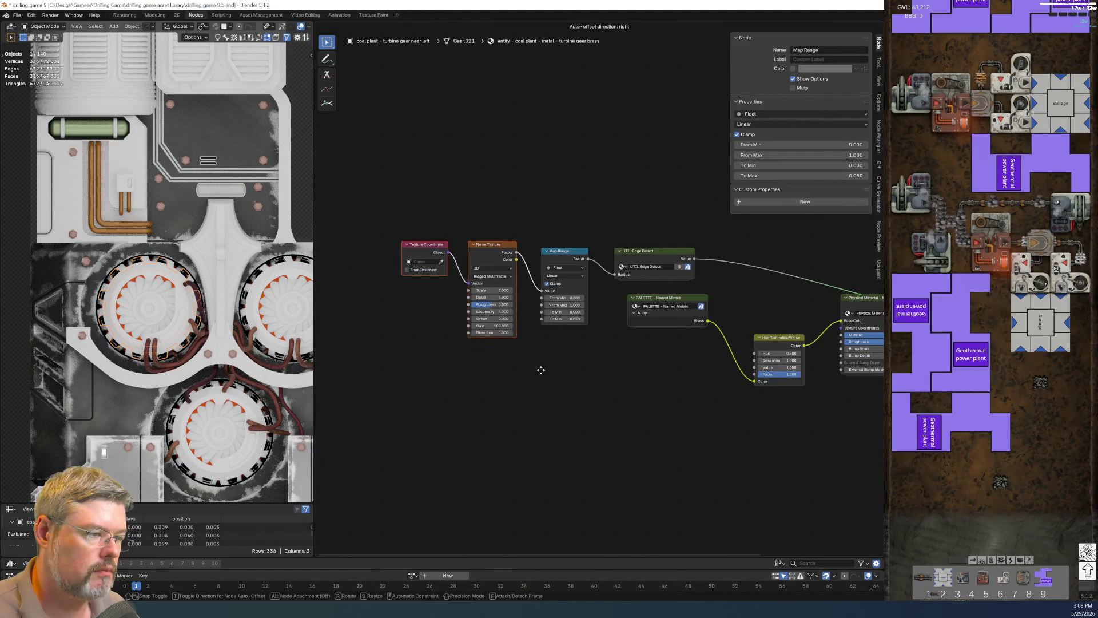
pyautogui.click(540, 374)
pyautogui.moveTo(400, 208); pyautogui.dragTo(602, 329)
pyautogui.press('g')
pyautogui.click(602, 342)
pyautogui.click(527, 240)
# Group the noise, Map Range and edge detect nodes; rename the Vector input to Texture Coordinates.
pyautogui.scroll(3, 355, 215)
pyautogui.moveTo(355, 215); pyautogui.dragTo(571, 289)
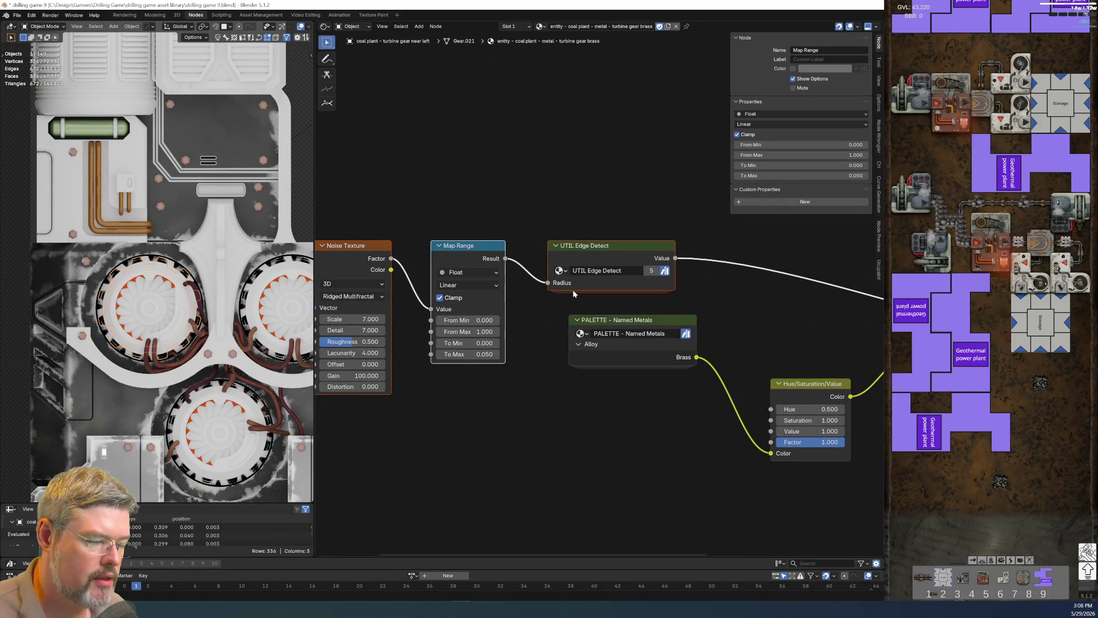
pyautogui.hotkey('ctrl', 'g')
pyautogui.scroll(2, 532, 407)
pyautogui.scroll(-3, 532, 407)
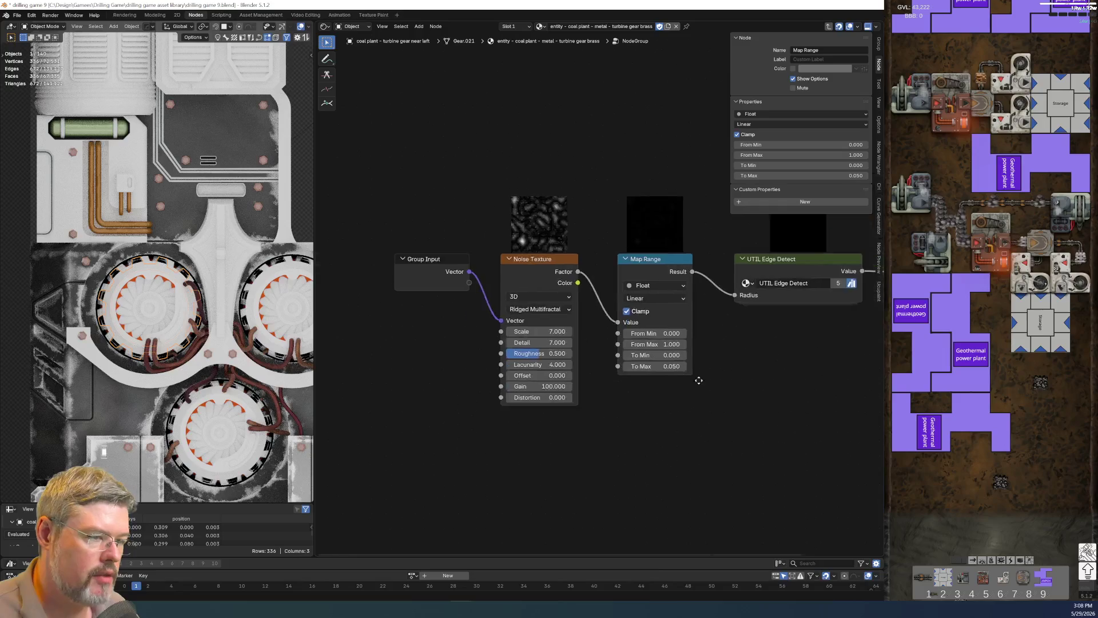
pyautogui.click(505, 241)
pyautogui.doubleClick(754, 140)
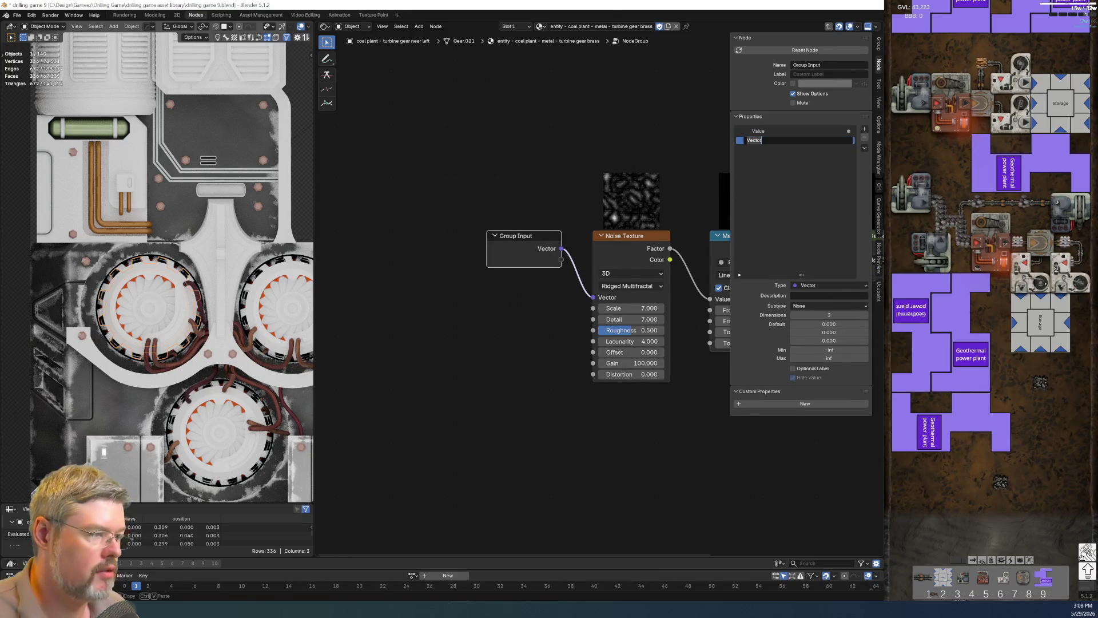
pyautogui.write('ates')
pyautogui.press('Return')
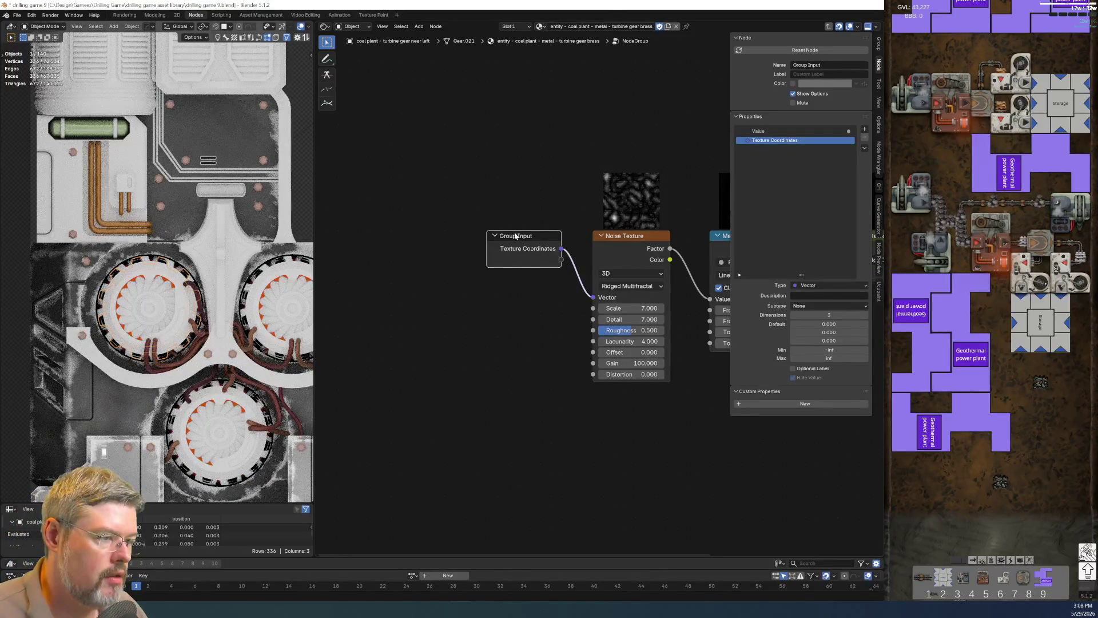
# Expose the noise Scale, Gain and Map Range To Max sockets as group inputs.
pyautogui.press('g')
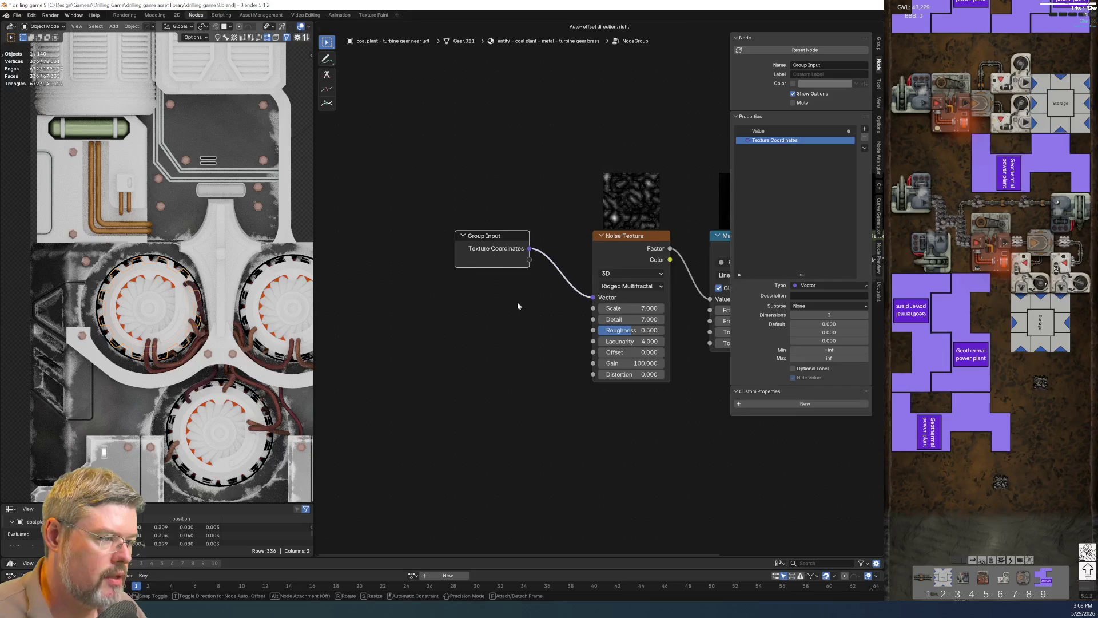
pyautogui.click(499, 279)
pyautogui.scroll(1, 474, 299)
pyautogui.moveTo(483, 238); pyautogui.dragTo(557, 295)
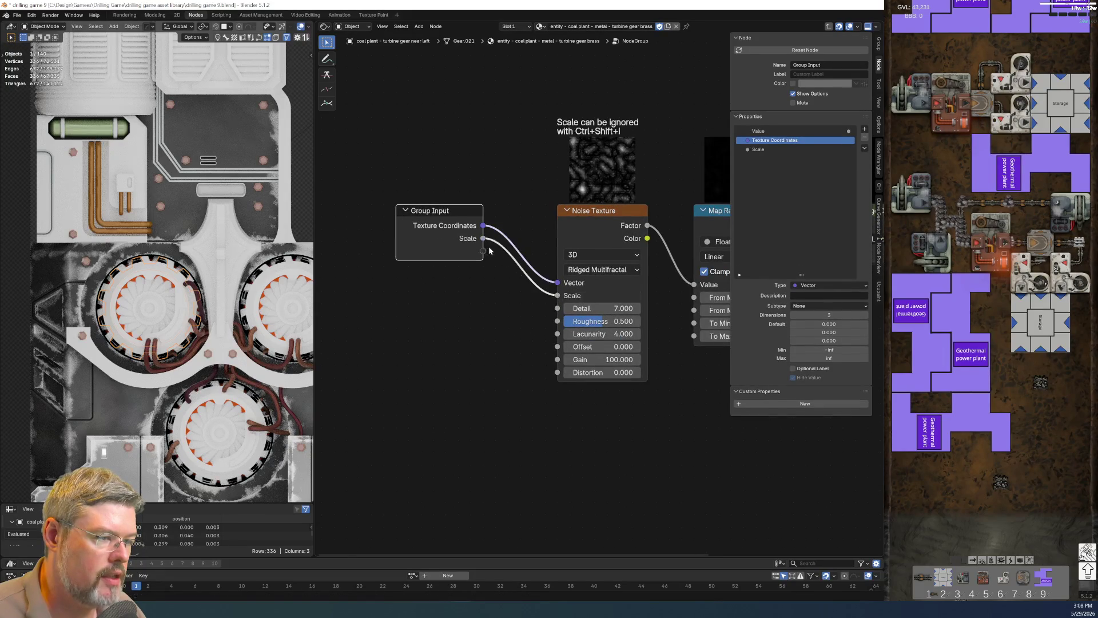
pyautogui.moveTo(484, 251)
pyautogui.mouseDown()
pyautogui.moveTo(559, 322)
pyautogui.moveTo(557, 308)
pyautogui.moveTo(560, 361)
pyautogui.mouseUp()
pyautogui.moveTo(552, 424); pyautogui.dragTo(430, 365, button='middle')
pyautogui.hotkey('shift', 'd')
pyautogui.moveTo(484, 428); pyautogui.dragTo(571, 276)
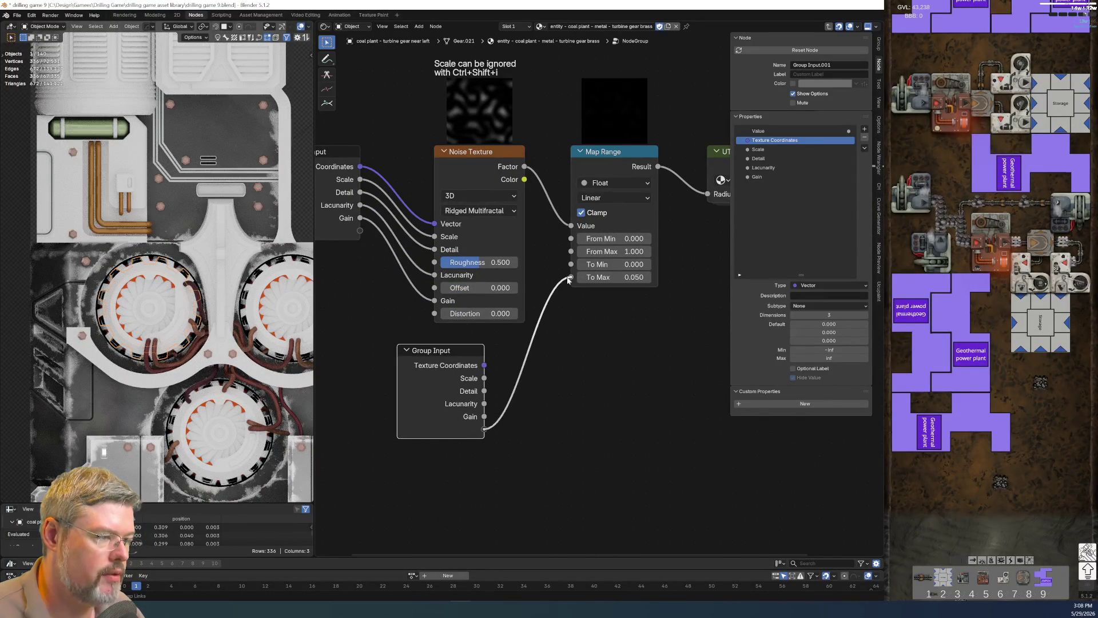
pyautogui.moveTo(504, 353); pyautogui.dragTo(455, 315, button='middle')
# Rename the To Max input to Radius, place it after Texture Coordinates, and add a panel.
pyautogui.press('Tab')
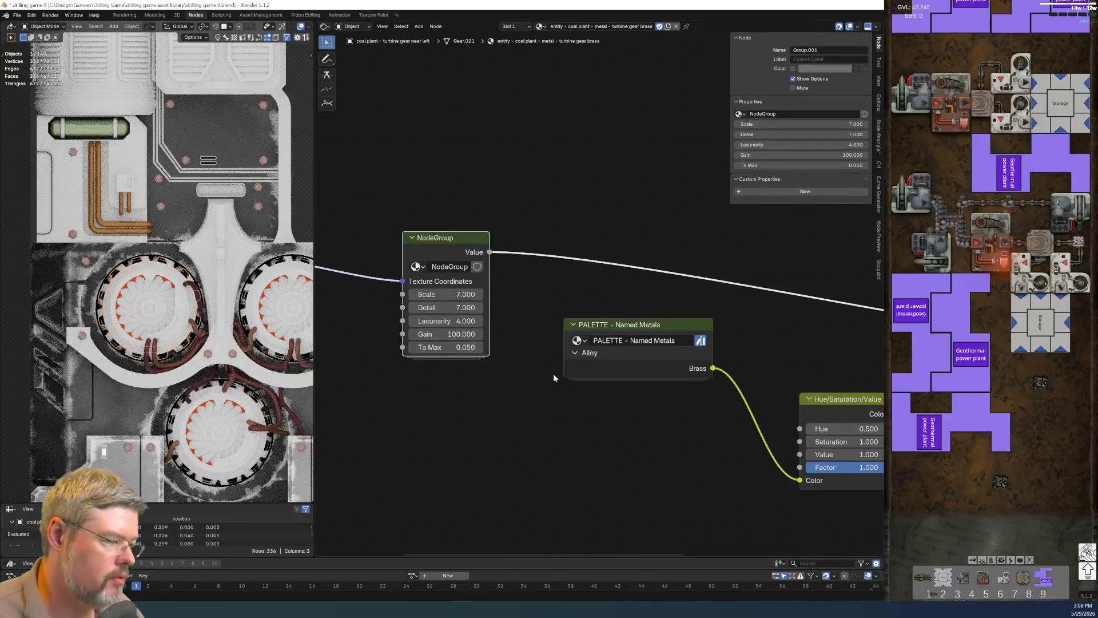
pyautogui.press('Tab')
pyautogui.click(761, 186)
pyautogui.doubleClick(761, 186)
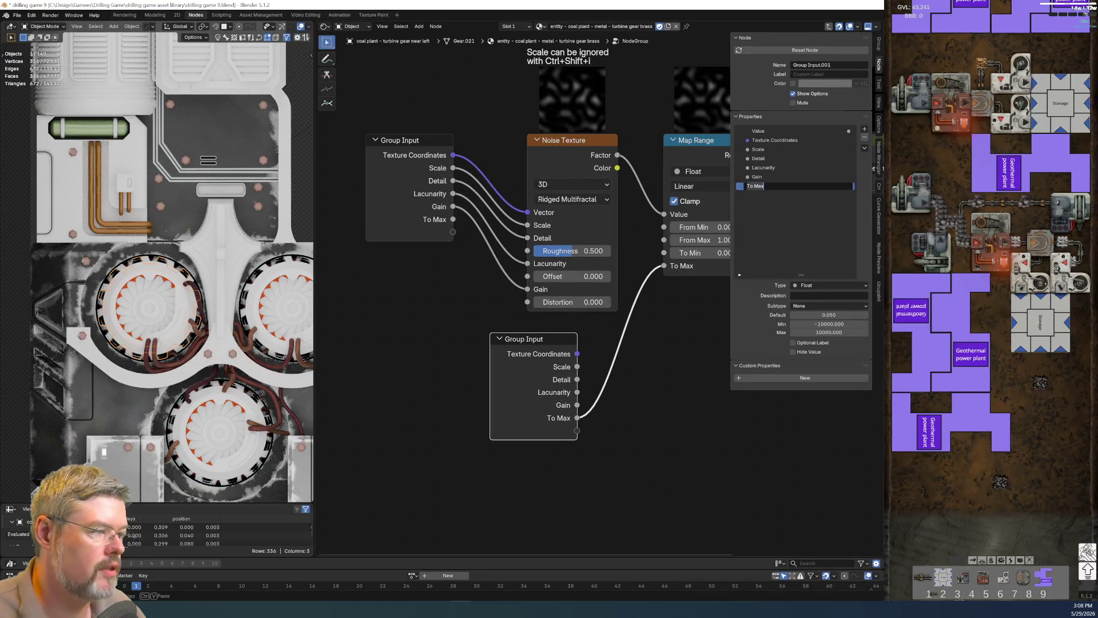
pyautogui.write('Radius')
pyautogui.press('Return')
pyautogui.moveTo(777, 143); pyautogui.dragTo(778, 145)
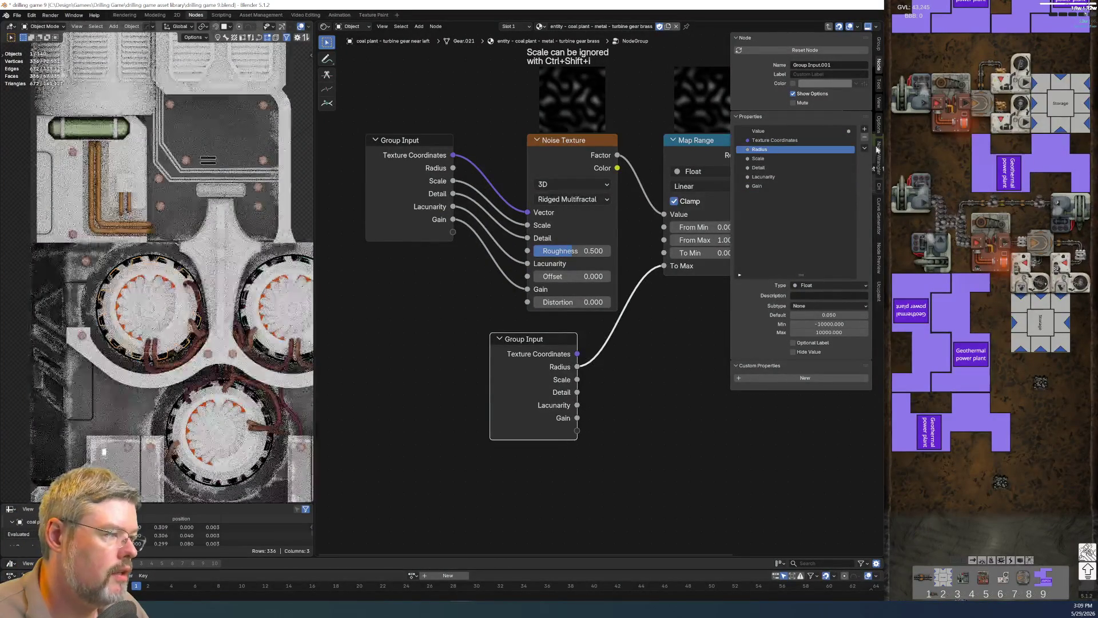
pyautogui.click(876, 157)
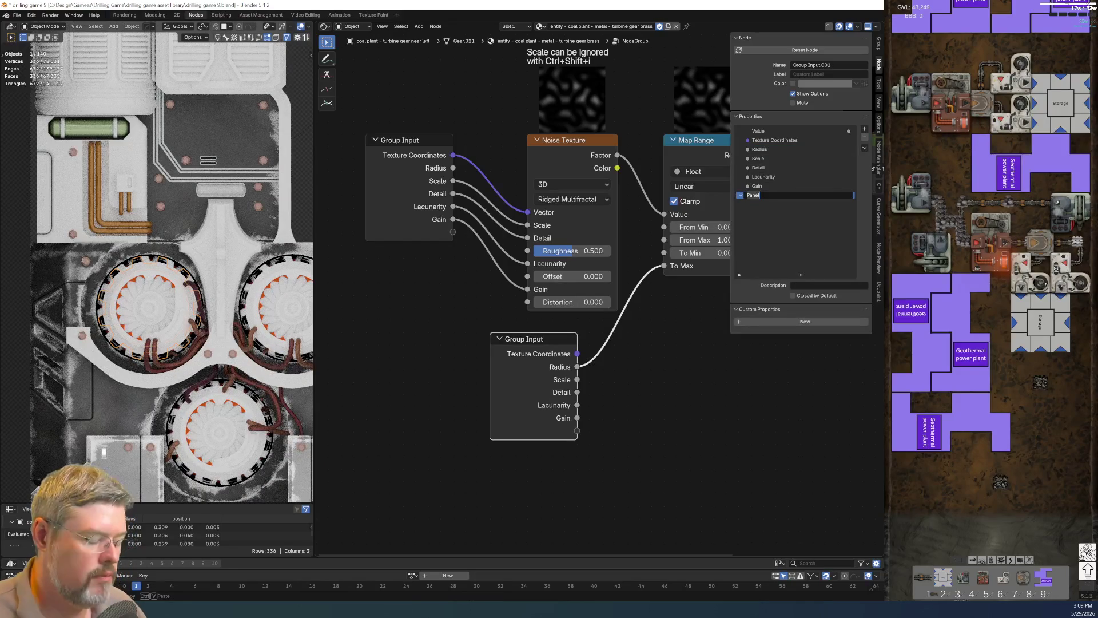
pyautogui.write('Noise')
# Move Detail into the Noise panel and collapse and reposition both Group Input nodes.
pyautogui.click(759, 159)
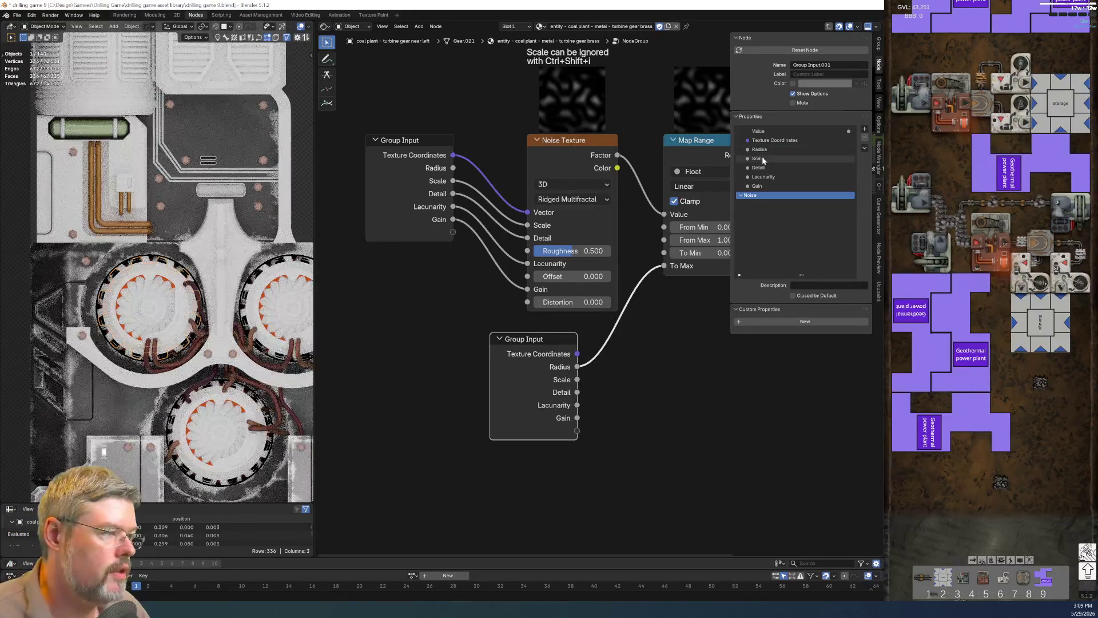
pyautogui.moveTo(759, 168); pyautogui.dragTo(763, 198)
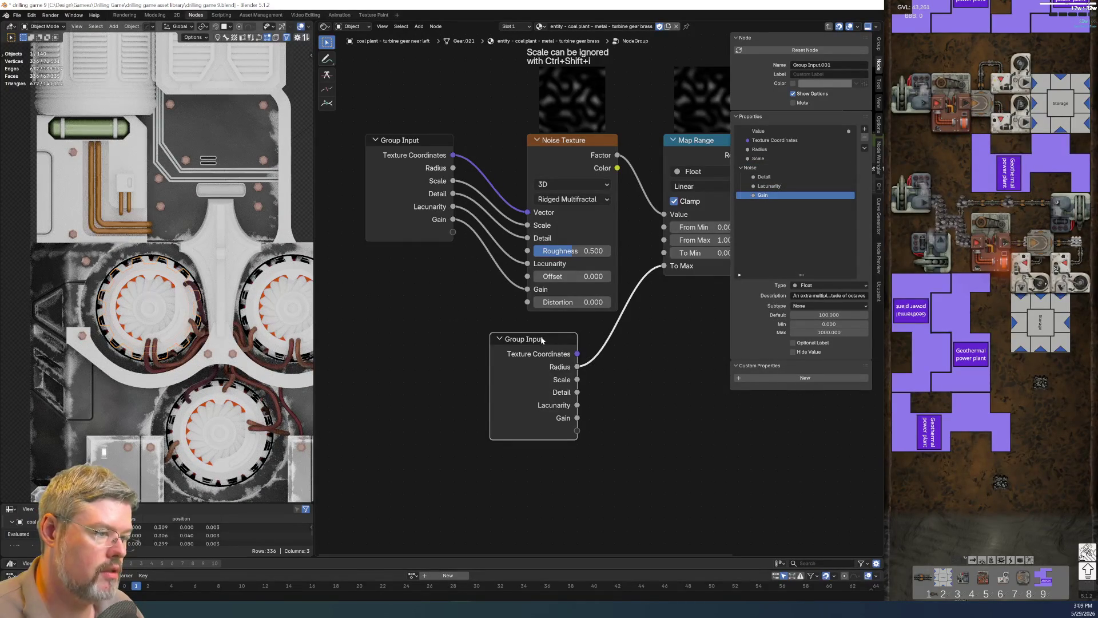
pyautogui.hotkey('ctrl', 'h')
pyautogui.press('g')
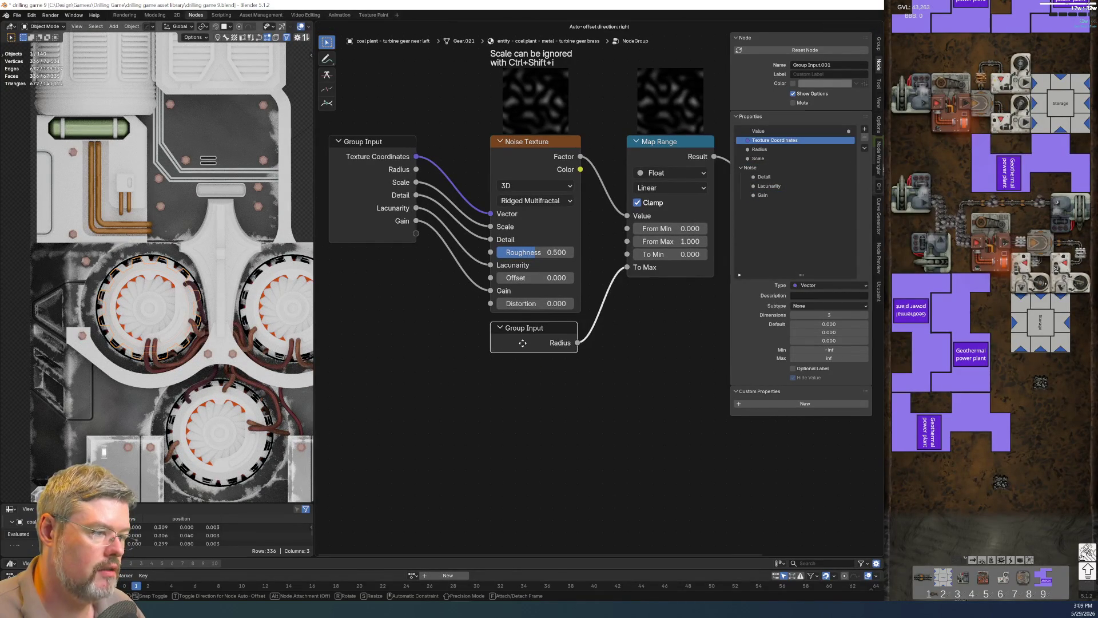
pyautogui.click(523, 342)
pyautogui.click(389, 146)
pyautogui.hotkey('ctrl', 'h')
pyautogui.press('g')
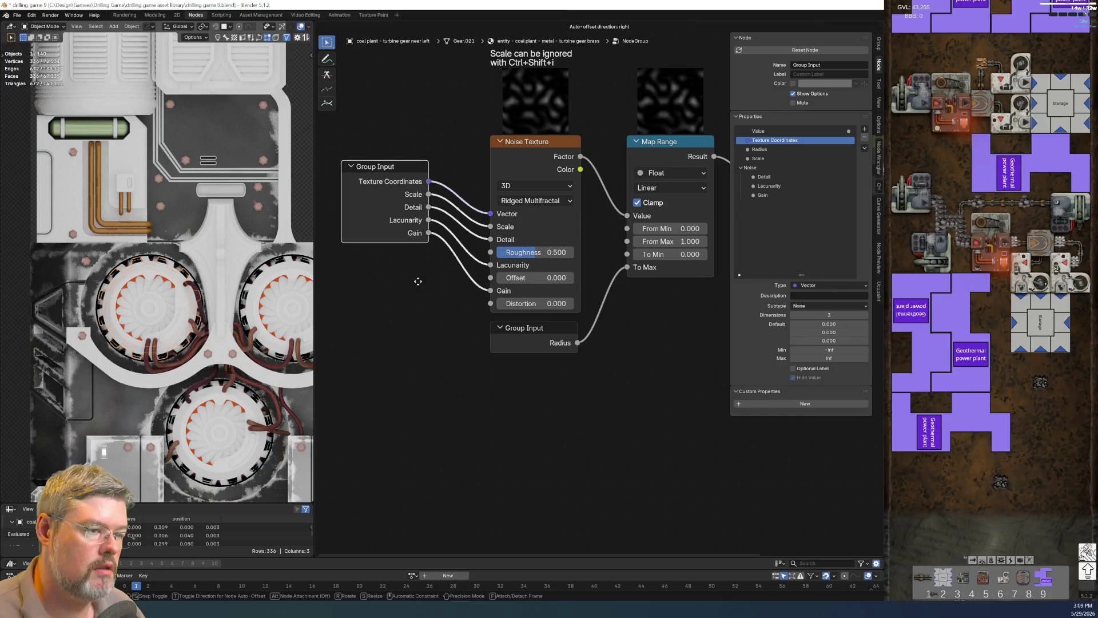
pyautogui.click(449, 340)
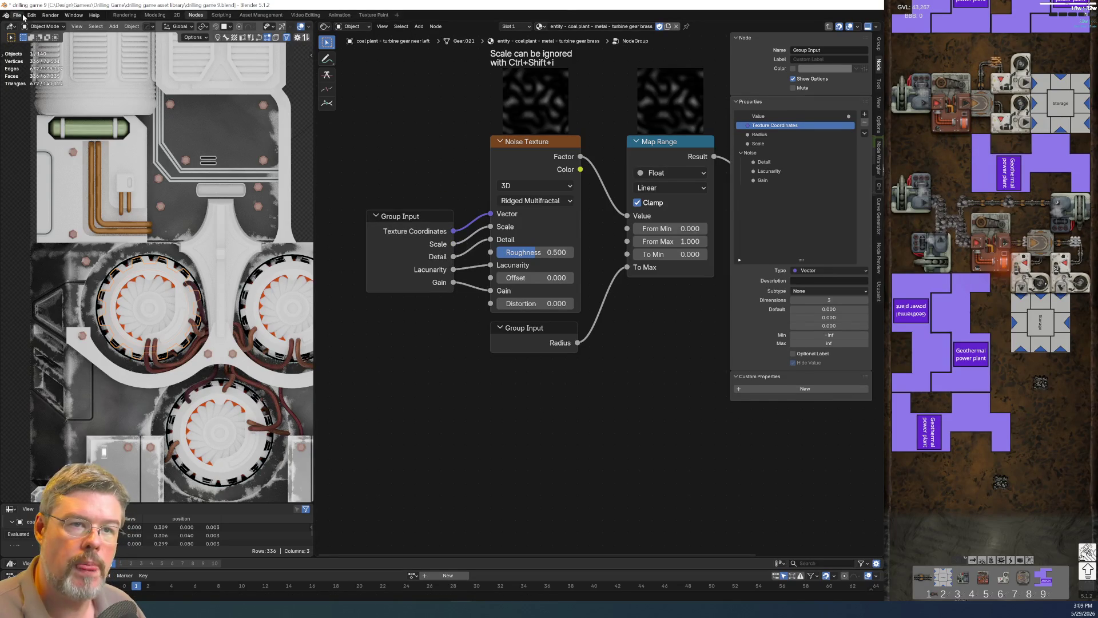
# Save the blend file and confirm the name of the group's Value output socket.
pyautogui.click(24, 17)
pyautogui.click(28, 68)
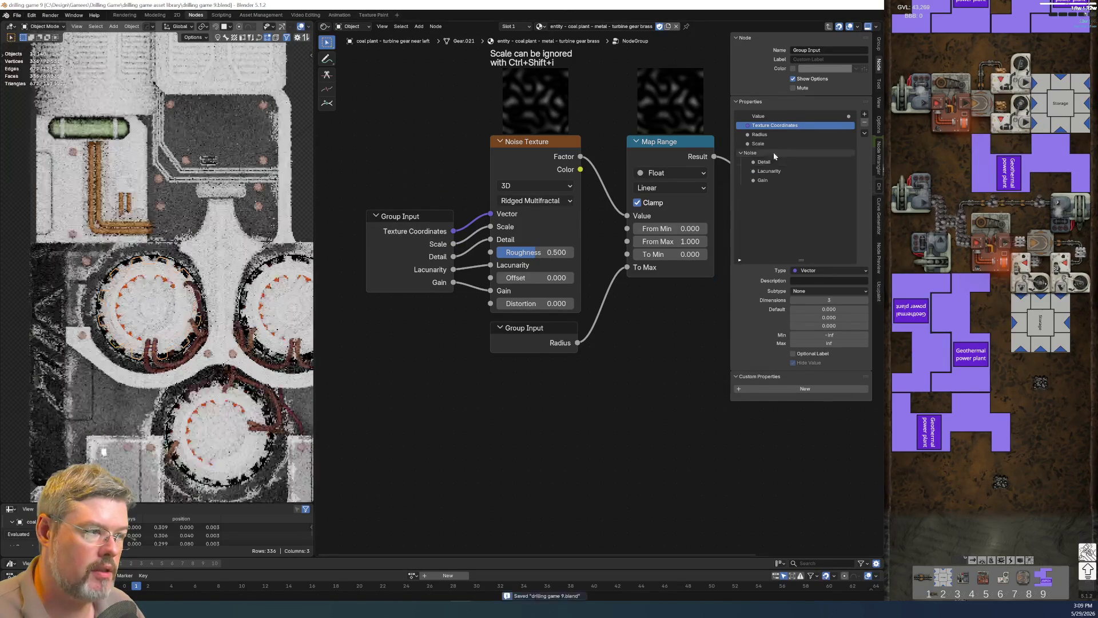
pyautogui.press('Home')
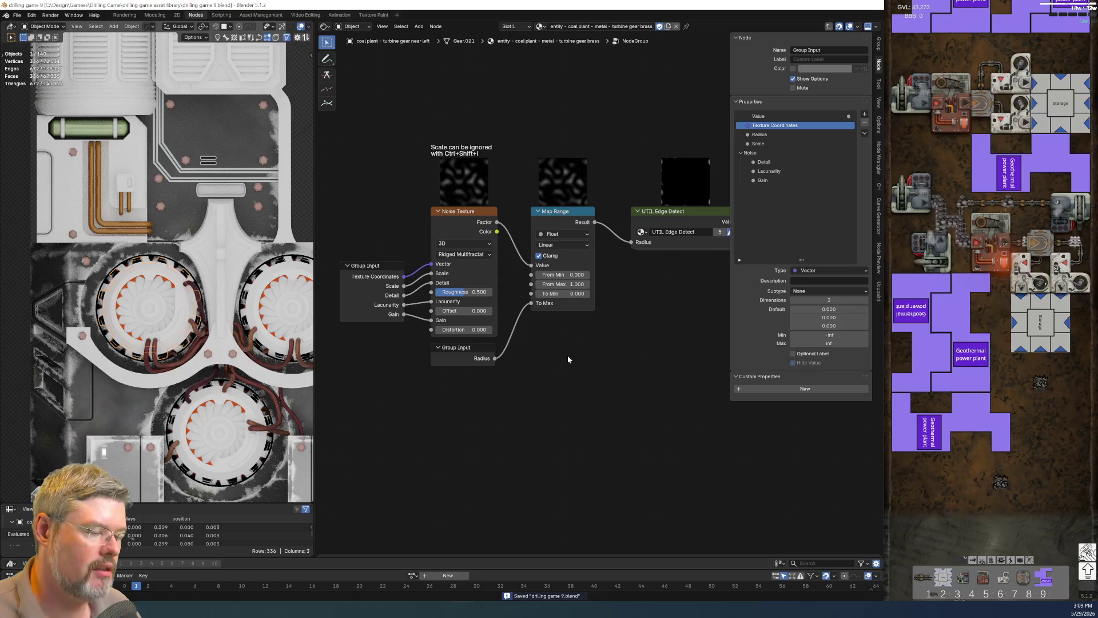
pyautogui.moveTo(558, 342); pyautogui.dragTo(379, 331, button='middle')
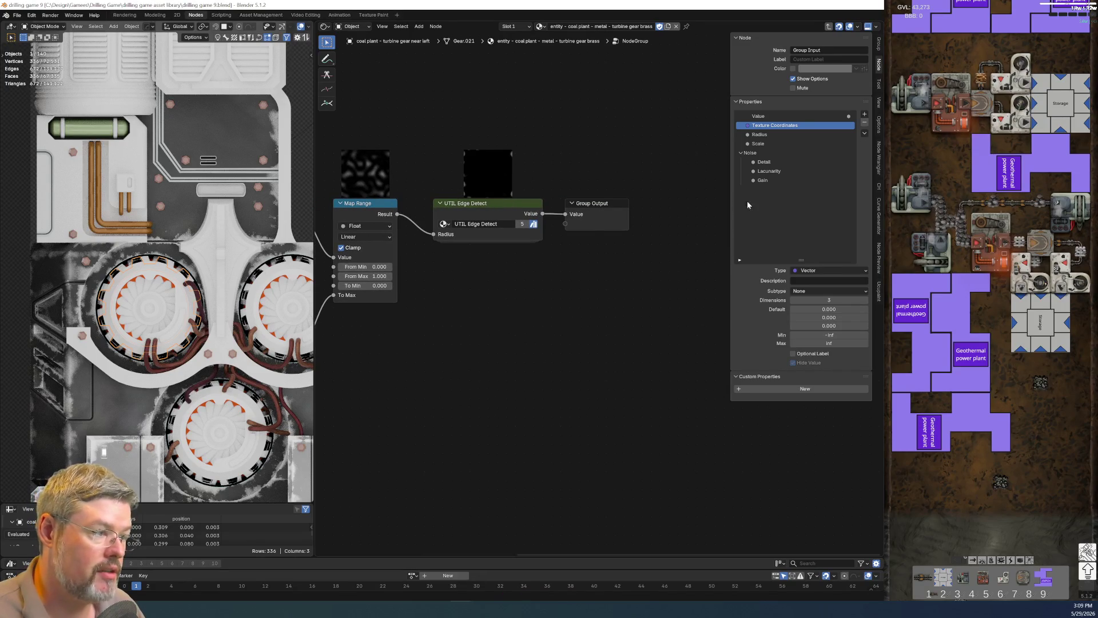
pyautogui.doubleClick(758, 116)
pyautogui.press('Return')
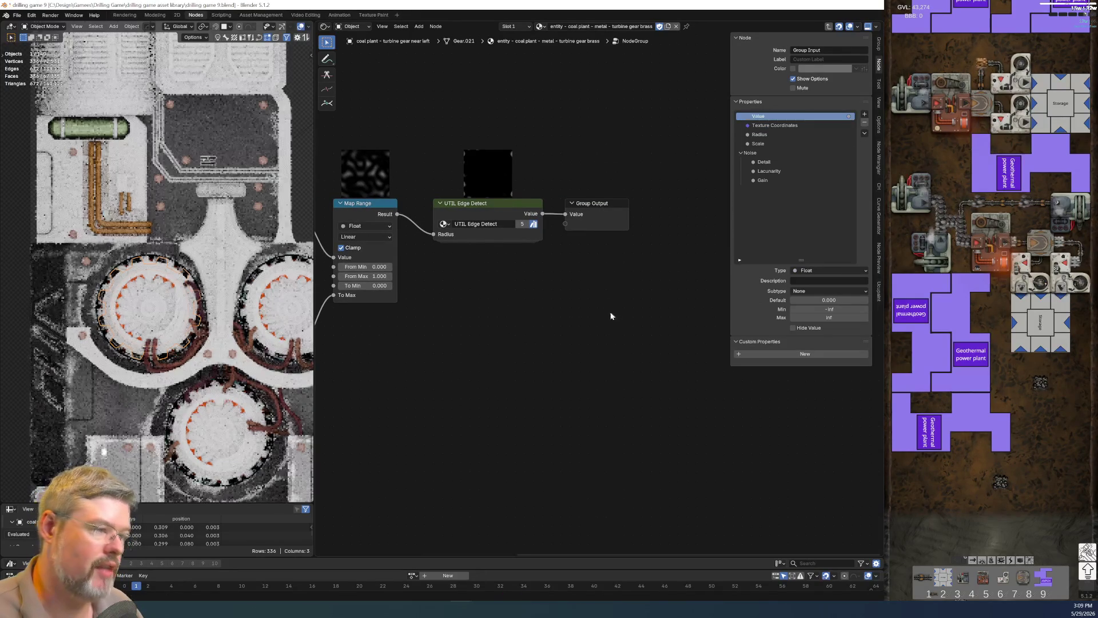
# Leave the group, widen its node, and name the group EFFECT - Edge Wear Chunky.
pyautogui.scroll(2, 611, 312)
pyautogui.moveTo(439, 269); pyautogui.dragTo(534, 314, button='middle')
pyautogui.press('Tab')
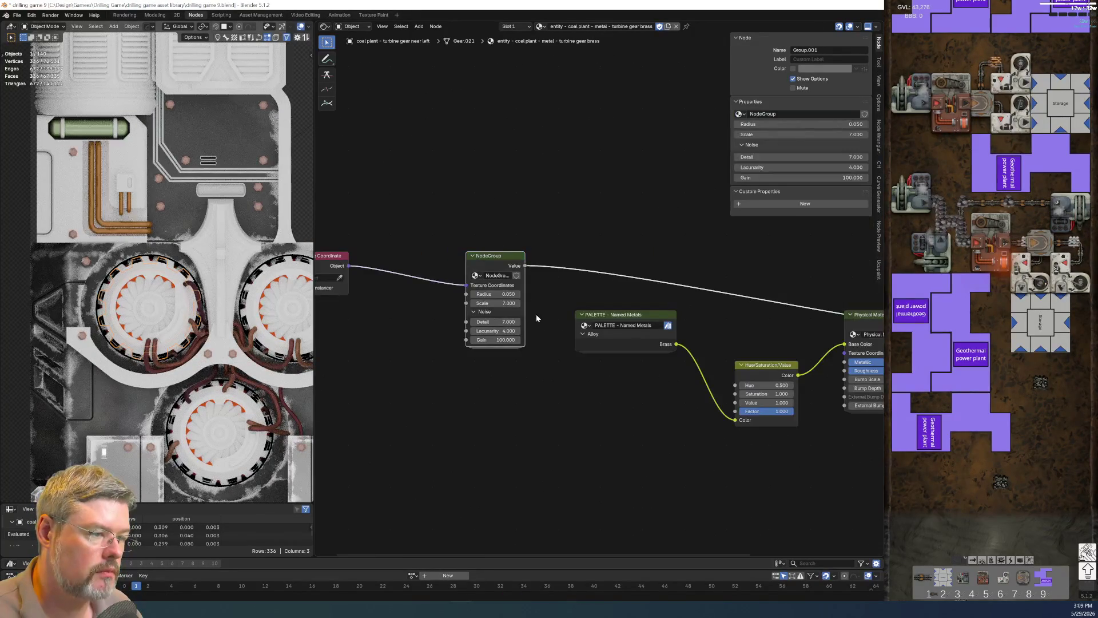
pyautogui.scroll(-2, 451, 241)
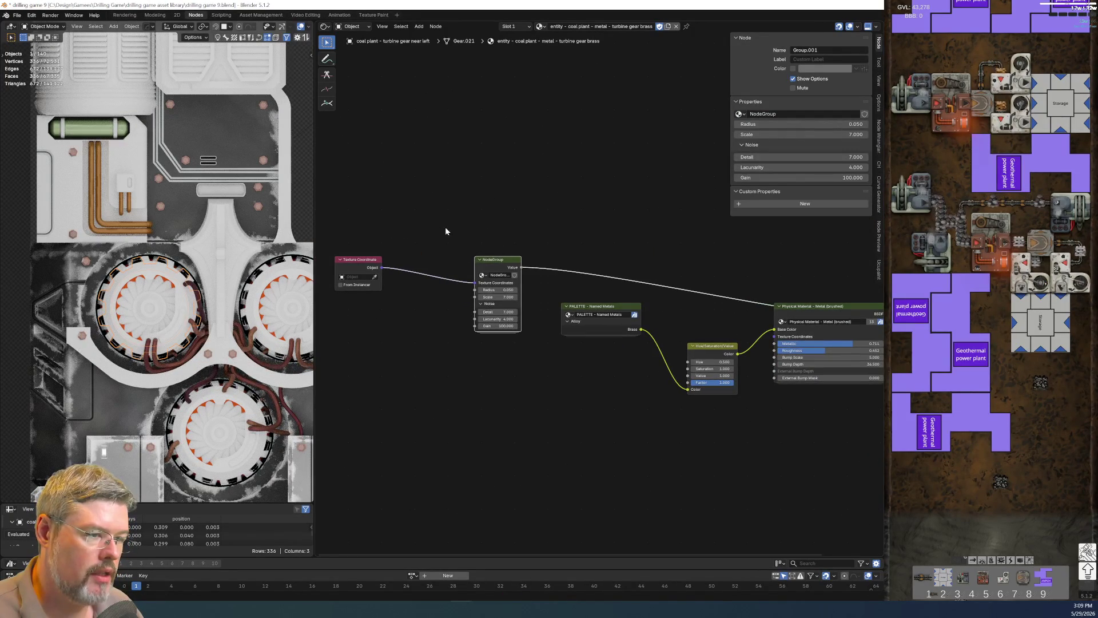
pyautogui.scroll(2, 437, 230)
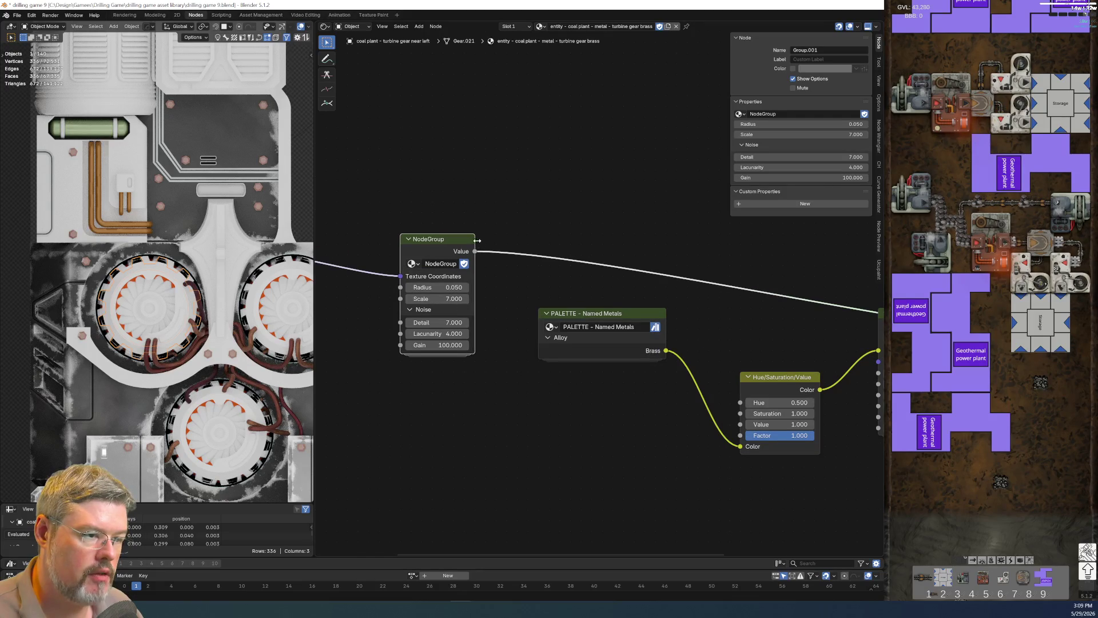
pyautogui.moveTo(474, 243); pyautogui.dragTo(507, 243)
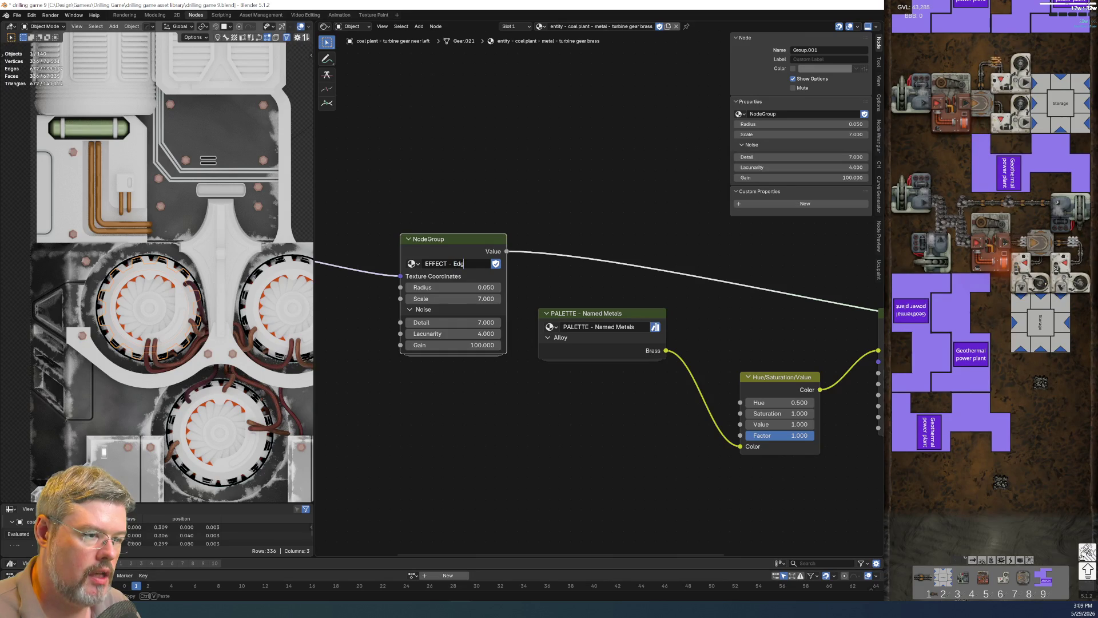
pyautogui.write('y')
pyautogui.press('Return')
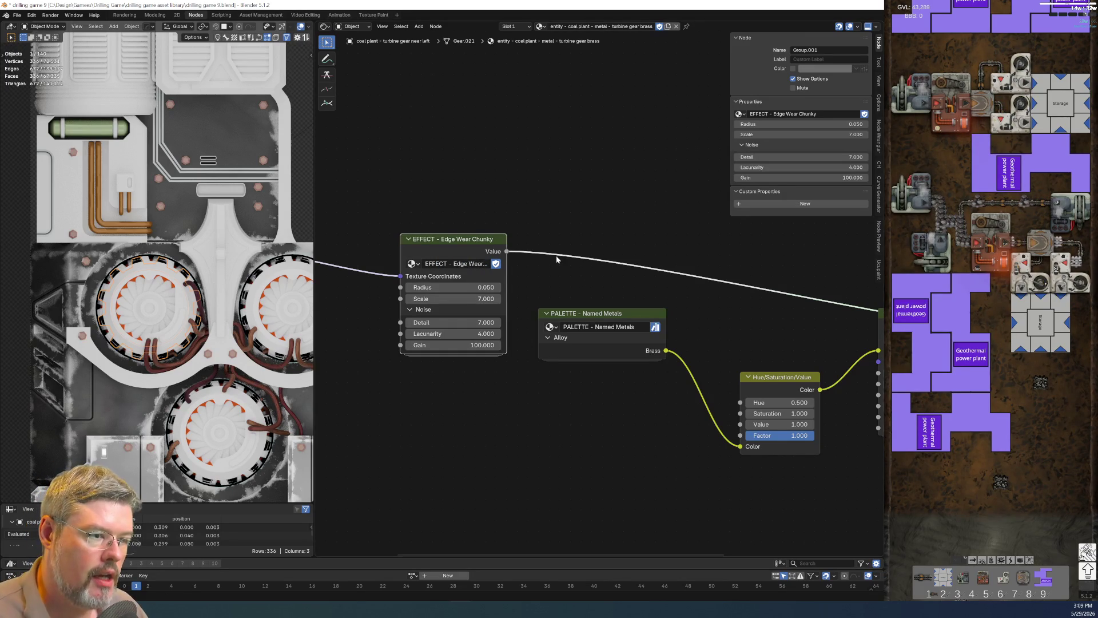
pyautogui.moveTo(504, 246); pyautogui.dragTo(515, 246)
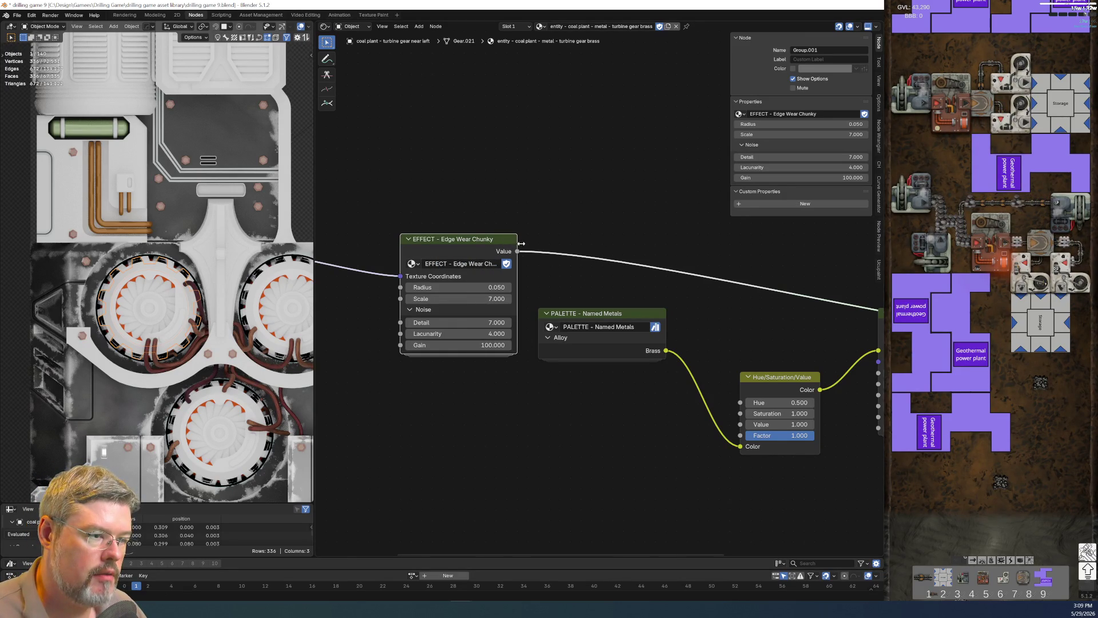
# Mark EFFECT - Edge Wear Chunky as an asset and move its node up and right.
pyautogui.rightClick(456, 264)
pyautogui.click(453, 263)
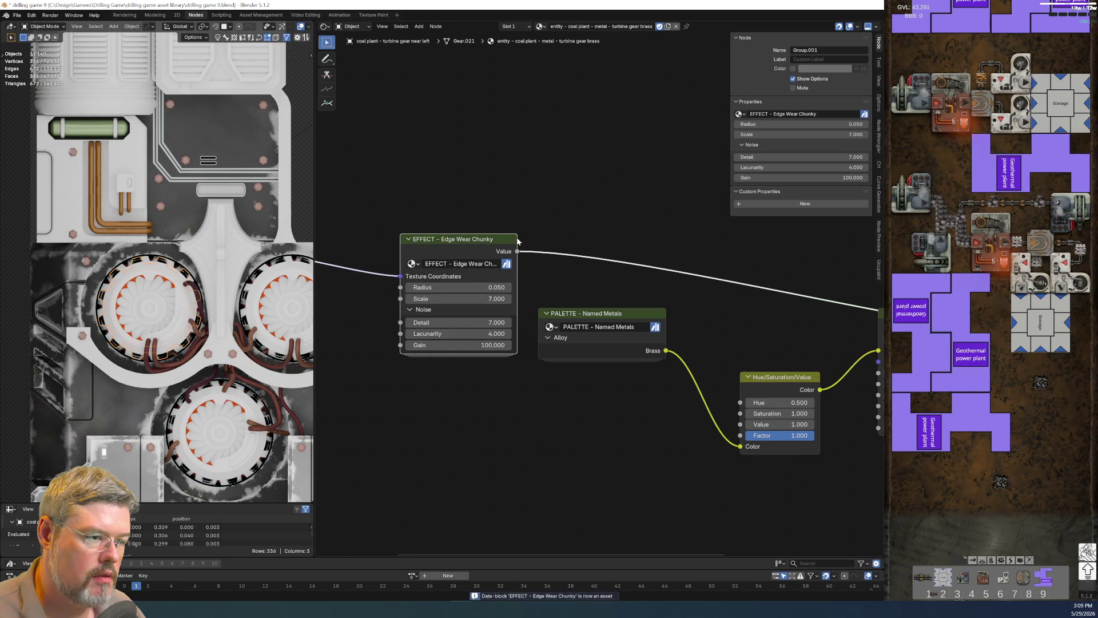
pyautogui.moveTo(517, 240)
pyautogui.mouseDown()
pyautogui.moveTo(547, 239)
pyautogui.moveTo(630, 184)
pyautogui.mouseUp()
pyautogui.scroll(-2, 490, 380)
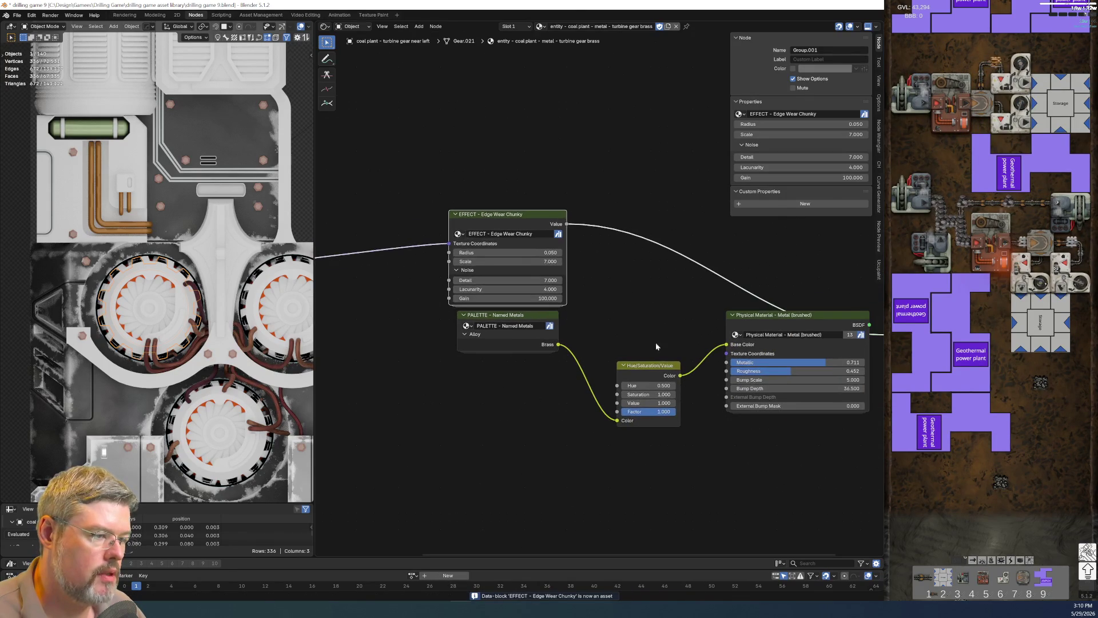
# Connect Edge Wear Chunky's Value output to the Hue/Saturation/Value node's Hue input.
pyautogui.click(596, 307)
pyautogui.moveTo(579, 287); pyautogui.dragTo(617, 386)
pyautogui.scroll(-1, 622, 307)
pyautogui.moveTo(458, 284); pyautogui.dragTo(559, 250, button='middle')
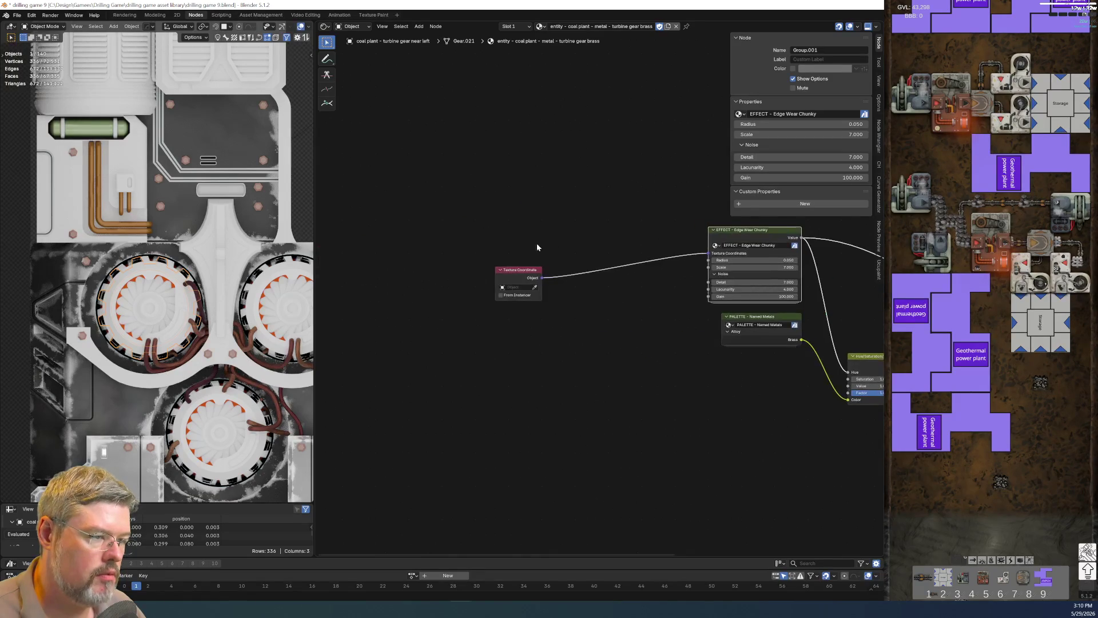
pyautogui.press('g')
pyautogui.moveTo(672, 331); pyautogui.dragTo(533, 320, button='middle')
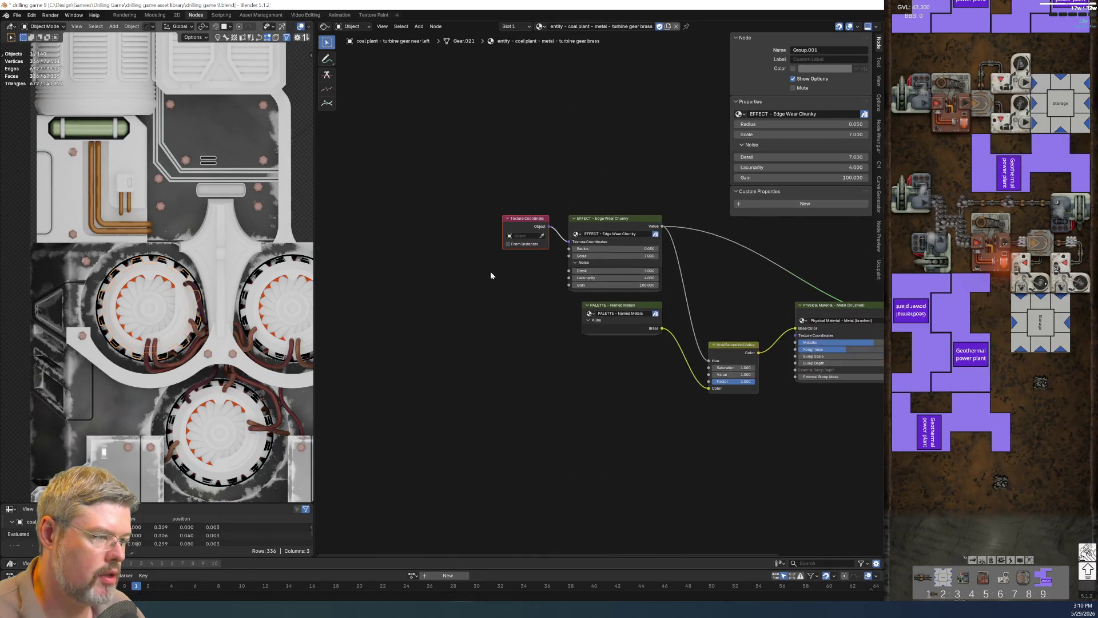
pyautogui.moveTo(490, 299); pyautogui.dragTo(684, 252)
pyautogui.press('g')
pyautogui.click(637, 259)
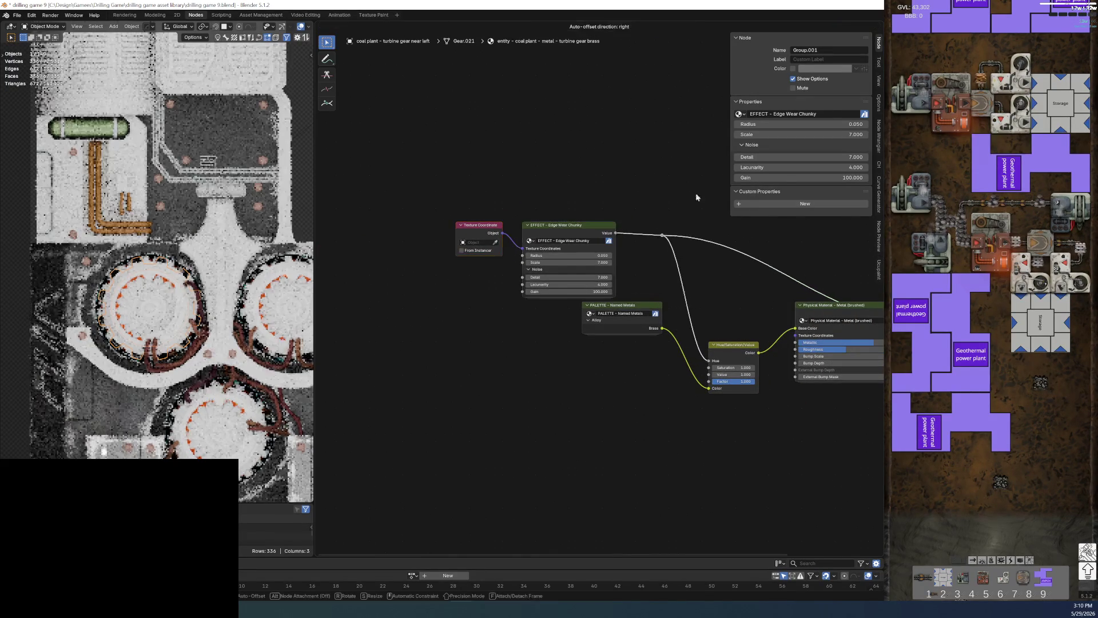
pyautogui.click(502, 99)
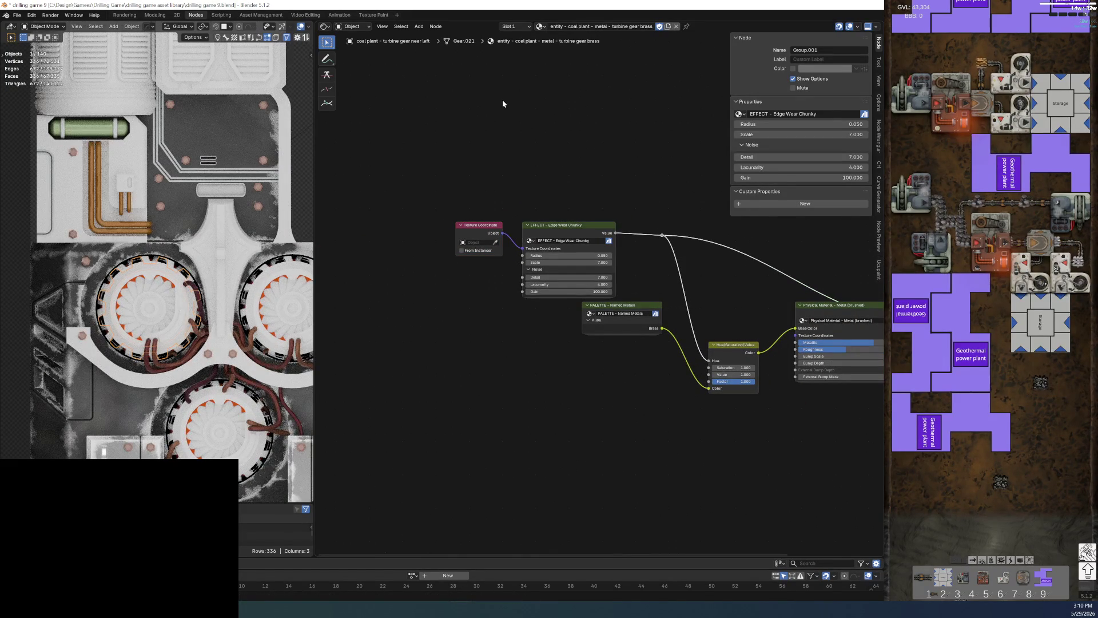
# Shift the Texture Coordinate and Edge Wear nodes left and insert a Map Range on their link.
pyautogui.scroll(2, 437, 280)
pyautogui.moveTo(398, 132); pyautogui.dragTo(635, 255)
pyautogui.press('g')
pyautogui.click(553, 245)
pyautogui.moveTo(594, 229); pyautogui.dragTo(543, 217, button='middle')
pyautogui.hotkey('shift', 'a')
pyautogui.write('map range')
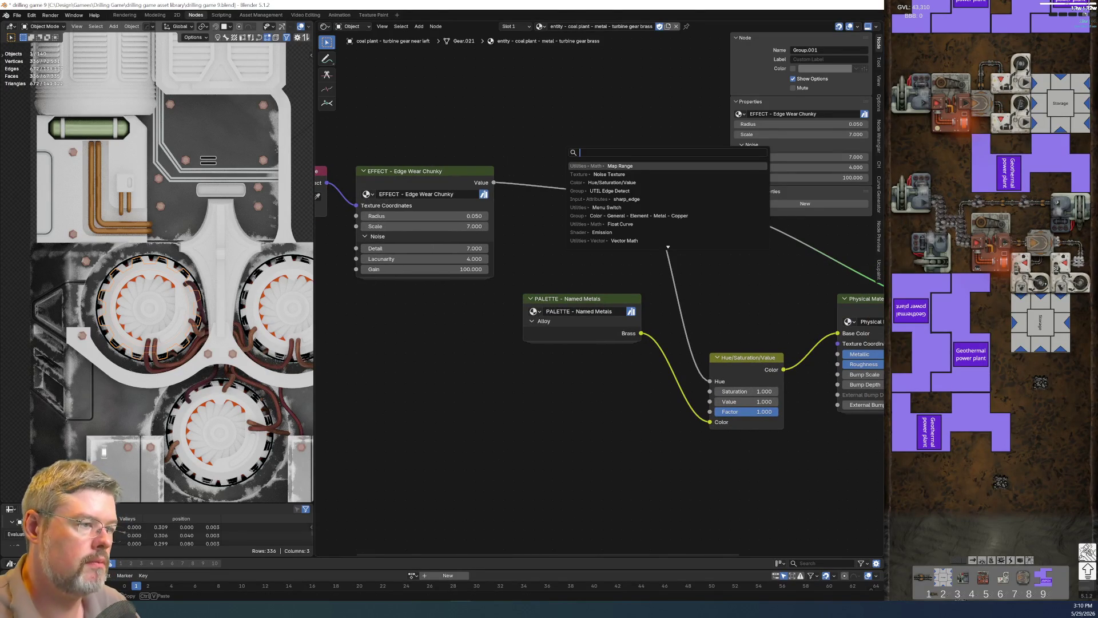
pyautogui.press('Return')
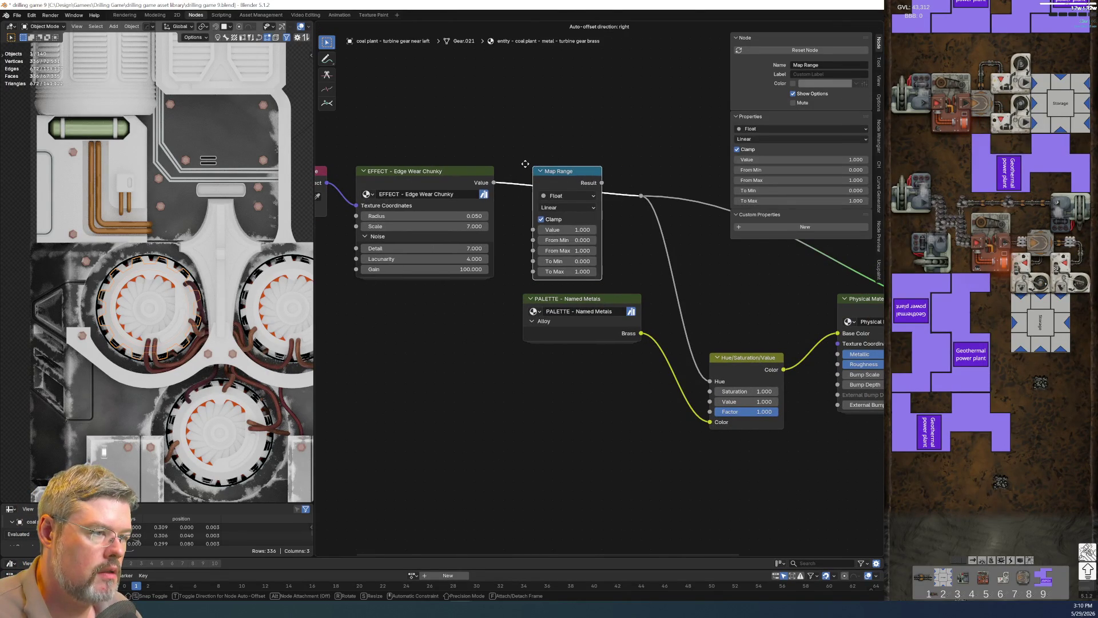
pyautogui.click(531, 169)
# Rearrange the PALETTE - Named Metals, Hue/Saturation/Value and Material Output nodes.
pyautogui.moveTo(577, 337); pyautogui.dragTo(577, 416)
pyautogui.moveTo(668, 469); pyautogui.dragTo(453, 464, button='middle')
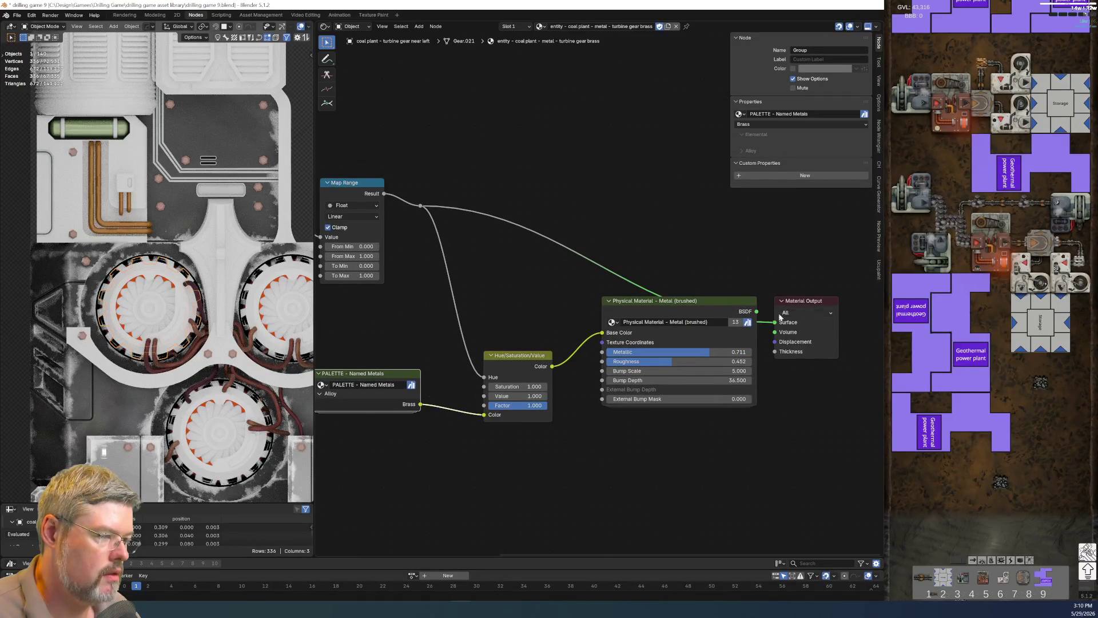
pyautogui.moveTo(759, 314)
pyautogui.mouseDown()
pyautogui.moveTo(774, 322)
pyautogui.moveTo(825, 301)
pyautogui.mouseUp()
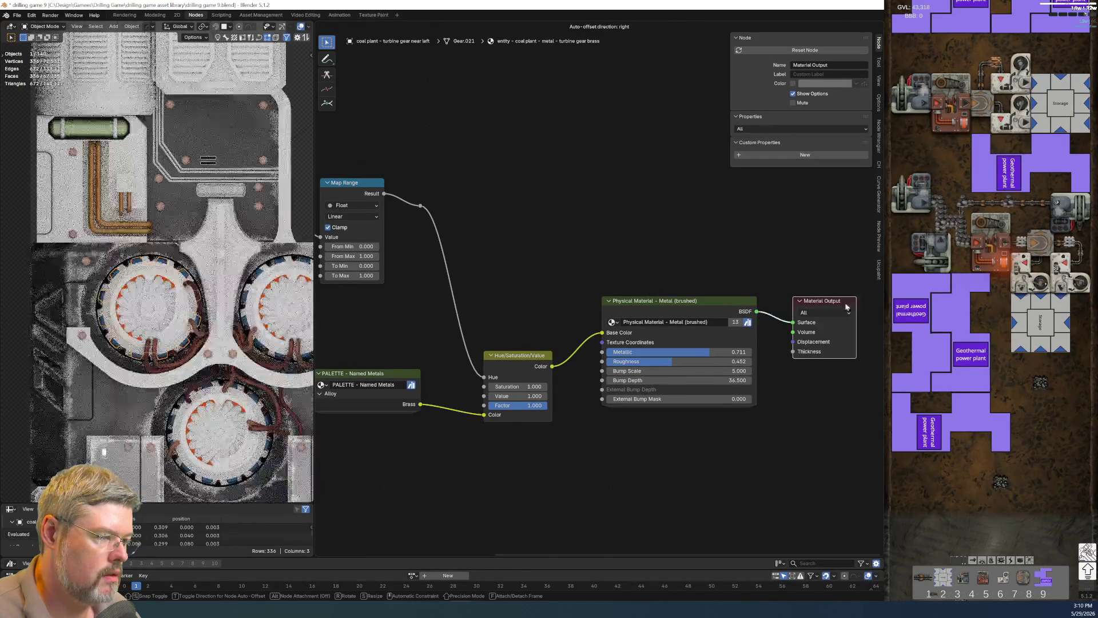
pyautogui.moveTo(539, 290); pyautogui.dragTo(685, 272, button='middle')
pyautogui.moveTo(503, 330); pyautogui.dragTo(684, 465)
pyautogui.press('g')
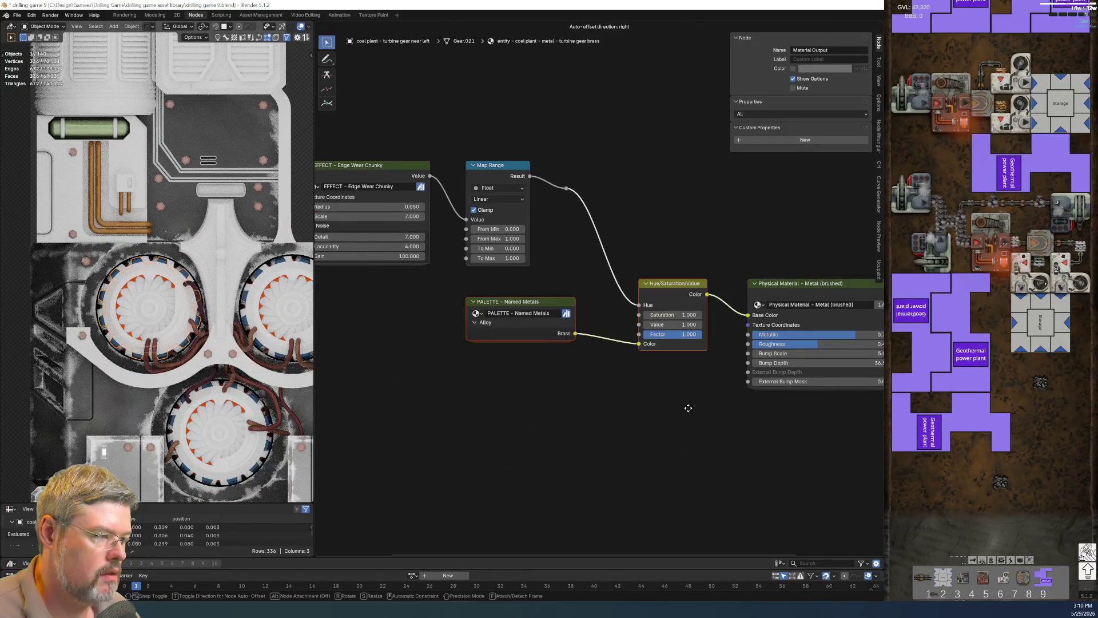
pyautogui.click(656, 423)
# Dissolve the reroute on the Map Range link and reposition Texture Coordinate, Edge Wear and Map Range.
pyautogui.moveTo(559, 154); pyautogui.dragTo(599, 216)
pyautogui.hotkey('ctrl', 'x')
pyautogui.scroll(-1, 395, 145)
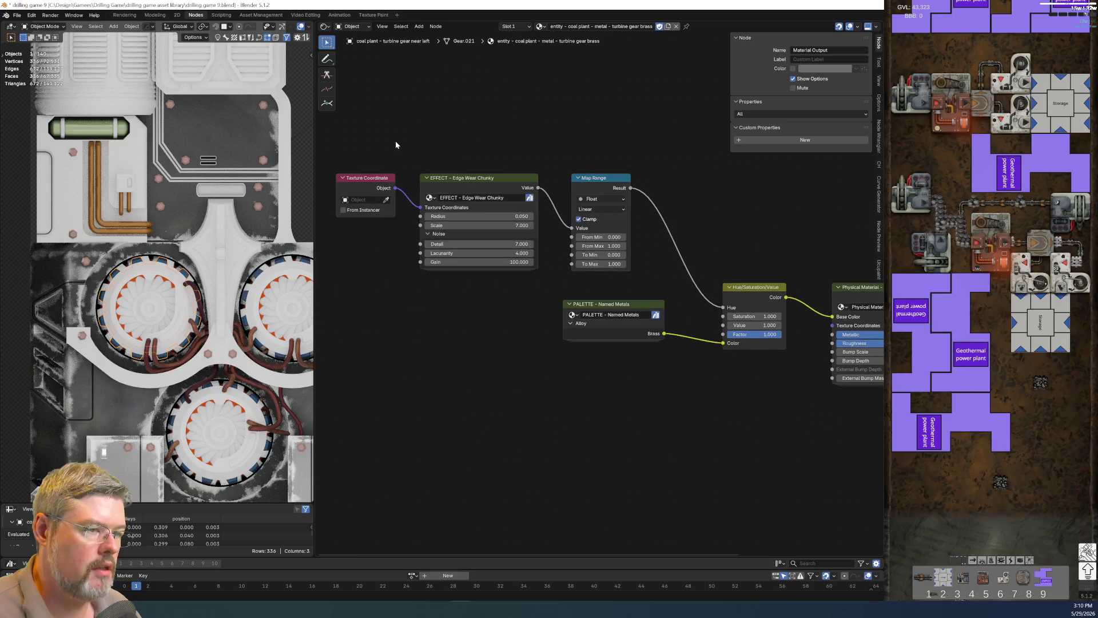
pyautogui.moveTo(396, 145)
pyautogui.mouseDown()
pyautogui.moveTo(546, 219)
pyautogui.moveTo(624, 230)
pyautogui.mouseUp()
pyautogui.press('g')
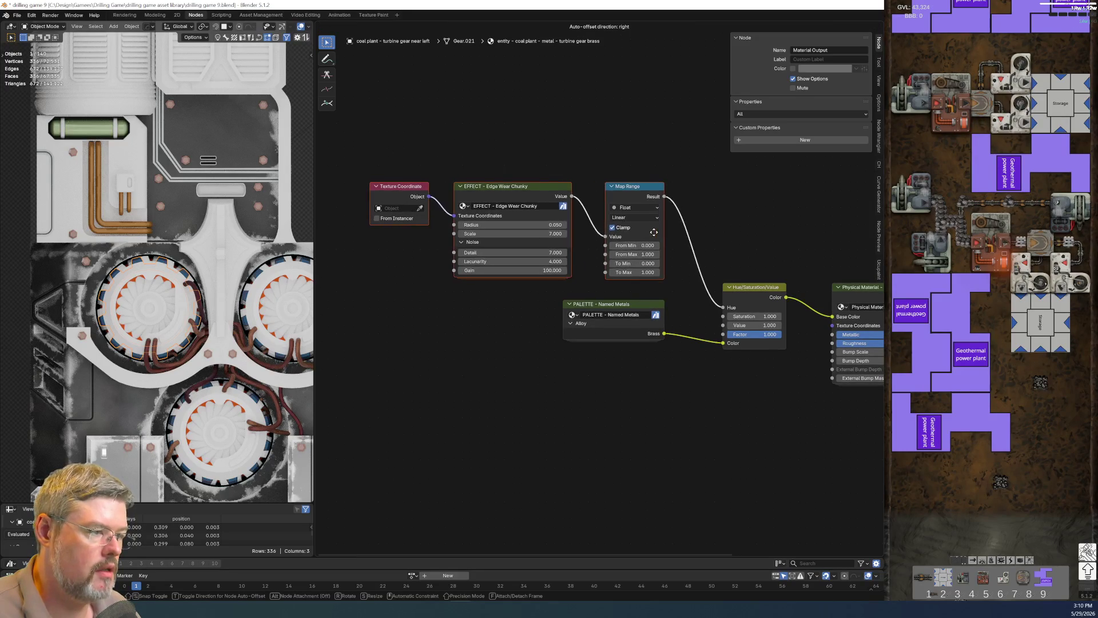
pyautogui.click(653, 236)
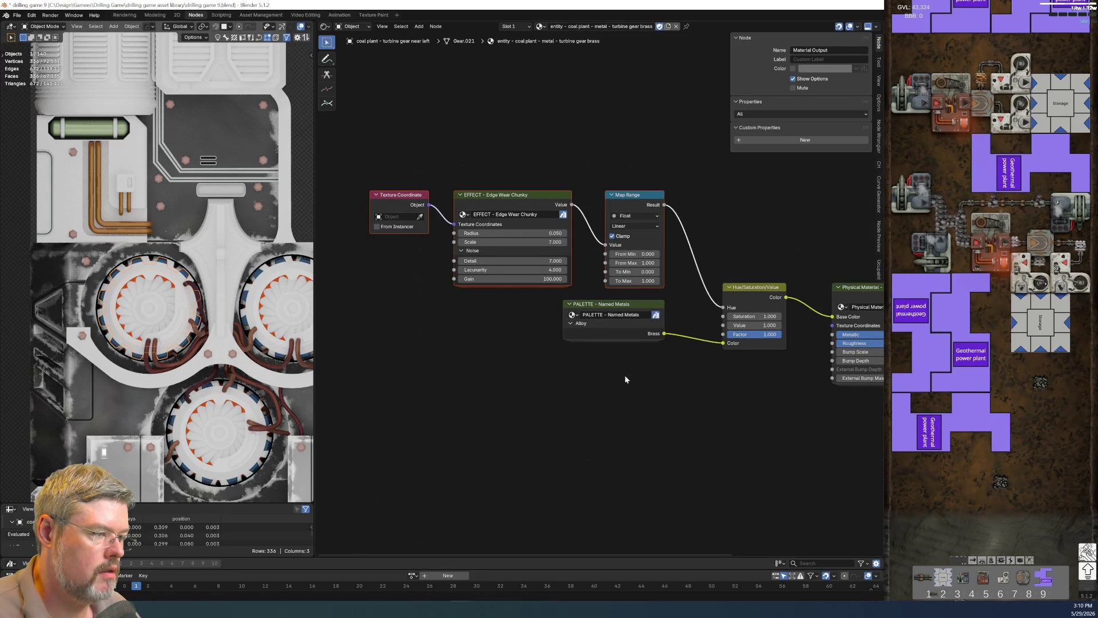
pyautogui.moveTo(602, 359); pyautogui.dragTo(475, 361, button='middle')
pyautogui.scroll(2, 475, 360)
pyautogui.scroll(2, 565, 393)
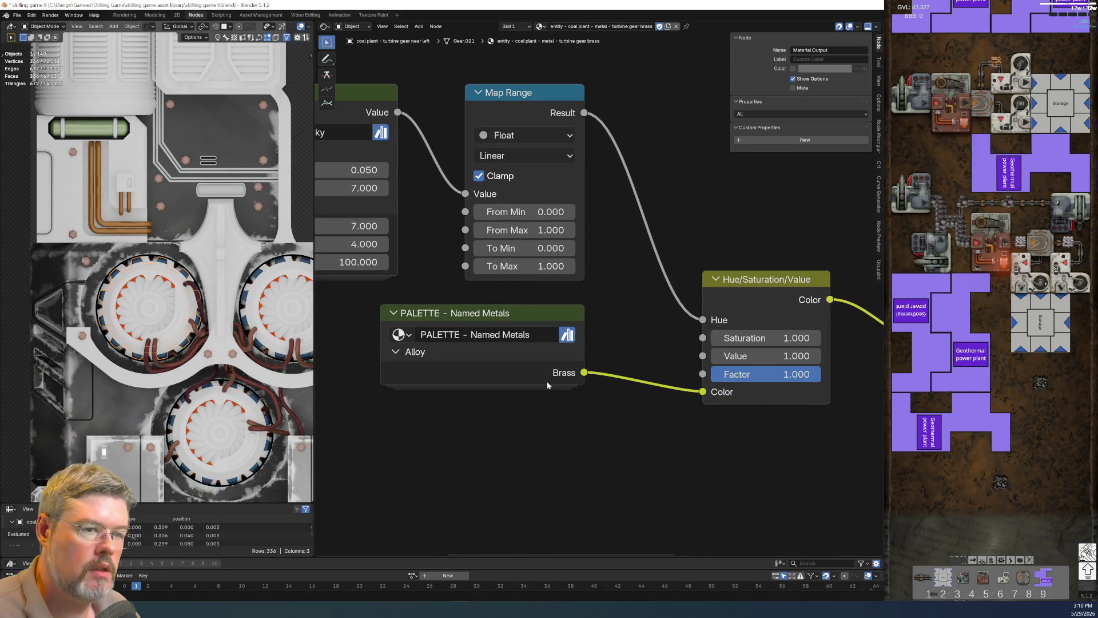
# Save the file and move Map Range's Result link from Hue to the Value input.
pyautogui.click(17, 15)
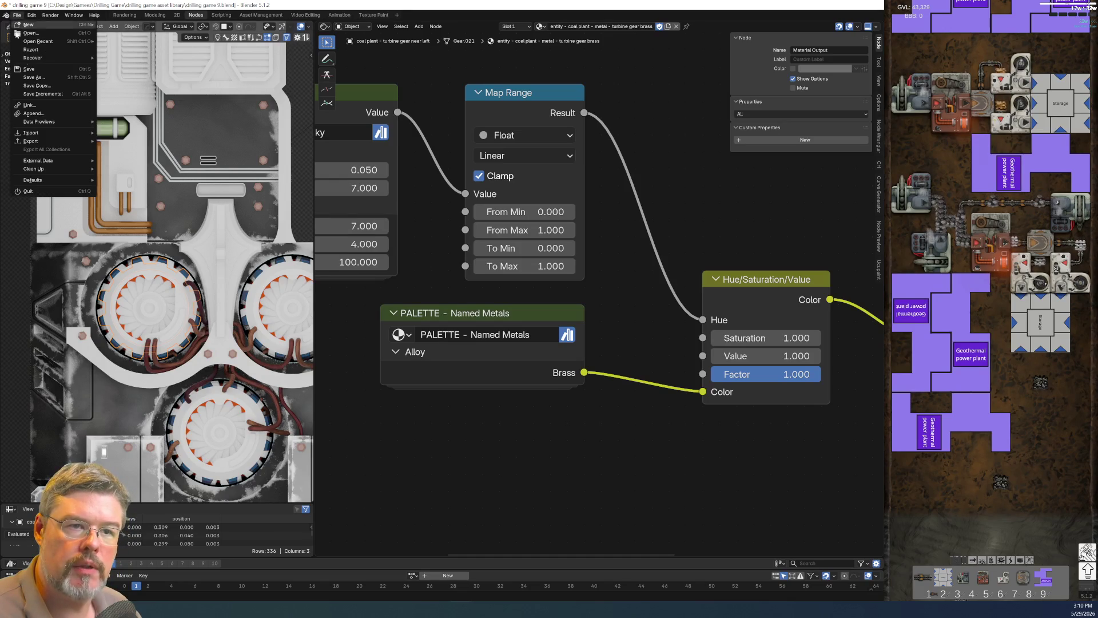
pyautogui.click(29, 69)
pyautogui.moveTo(702, 320); pyautogui.dragTo(703, 356)
pyautogui.scroll(6, 175, 256)
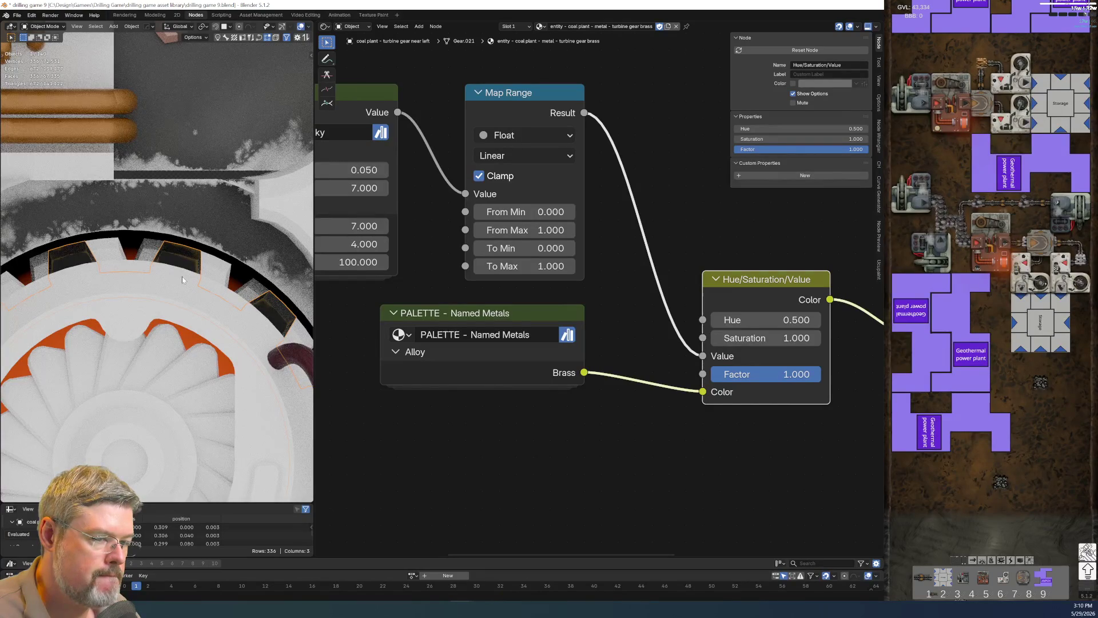
pyautogui.scroll(-1, 414, 344)
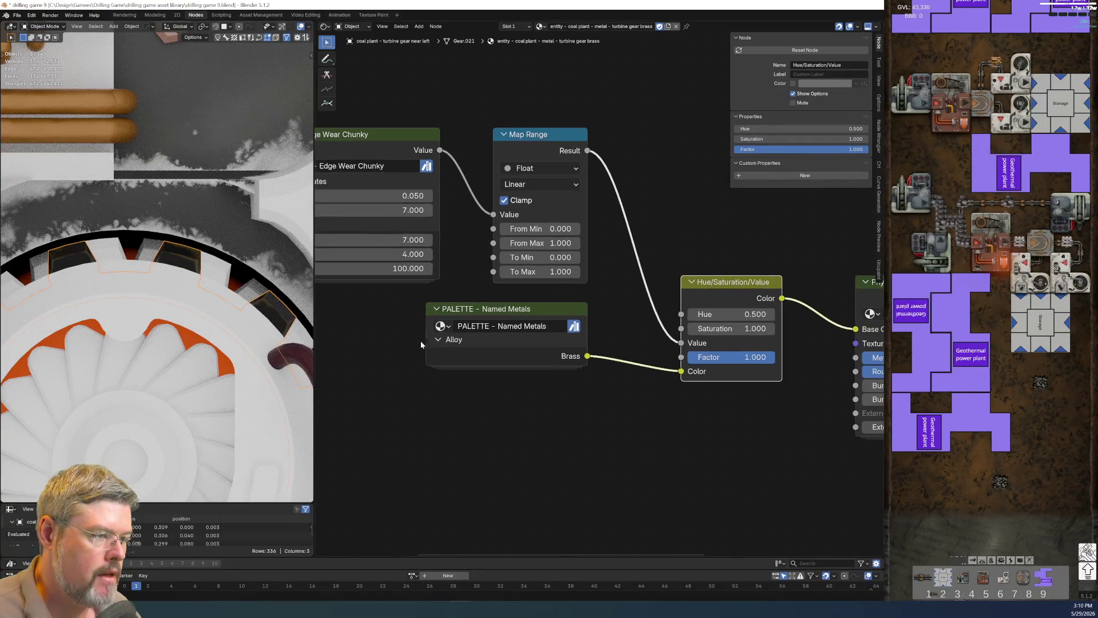
# Set the Map Range output range to To Min 1 and To Max 6.
pyautogui.click(545, 258)
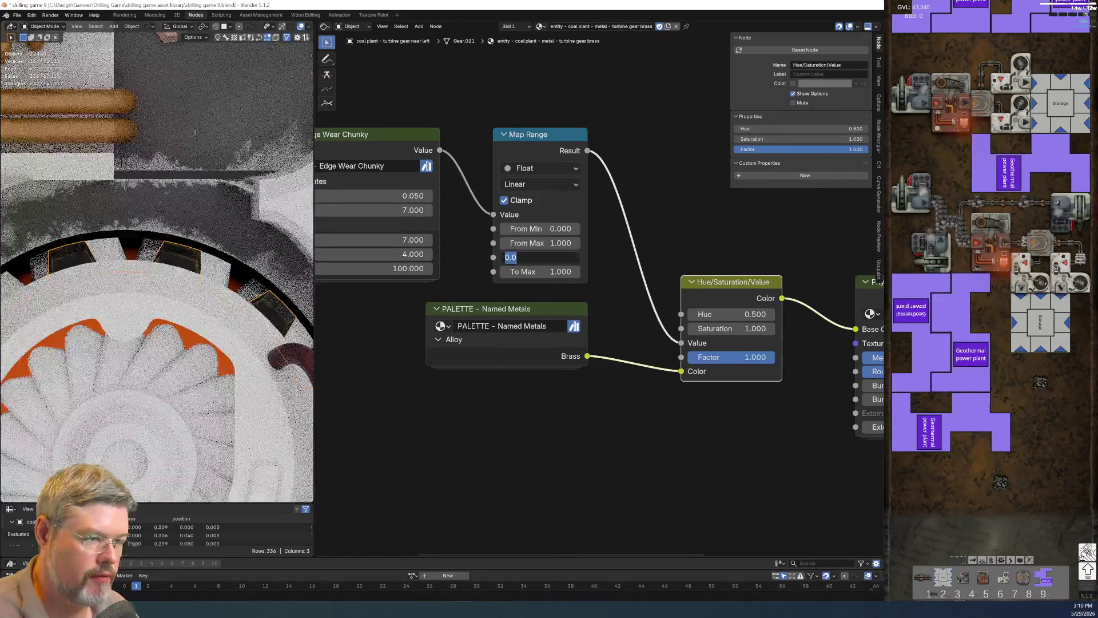
pyautogui.write('1')
pyautogui.press('Tab')
pyautogui.write('2')
pyautogui.press('Return')
pyautogui.moveTo(543, 272)
pyautogui.mouseDown()
pyautogui.moveTo(601, 271)
pyautogui.moveTo(521, 272)
pyautogui.moveTo(572, 272)
pyautogui.mouseUp()
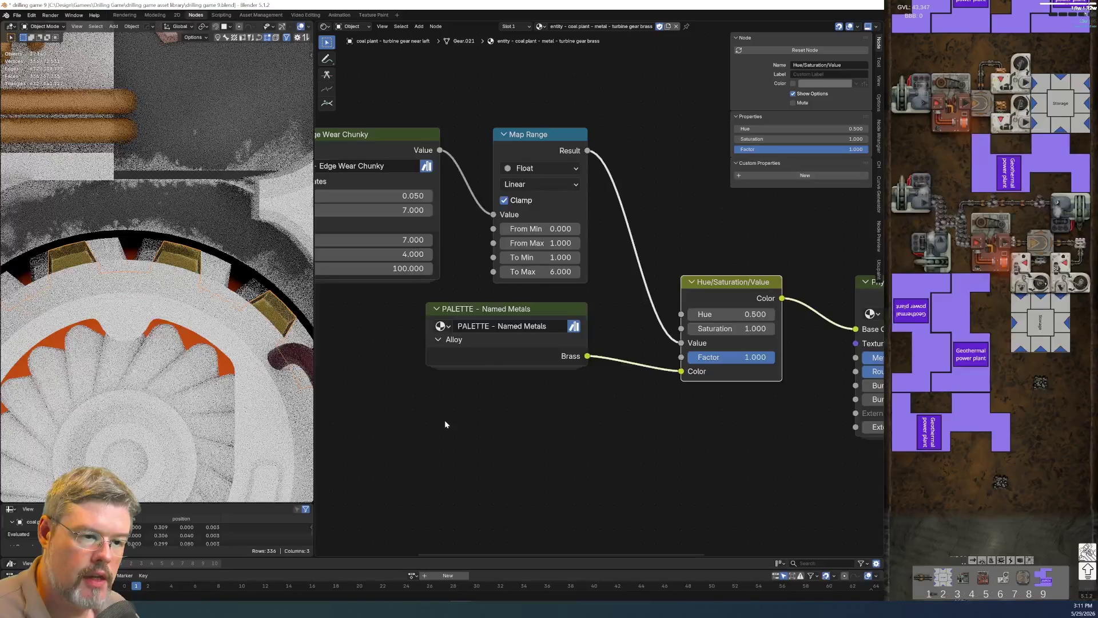
pyautogui.scroll(-3, 180, 288)
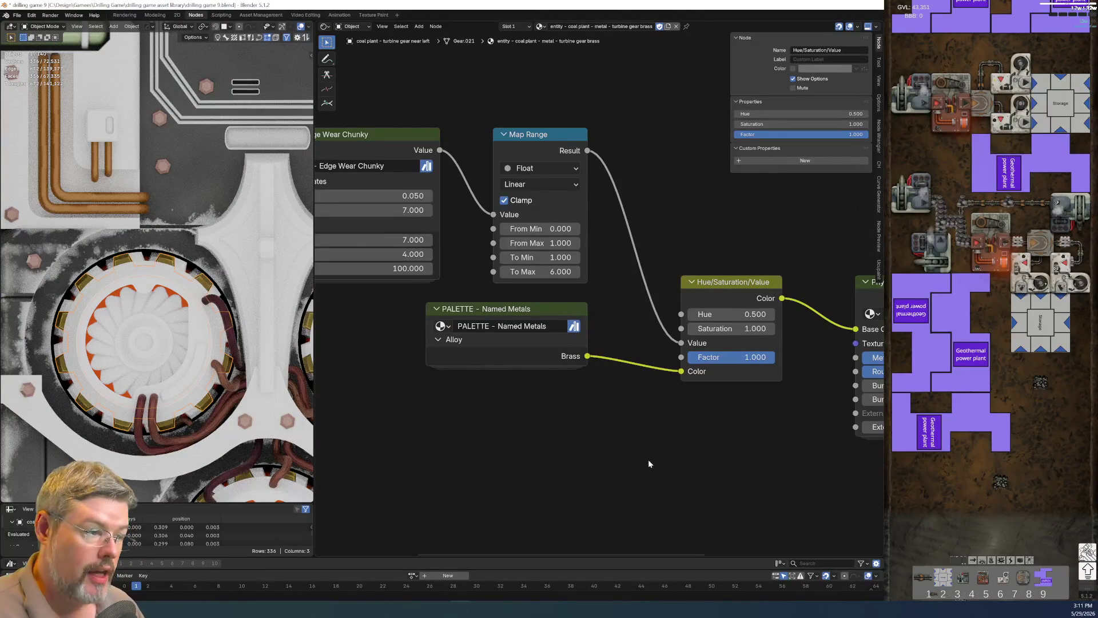
pyautogui.scroll(-3, 629, 449)
pyautogui.scroll(3, 520, 366)
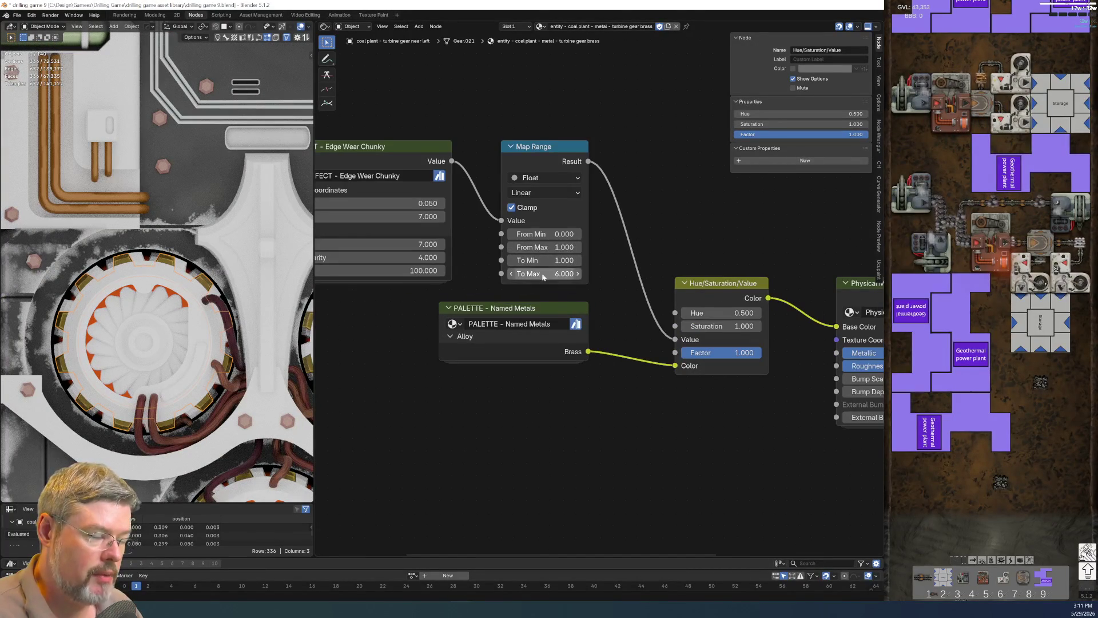
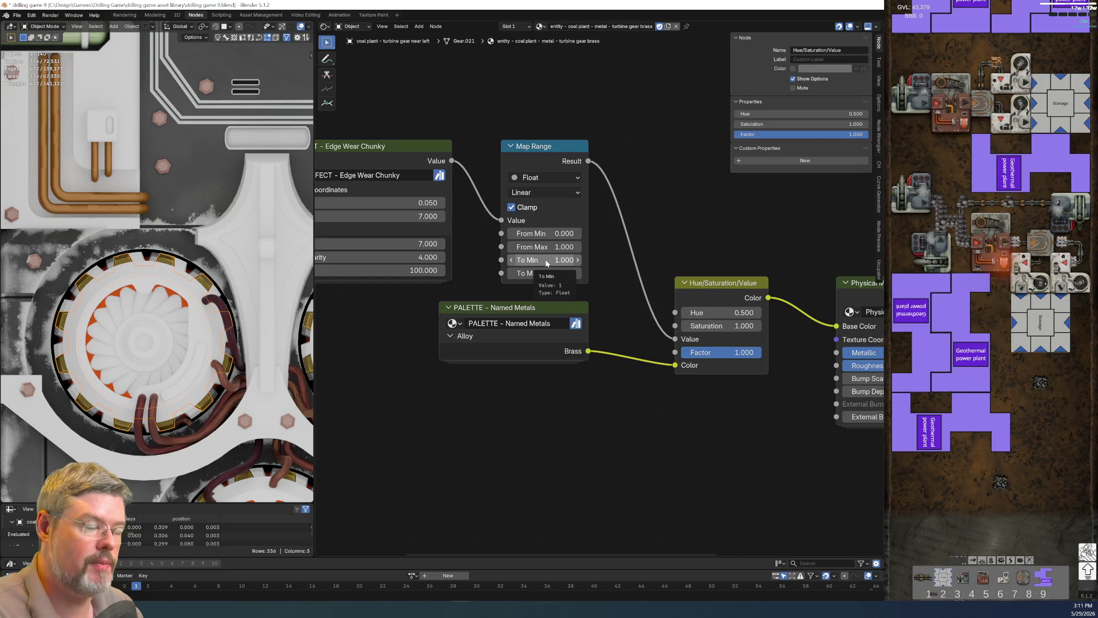
# Make the turbine gear active again and frame the Edge Wear and Texture Coordinate nodes.
pyautogui.press('Home')
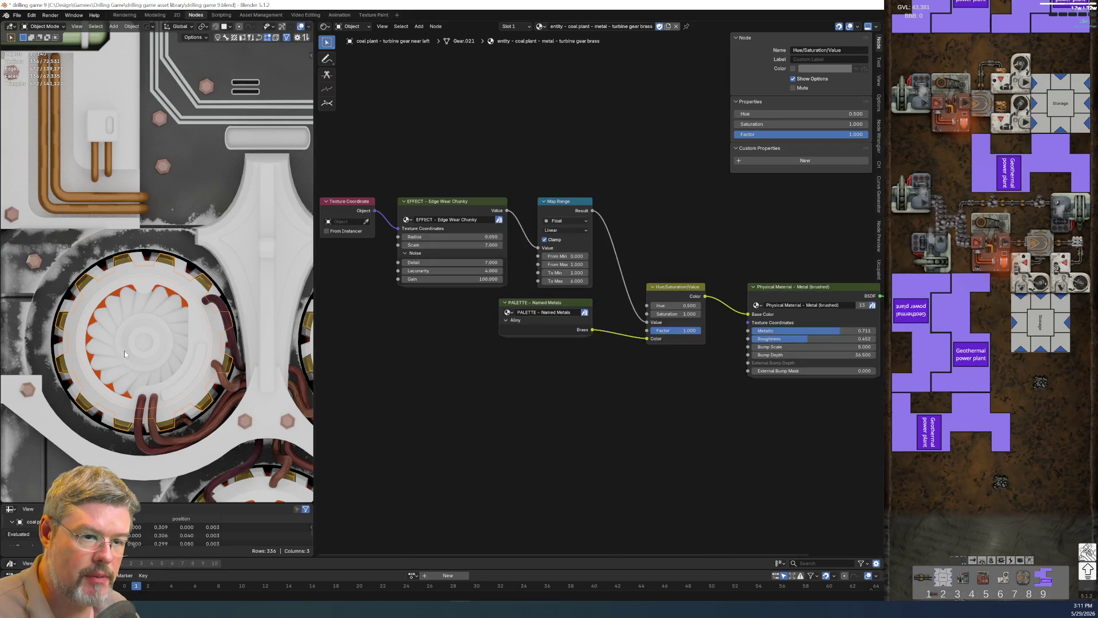
pyautogui.scroll(-4, 46, 294)
pyautogui.scroll(4, 47, 294)
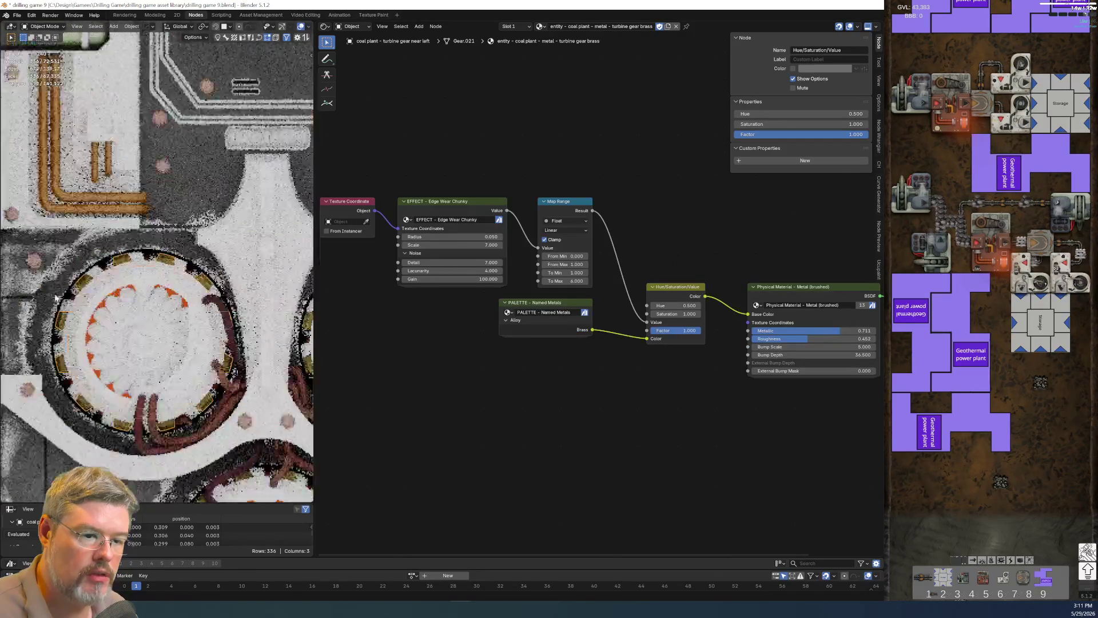
pyautogui.scroll(3, 50, 296)
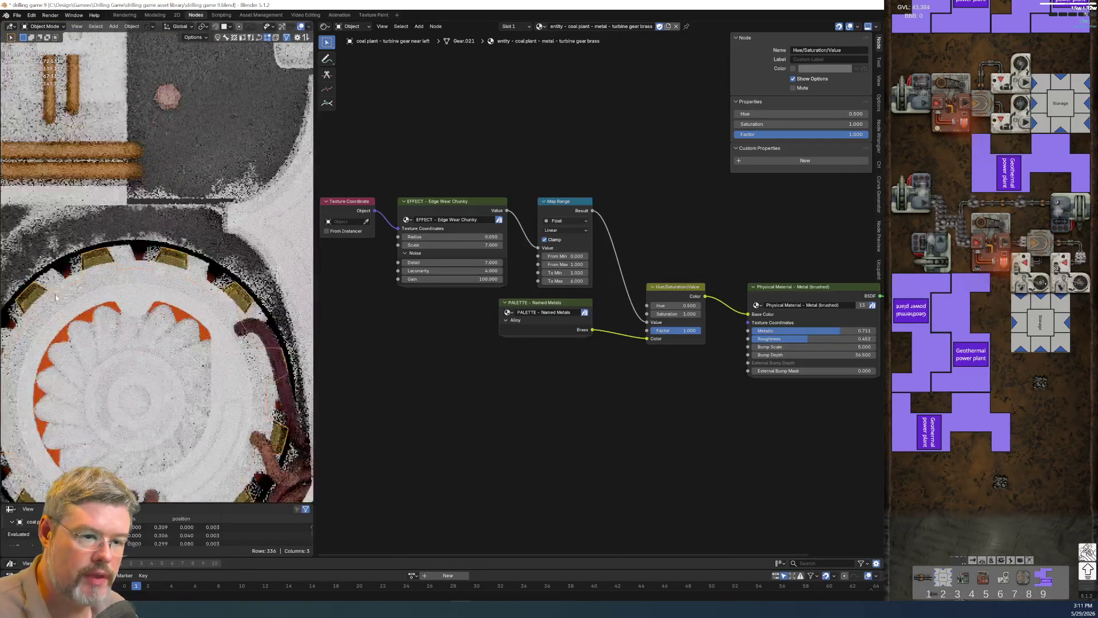
pyautogui.click(225, 242)
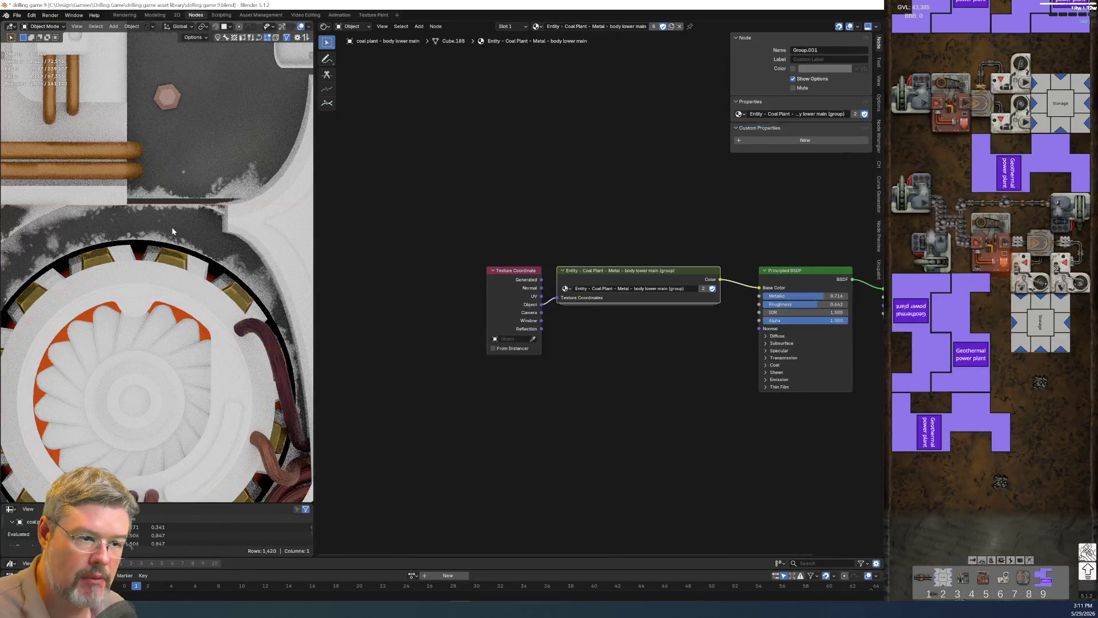
pyautogui.click(173, 260)
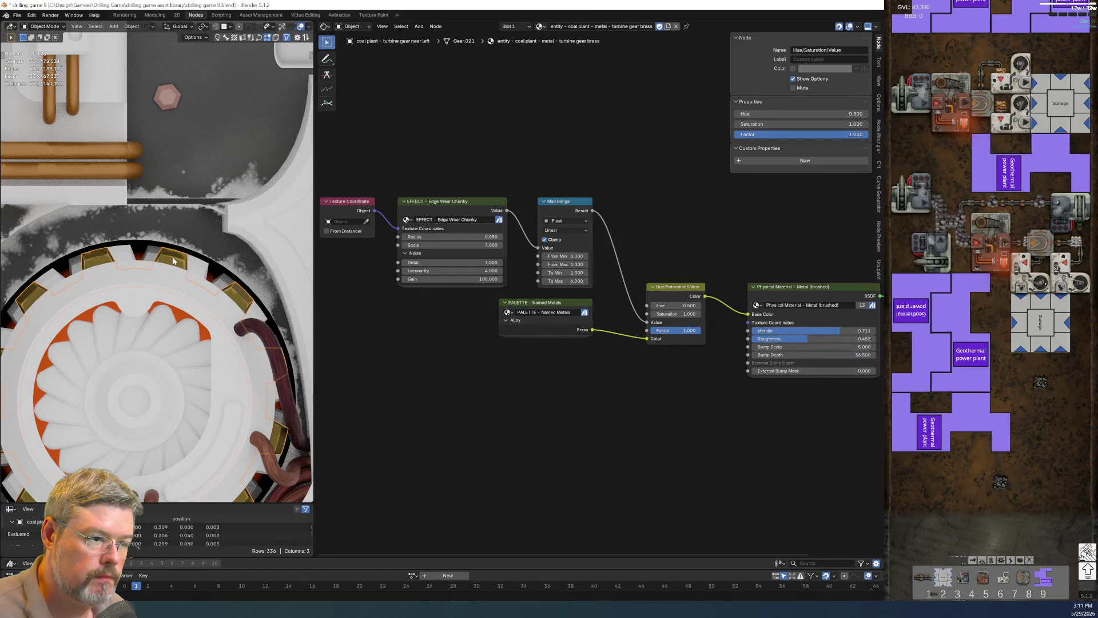
pyautogui.scroll(3, 607, 349)
pyautogui.moveTo(367, 301)
pyautogui.mouseDown(button='middle')
pyautogui.moveTo(608, 348)
pyautogui.moveTo(573, 386)
pyautogui.mouseUp(button='middle')
pyautogui.scroll(1, 573, 385)
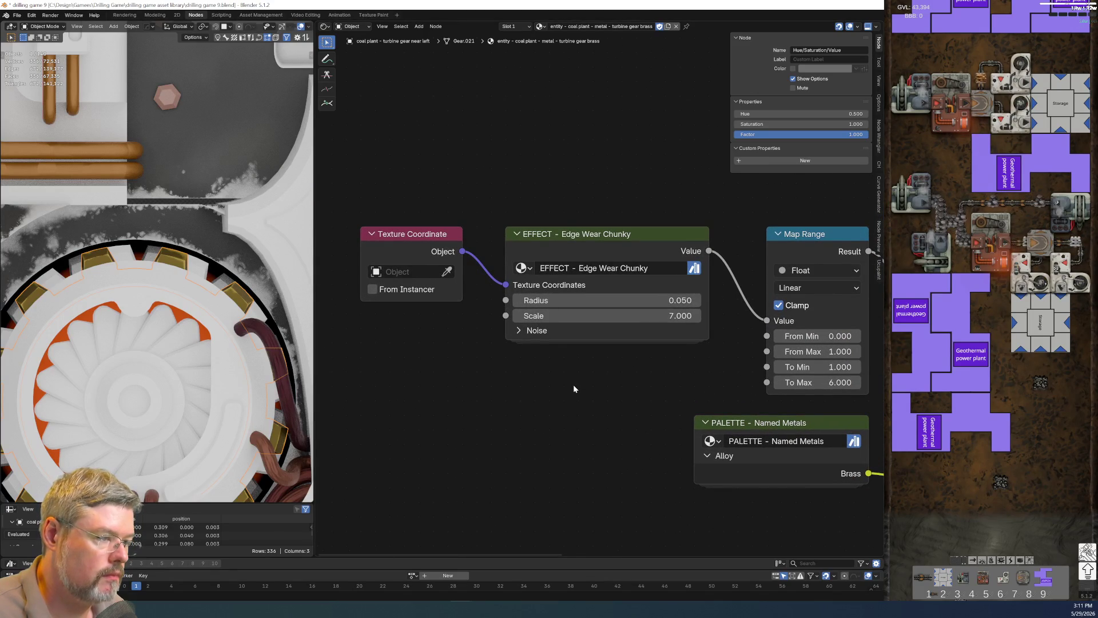
pyautogui.scroll(-1, 602, 389)
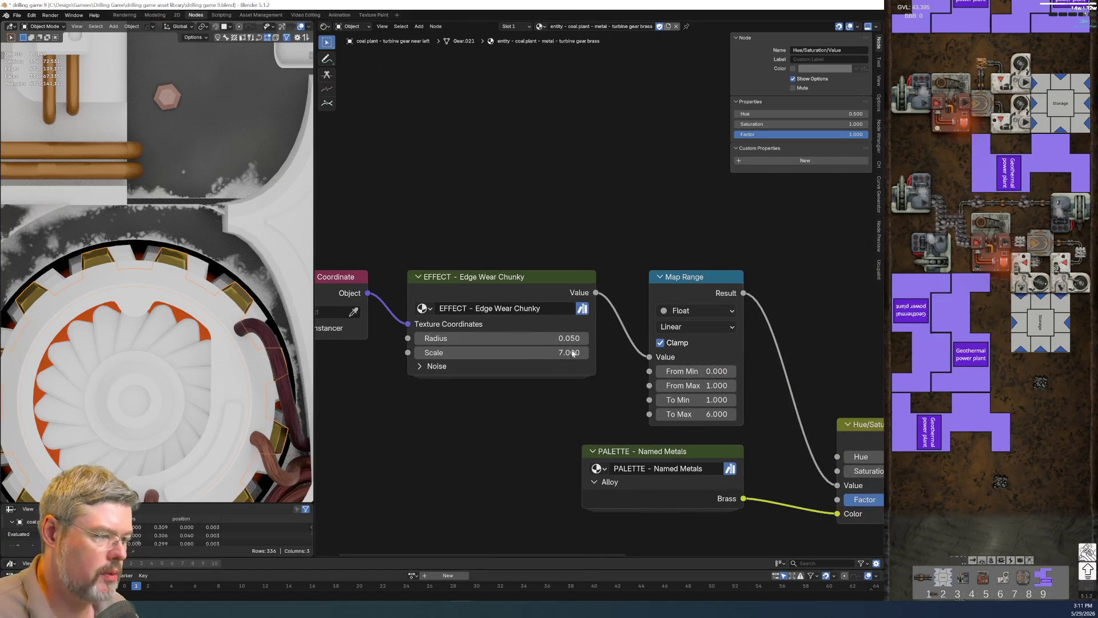
# Copy the Map Range node and paste it inside the Edge Wear Chunky group.
pyautogui.click(676, 278)
pyautogui.hotkey('ctrl', 'c')
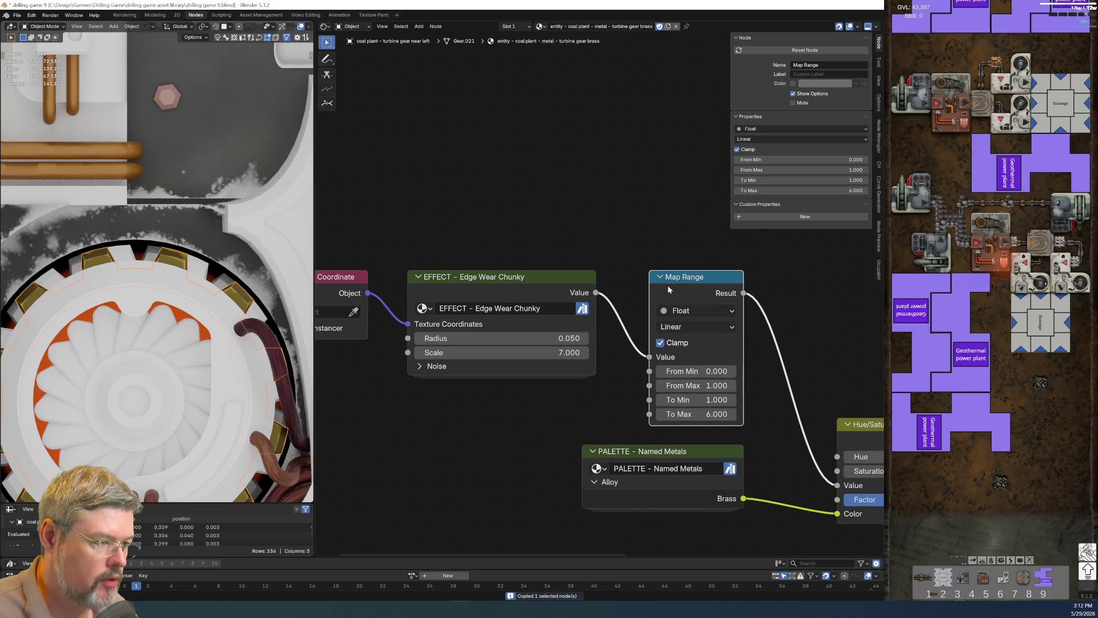
pyautogui.hotkey('ctrl', 'x')
pyautogui.click(509, 278)
pyautogui.press('Tab')
pyautogui.scroll(-2, 510, 295)
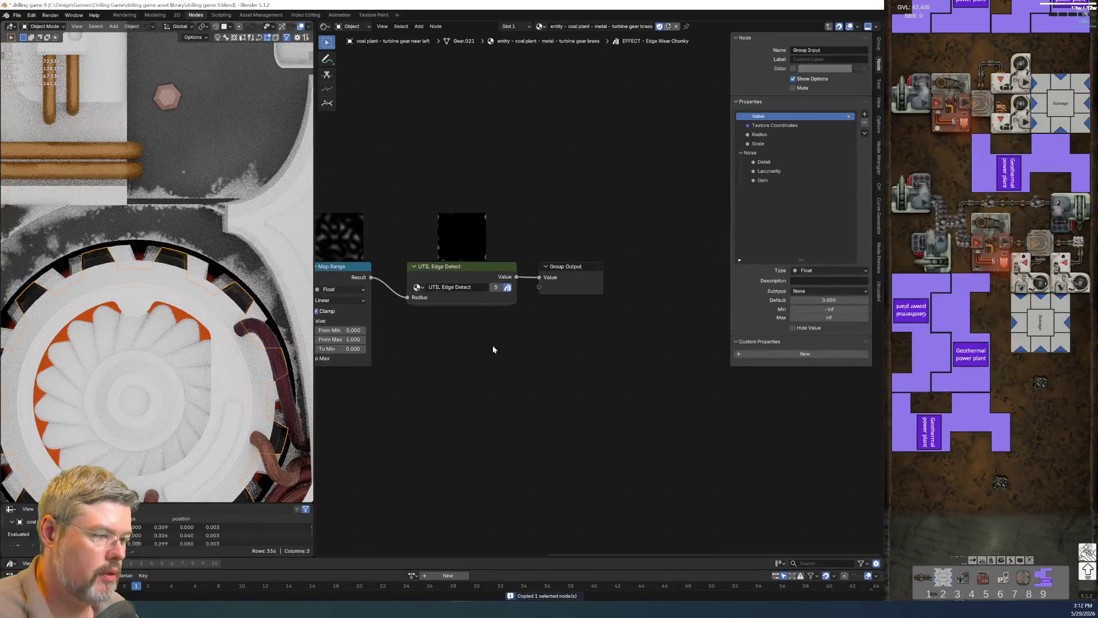
pyautogui.hotkey('ctrl', 'v')
# Insert Map Range between Edge Detect and Group Output, moving Group Output further right.
pyautogui.moveTo(534, 235); pyautogui.dragTo(658, 348)
pyautogui.press('g')
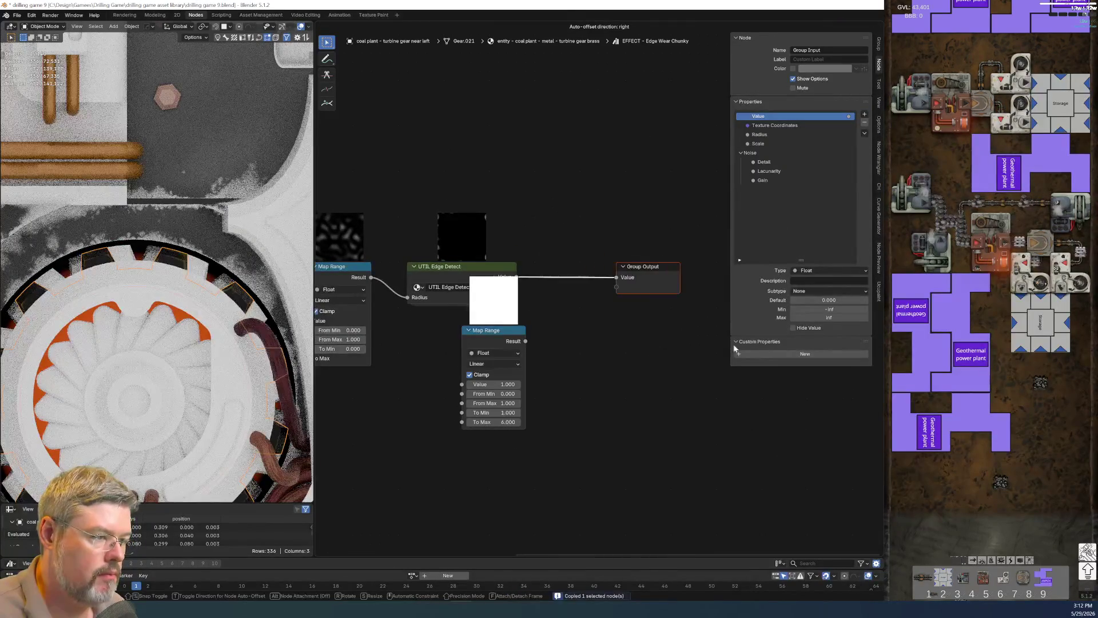
pyautogui.moveTo(516, 330)
pyautogui.mouseDown()
pyautogui.moveTo(590, 266)
pyautogui.moveTo(672, 363)
pyautogui.mouseUp()
pyautogui.scroll(1, 653, 351)
pyautogui.press('g')
pyautogui.click(721, 375)
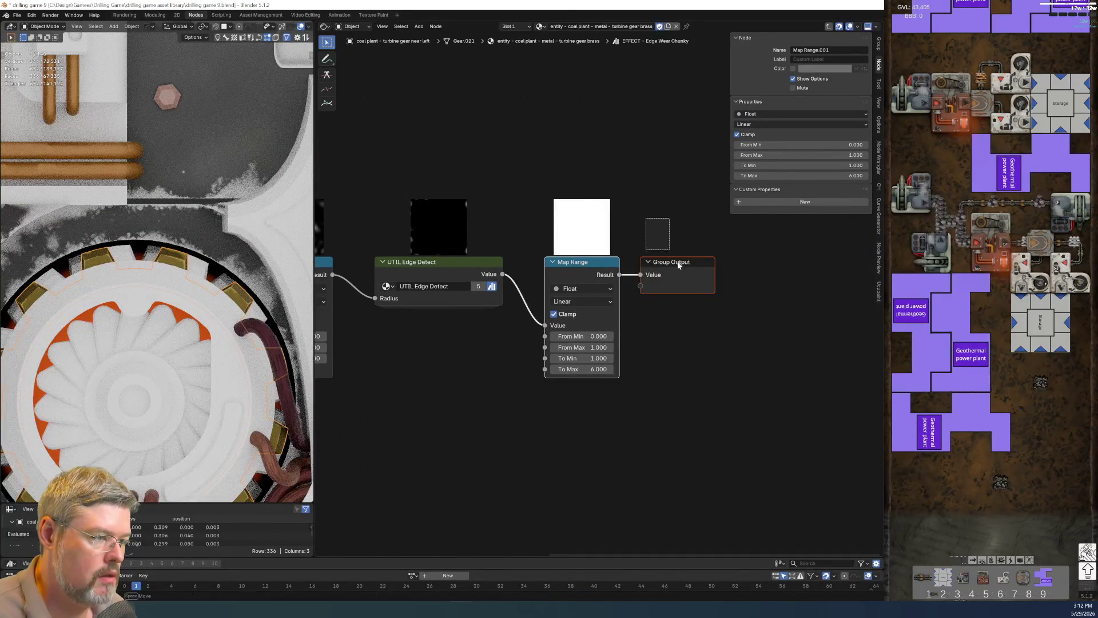
pyautogui.moveTo(650, 223); pyautogui.dragTo(710, 303)
pyautogui.press('g')
pyautogui.click(675, 389)
pyautogui.scroll(2, 646, 379)
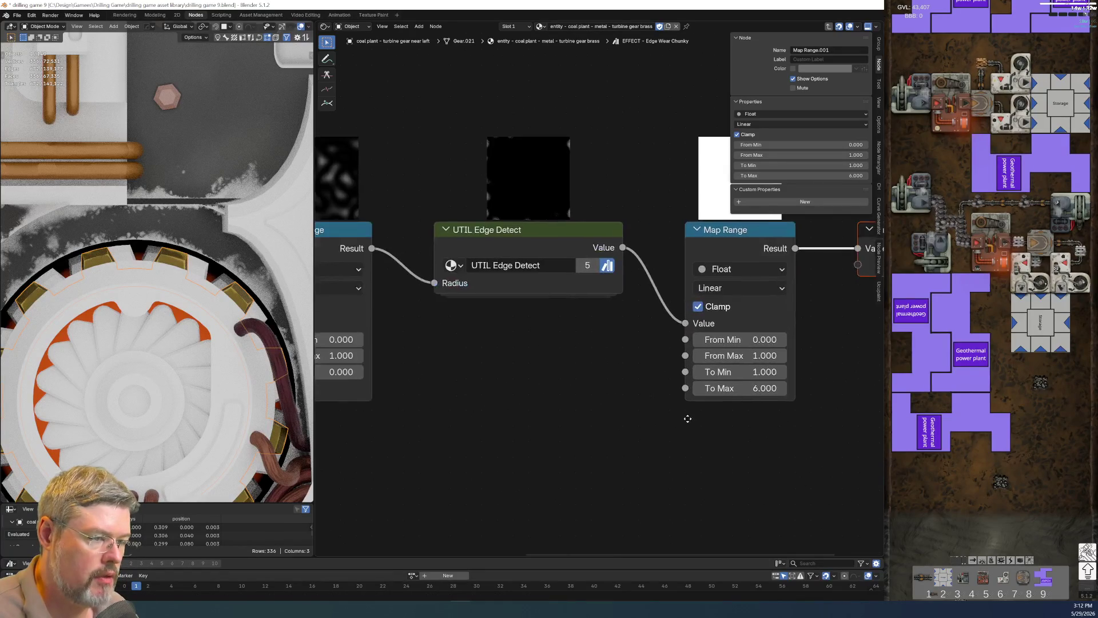
pyautogui.scroll(-5, 555, 351)
# Expose Map Range's To Min and To Max as group inputs and place Group Input beside it.
pyautogui.moveTo(459, 352); pyautogui.dragTo(567, 332)
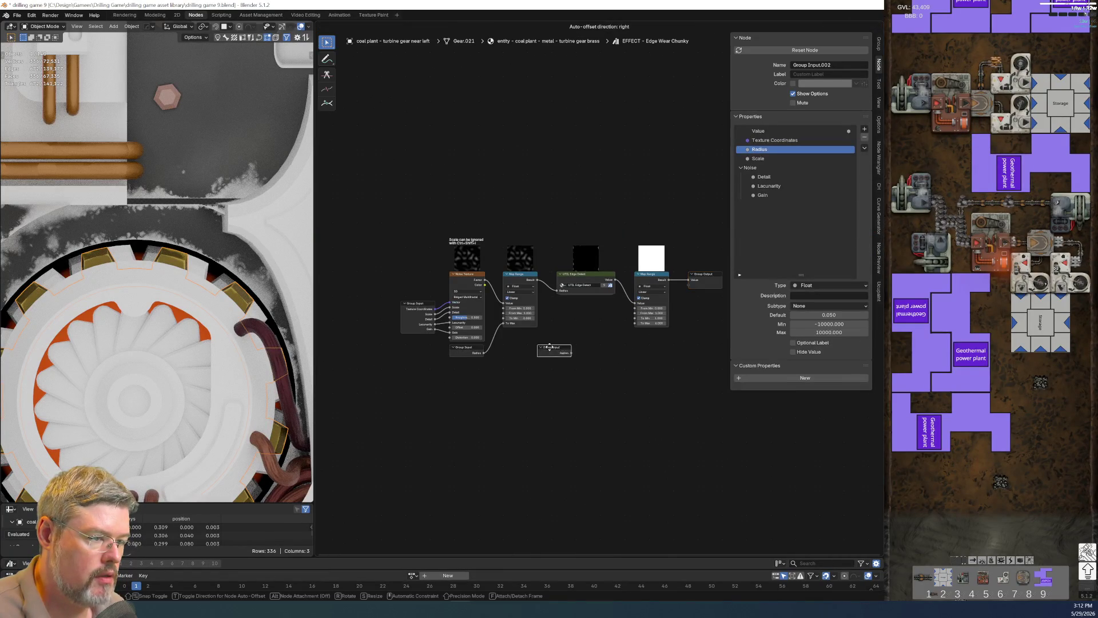
pyautogui.hotkey('ctrl', 'h')
pyautogui.scroll(4, 578, 368)
pyautogui.moveTo(488, 443); pyautogui.dragTo(596, 317)
pyautogui.moveTo(488, 456); pyautogui.dragTo(595, 331)
pyautogui.click(466, 359)
pyautogui.hotkey('ctrl', 'h')
pyautogui.moveTo(466, 359)
pyautogui.mouseDown()
pyautogui.moveTo(546, 340)
pyautogui.moveTo(519, 317)
pyautogui.mouseUp()
# Add a new panel named Output to the group interface.
pyautogui.click(864, 130)
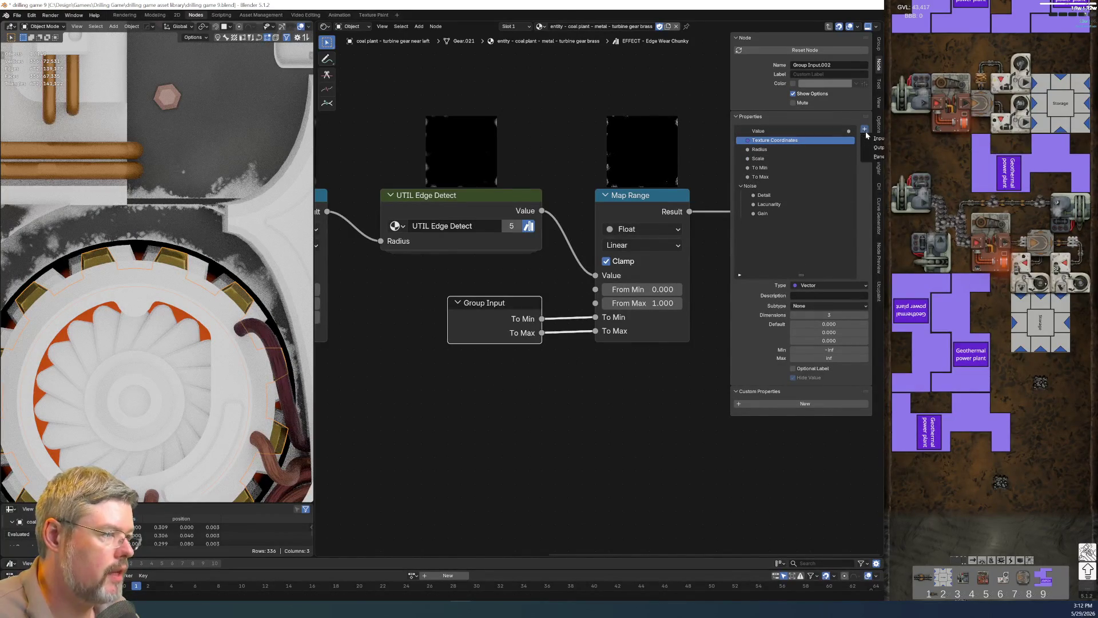
pyautogui.click(874, 156)
pyautogui.doubleClick(755, 187)
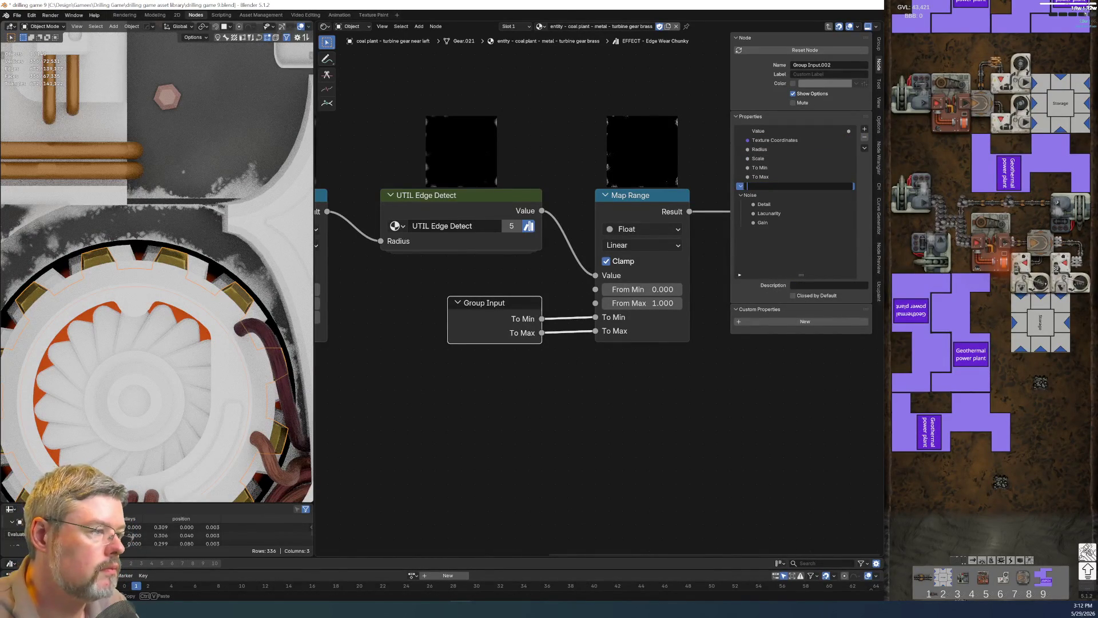
pyautogui.write('Outp')
pyautogui.press('Return')
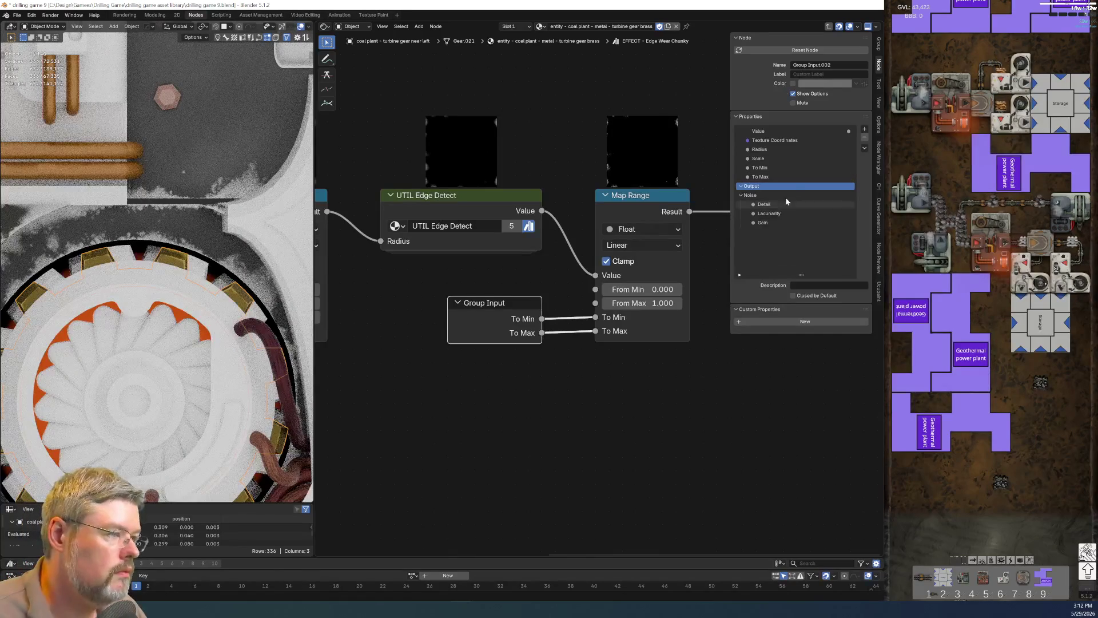
# Rename the To Min and To Max inputs to Min and Max.
pyautogui.doubleClick(781, 167)
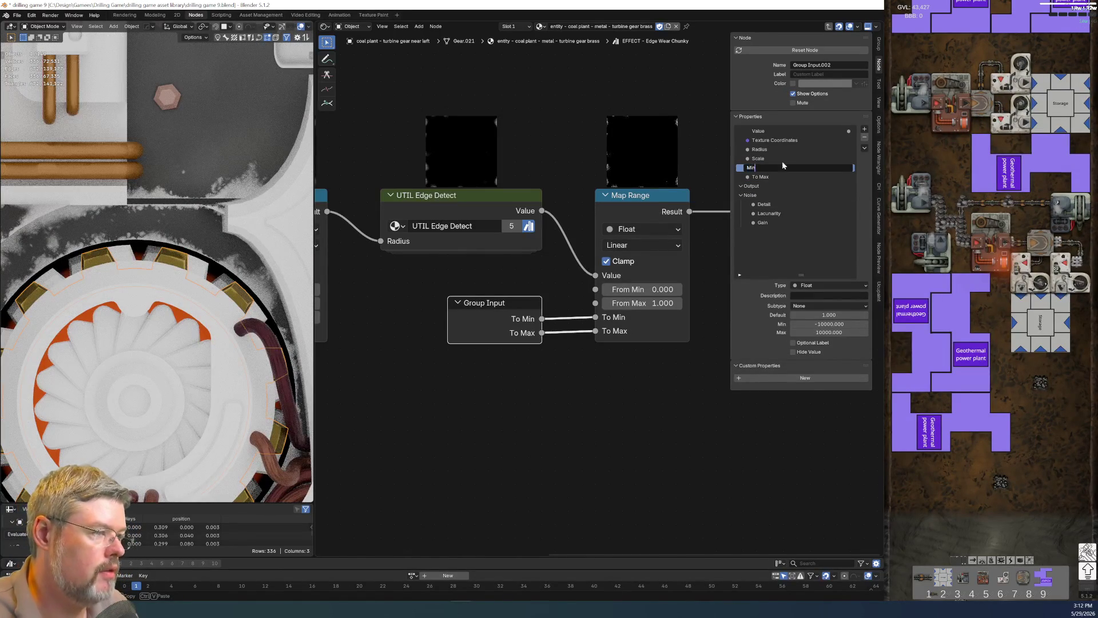
pyautogui.press('Return')
pyautogui.doubleClick(781, 177)
pyautogui.write('Max')
pyautogui.press('Return')
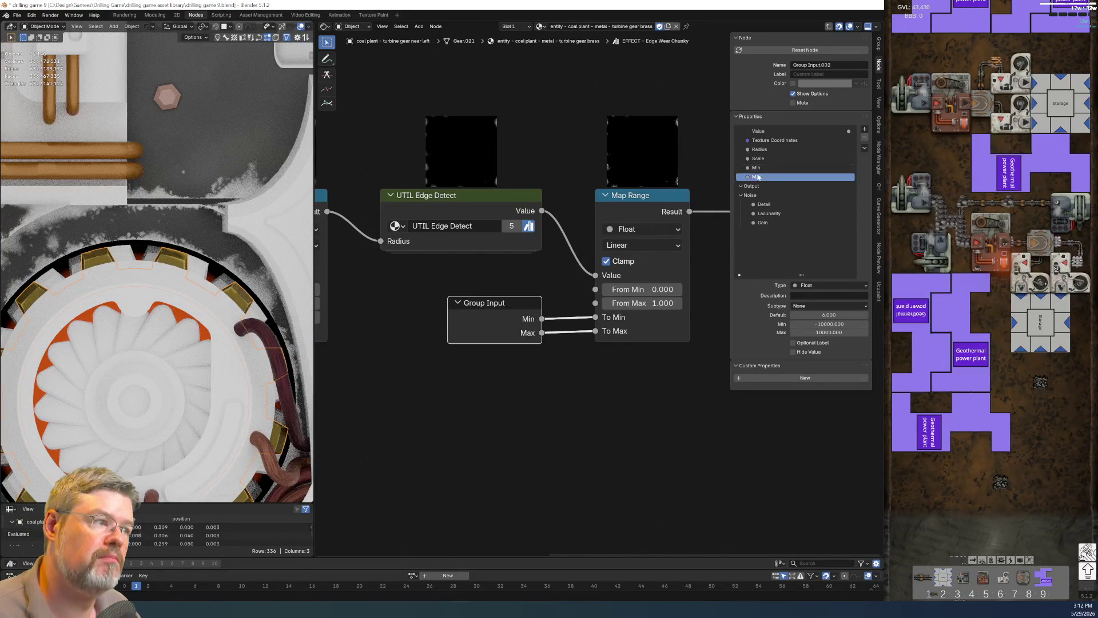
# Rename the inputs Start Range and End Range and move them into the Output panel.
pyautogui.doubleClick(766, 167)
pyautogui.write('Start Ra')
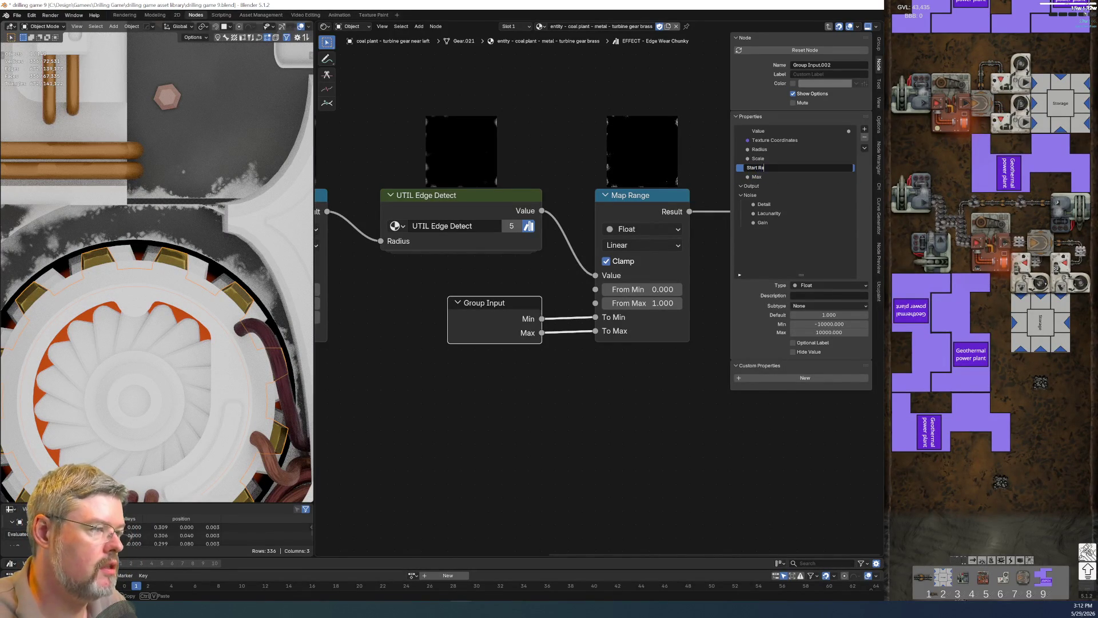
pyautogui.write('nge')
pyautogui.press('Return')
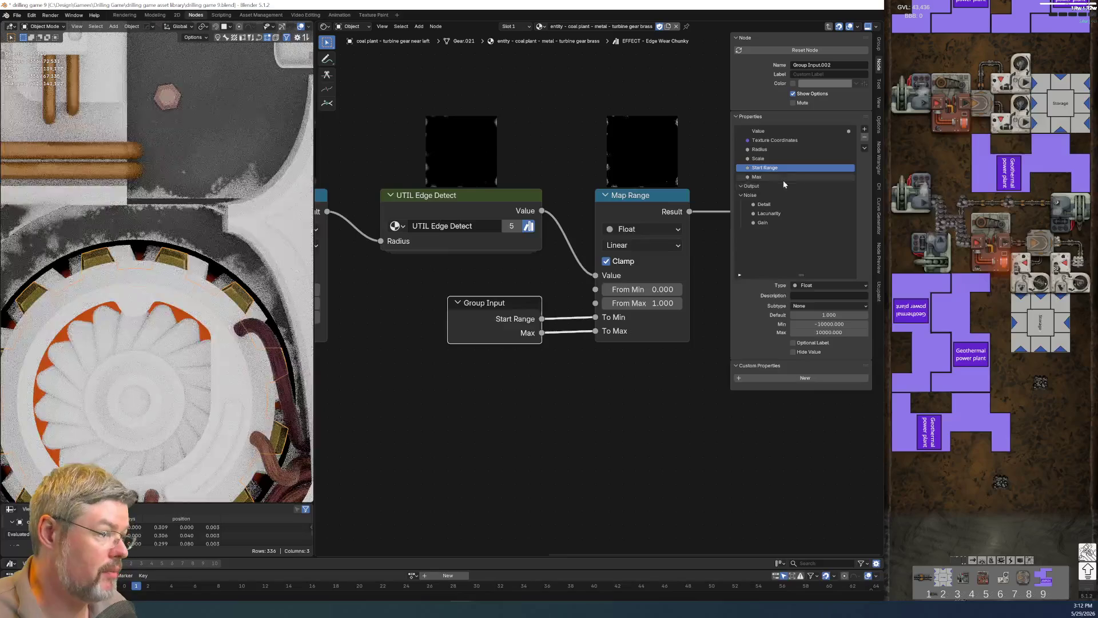
pyautogui.doubleClick(784, 177)
pyautogui.write('ange')
pyautogui.press('Return')
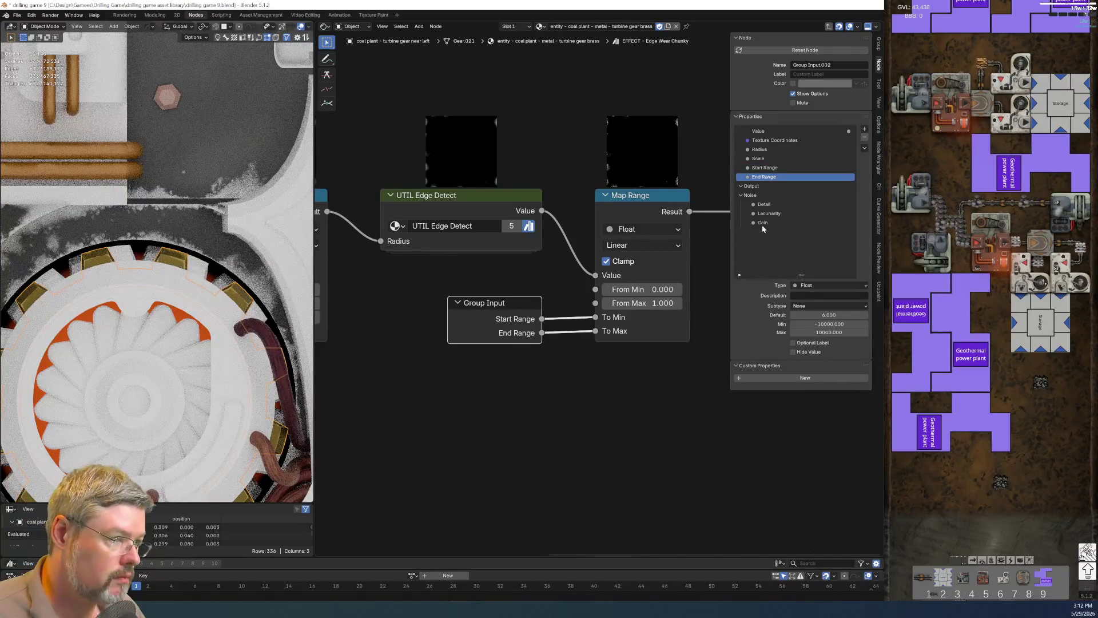
pyautogui.moveTo(764, 177); pyautogui.dragTo(763, 181)
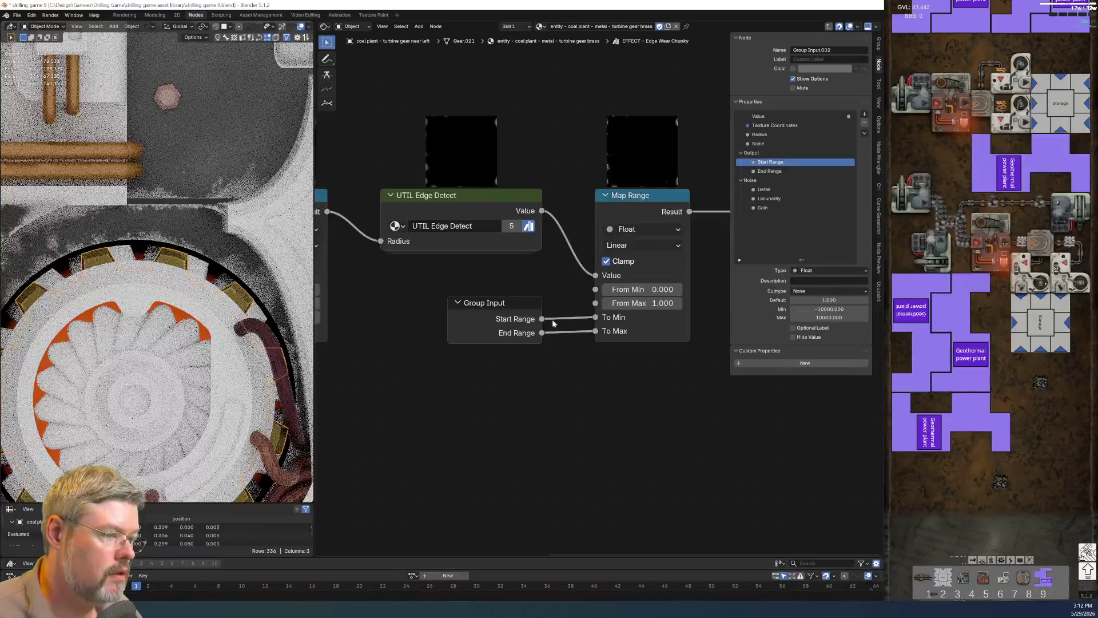
pyautogui.press('Tab')
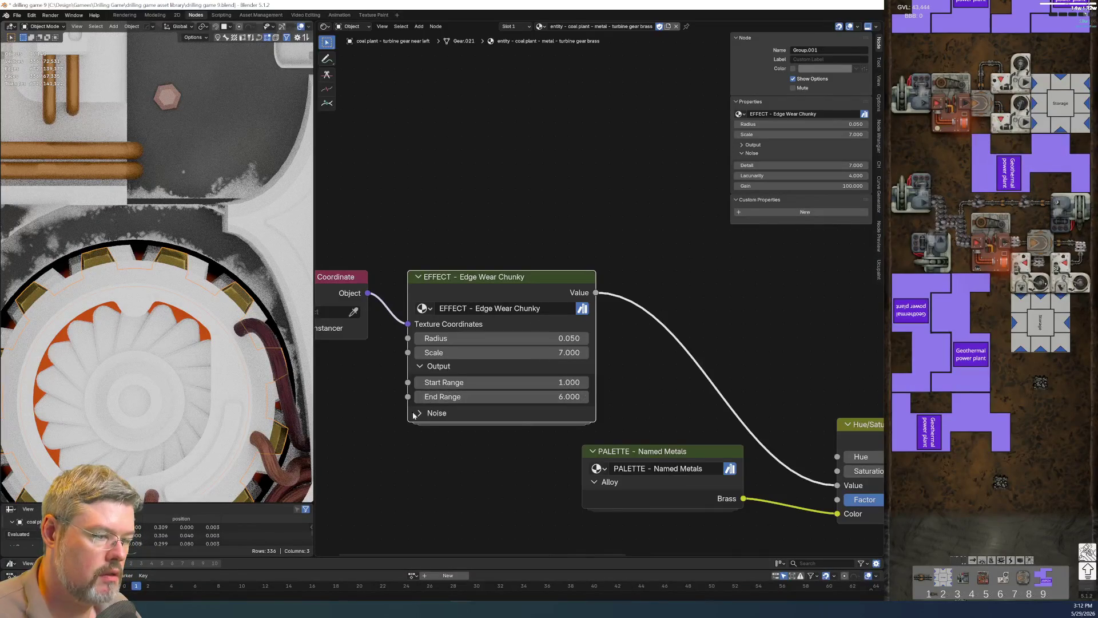
# Shift the Texture Coordinate and EFFECT nodes right and save the blend file.
pyautogui.scroll(-1, 632, 403)
pyautogui.scroll(-1, 632, 403)
pyautogui.scroll(-2, 637, 384)
pyautogui.moveTo(441, 243)
pyautogui.mouseDown()
pyautogui.moveTo(583, 306)
pyautogui.moveTo(669, 306)
pyautogui.mouseUp()
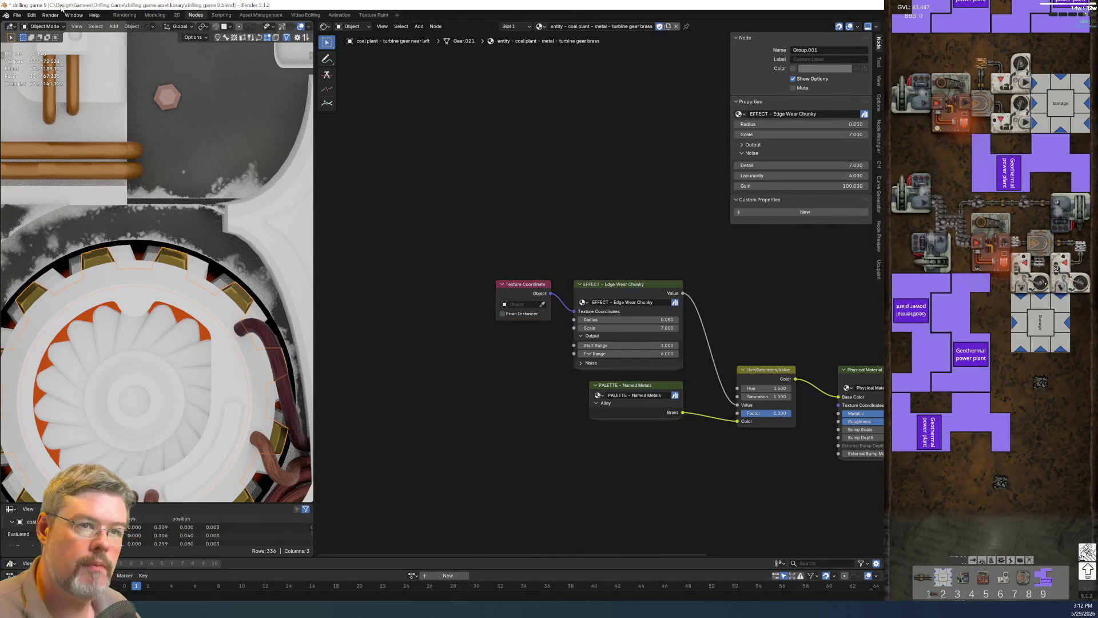
pyautogui.click(17, 15)
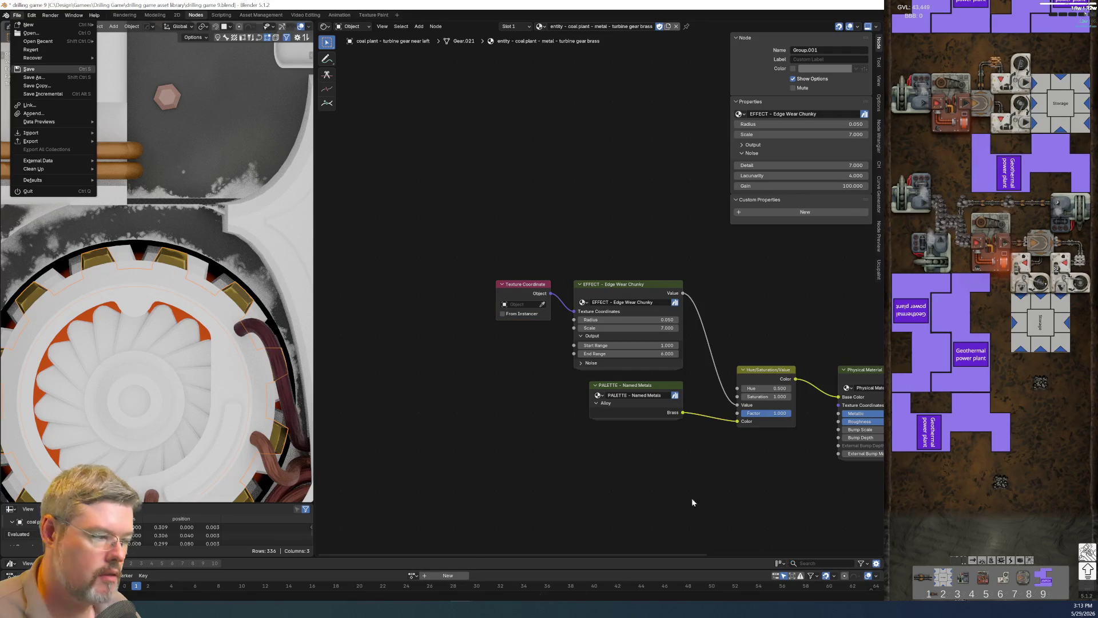
pyautogui.hotkey('ctrl', 's')
# Reposition the Texture Coordinate, EFFECT and PALETTE nodes and frame the material output nodes.
pyautogui.moveTo(712, 490); pyautogui.dragTo(548, 420, button='middle')
pyautogui.moveTo(358, 187); pyautogui.dragTo(502, 399)
pyautogui.press('g')
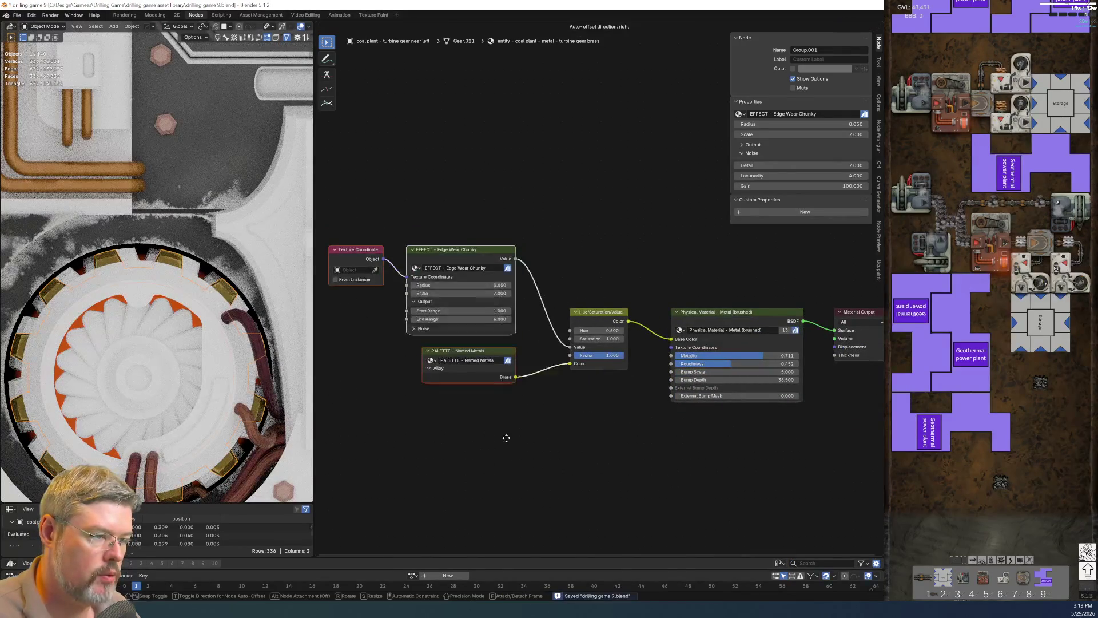
pyautogui.click(505, 459)
pyautogui.scroll(1, 506, 452)
pyautogui.moveTo(641, 434); pyautogui.dragTo(472, 393, button='middle')
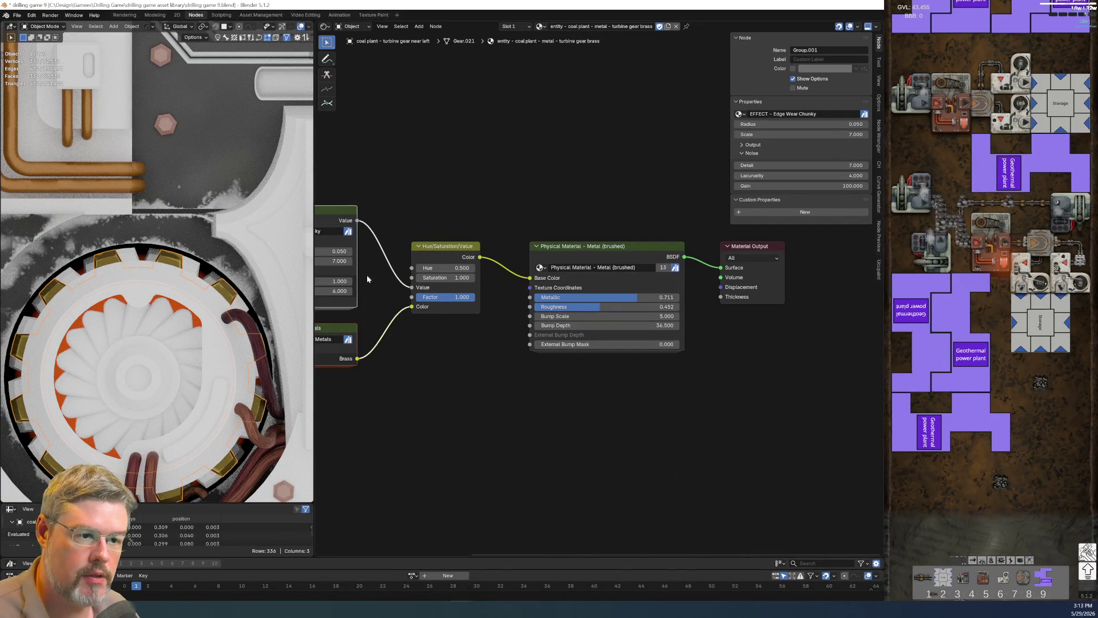
# Link the brass material from the near left gear onto the rear left turbine gear.
pyautogui.click(145, 258)
pyautogui.click(132, 254)
pyautogui.rightClick(132, 246)
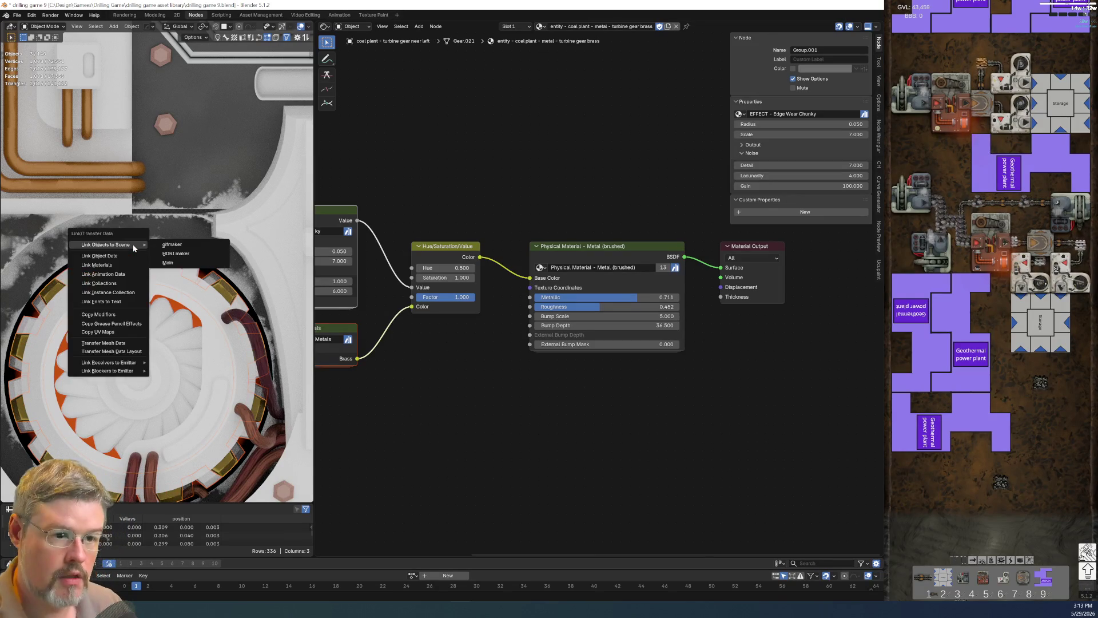
pyautogui.click(119, 296)
pyautogui.scroll(-5, 119, 296)
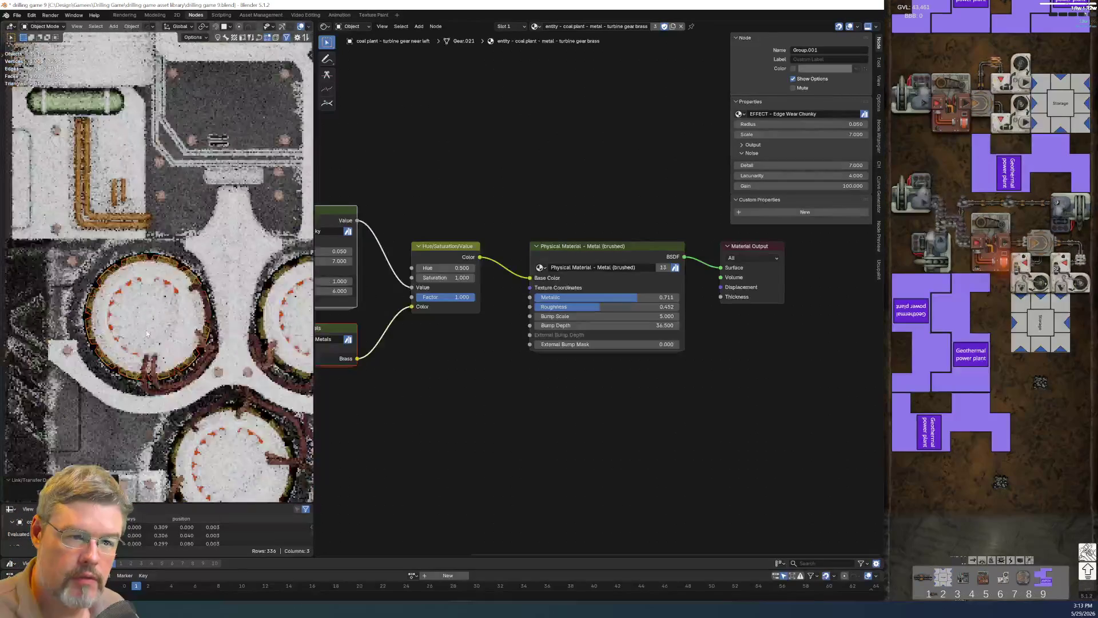
pyautogui.scroll(3, 160, 343)
pyautogui.scroll(-4, 160, 343)
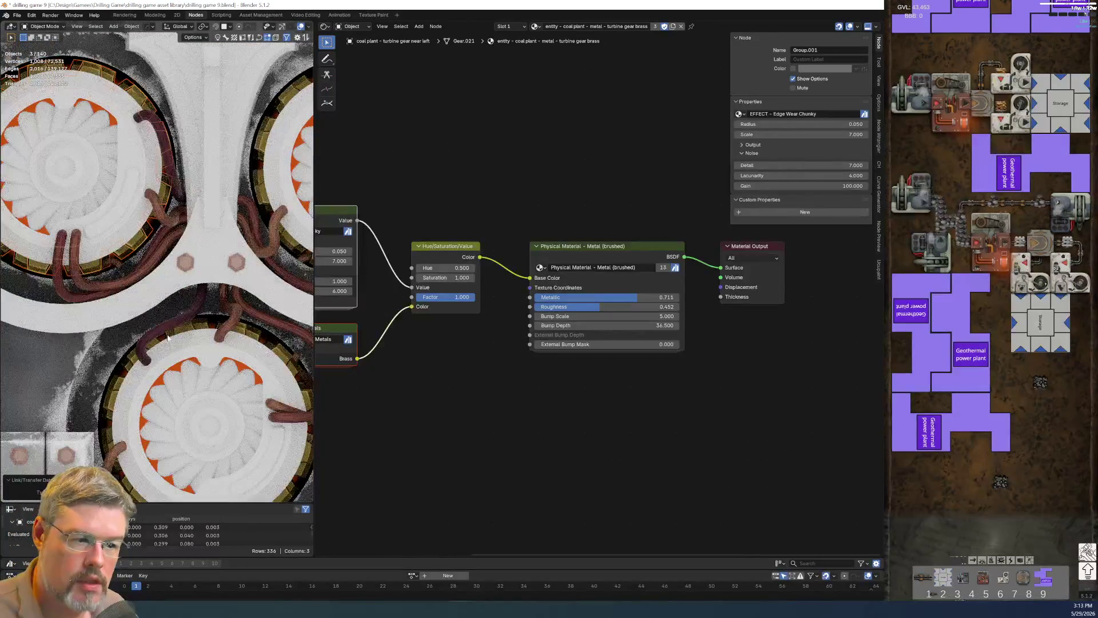
pyautogui.click(255, 161)
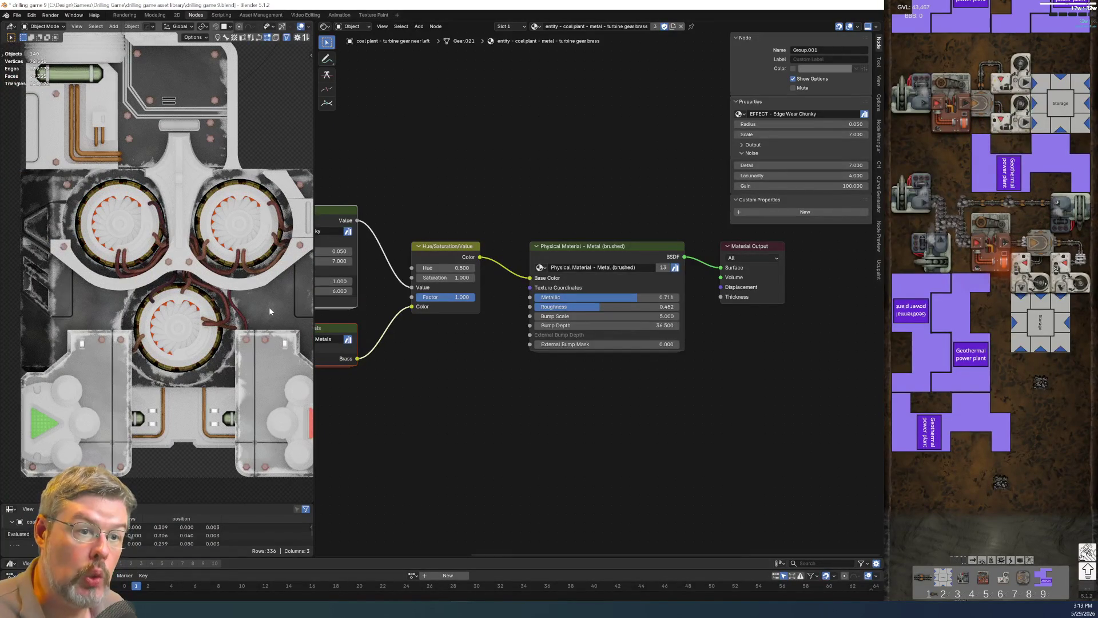
pyautogui.scroll(3, 155, 236)
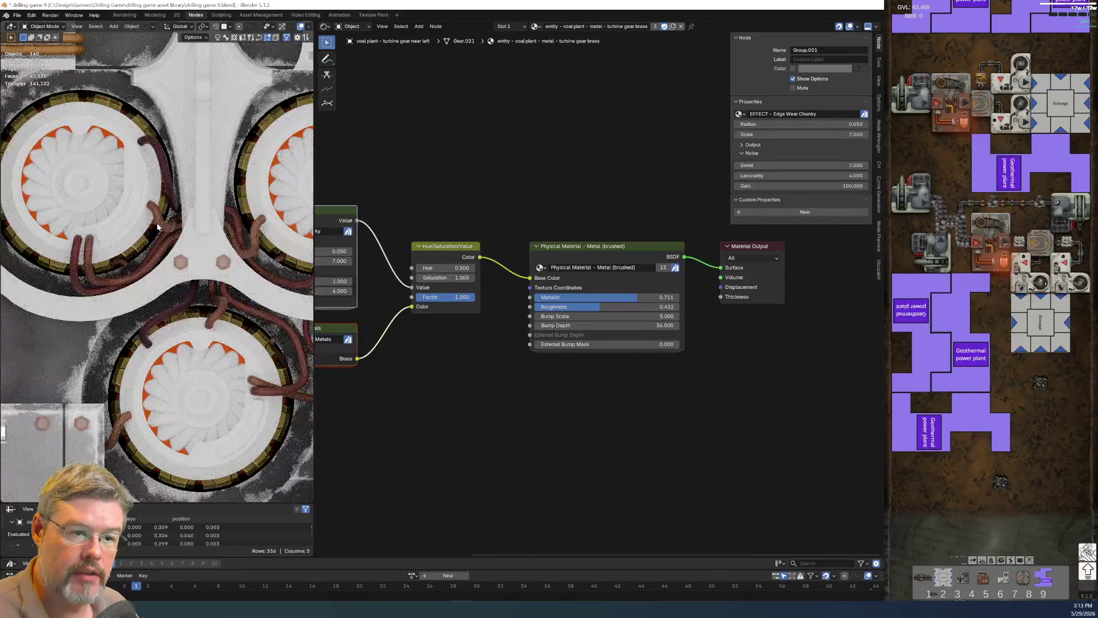